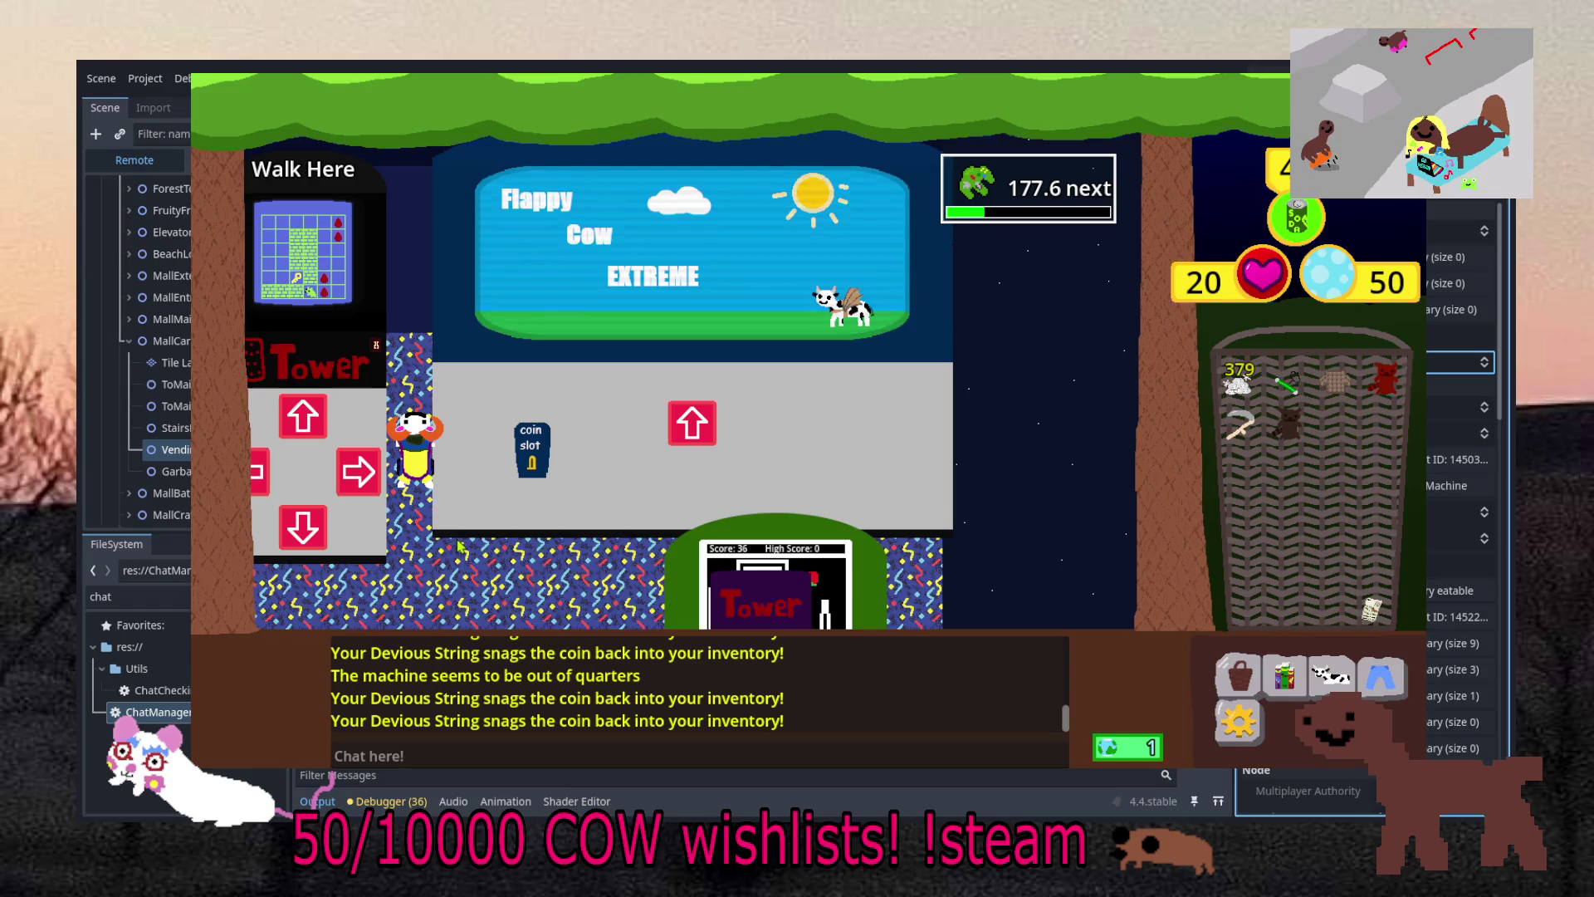
Step: Walk the cow down the mall floor to the Tower arcade machine and steer its snake upward
left_click(435, 519)
left_click(443, 606)
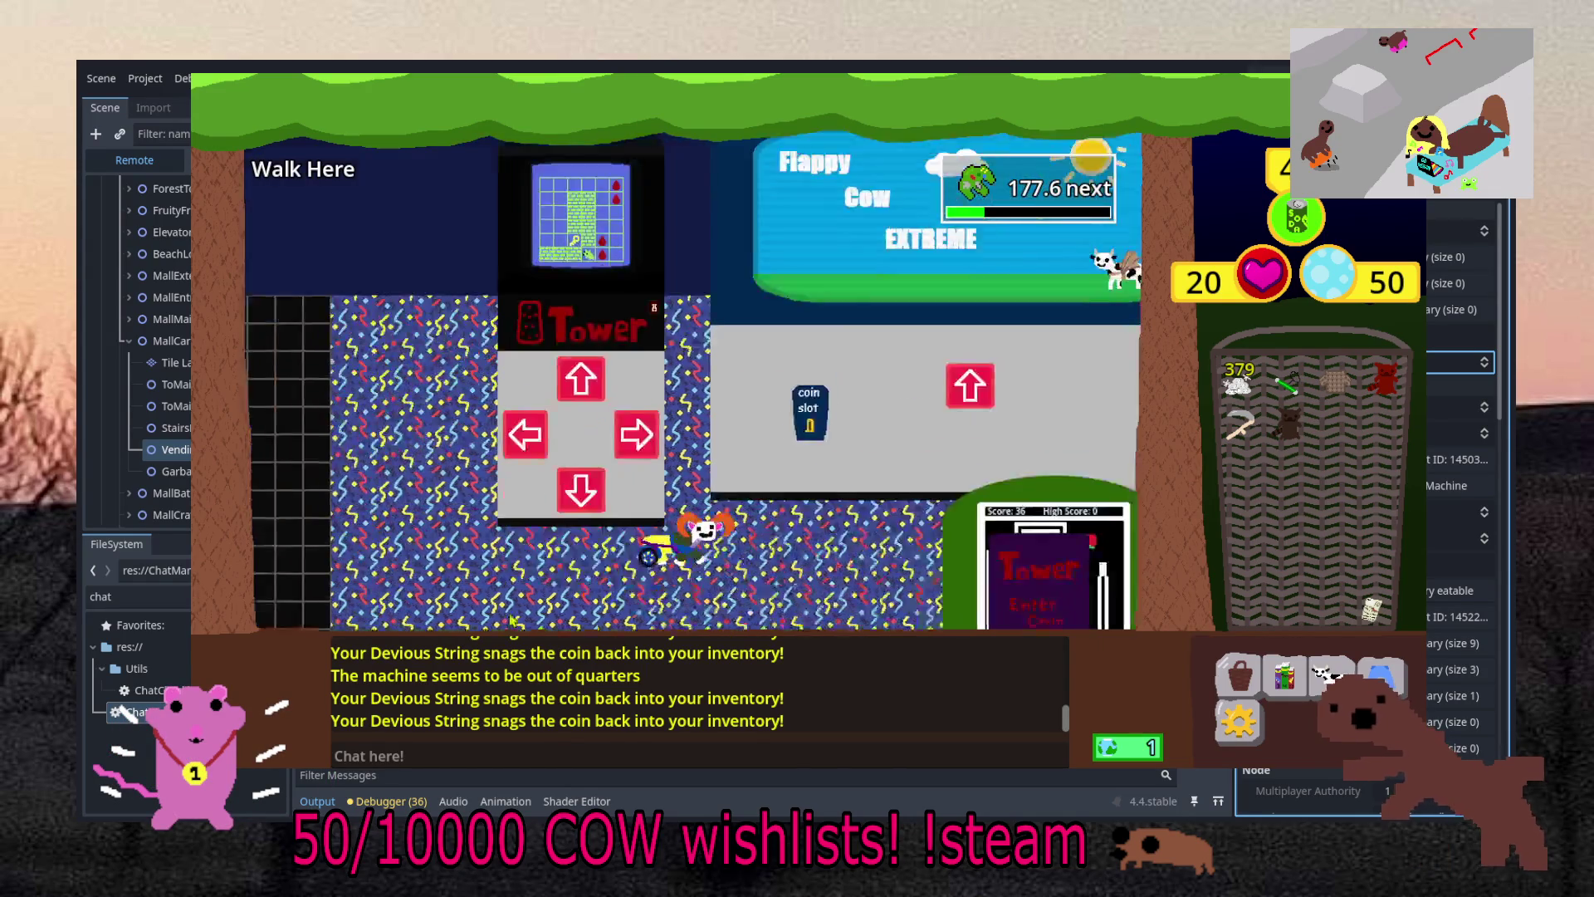
left_click(897, 539)
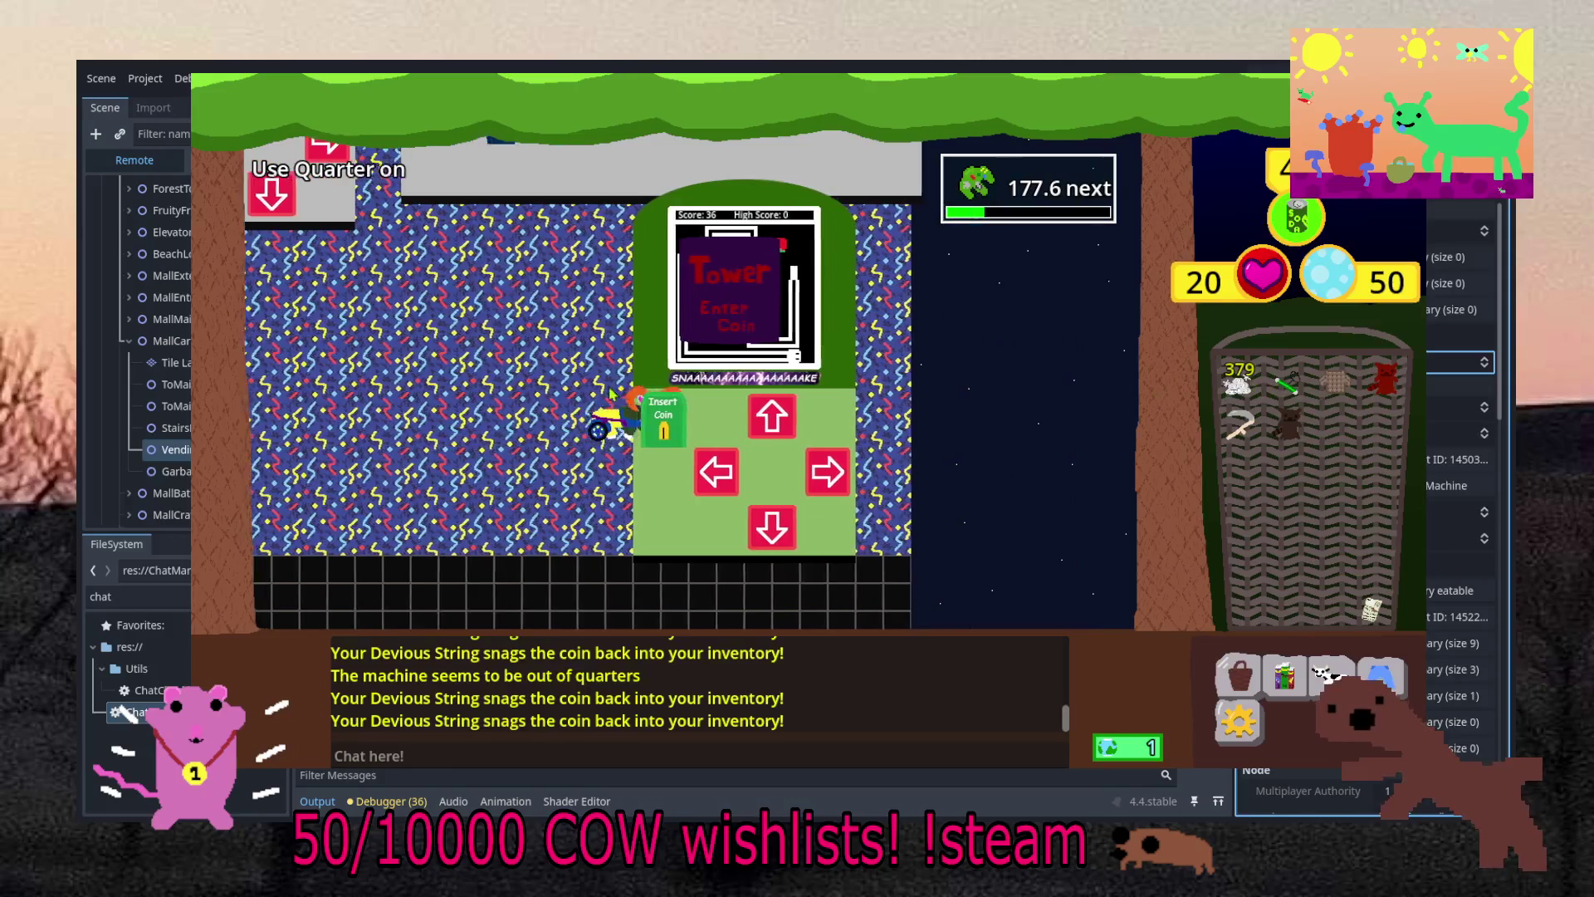
left_click(749, 431)
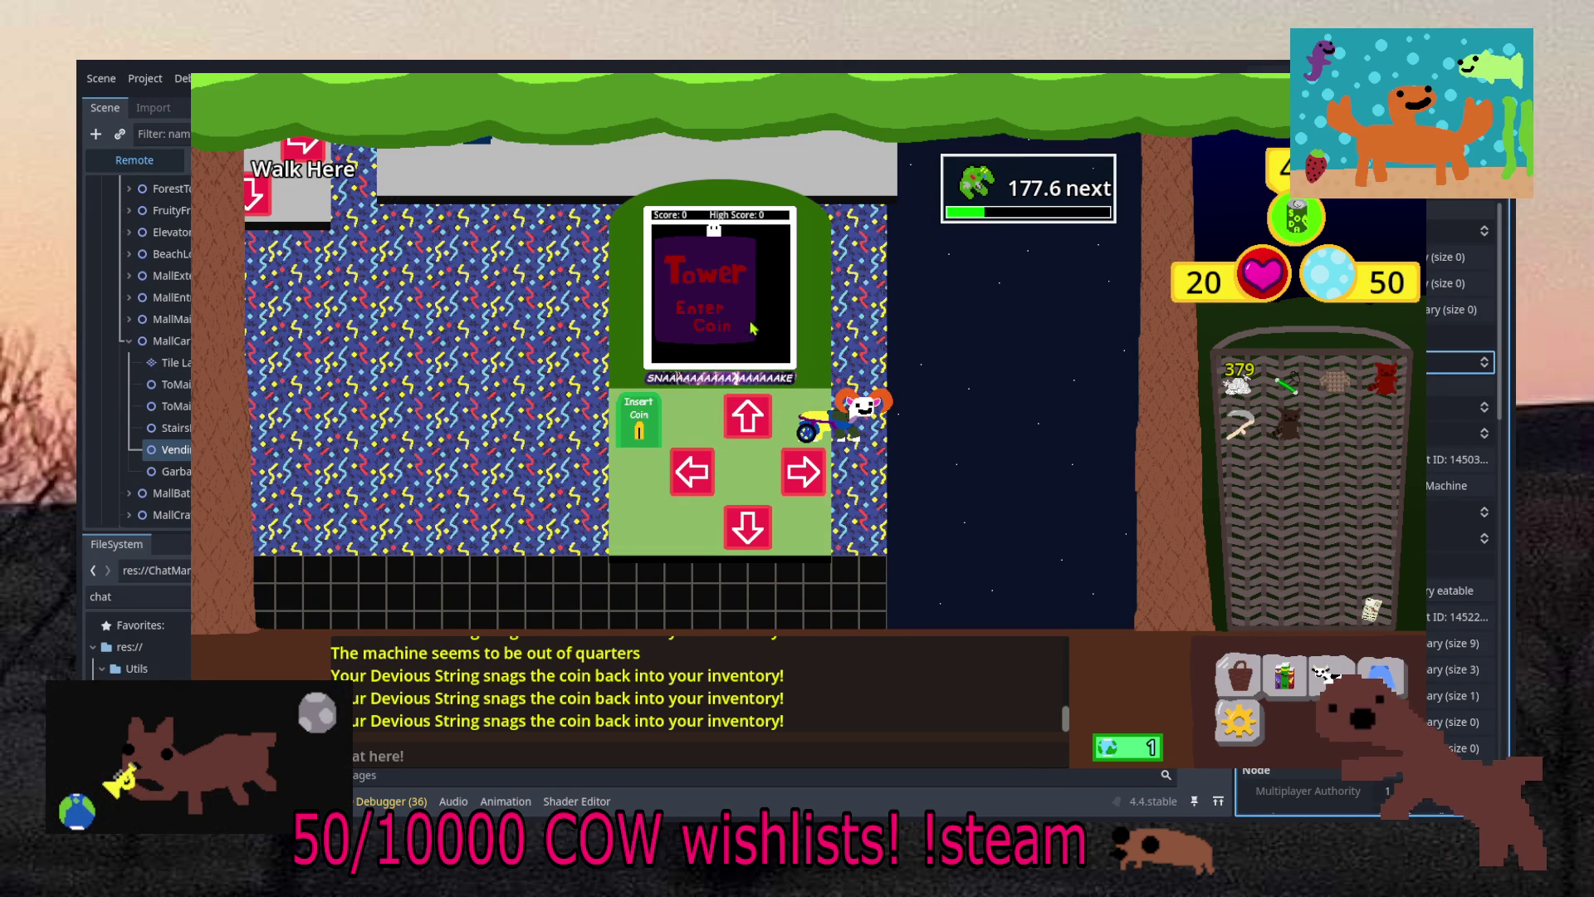
Step: Wander past the Flappy Cow machine and back, then head deeper into the arcade
left_click(843, 352)
left_click(862, 272)
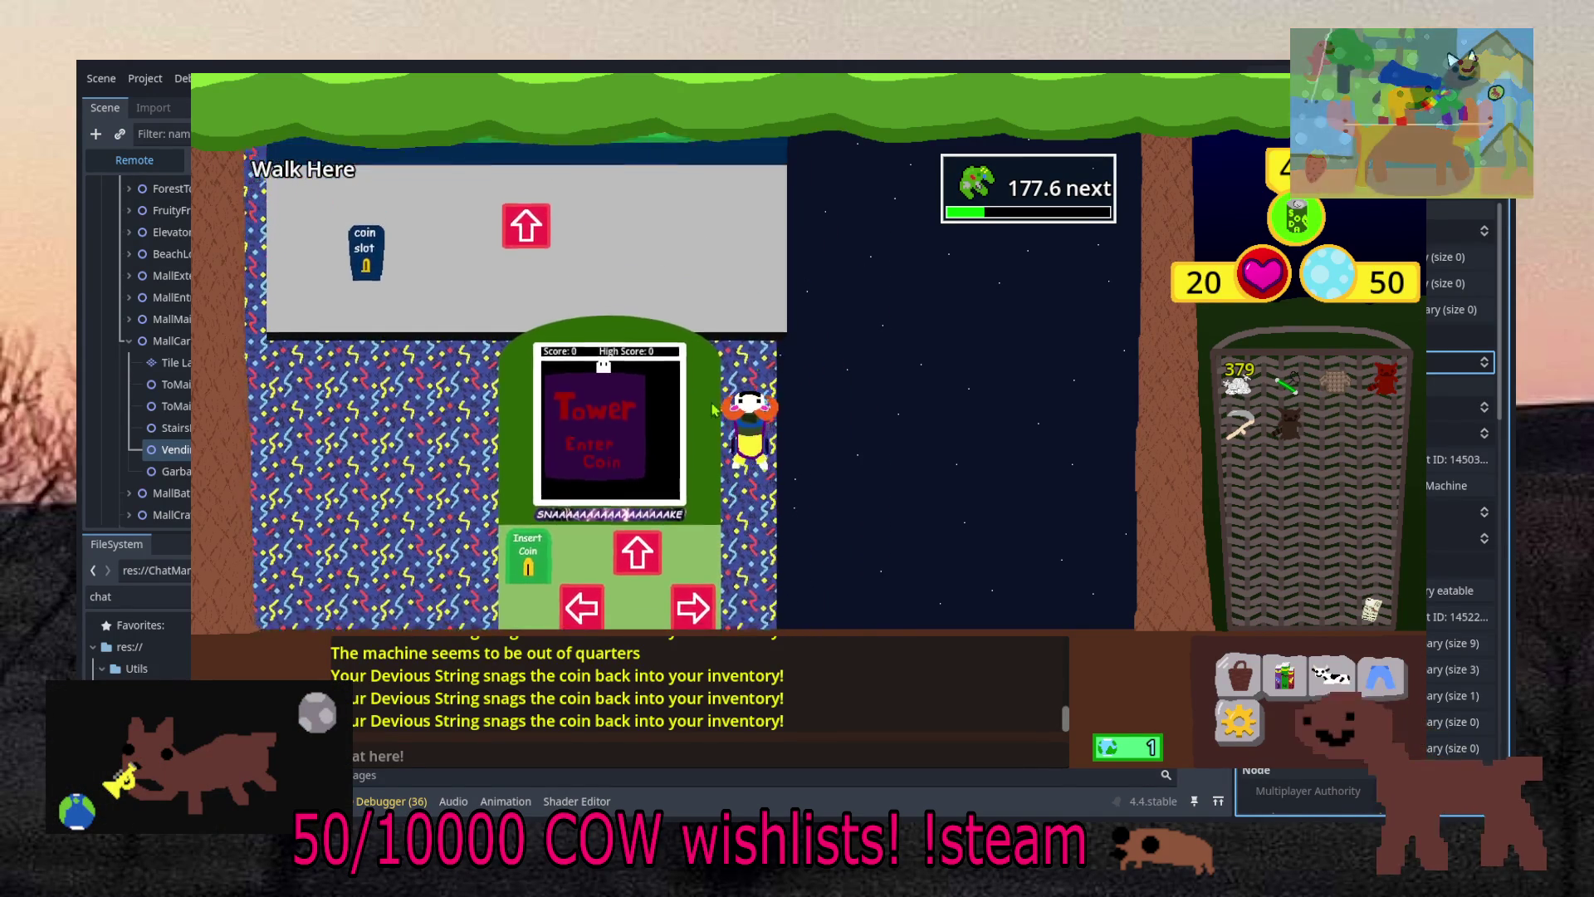
left_click(478, 552)
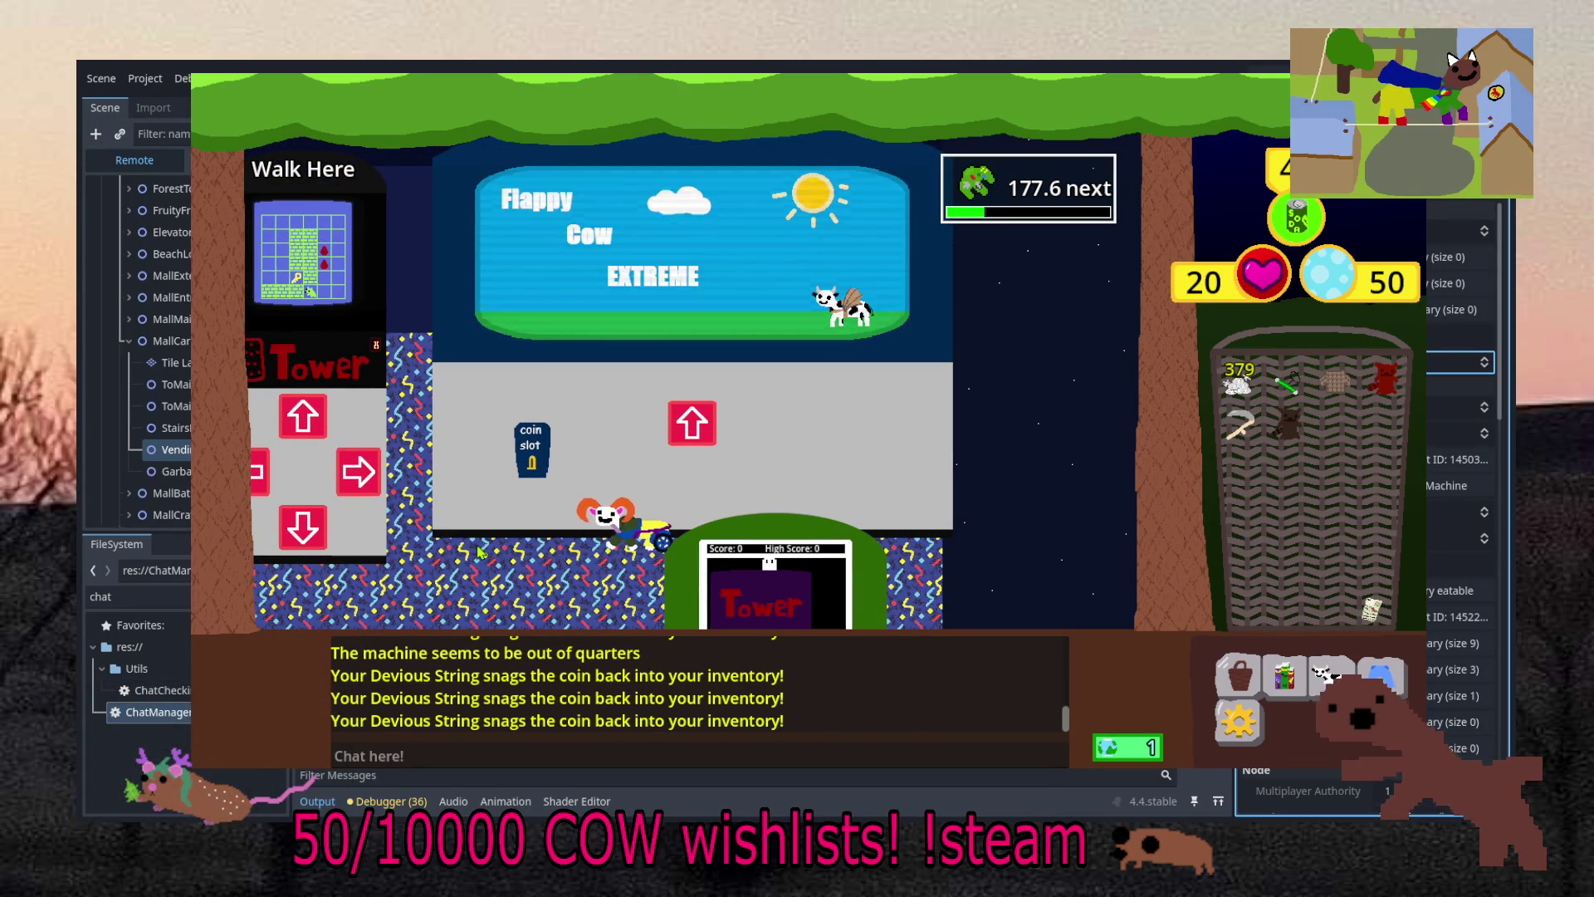
left_click(414, 619)
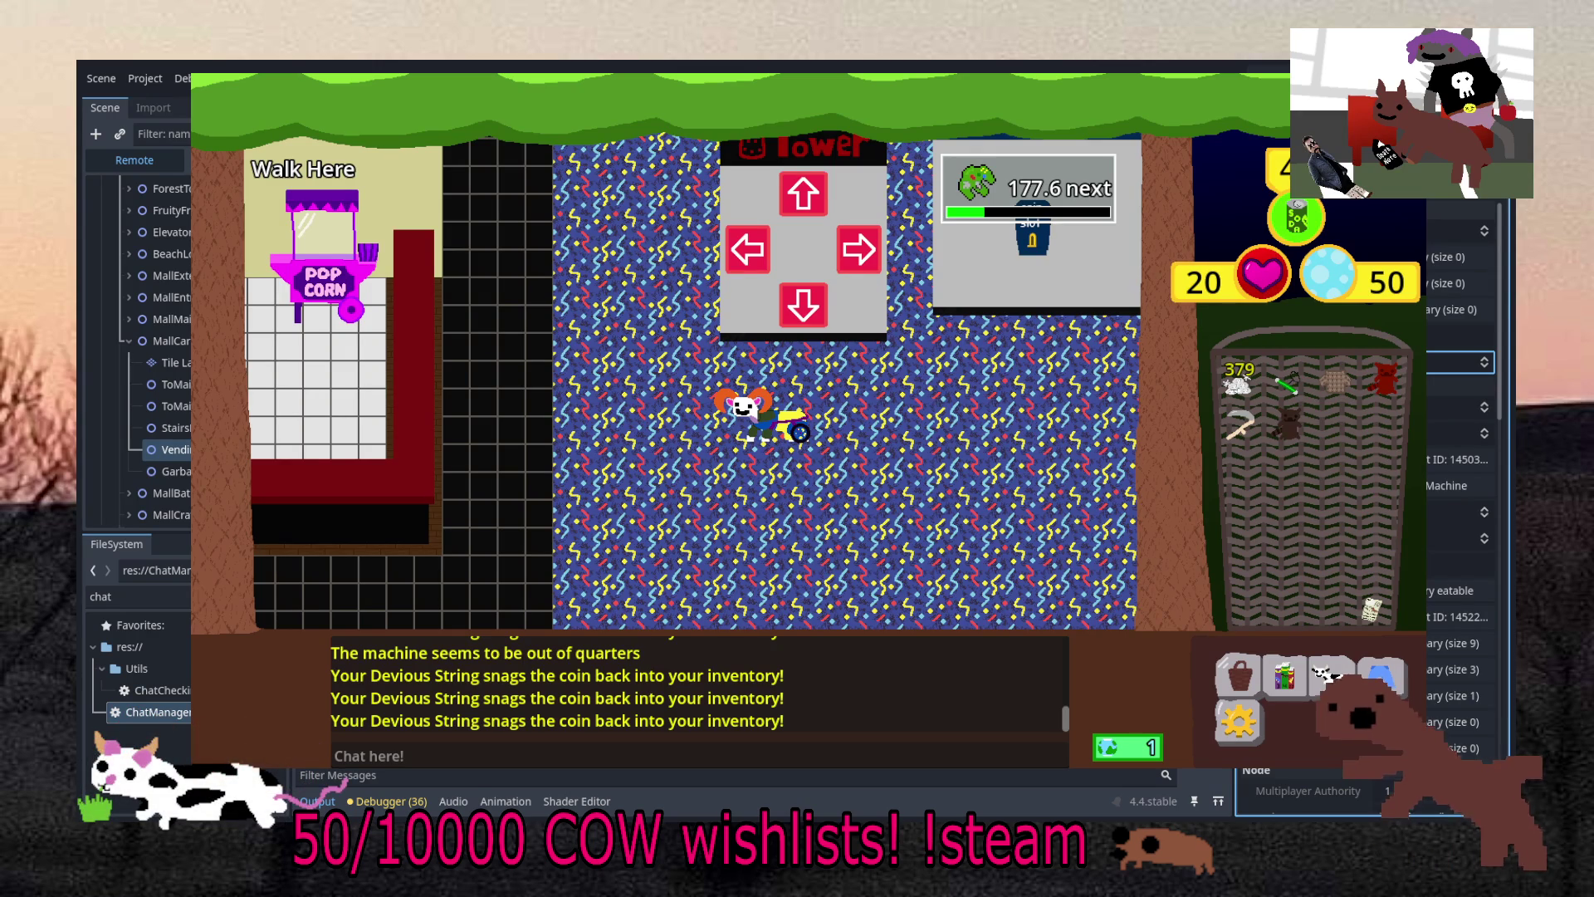
left_click(859, 468)
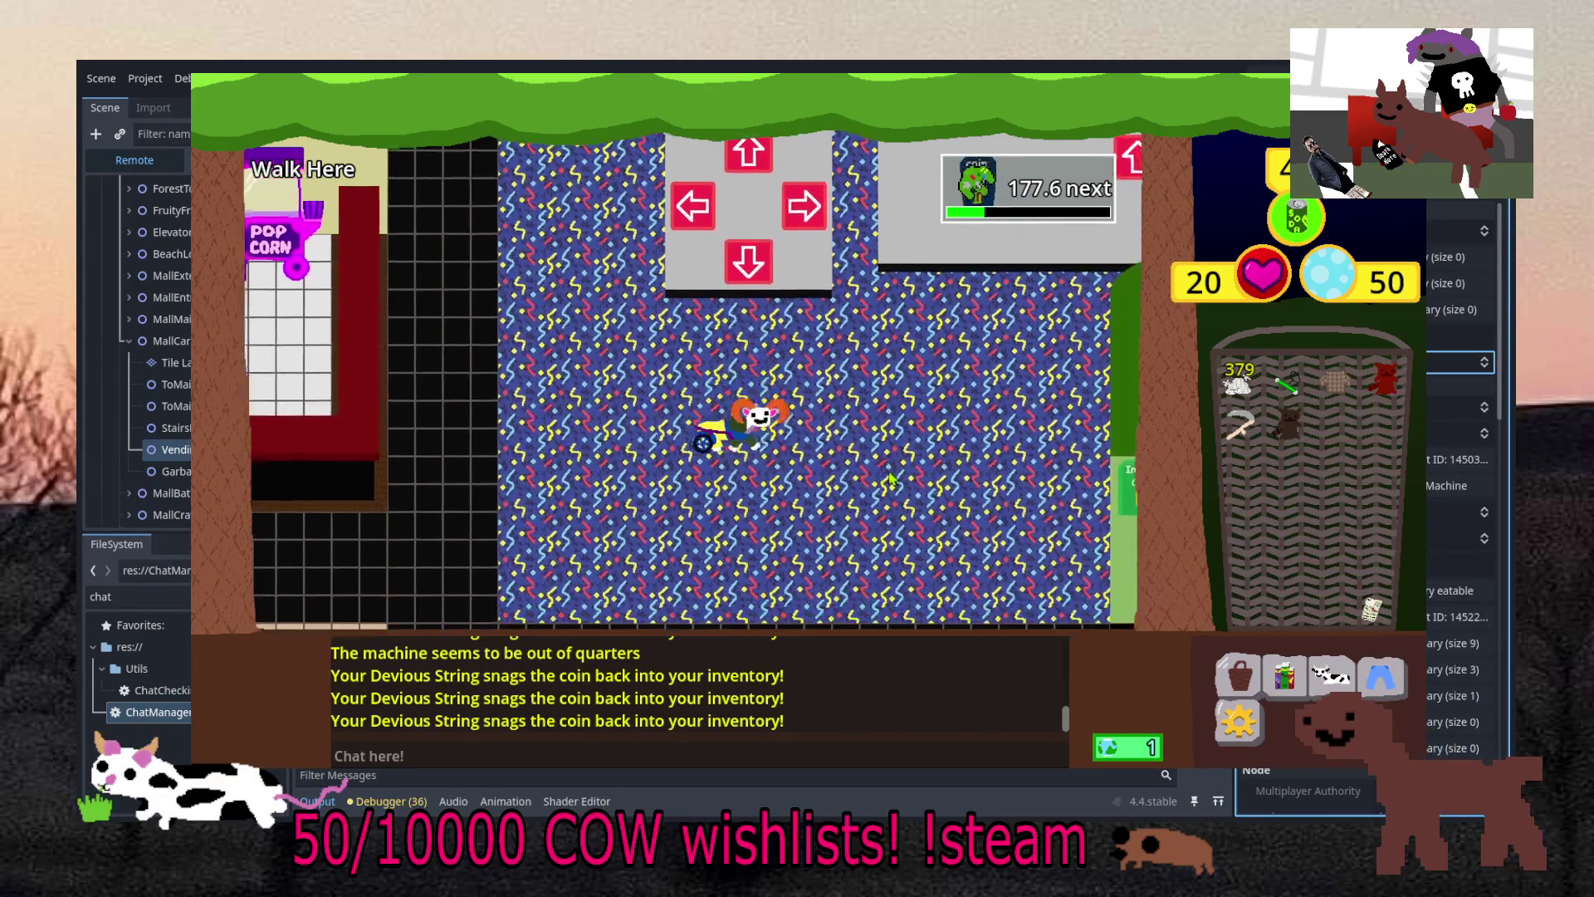
Step: Wander the arcade floor past the Tower machine and stop by the Flappy Cow EXTREME coin slot
left_click(786, 342)
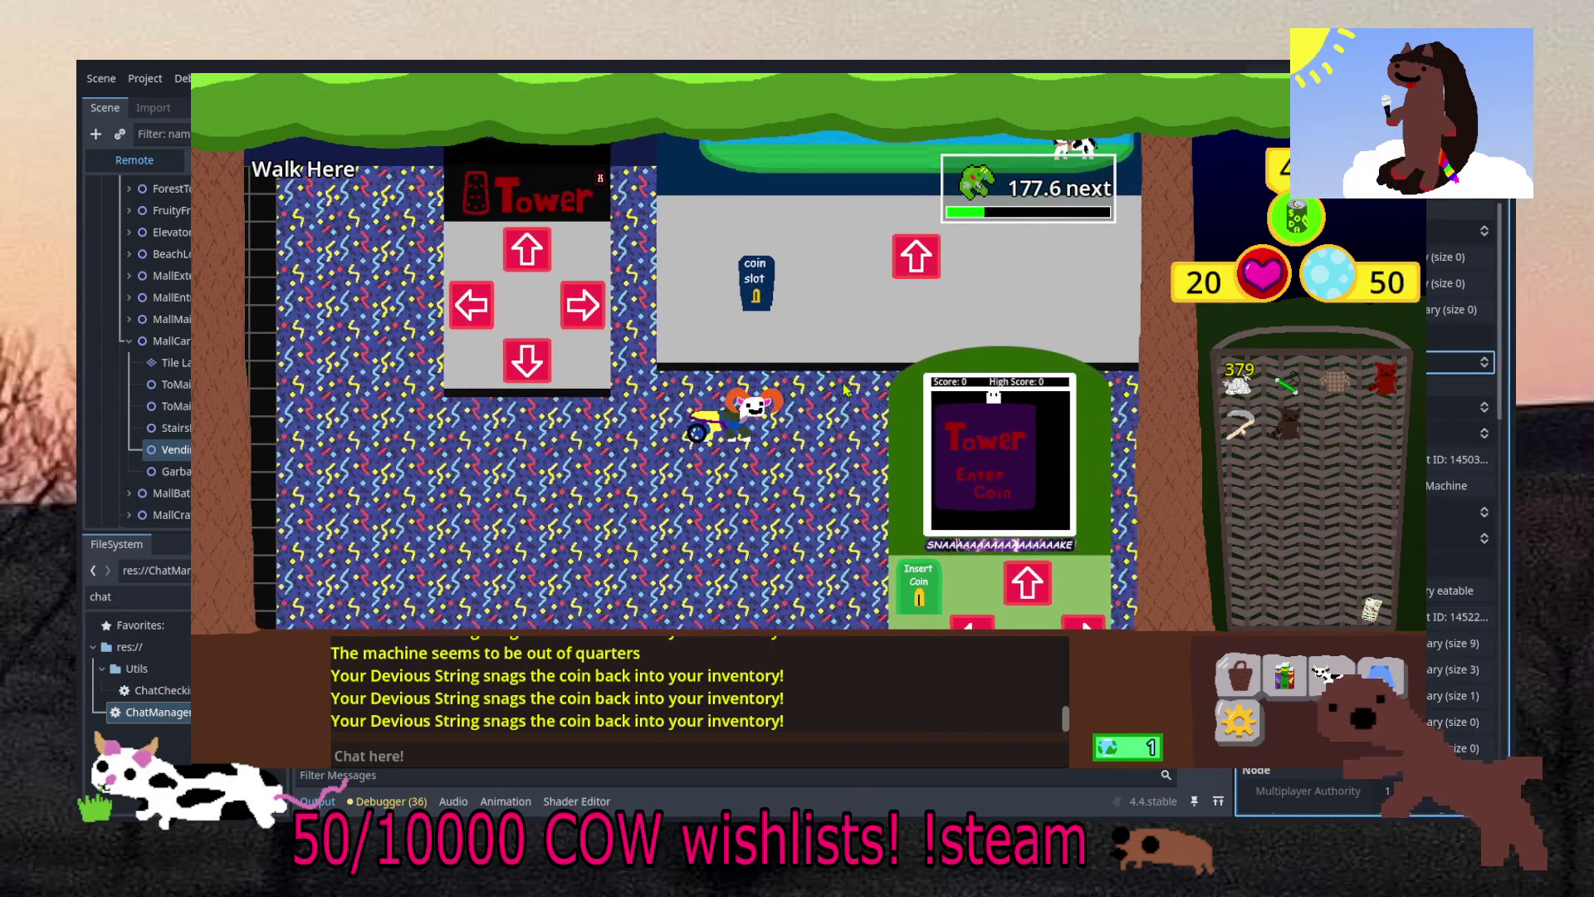
left_click(843, 388)
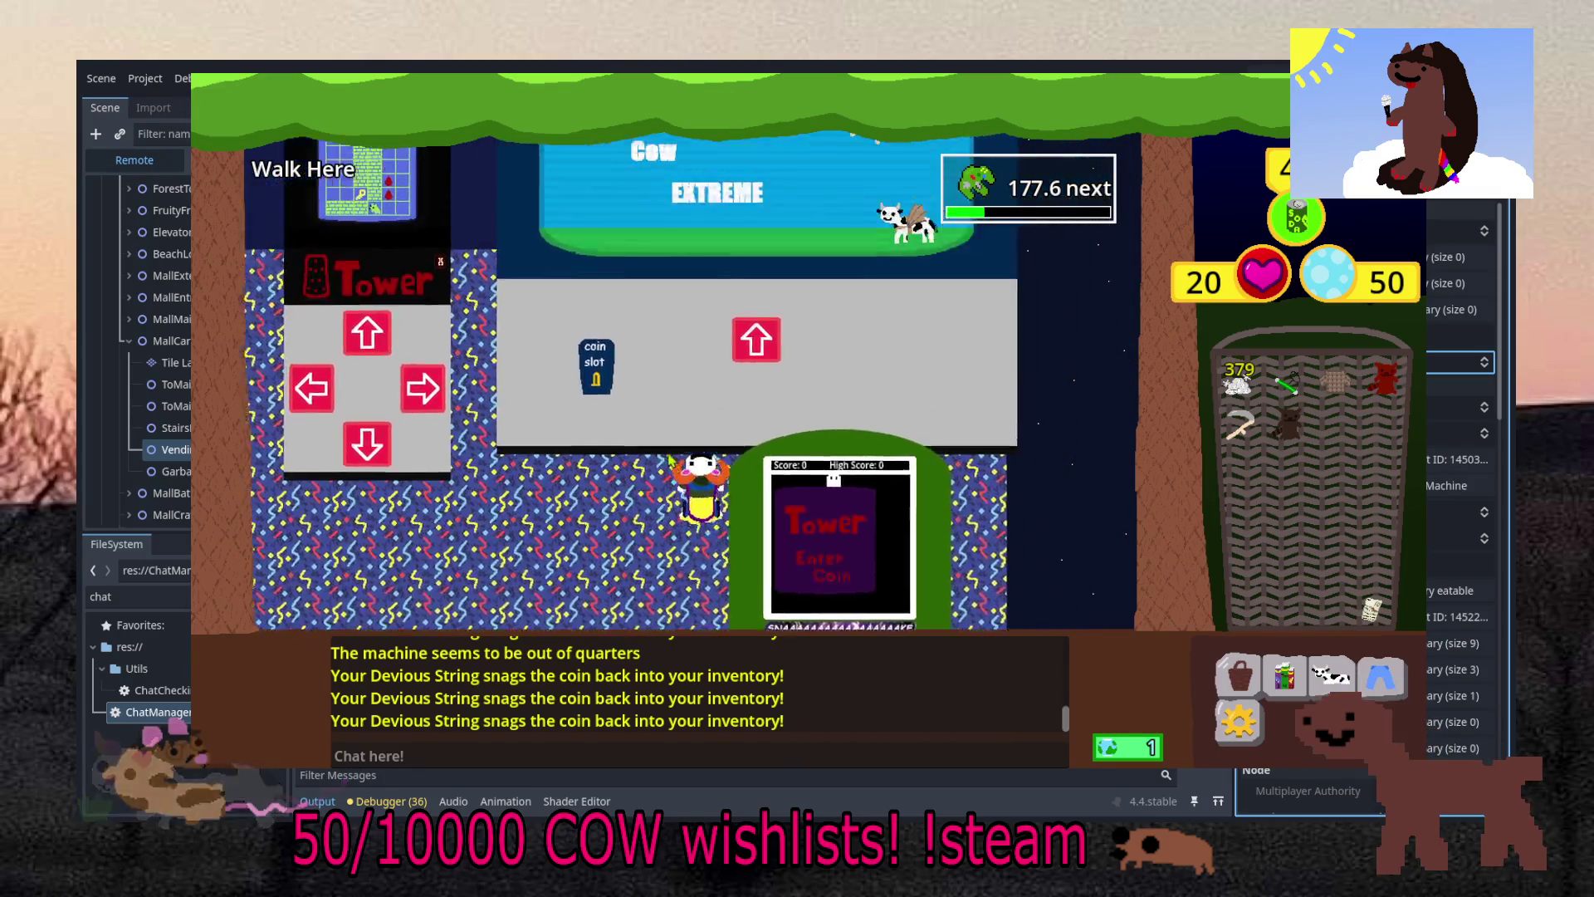
left_click(670, 458)
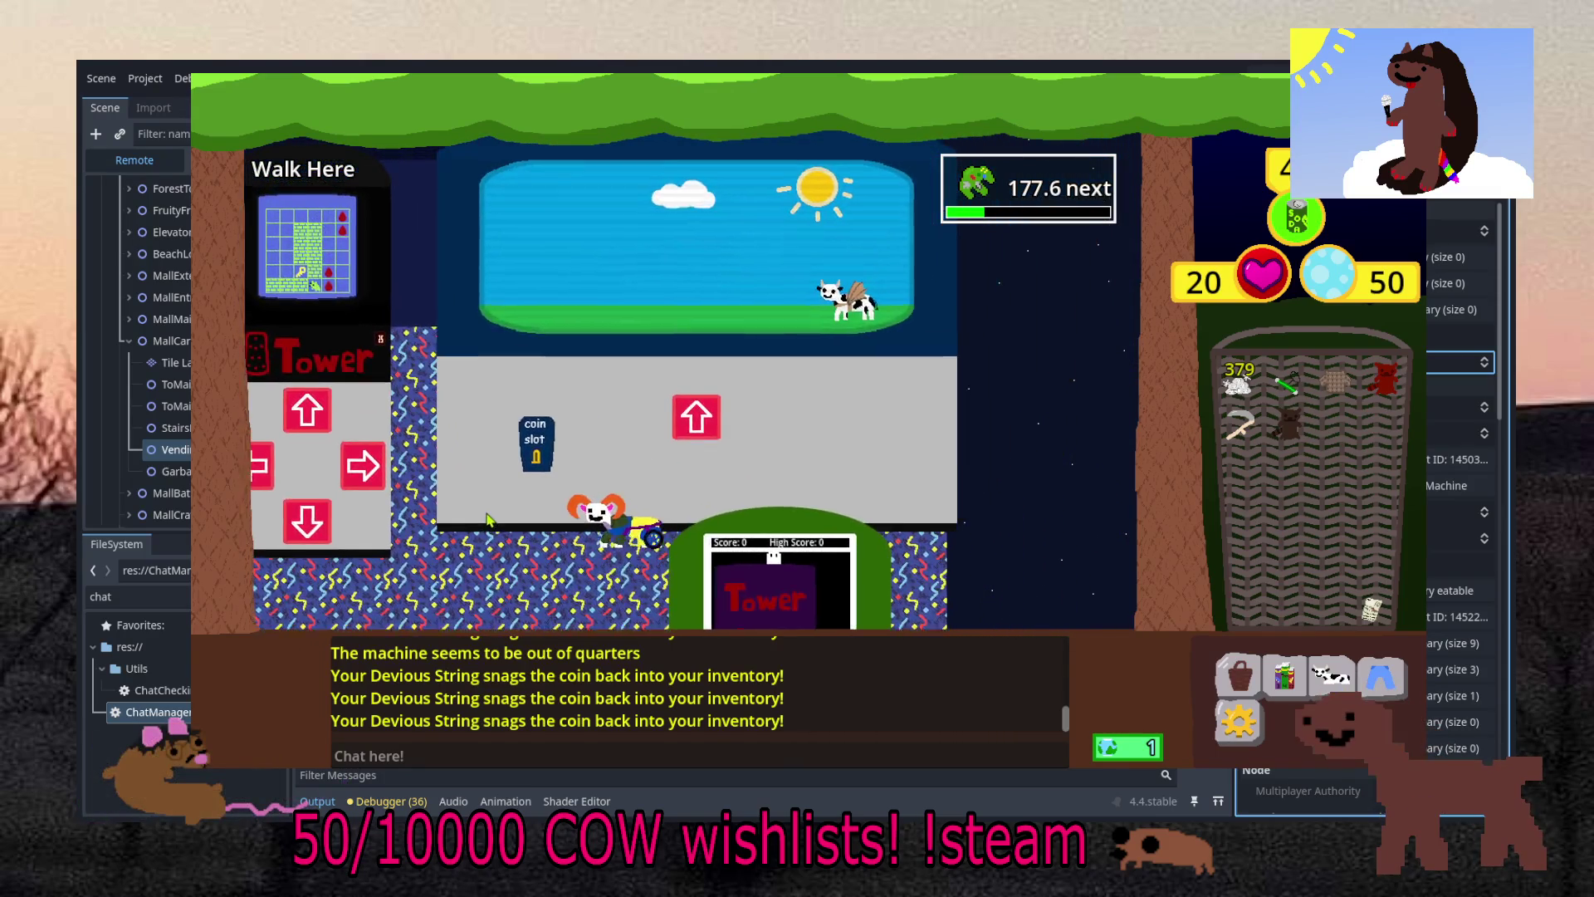
left_click(705, 556)
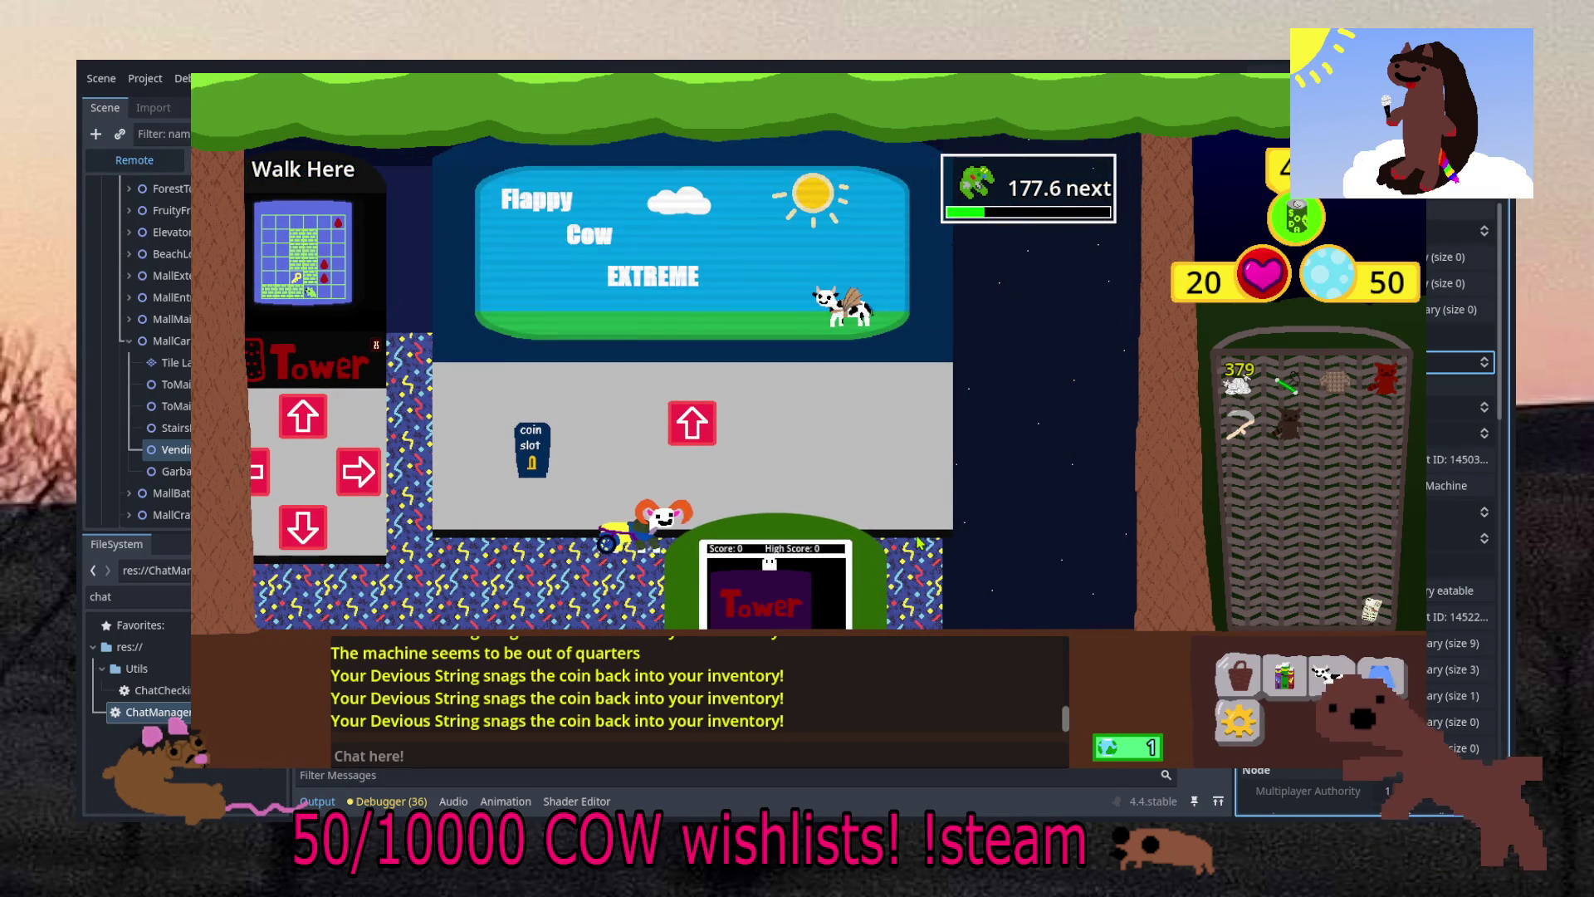
left_click(858, 544)
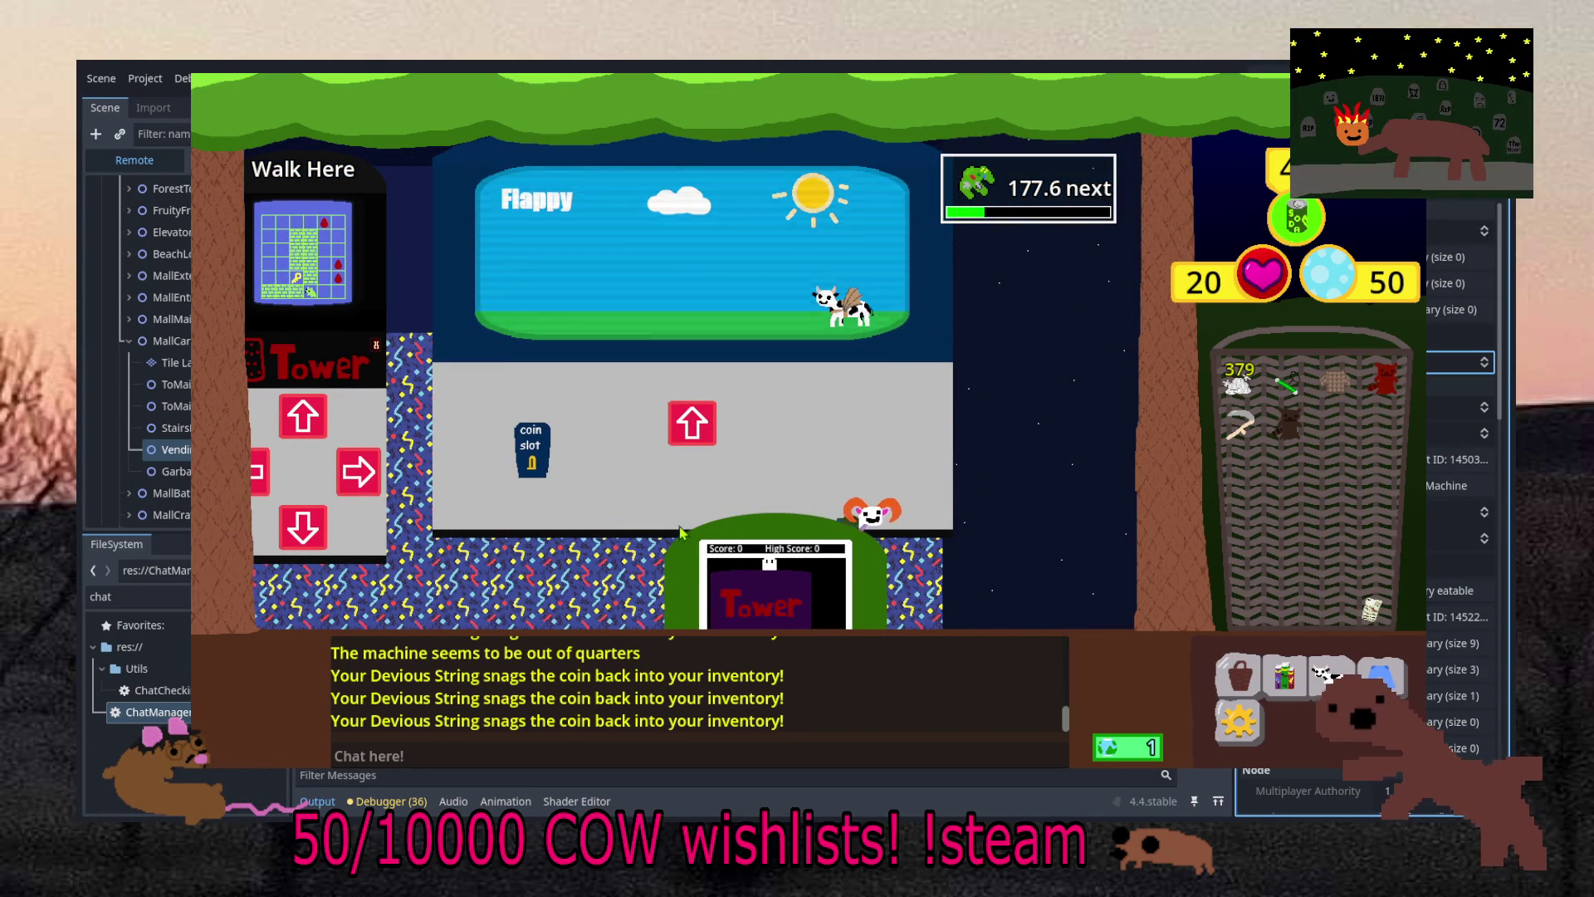
left_click(412, 557)
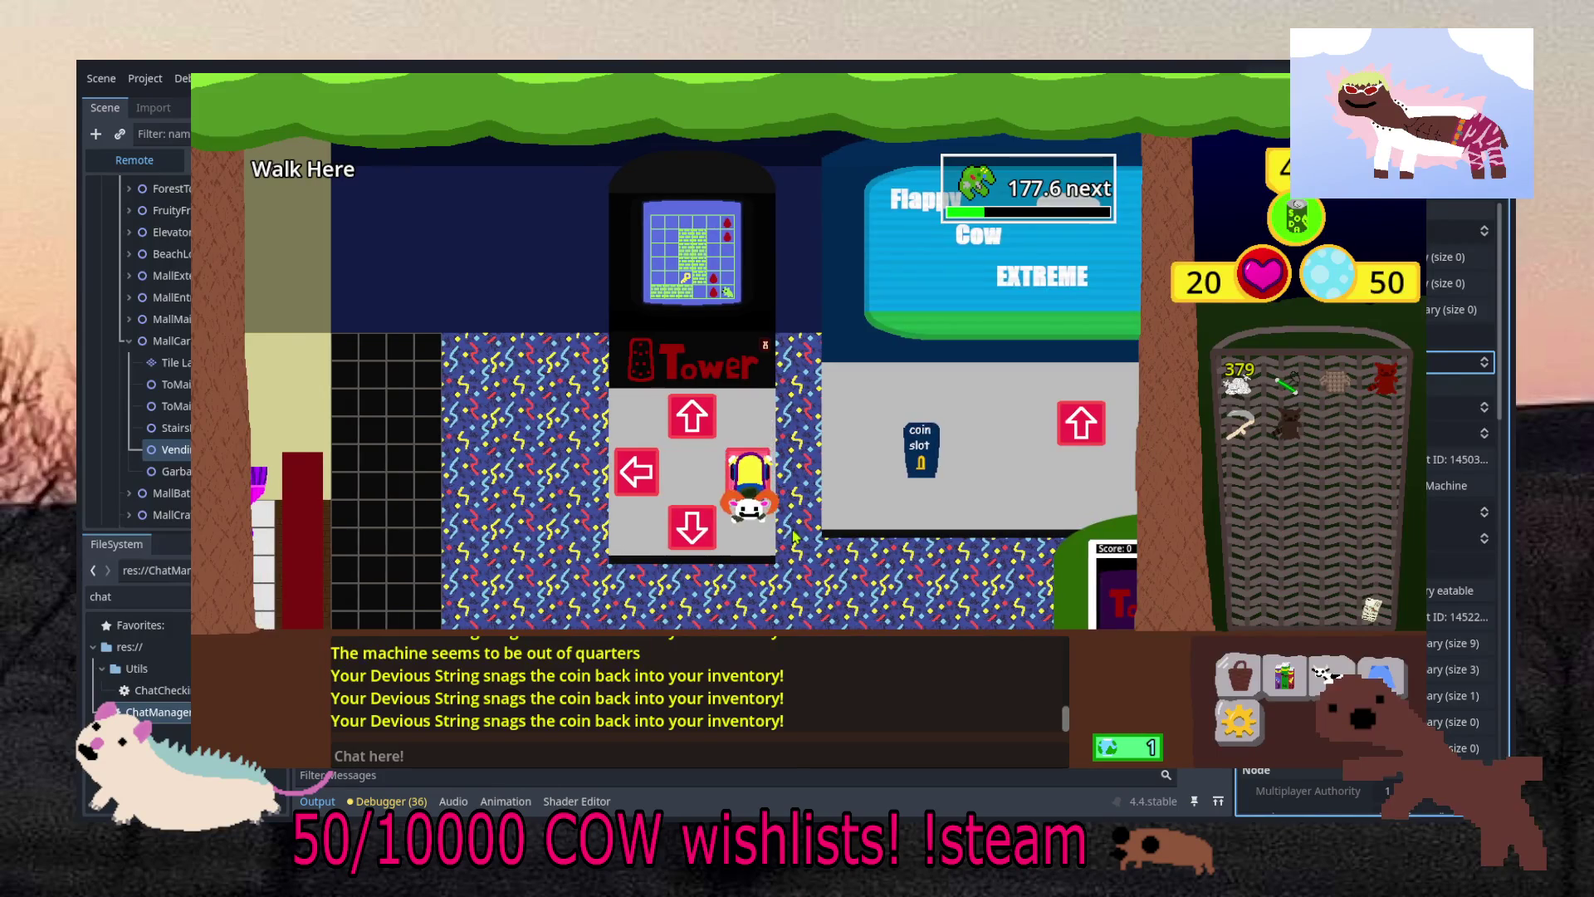
left_click(542, 442)
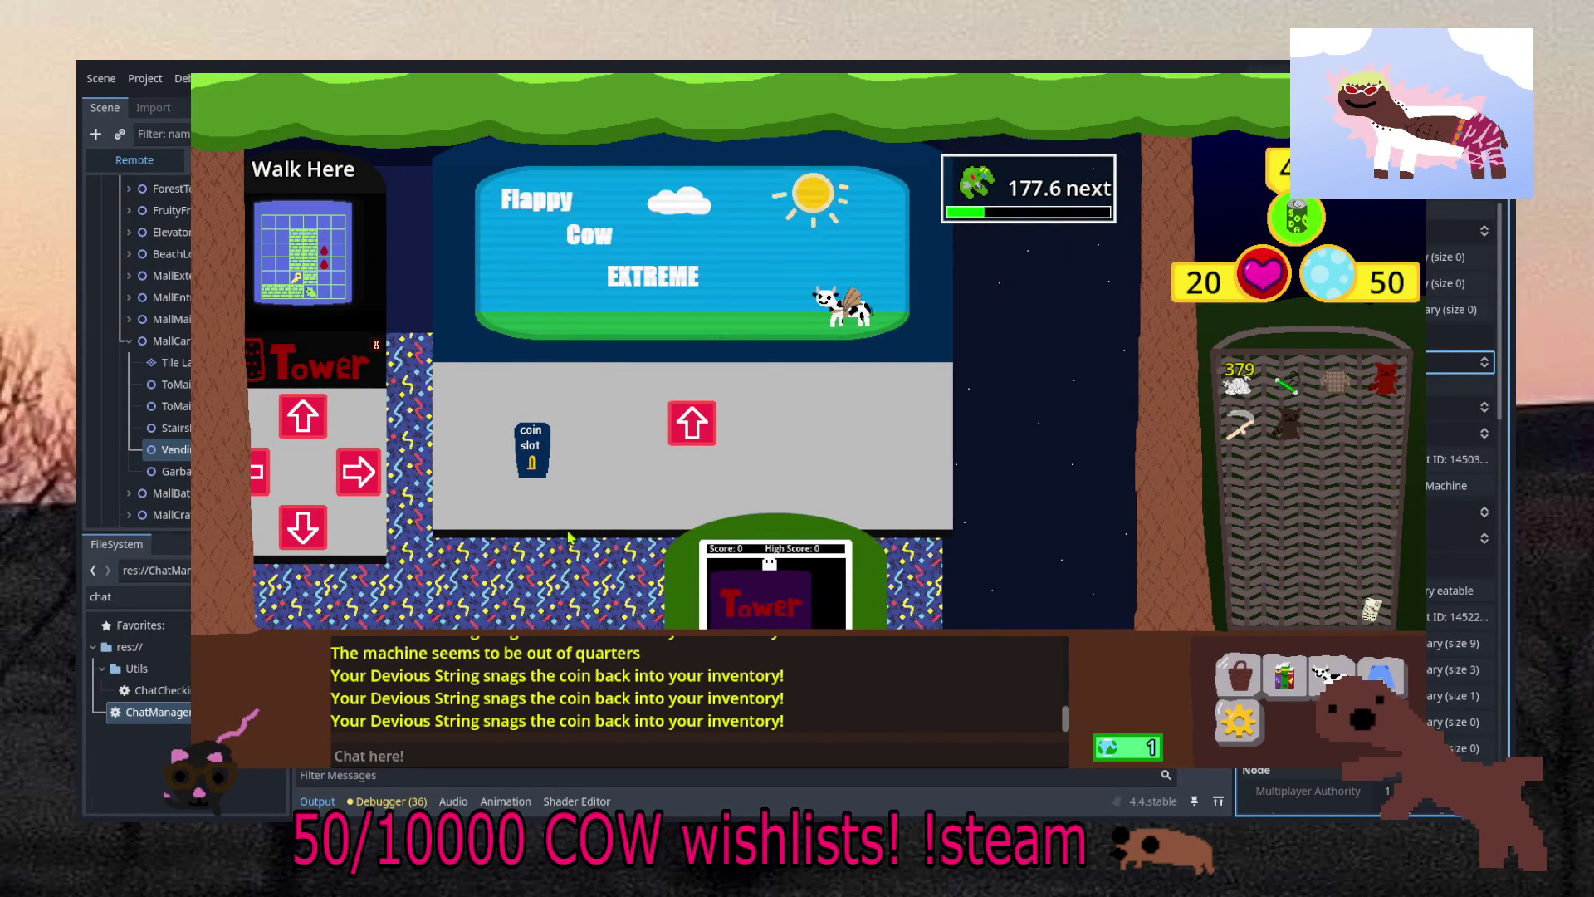
left_click(599, 505)
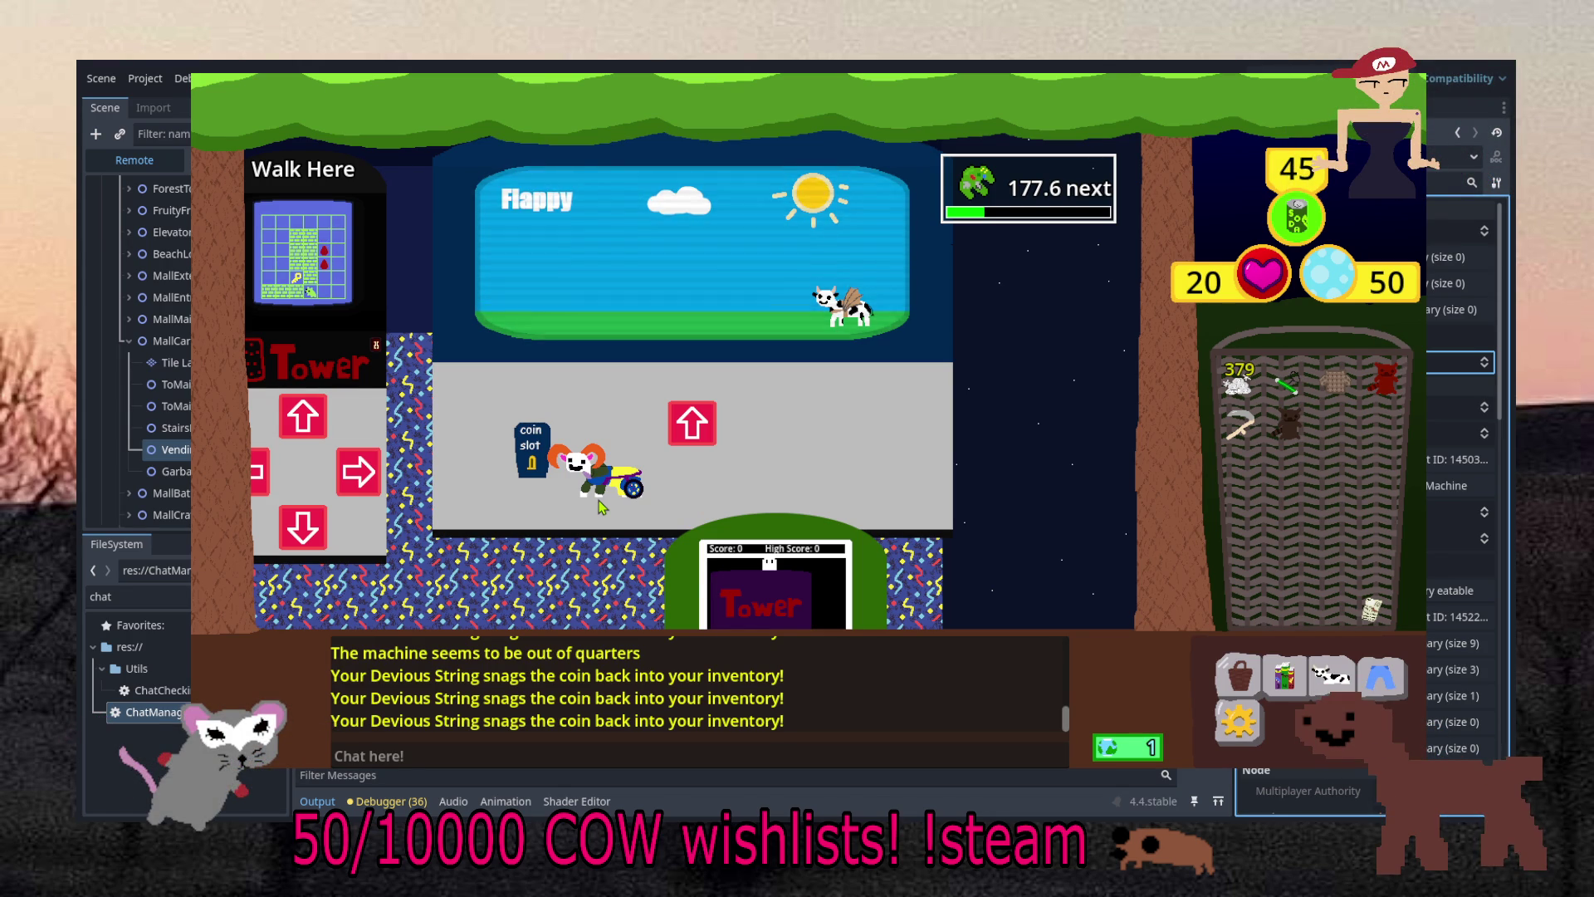
Step: Walk the cow around the coin slot and up-arrow pad, ending inside the Flappy Cow machine area
left_click(486, 533)
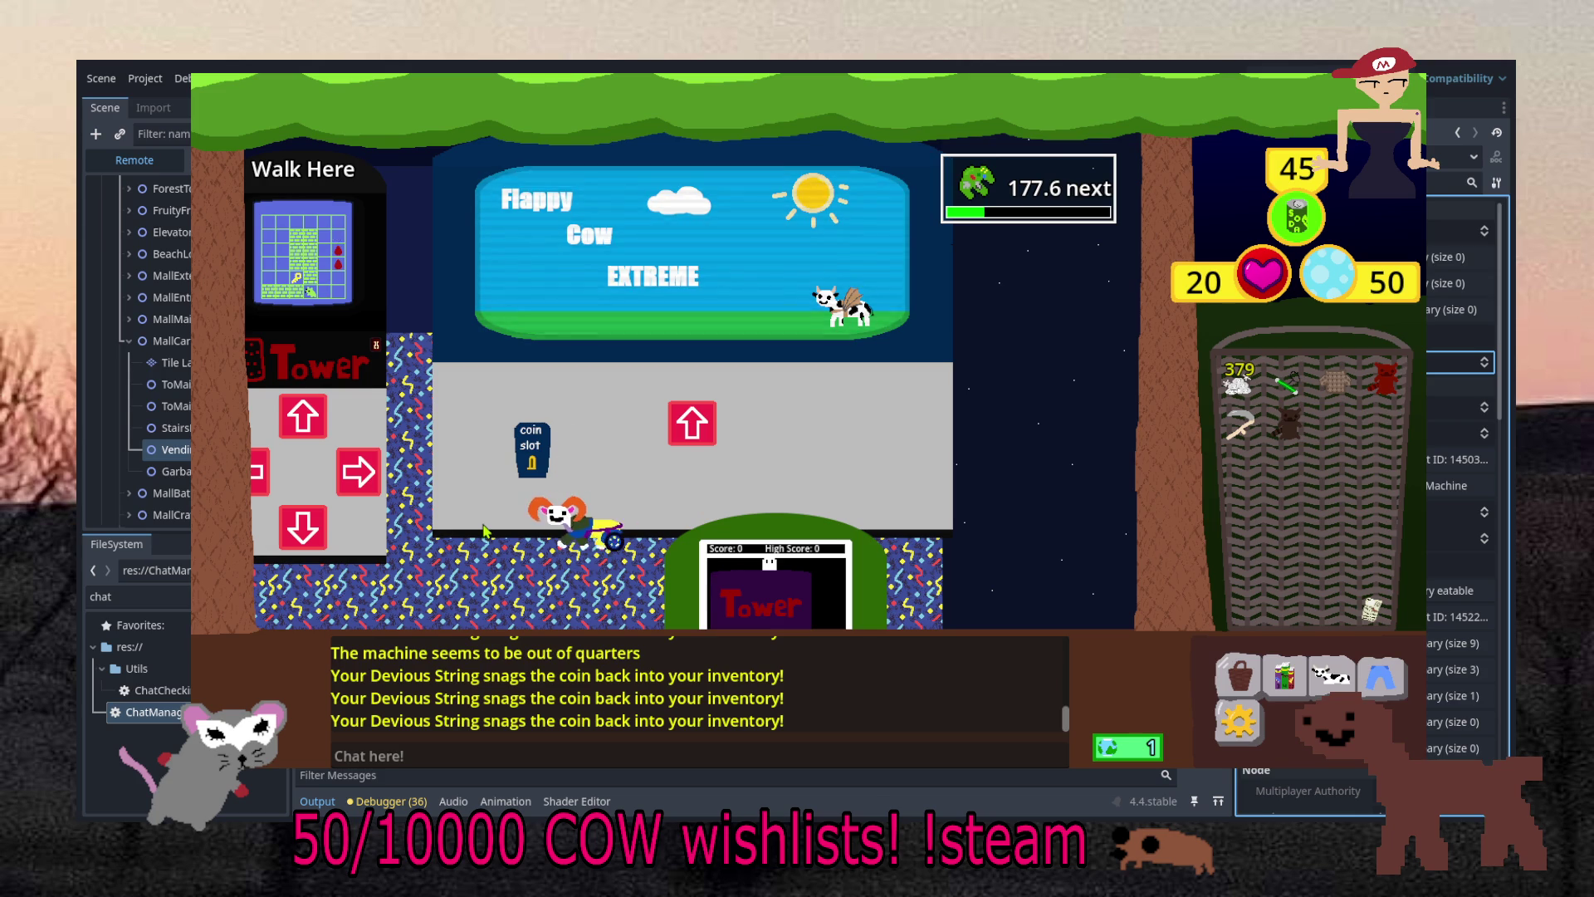
left_click(598, 487)
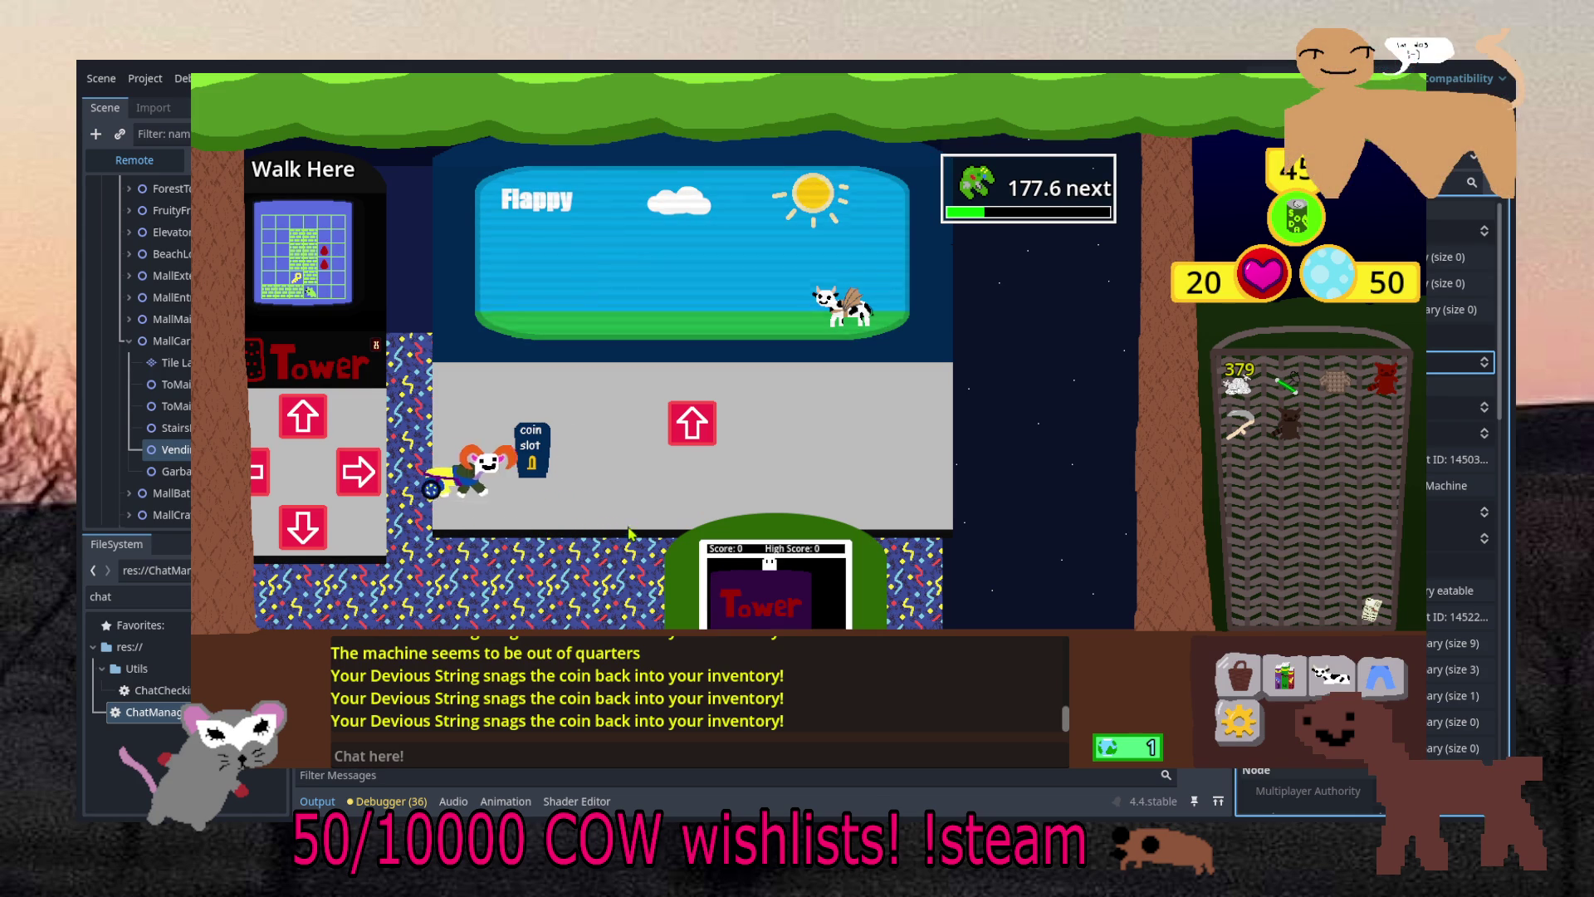
left_click(750, 494)
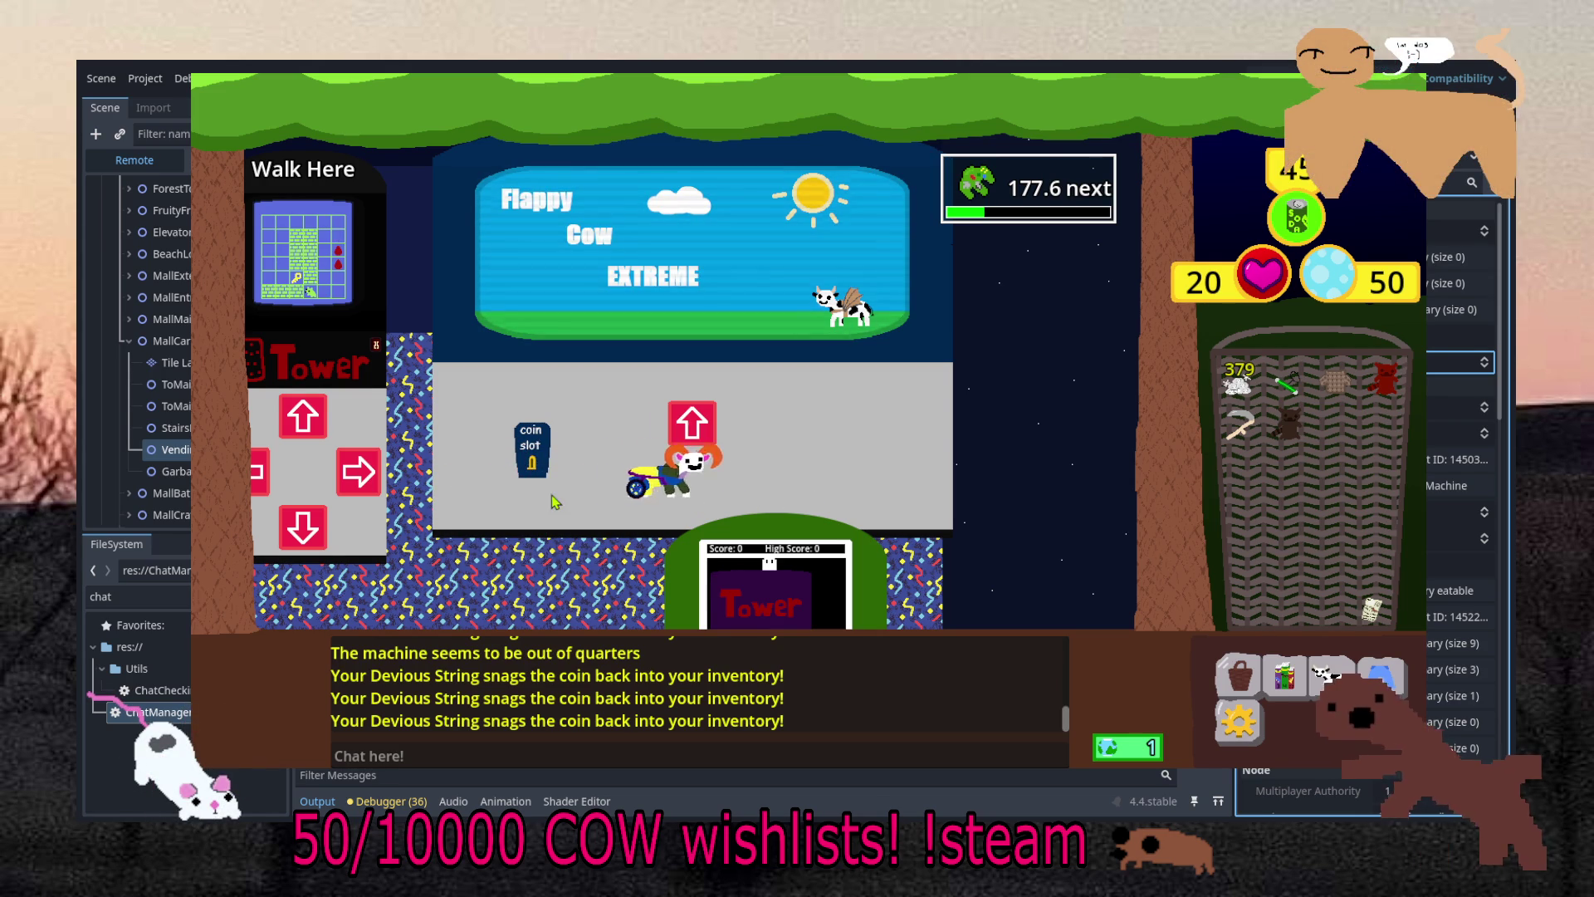
left_click(604, 590)
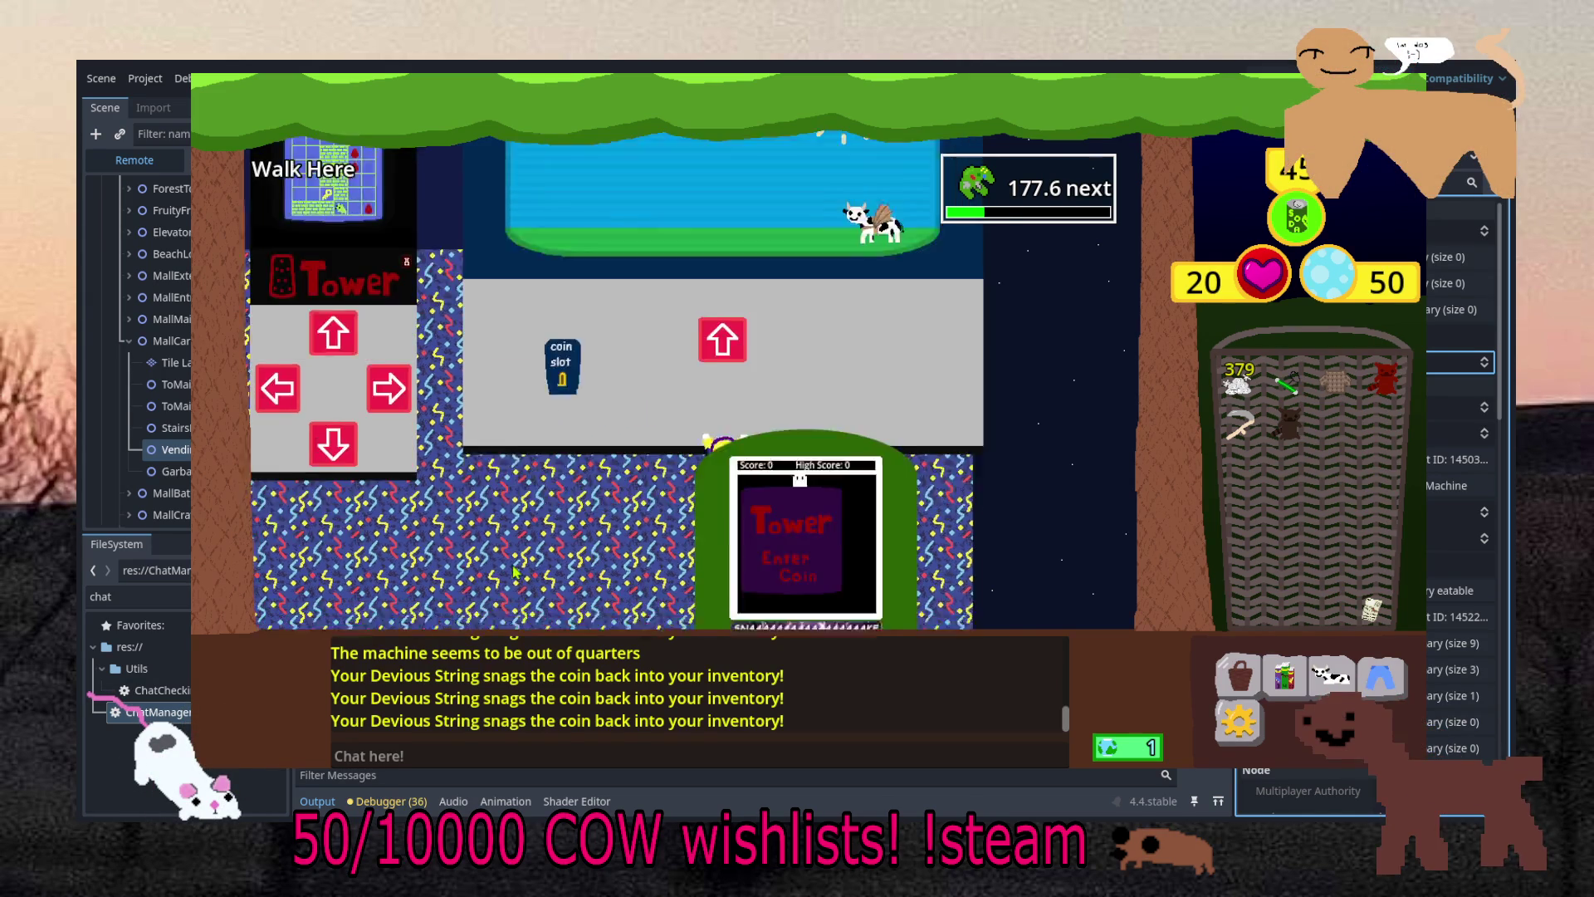
left_click(735, 317)
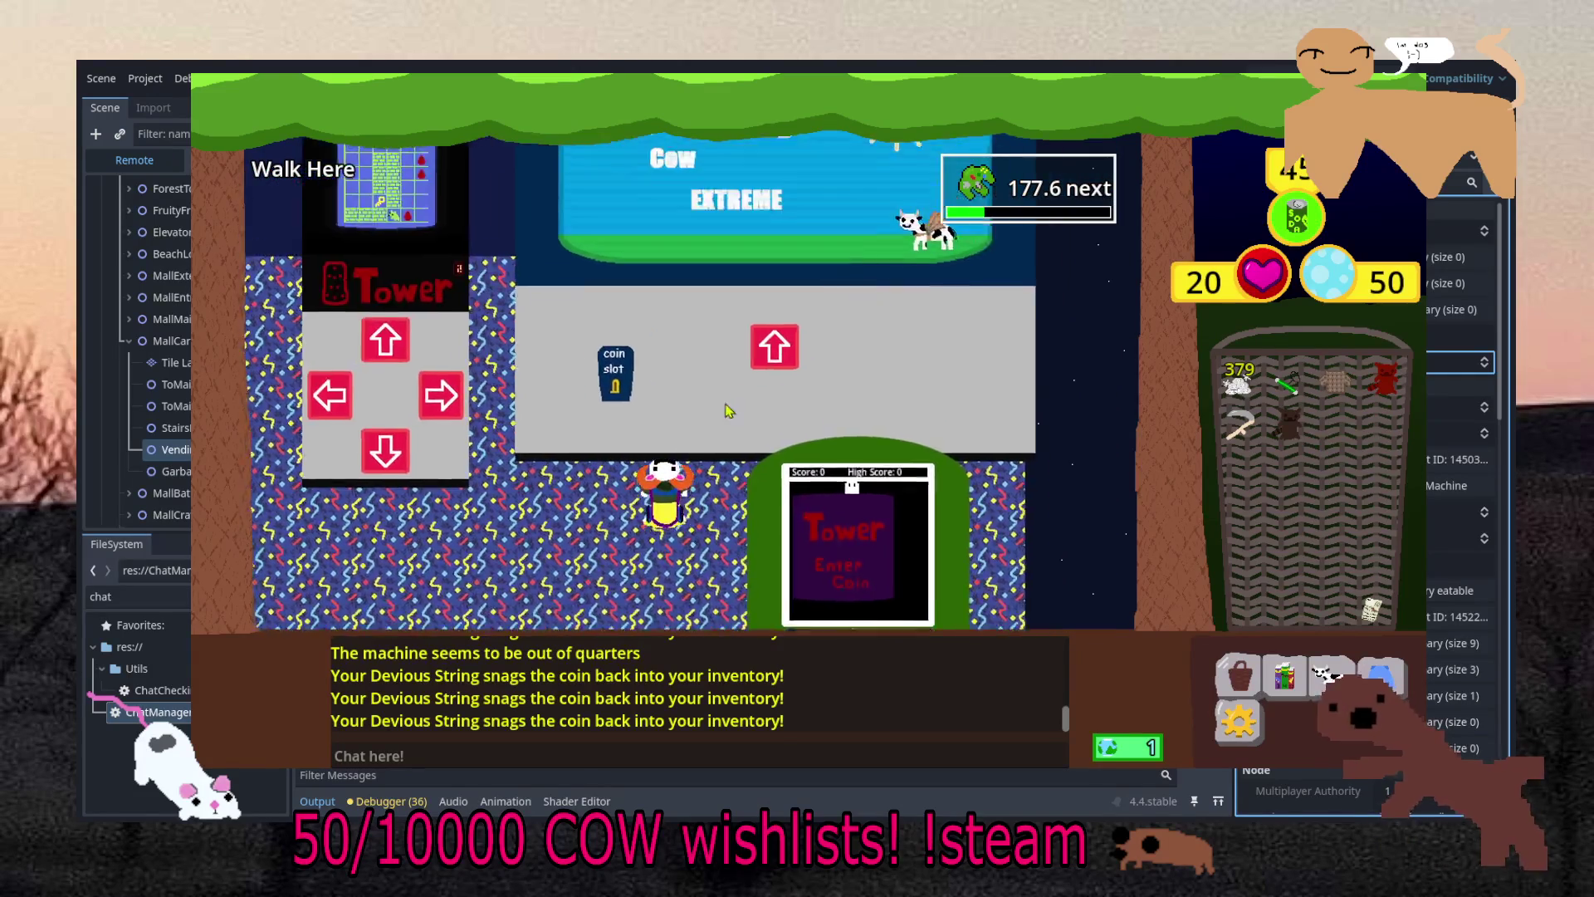
left_click(689, 490)
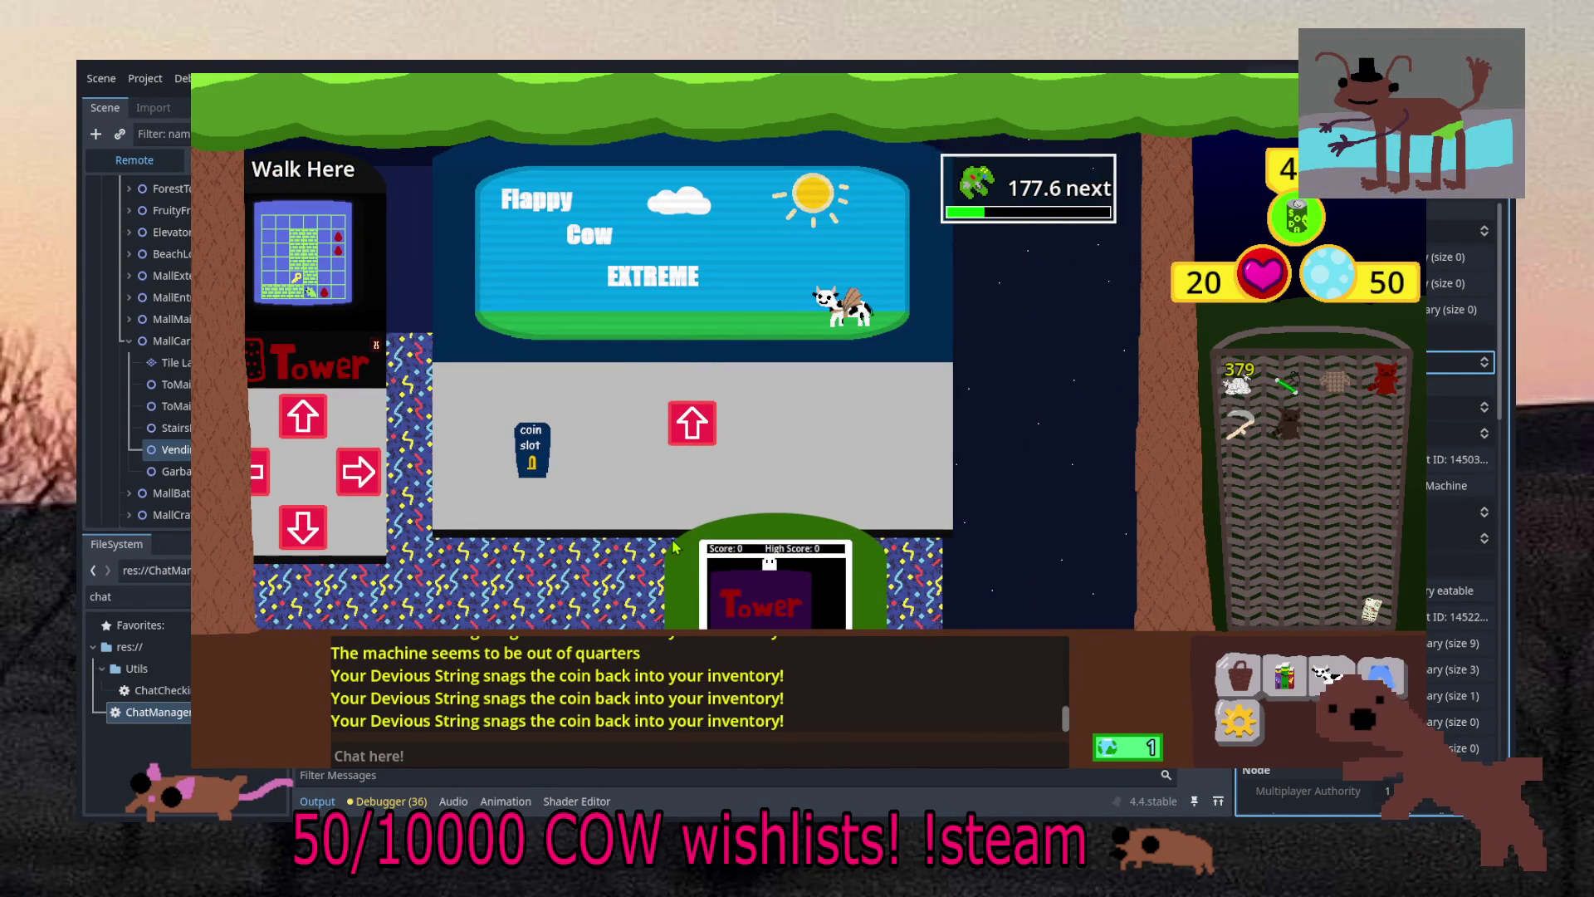
Step: Move the cow down onto the confetti floor and back and forth beside the arcade machine
left_click(692, 520)
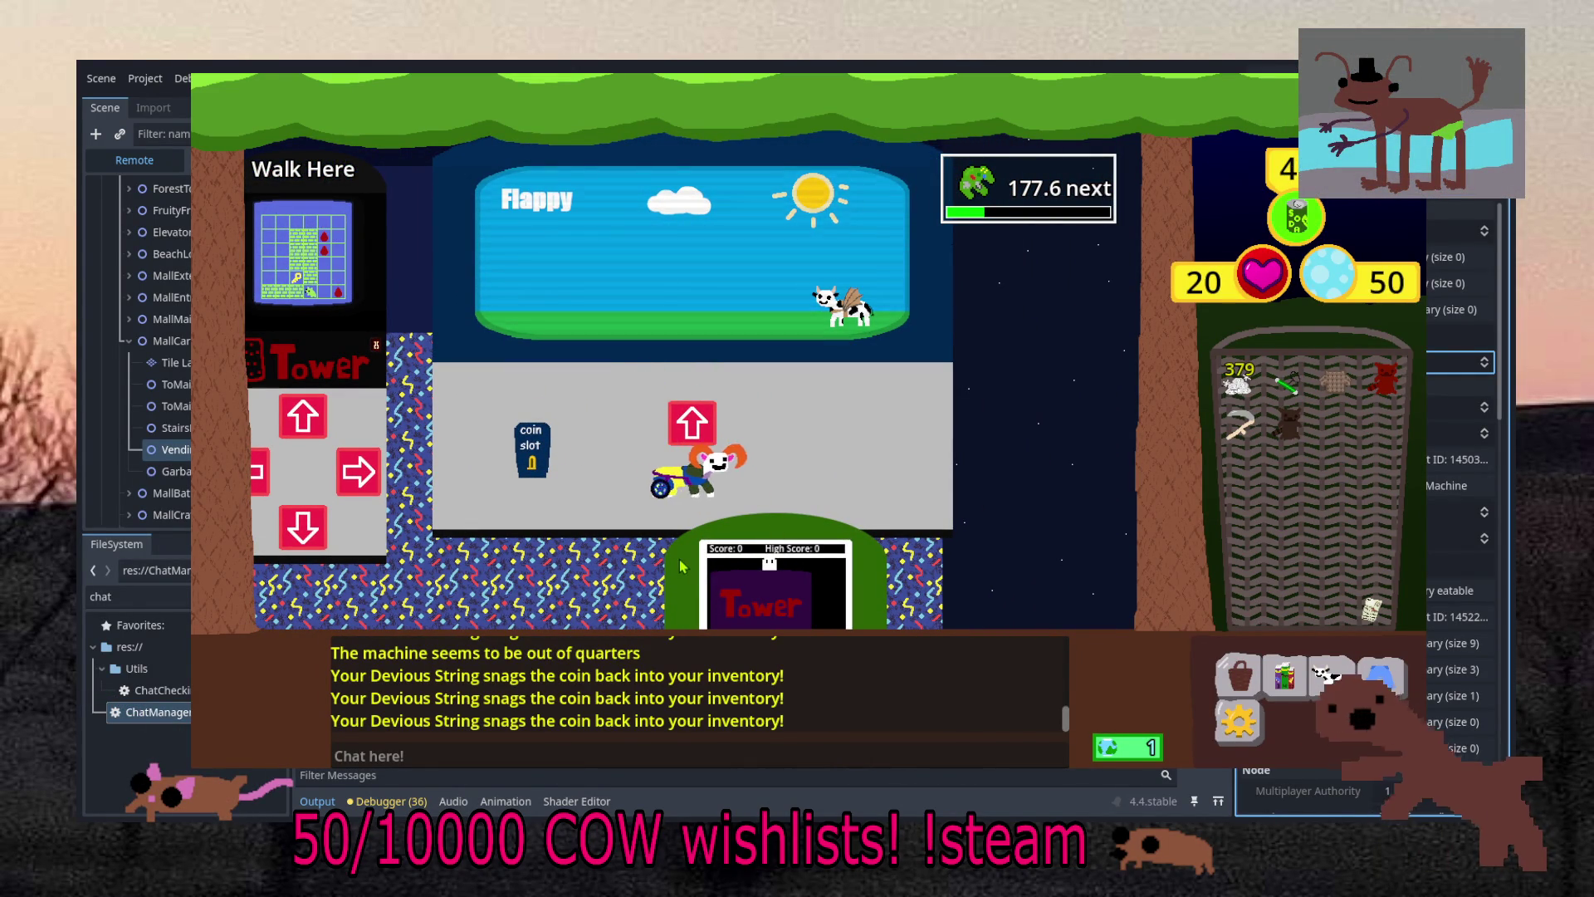
left_click(549, 587)
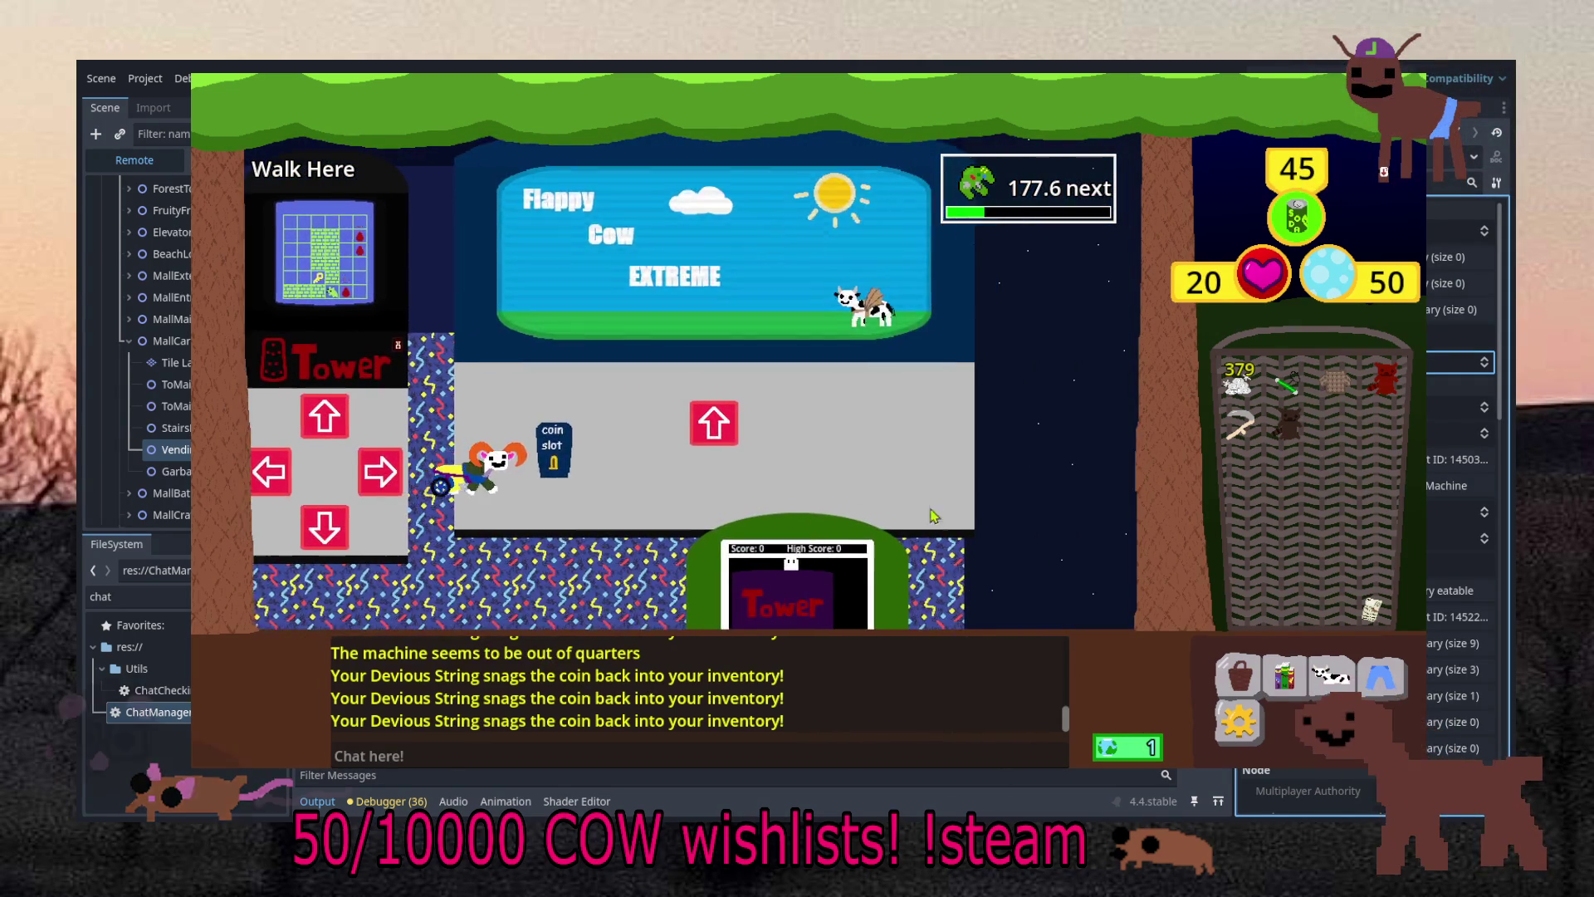
left_click(794, 569)
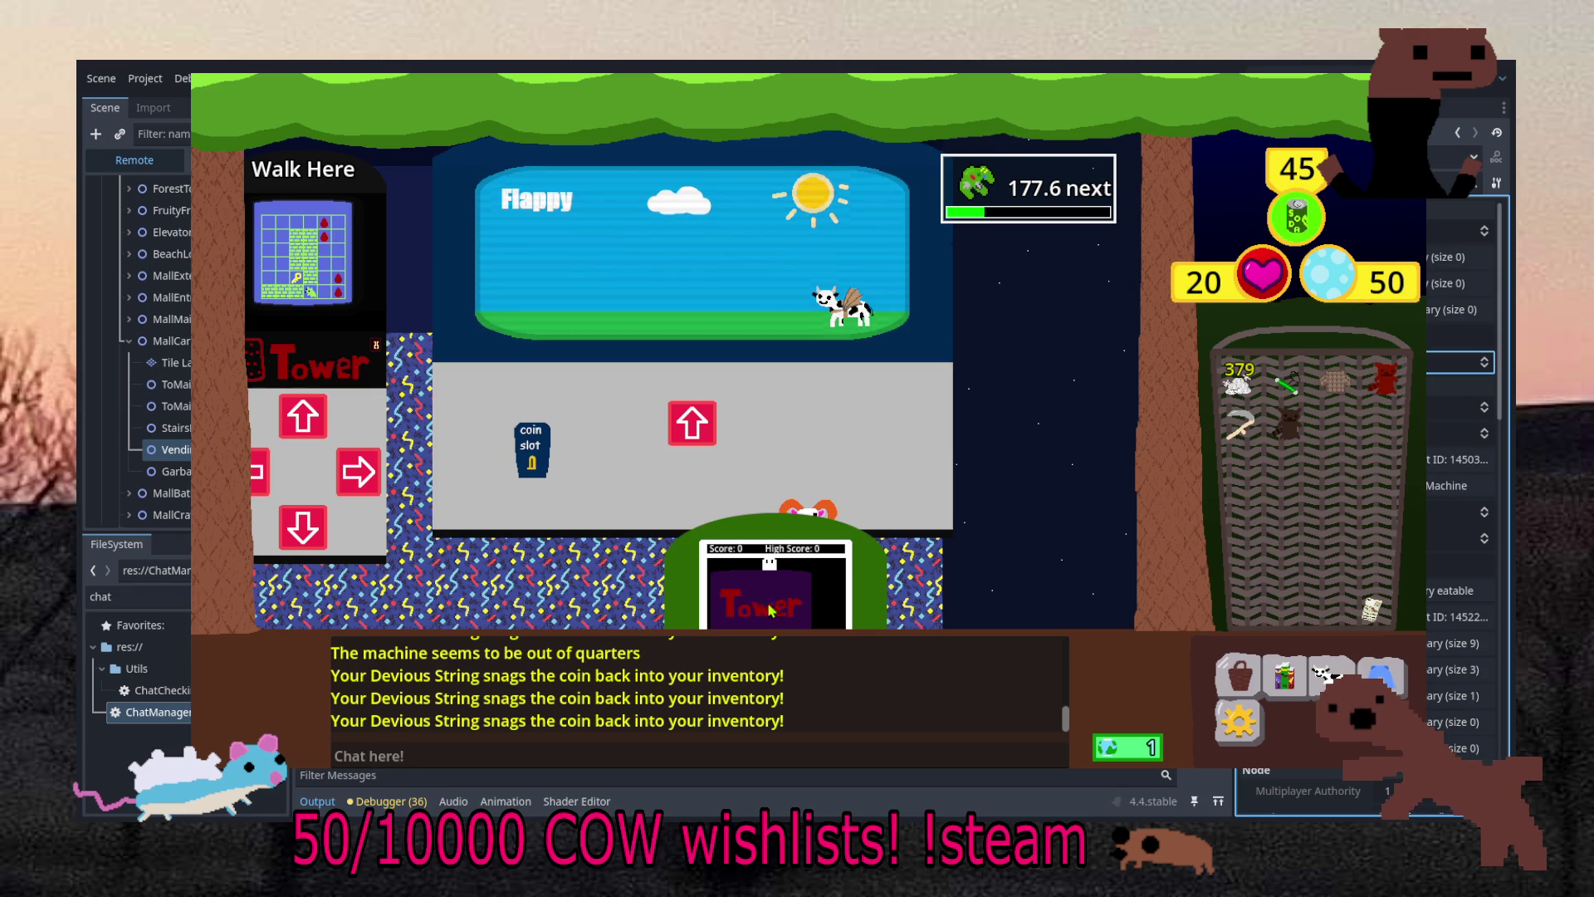
left_click(602, 517)
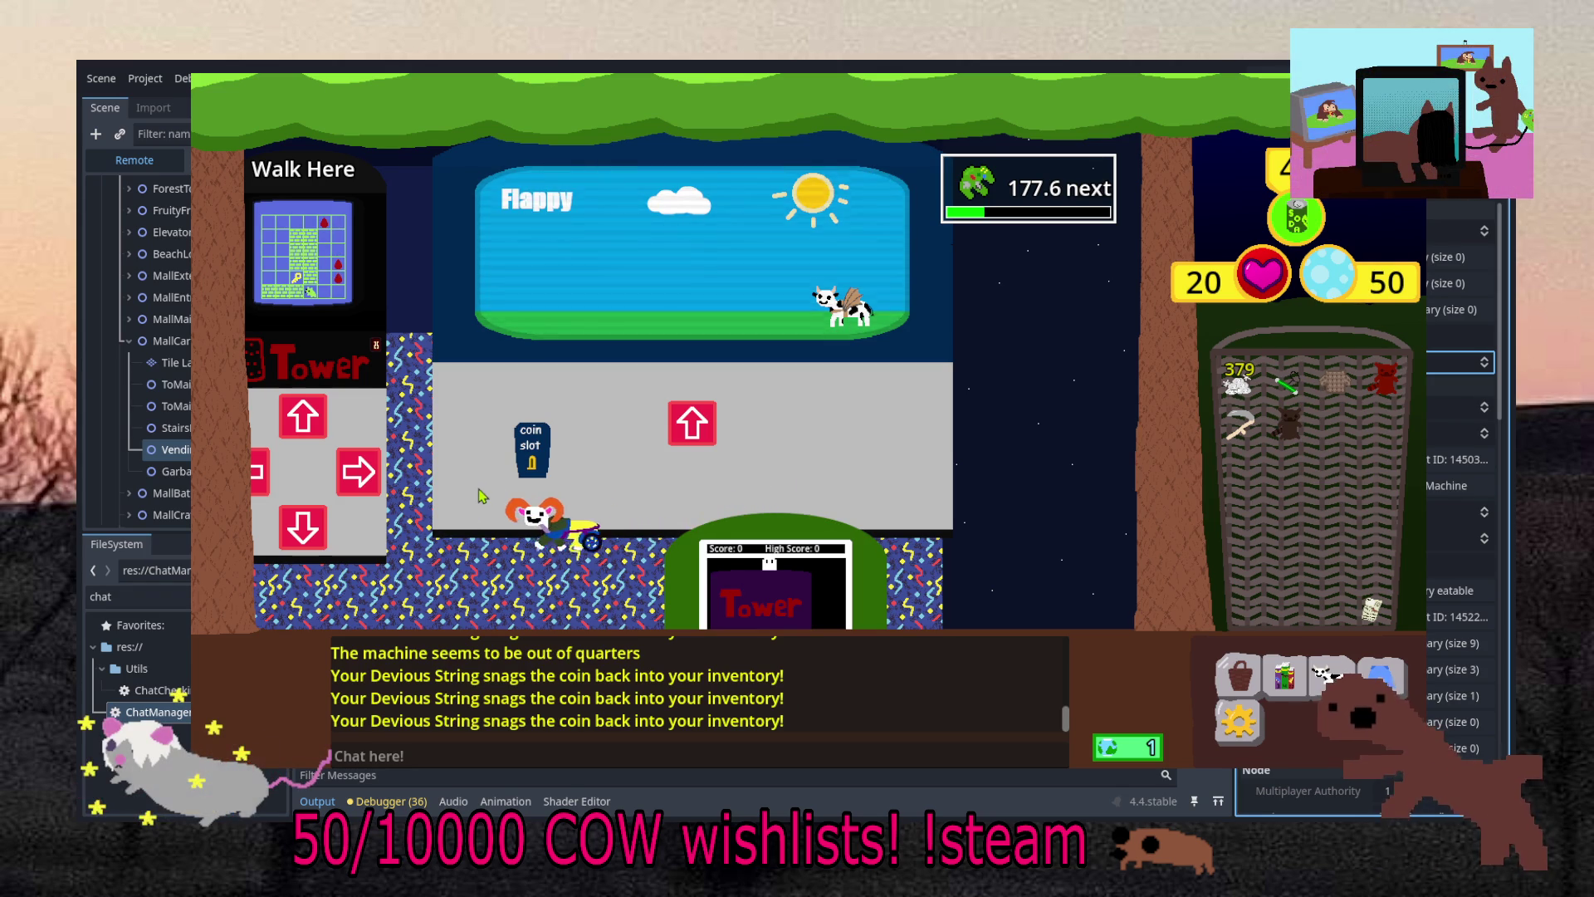
left_click(682, 496)
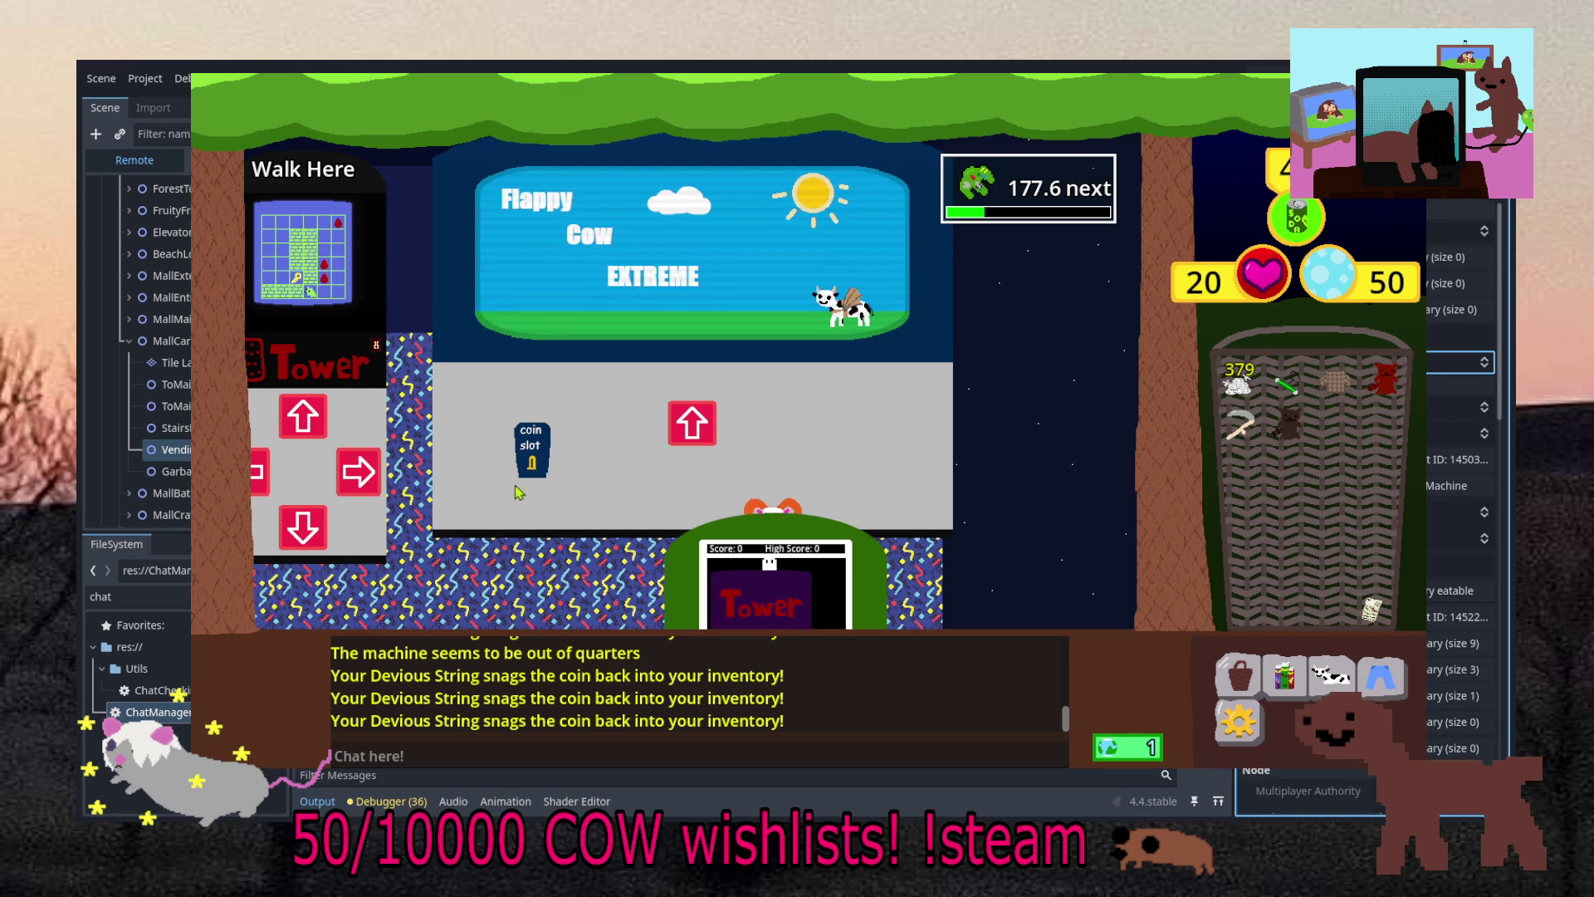
left_click(568, 471)
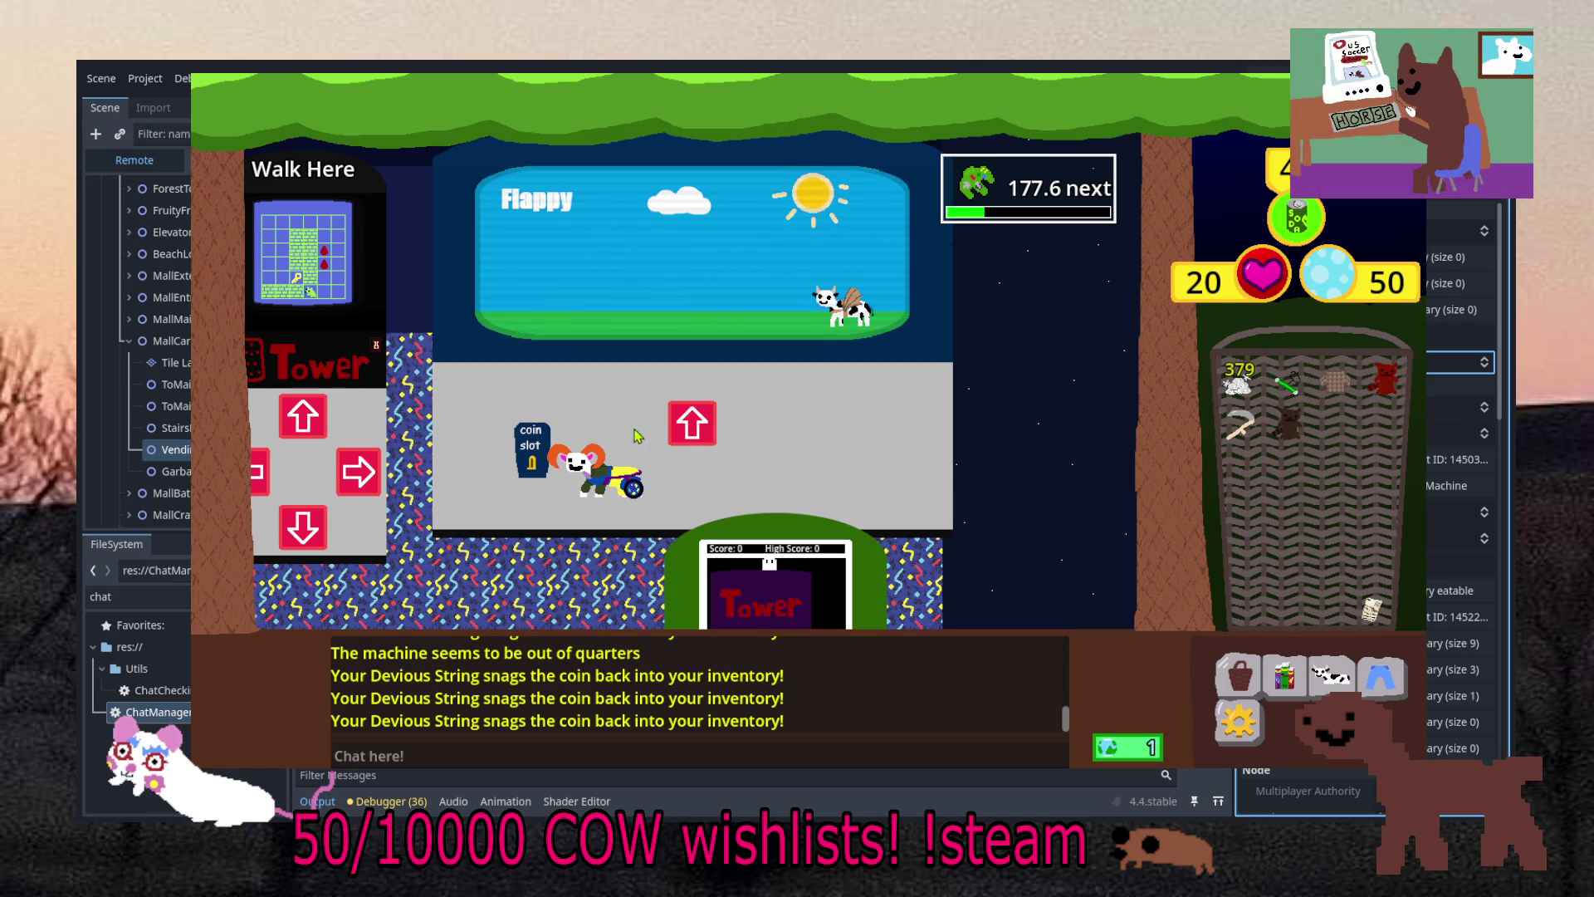
Step: Shuffle the cow around the up-arrow pad and coin slot near the Flappy Cow arcade
left_click(660, 492)
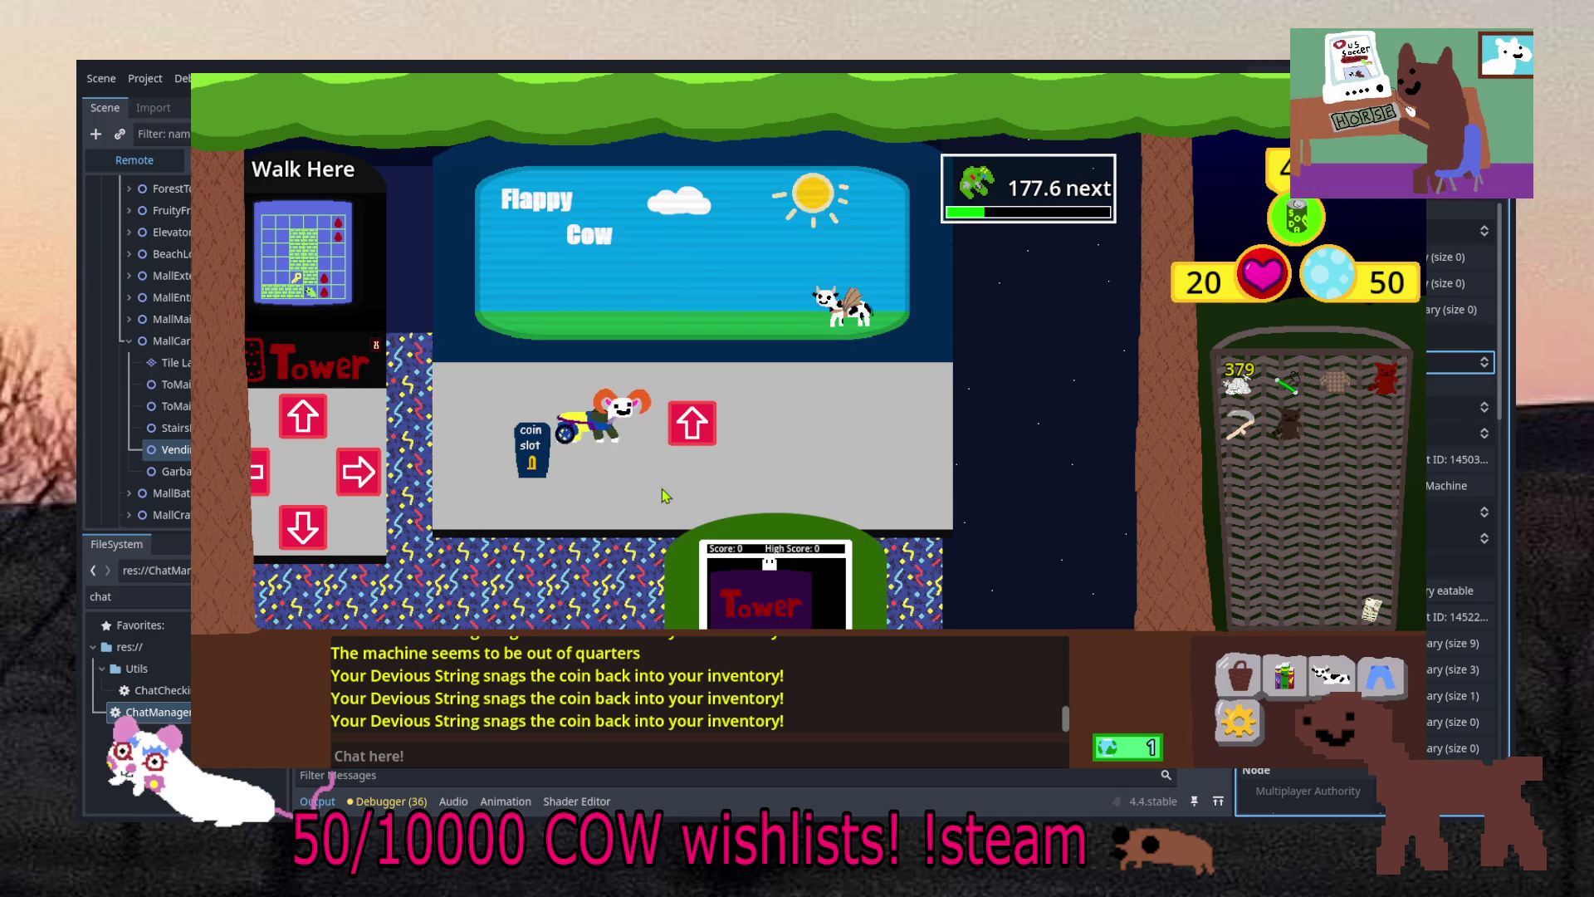
left_click(749, 477)
left_click(748, 480)
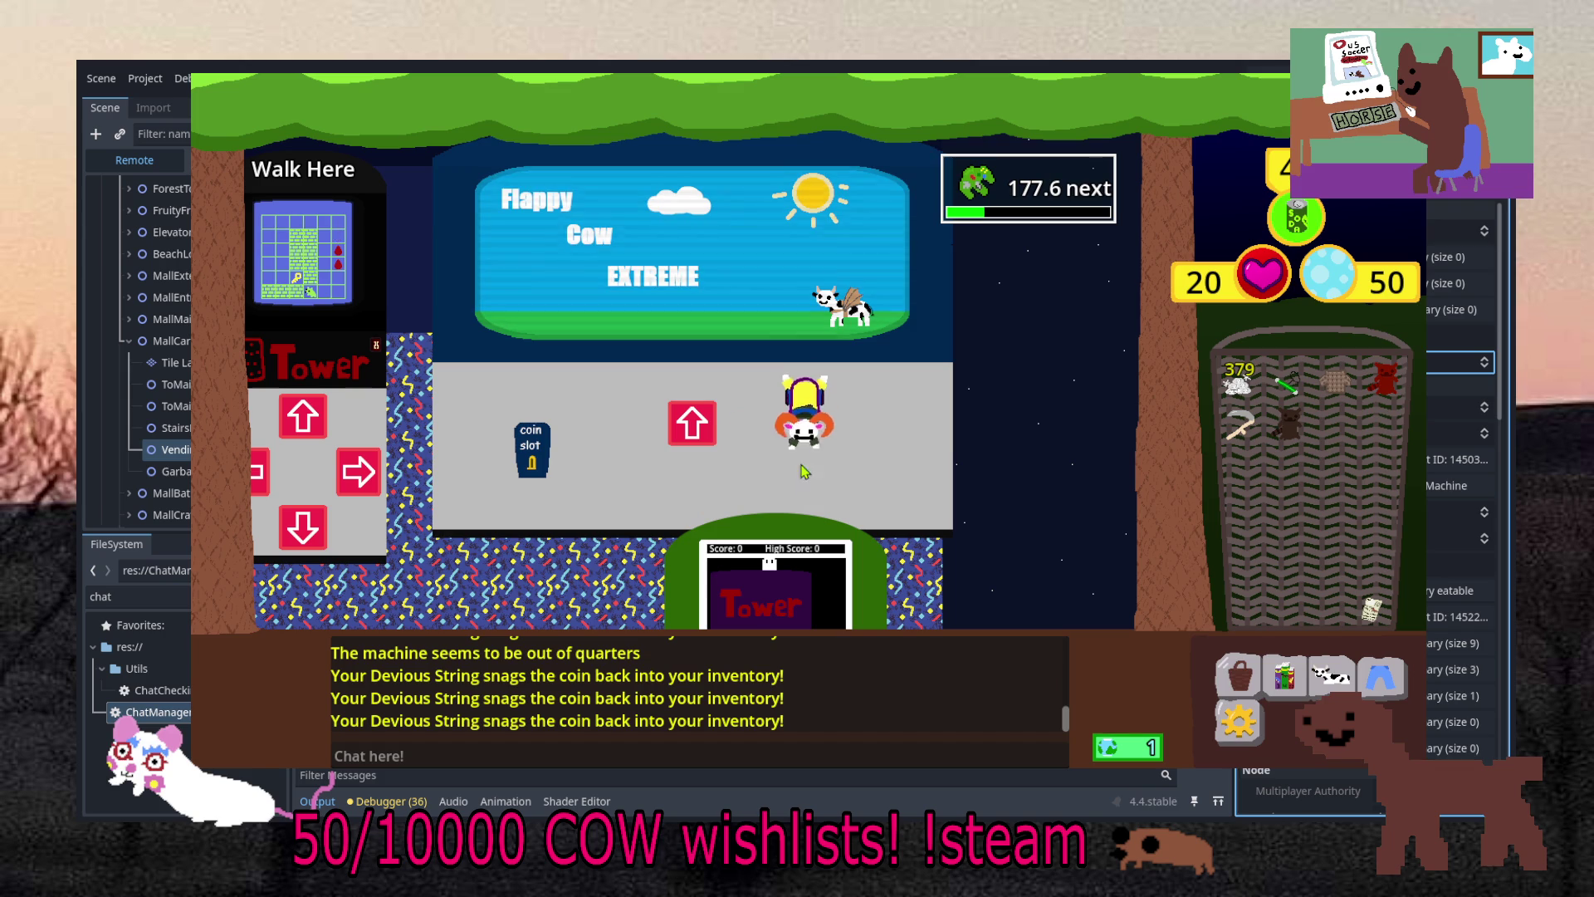
left_click(680, 493)
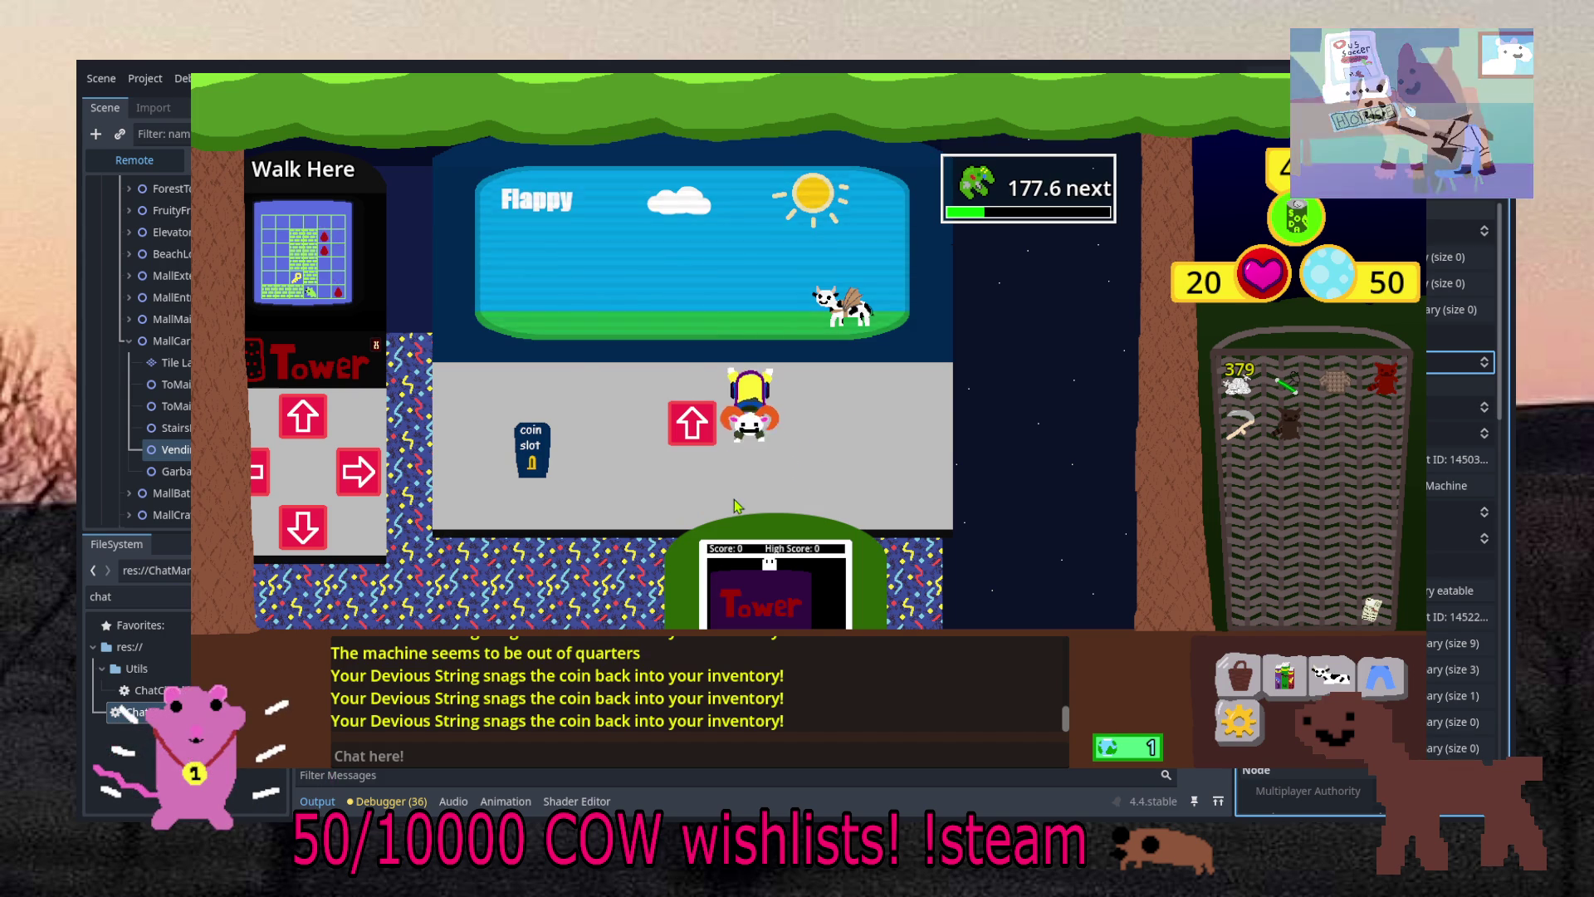
left_click(636, 483)
left_click(658, 474)
Step: Walk the cow left past the coin slot over to the Tower machine
left_click(810, 434)
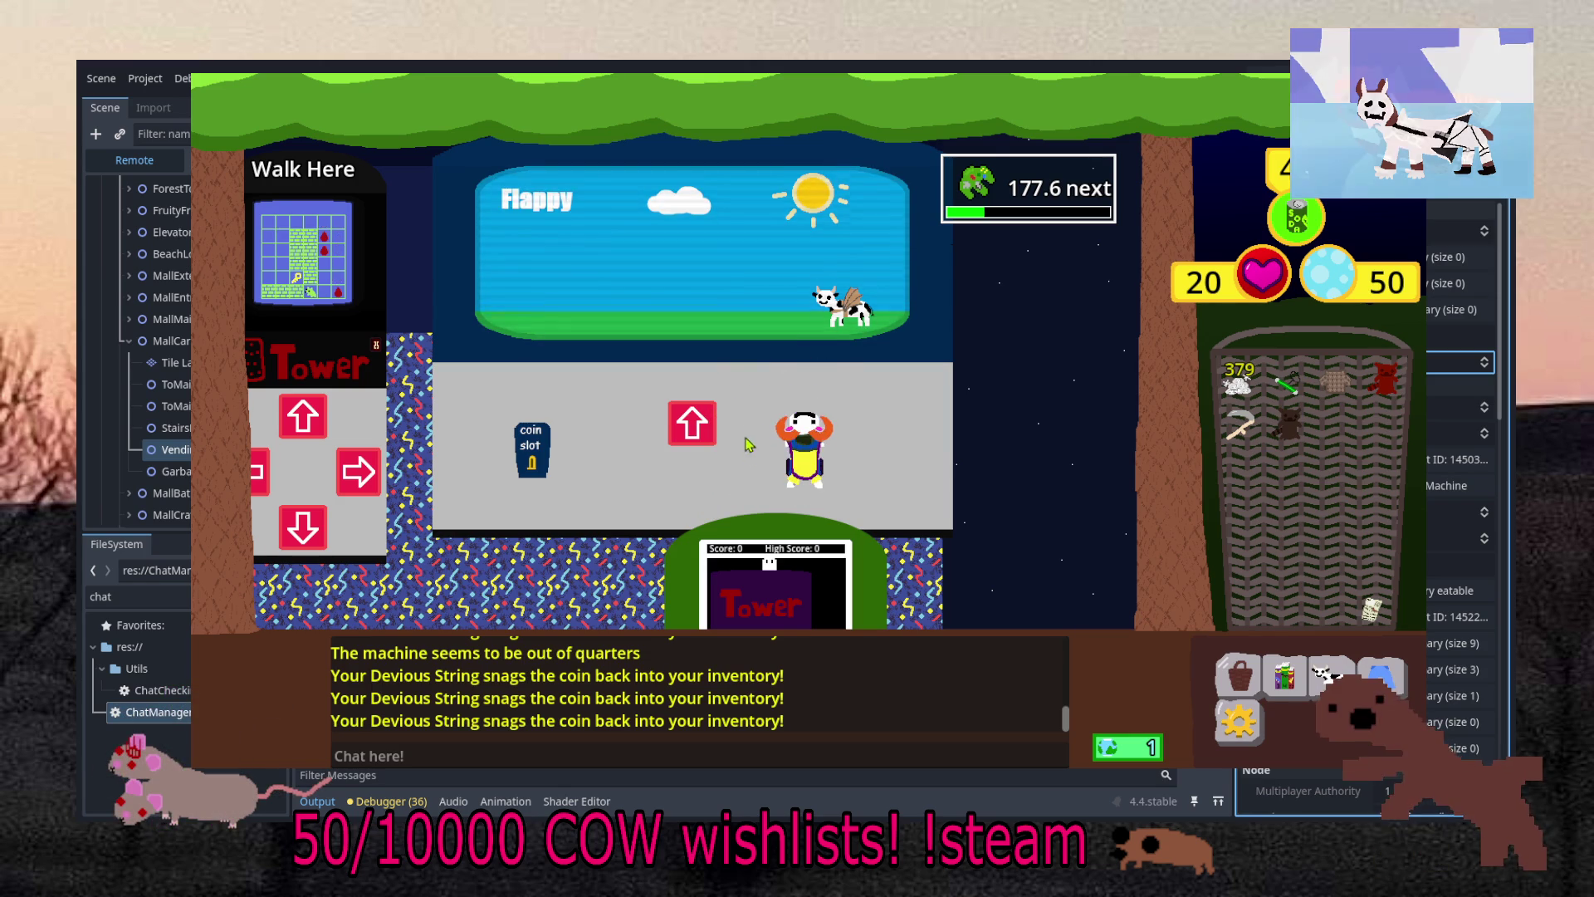
left_click(741, 480)
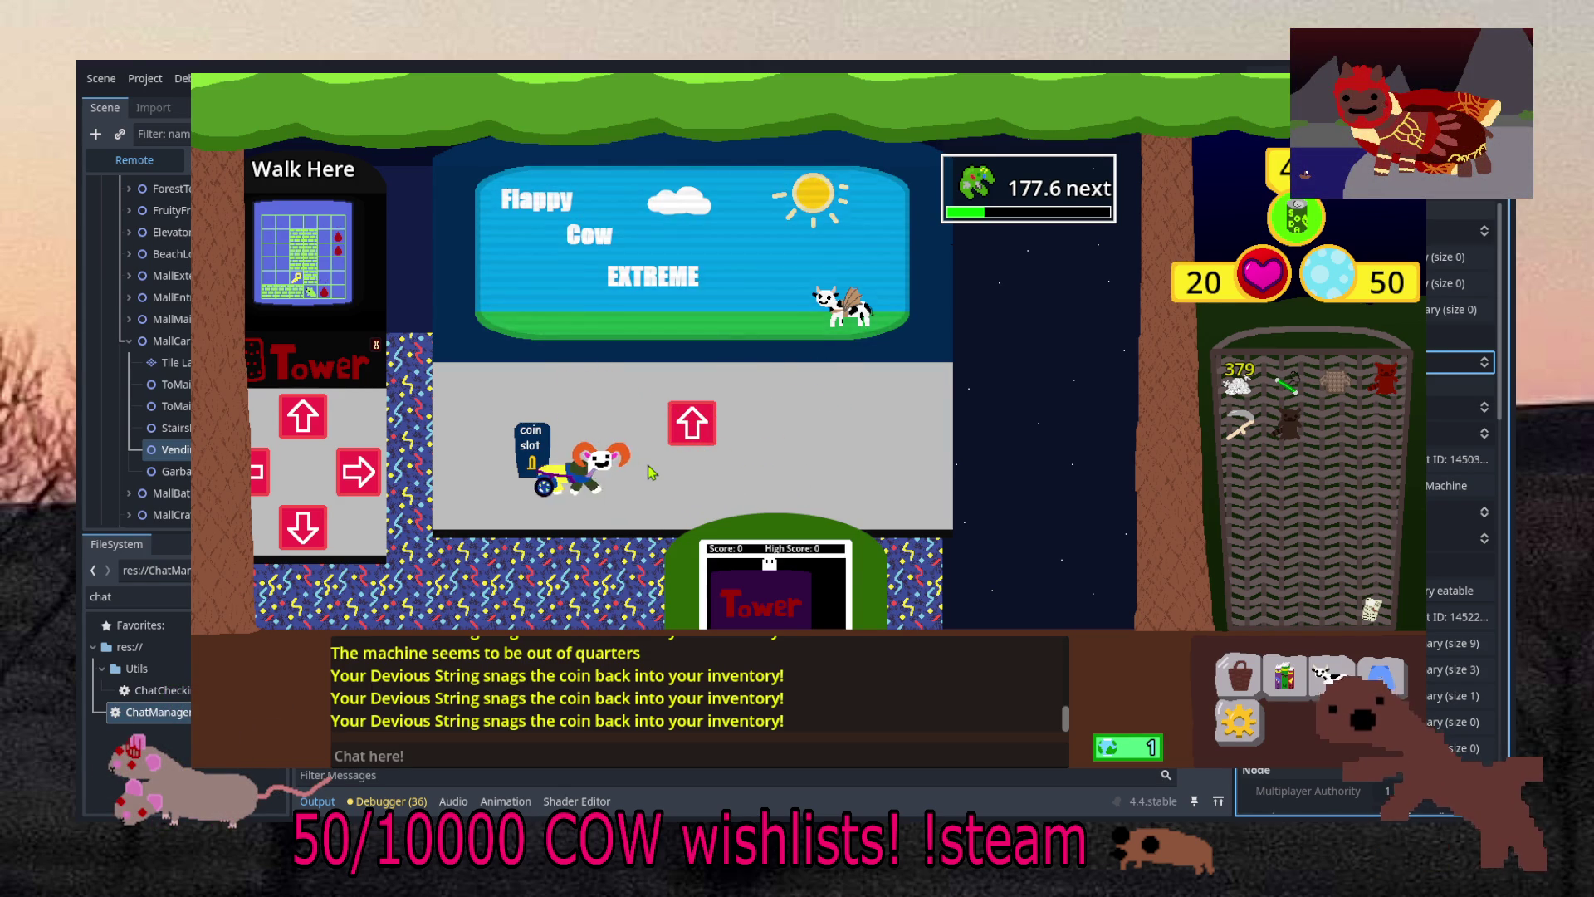
left_click(492, 508)
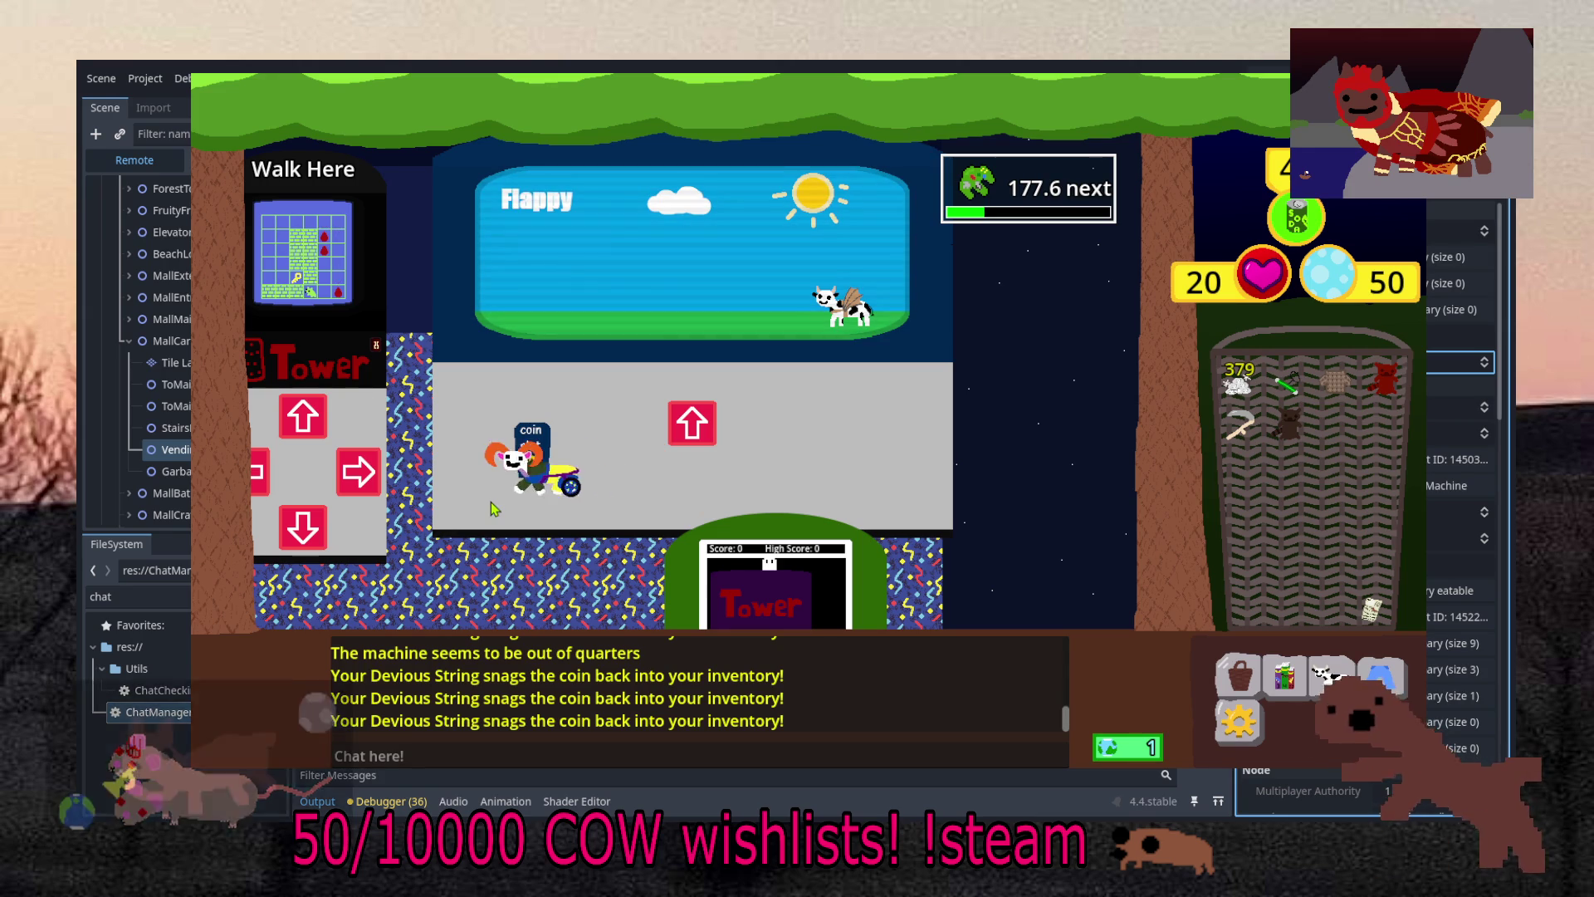
left_click(288, 606)
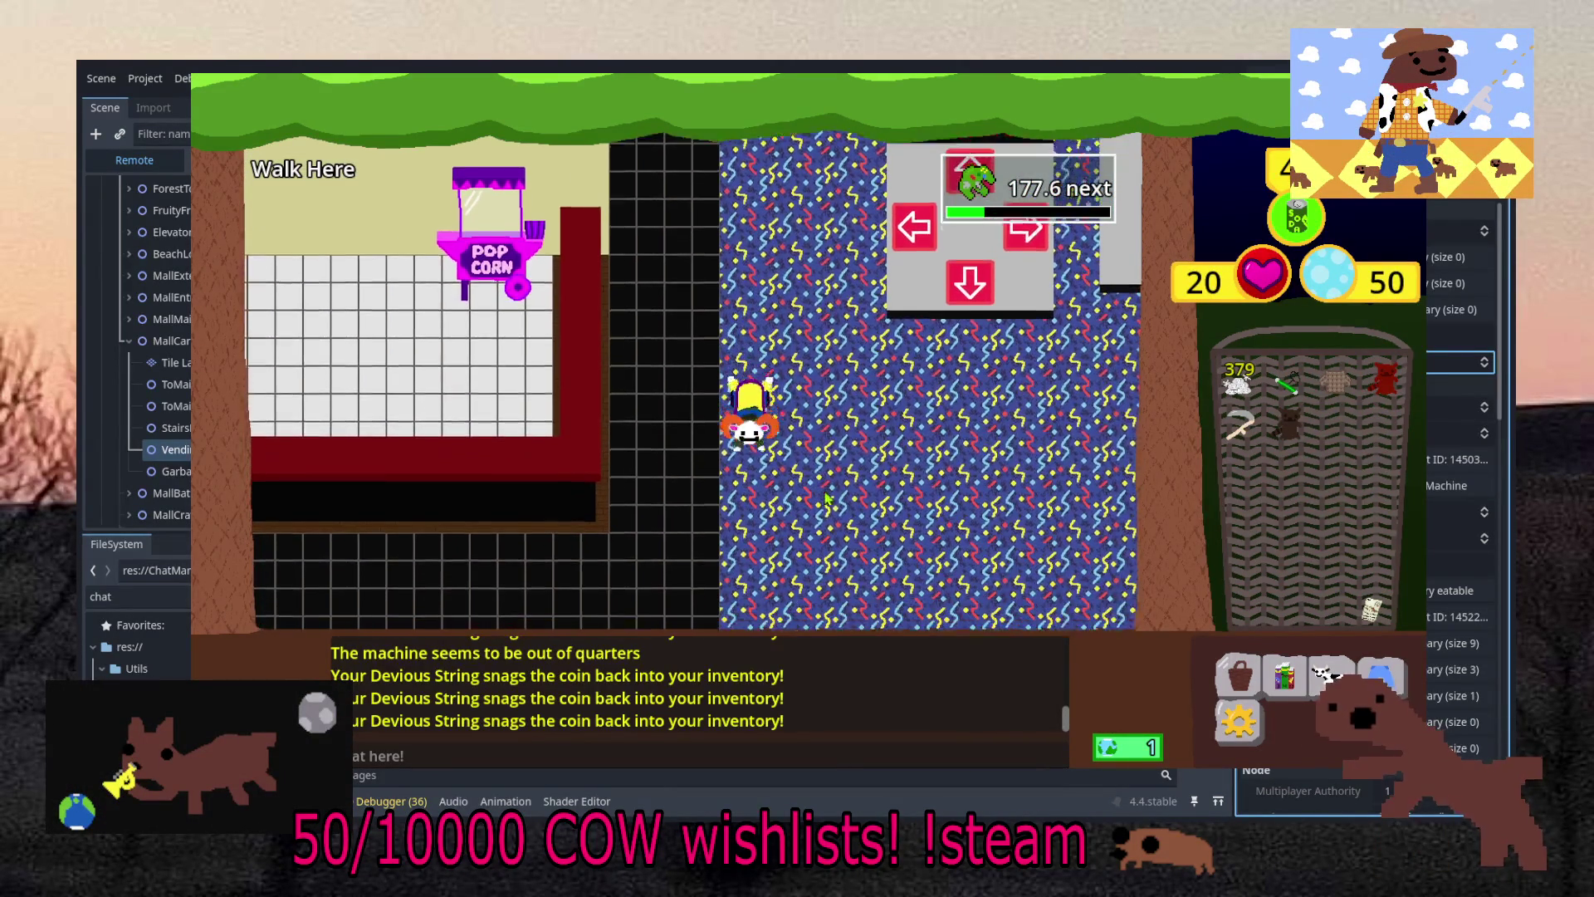
Step: Walk the cow right across the carpet and up beside the Tower machine's arrow pads
left_click(872, 412)
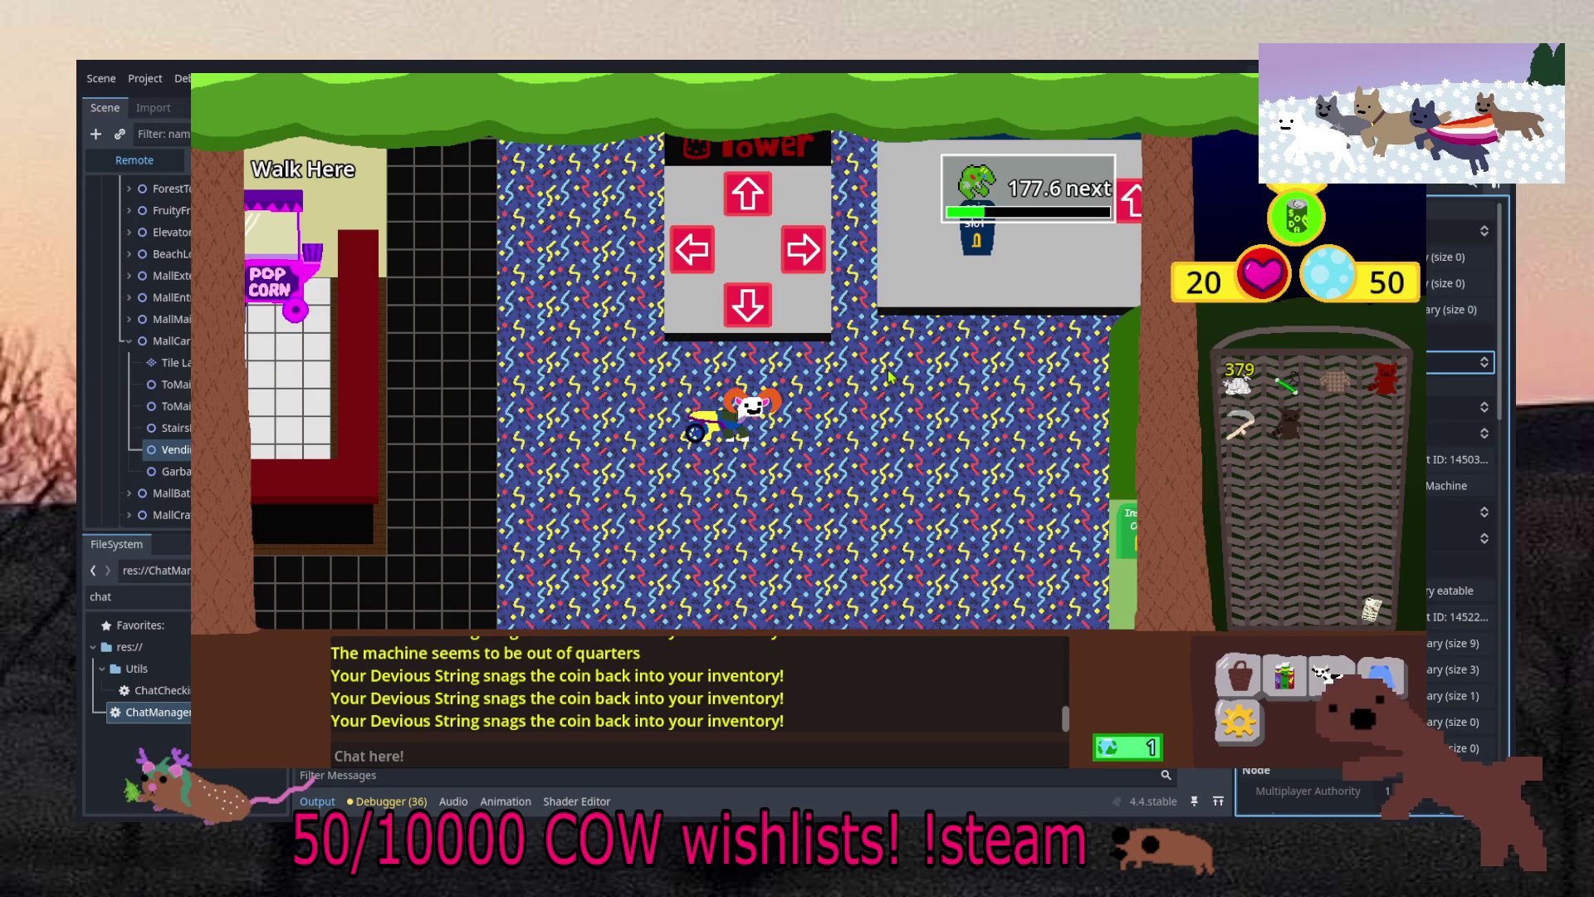
left_click(893, 378)
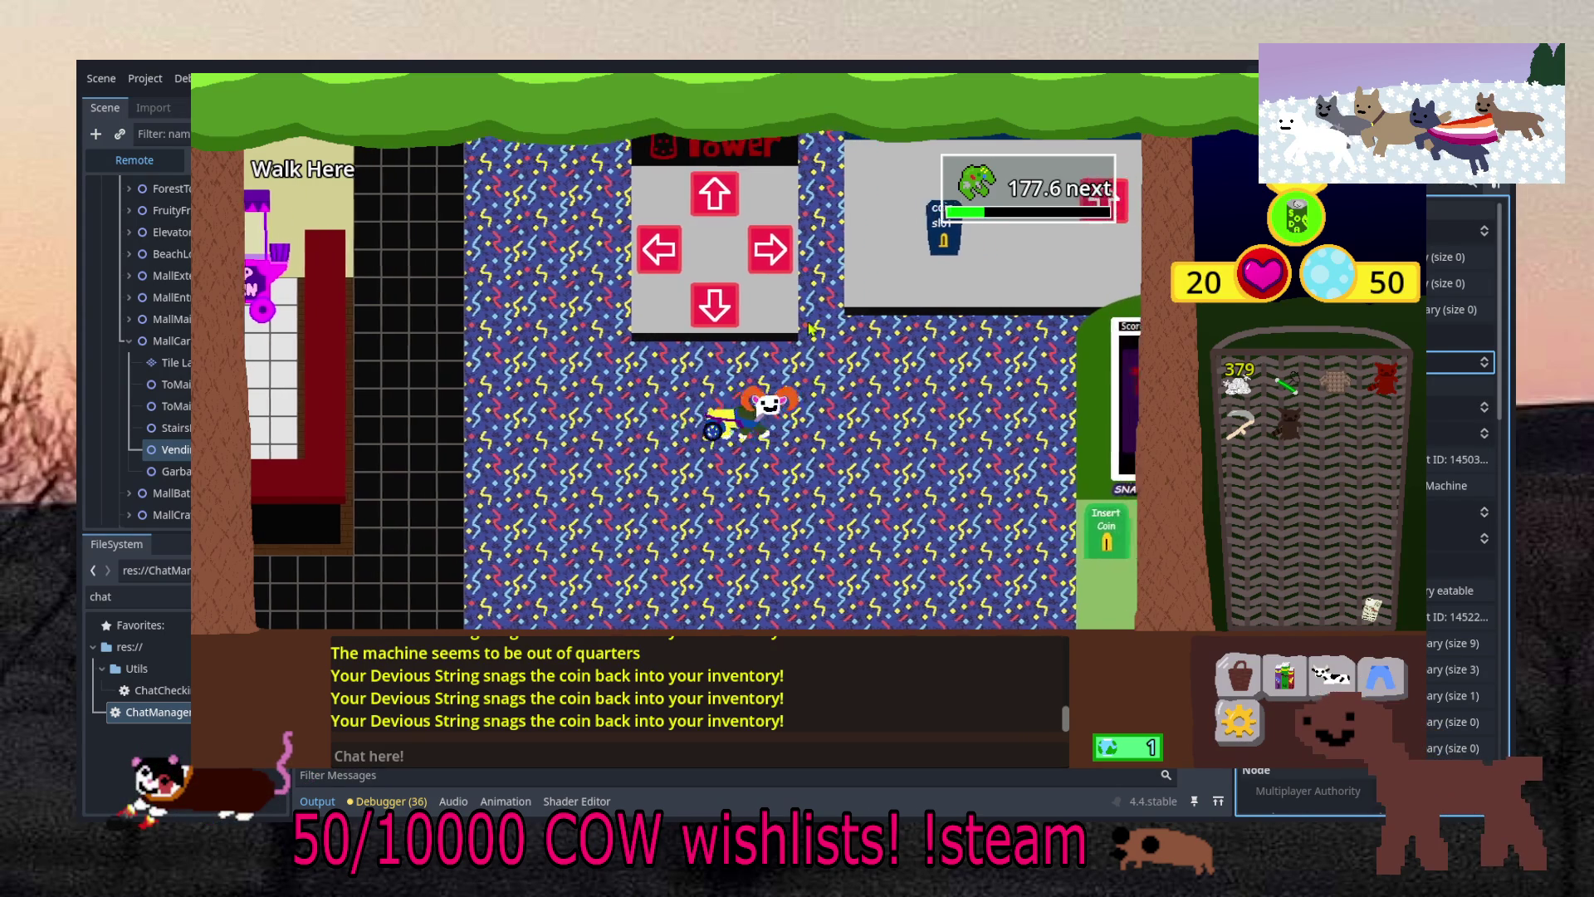
left_click(813, 331)
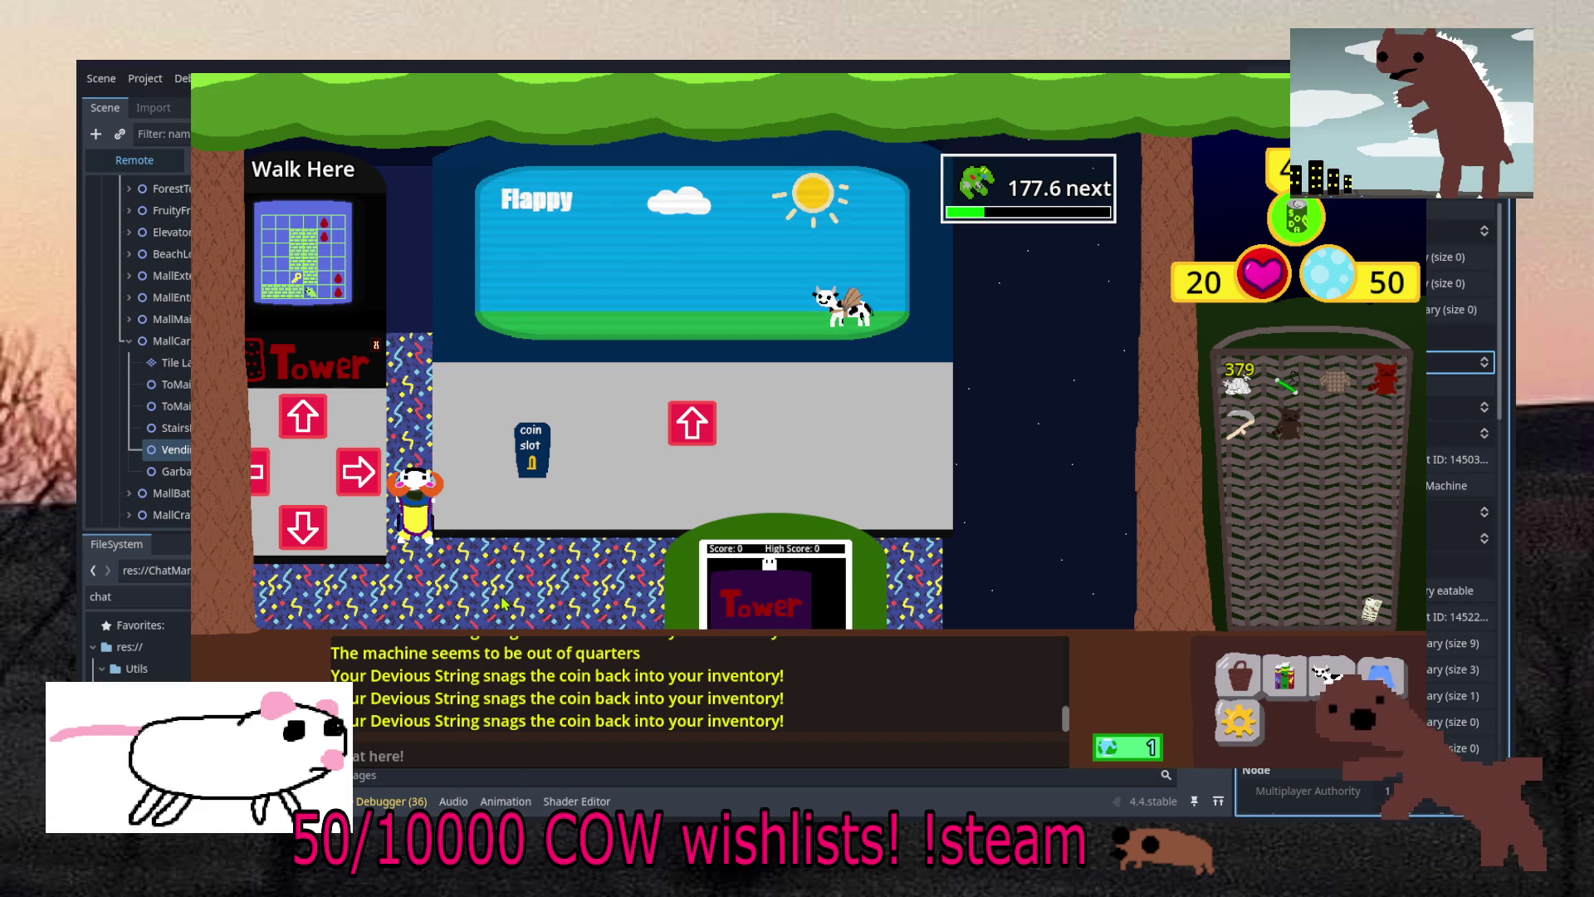
Step: Send the cow down-left from the Tower machine onto the confetti carpet
left_click(315, 538)
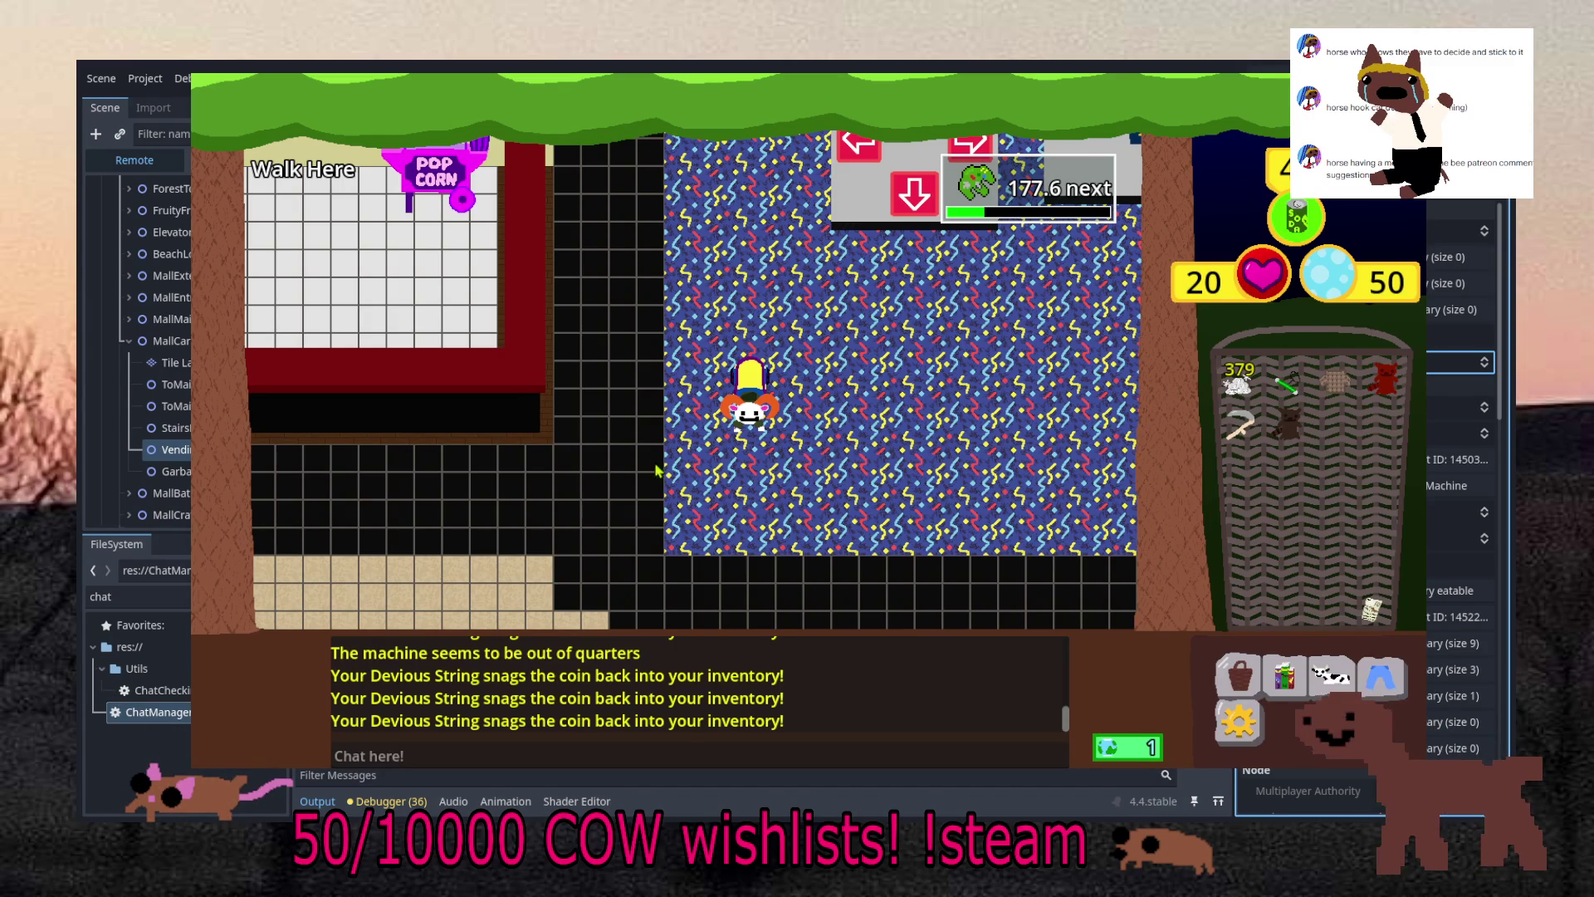
Step: Zigzag the cow across the carpet and finish up-right near the Insert Coin slot and Tower machine
left_click(983, 436)
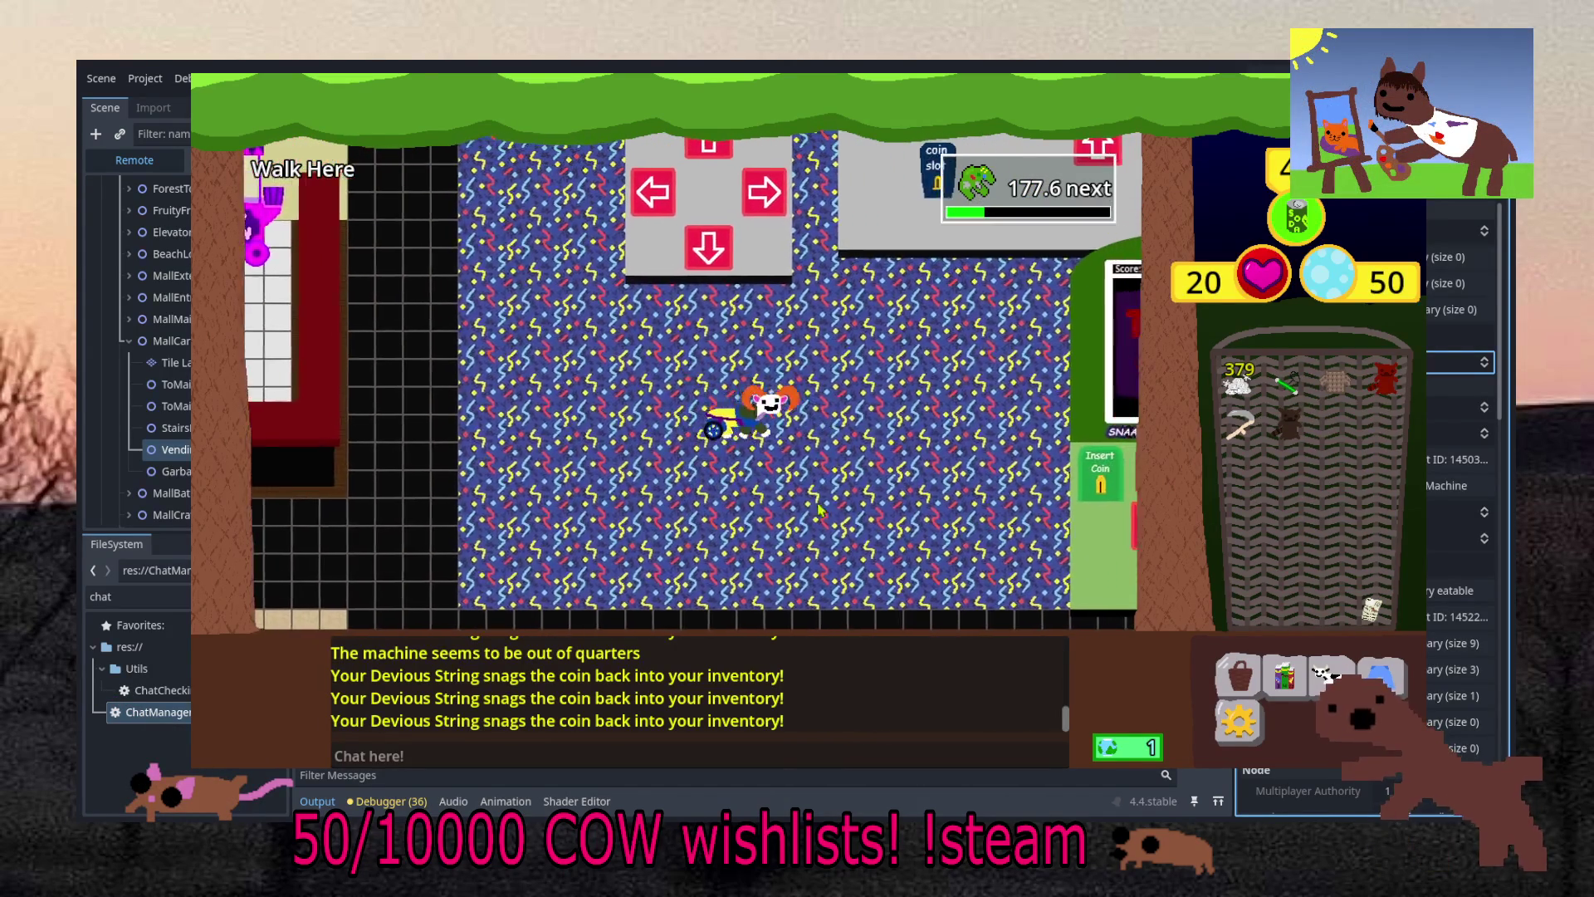
left_click(656, 484)
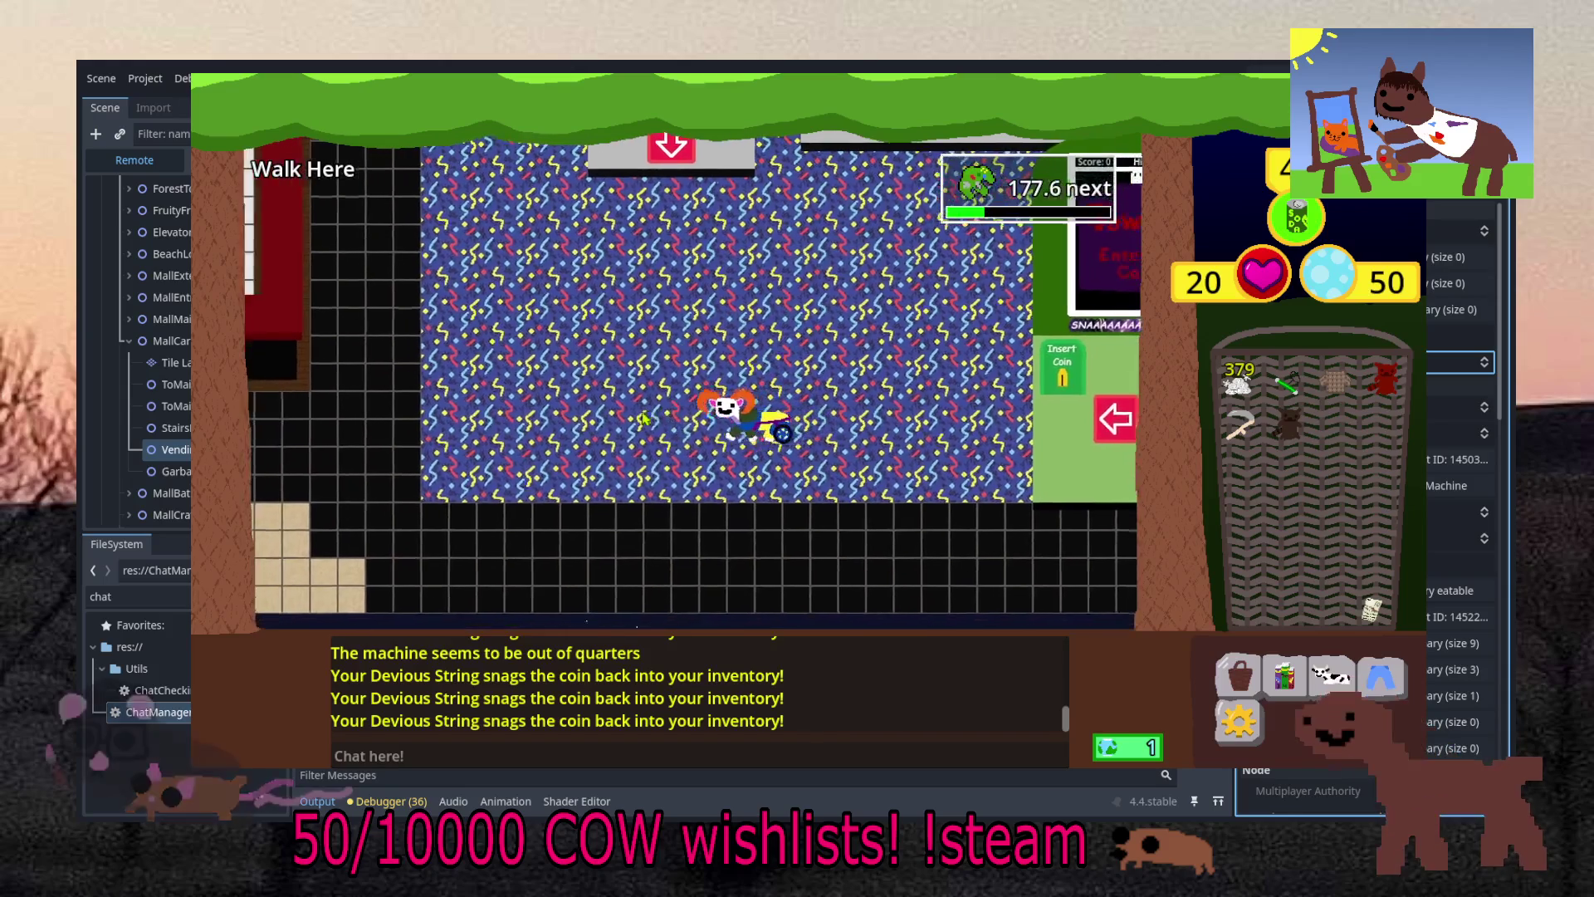
left_click(786, 311)
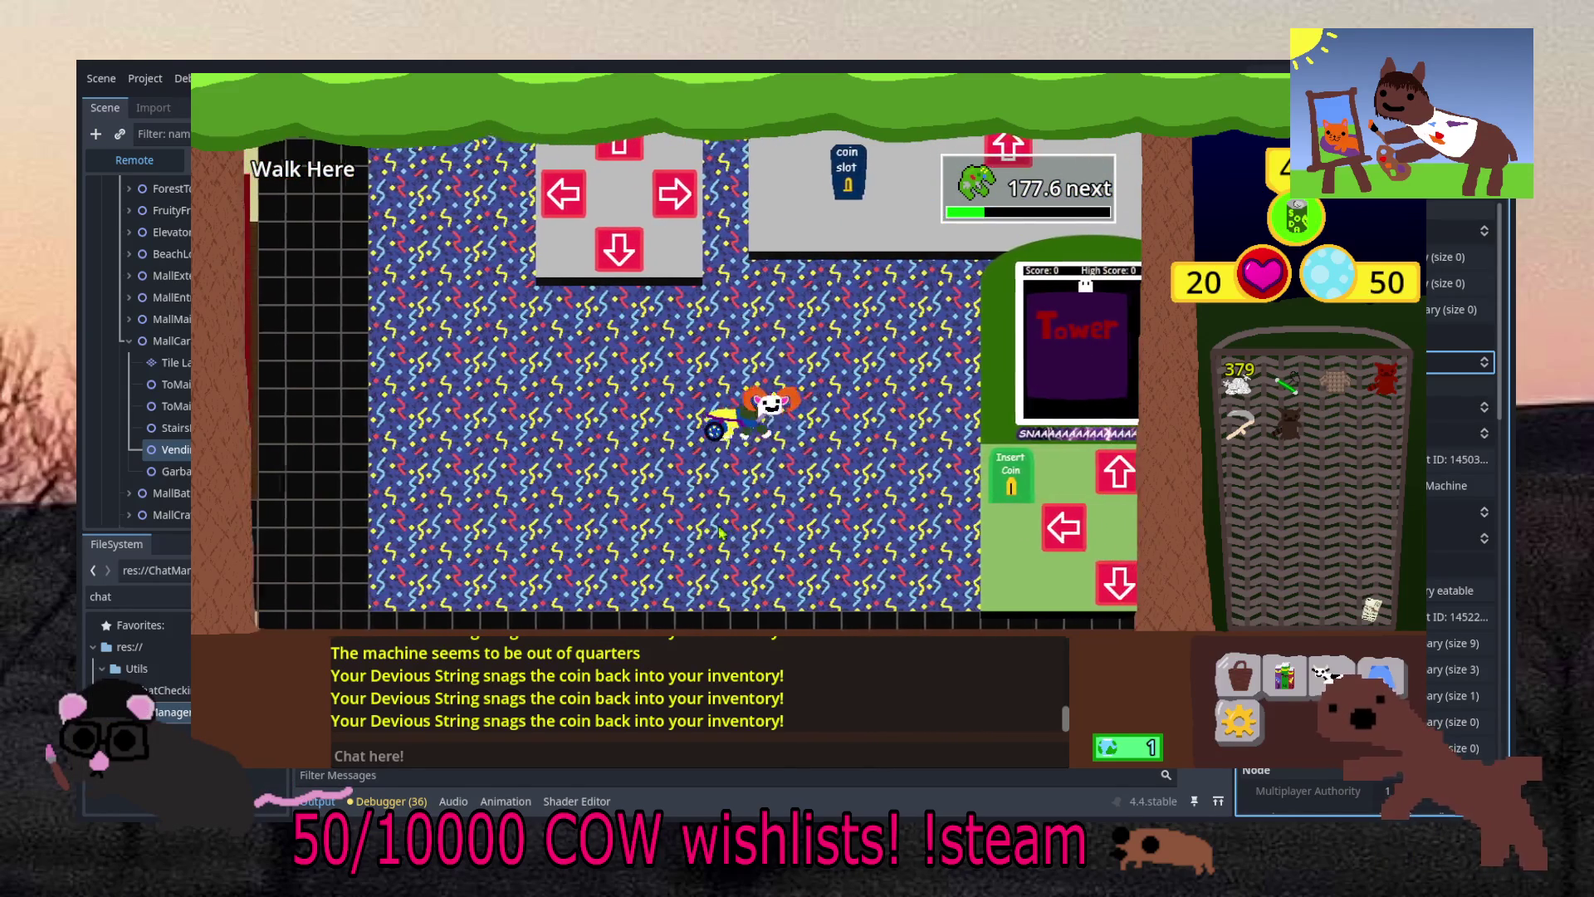
left_click(718, 530)
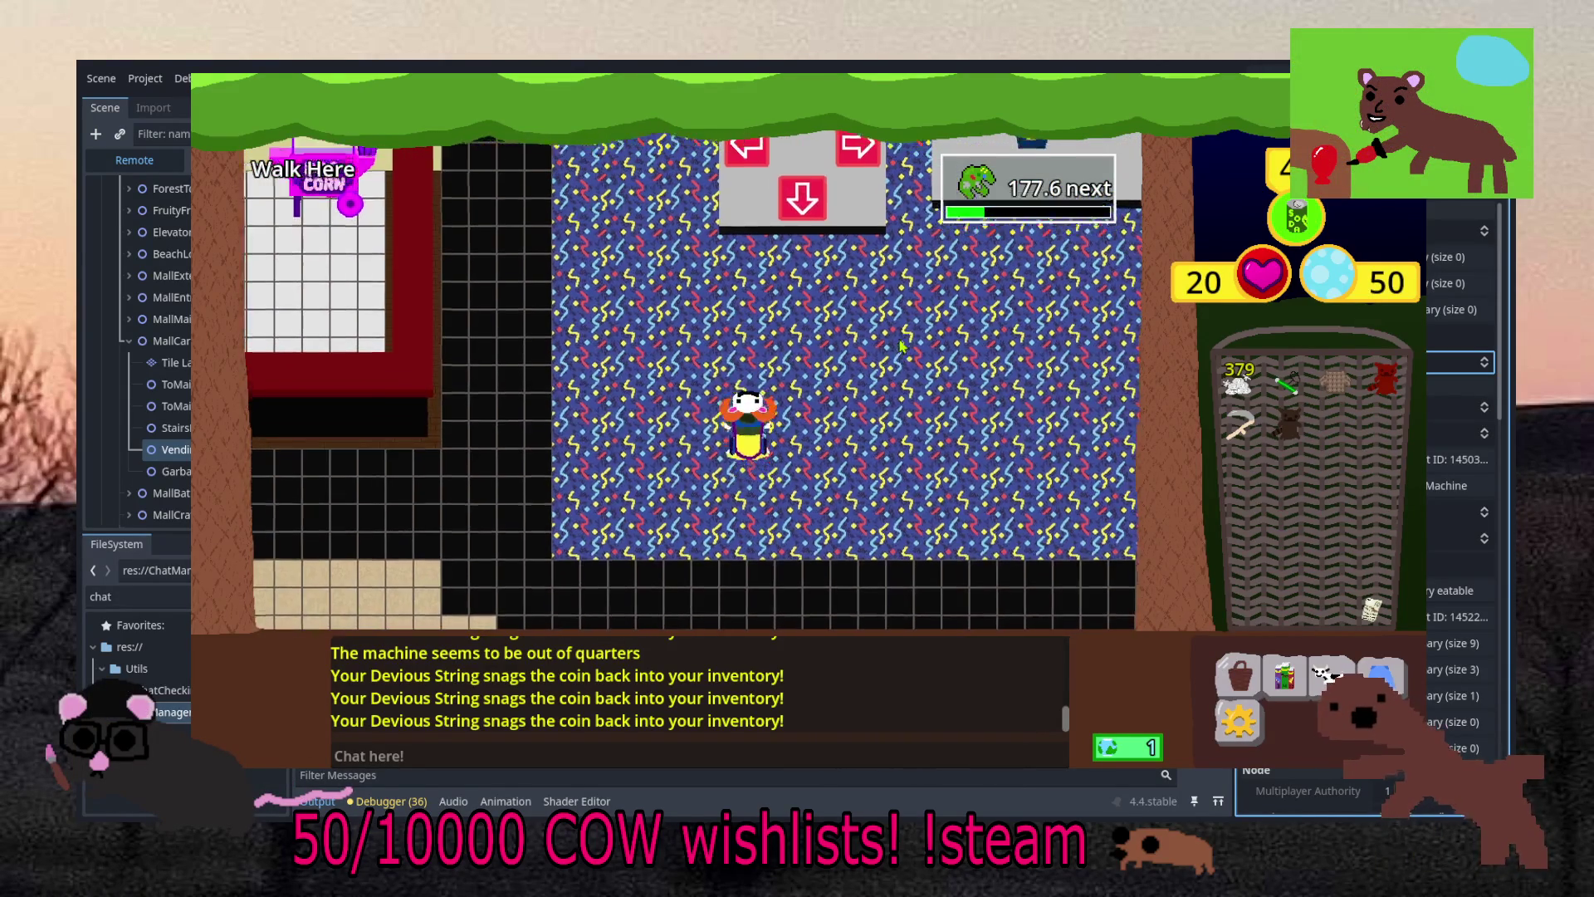
left_click(900, 347)
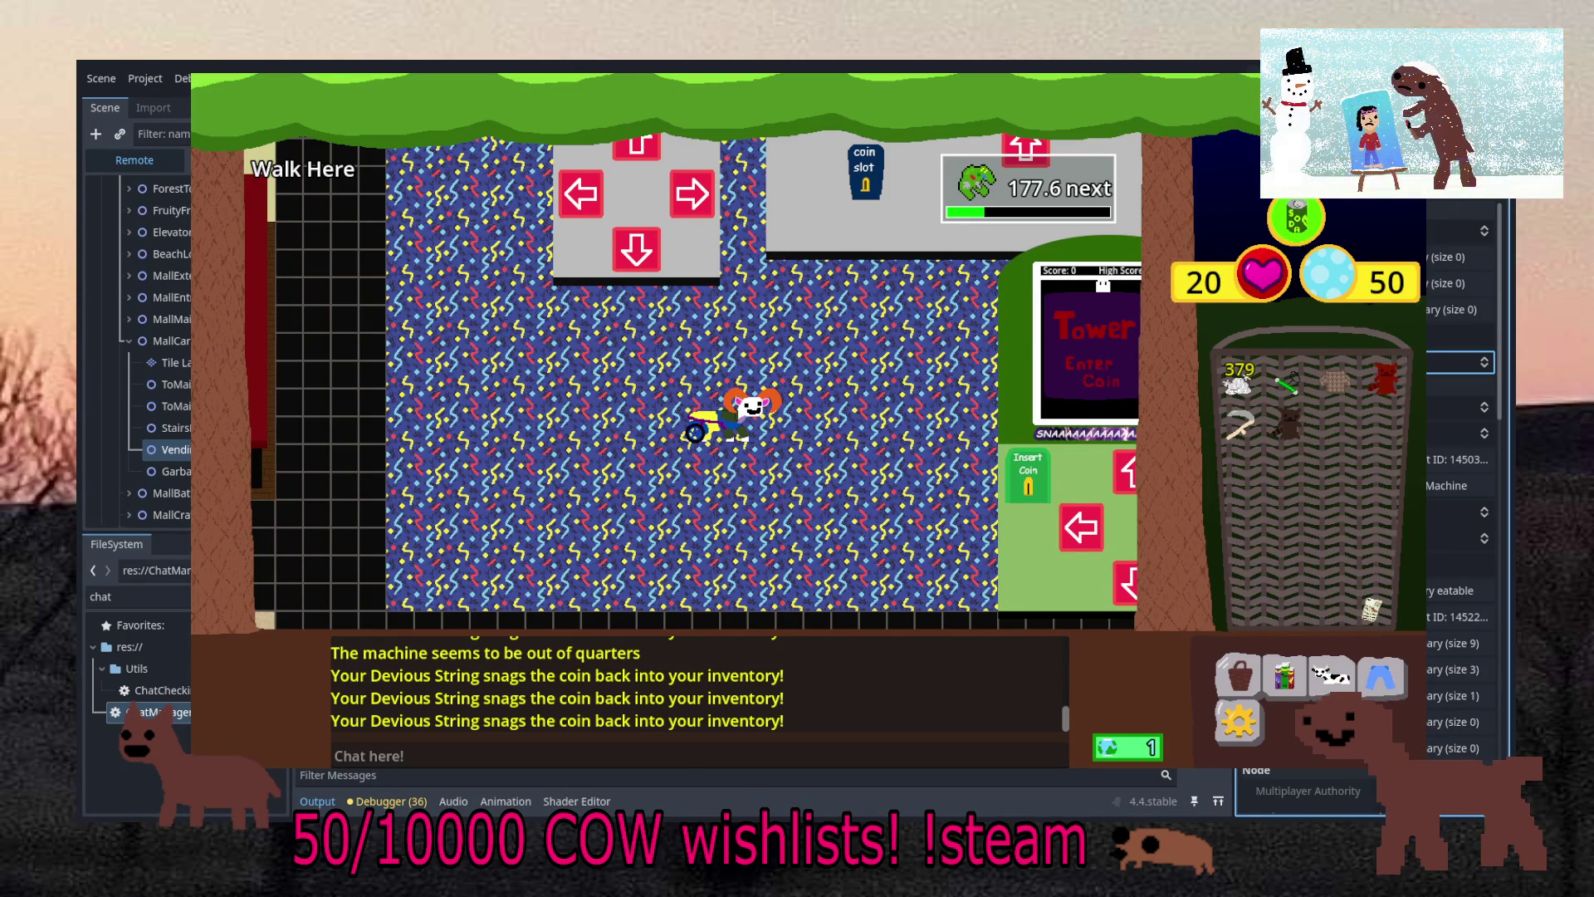
Step: Close the running game window with Alt+F4
key("alt+F4")
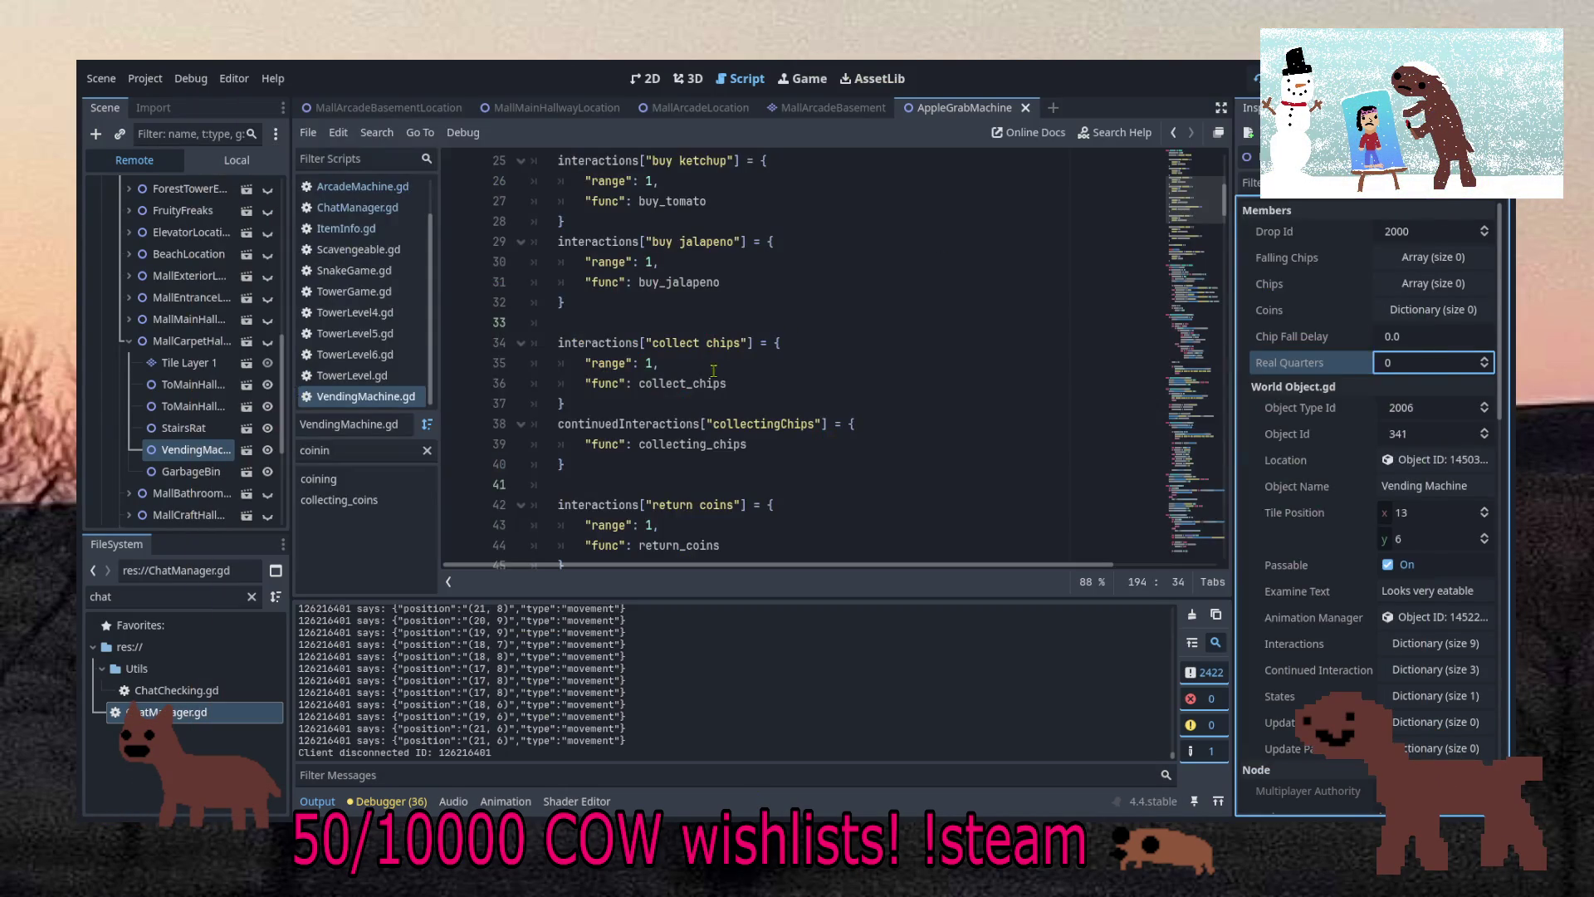
Step: Collapse the MallCarpetHall node in the remote scene tree
left_click(128, 341)
scroll(129, 353, "up", 3)
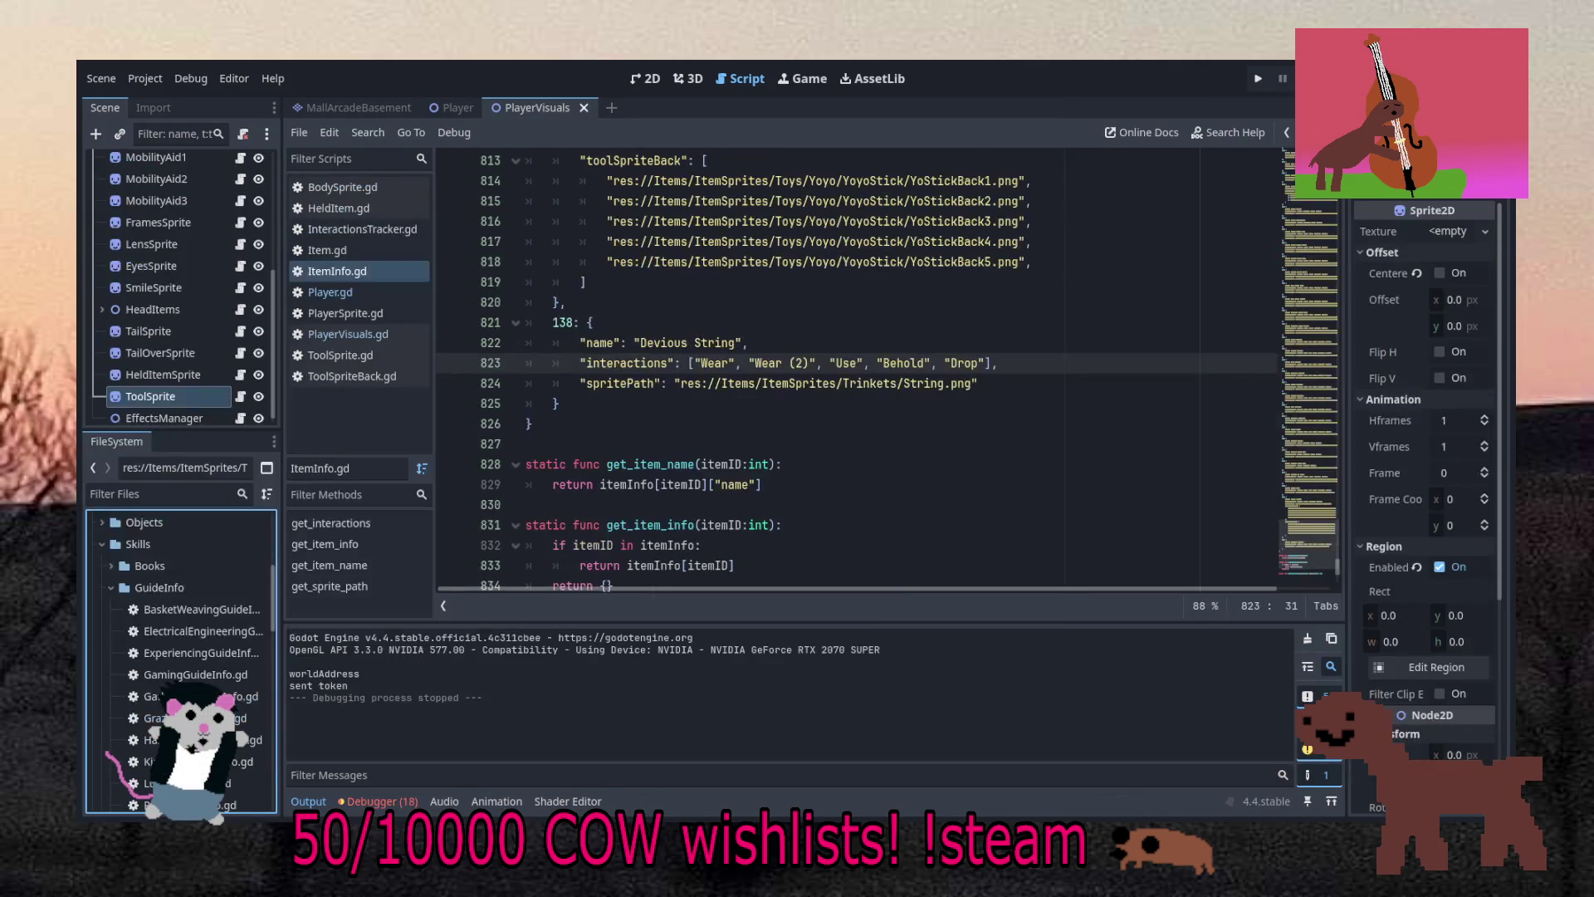
scroll(187, 623, "down", 2)
scroll(187, 623, "down", 3)
scroll(187, 599, "up", 2)
Step: In GamingGuideInfo.gd, duplicate the Challenges list with its Tower entry right after itself
double_click(198, 563)
left_click(599, 367)
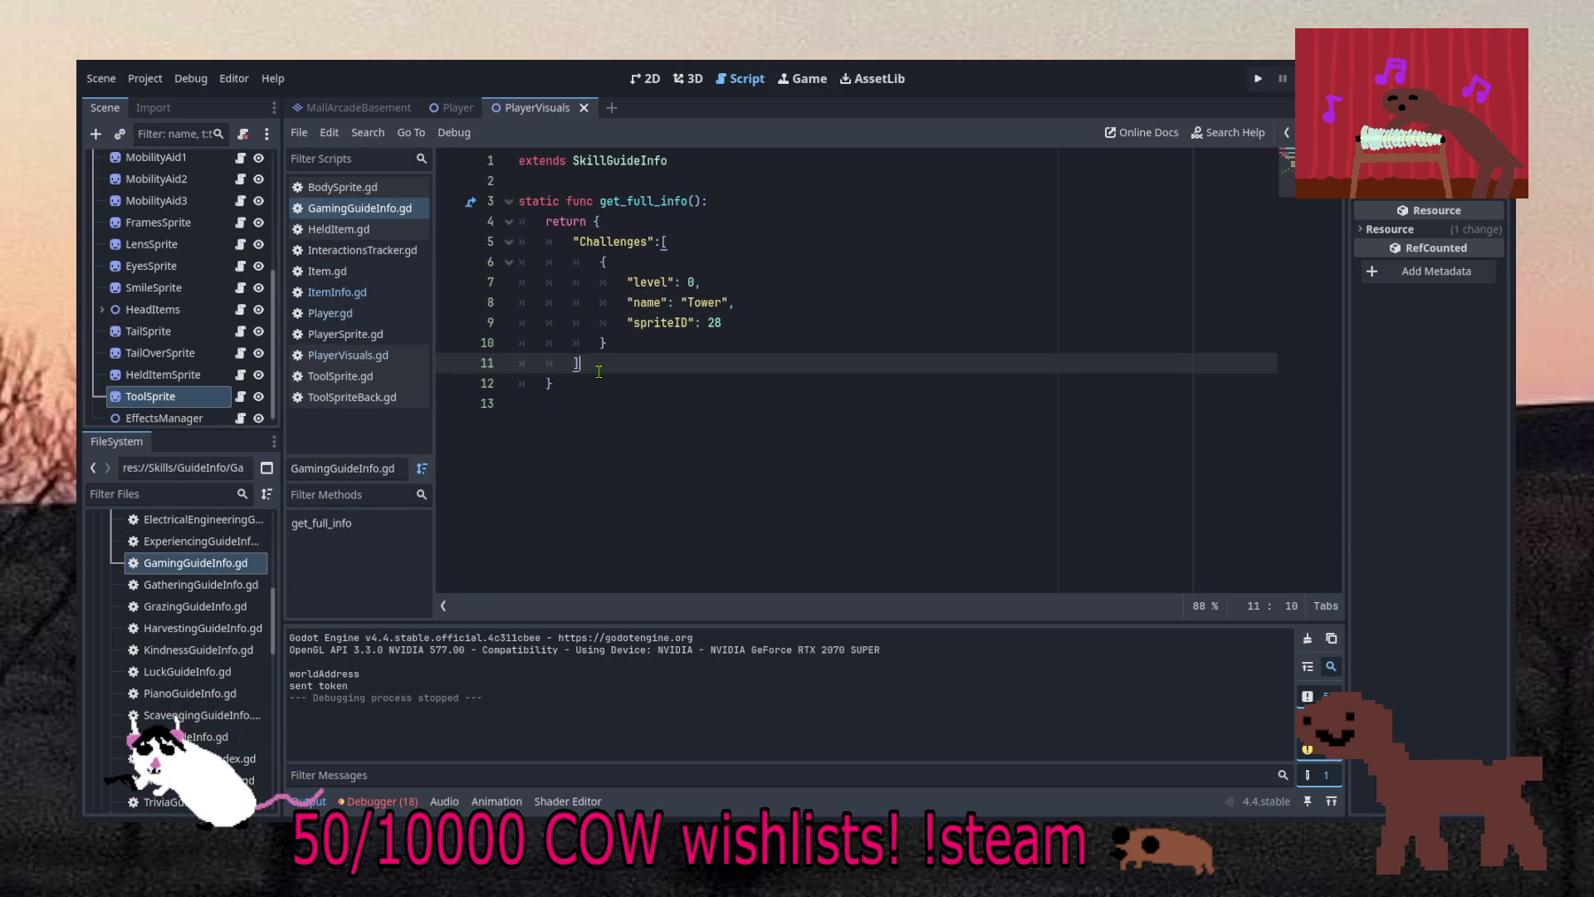
type(",")
key("shift+Up")
key("shift+Up")
key("shift+Up")
key("shift+Up")
key("shift+Up")
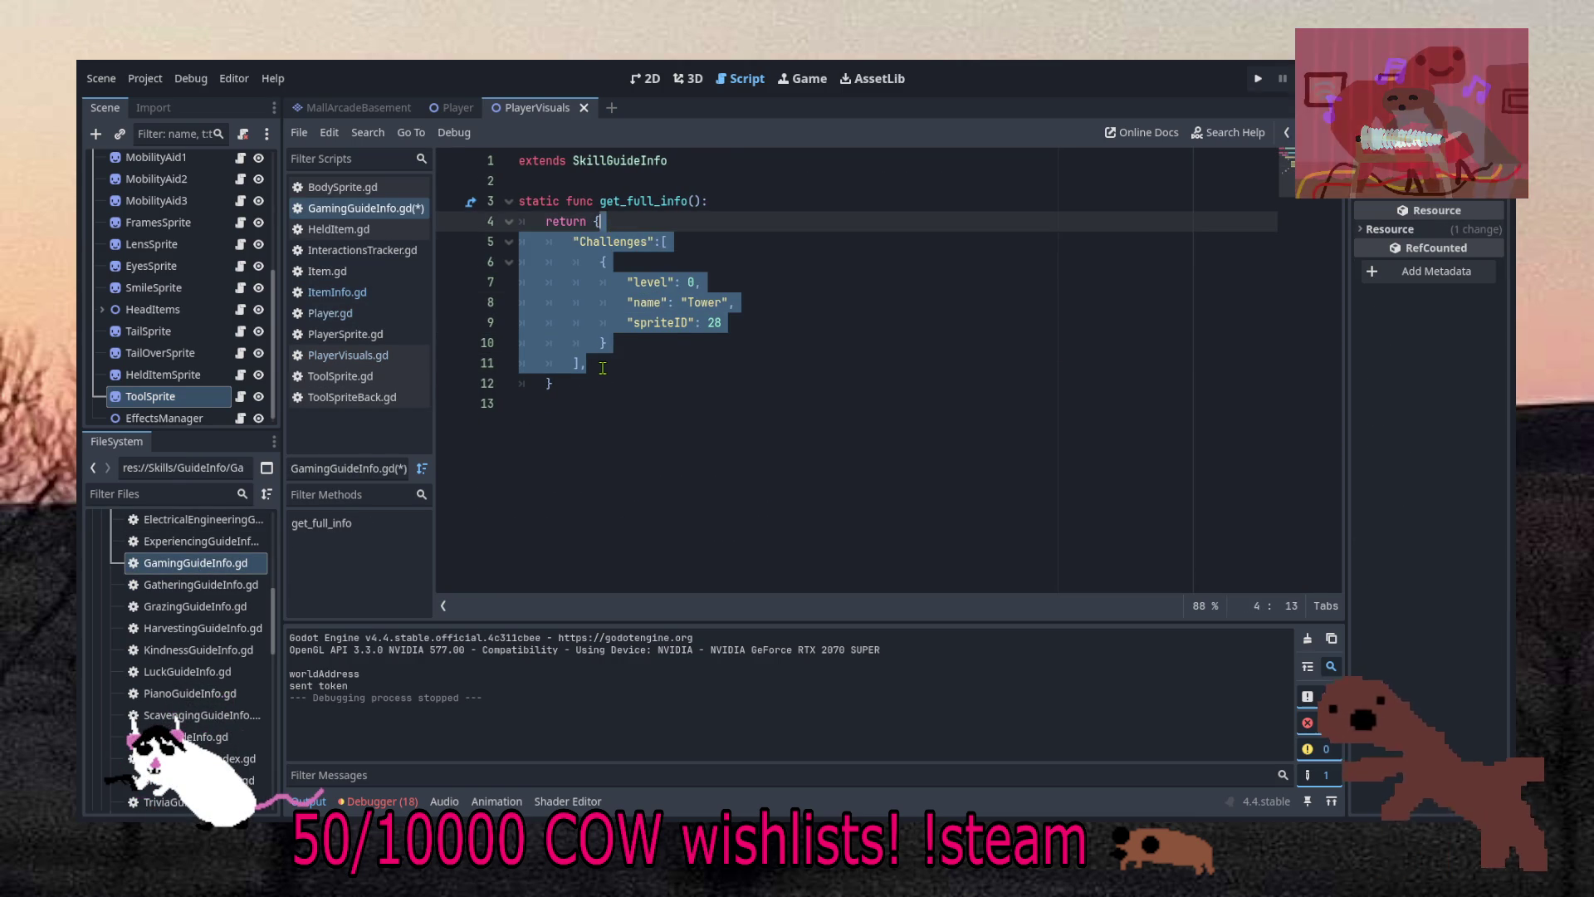
key("ctrl+c")
key("Right")
key("ctrl+v")
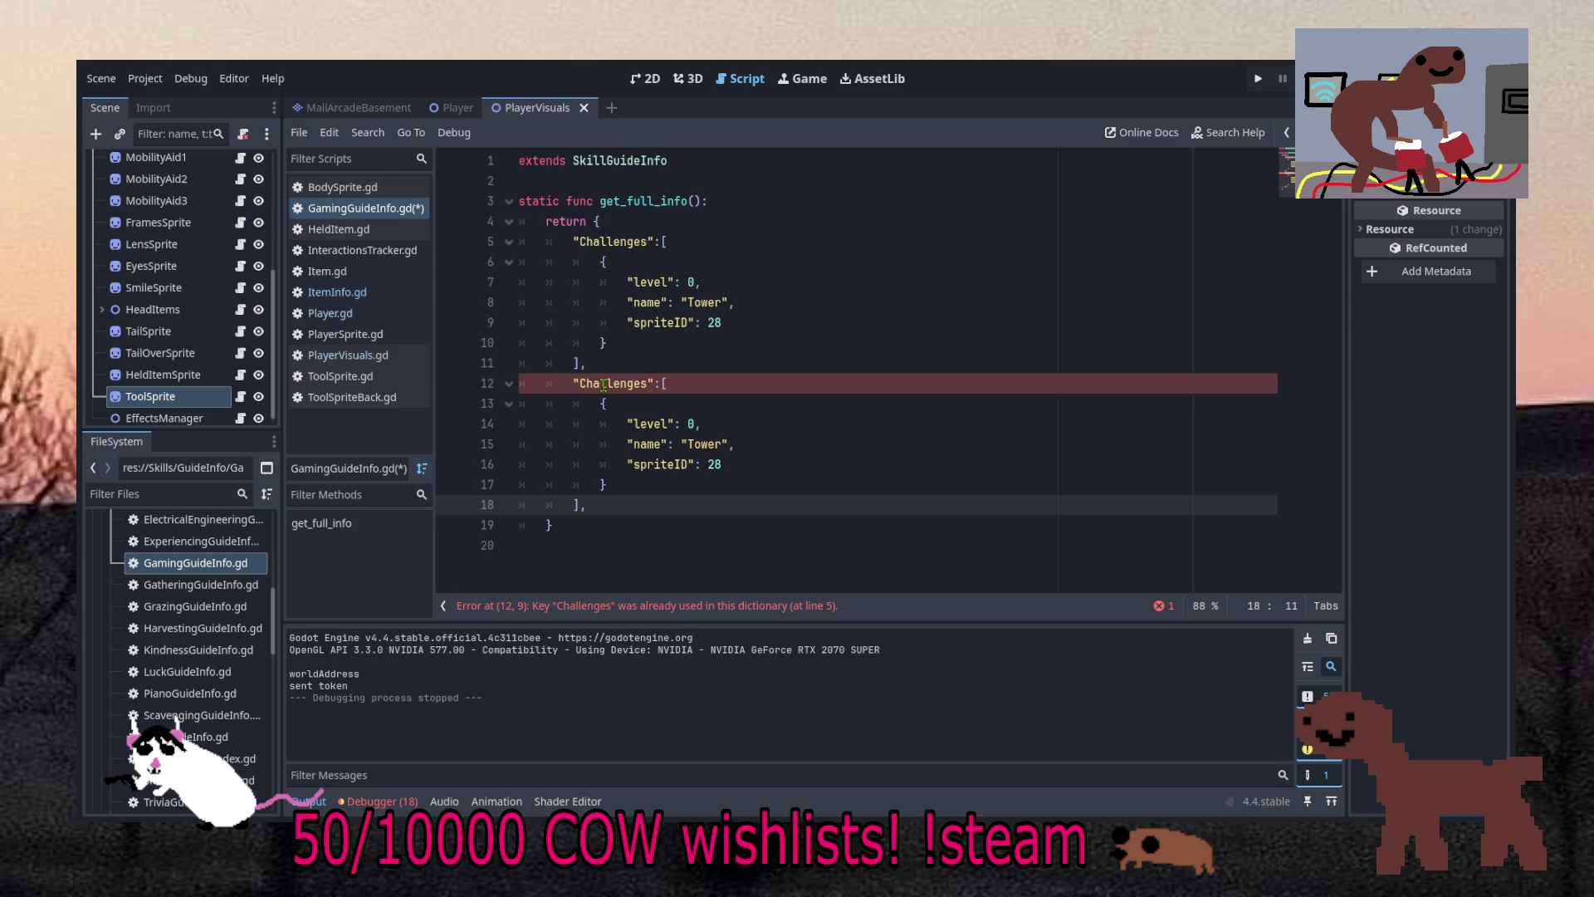
Step: Rename the duplicated list's key to Trinkets, keeping its level-0 Tower entry with sprite 28
double_click(603, 385)
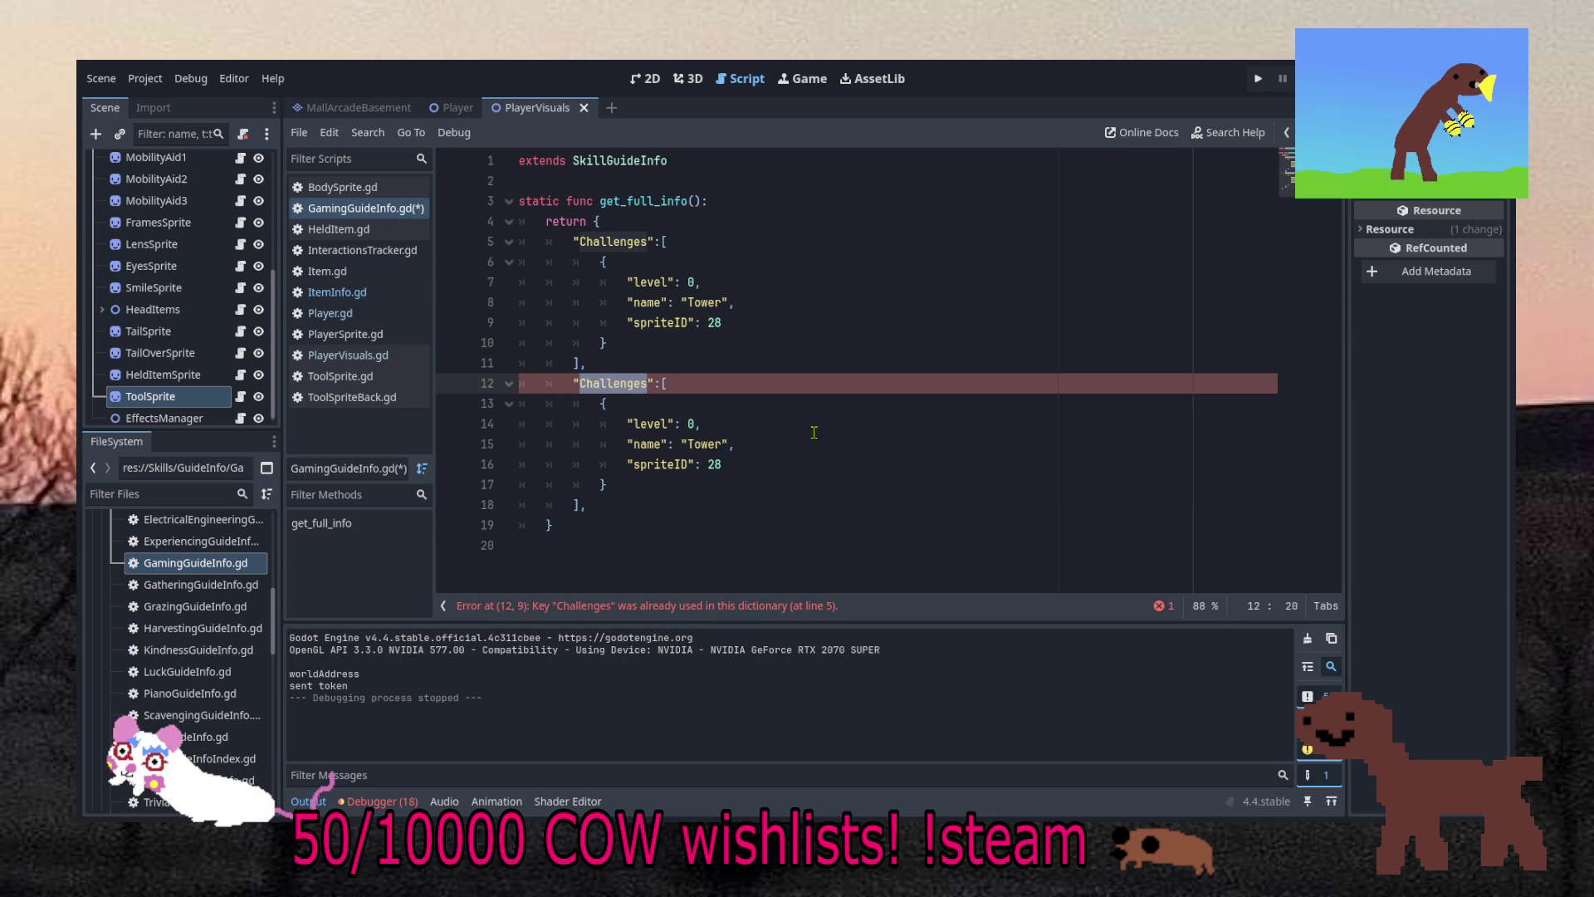
type("Trai")
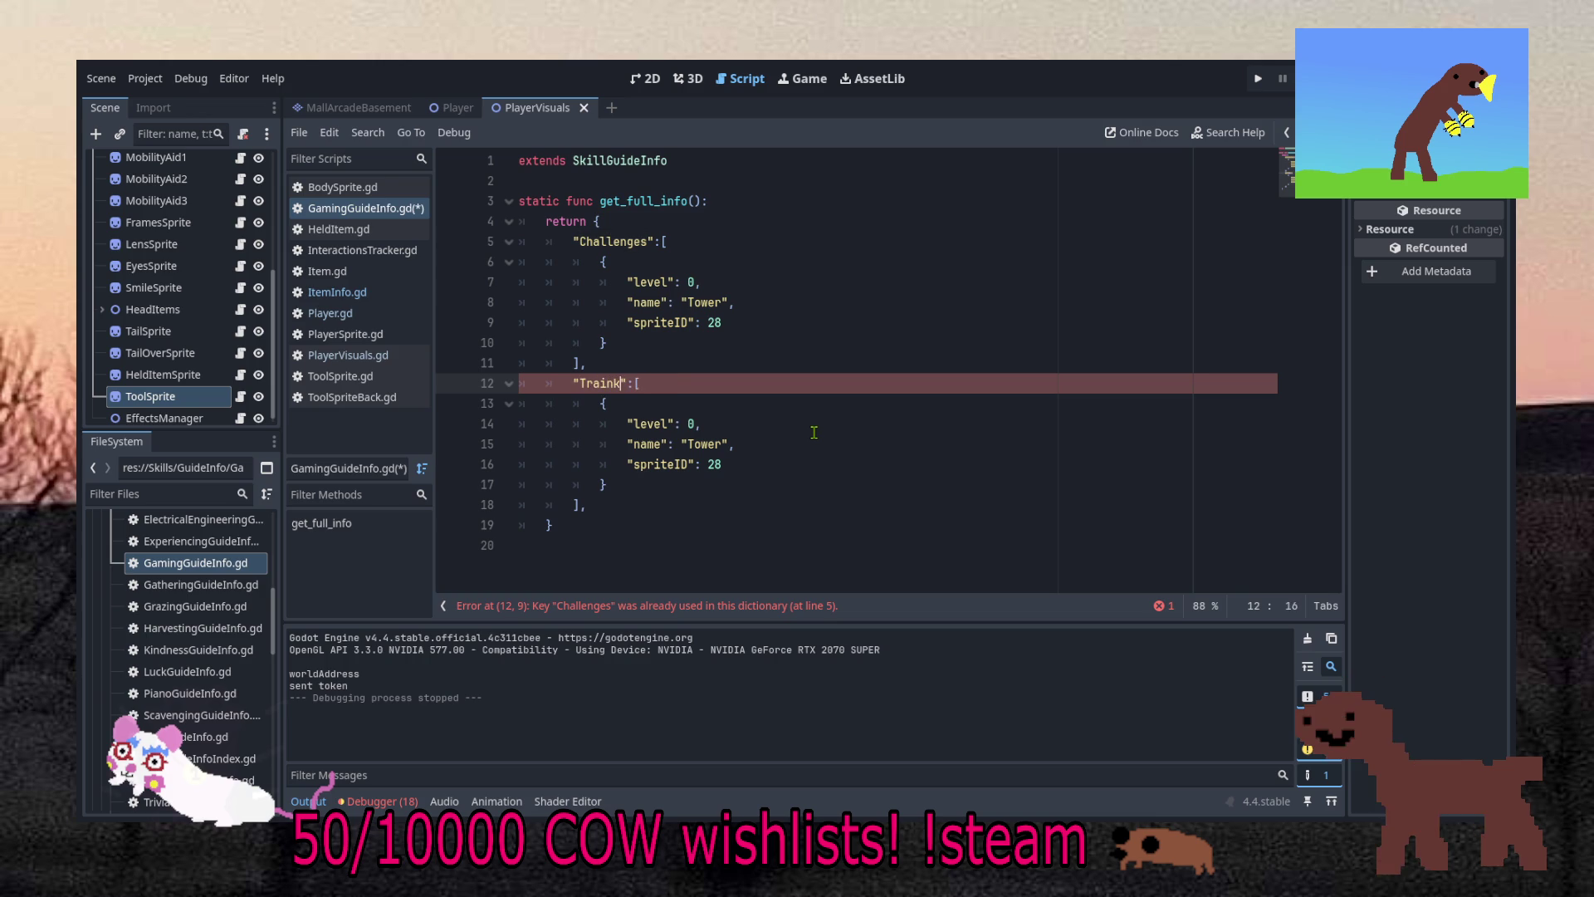
key("BackSpace")
type("inkets")
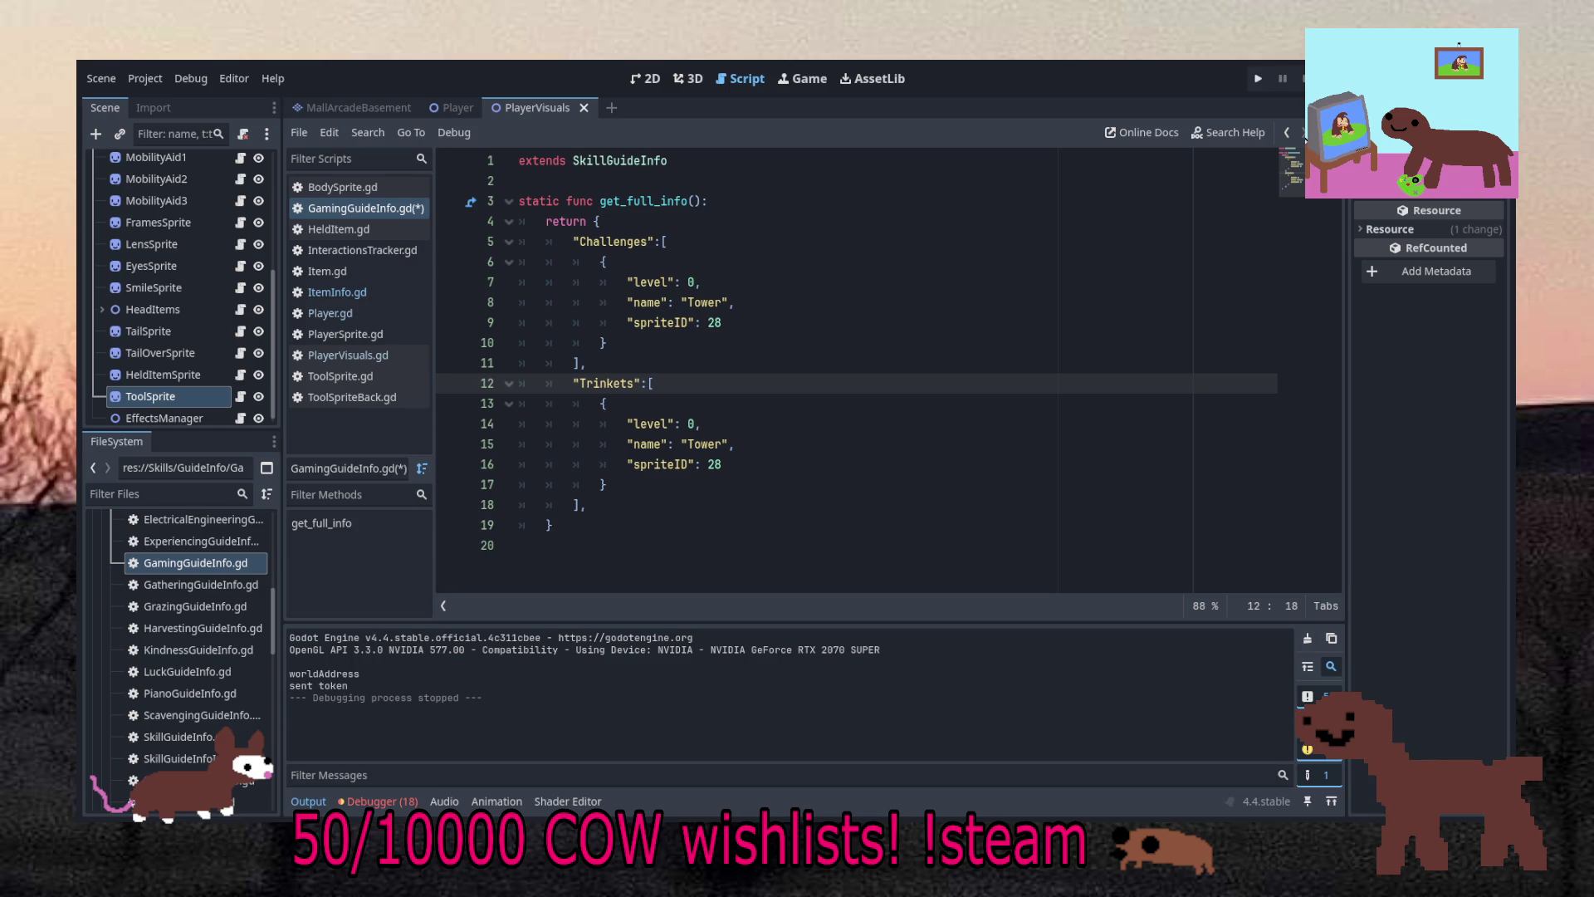
left_click(597, 502)
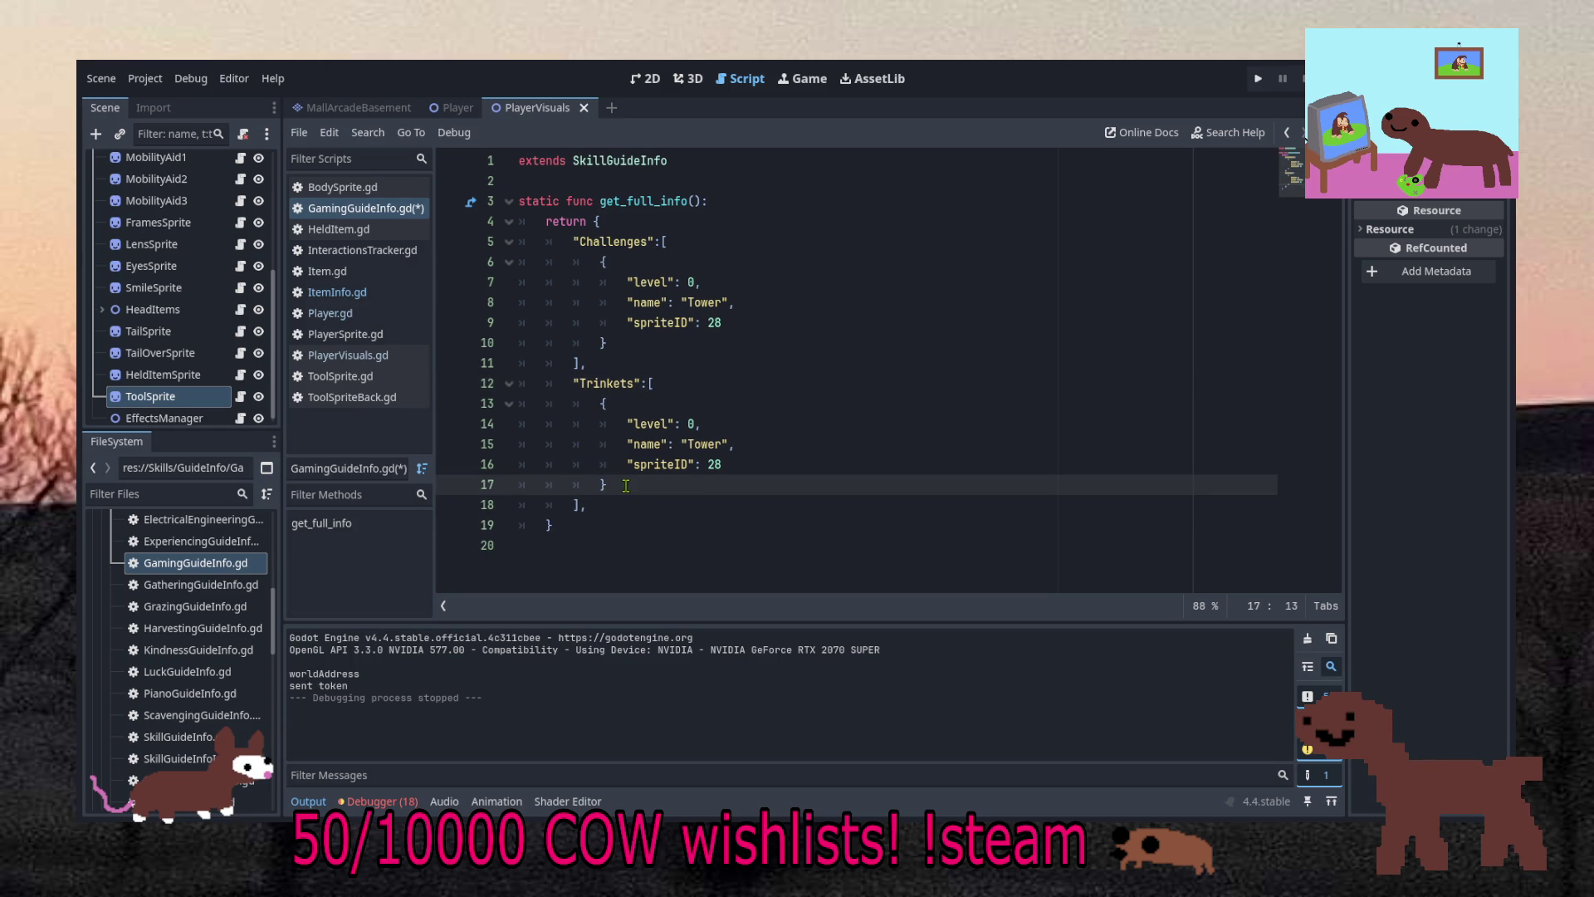
Step: Paste two more copies of the Tower entry into the Trinkets list
left_click_drag(625, 485, 666, 385)
left_click(621, 486)
key("ctrl+v")
type(",")
key("ctrl+v")
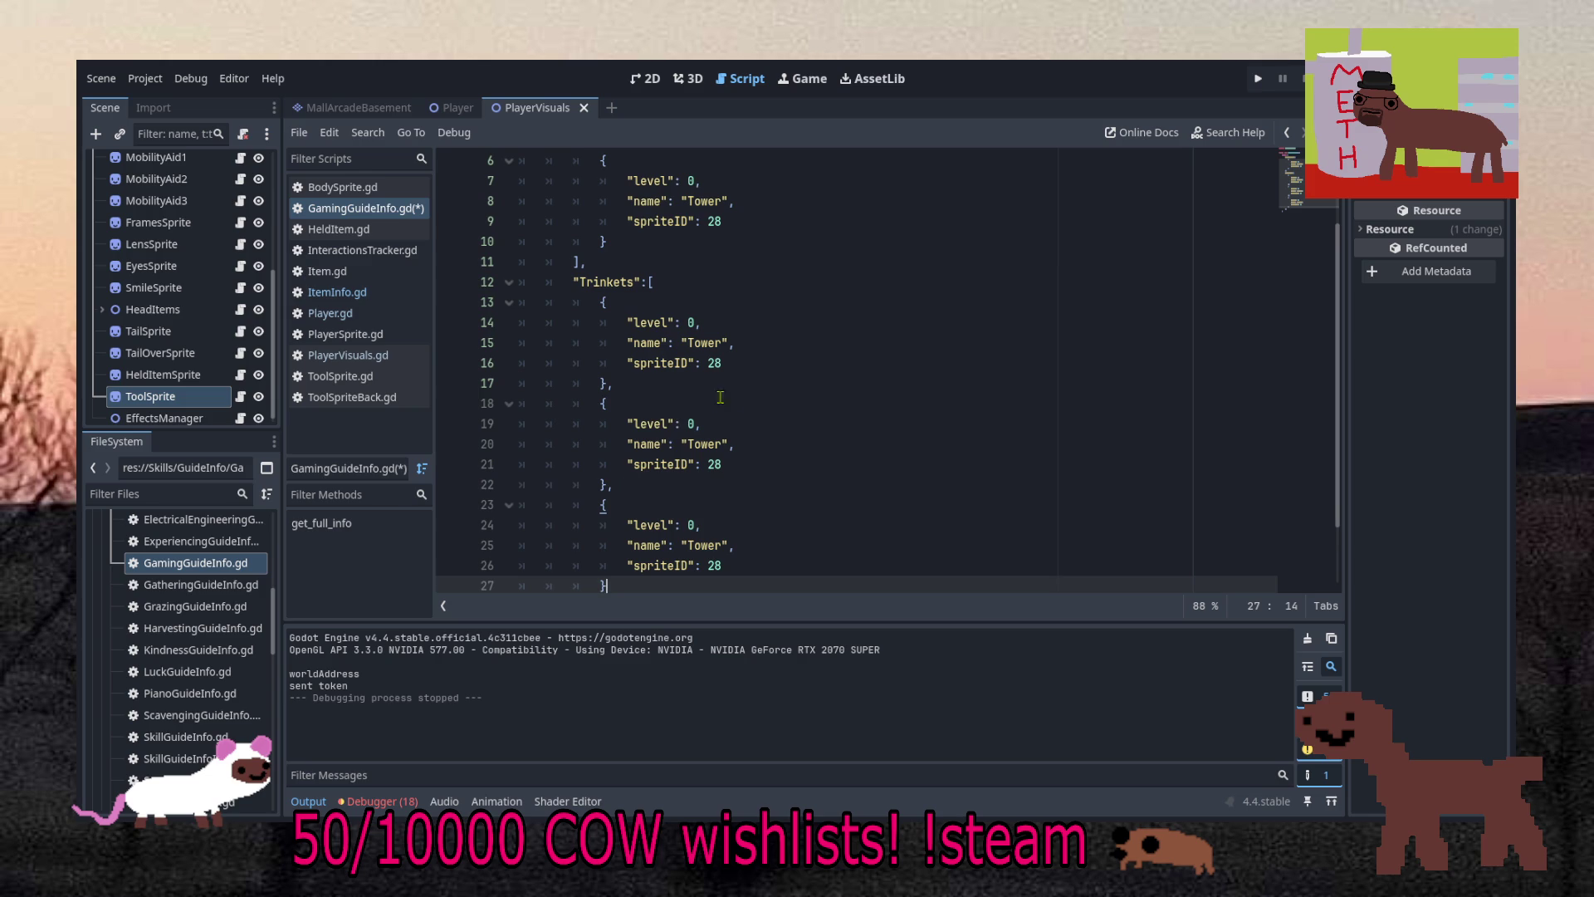
scroll(714, 433, "down", 1)
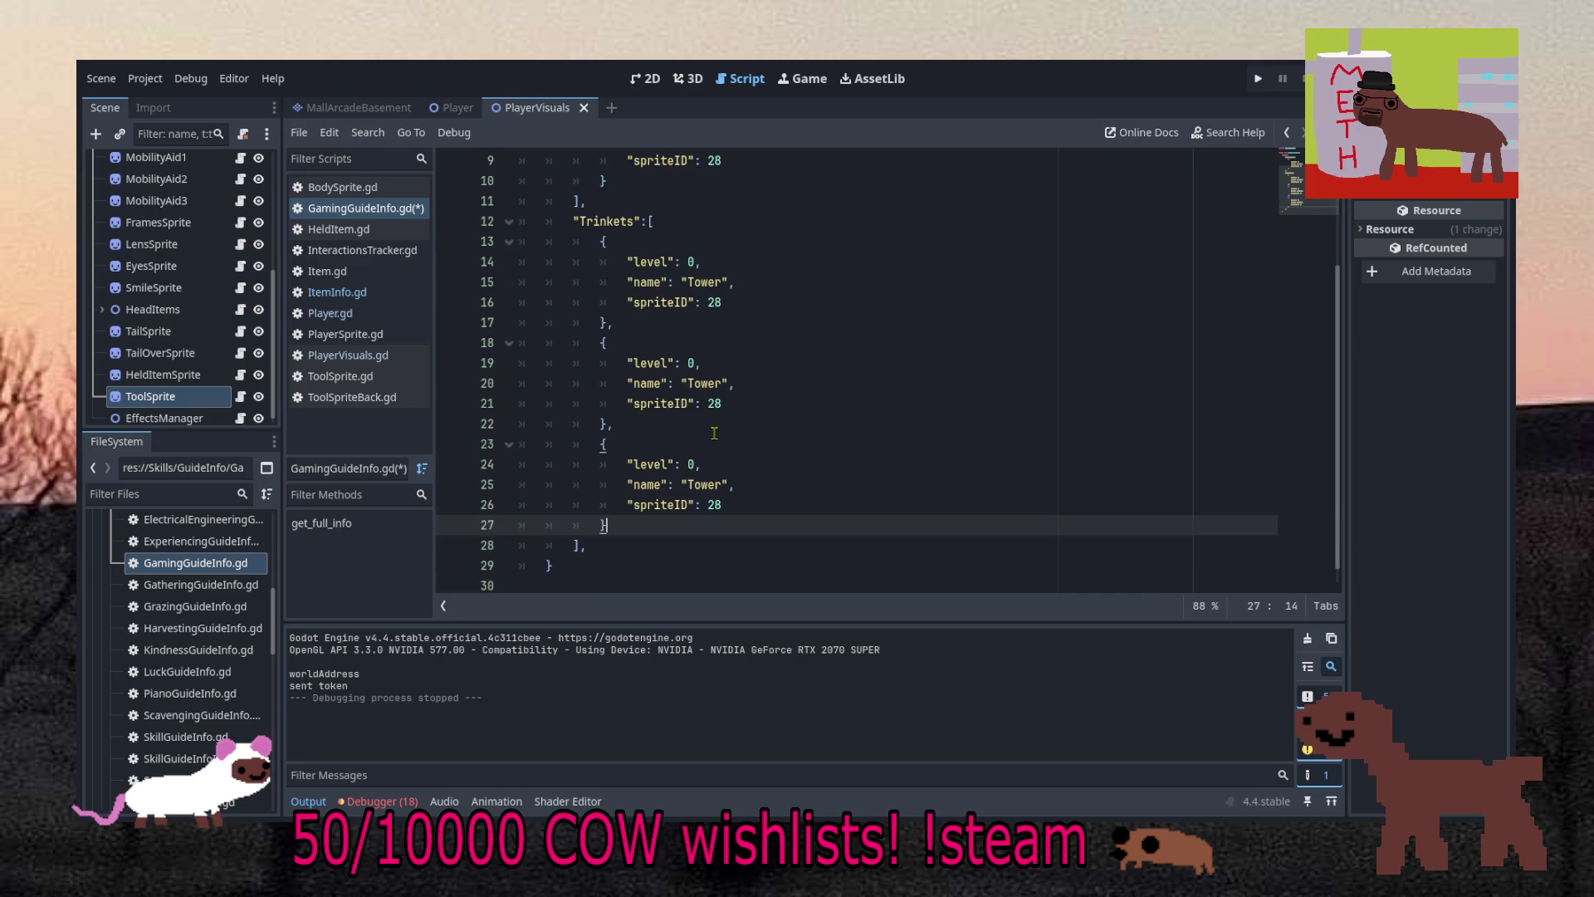
Step: Set the three trinkets' sprite IDs to 136, 138 and 137
double_click(716, 301)
type("136")
key("Down")
key("Down")
key("Down")
key("Down")
key("Down")
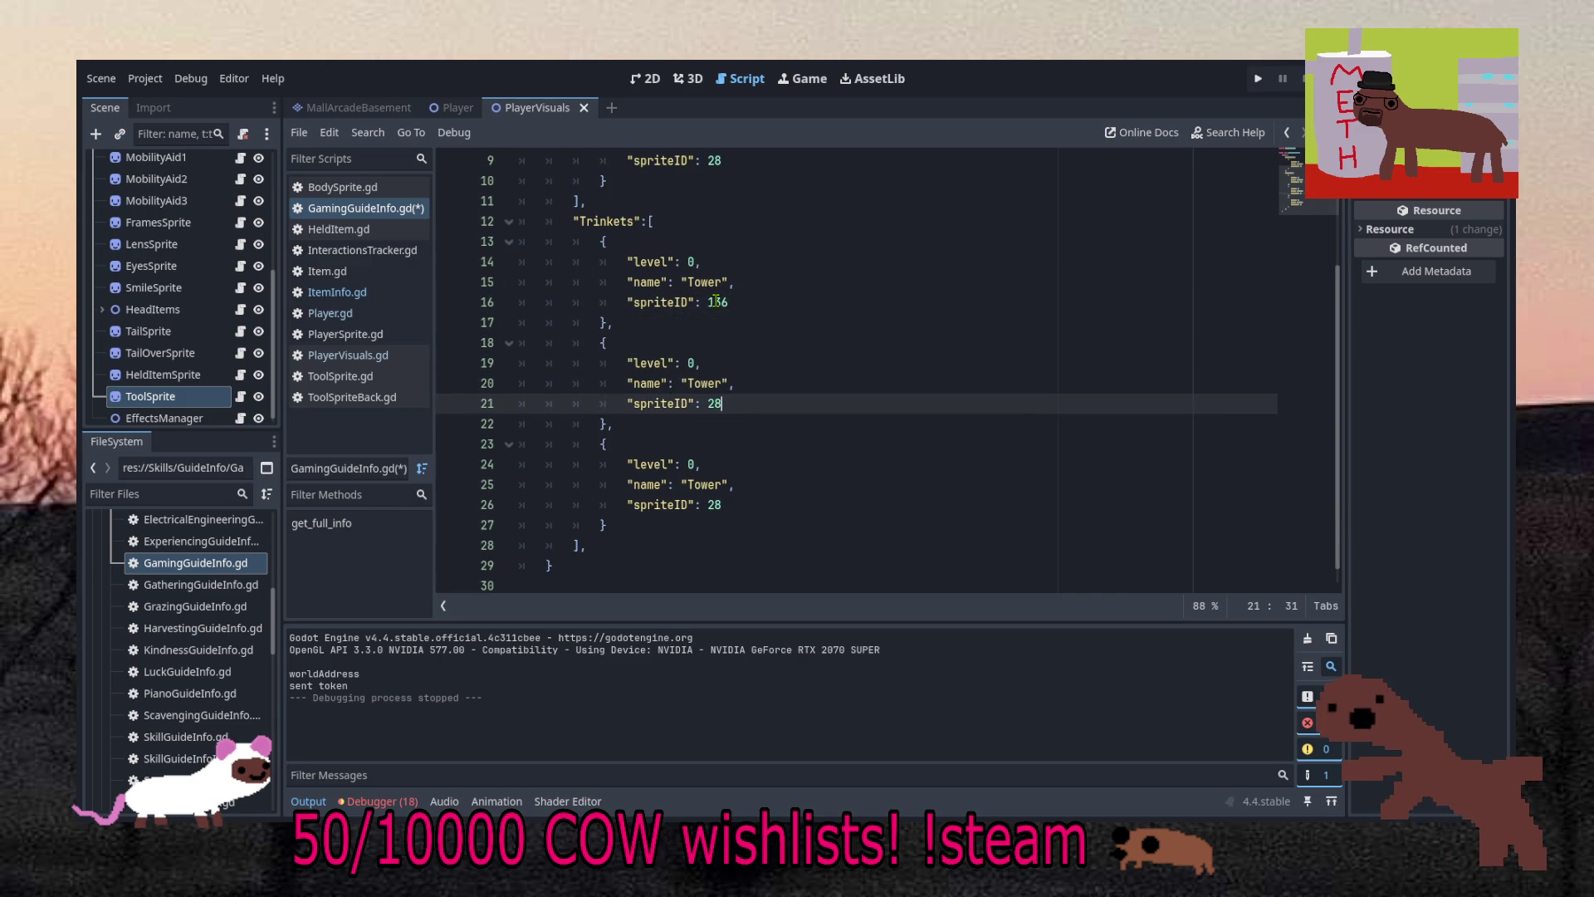
key("BackSpace")
key("BackSpace")
type("138")
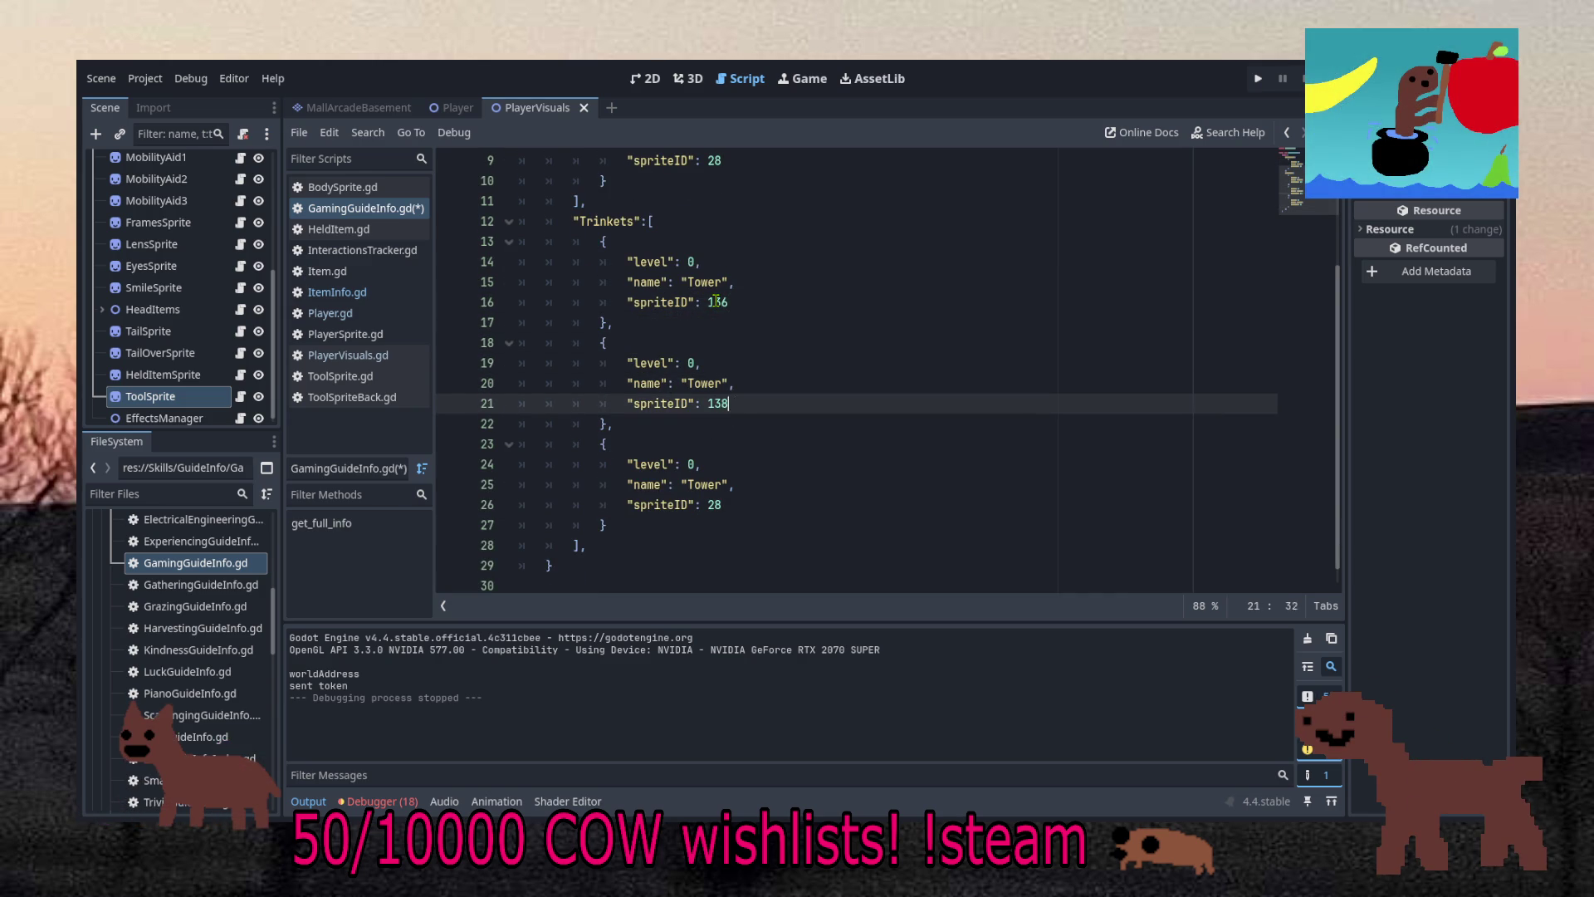
key("Down")
key("Down")
key("Down")
key("Down")
key("Down")
key("Down")
key("Up")
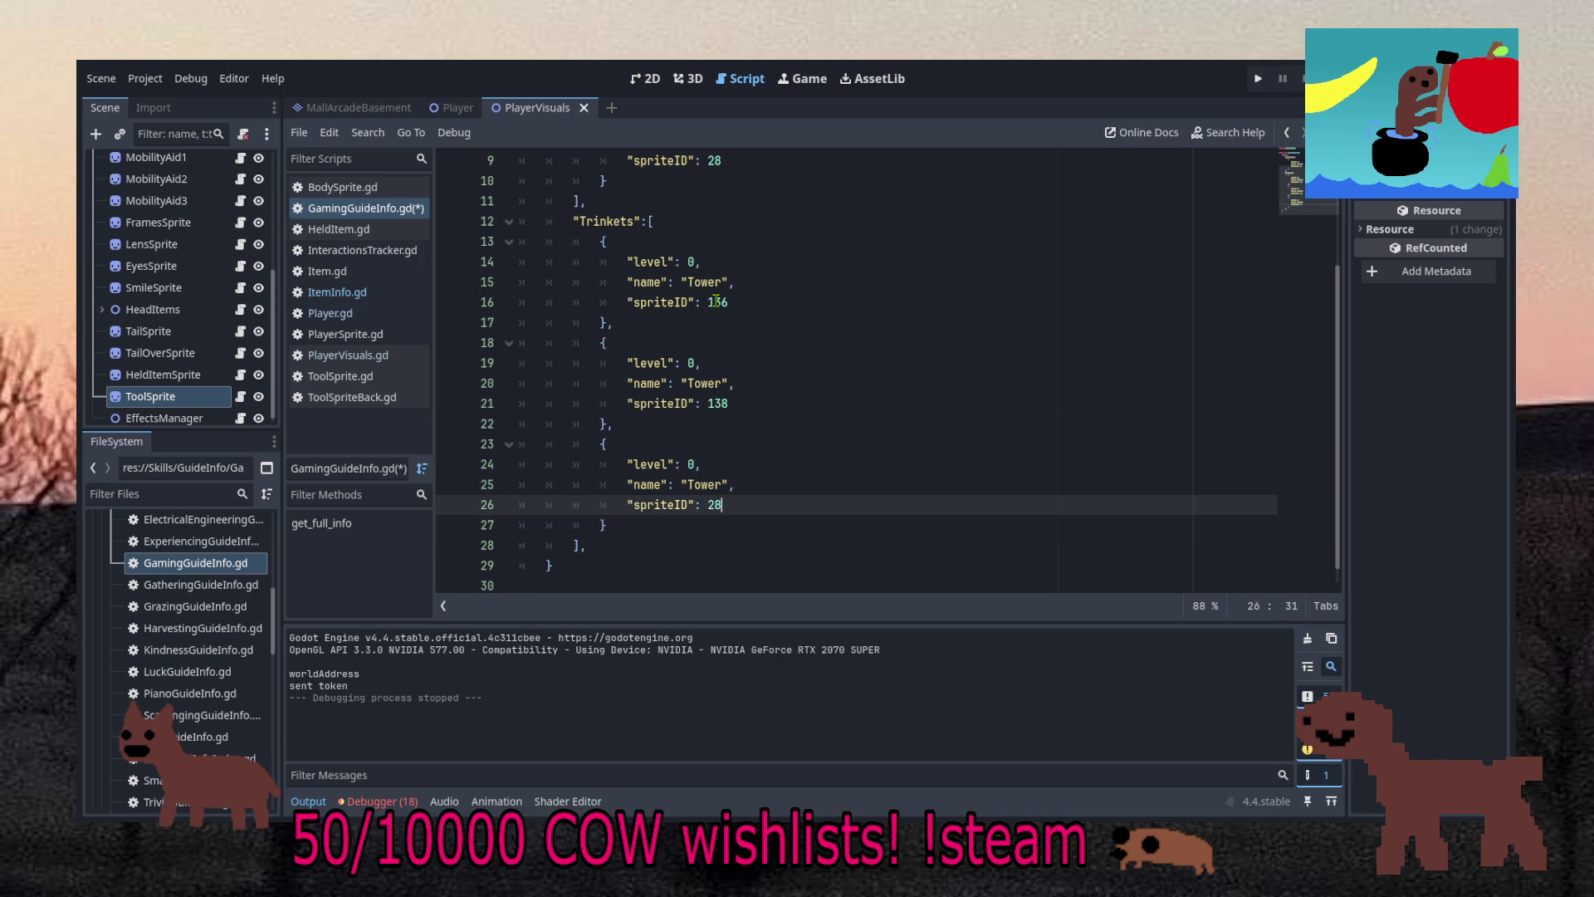
key("BackSpace")
key("BackSpace")
type("137")
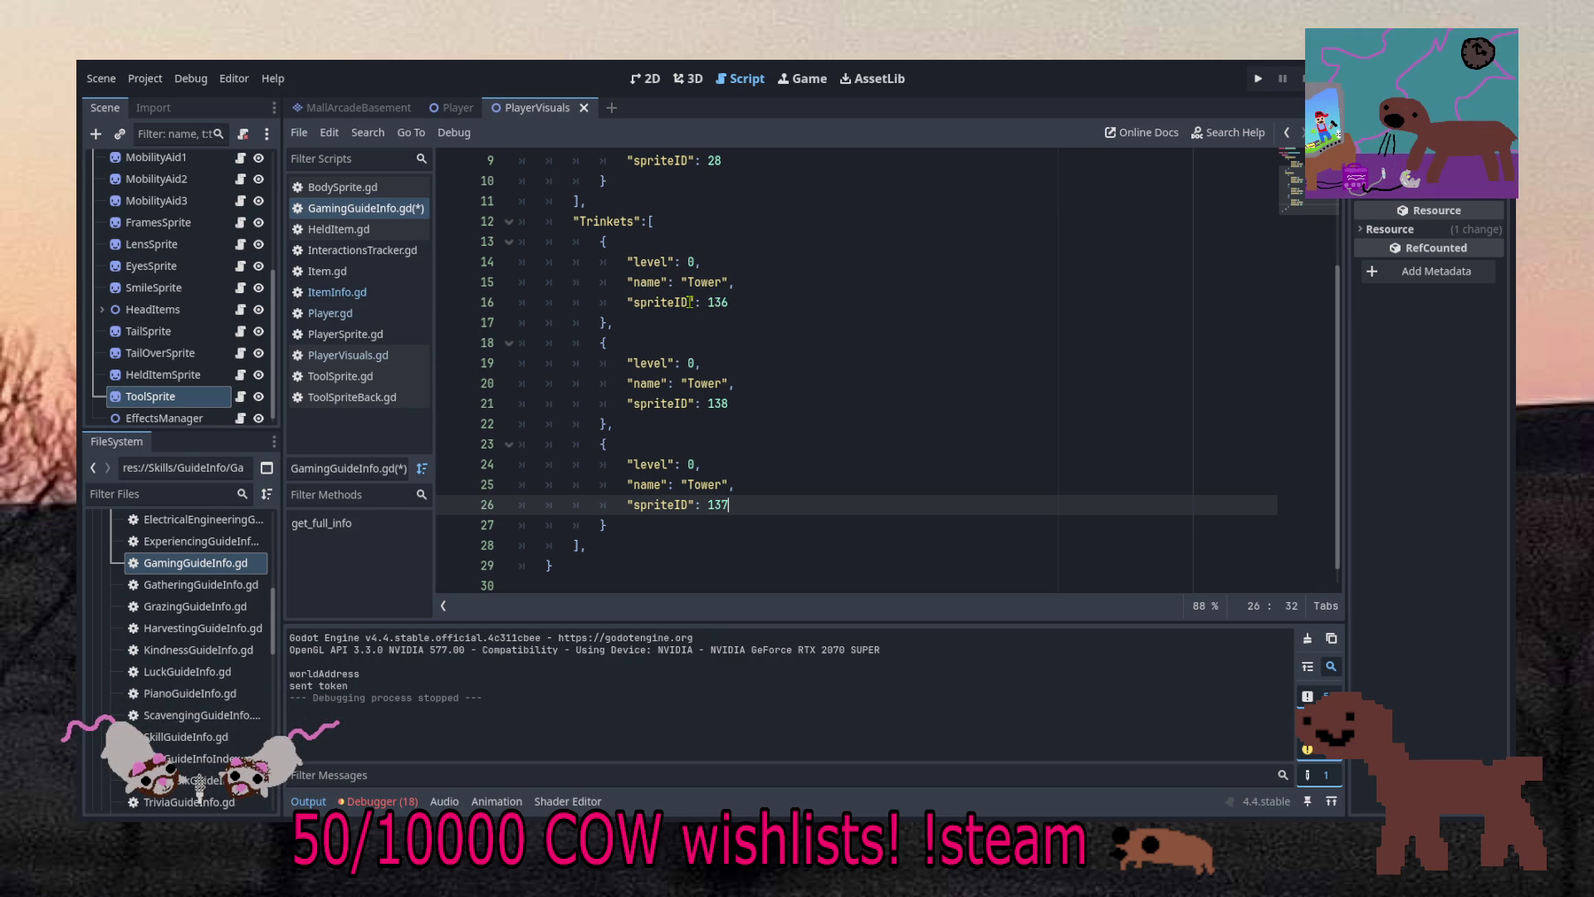
left_click(689, 303)
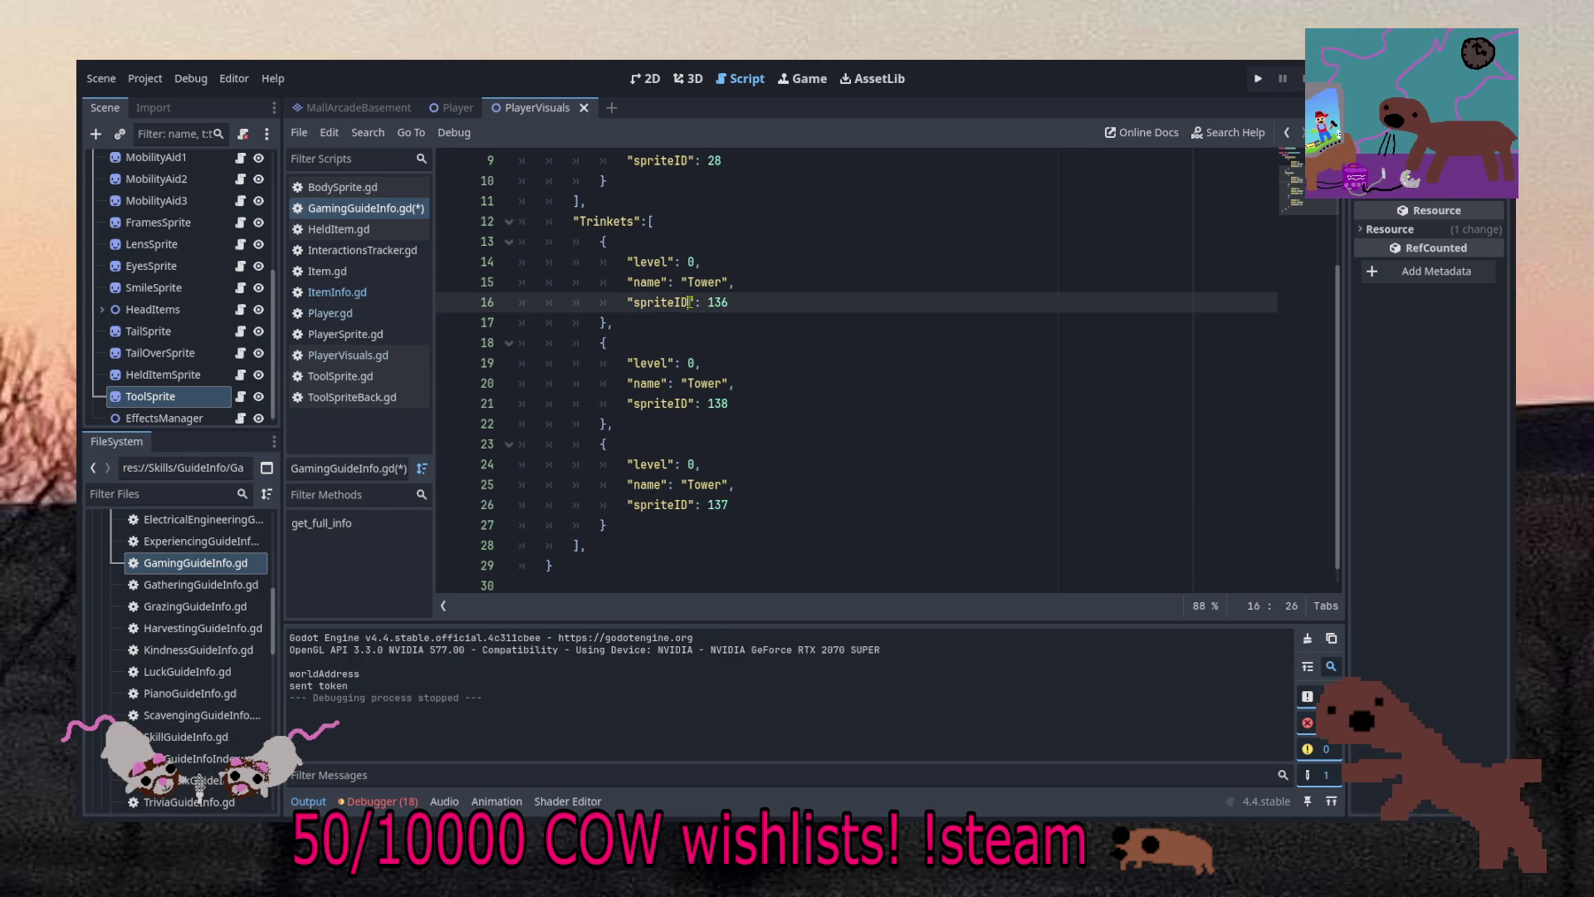
Step: Change the first trinket's level from 0 to 7
left_click(691, 282)
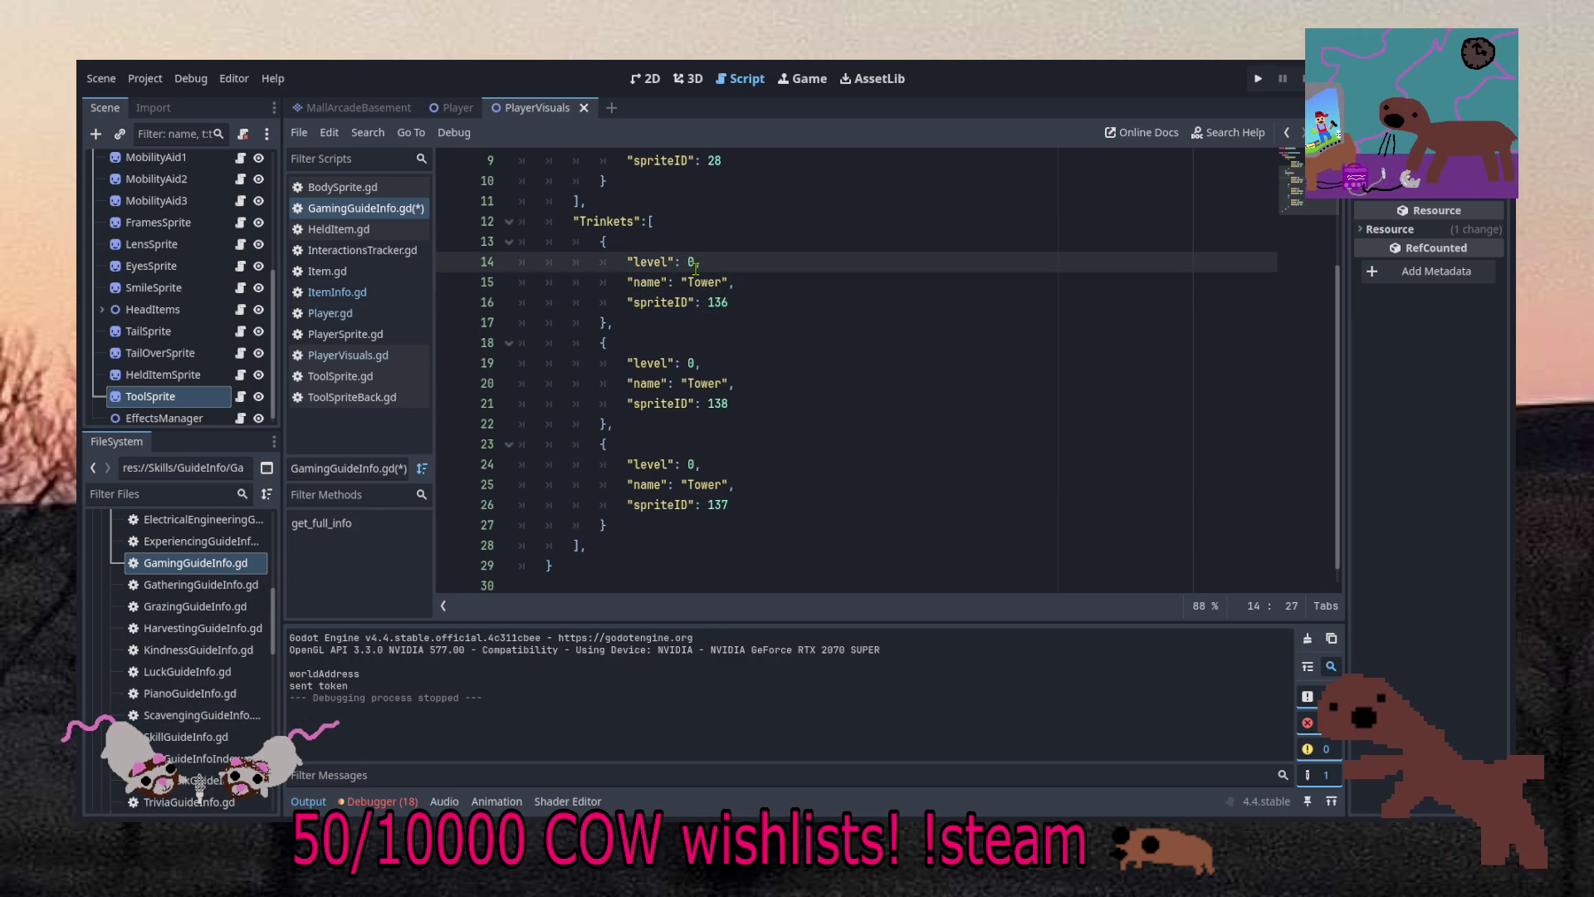
key("BackSpace")
type("7")
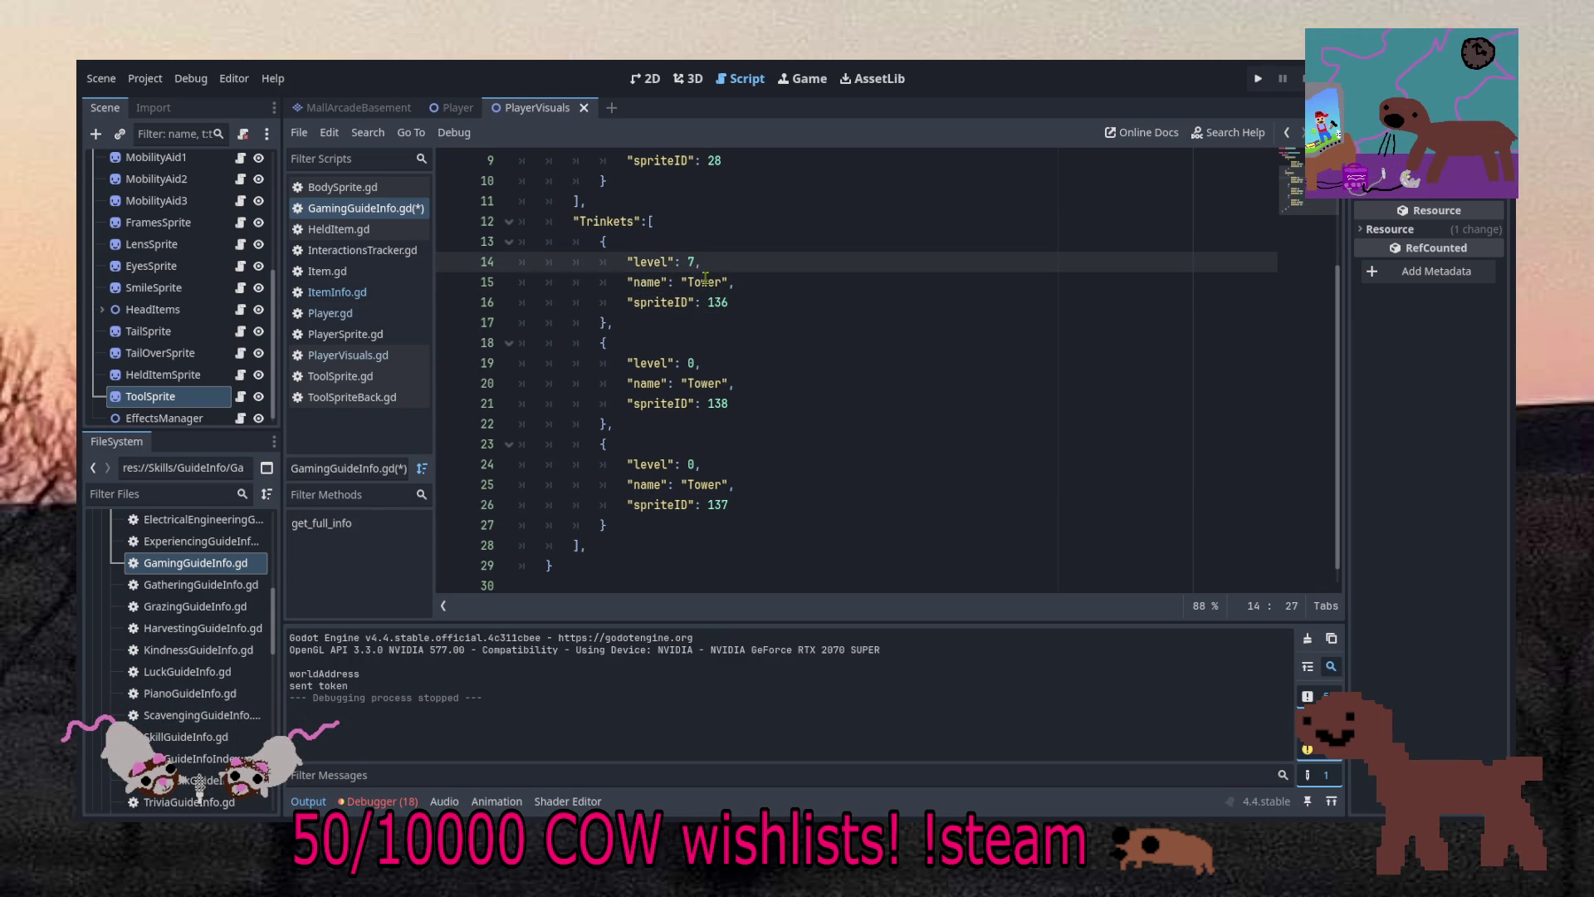
double_click(707, 283)
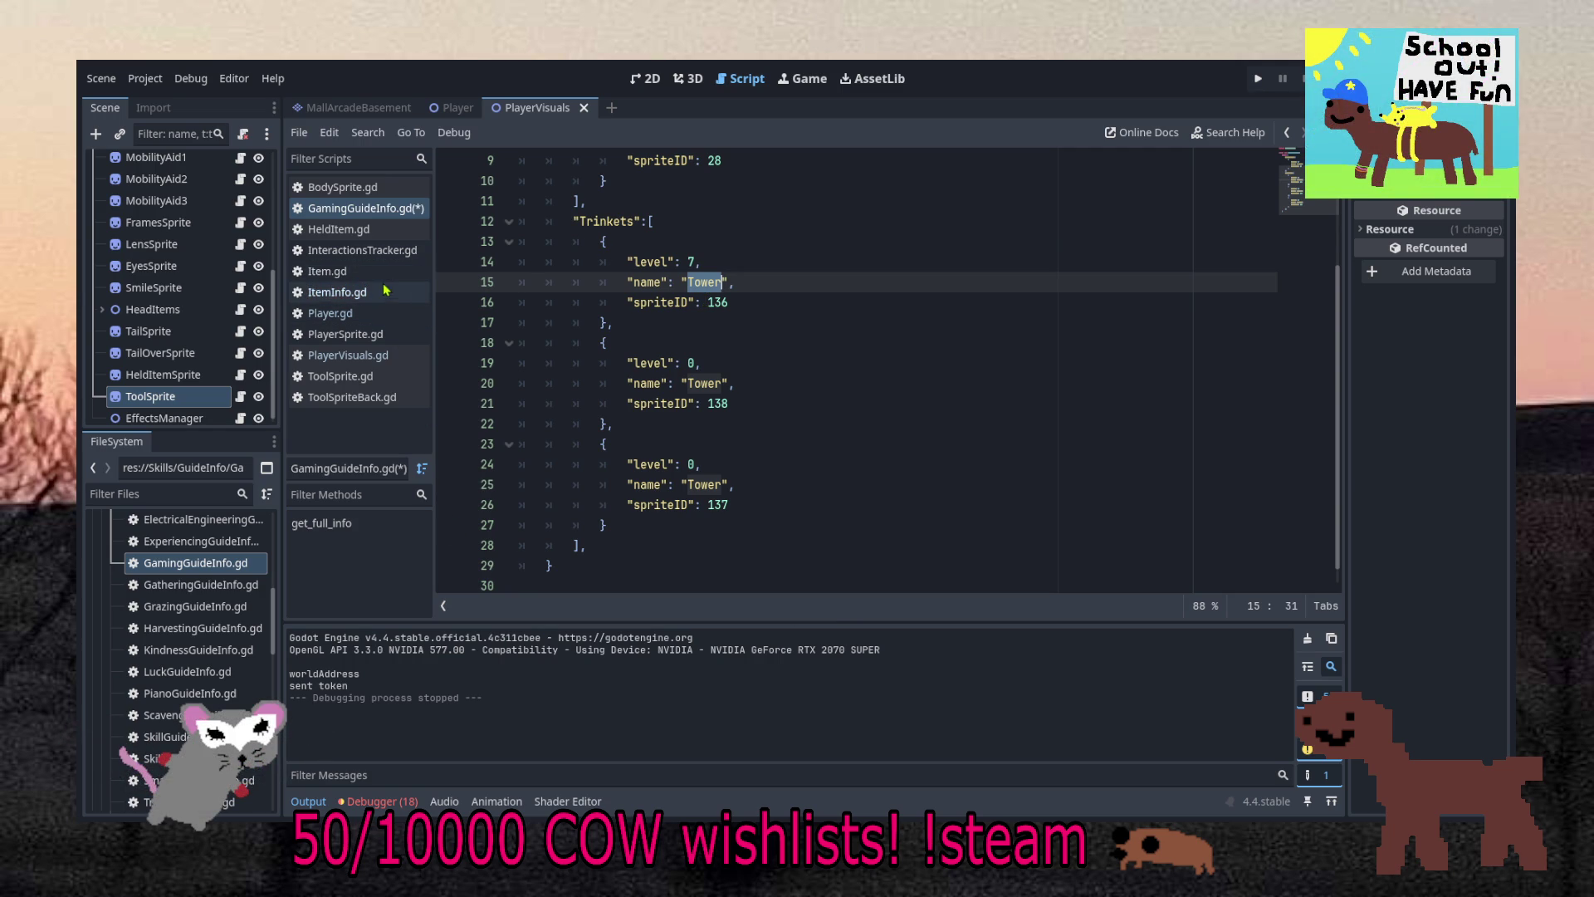
Step: Rename item 136 in ItemInfo.gd from Apple Pog to Apple Cap and save
left_click(336, 292)
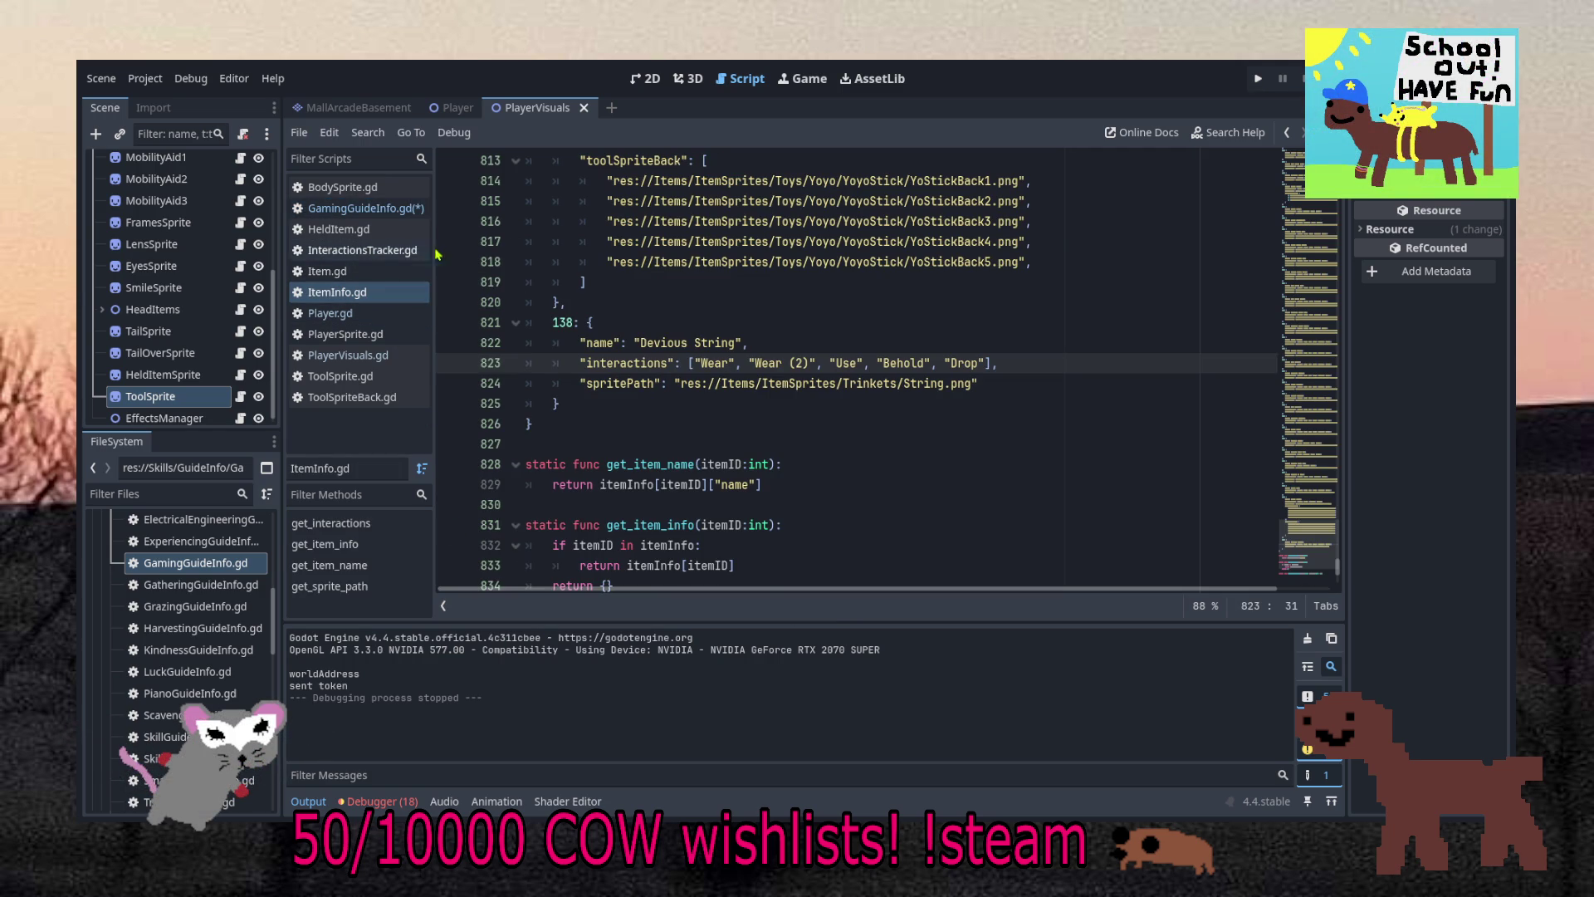
scroll(693, 425, "up", 3)
scroll(693, 425, "up", 3)
scroll(694, 425, "up", 3)
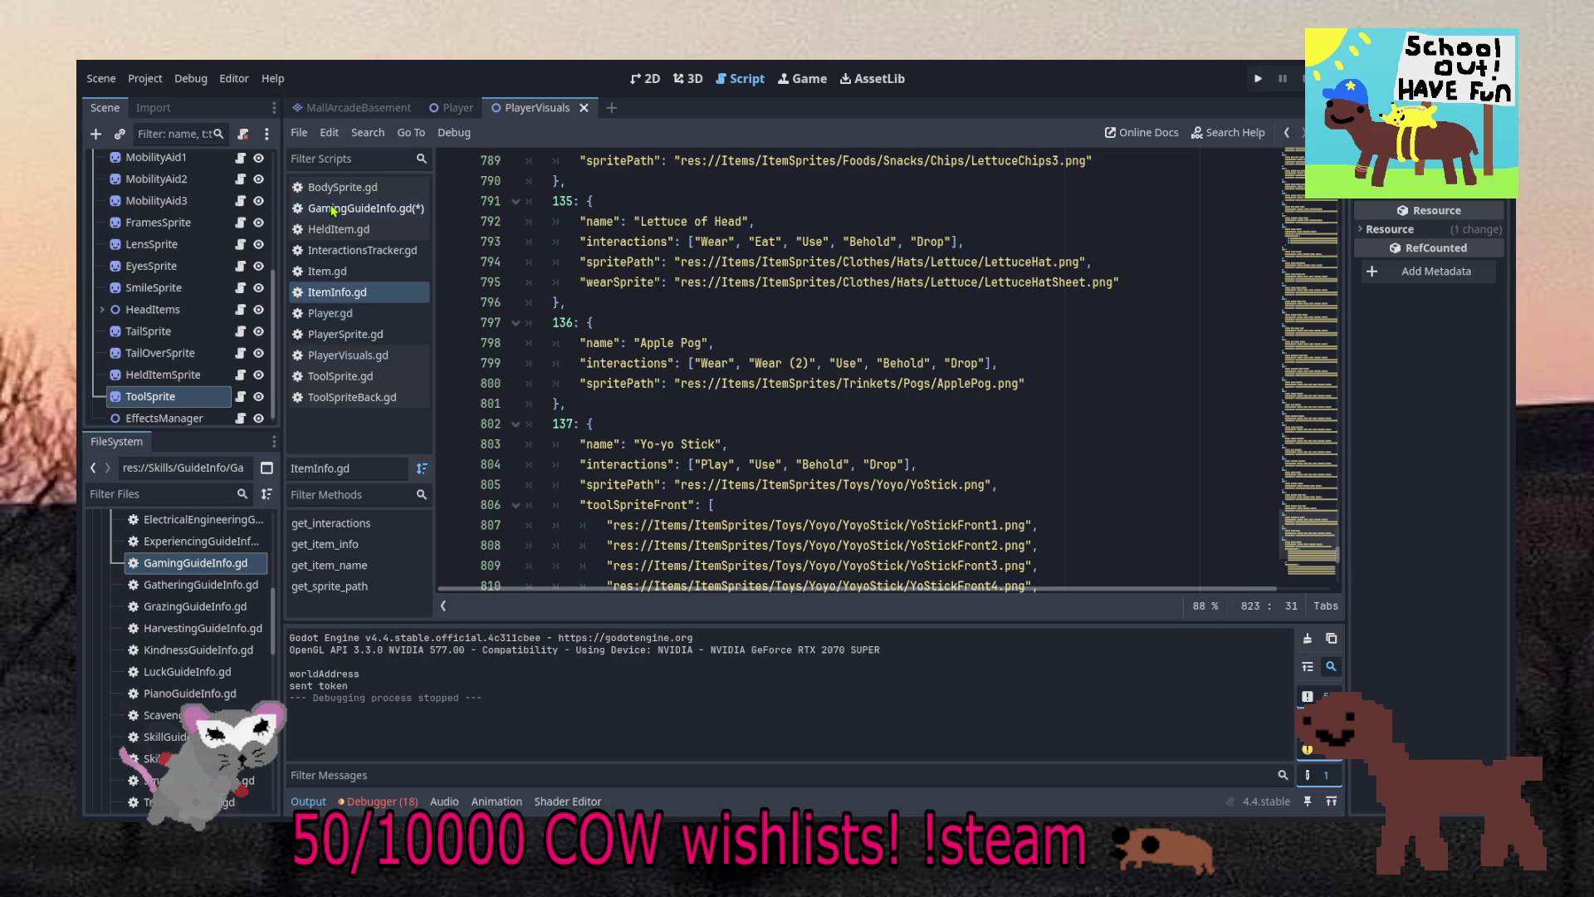
scroll(685, 302, "down", 2)
scroll(684, 303, "down", 3)
scroll(684, 303, "up", 4)
double_click(685, 283)
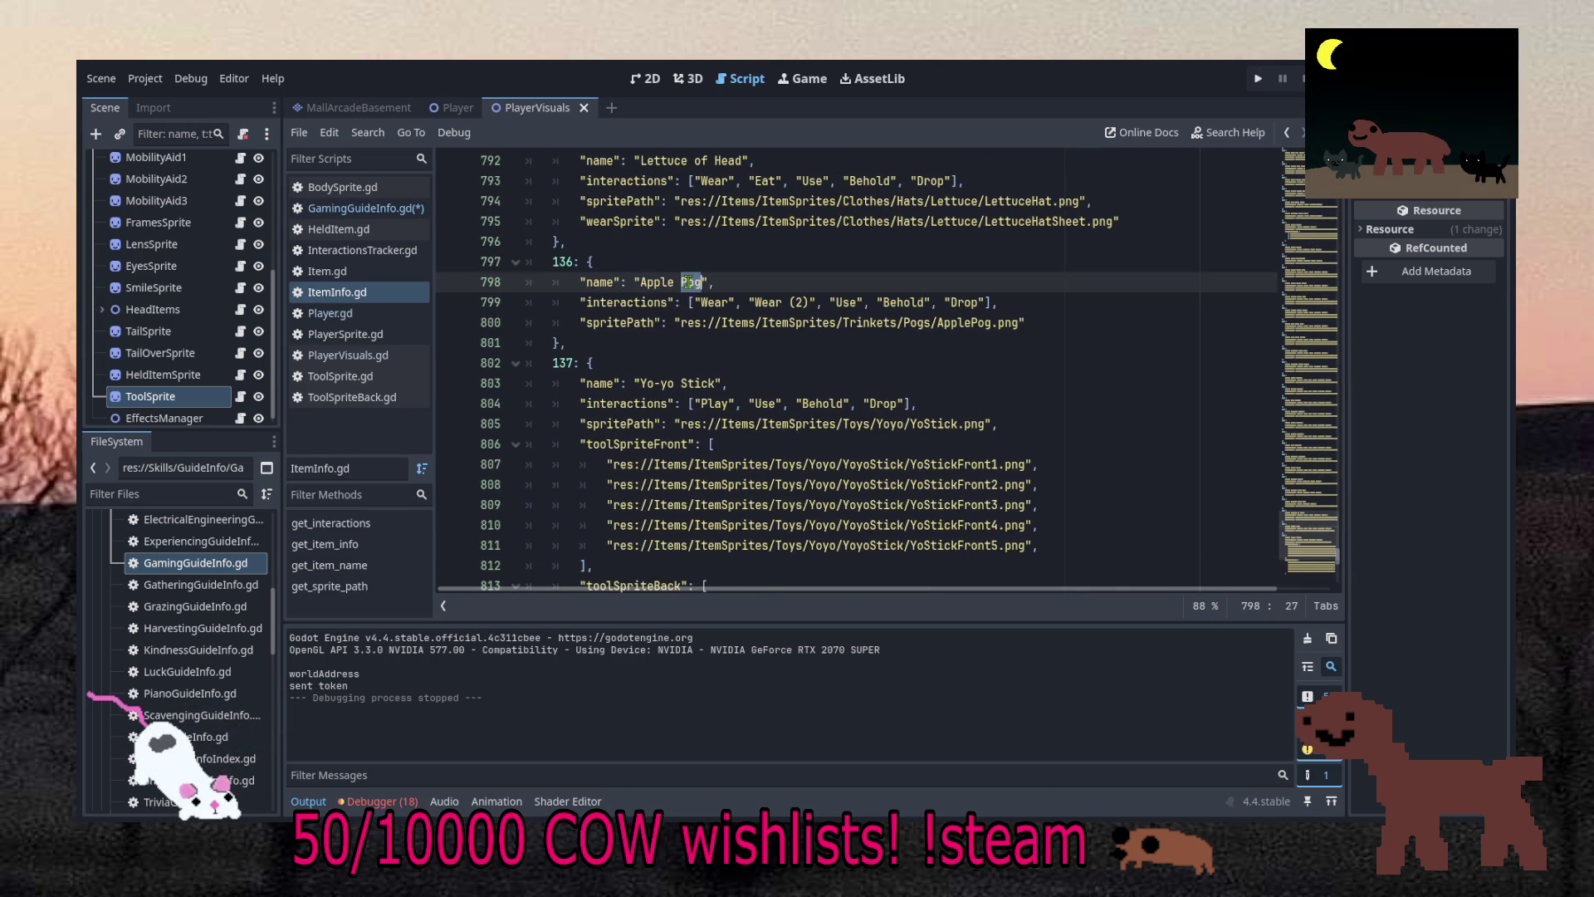
key("BackSpace")
key("ctrl+s")
left_click(364, 209)
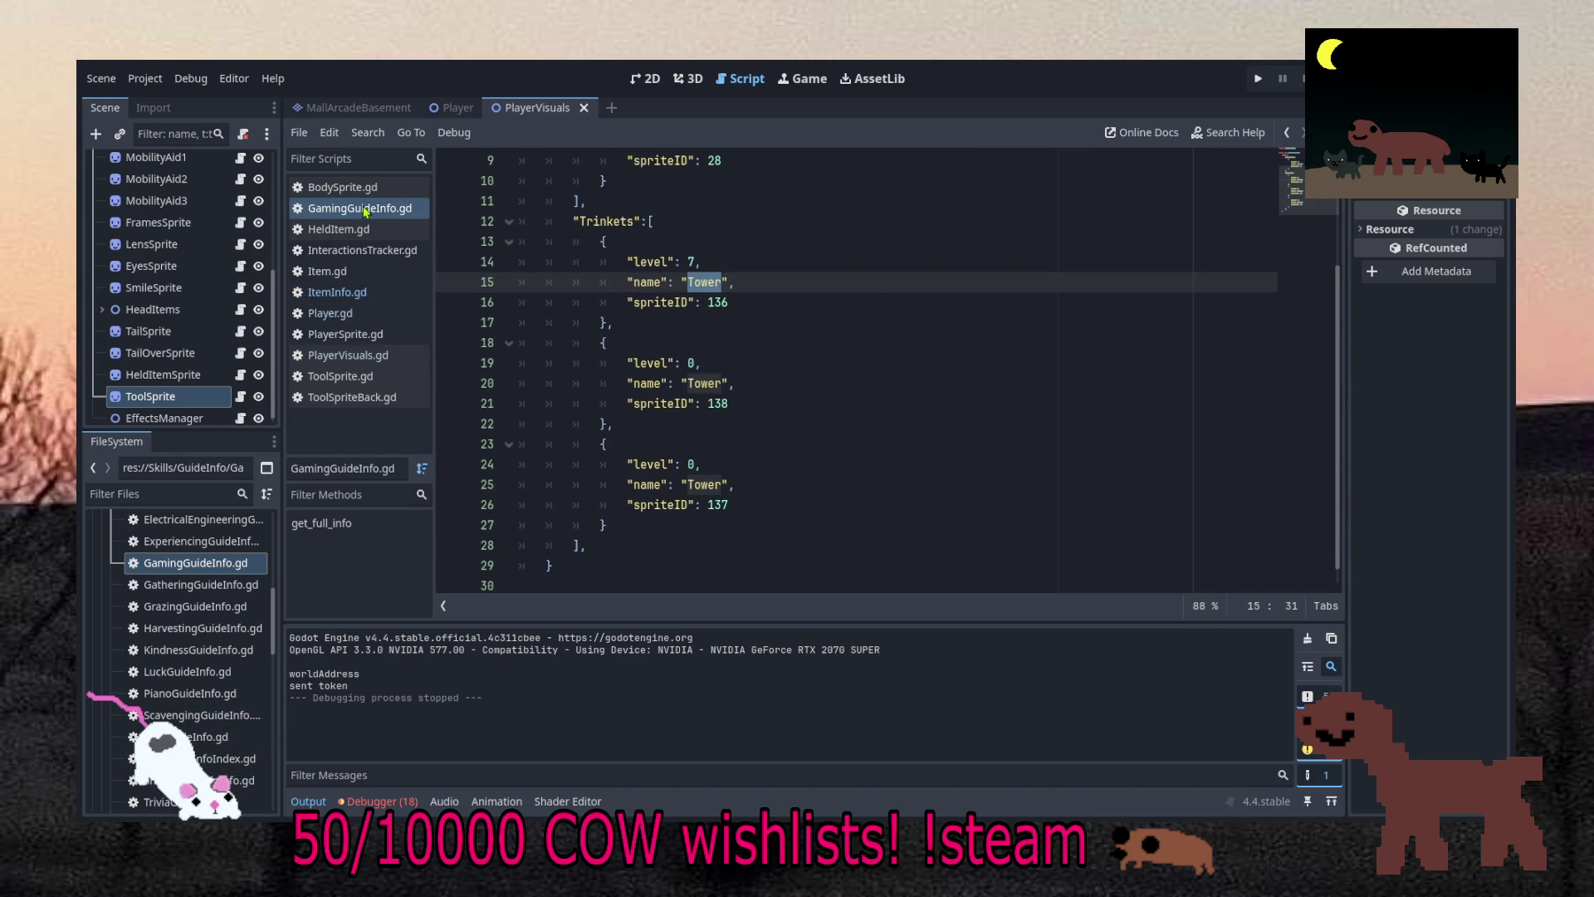
type("Apple Cap")
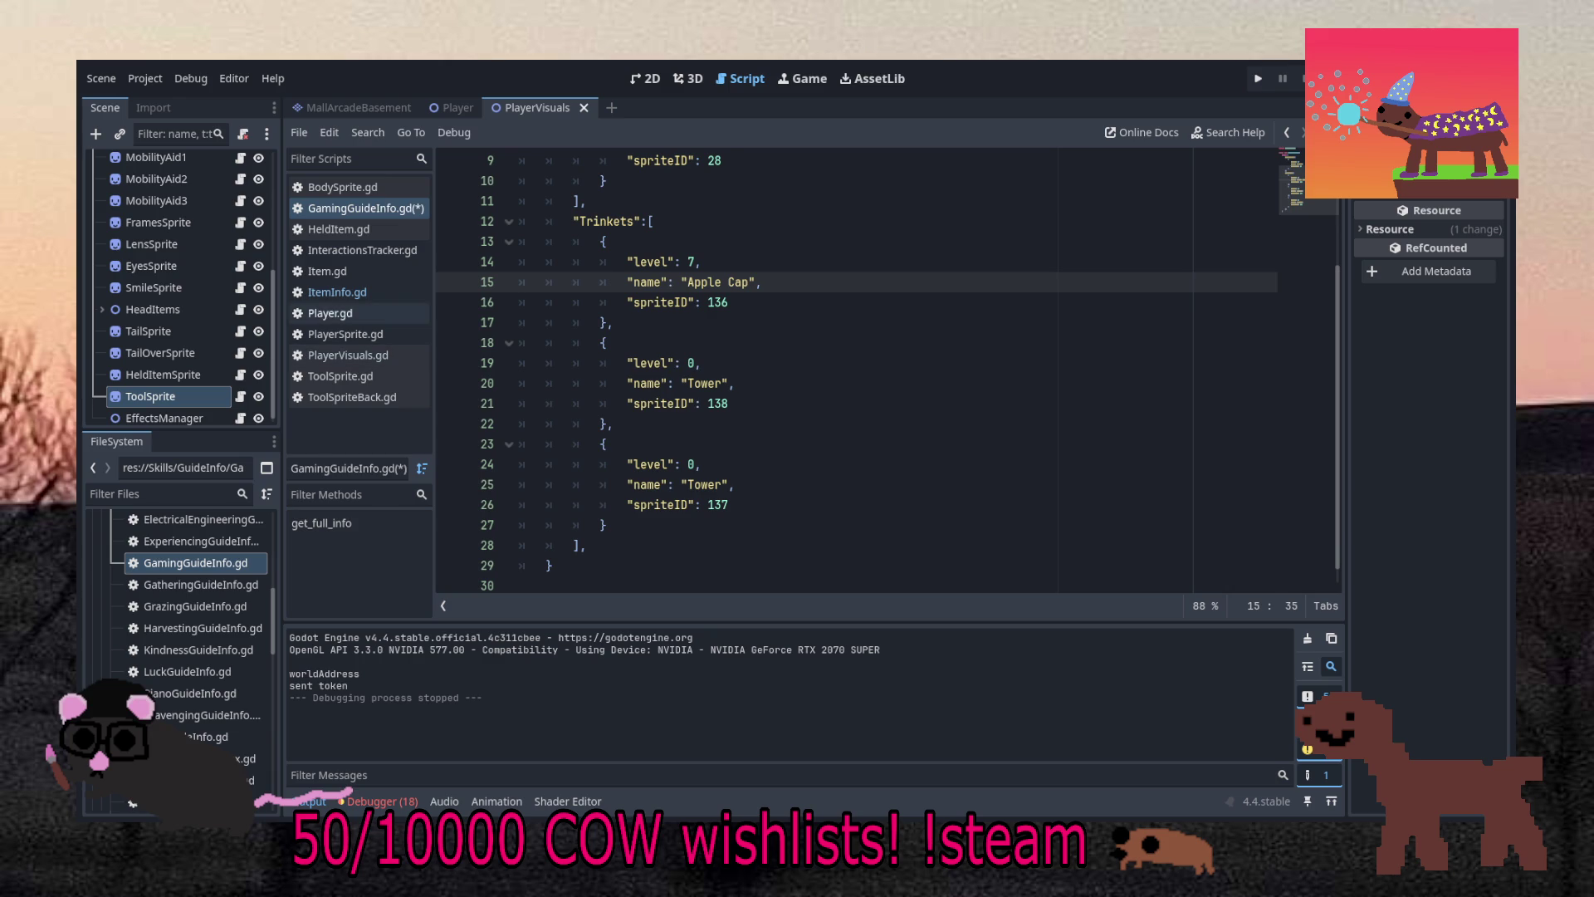
left_click(337, 292)
left_click(368, 209)
left_click(336, 293)
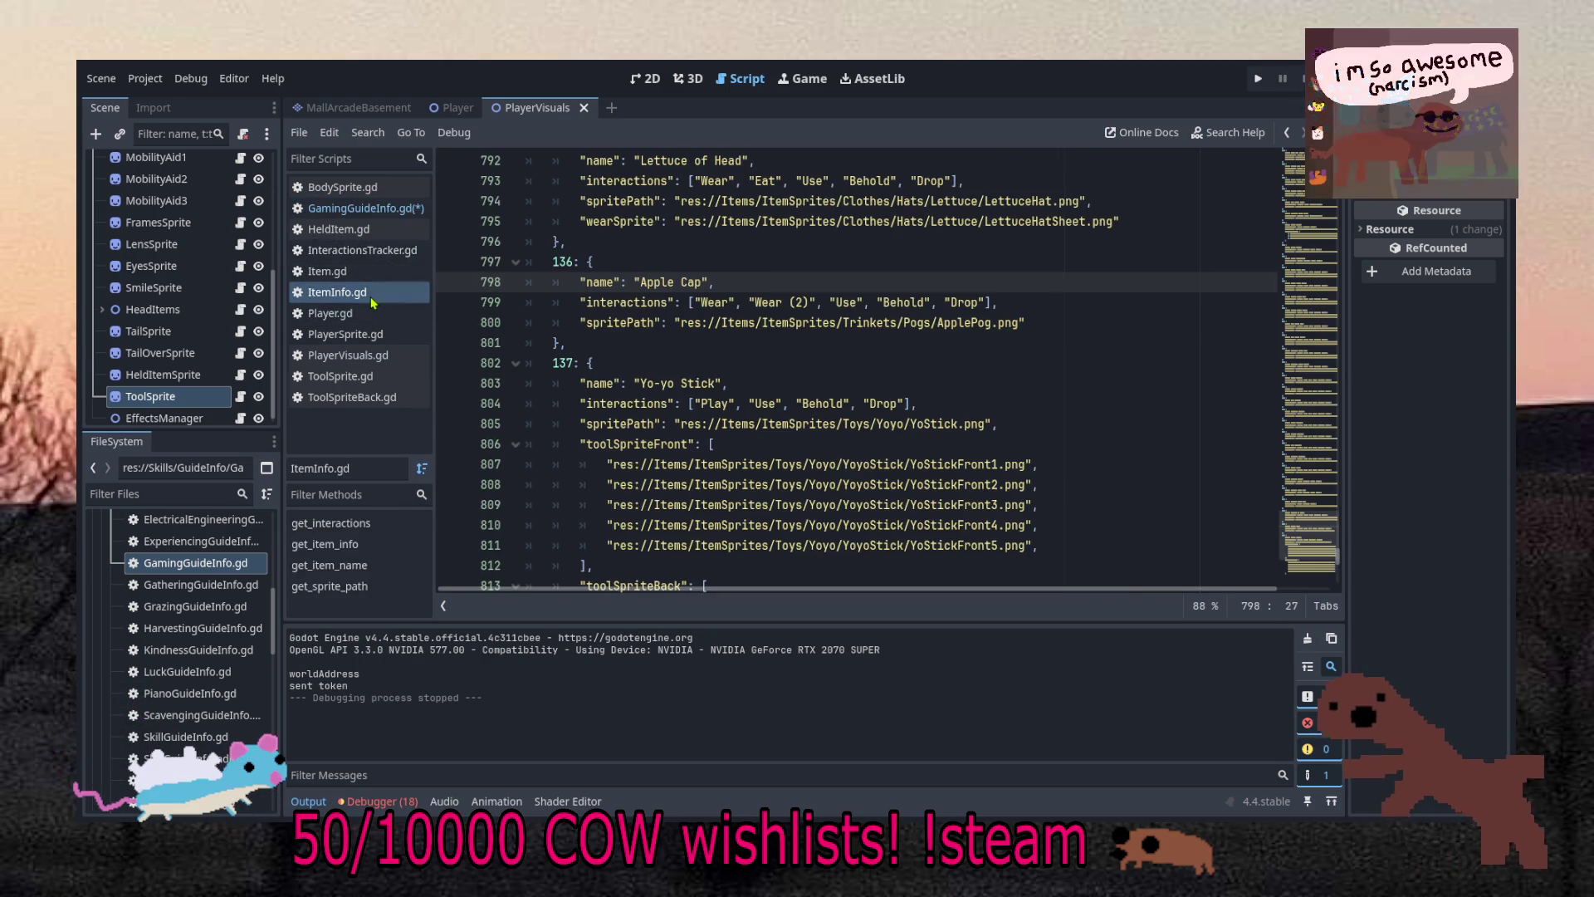
left_click(634, 382)
key("Up")
key("Down")
key("Down")
key("Up")
key("Up")
key("Up")
key("Down")
key("Up")
key("Down")
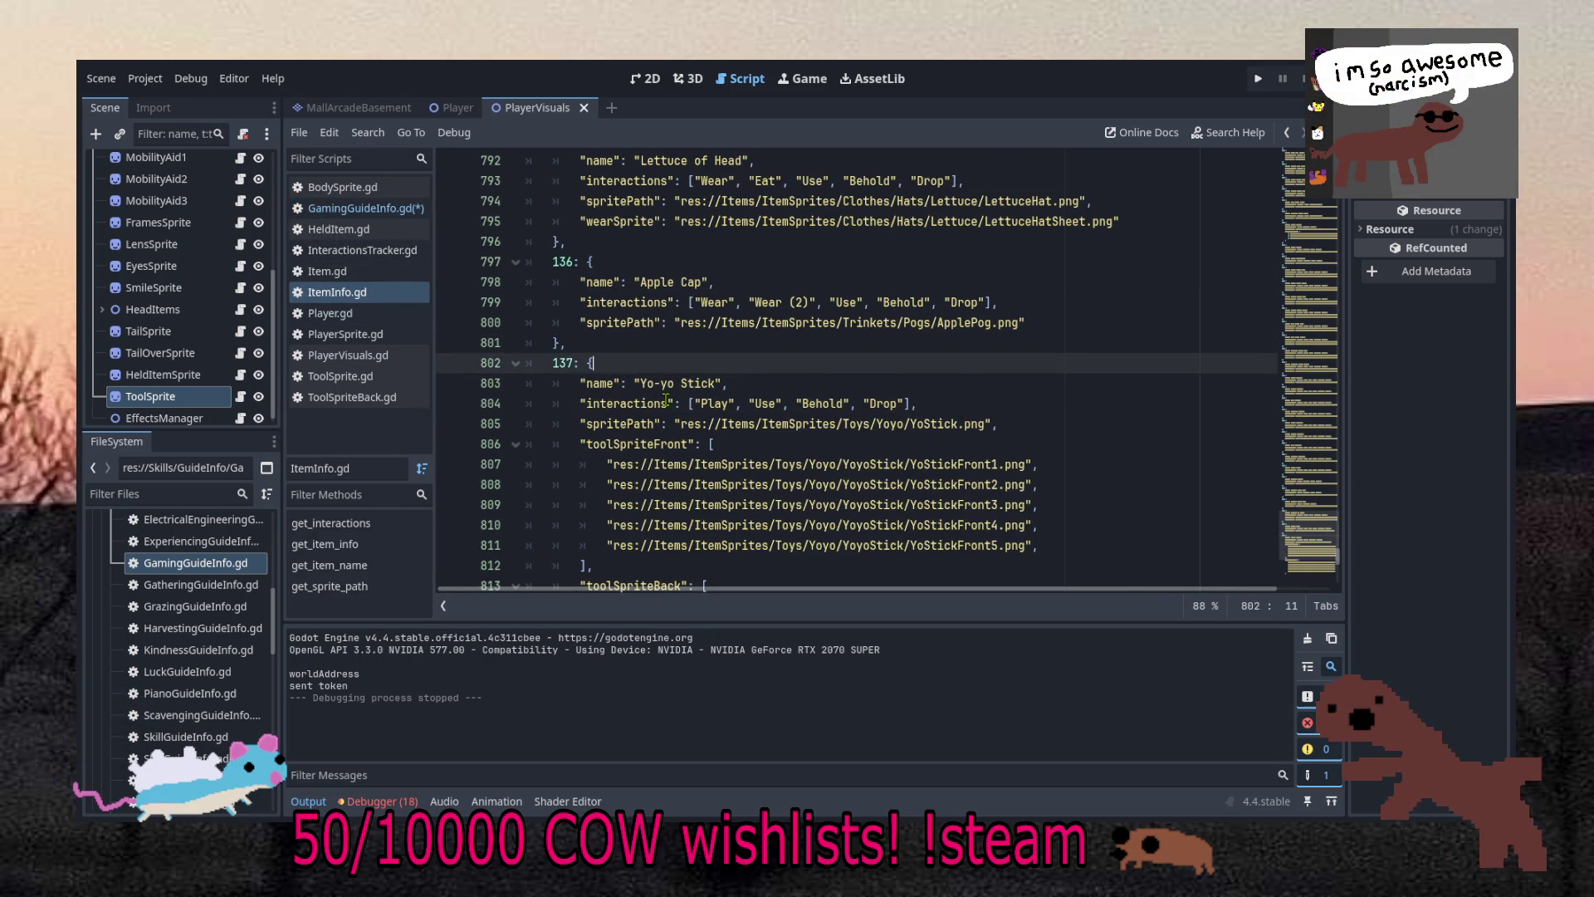
scroll(698, 374, "down", 3)
scroll(666, 401, "down", 3)
scroll(664, 401, "up", 6)
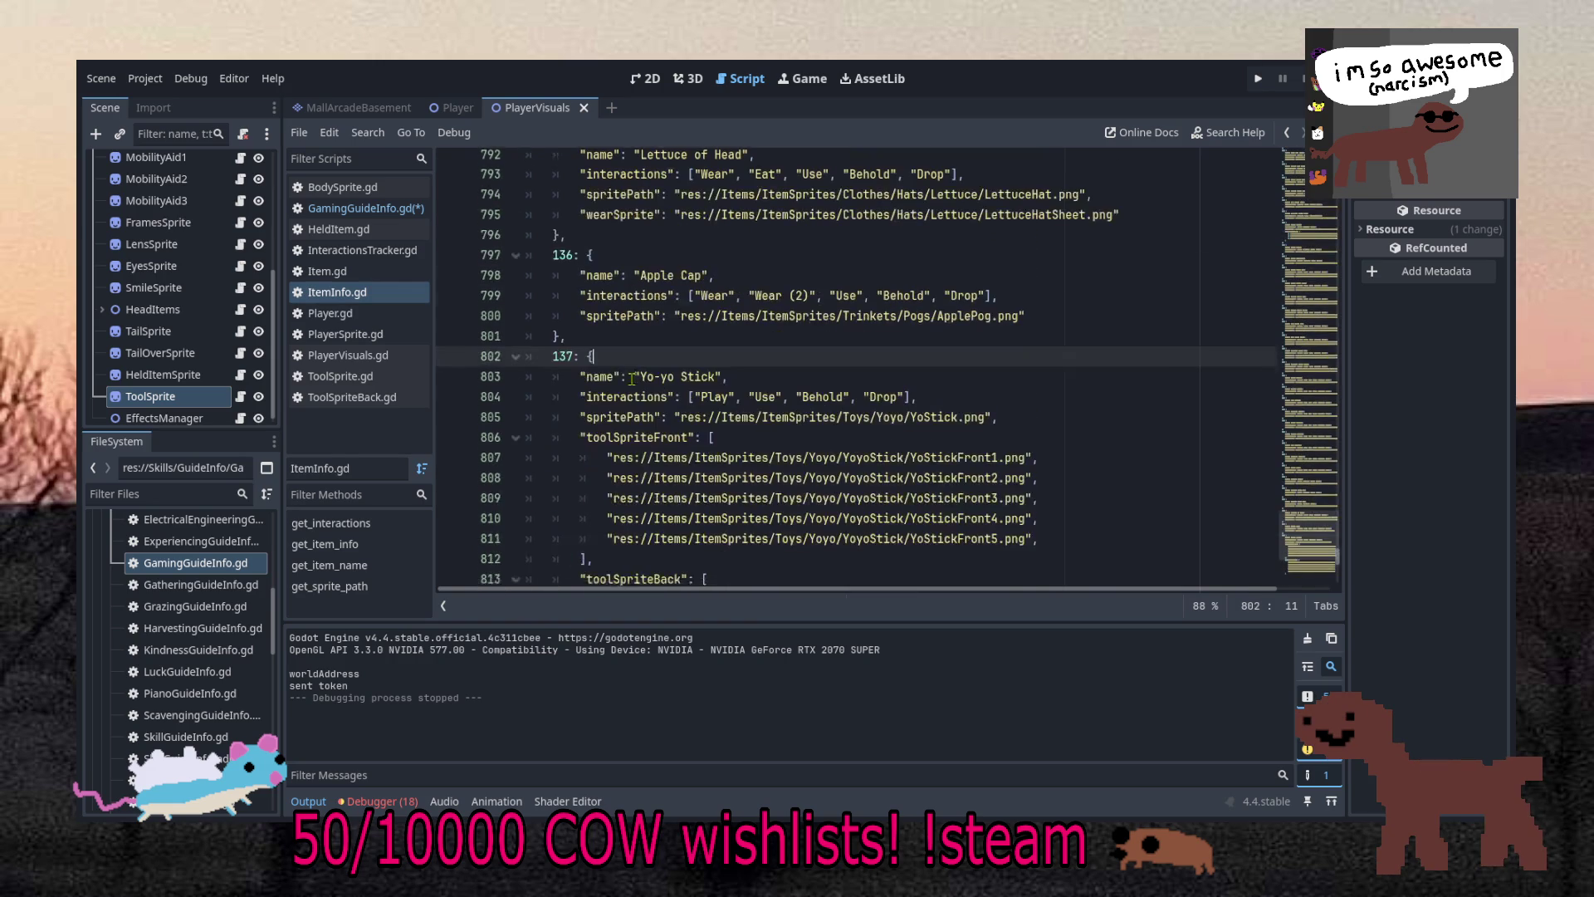
key("Up")
key("Up")
key("Up")
left_click(571, 345)
scroll(571, 346, "up", 3)
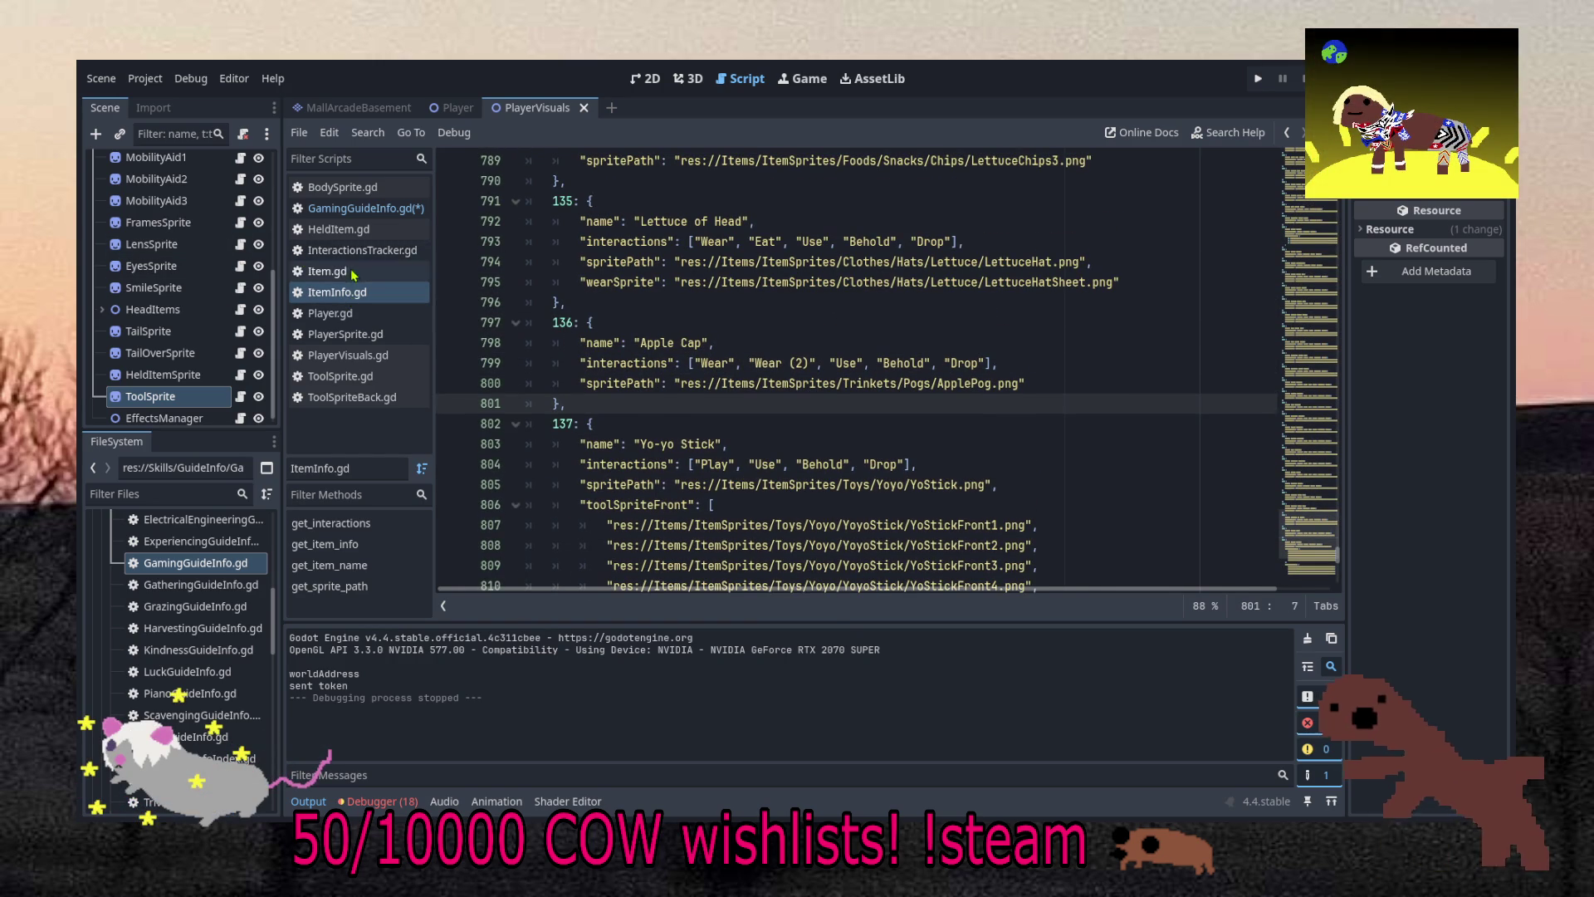
left_click(354, 211)
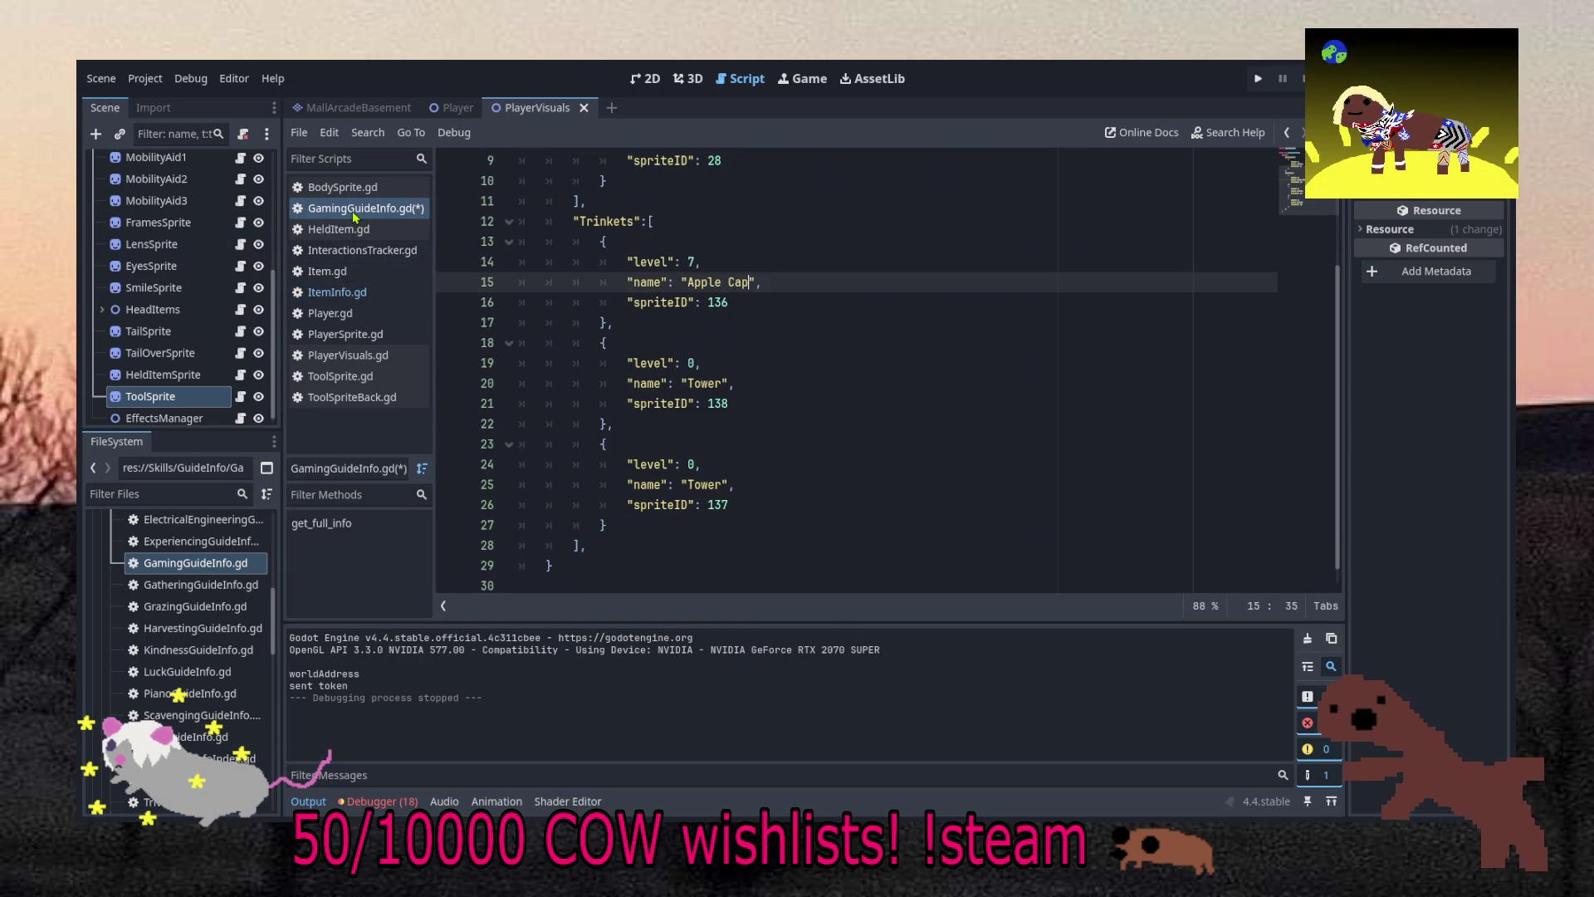
left_click(318, 292)
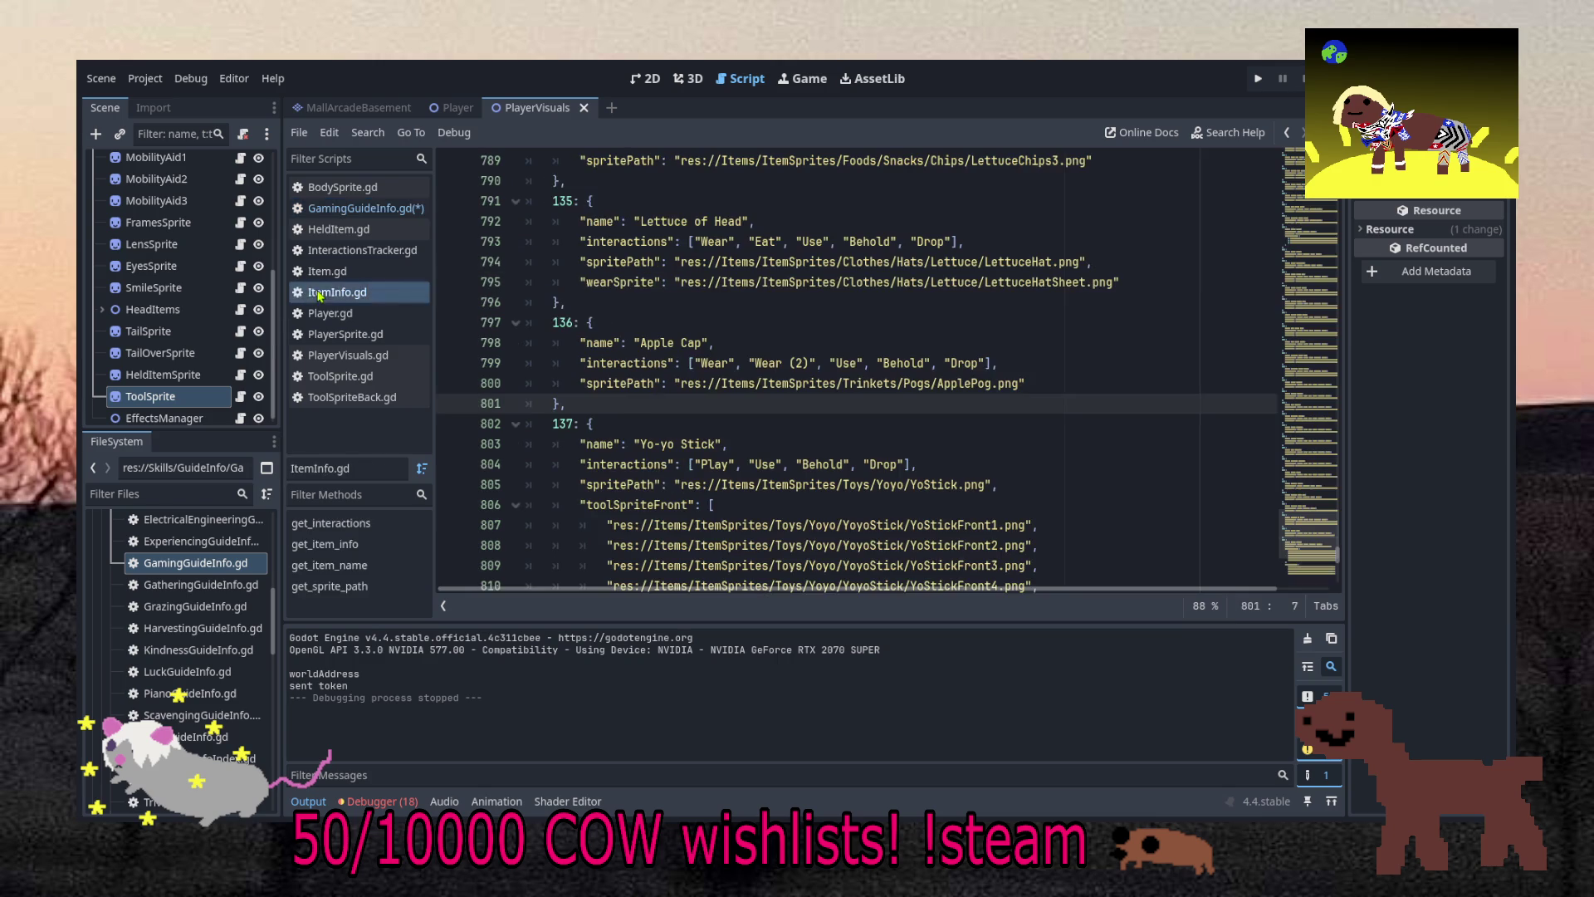
left_click(336, 213)
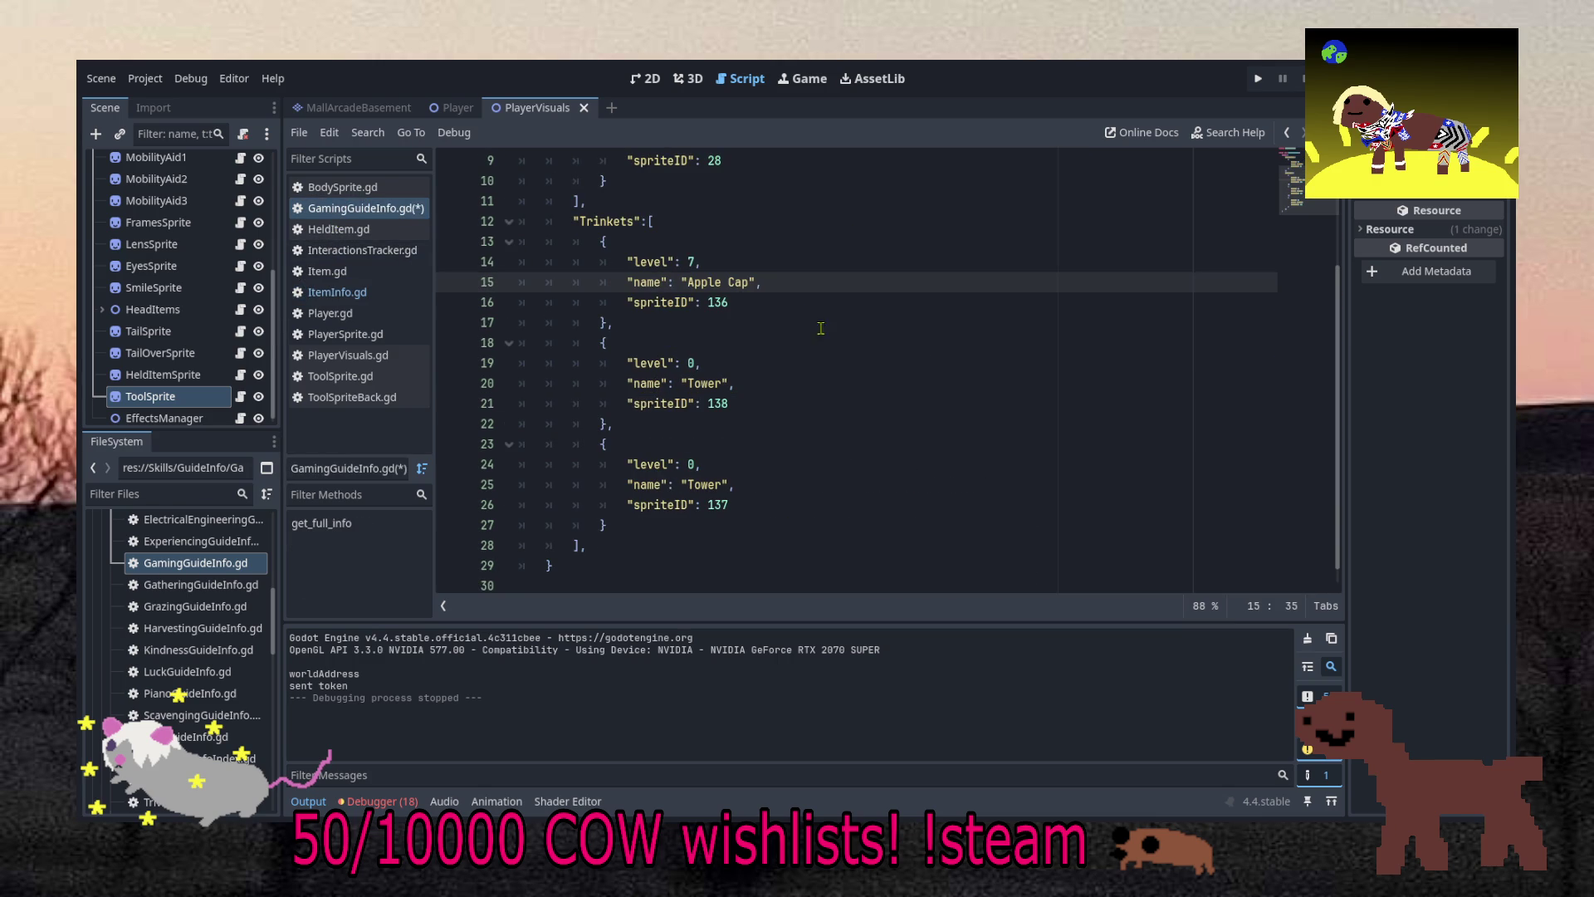
double_click(694, 363)
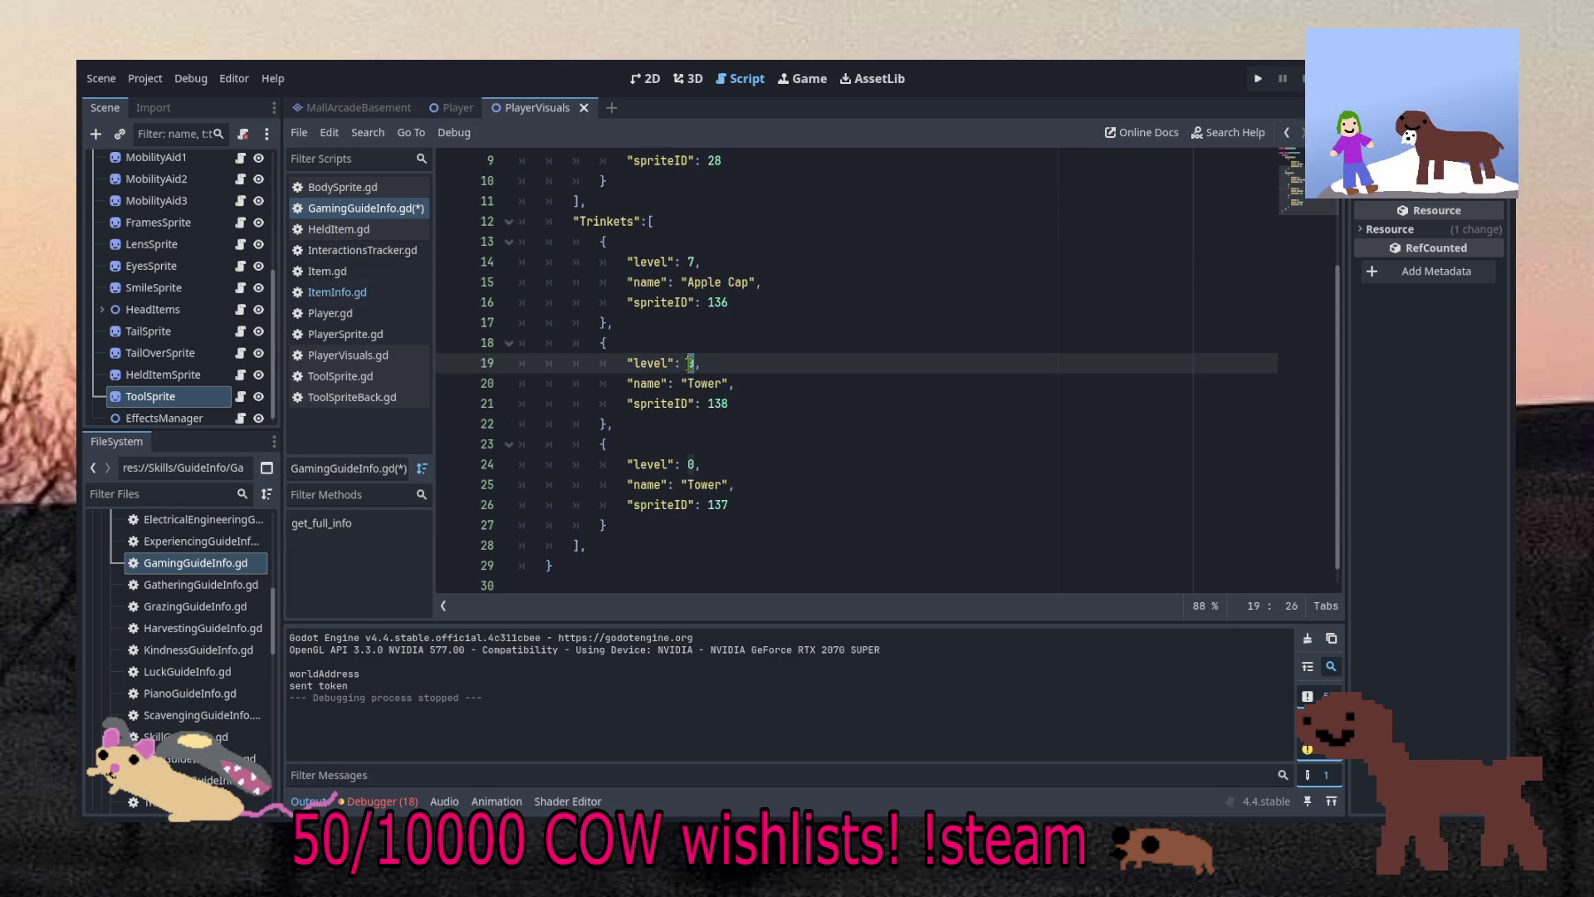
type("12")
Step: Set the second and third Trinket levels to 12 and 20 and save GamingGuideInfo.gd
key("Down")
key("Down")
key("Down")
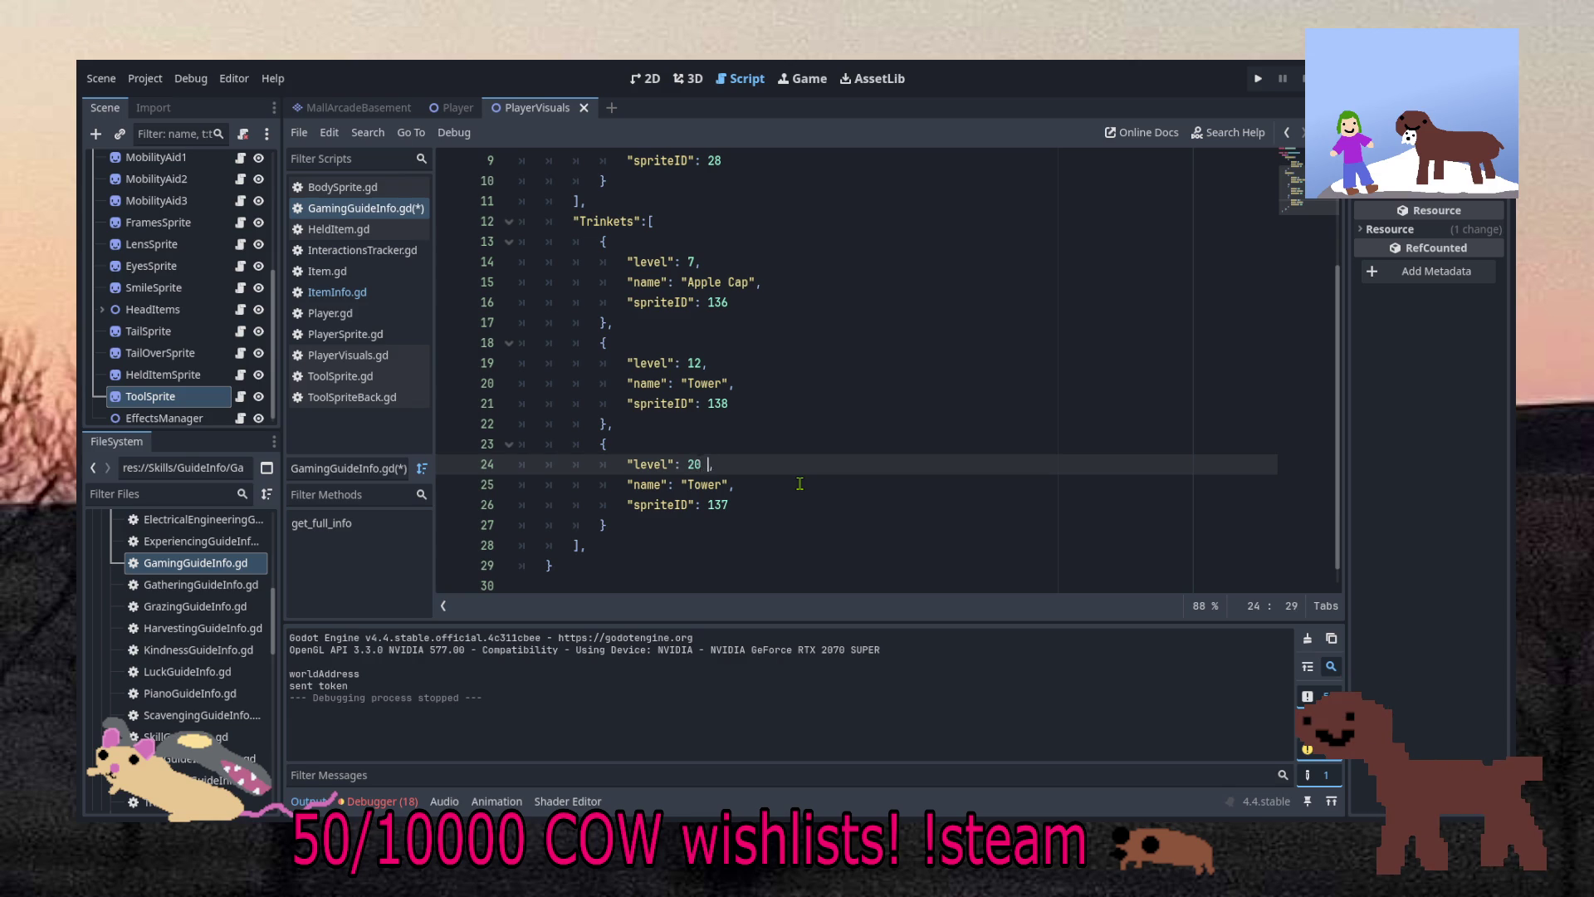
key("ctrl+s")
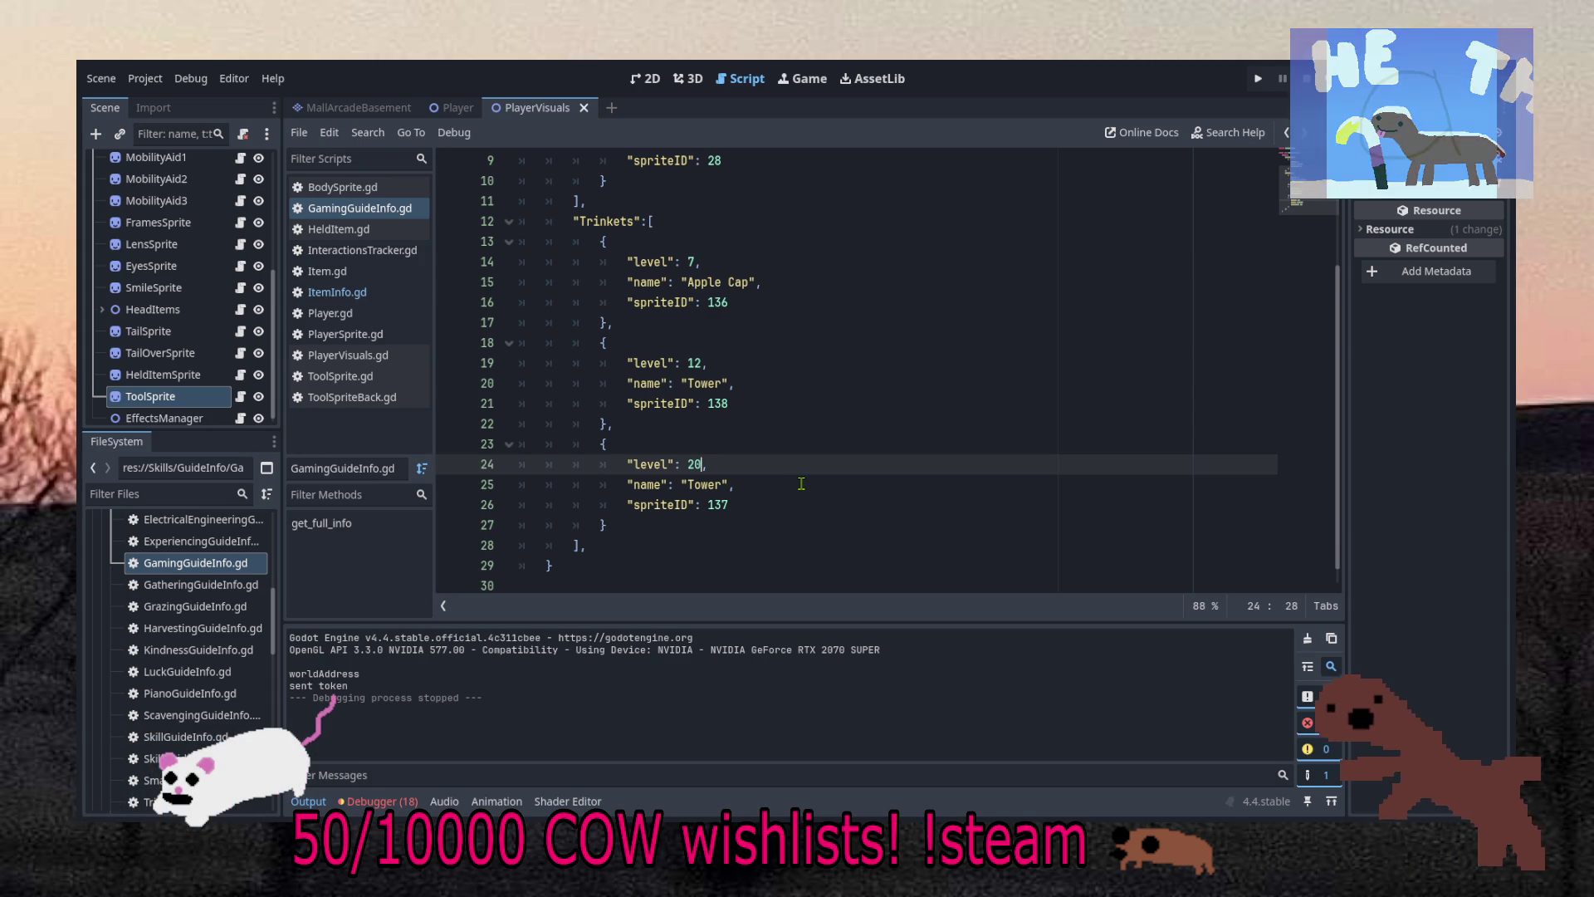
left_click(802, 452)
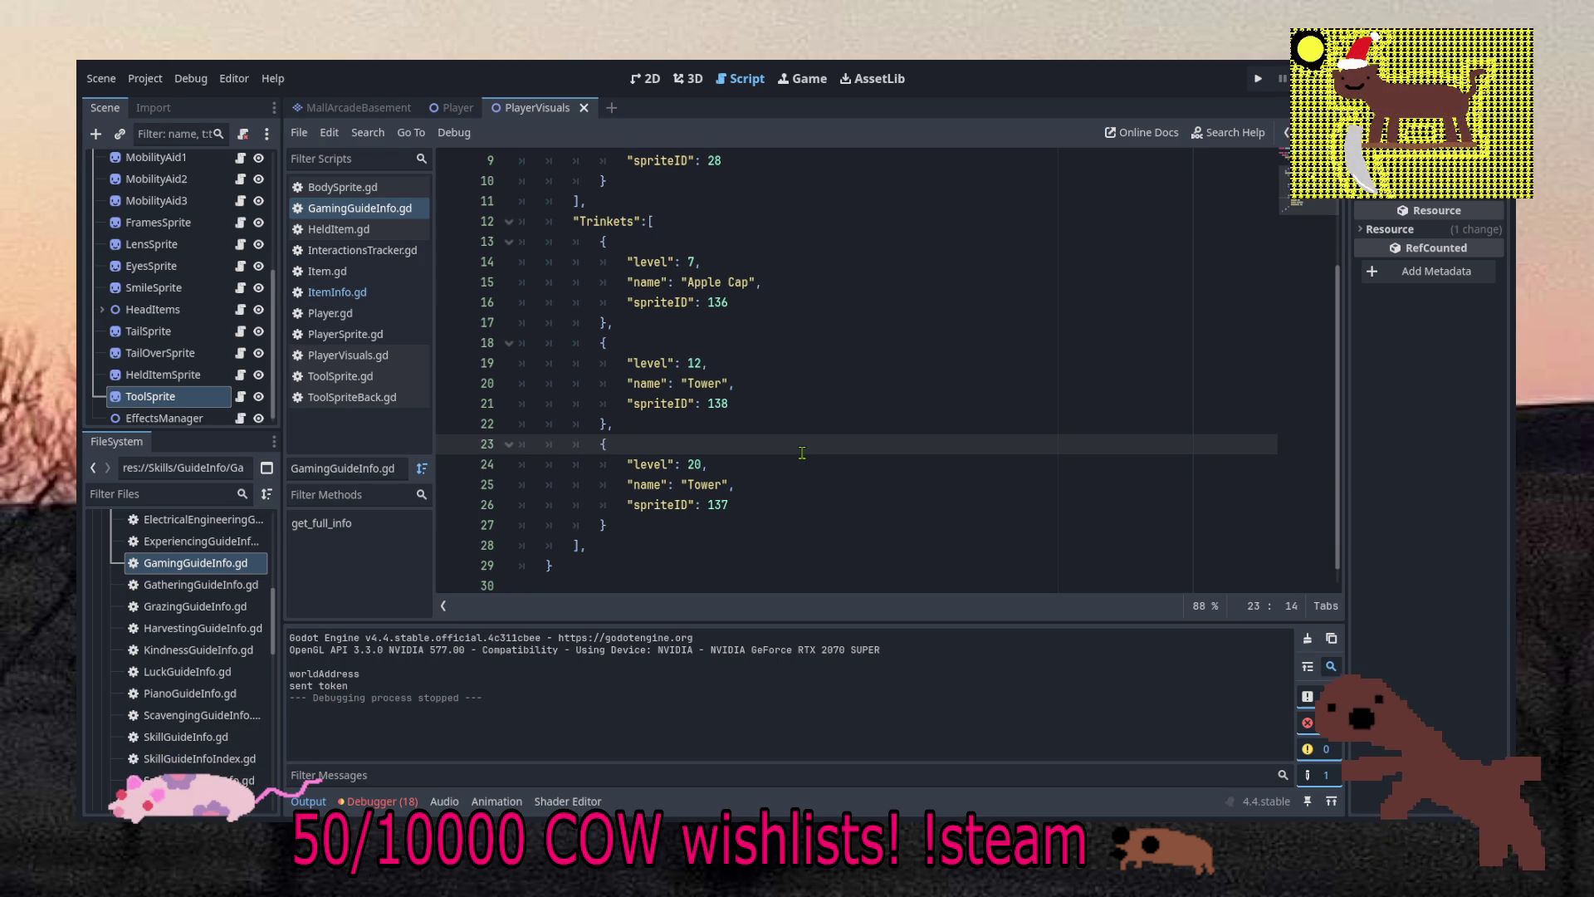
key("Down")
key("Down")
key("Down")
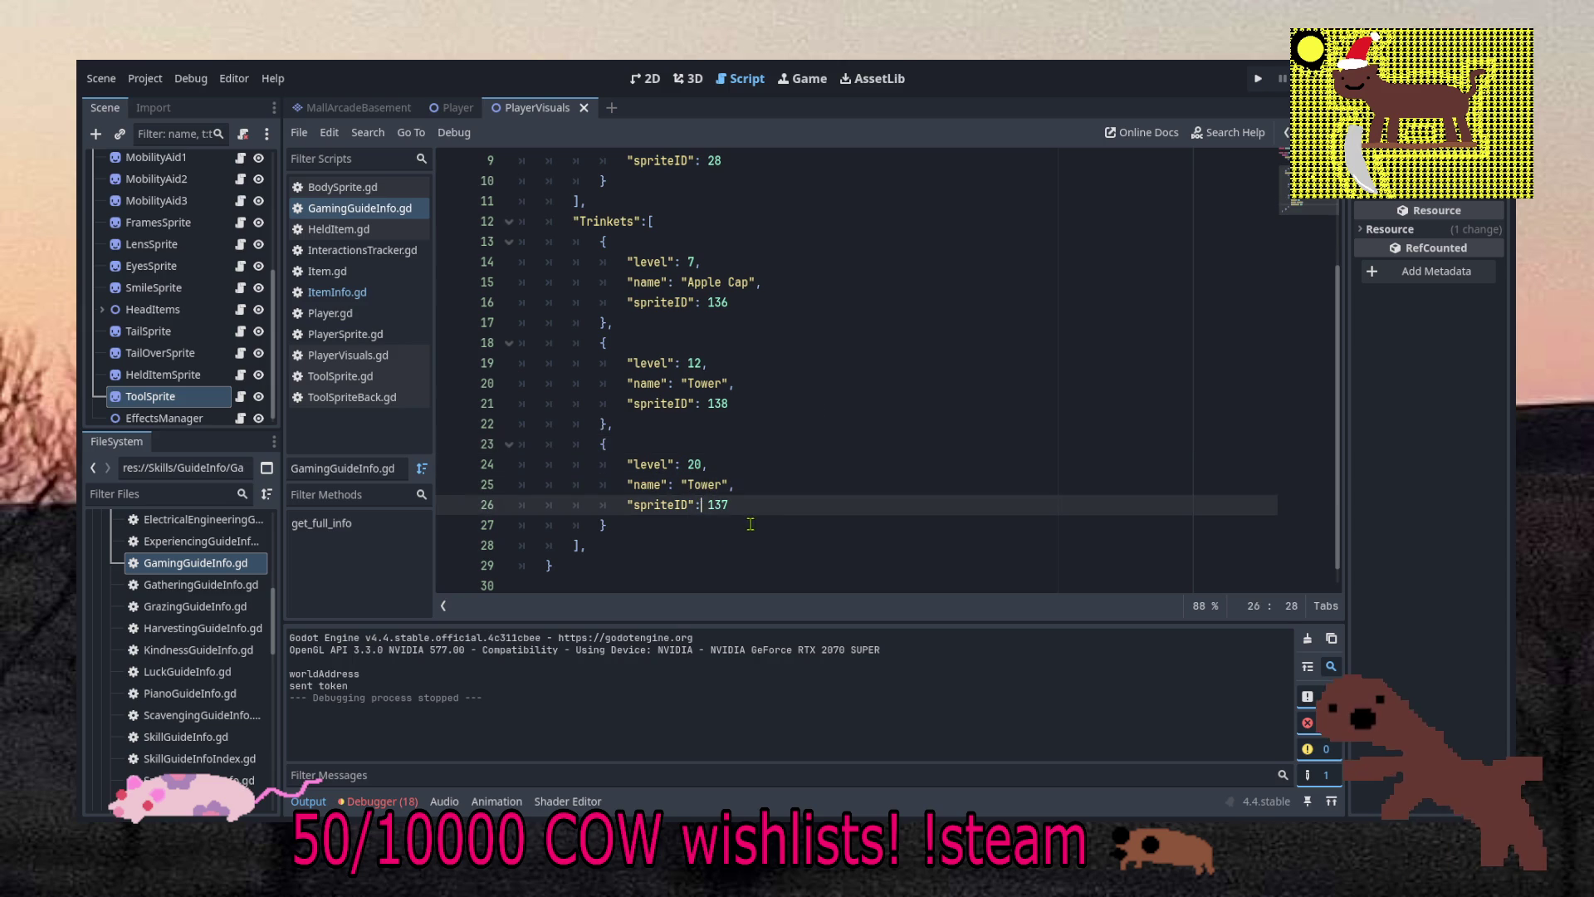
key("Down")
left_click(749, 428)
left_click(714, 385)
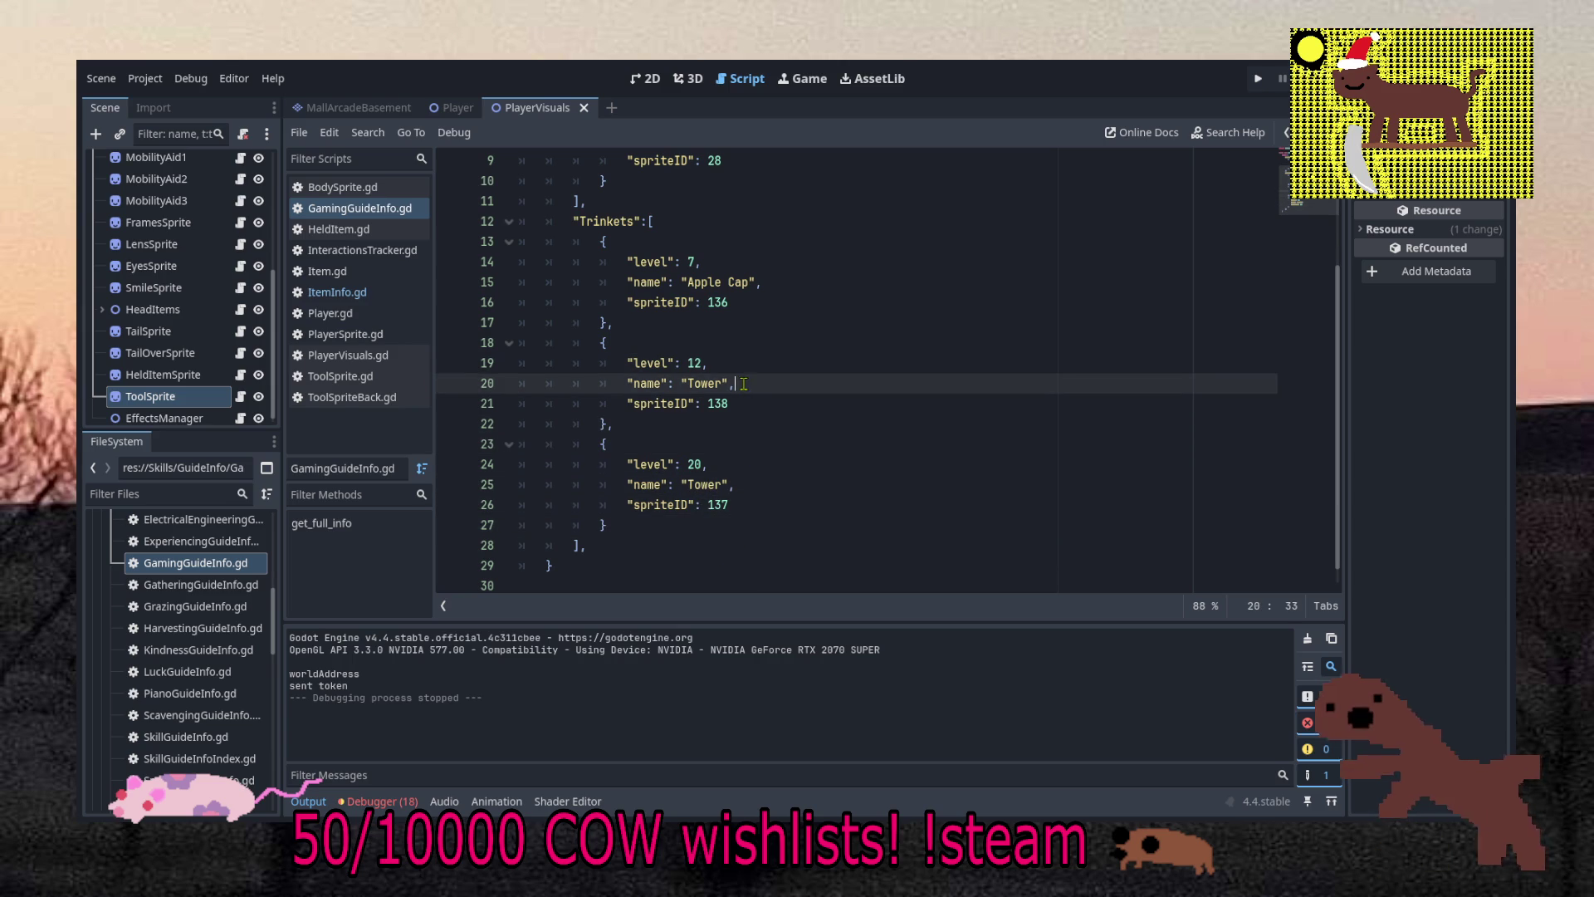
double_click(714, 385)
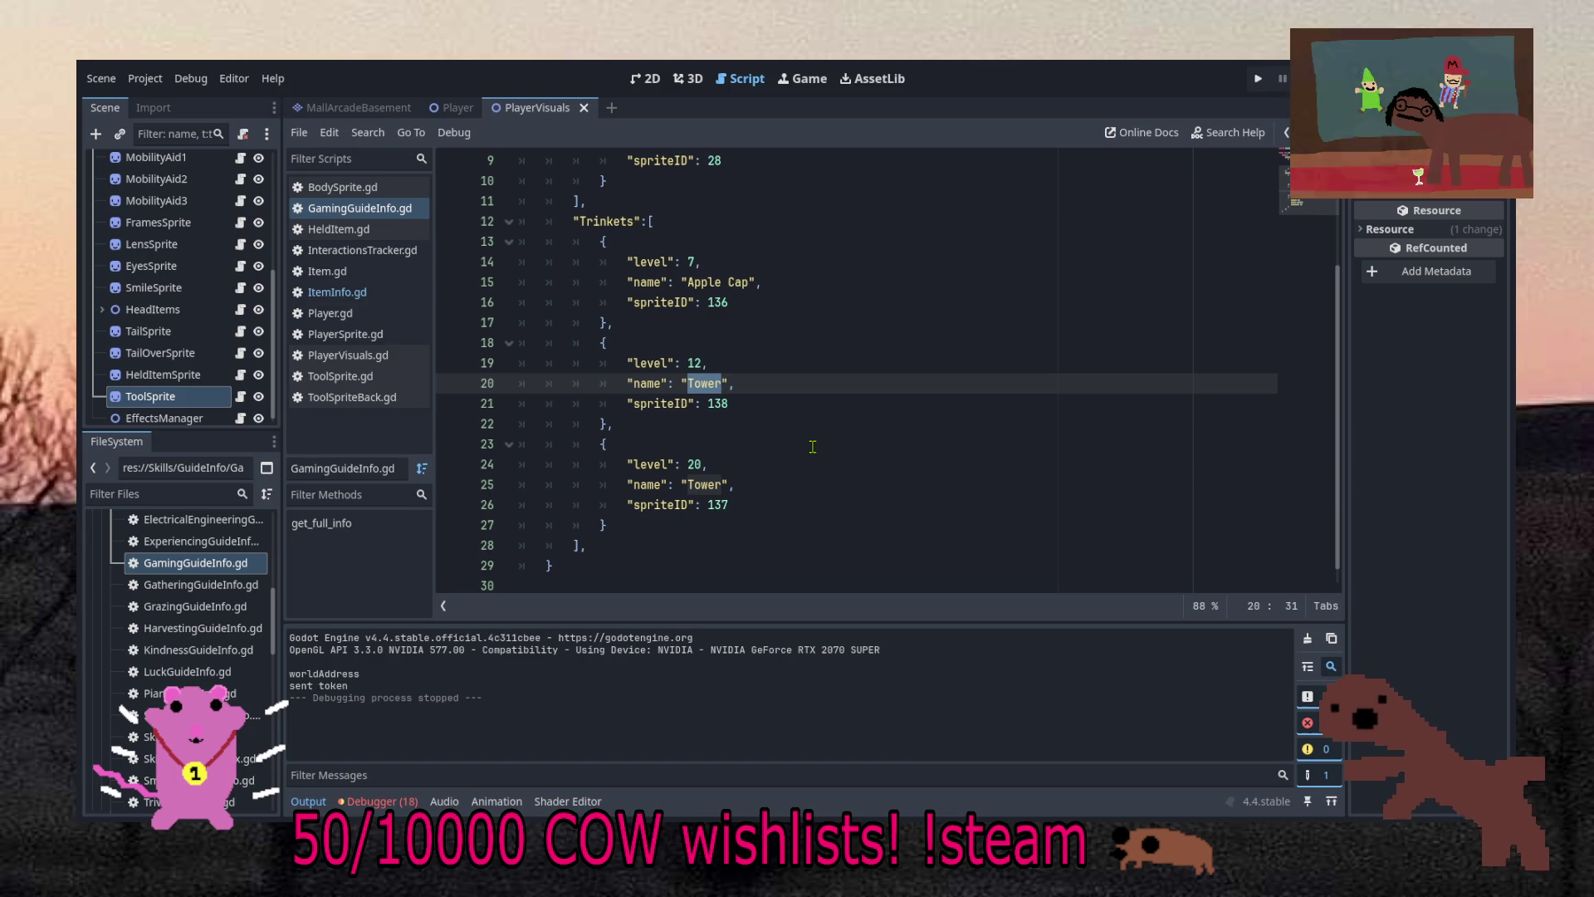
type("Devious String")
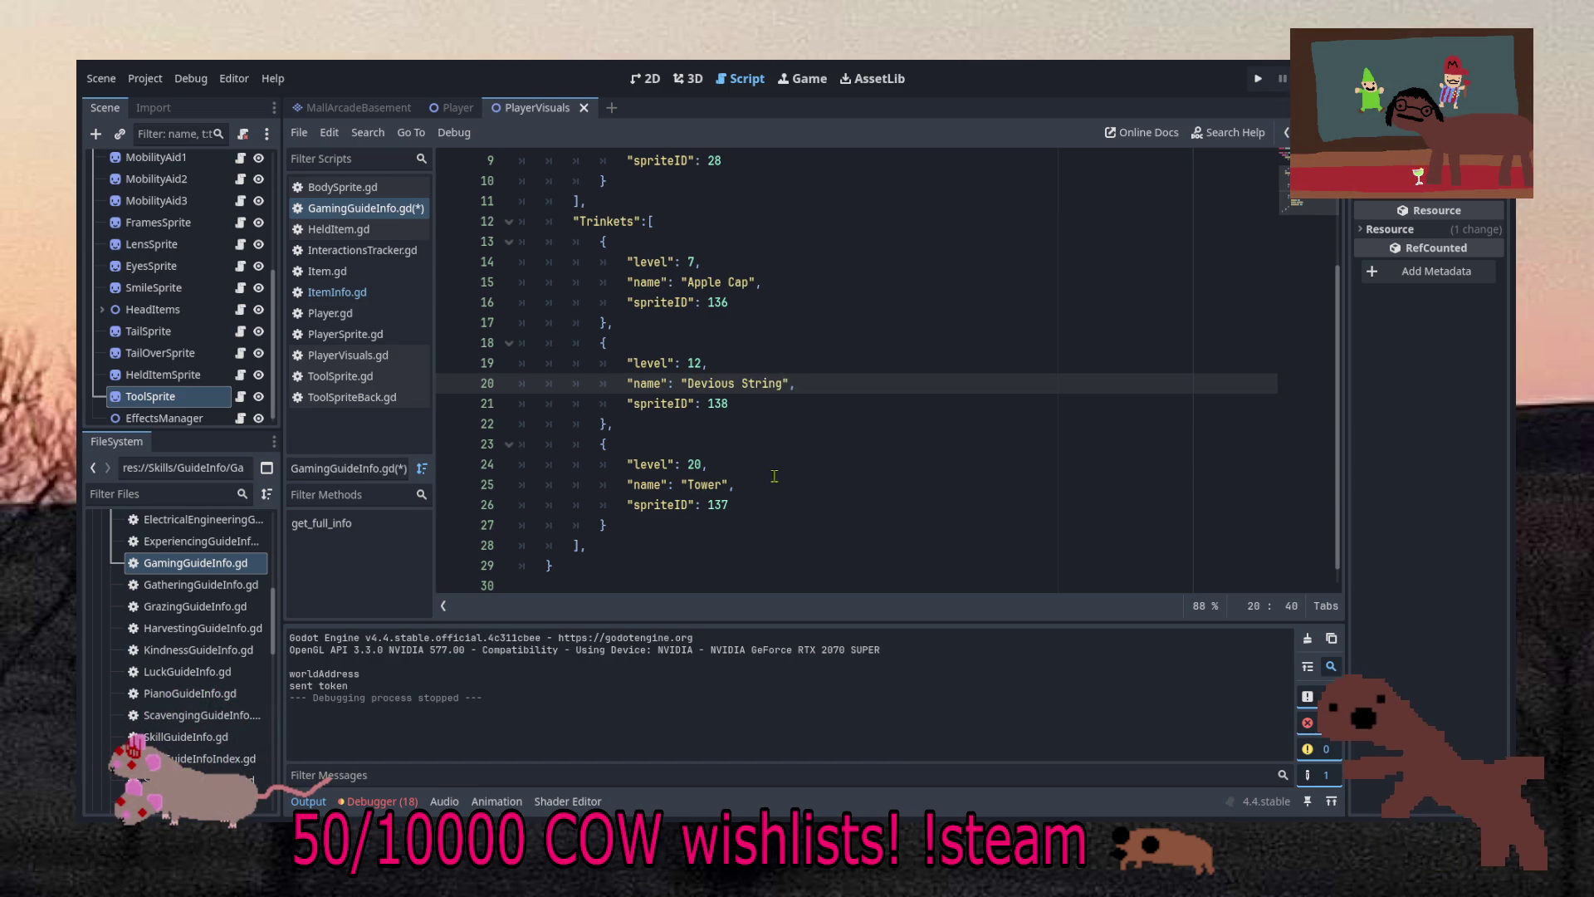
Step: Rename the third trinket from Tower to Yo-yo Stick and save the script
double_click(713, 483)
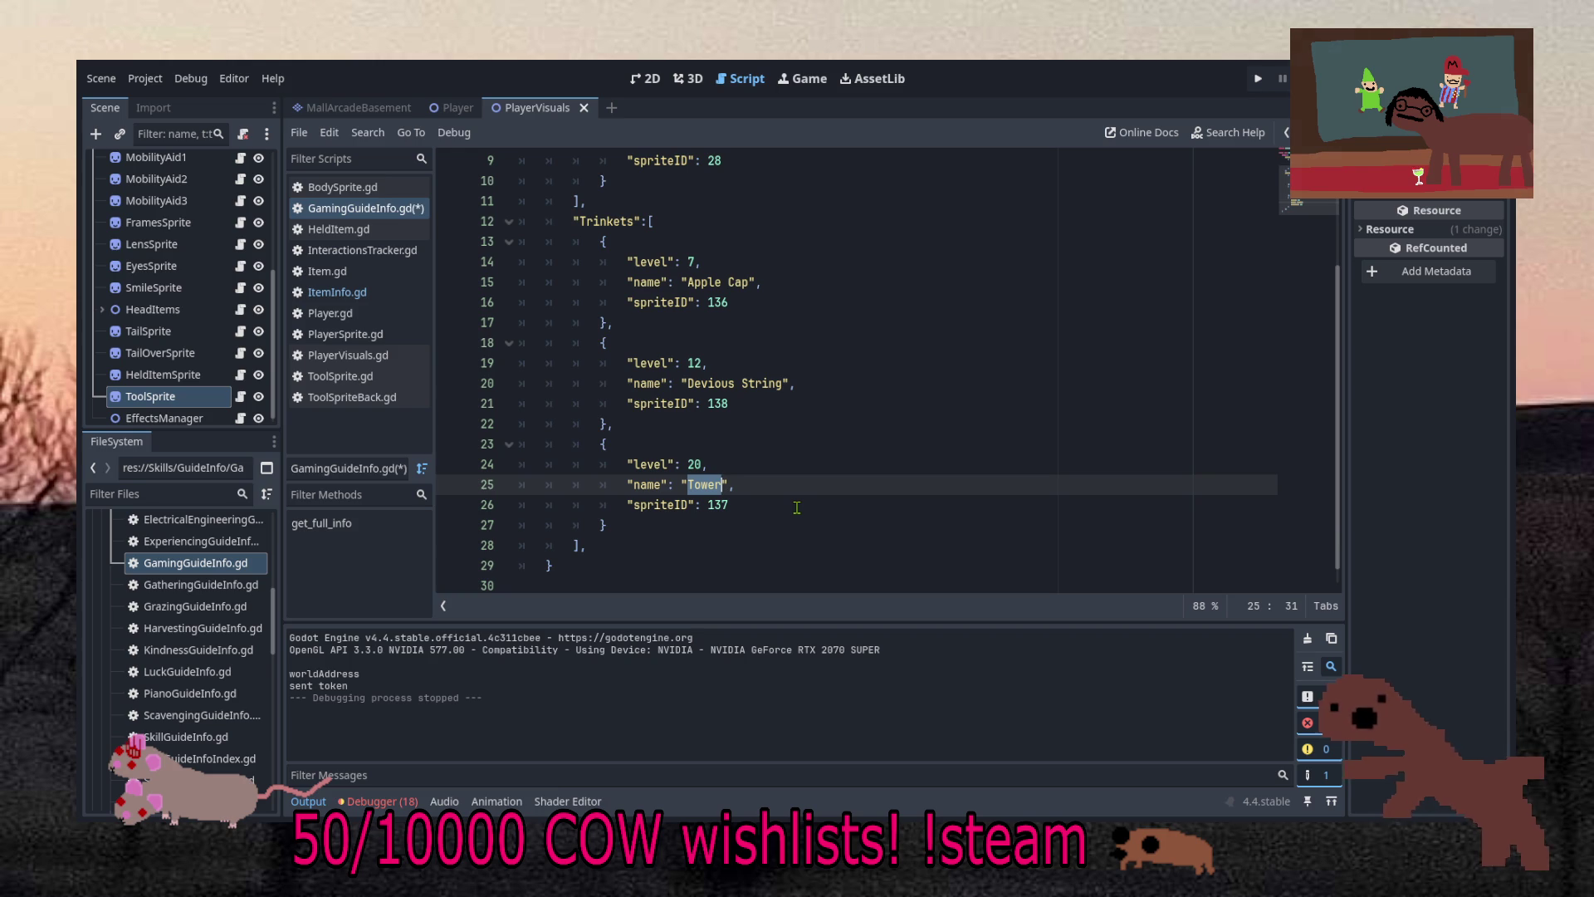
type("Yo-")
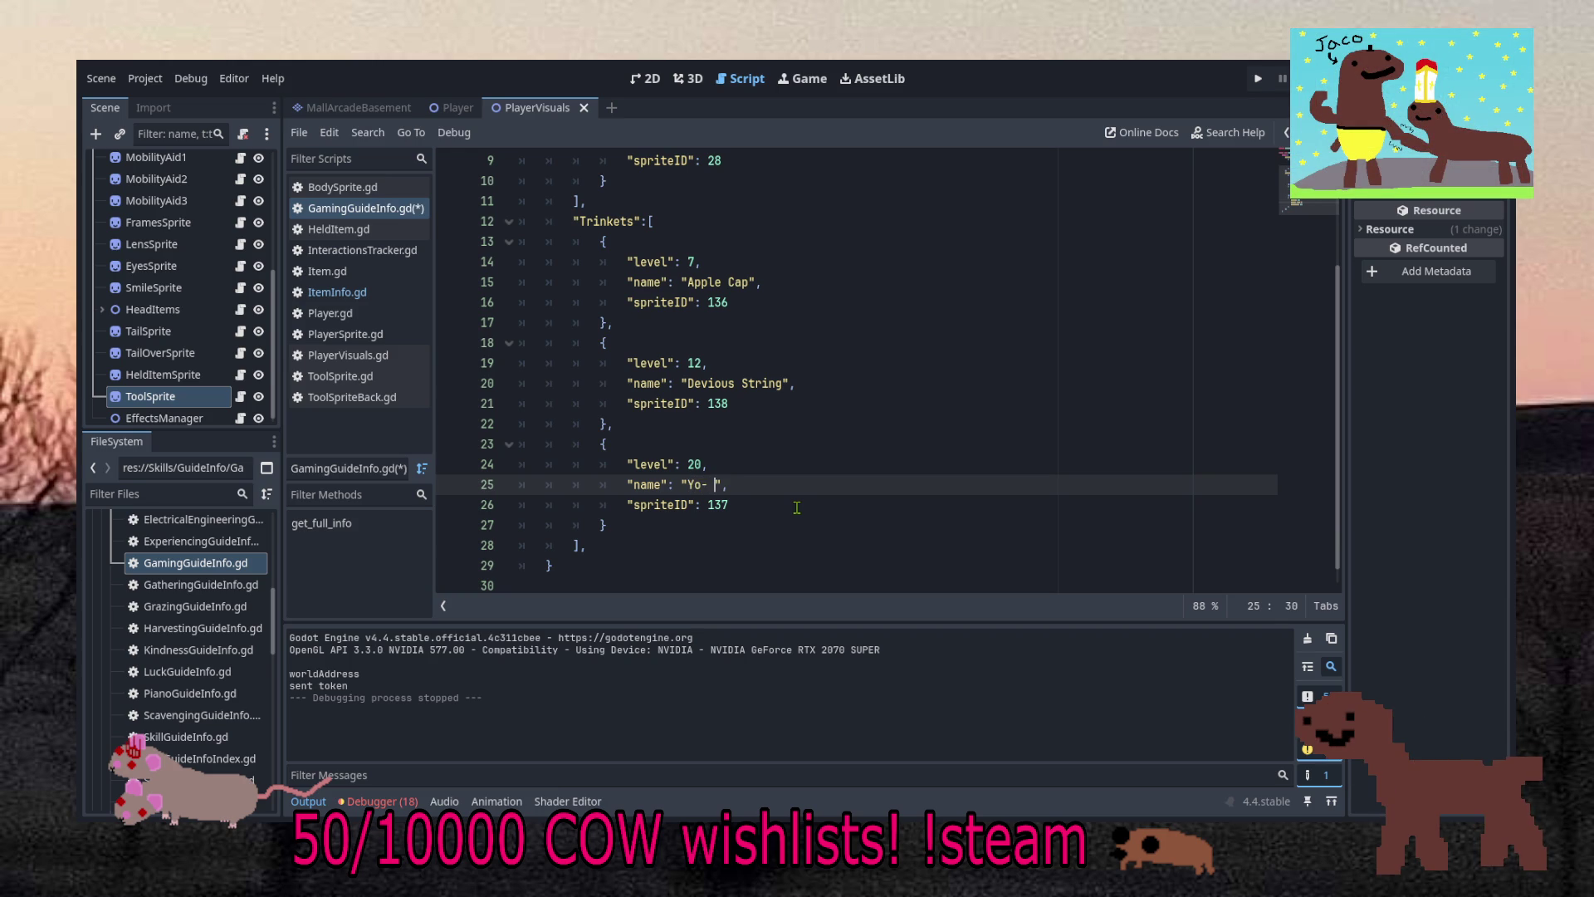
key("BackSpace")
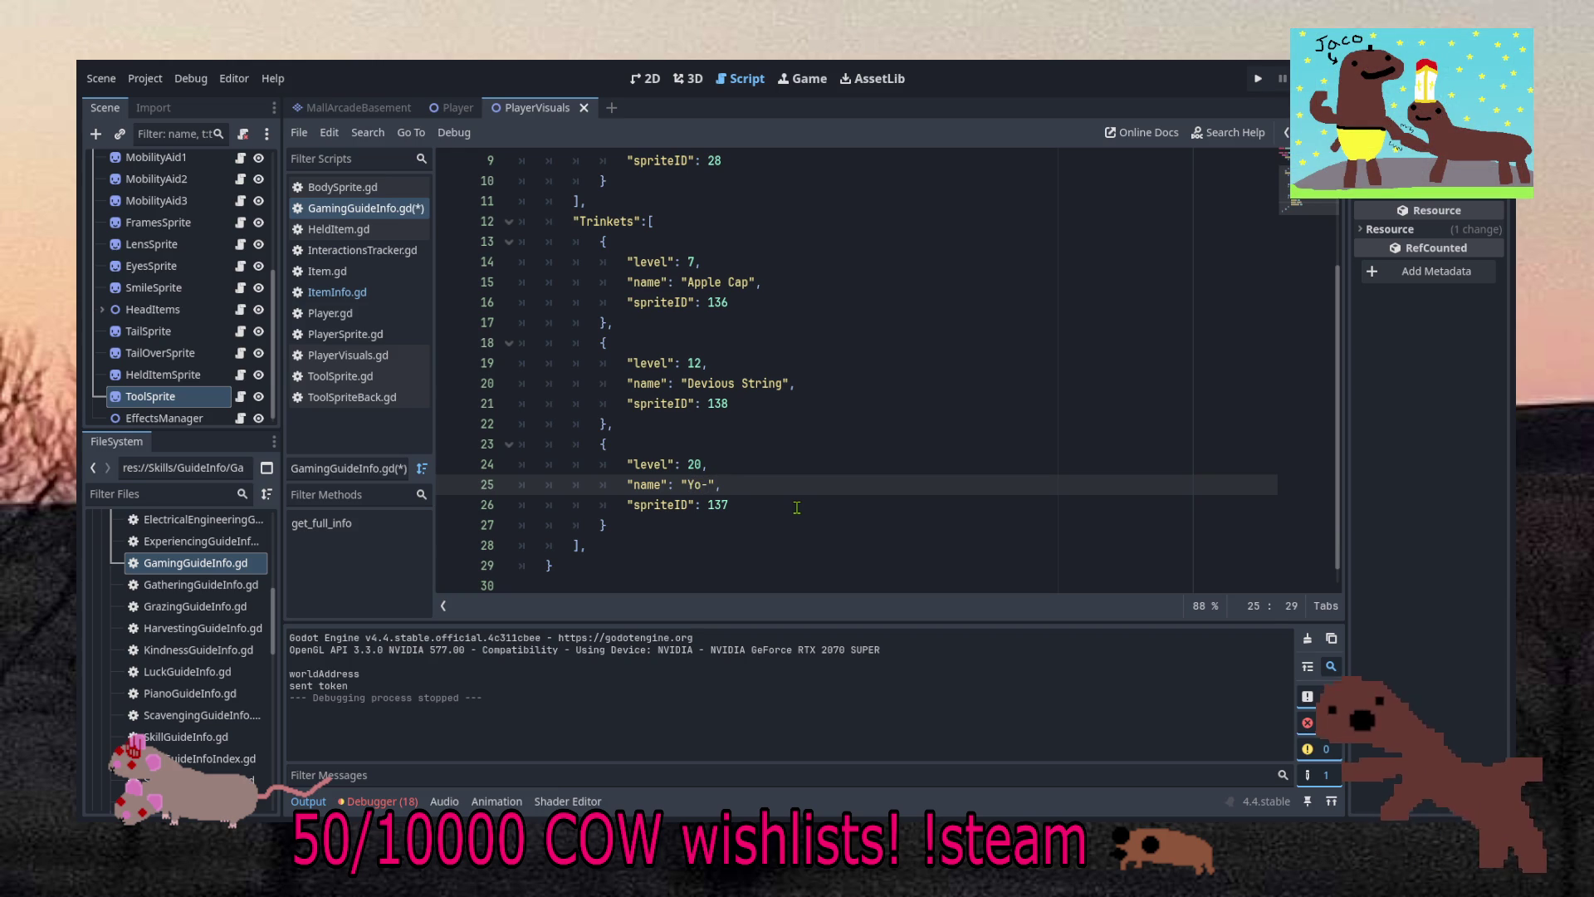
type("s")
key("BackSpace")
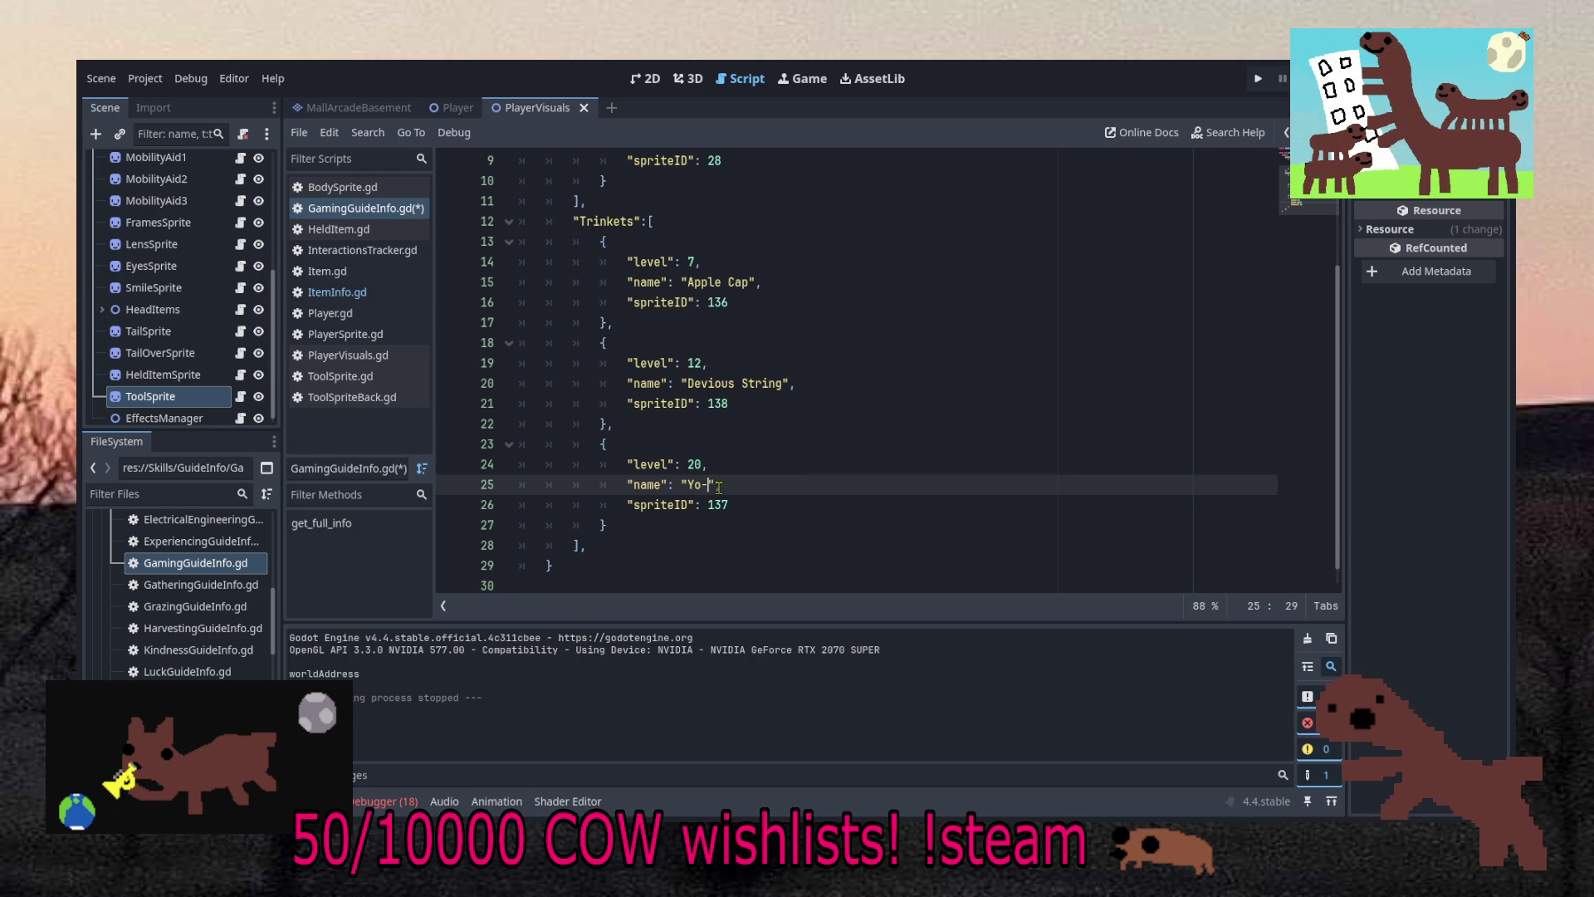
type("yo ")
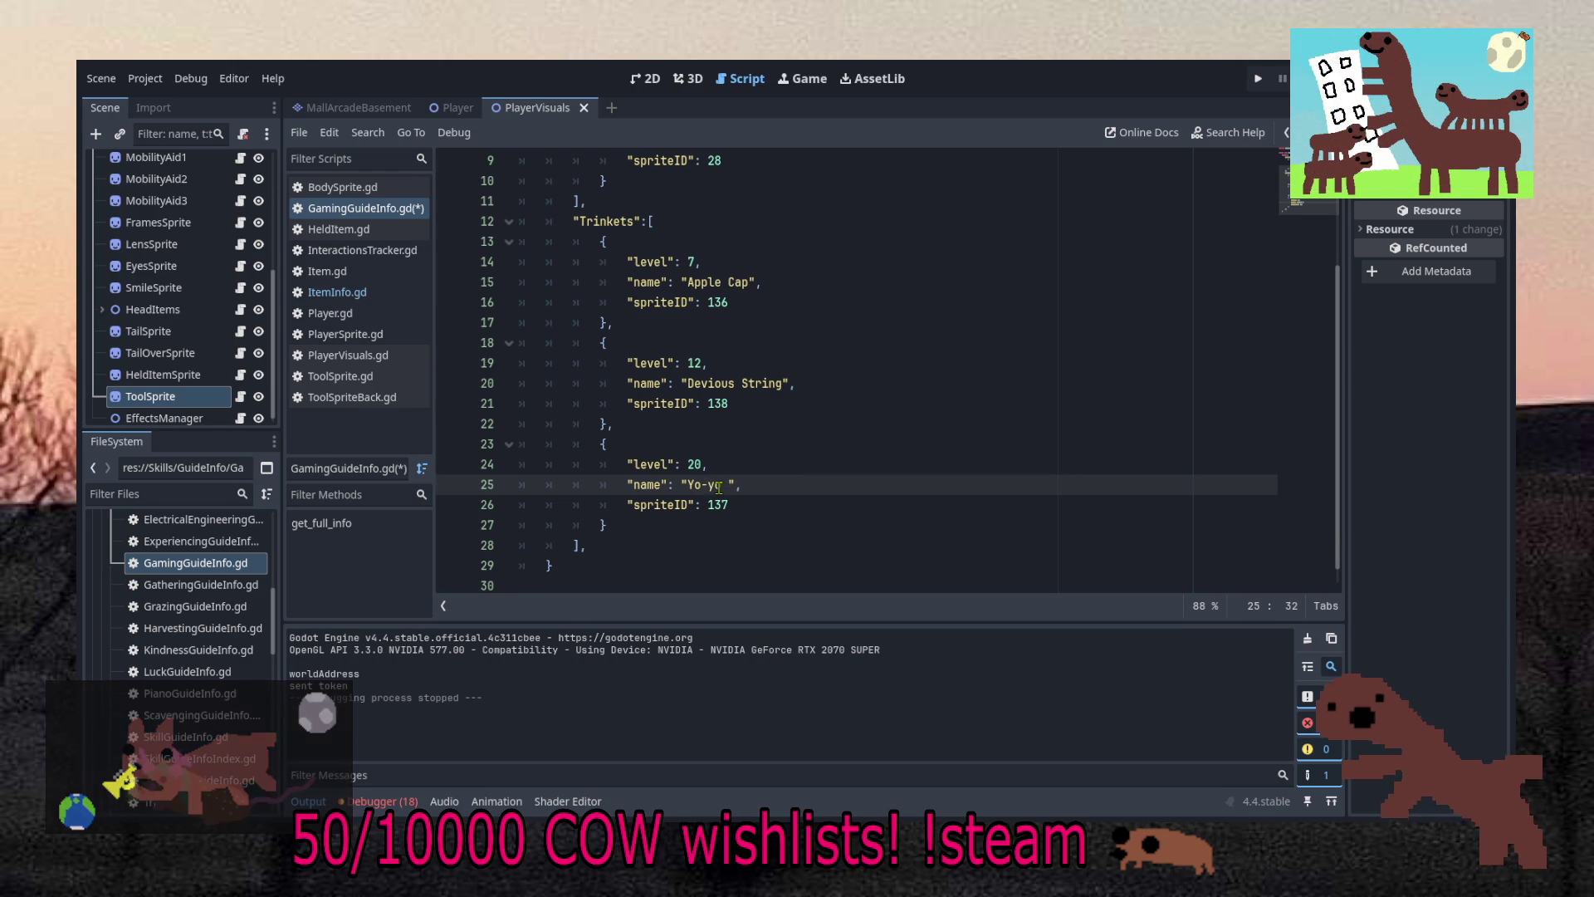
type("Stick")
key("ctrl+s")
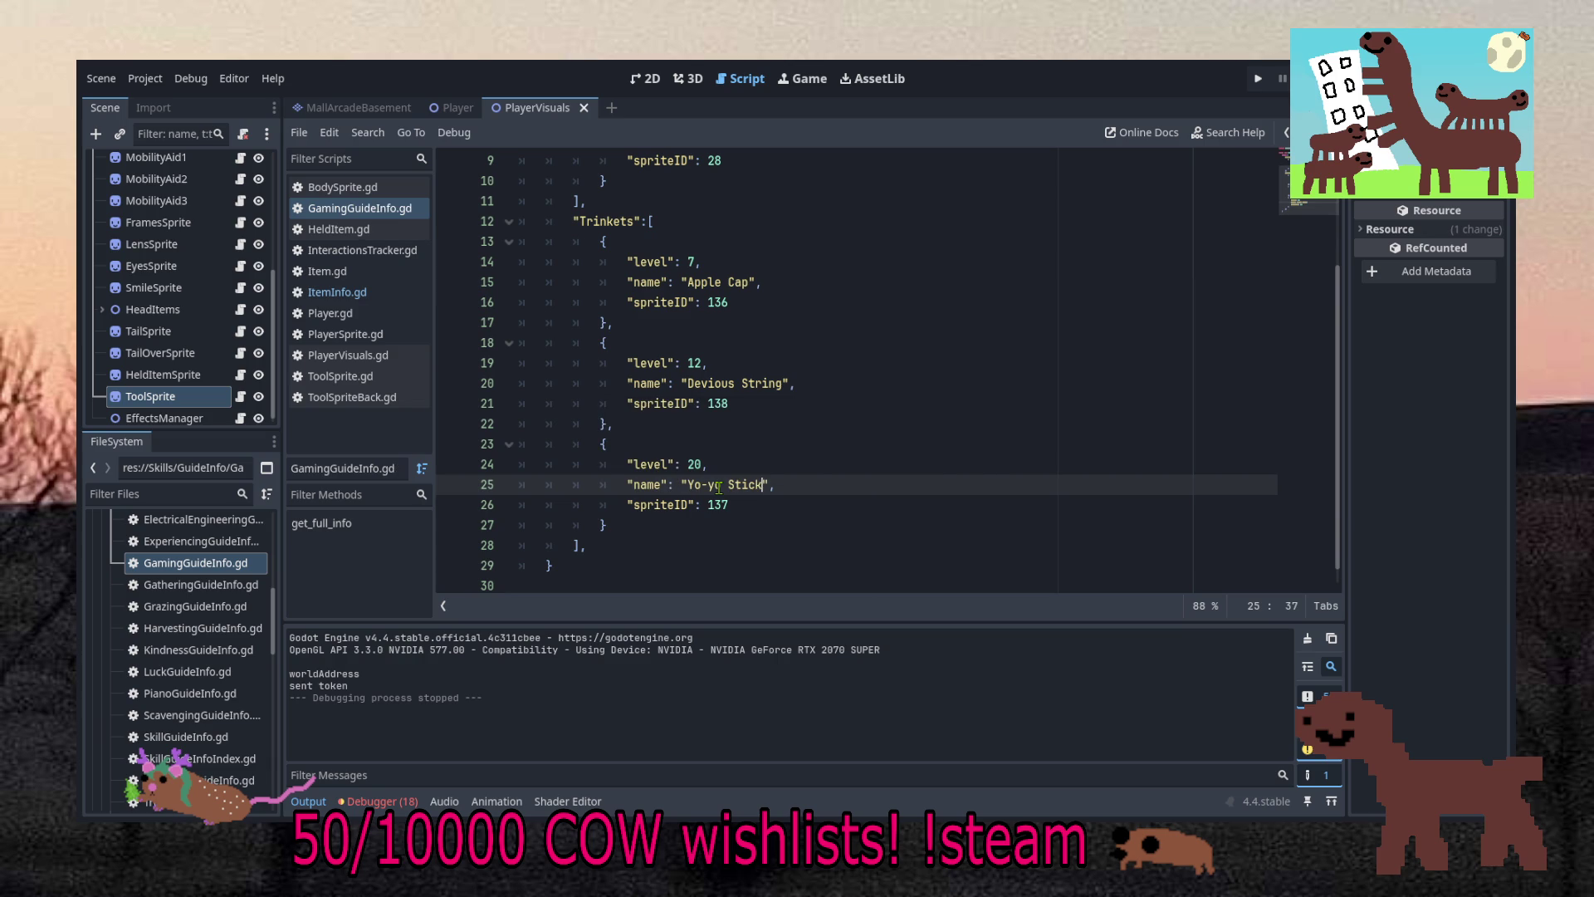
Step: Review the Devious String entry's sprite ID and level lines
left_click(825, 411)
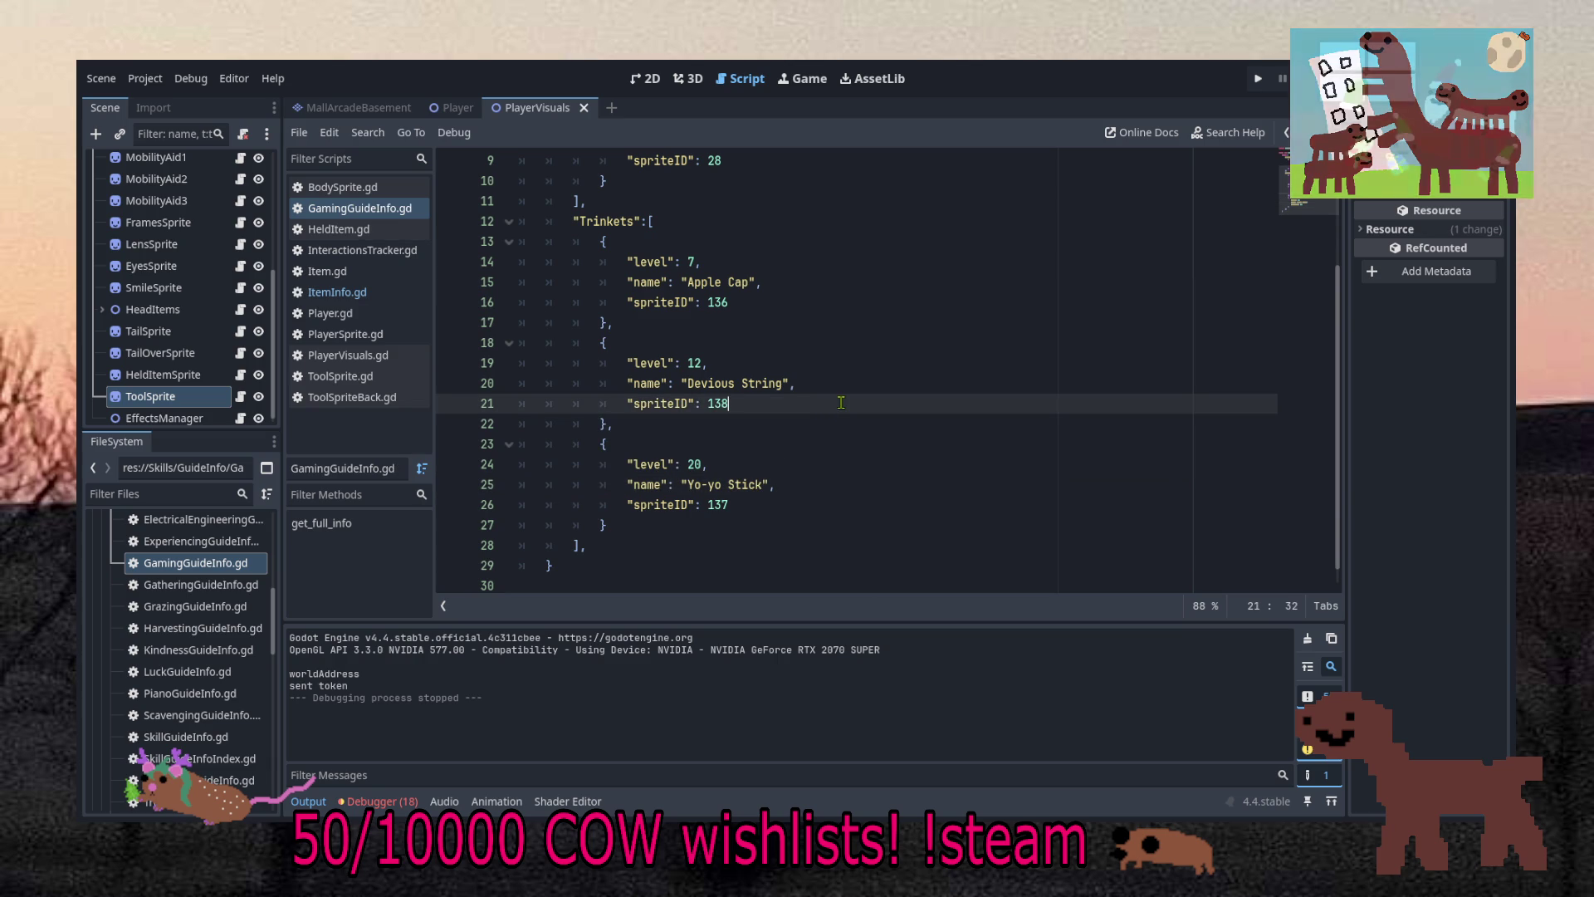
left_click(793, 326)
key("Down")
key("Down")
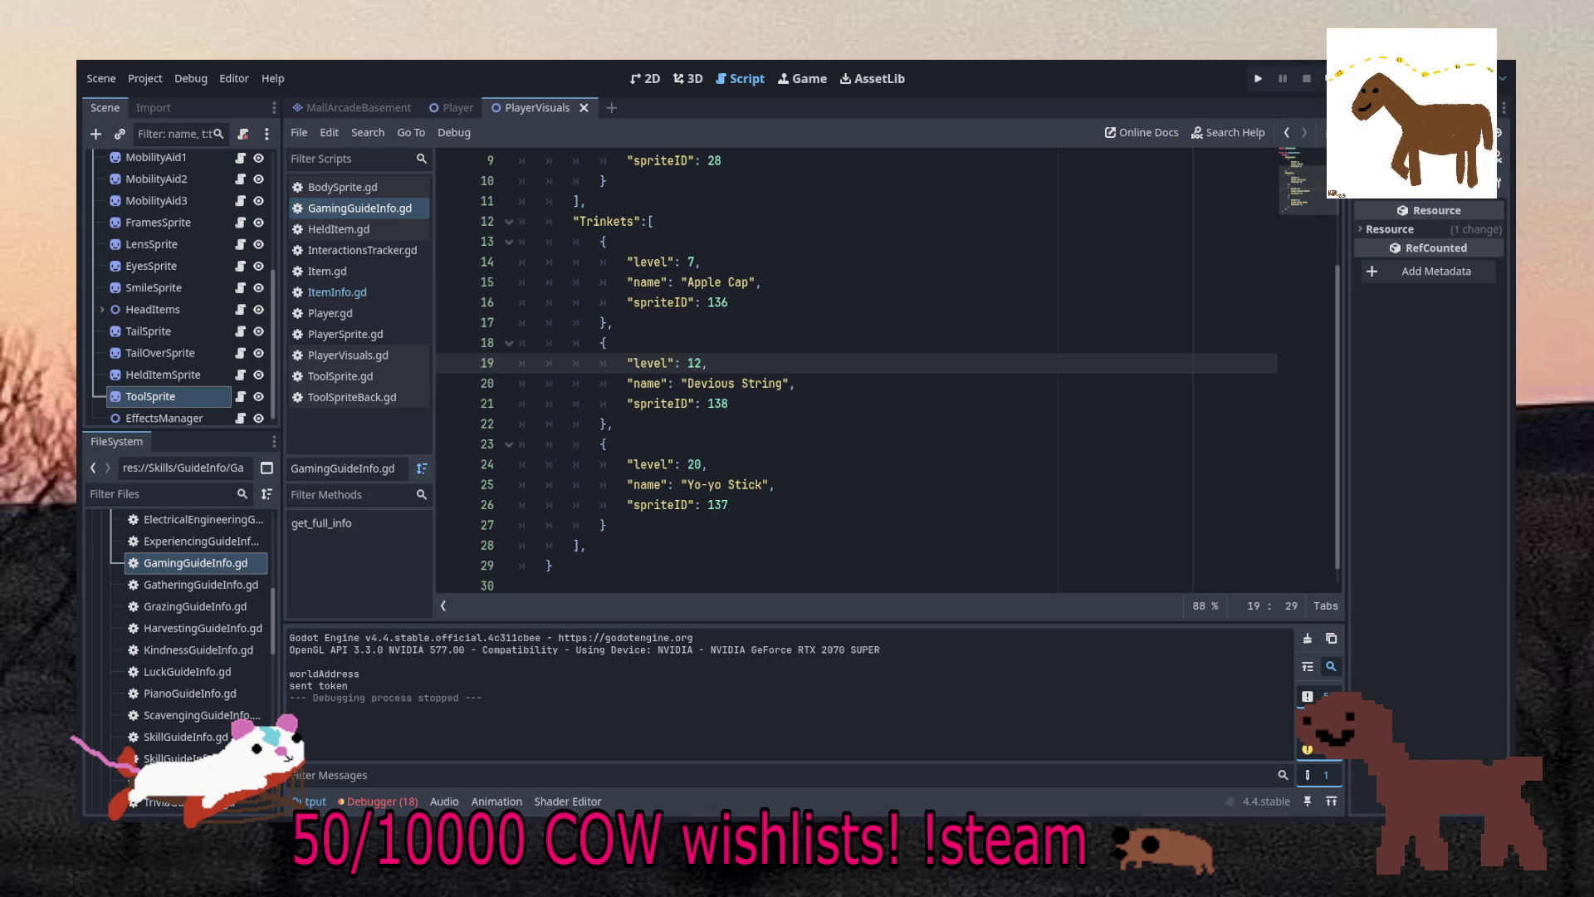
Step: Rename the Challenges list to Games and save
left_click(646, 373)
scroll(653, 367, "up", 3)
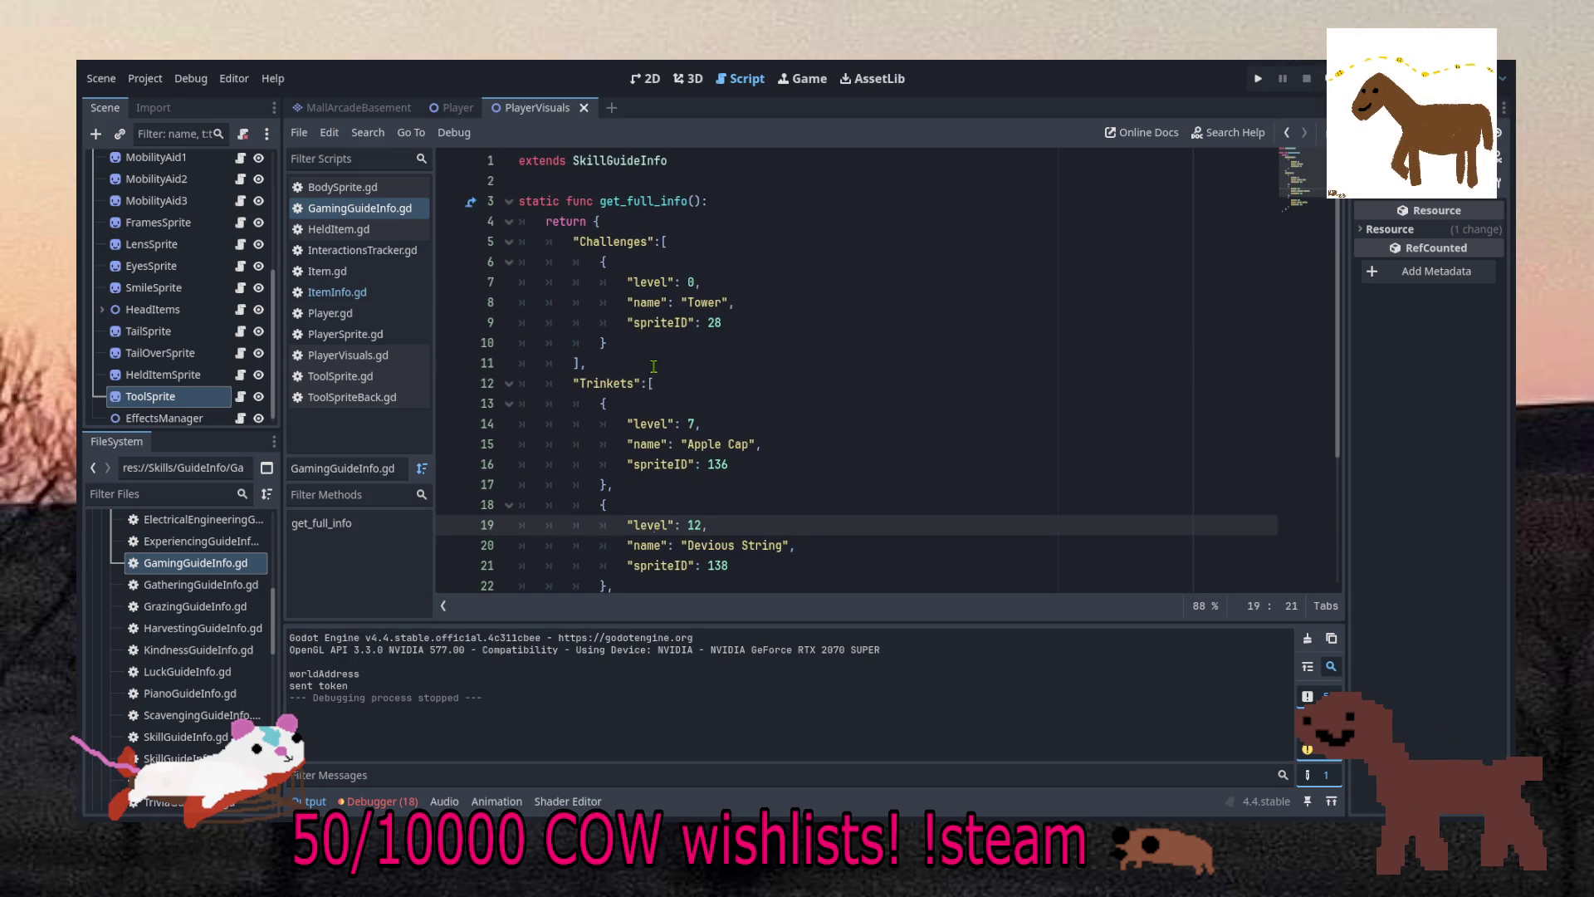
double_click(623, 245)
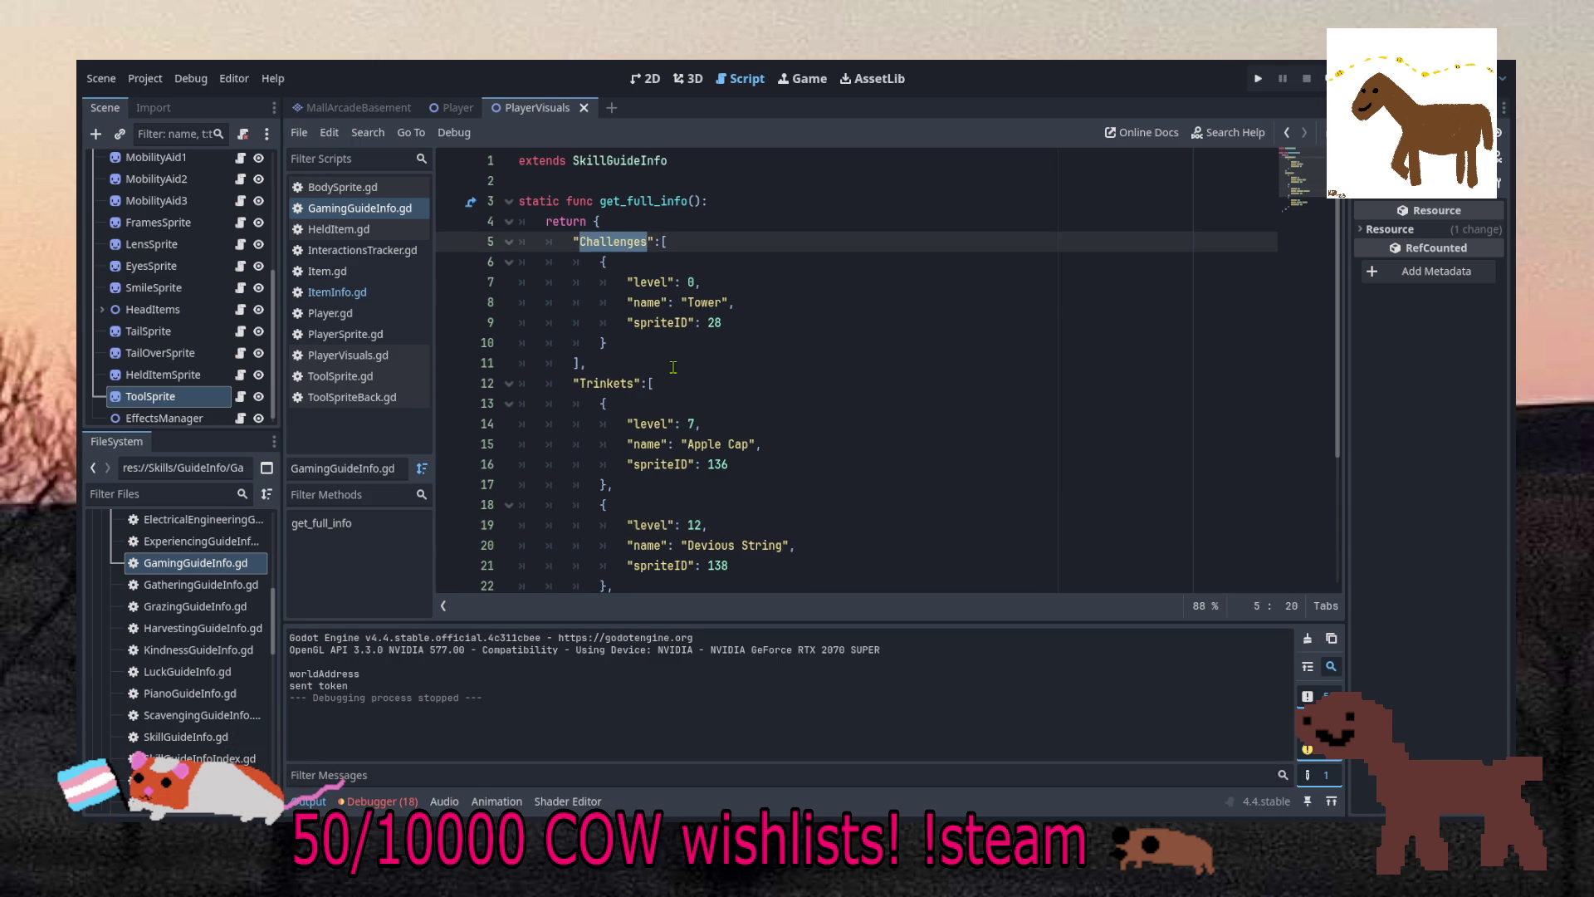
type("Games")
key("ctrl+s")
Step: Raise the Tower entry's level to 15 and duplicate the whole entry
left_click(628, 343)
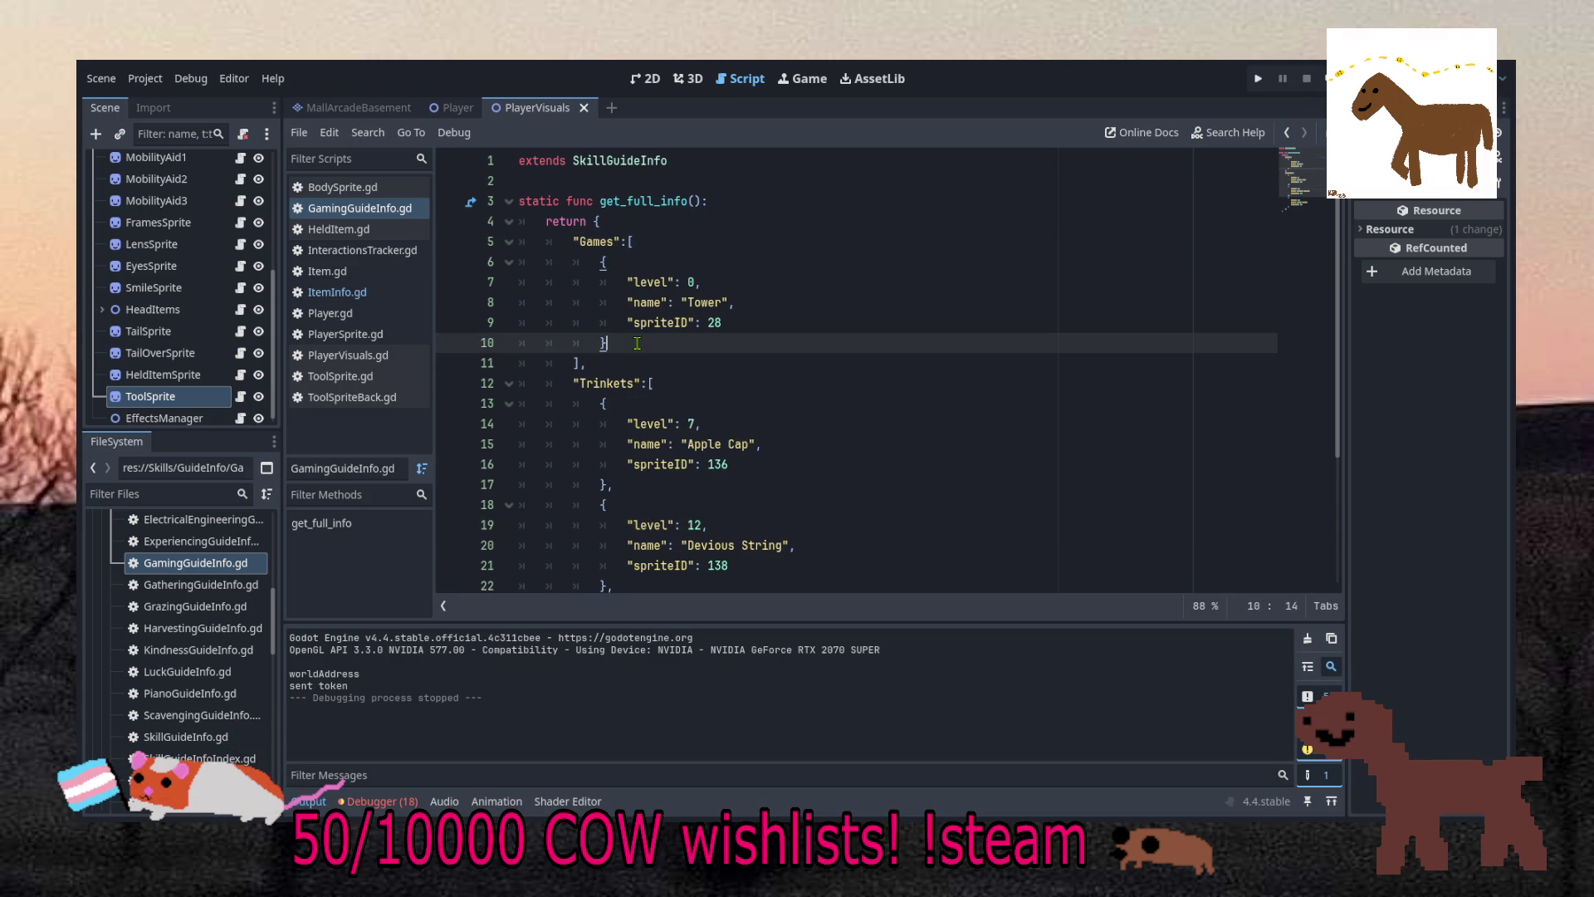
left_click(697, 286)
key("BackSpace")
type("15")
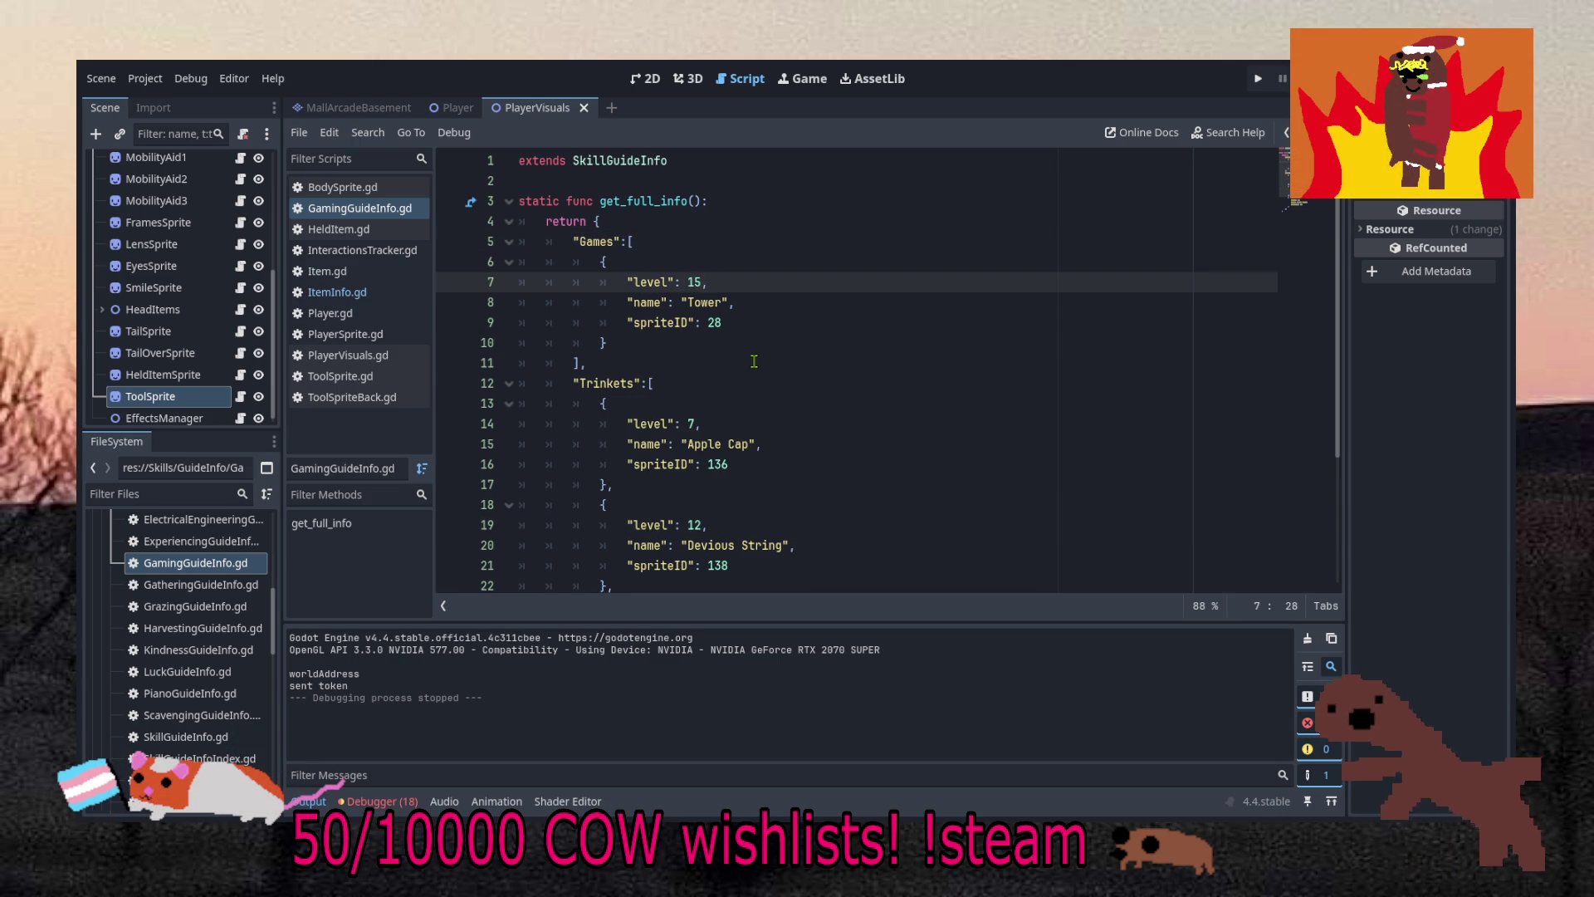
left_click_drag(616, 344, 650, 254)
key("ctrl+shift+d")
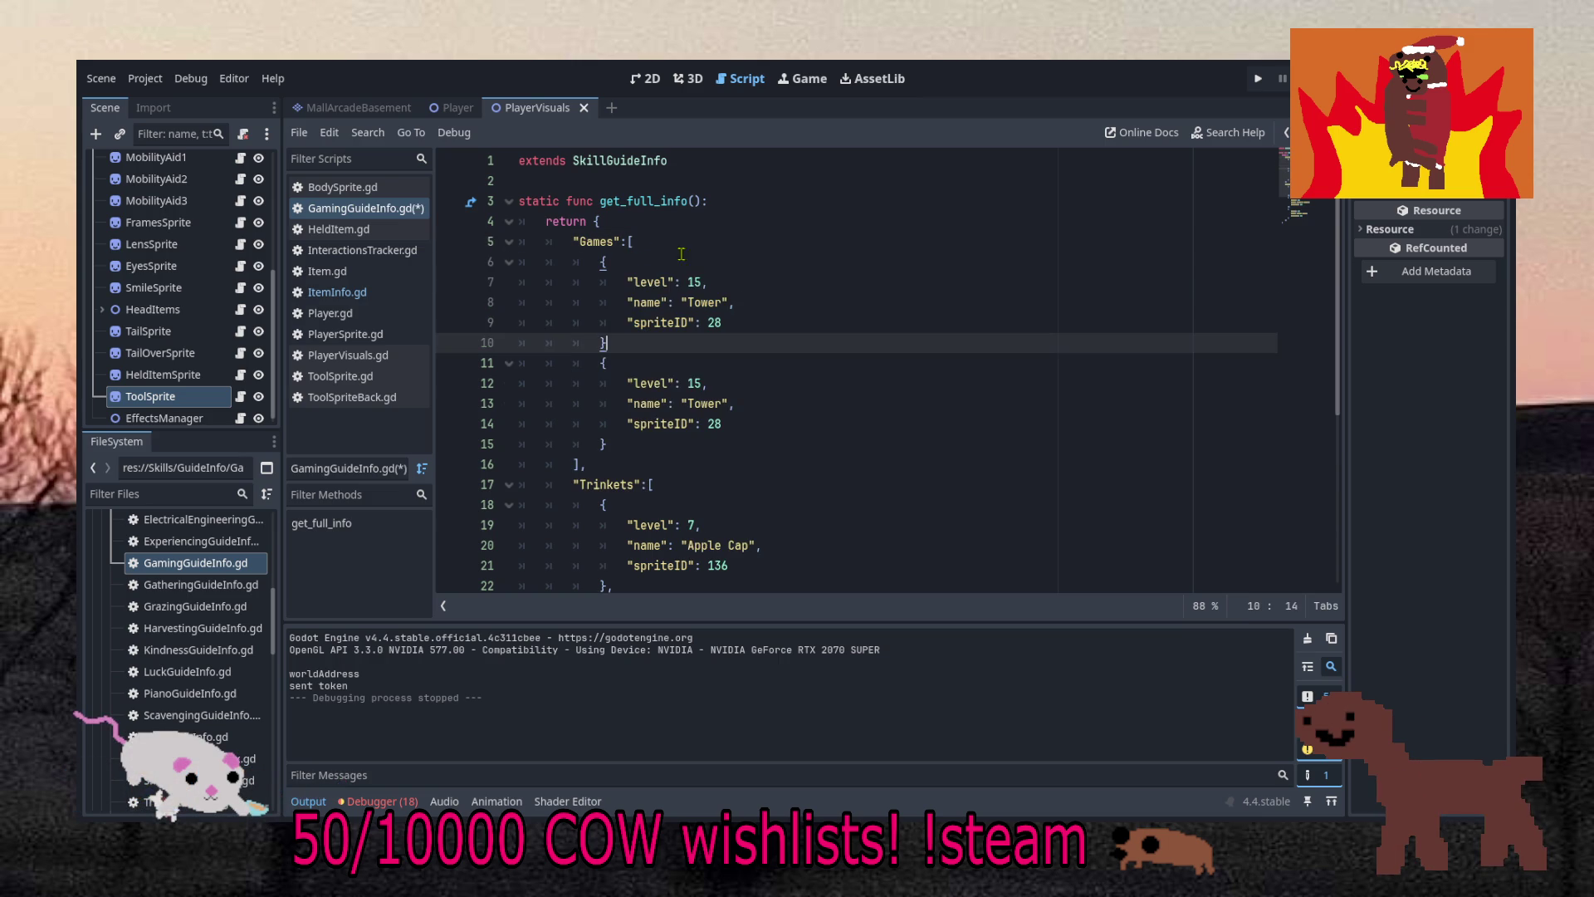
type(",")
Step: Paste two more Tower entries and set the first three entries' levels to 0
type("{ \t\t\t\t\"level\": 15, \t\t\t\t\"name\": \"Tower\", \t\t\t\t\"spriteID\": 28 \t\t\t}")
type(",")
type("{ \t\t\t\t\"level\": 15, \t\t\t\t\"name\": \"Tower\", \t\t\t\t\"spriteID\": 28 \t\t\t}")
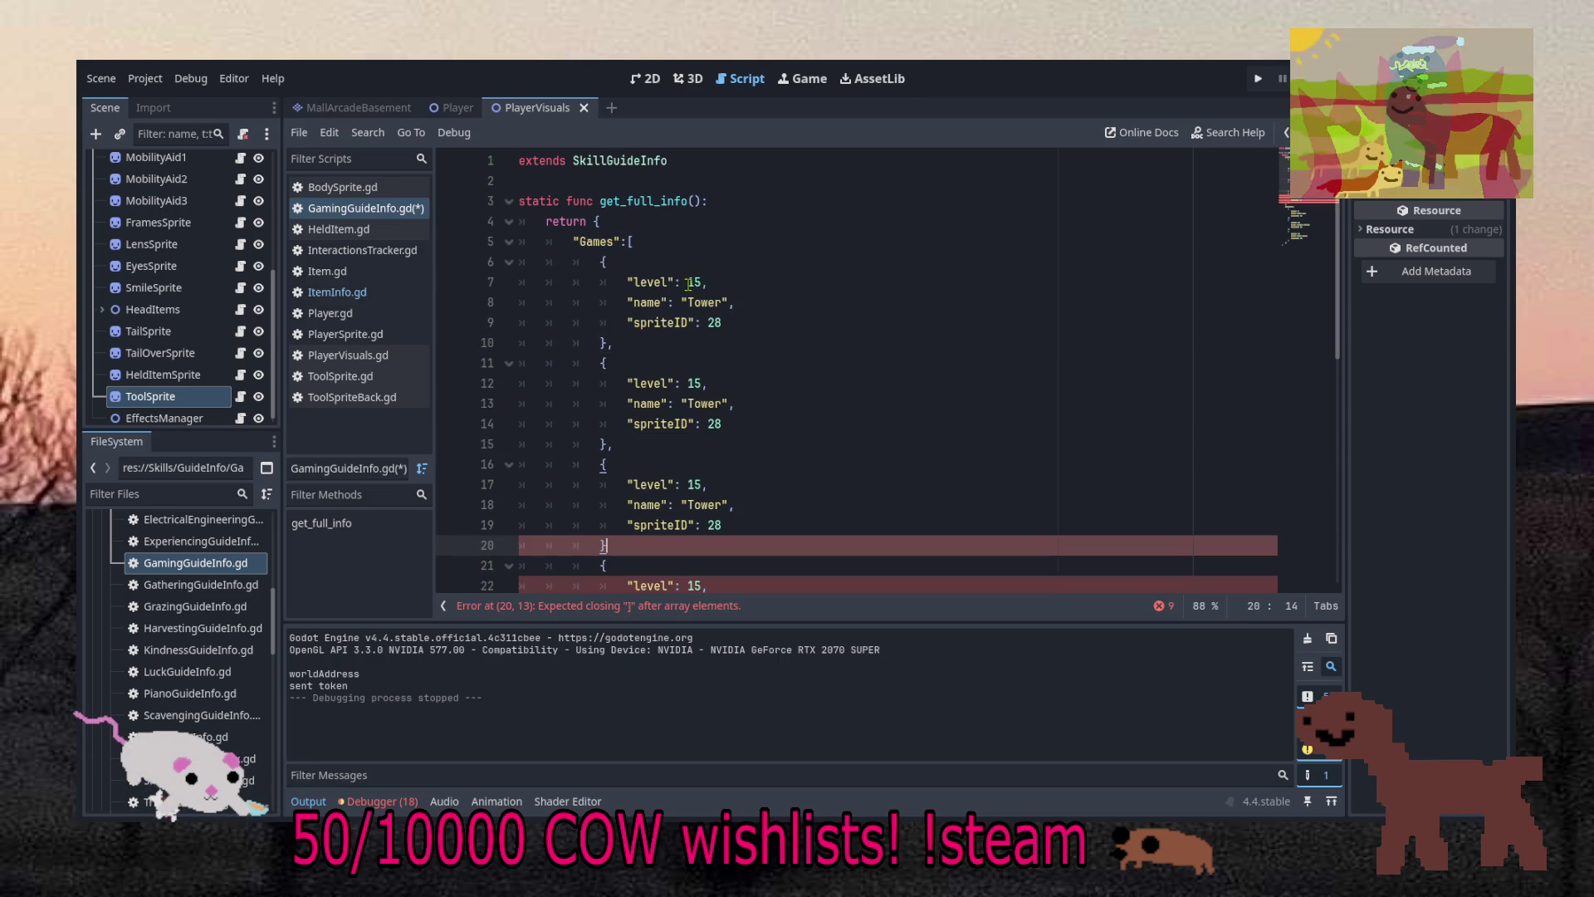
left_click(692, 283)
double_click(693, 281)
type("0")
scroll(699, 296, "down", 2)
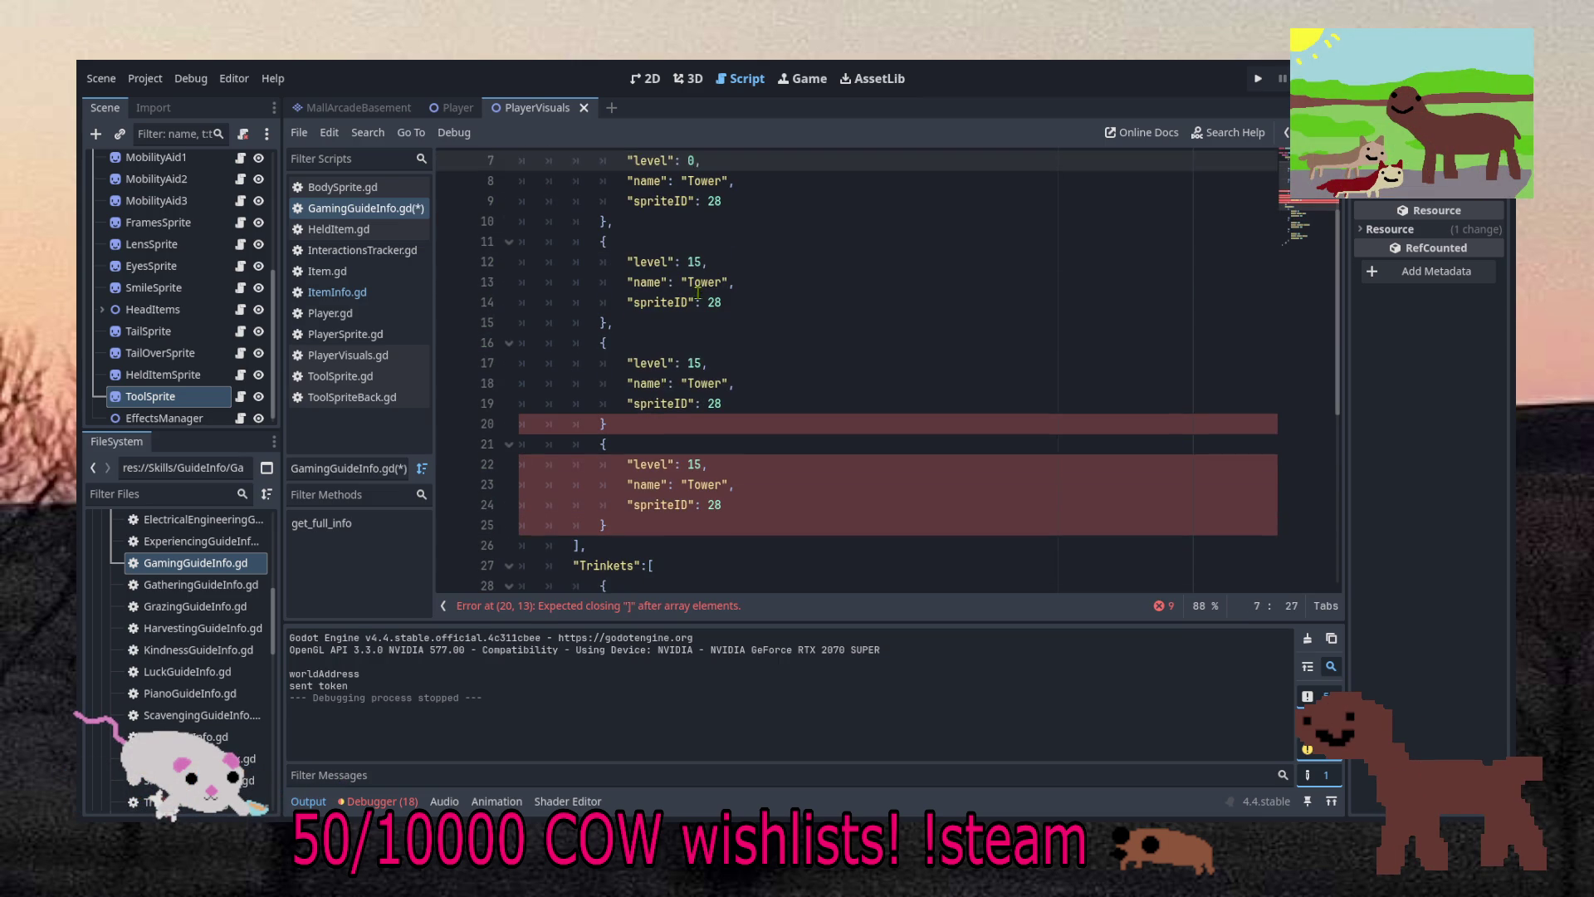
double_click(694, 262)
type("0")
double_click(694, 362)
type("0")
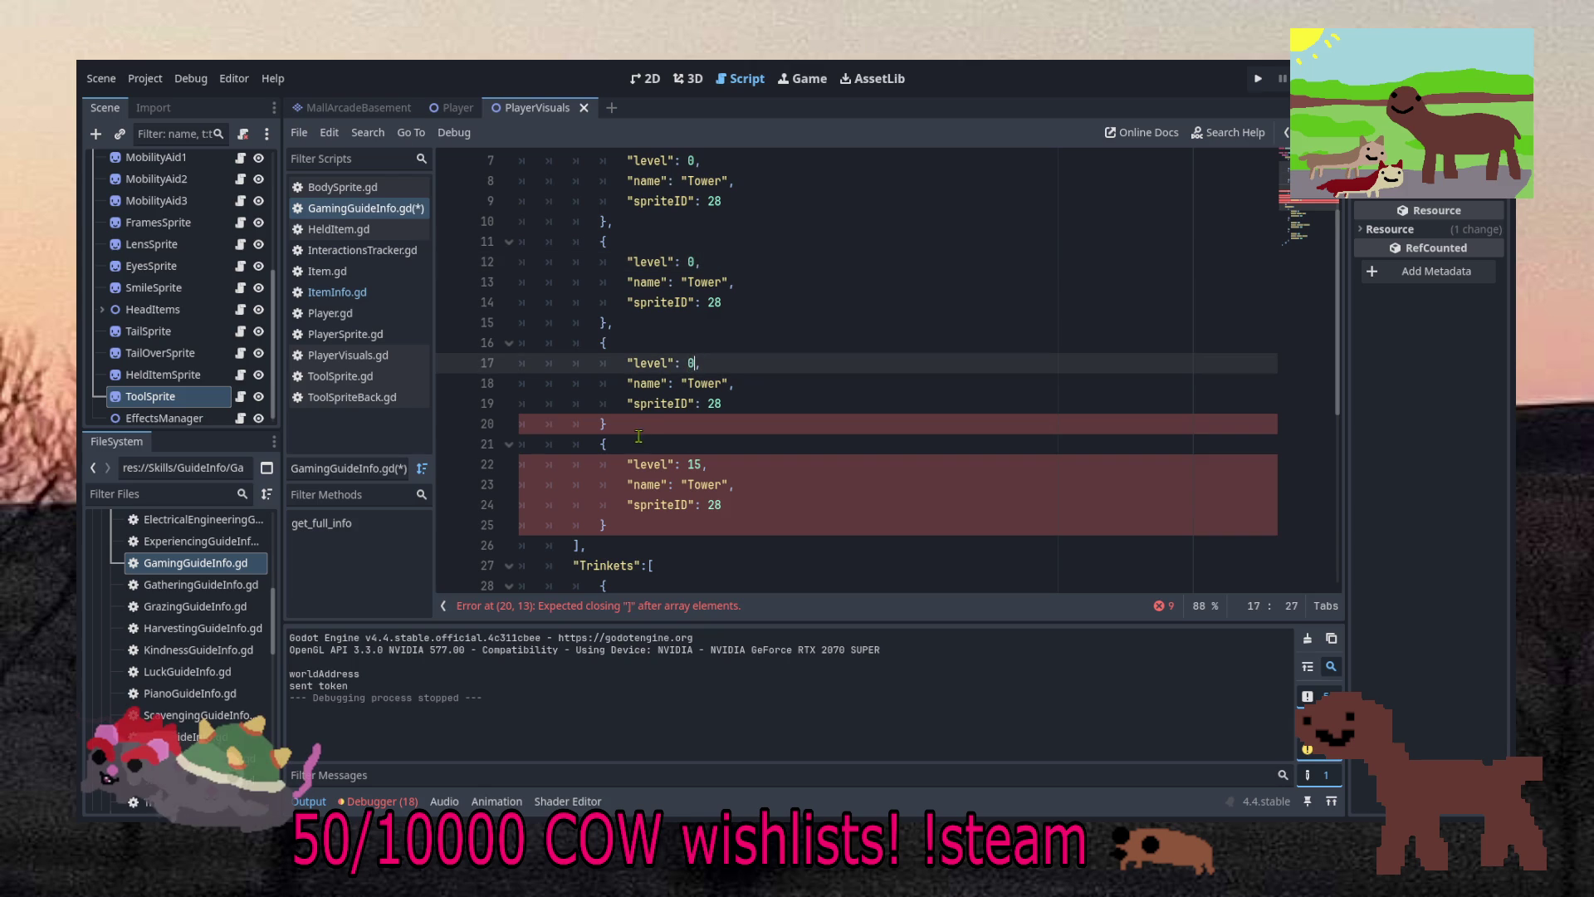
left_click(635, 425)
scroll(636, 428, "up", 2)
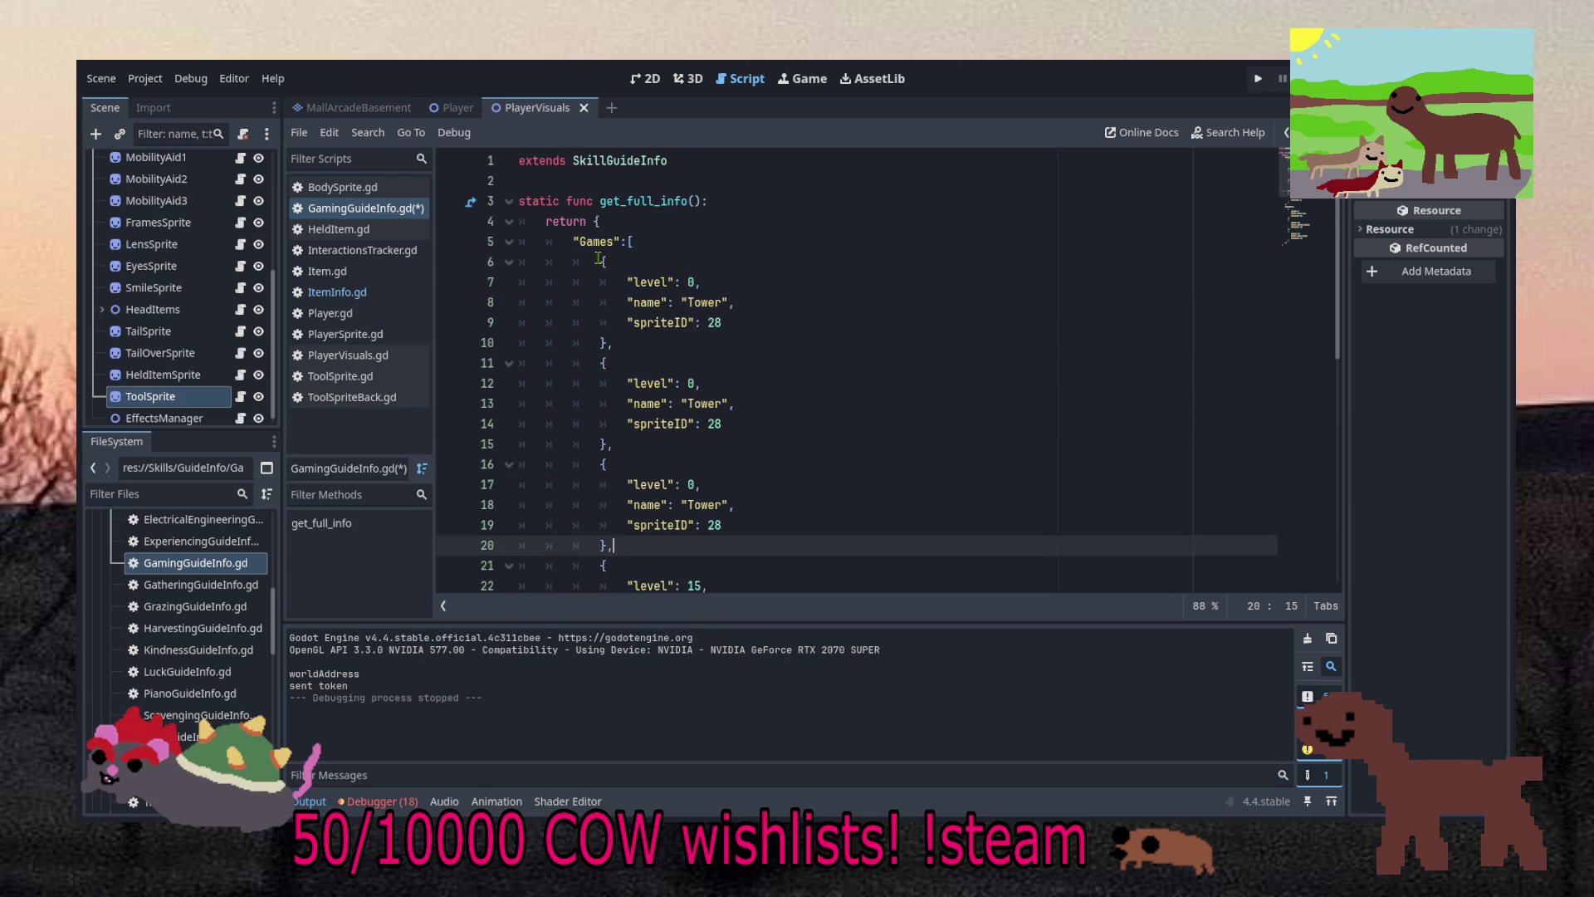
Step: Rename the Games list to Mall Arcade and save the script
left_click(613, 242)
type("Mall Arcade")
key("ctrl+s")
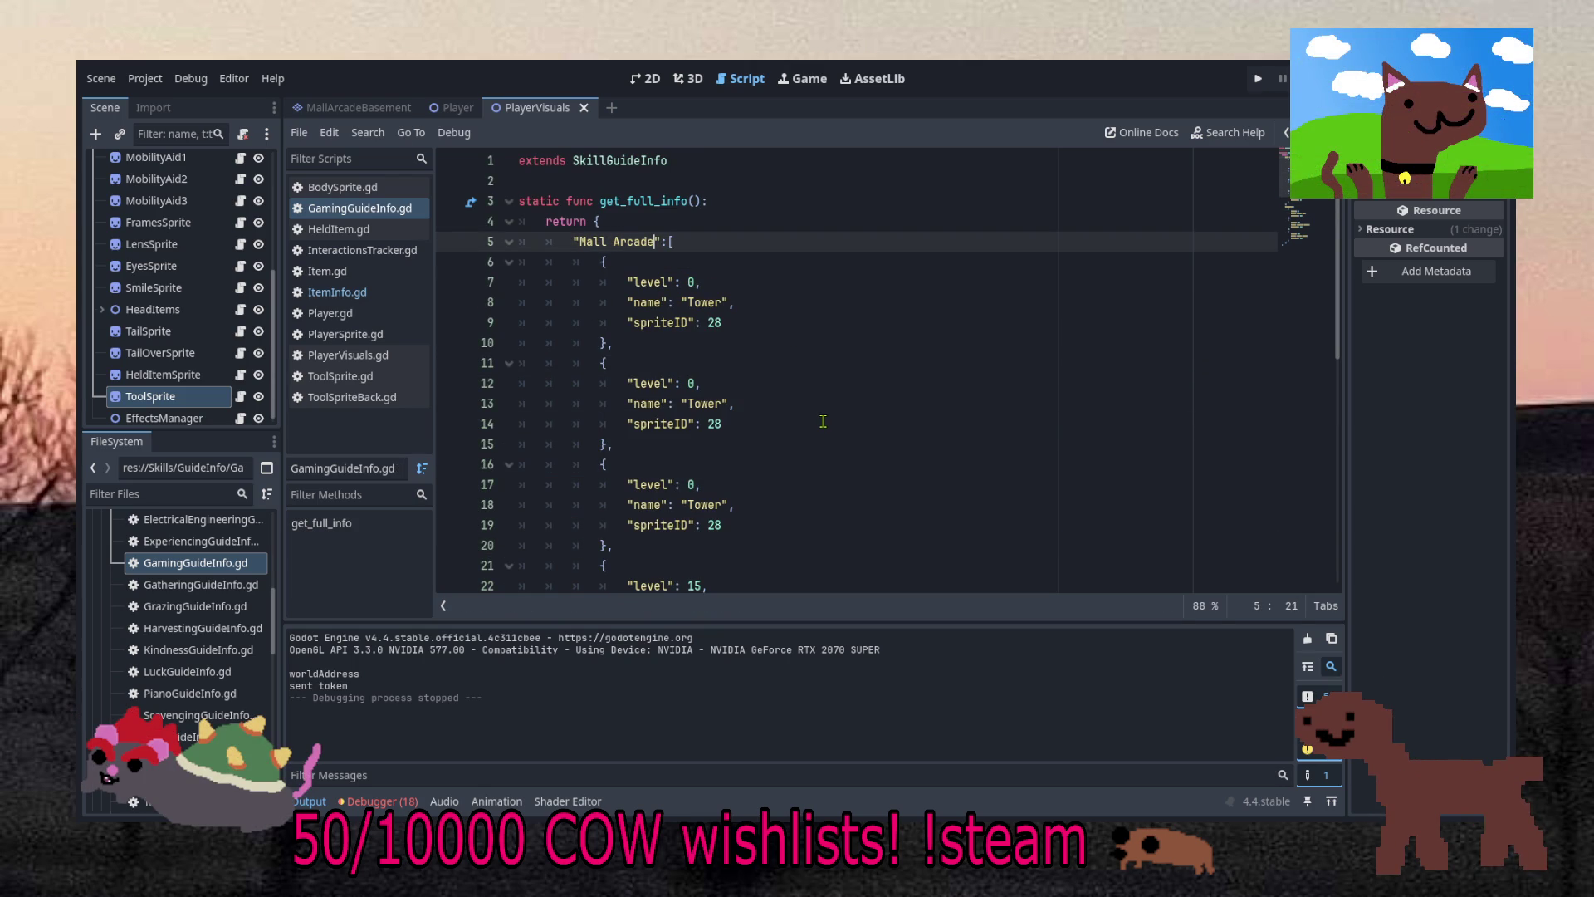
left_click(830, 440)
scroll(831, 440, "down", 2)
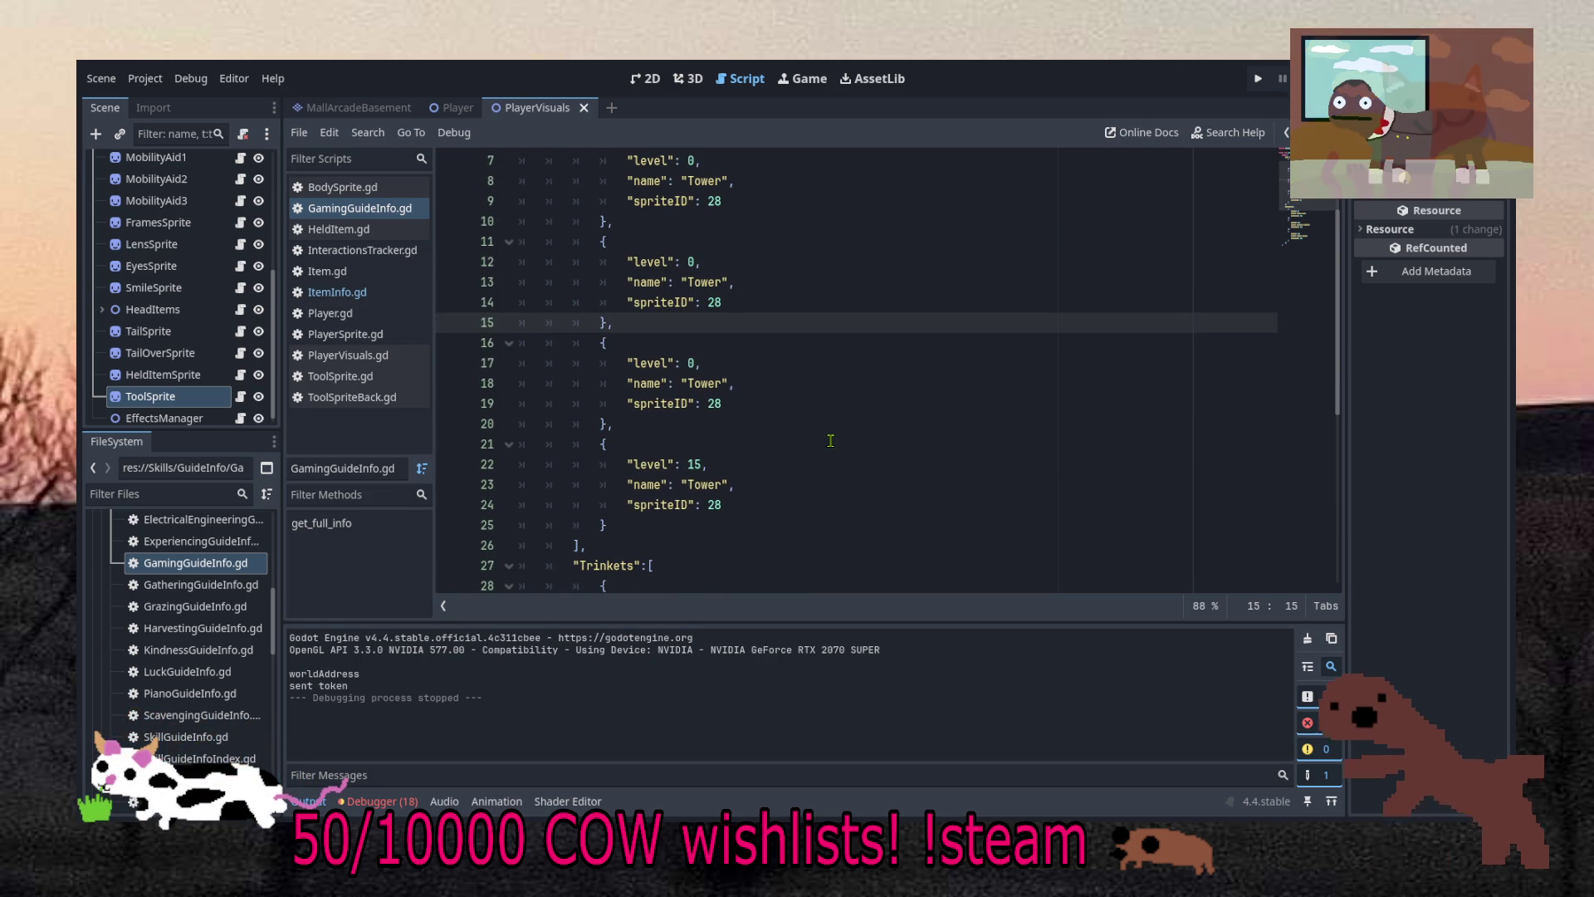
Step: Paste another Tower entry after the third and start renaming it to Access Mall
left_click(724, 441)
left_click_drag(674, 441, 606, 326)
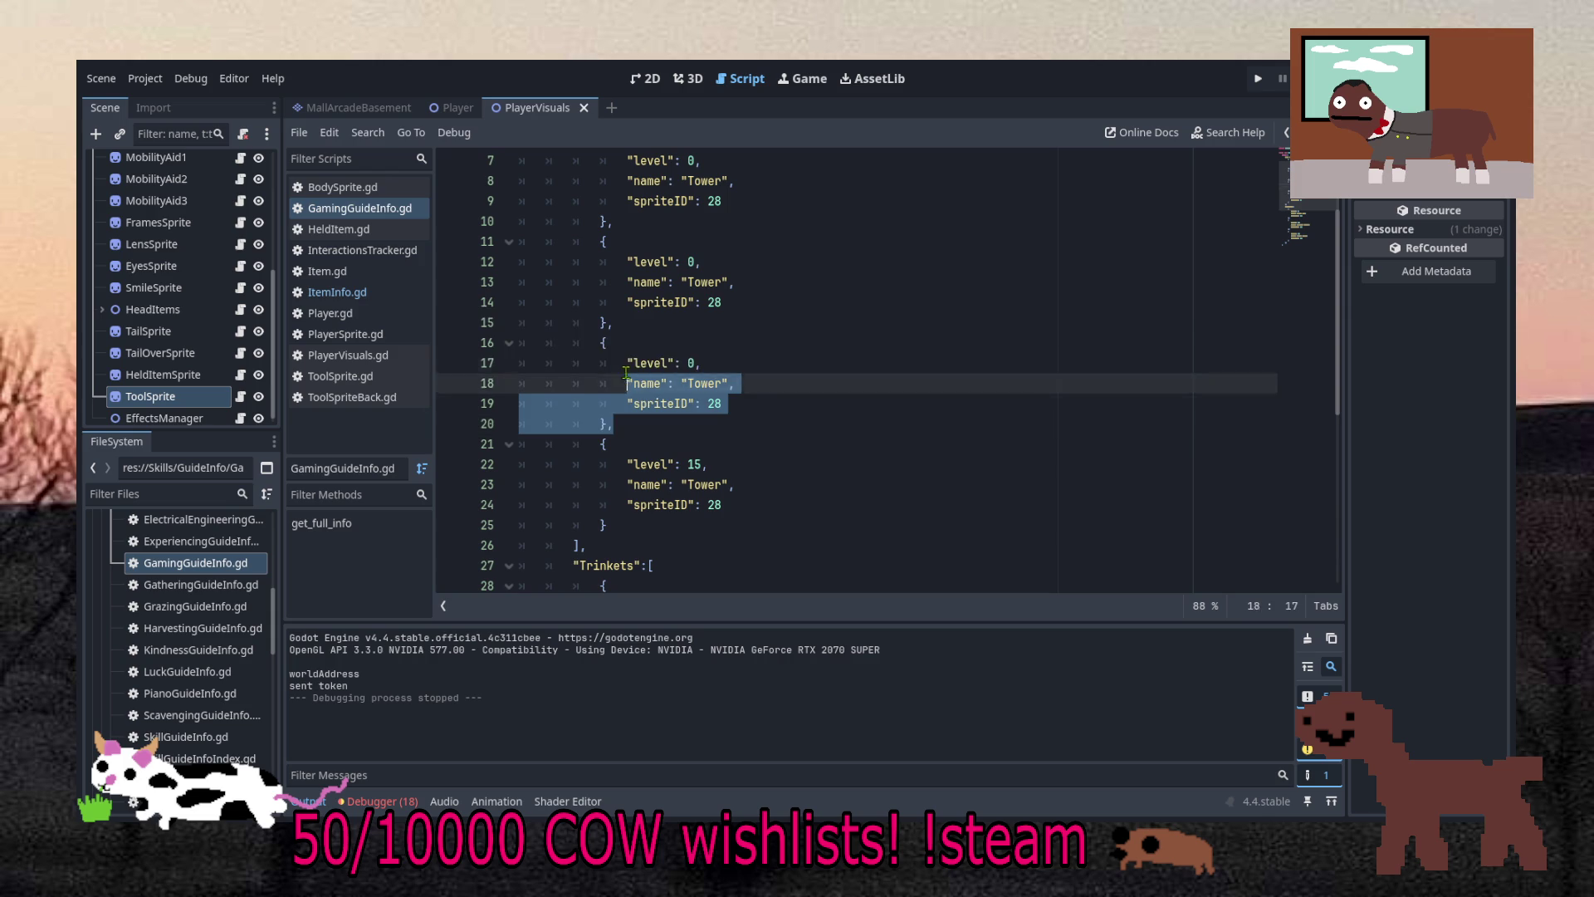
left_click(622, 429)
type("{ \t\t\t\t\"level\": 0, \t\t\t\t\"name\": \"Tower\", \t\t\t\t\"spriteID\": 28 \t\t\t},")
scroll(621, 428, "down", 1)
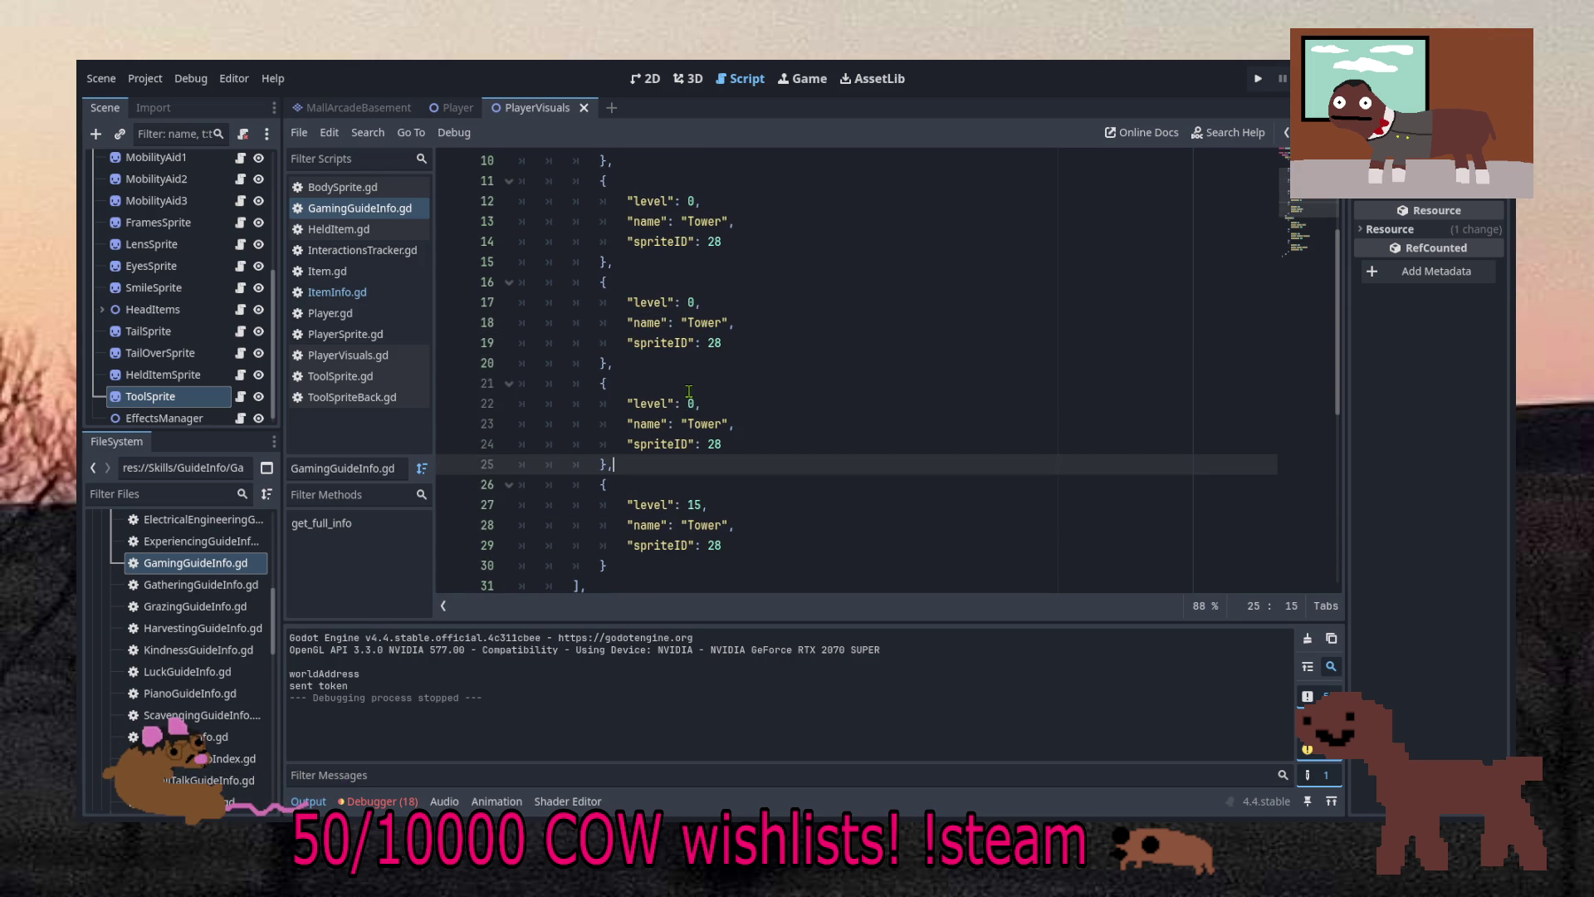
left_click(689, 403)
type("15")
double_click(708, 424)
type("Access Arc")
key("BackSpace")
key("BackSpace")
key("BackSpace")
type("Mall Basement")
key("ctrl+s")
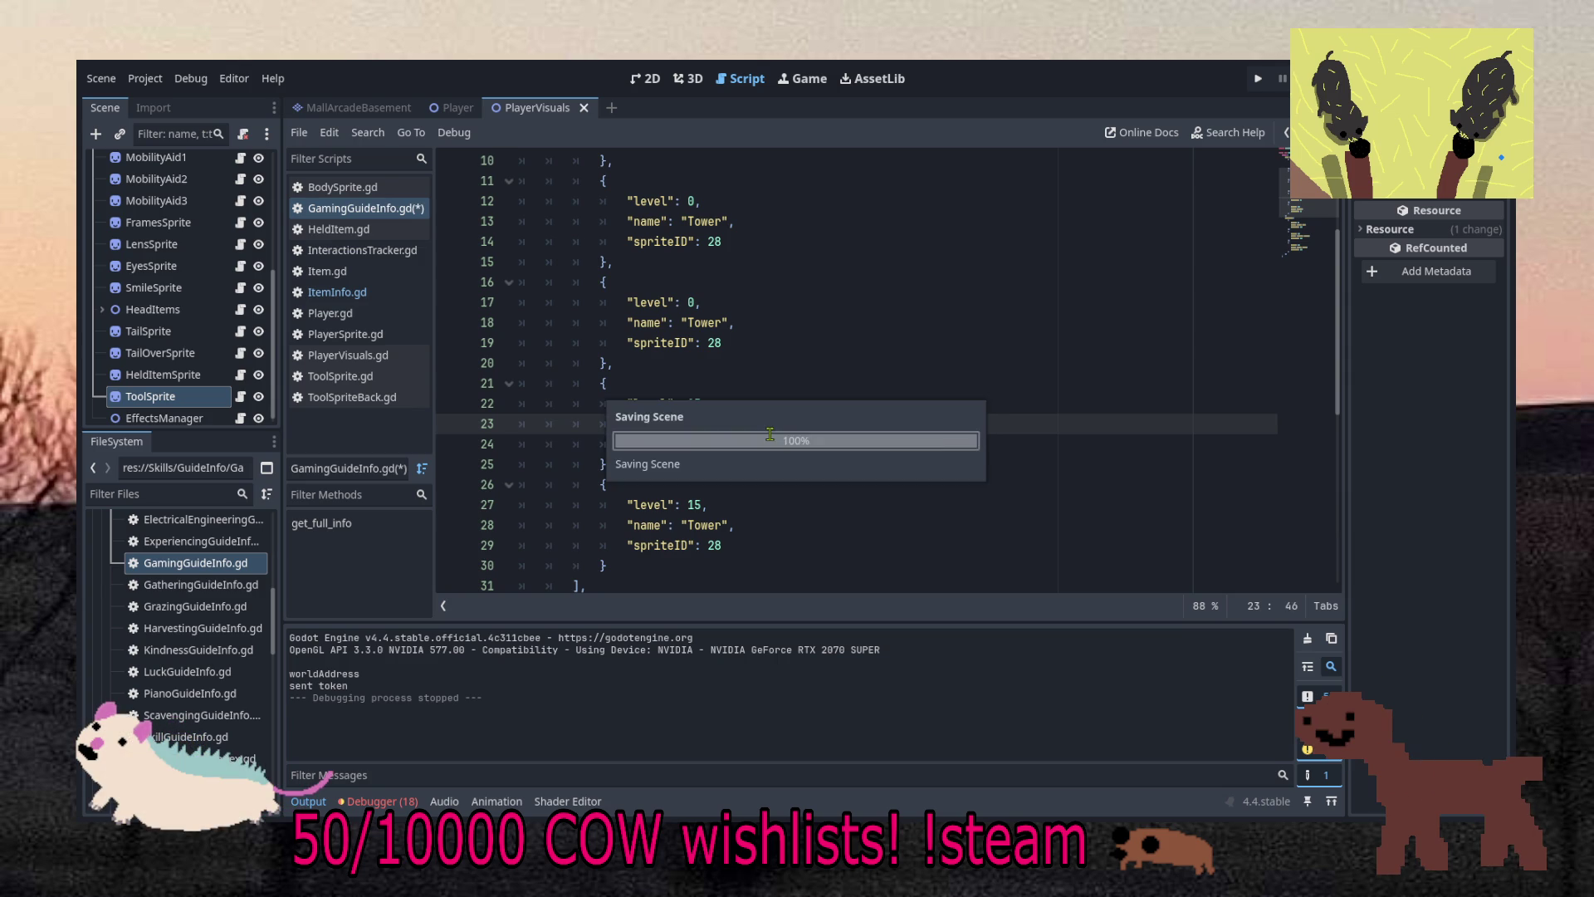
left_click(770, 445)
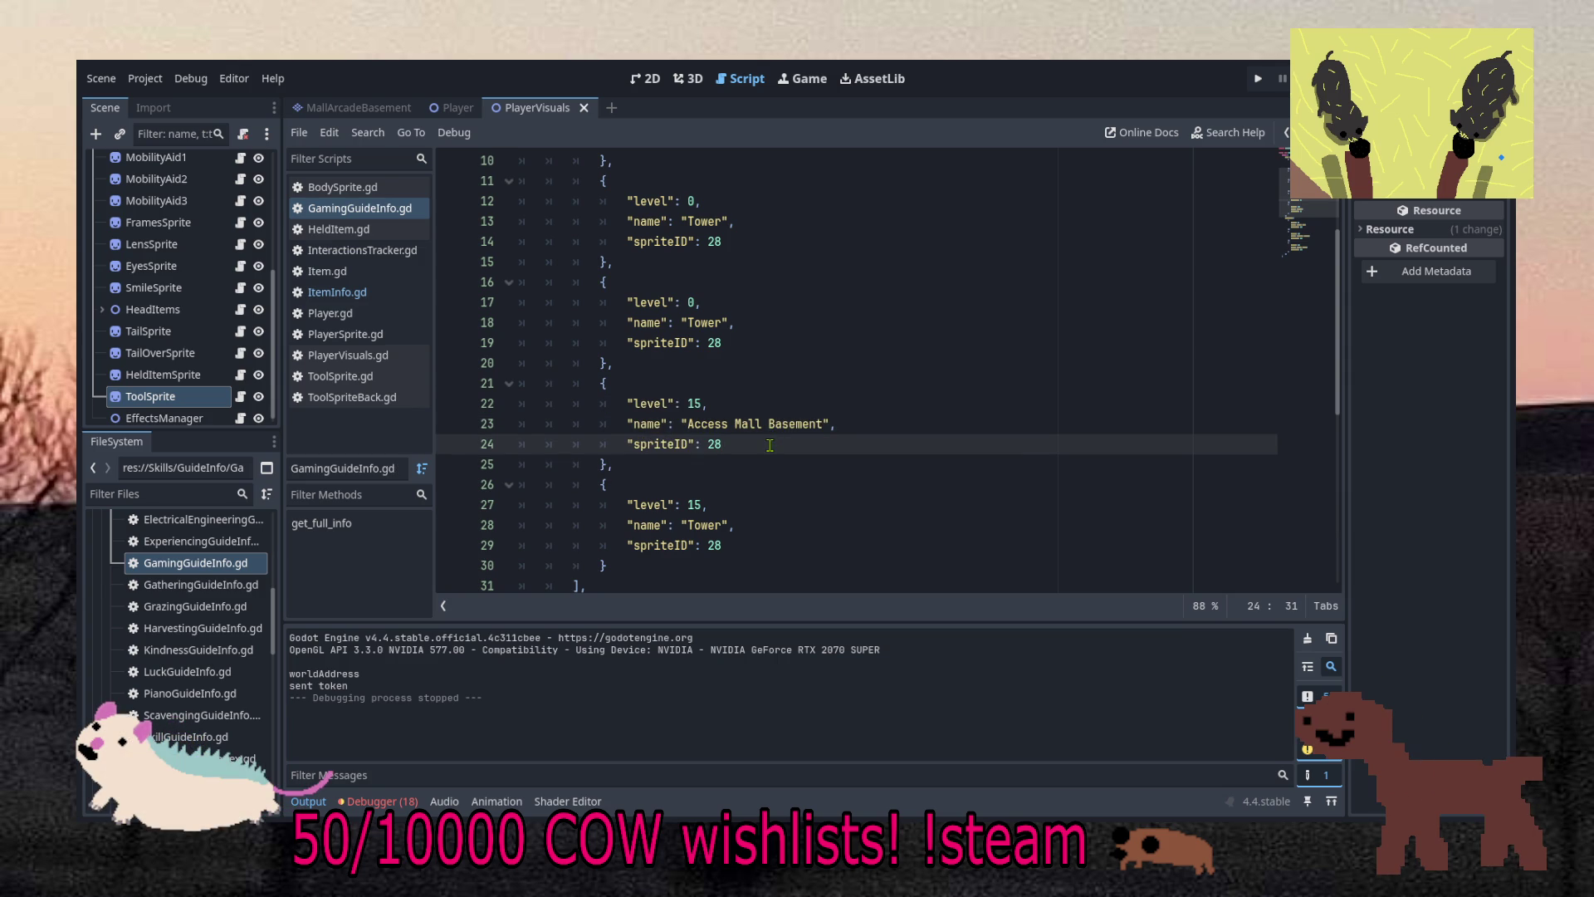
scroll(770, 444, "up", 2)
double_click(705, 242)
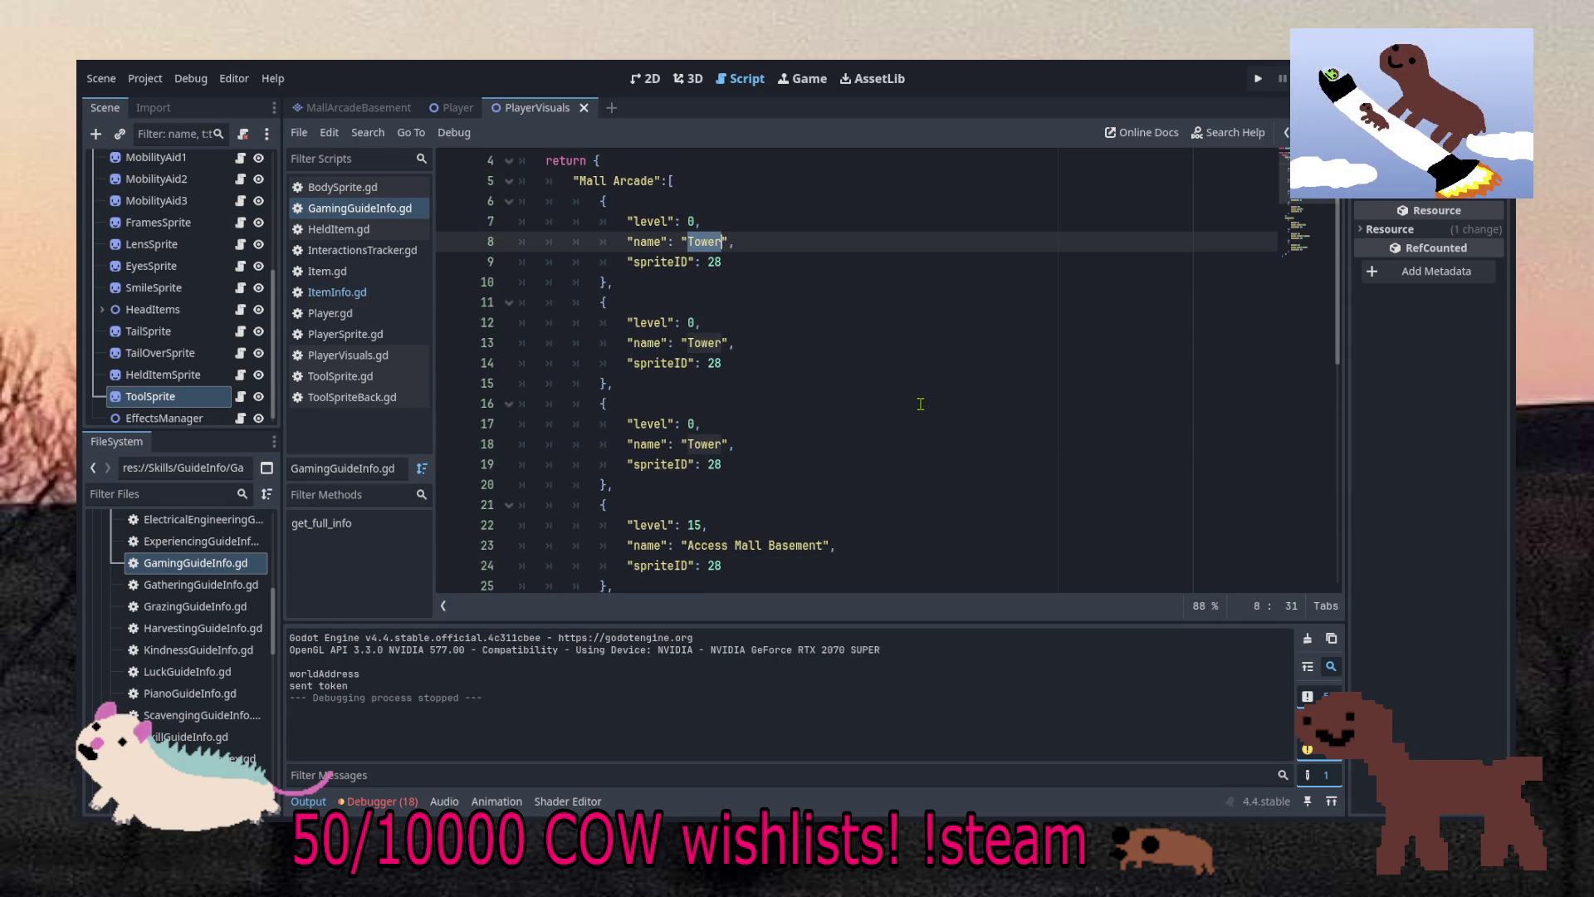
type("Flappy Cow Extreme")
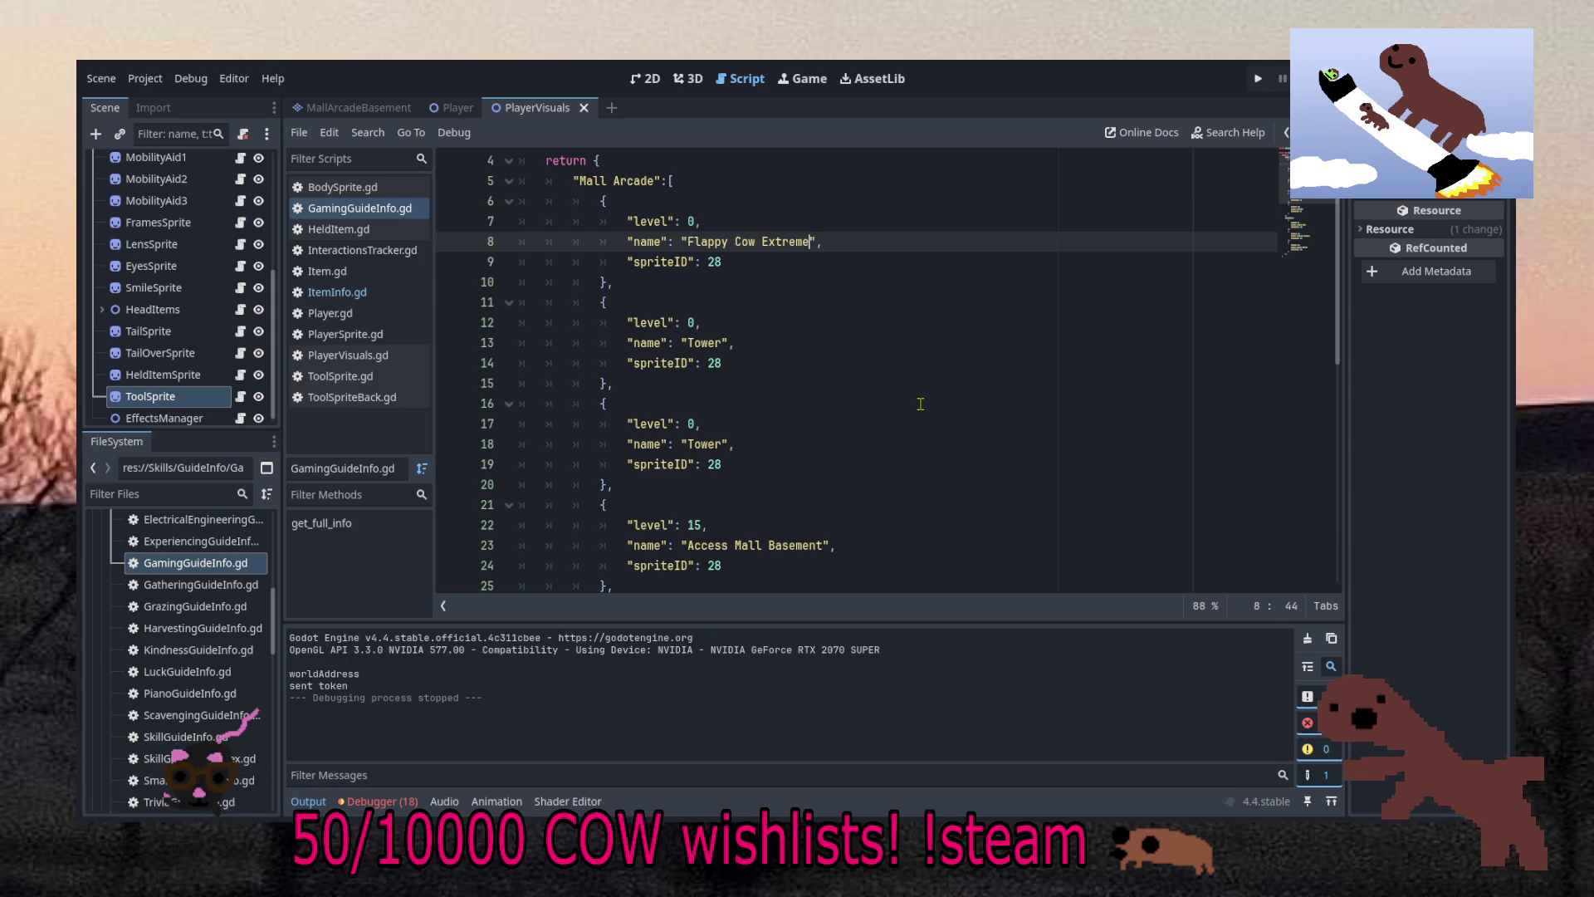
double_click(705, 343)
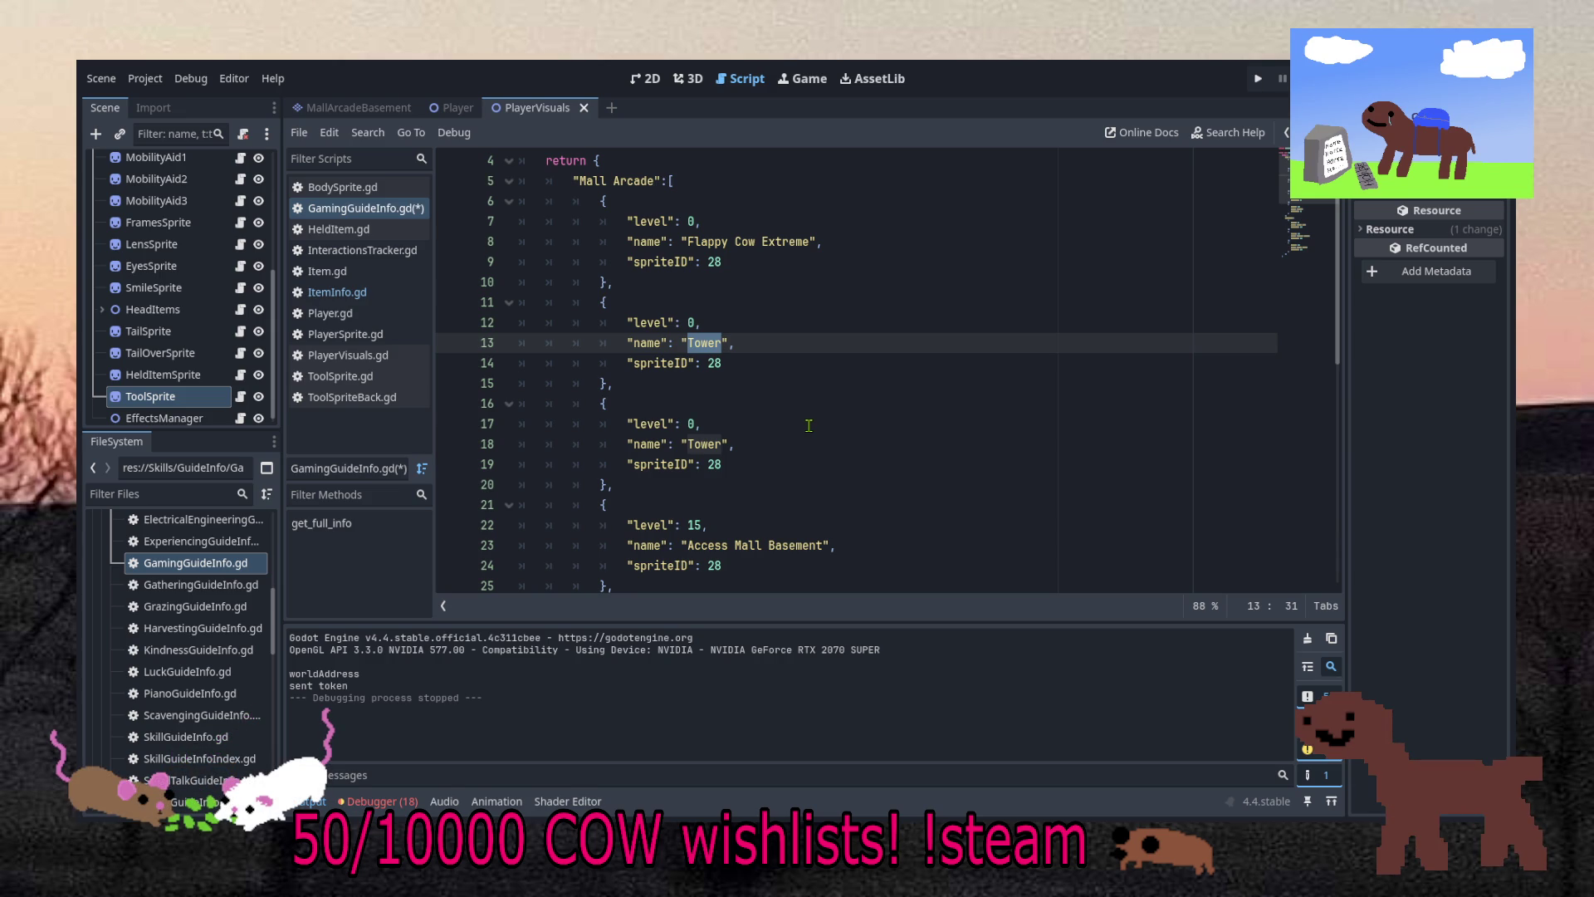
type("Snake")
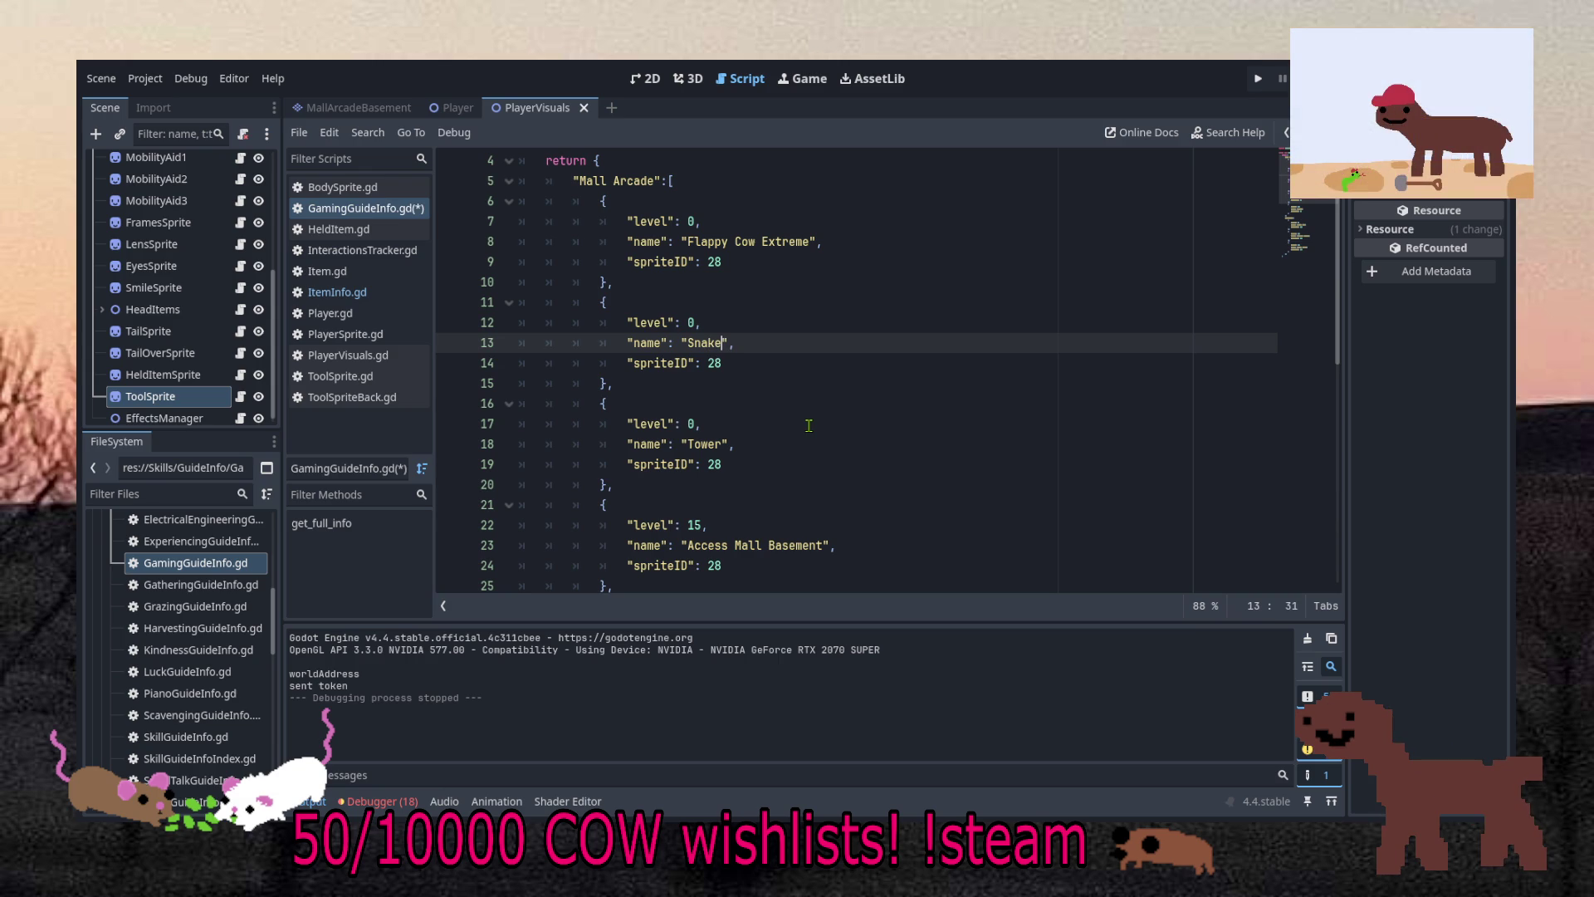
double_click(702, 441)
type("Apple GH")
type("abber")
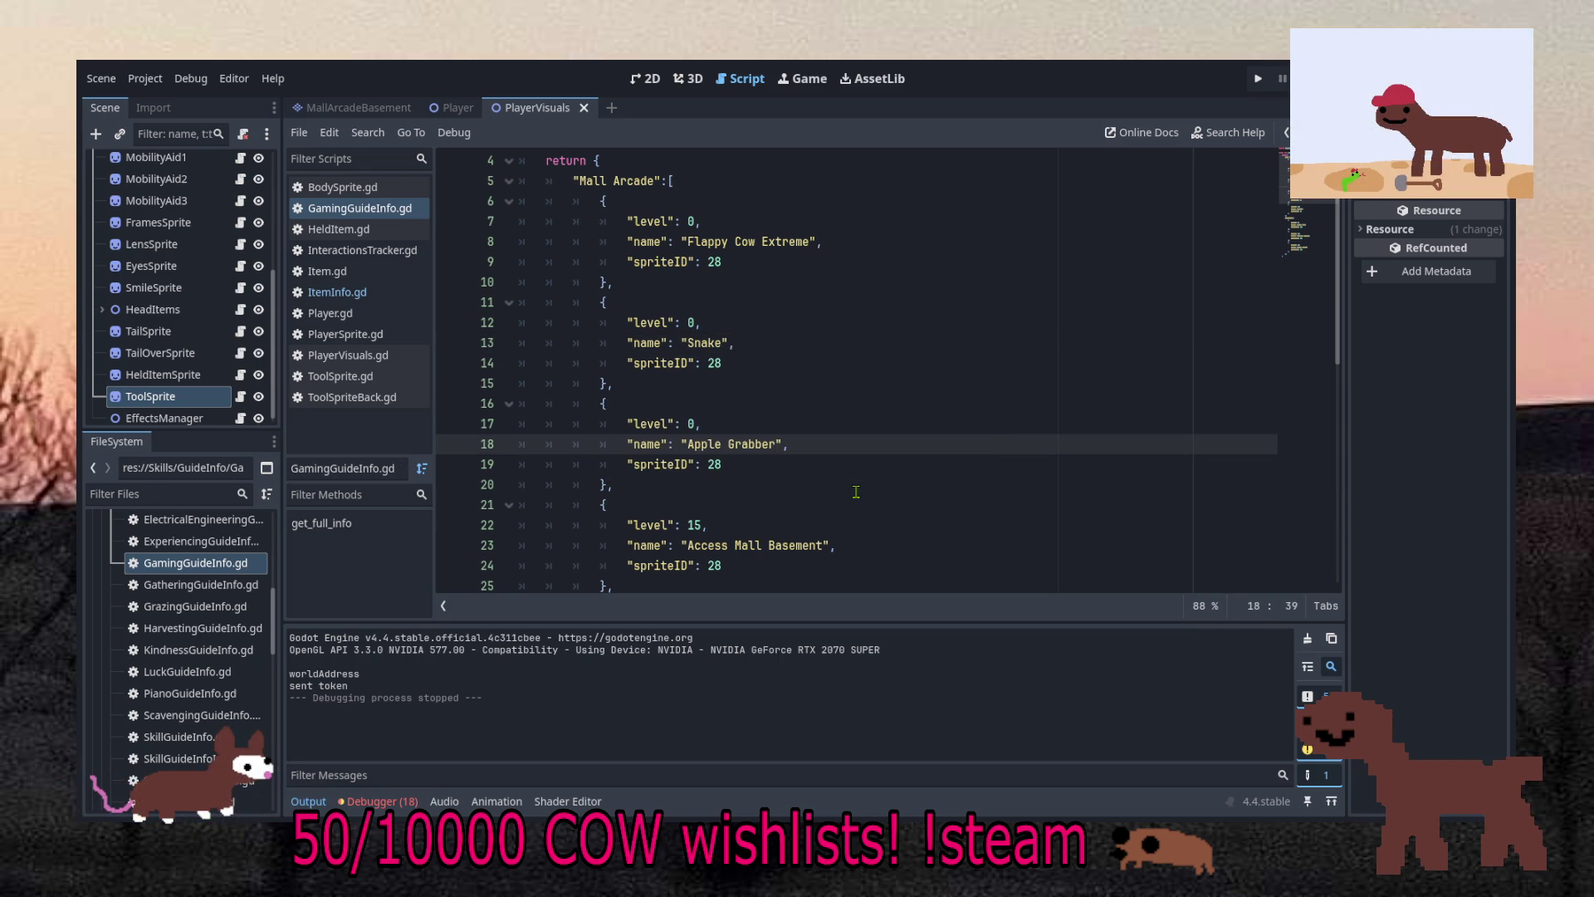
left_click(856, 492)
scroll(855, 492, "down", 5)
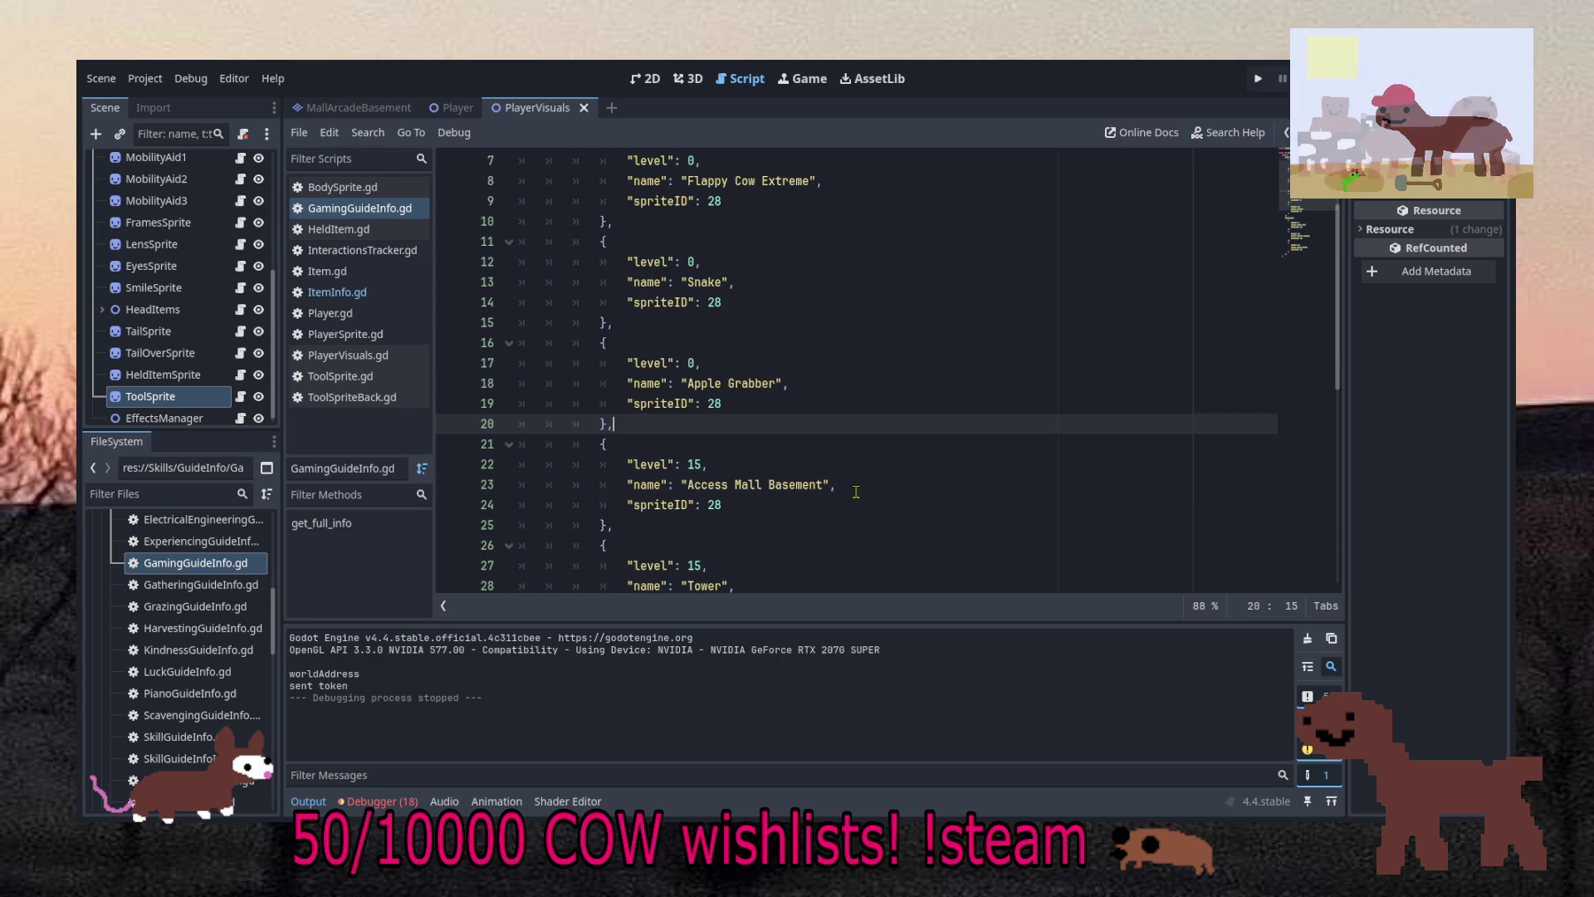
scroll(855, 491, "up", 5)
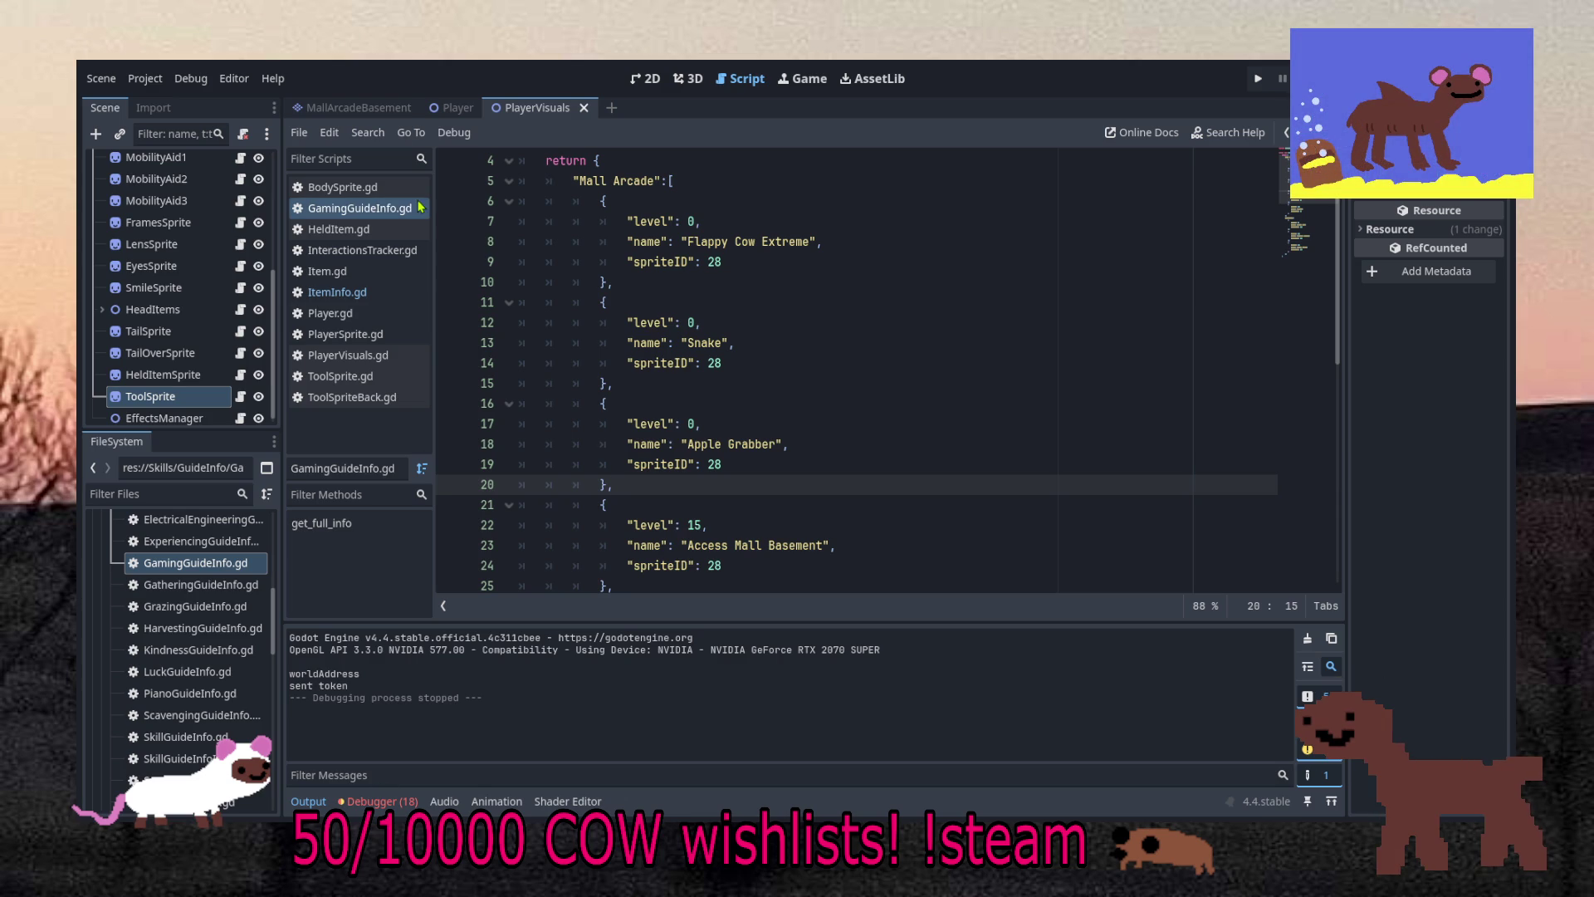
Step: Filter for 'apple', view the AppleGrabMachine scene's title, then return to GamingGuideInfo.gd
left_click(203, 494)
type("apple")
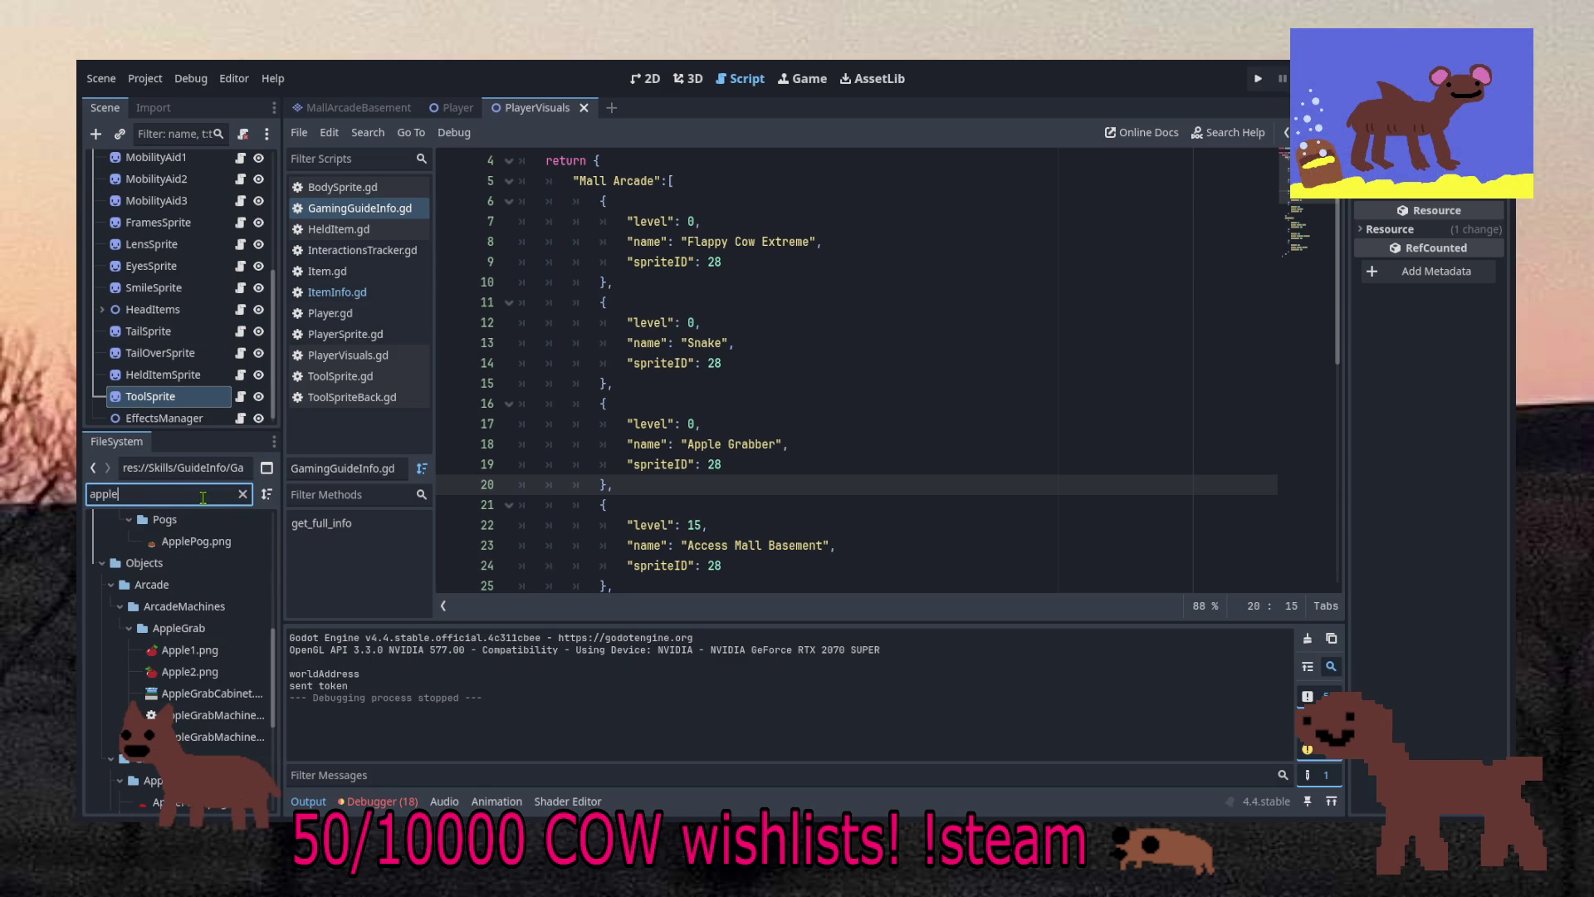
scroll(219, 624, "down", 3)
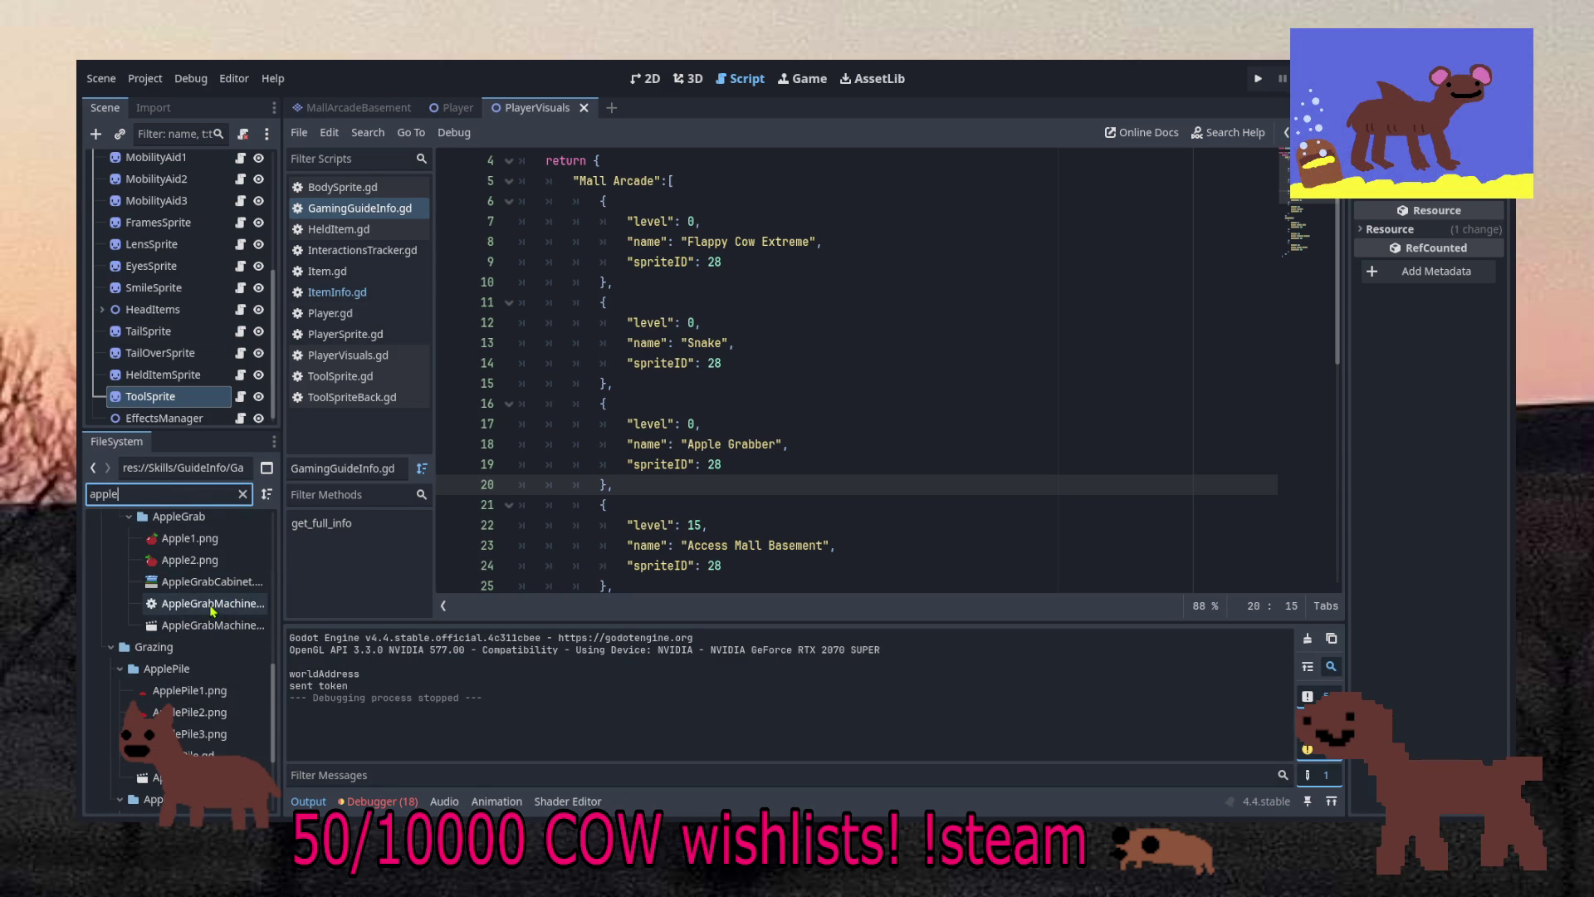
left_click(211, 628)
double_click(211, 628)
left_click(642, 75)
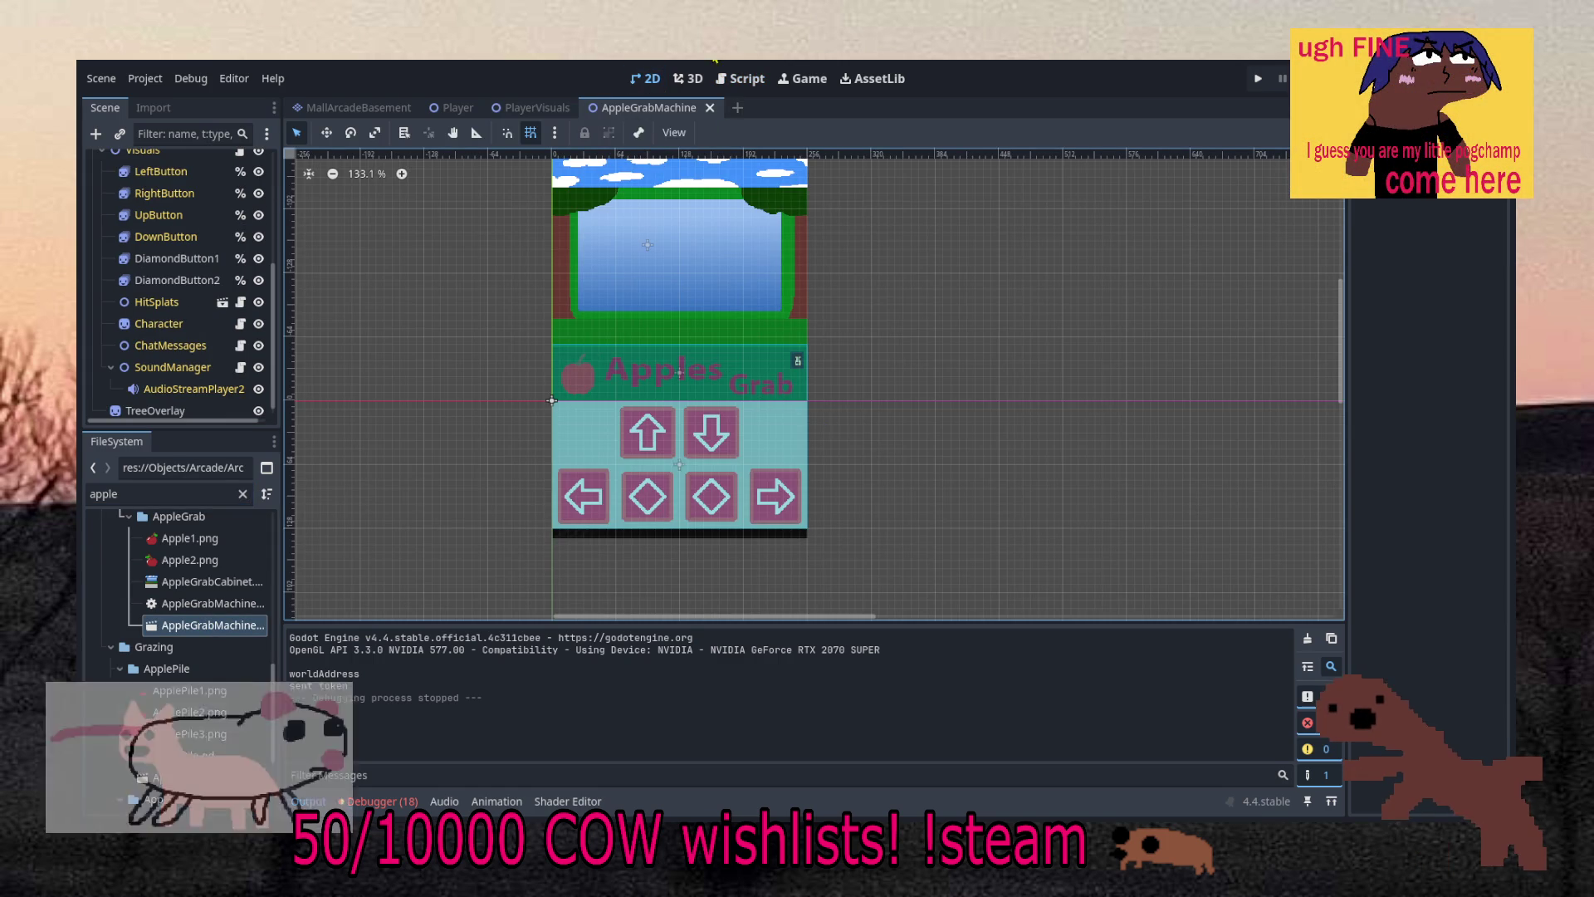
key("ctrl+F3")
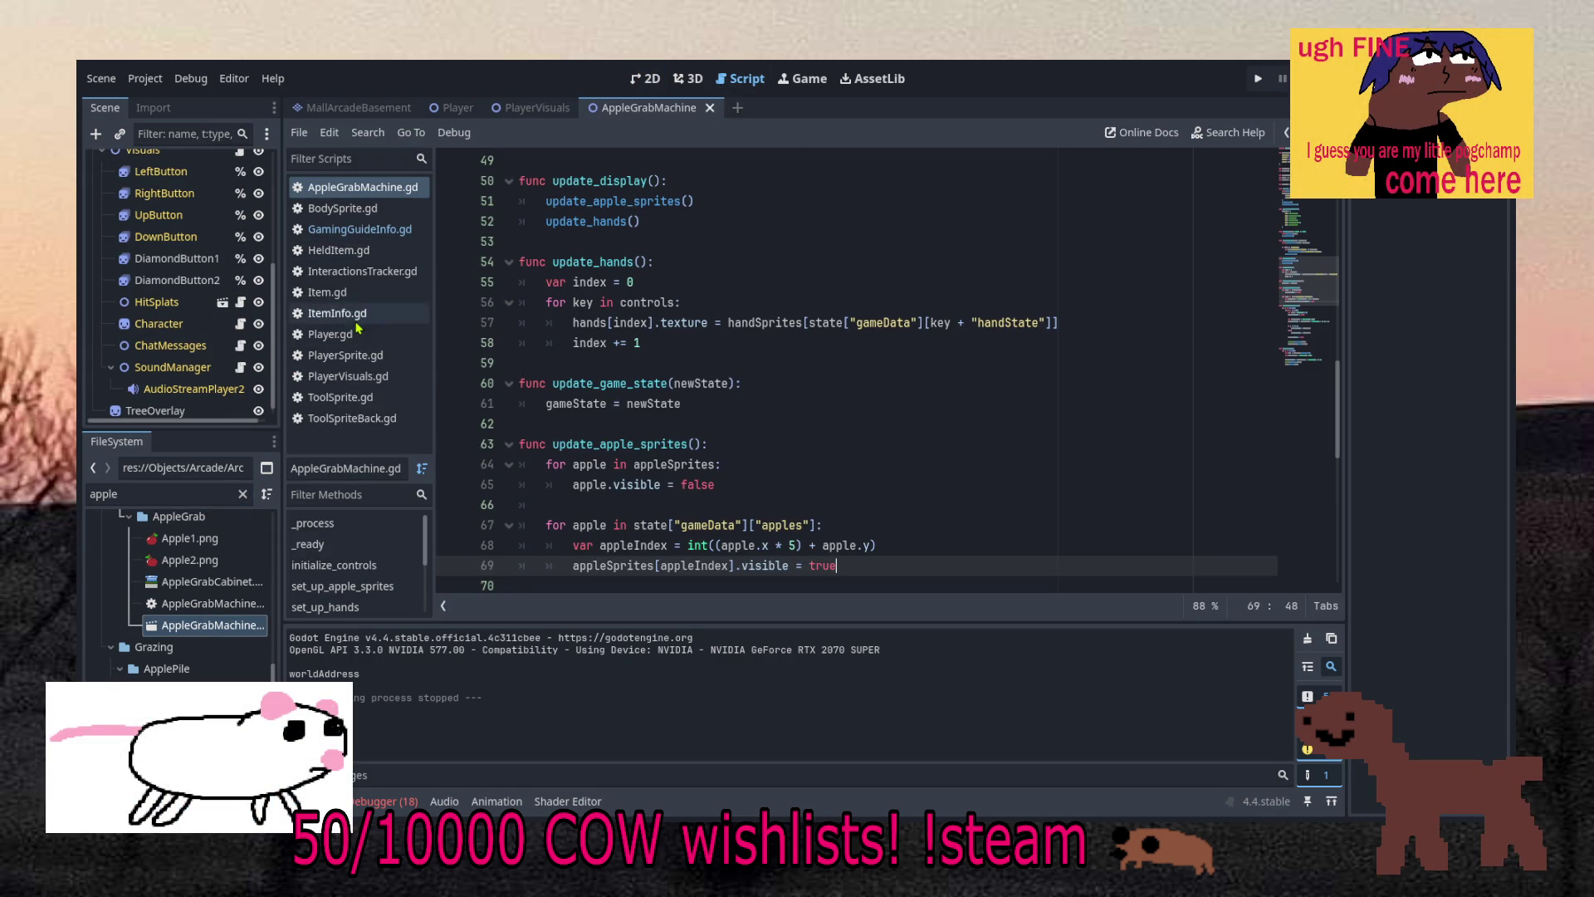
left_click(361, 230)
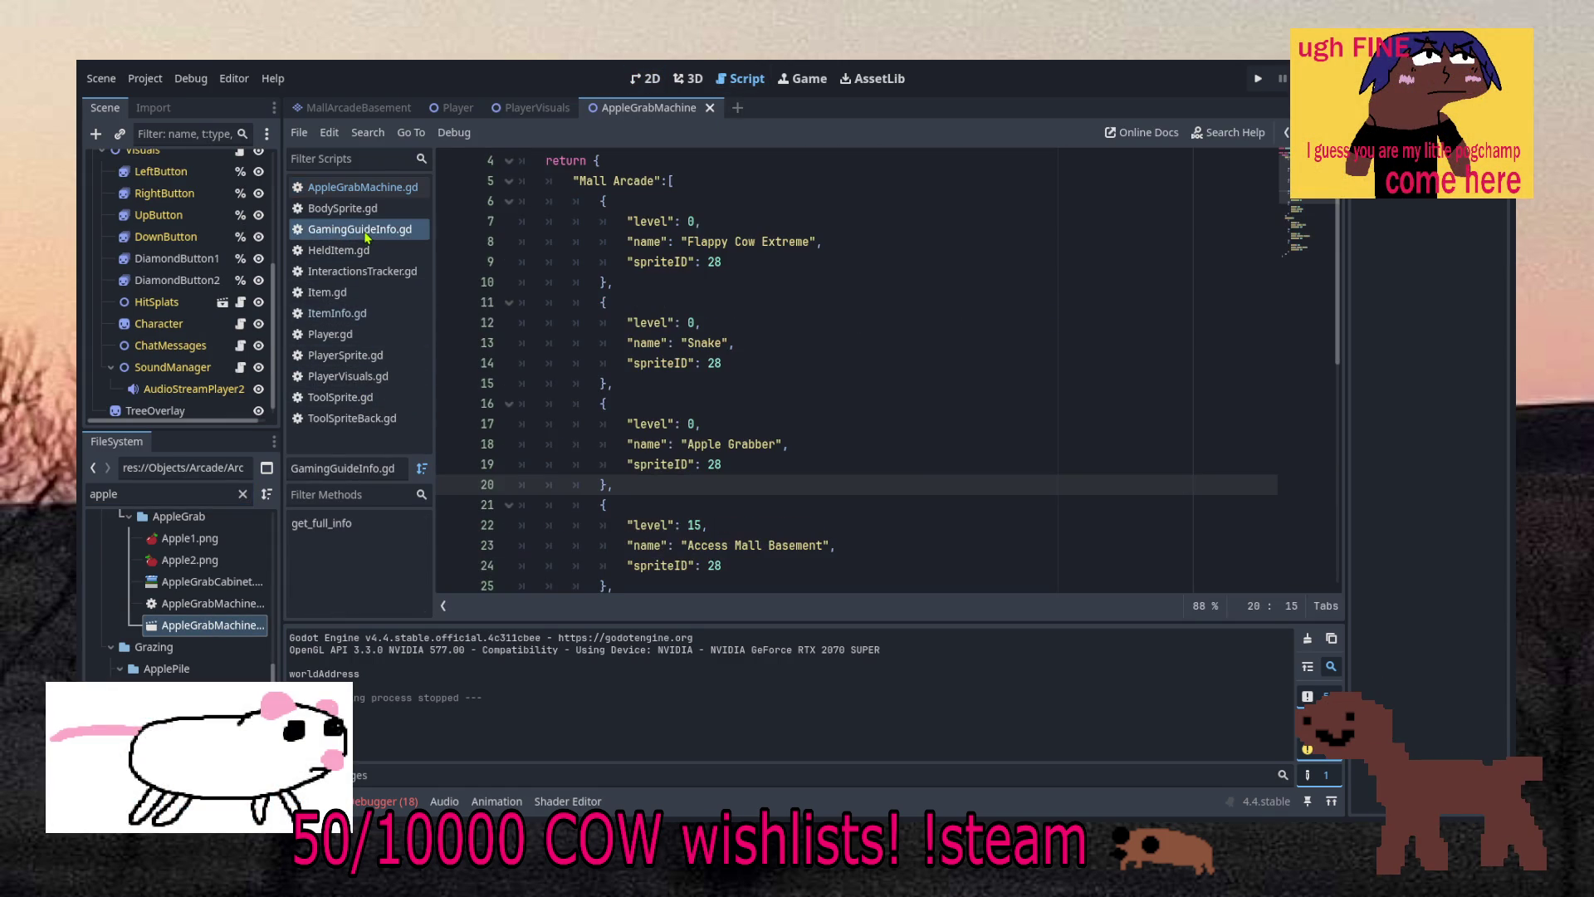
Step: Rename the Apple Grabber game entry to Apples Grab
left_click(723, 443)
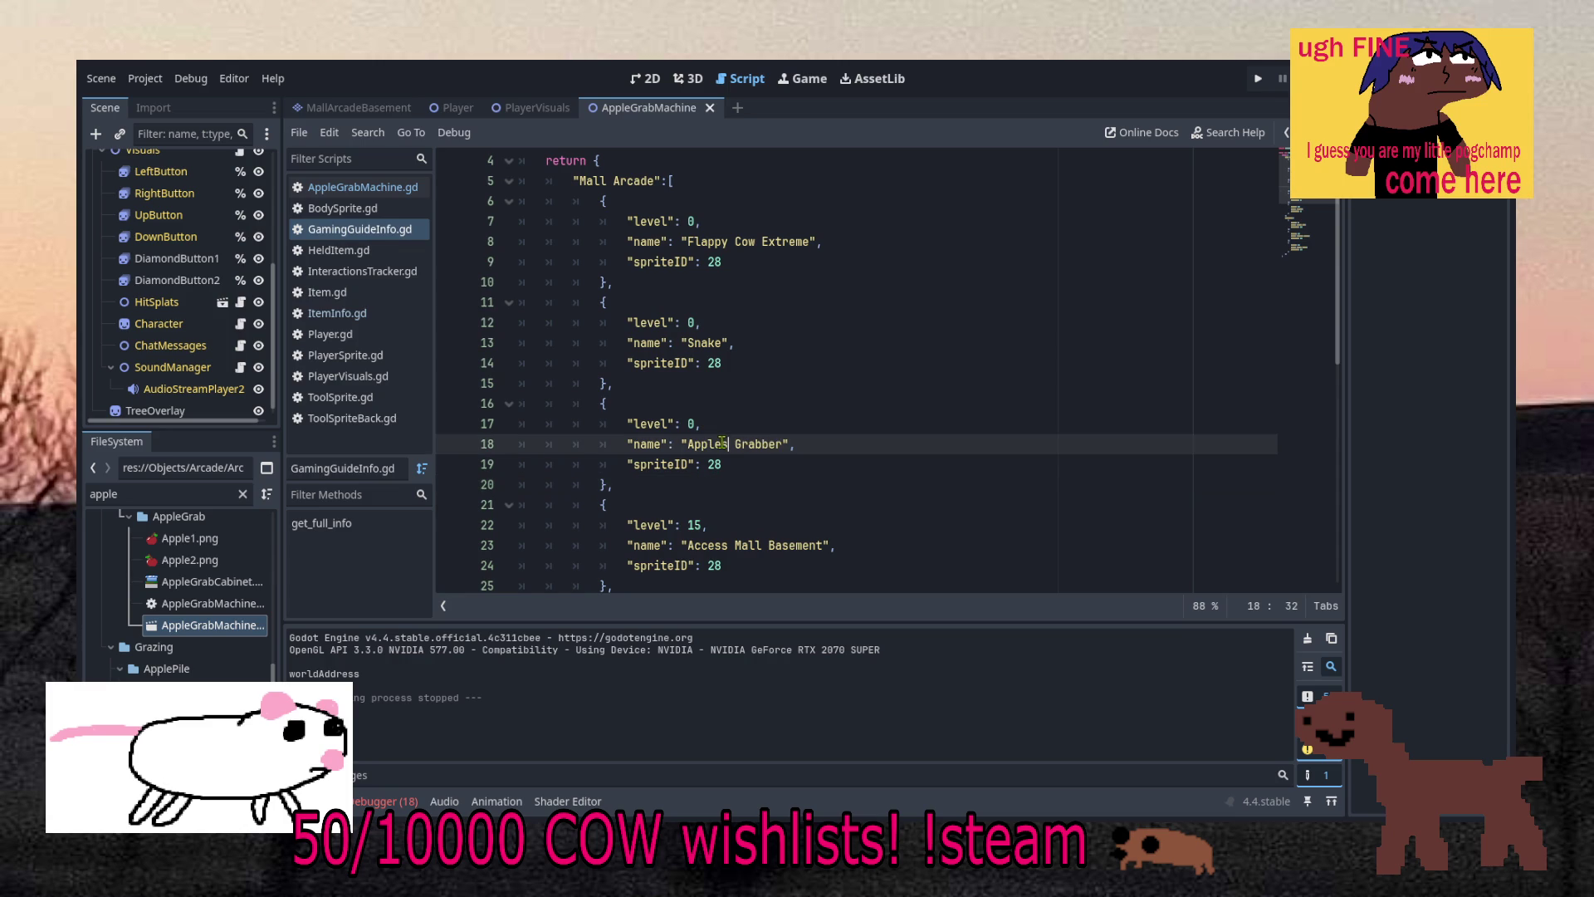
left_click(782, 444)
key("BackSpace")
key("BackSpace")
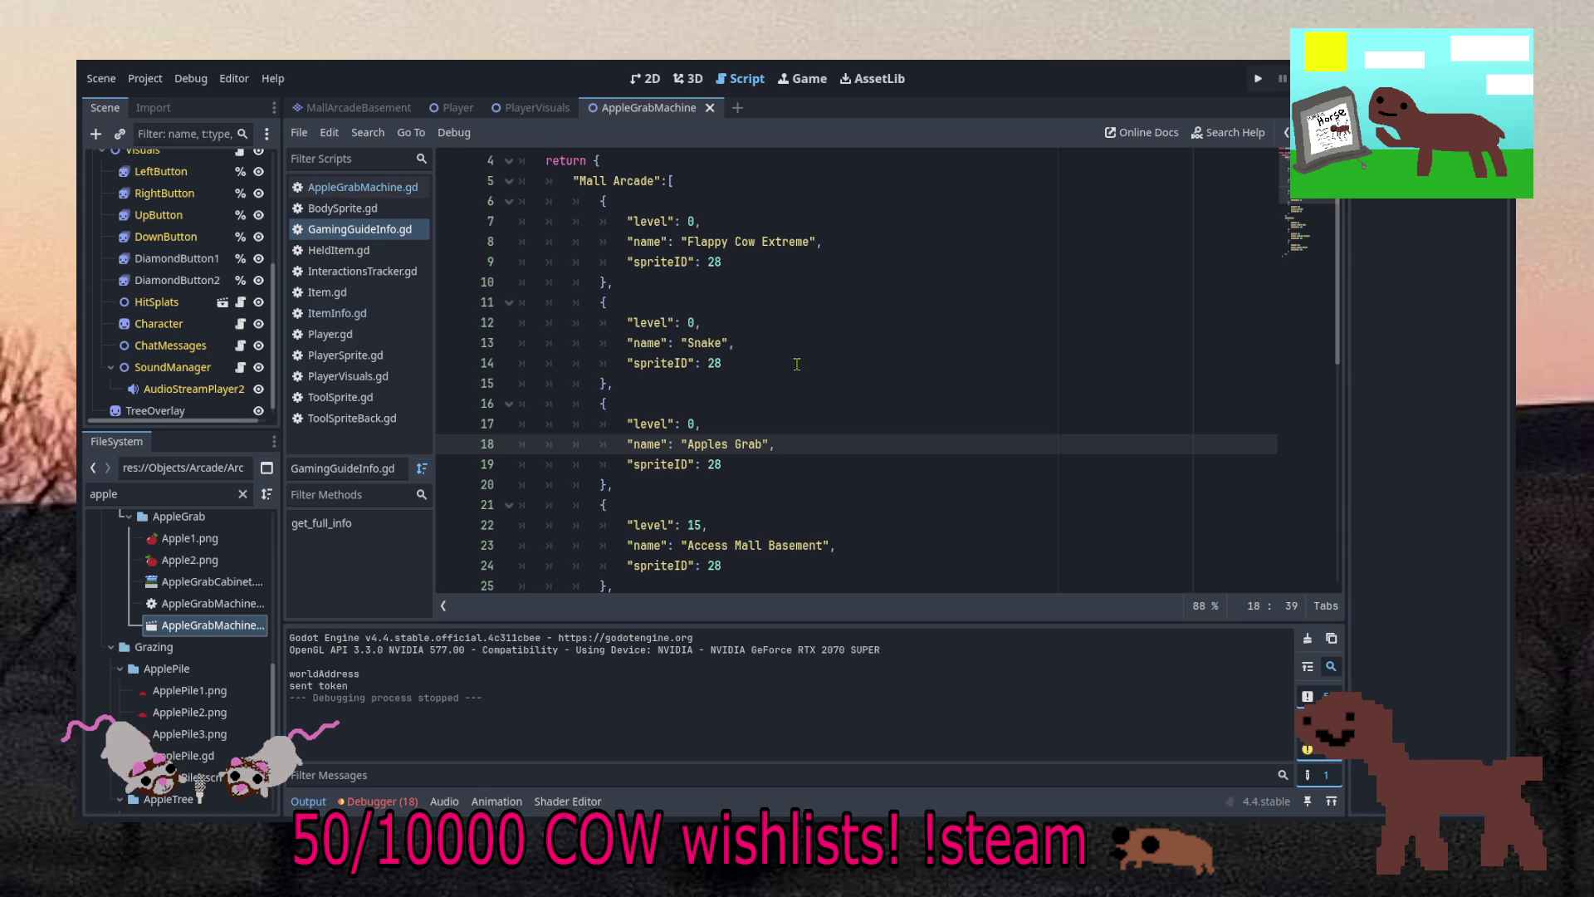
scroll(796, 364, "down", 3)
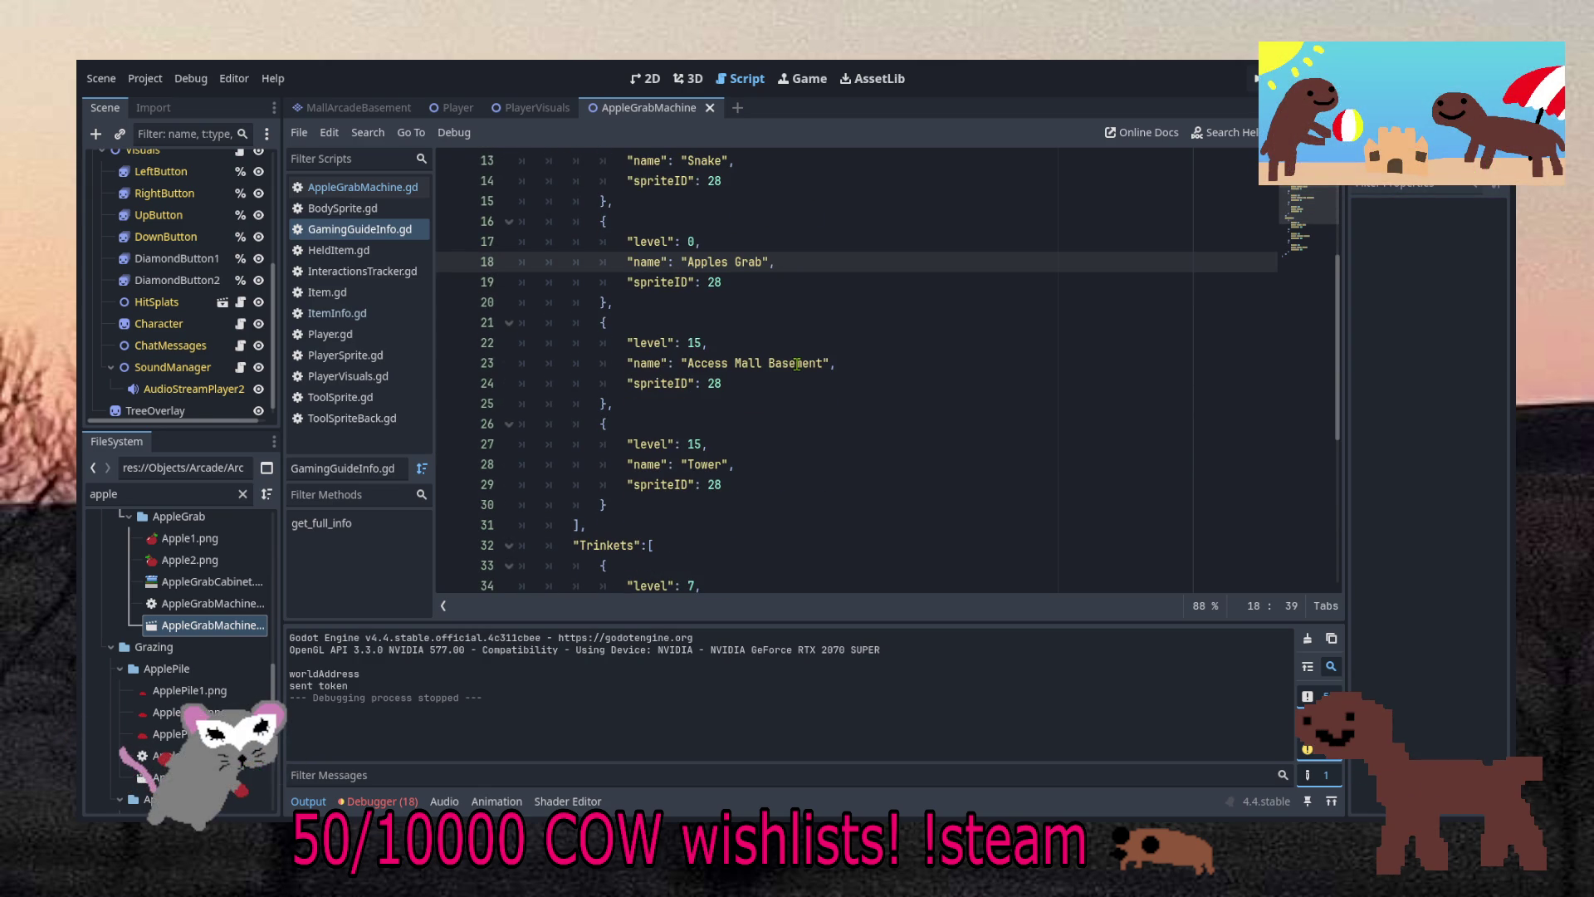
scroll(796, 364, "down", 5)
scroll(796, 365, "down", 1)
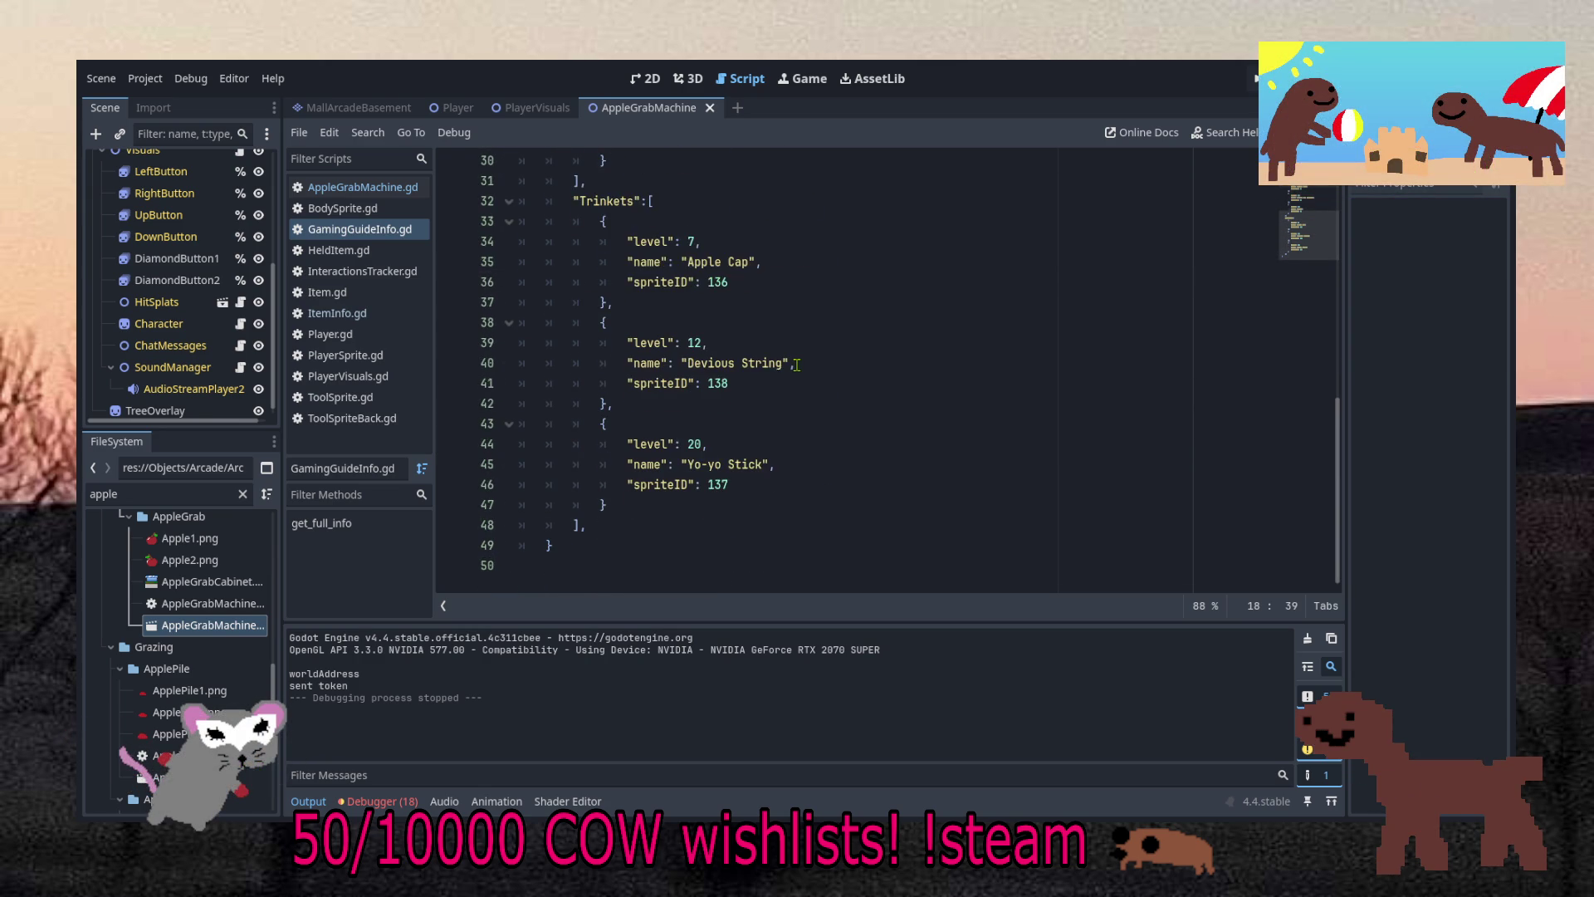
scroll(796, 363, "up", 4)
scroll(795, 364, "up", 2)
scroll(795, 364, "up", 2)
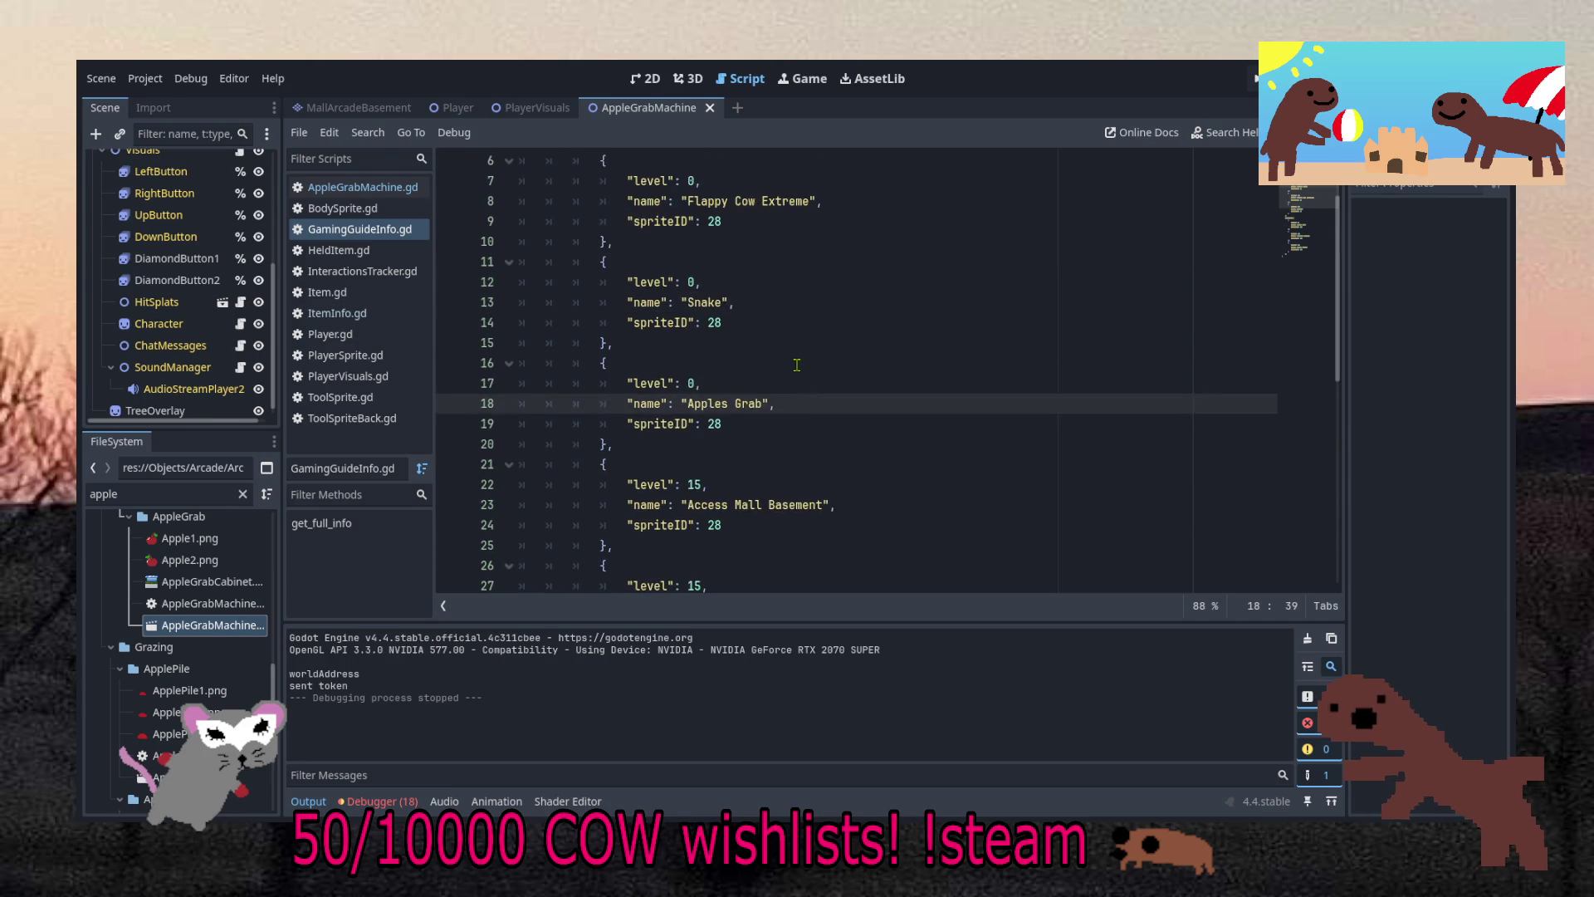
scroll(797, 363, "up", 2)
left_click(796, 364)
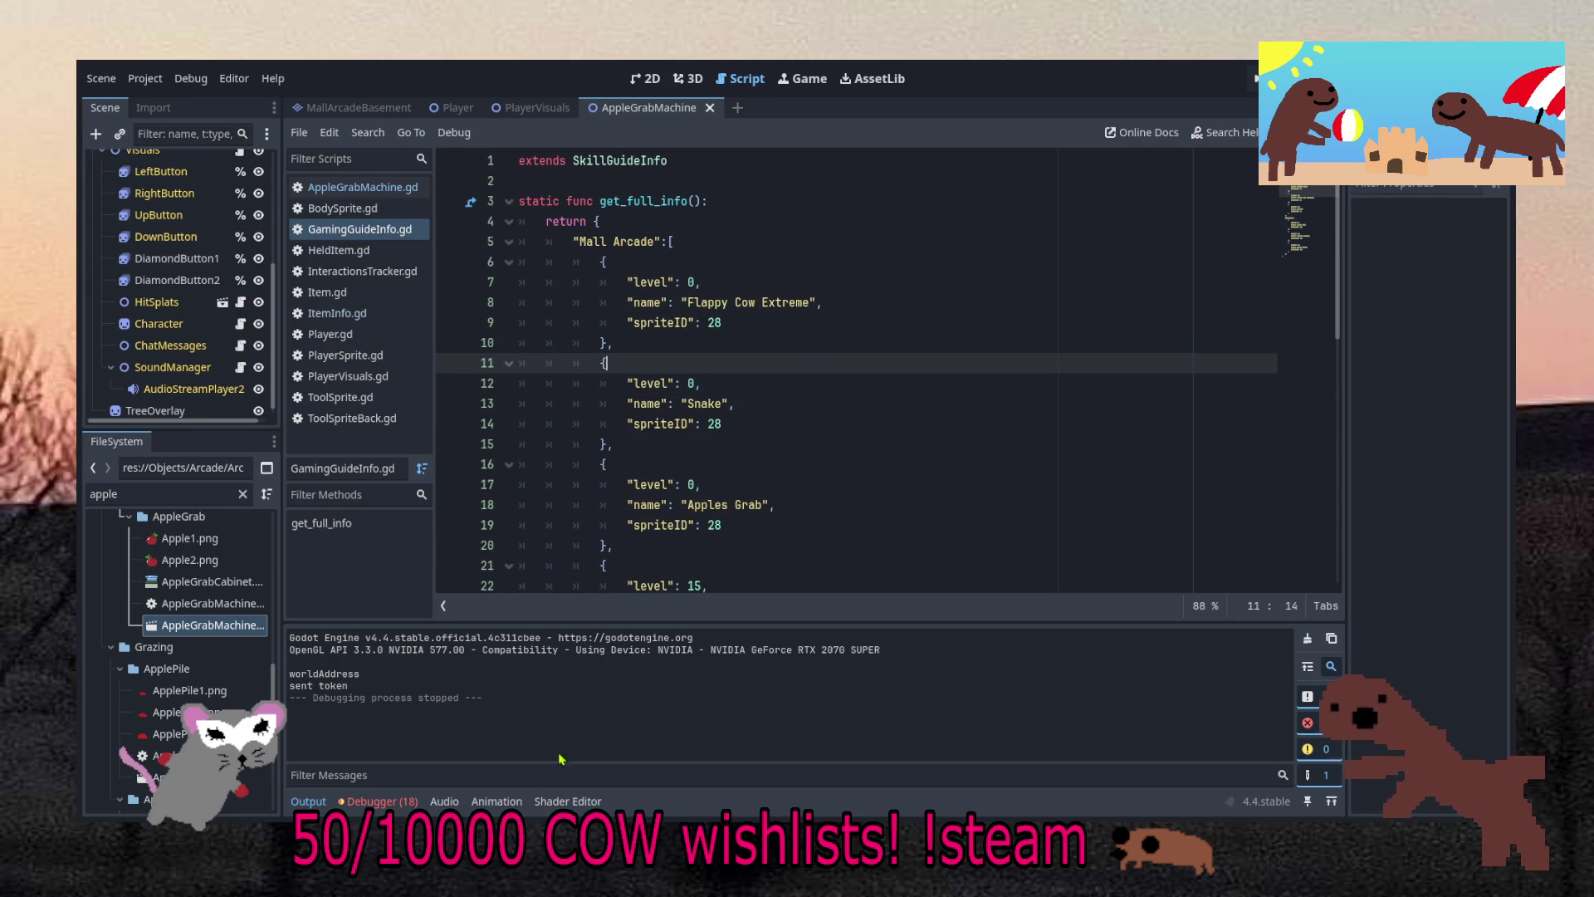
Step: Run the project with F5 and bring up the game's login form
key("F5")
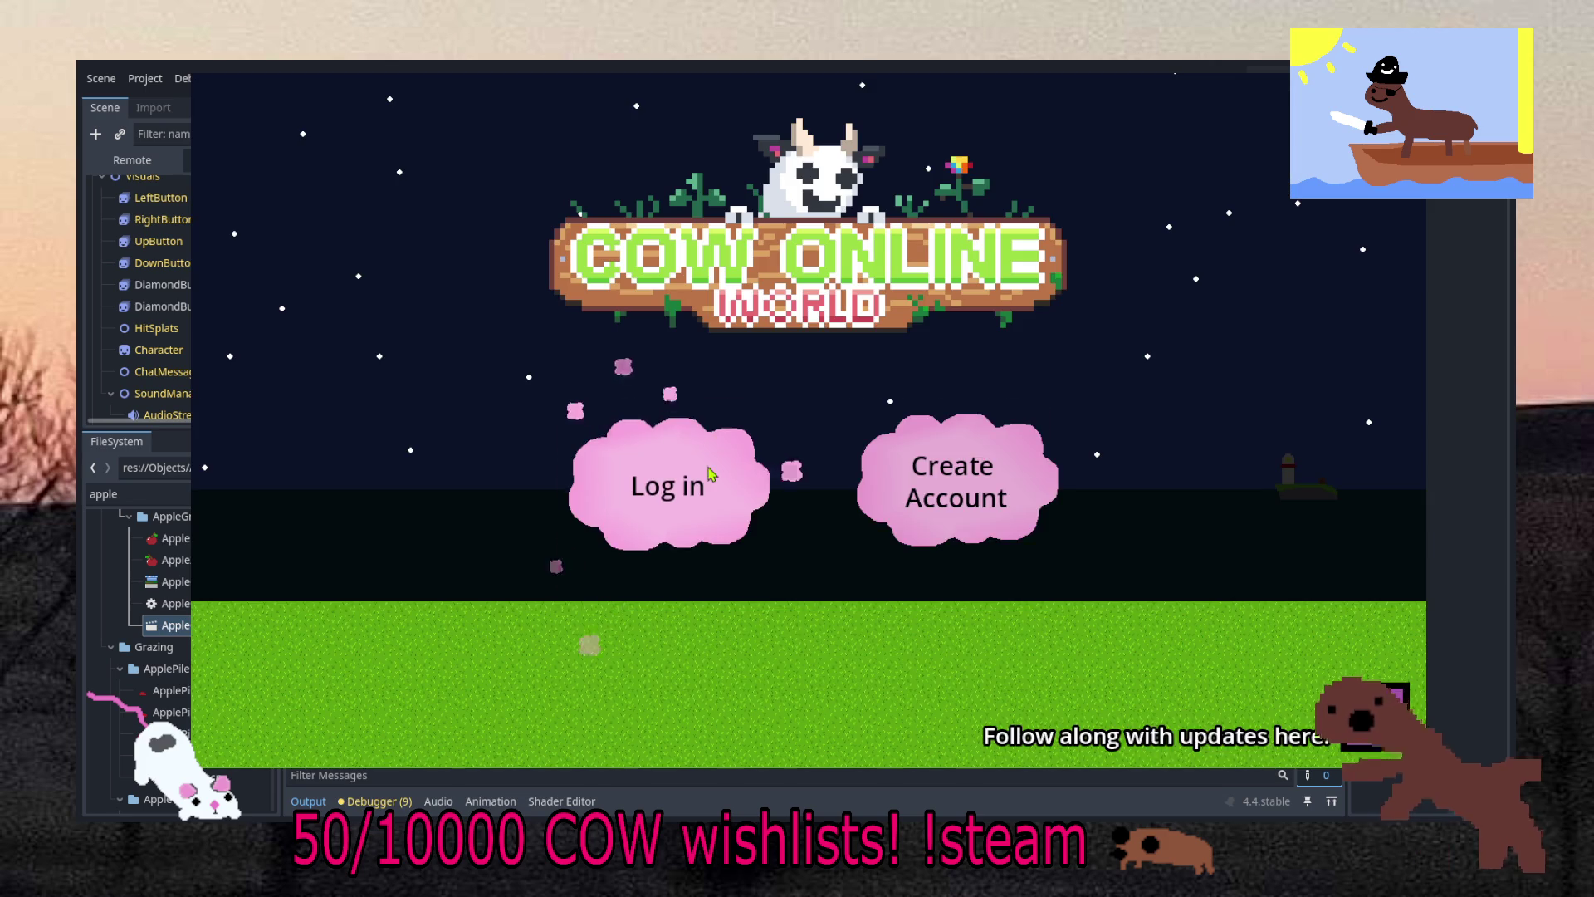
left_click(704, 476)
left_click(780, 589)
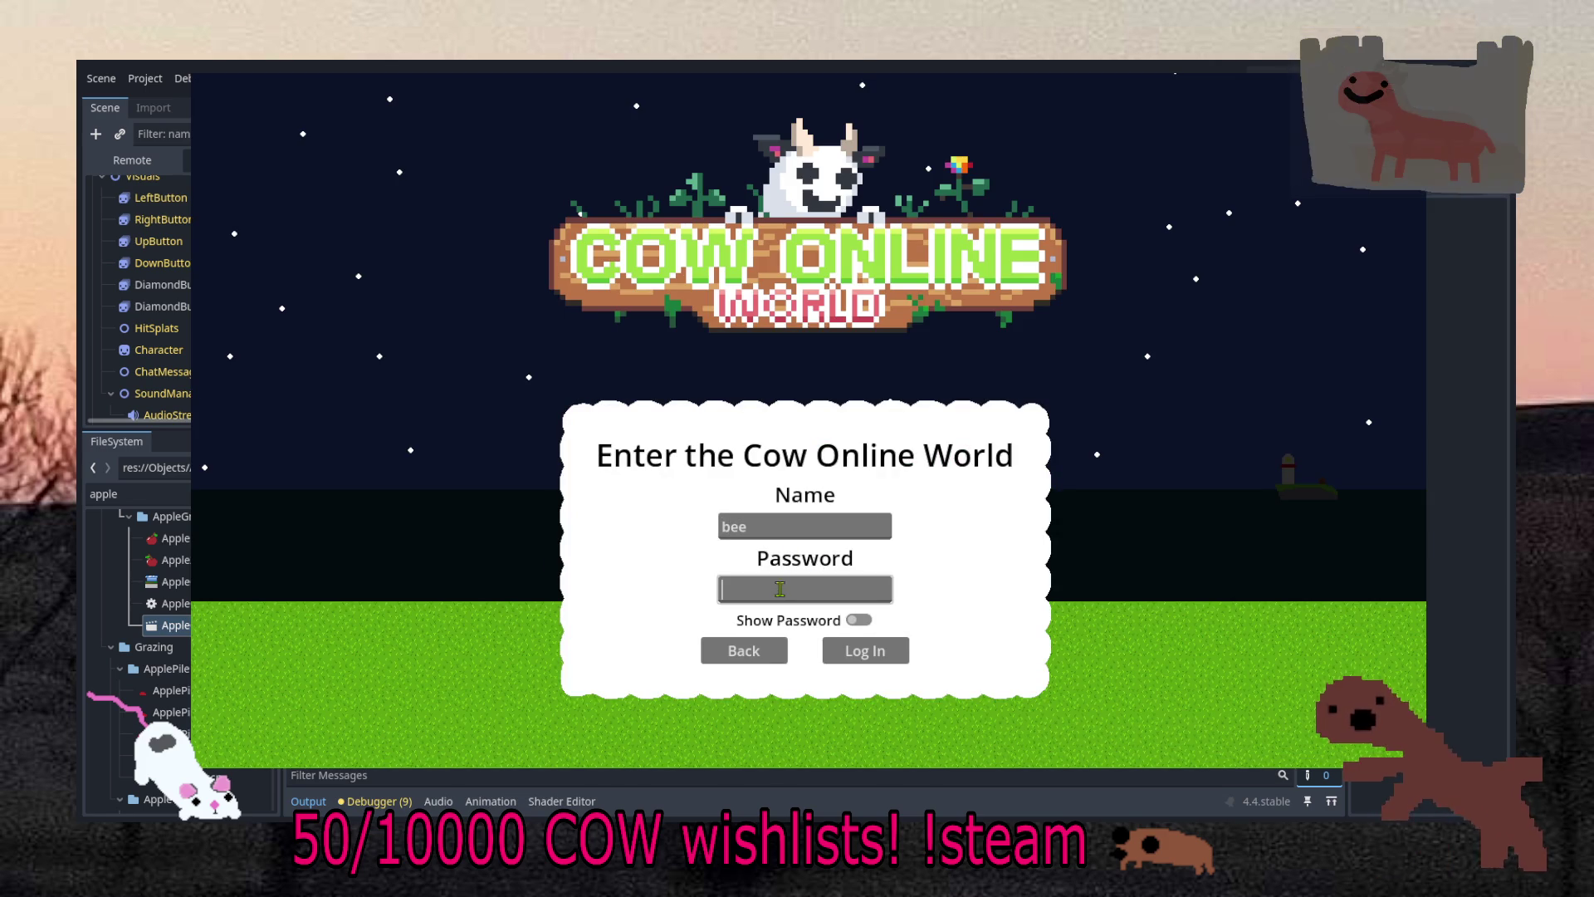
type("password")
Step: Log in, enter the game world and open the Grazing skill guide's bonuses
left_click(860, 650)
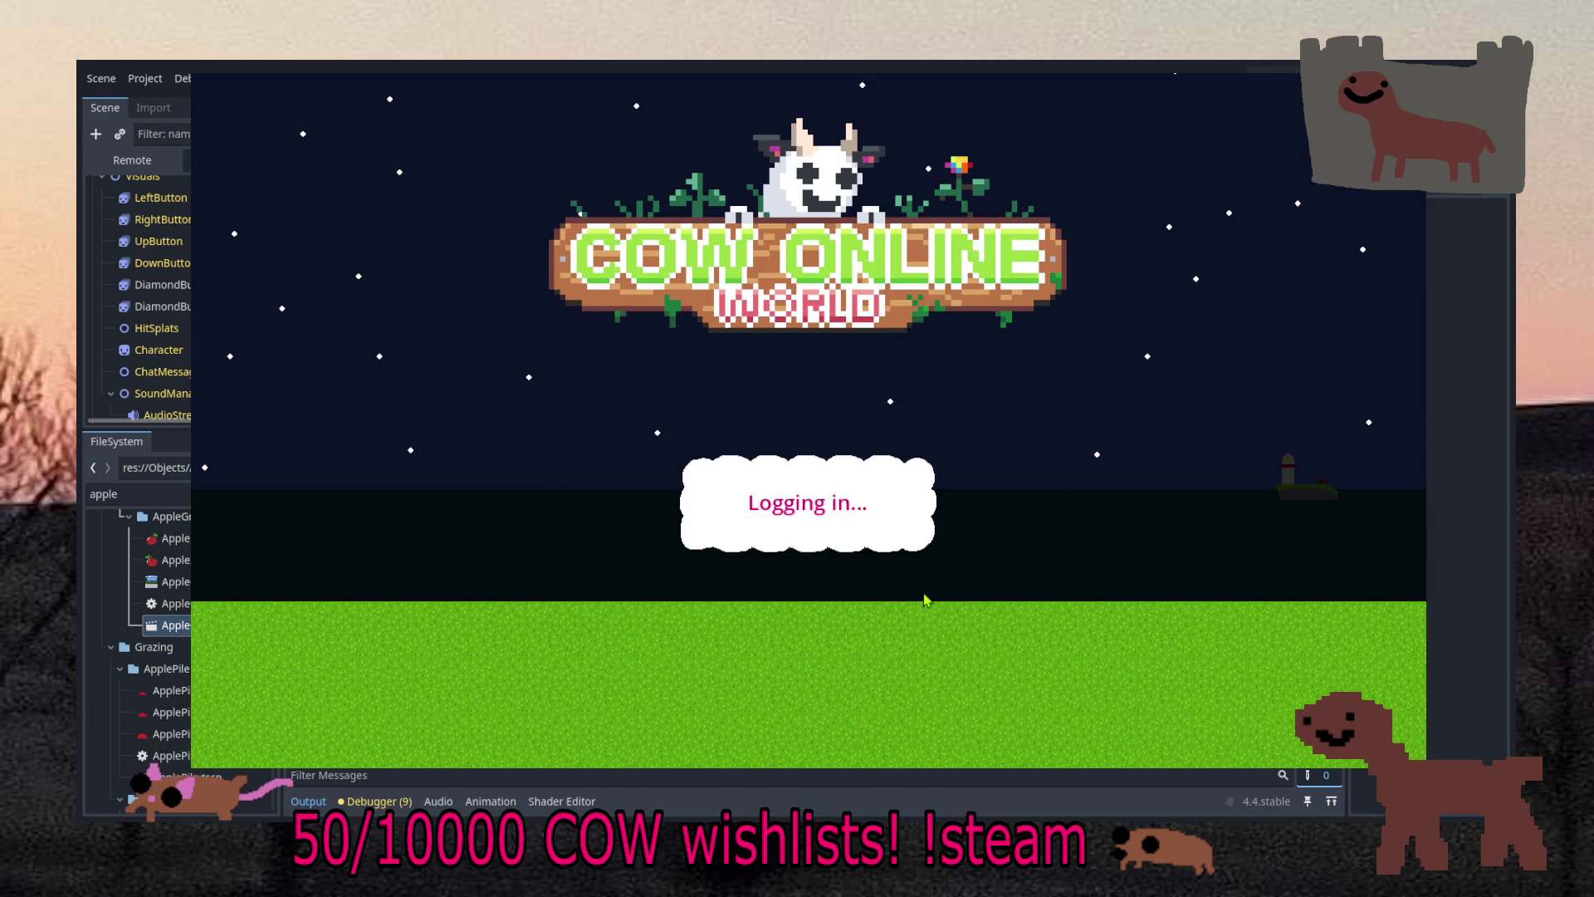
left_click(1068, 457)
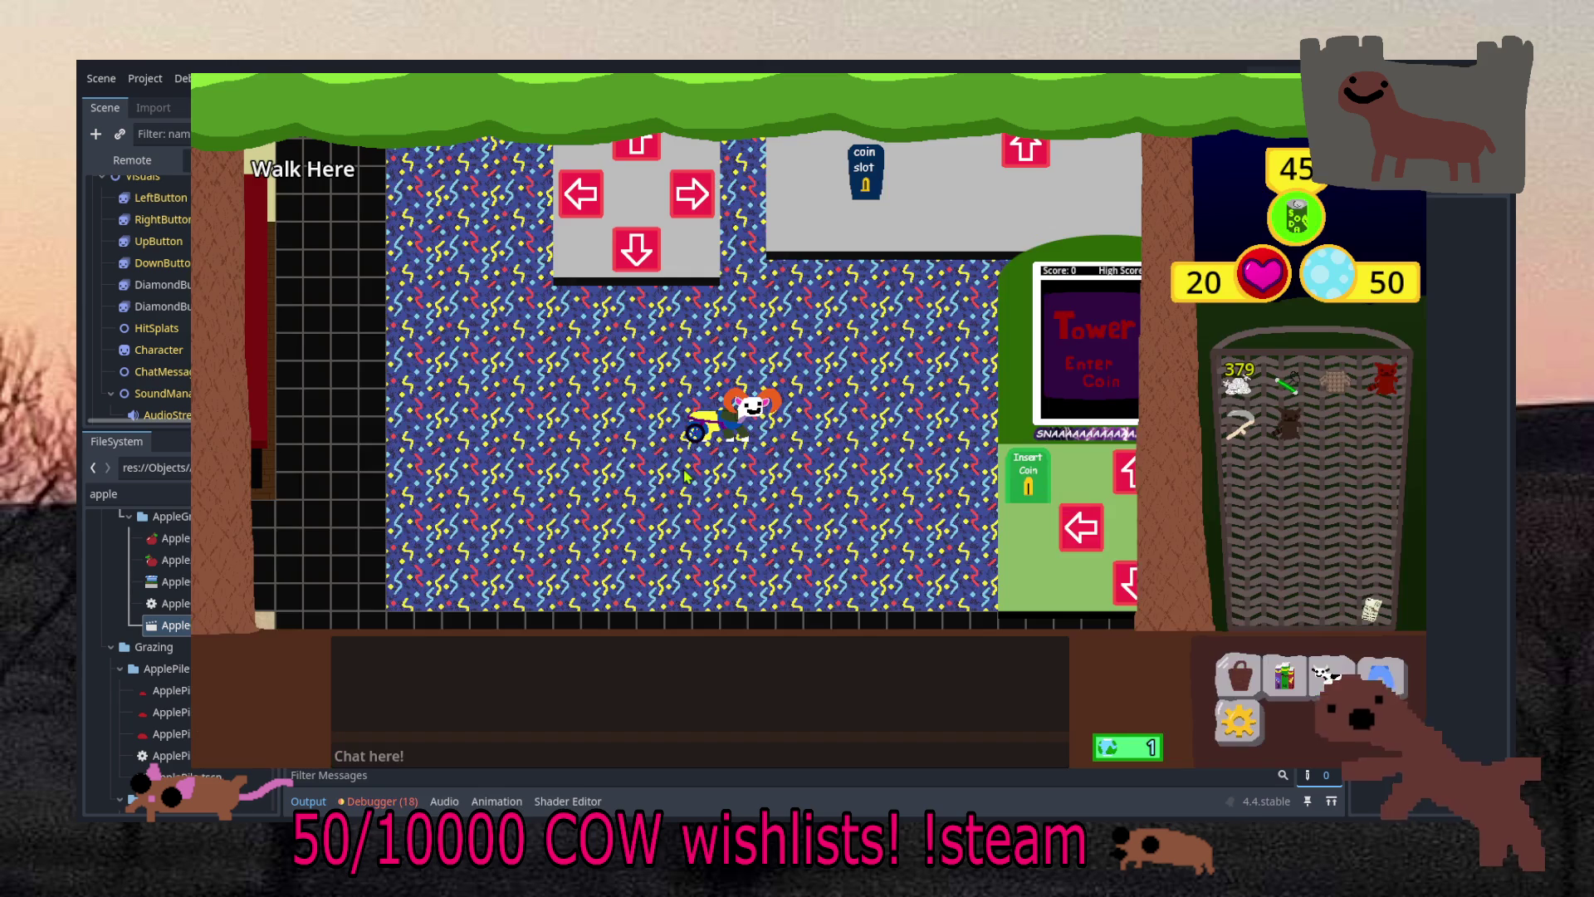
left_click(1284, 673)
left_click(1204, 361)
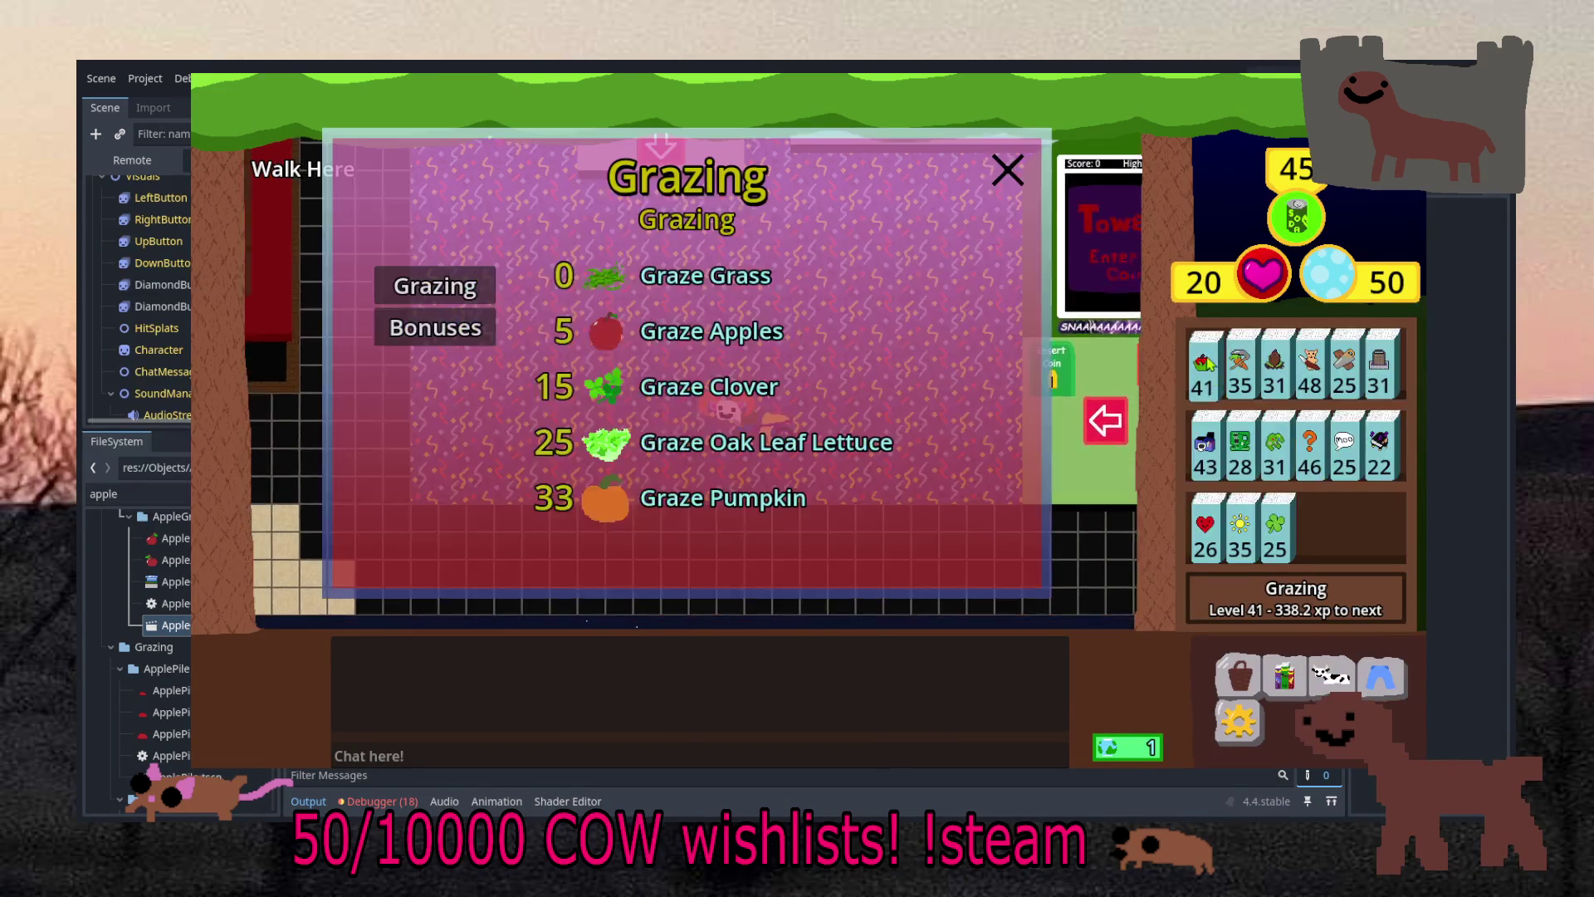
left_click(444, 336)
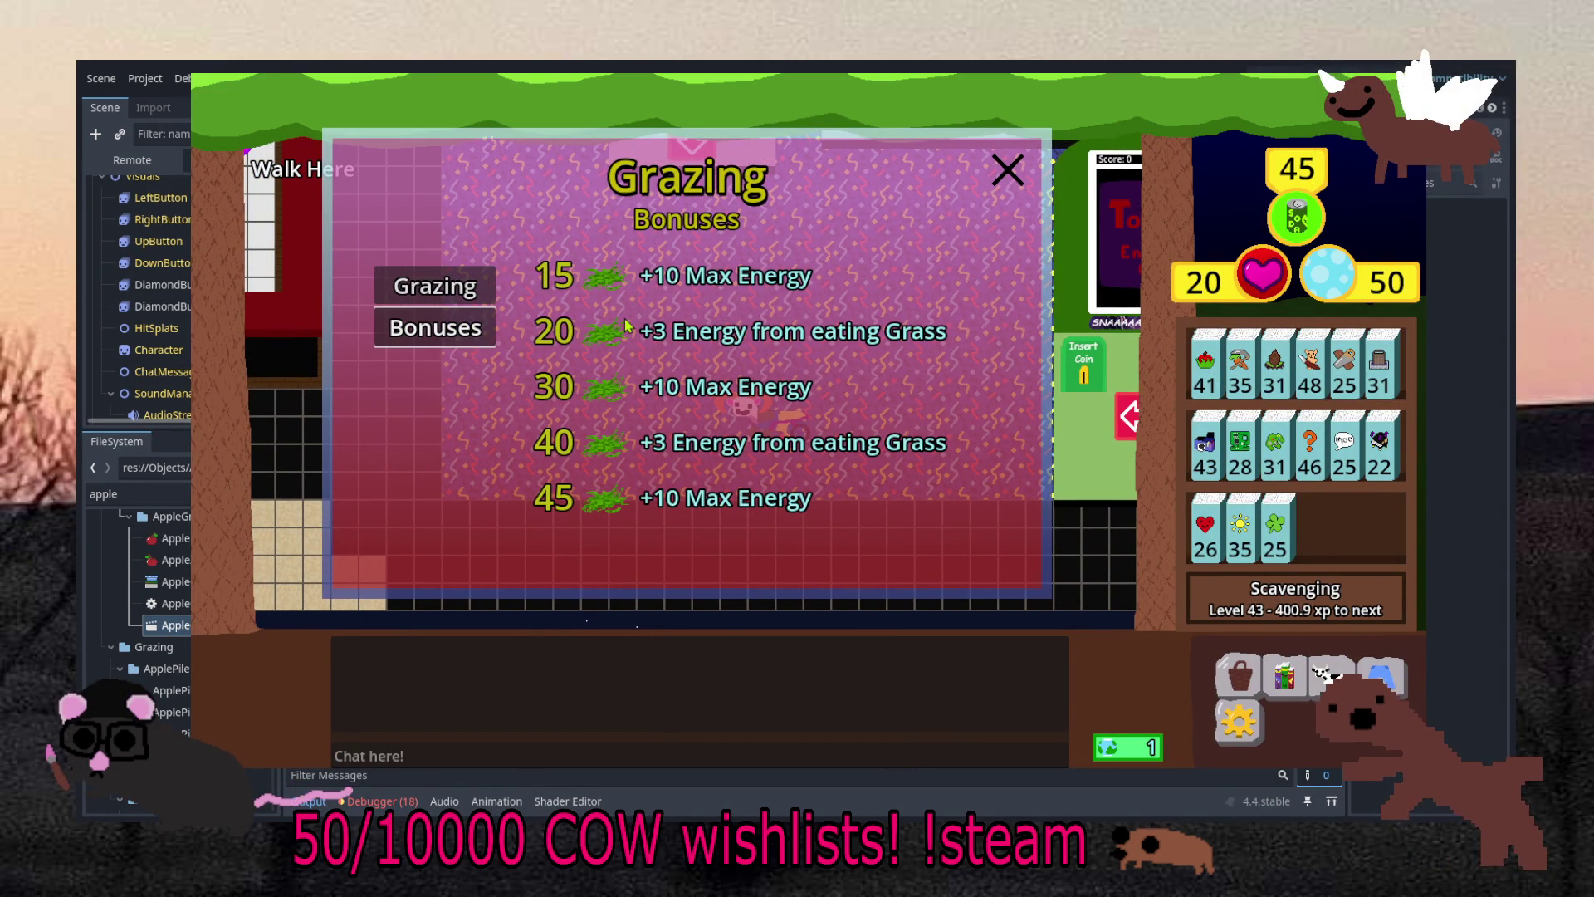
Step: Browse the Gathering, Whittling and Experiencing guides, then open the Gaming skill guide
mouse_move(1274, 370)
left_click(1275, 389)
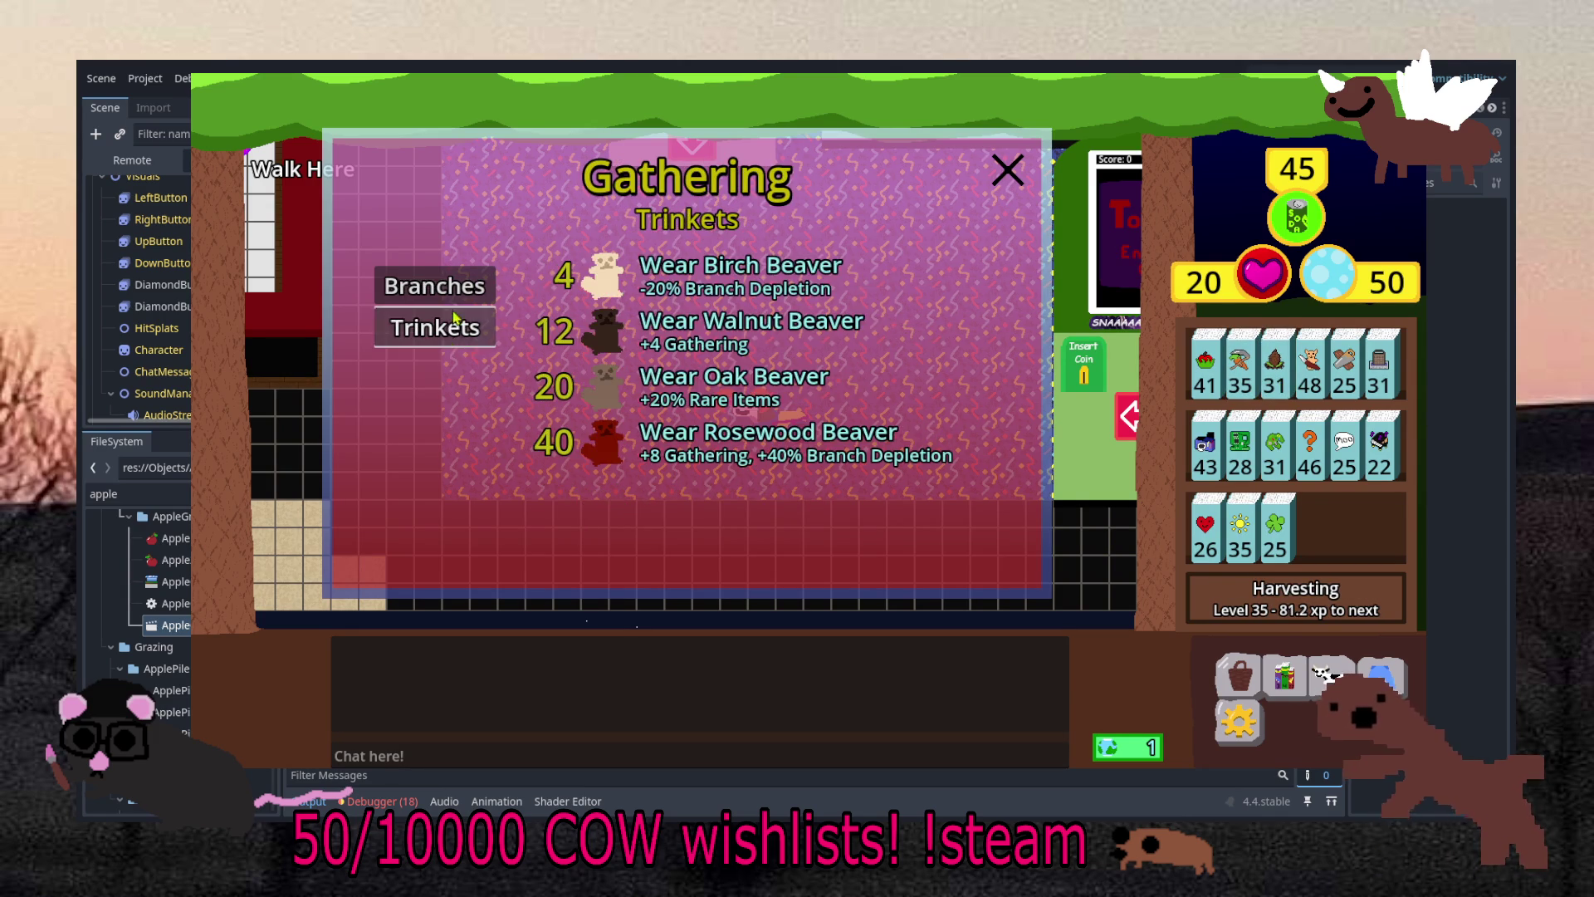
left_click(1309, 367)
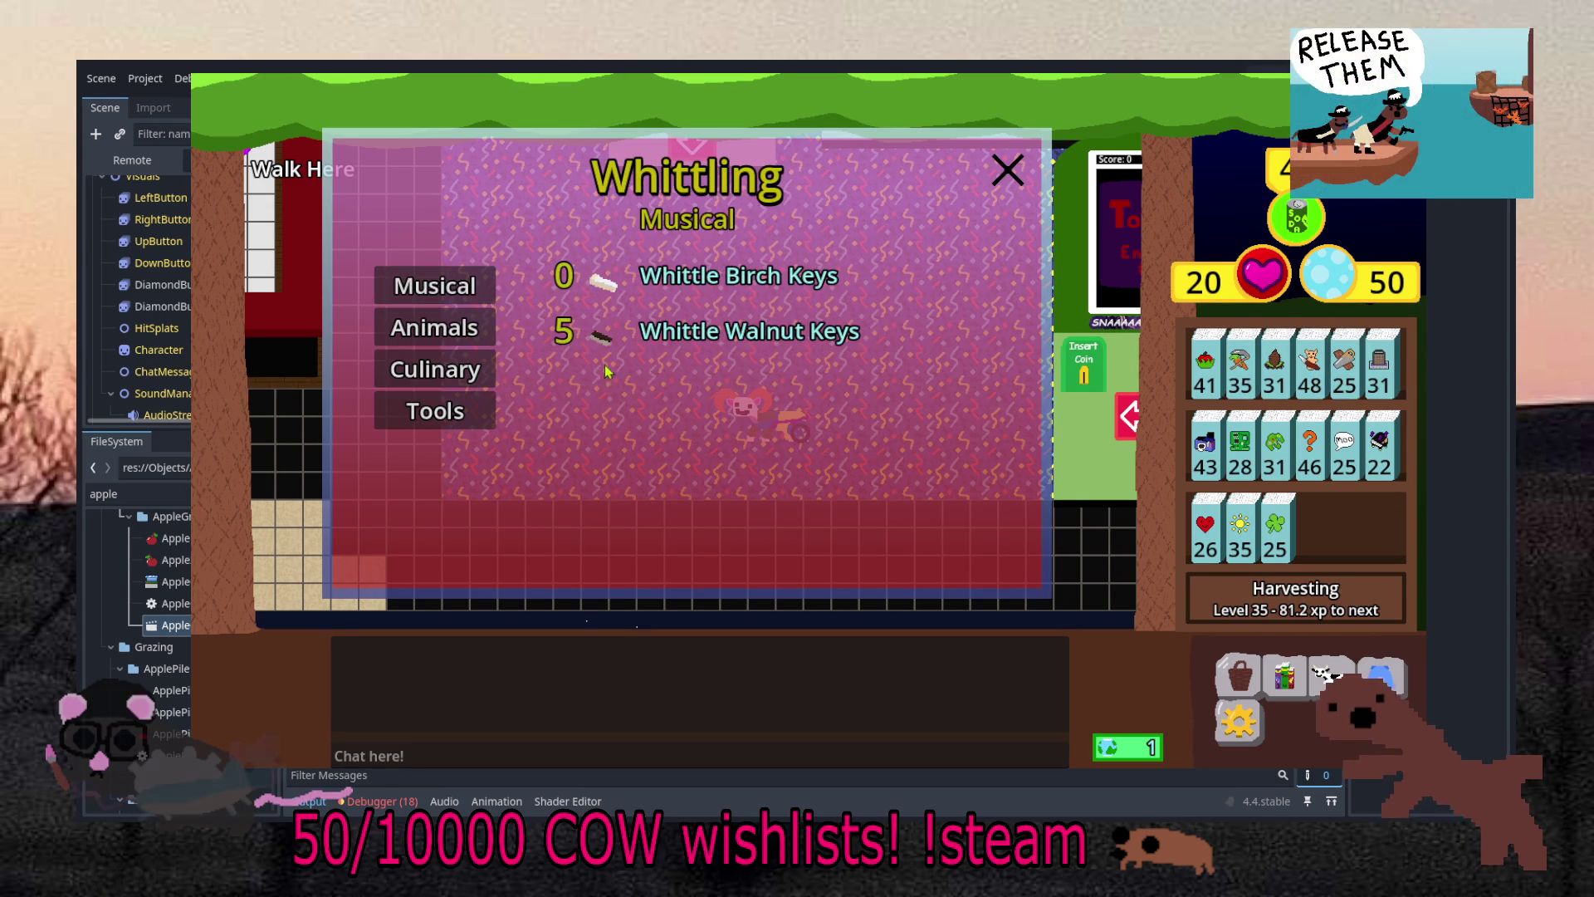
left_click(1205, 520)
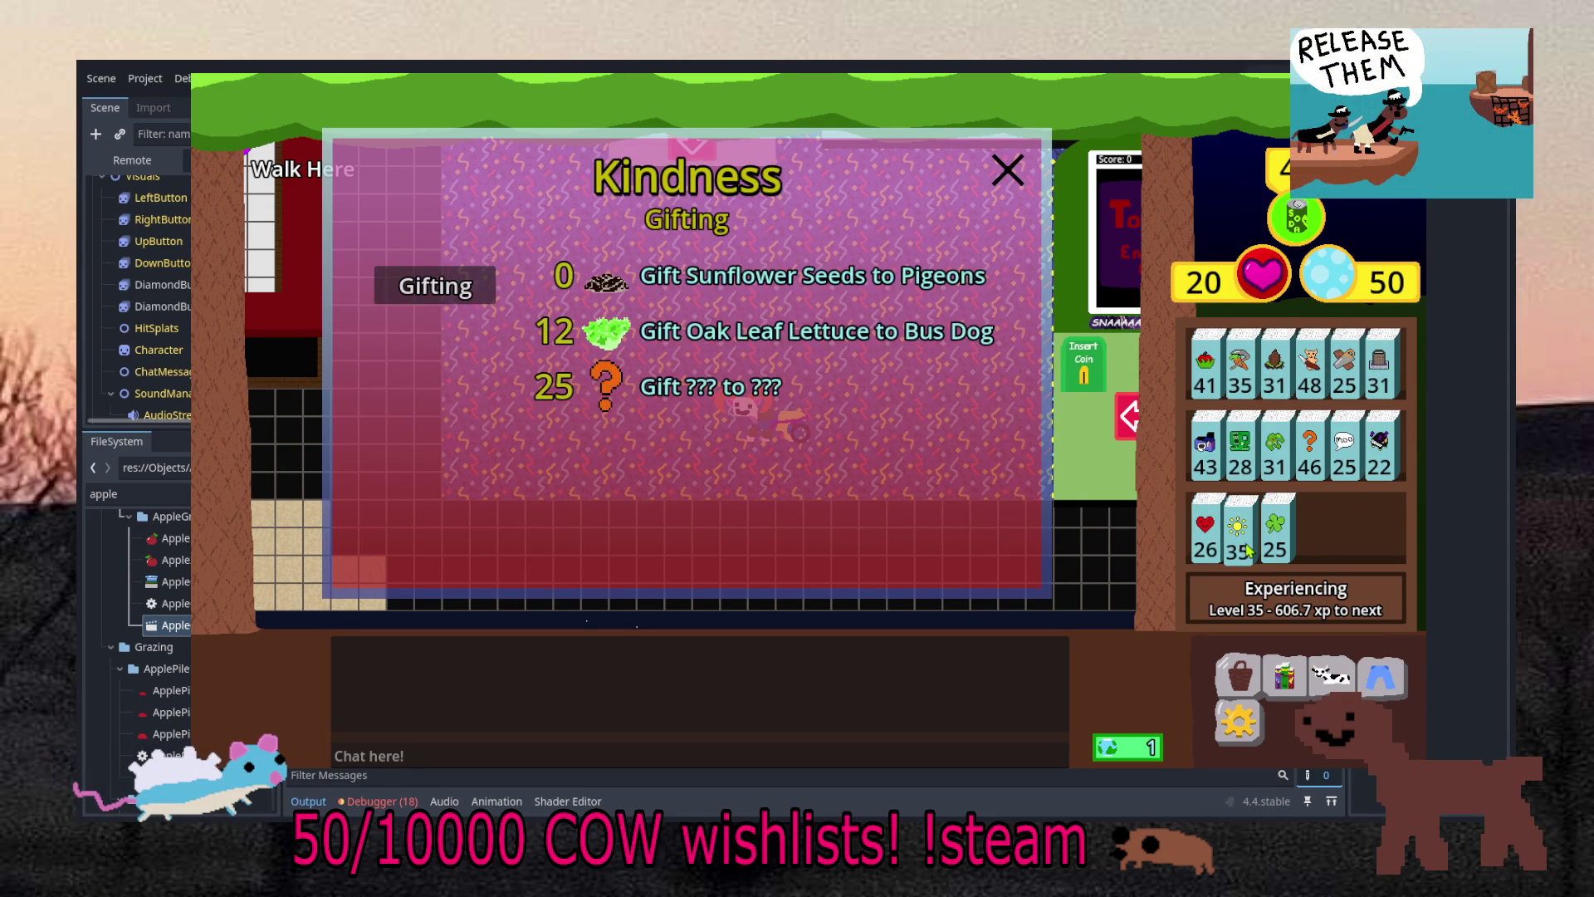
left_click(1239, 522)
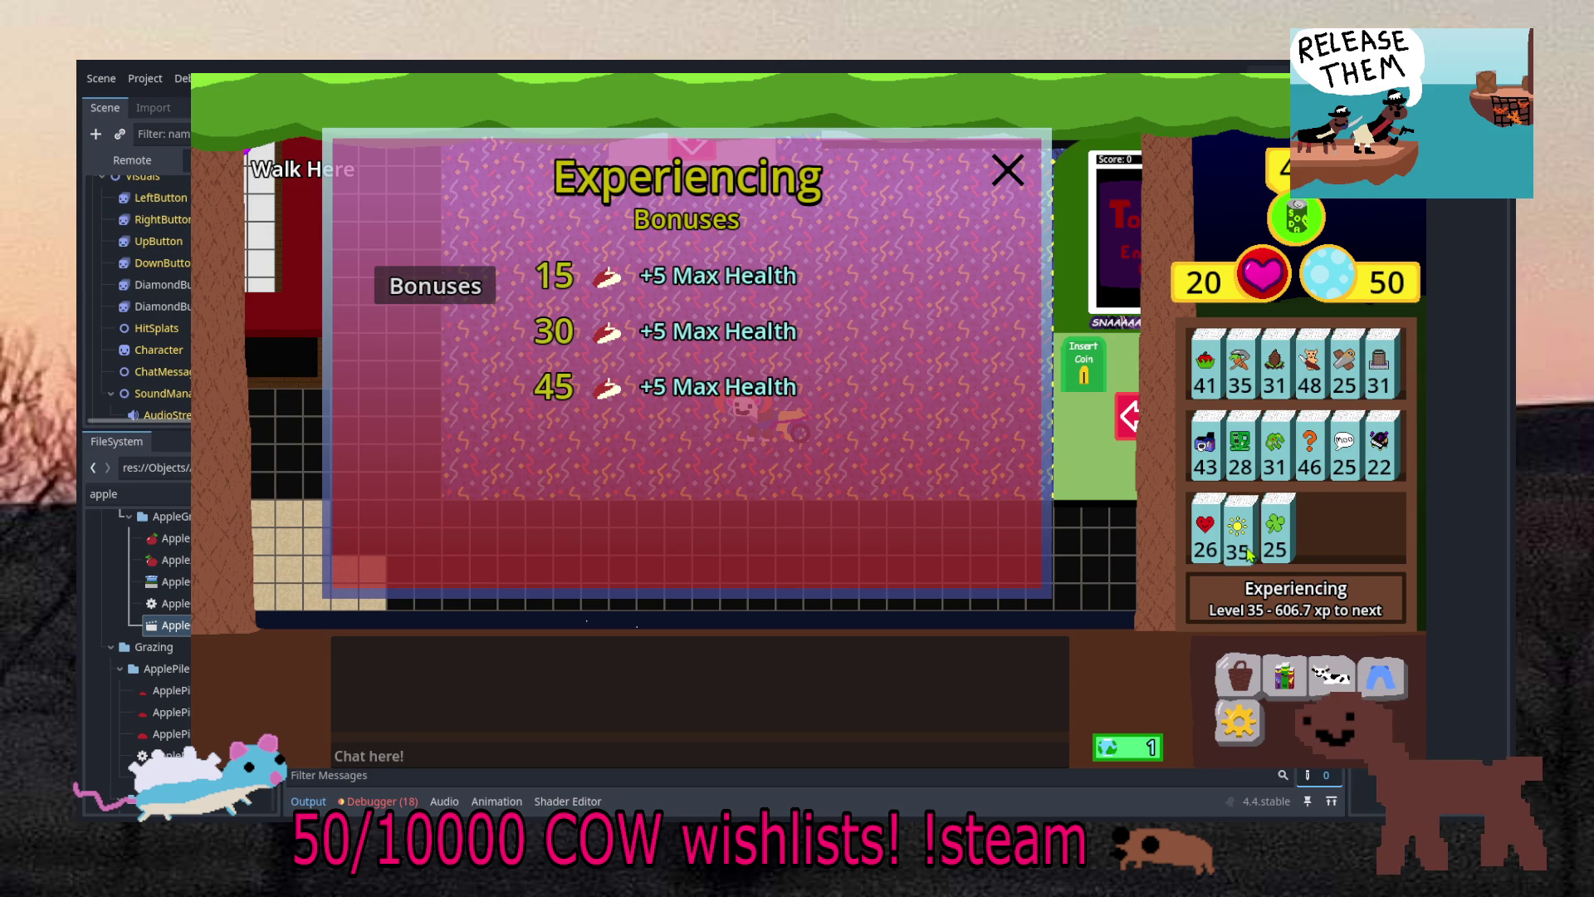
left_click(1275, 442)
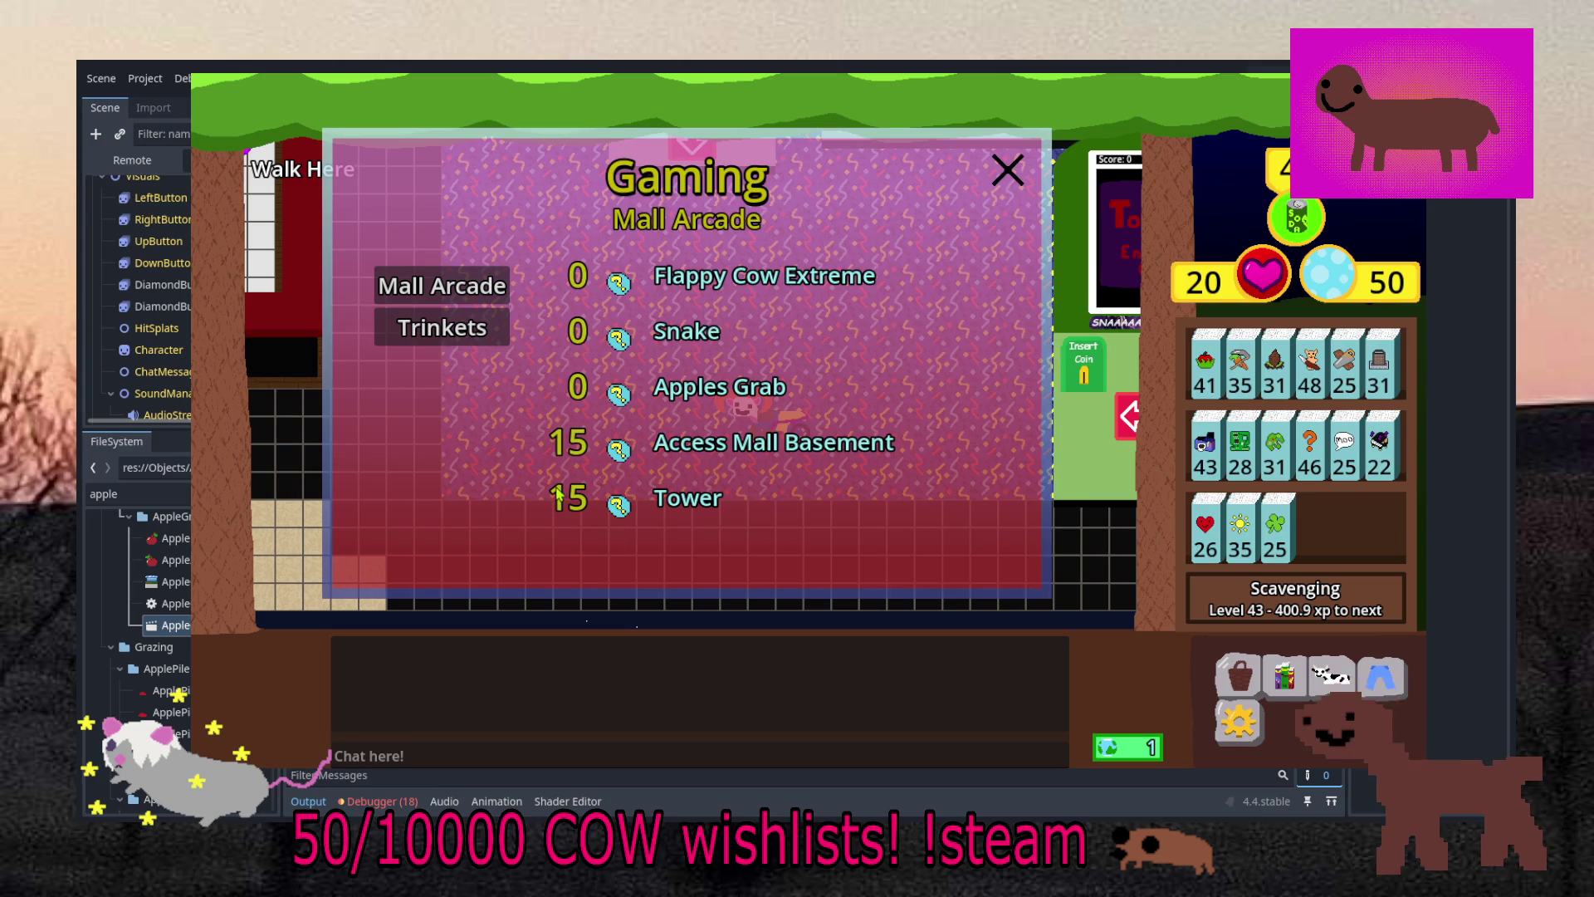
left_click(403, 329)
left_click(393, 296)
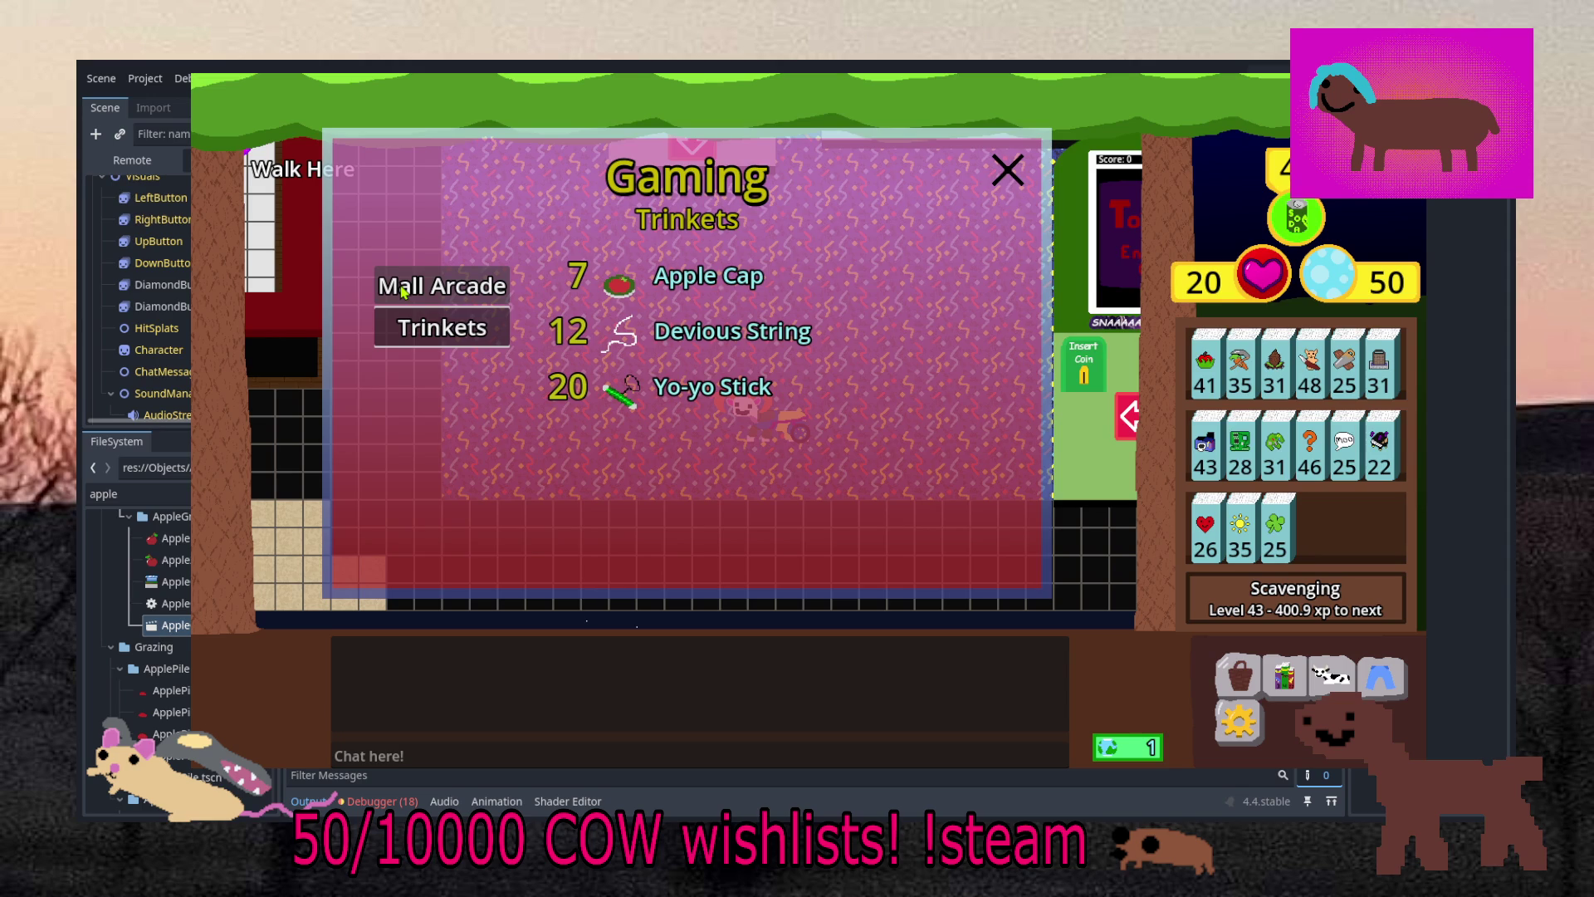
left_click(403, 291)
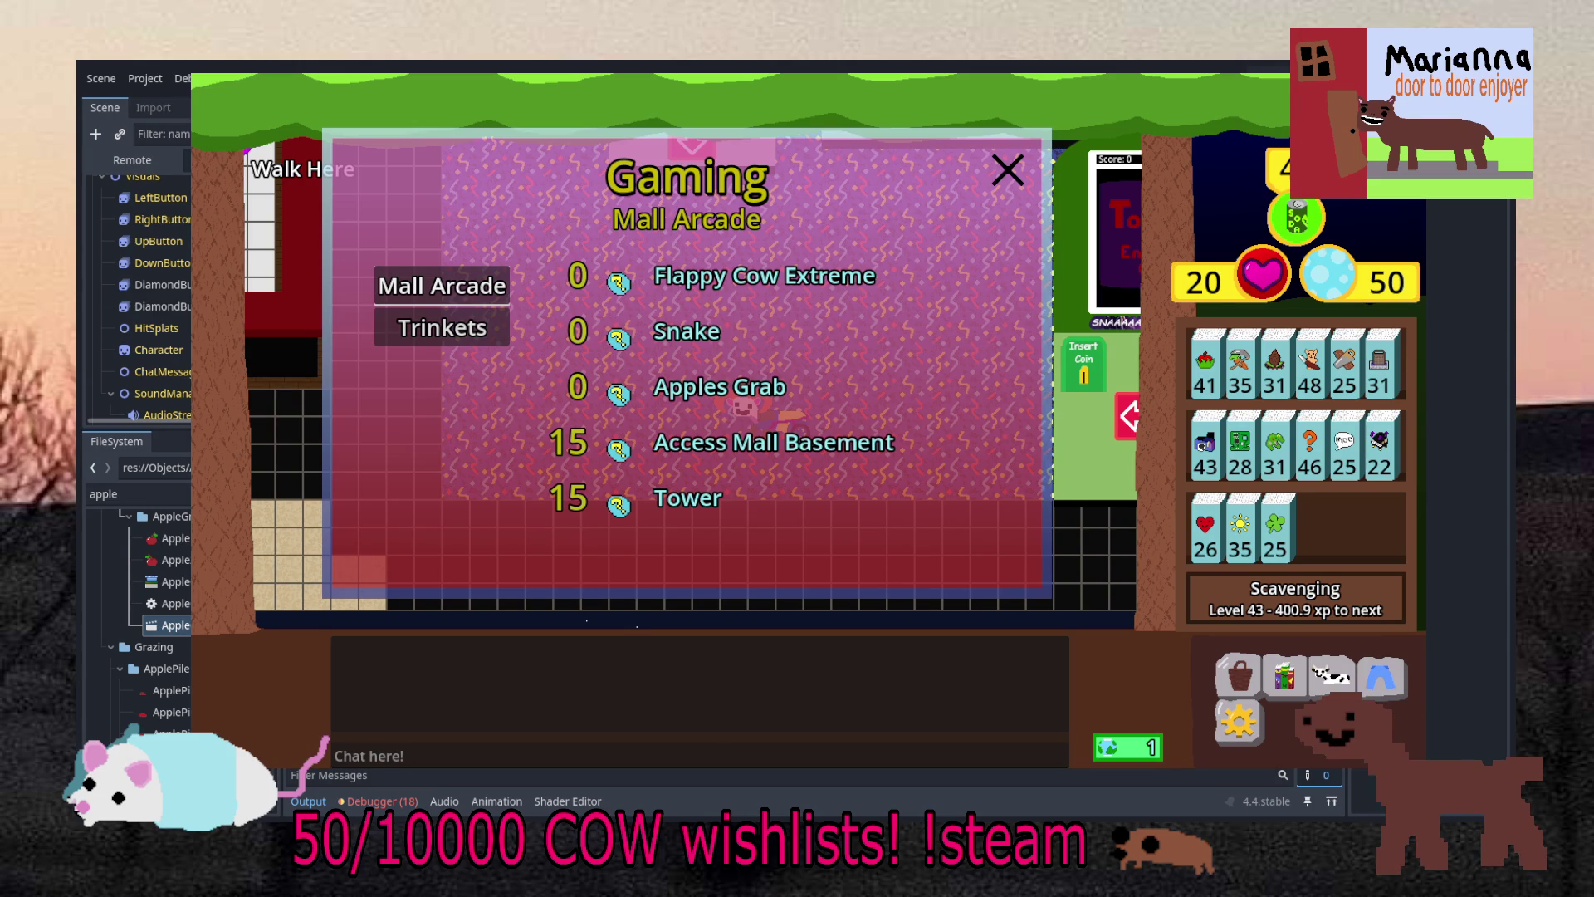
key("F8")
left_click(684, 245)
Step: Filter for 'skill guide', glance at SkillGuideInfo.gd, then open SkillGuide.tscn in 2D
left_click(683, 203)
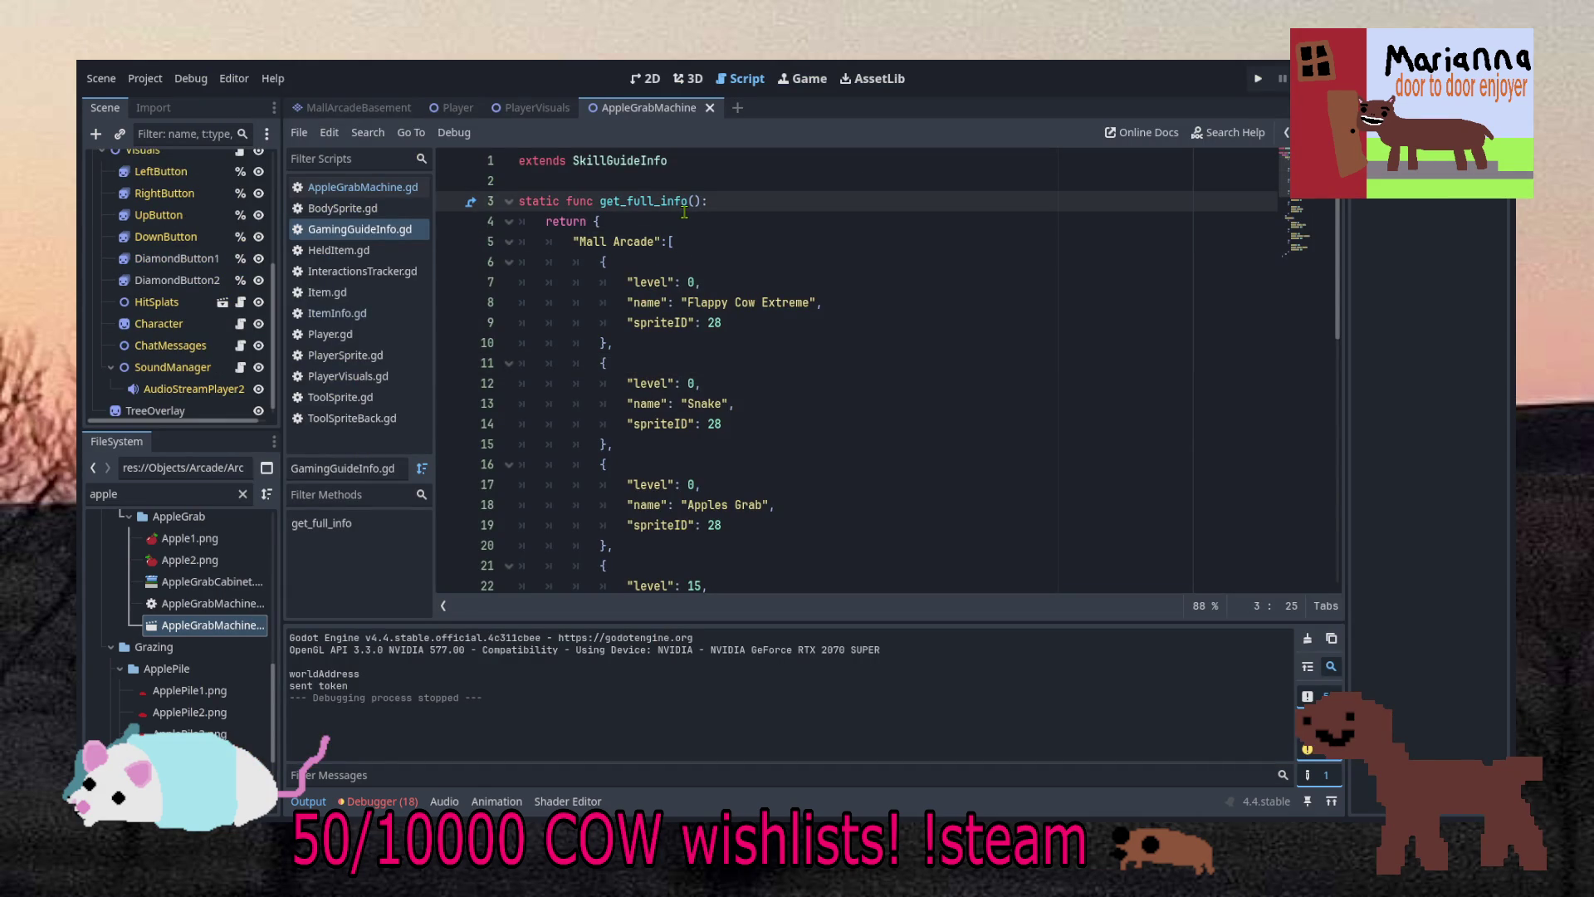
left_click(170, 489)
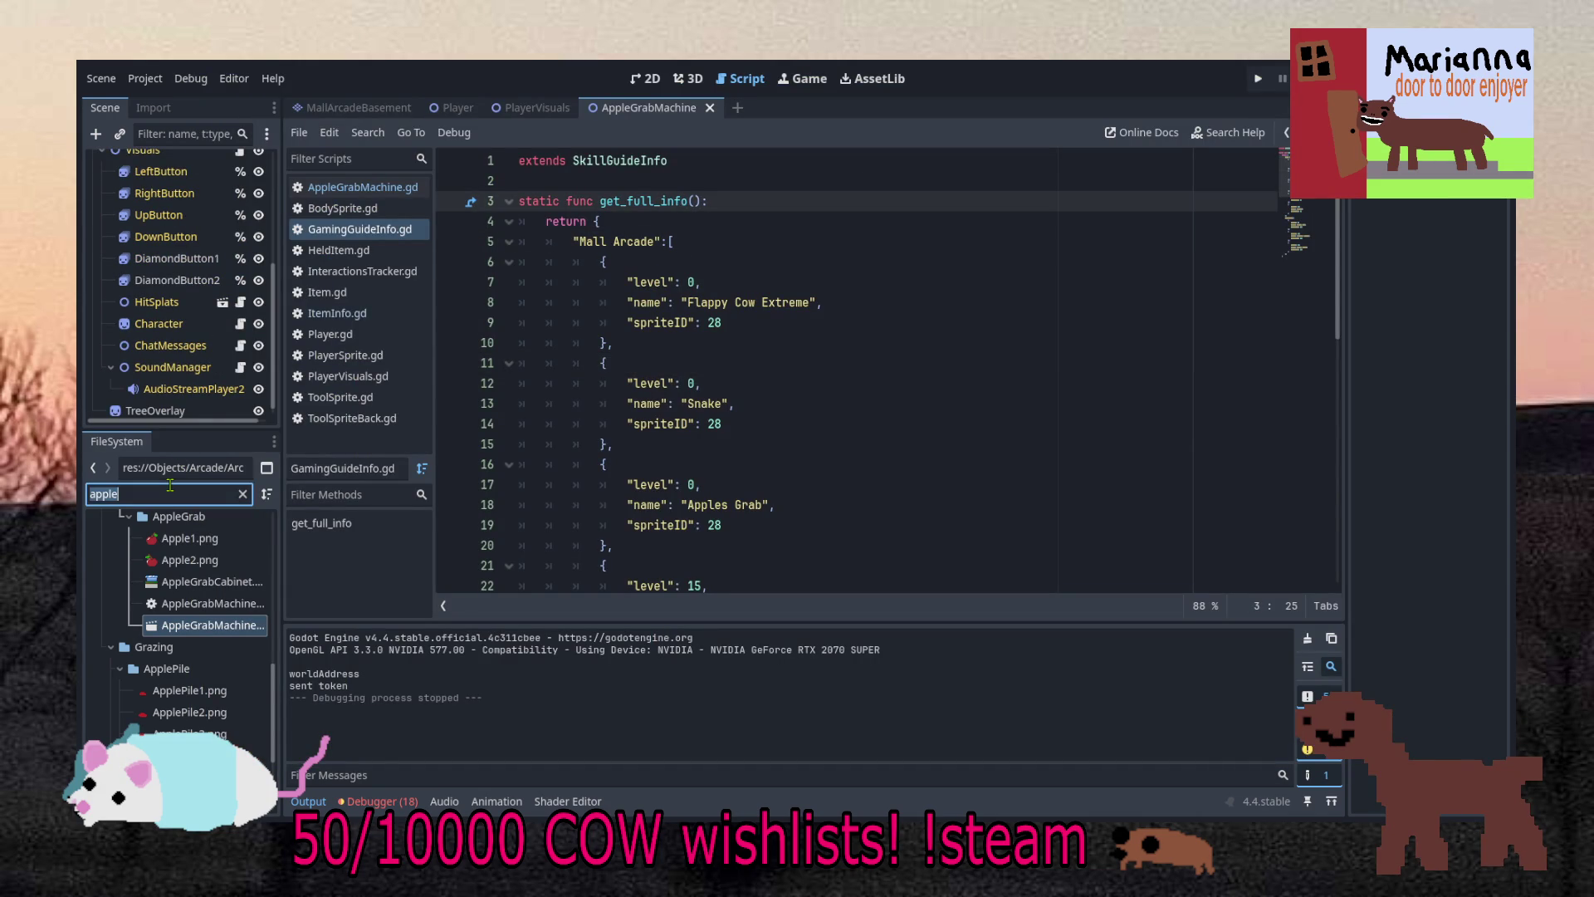
type("skill guide")
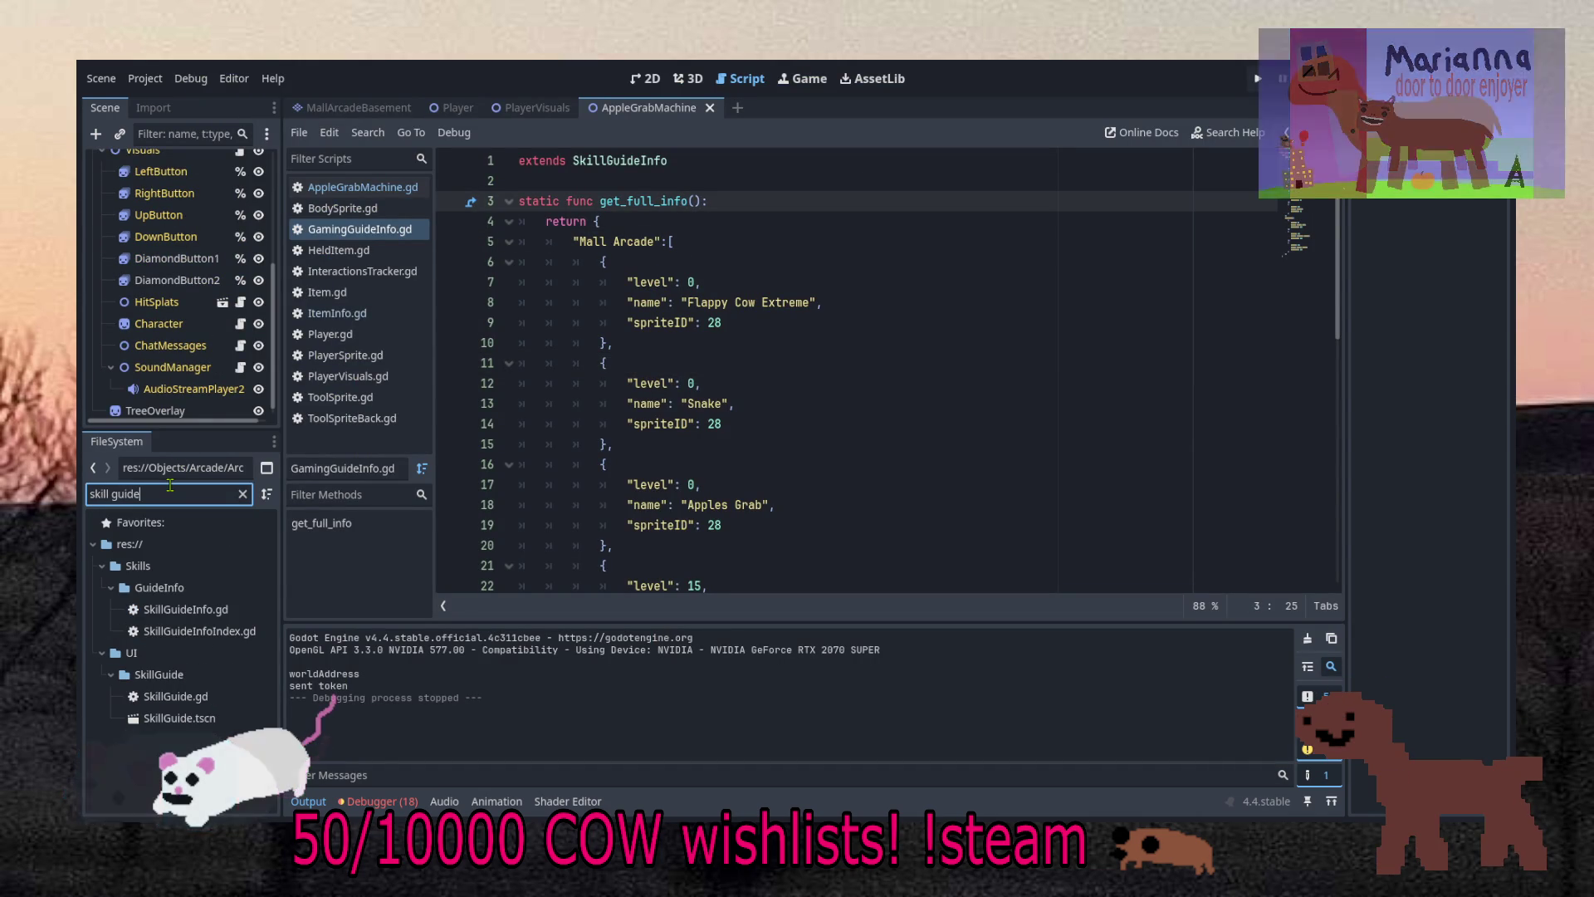
double_click(224, 610)
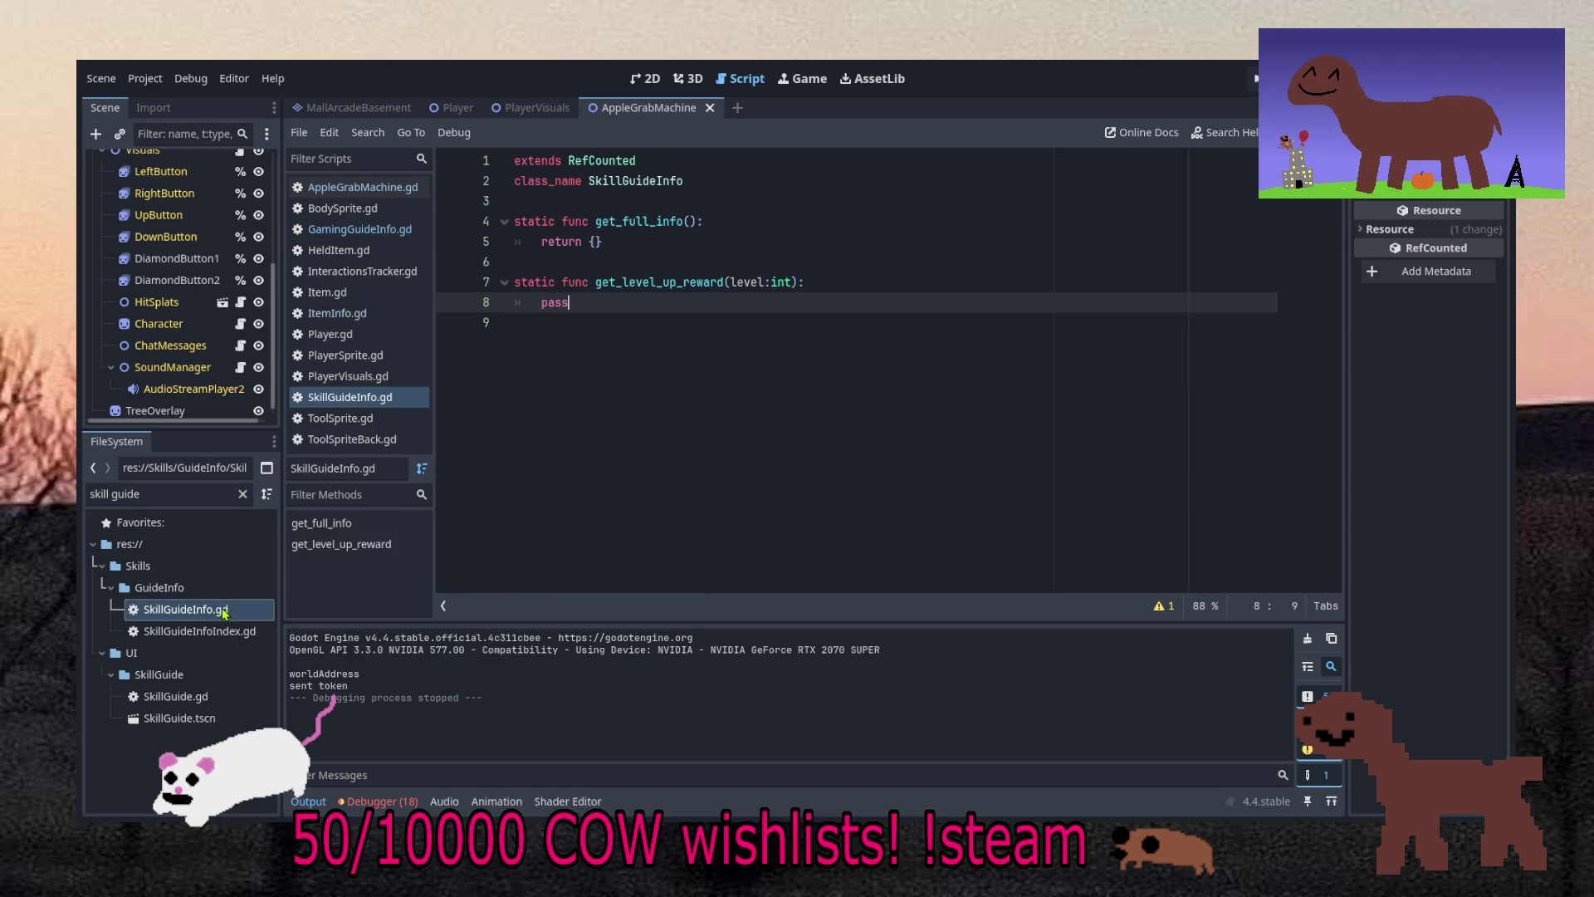
left_click(647, 81)
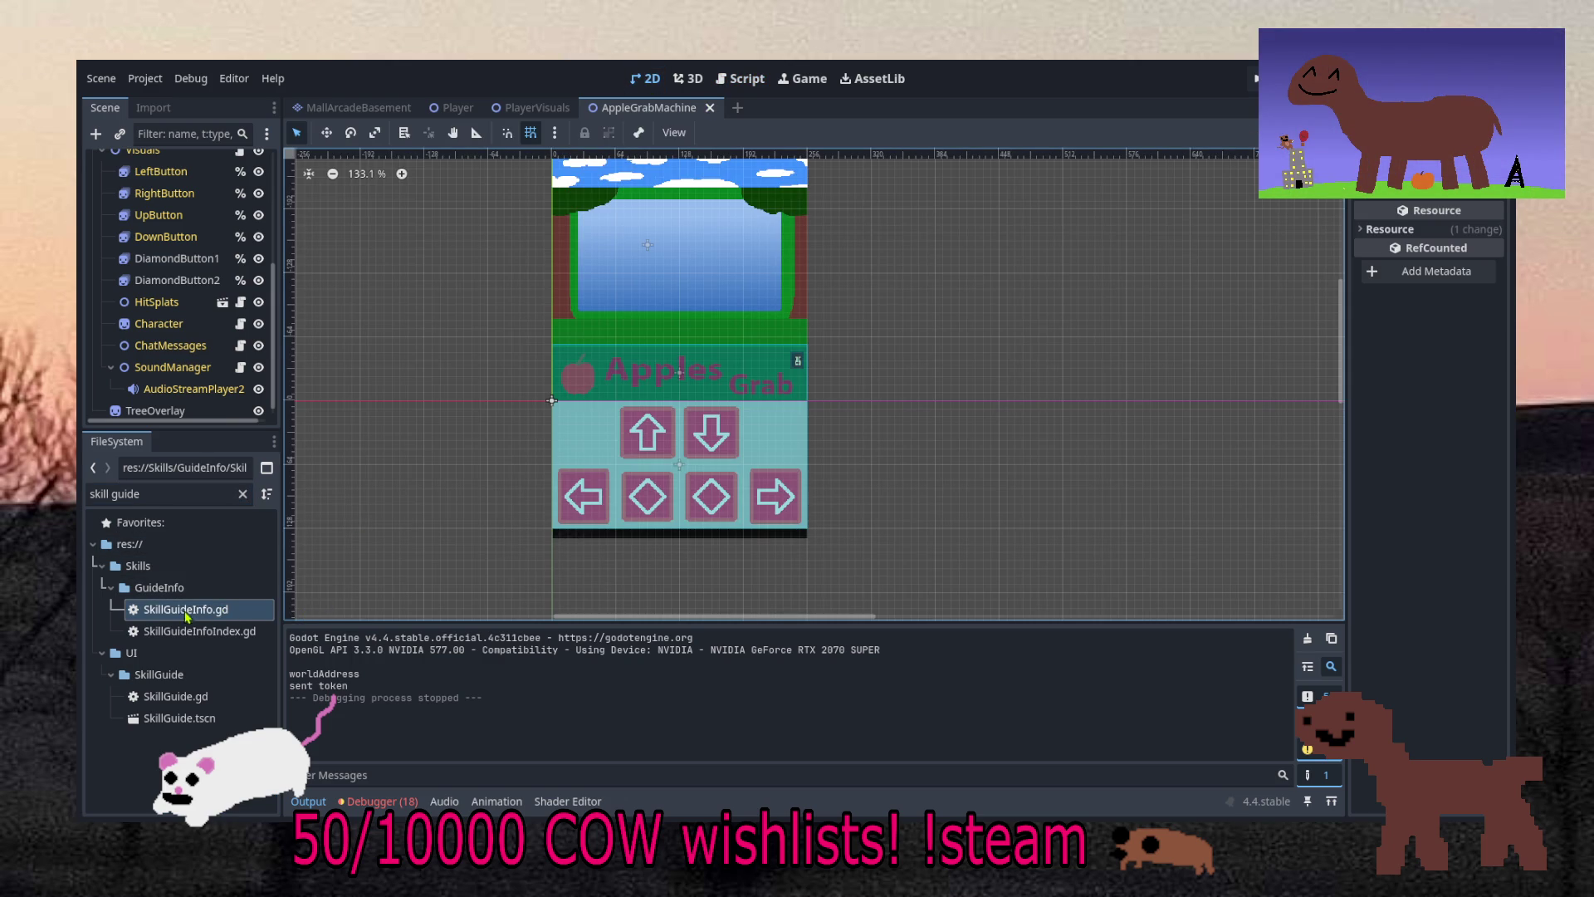
double_click(185, 718)
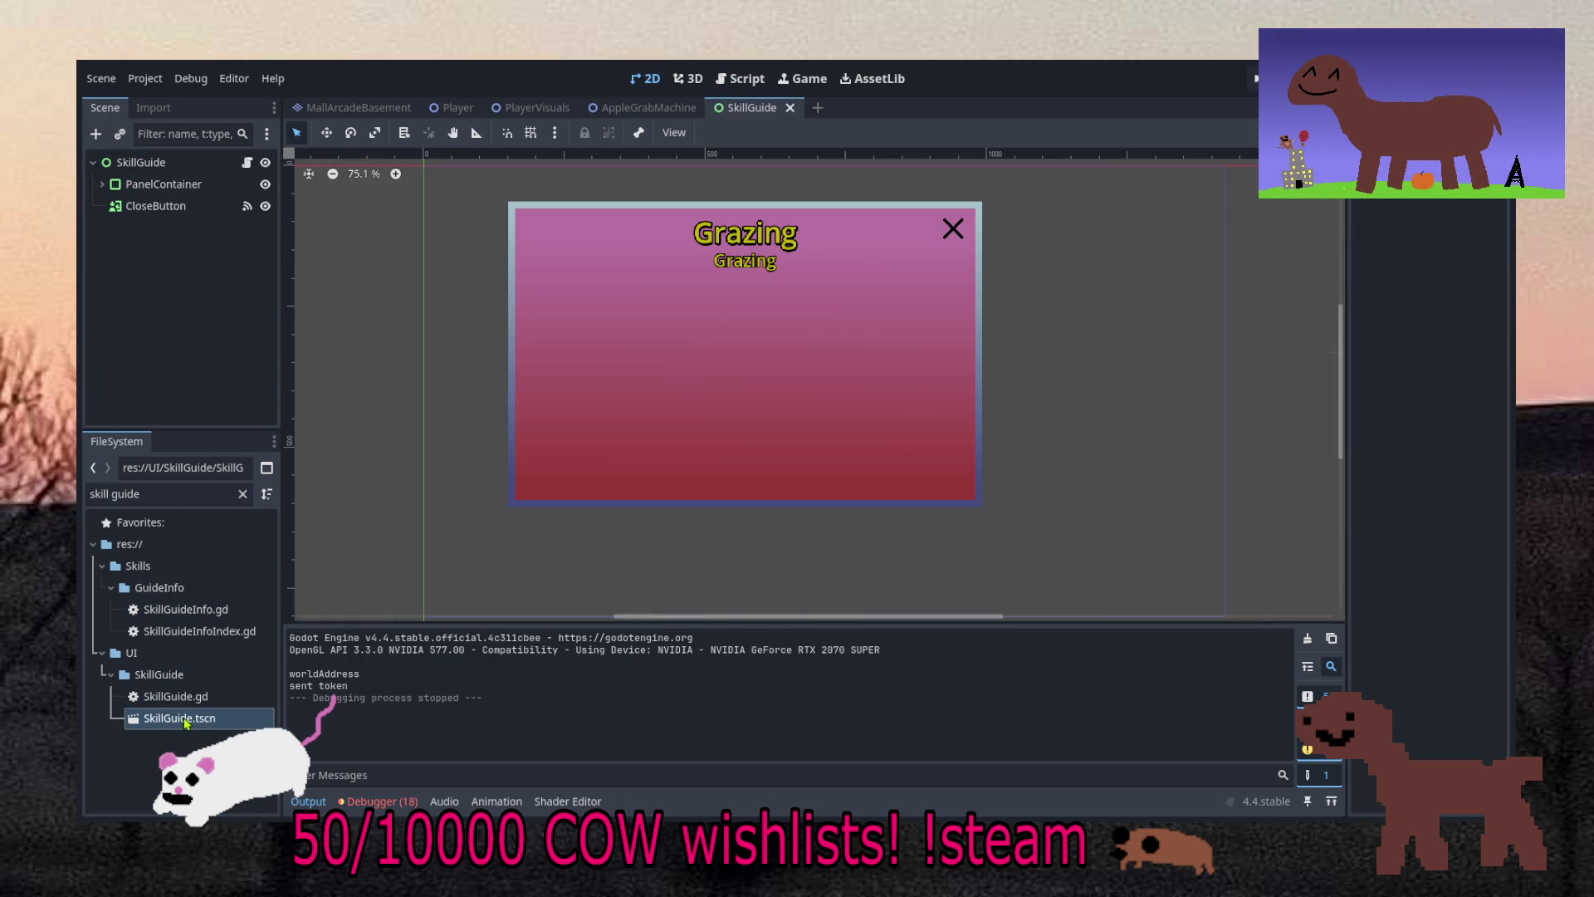
Step: Bring up SkillGuide.gd and expand PanelContainer and its MarginContainer children in the scene tree
left_click(246, 164)
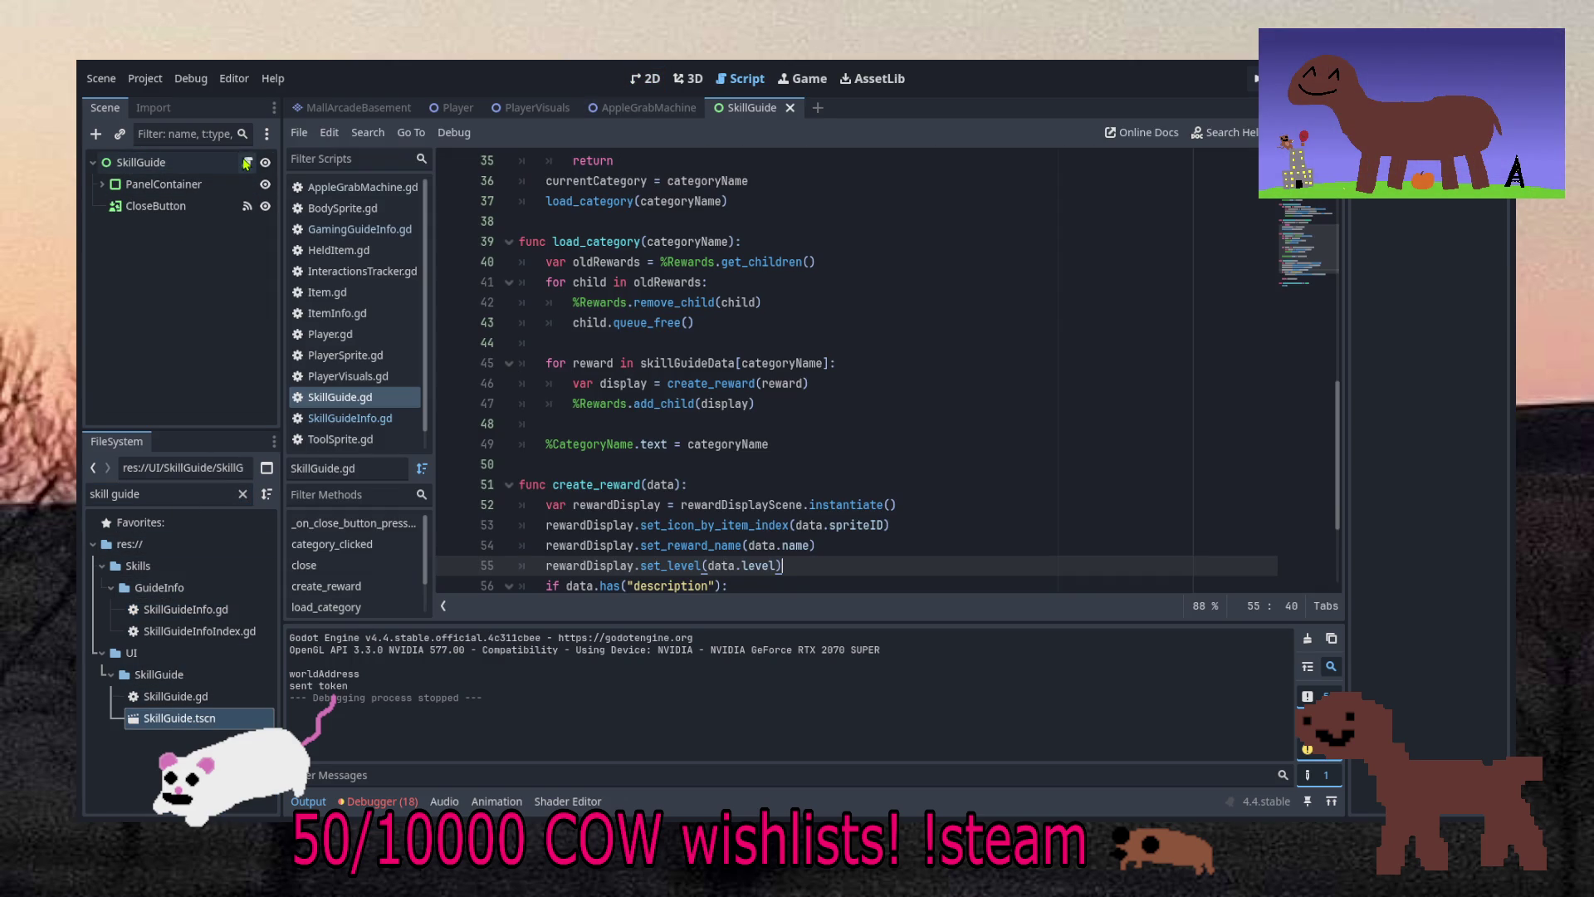
left_click(100, 185)
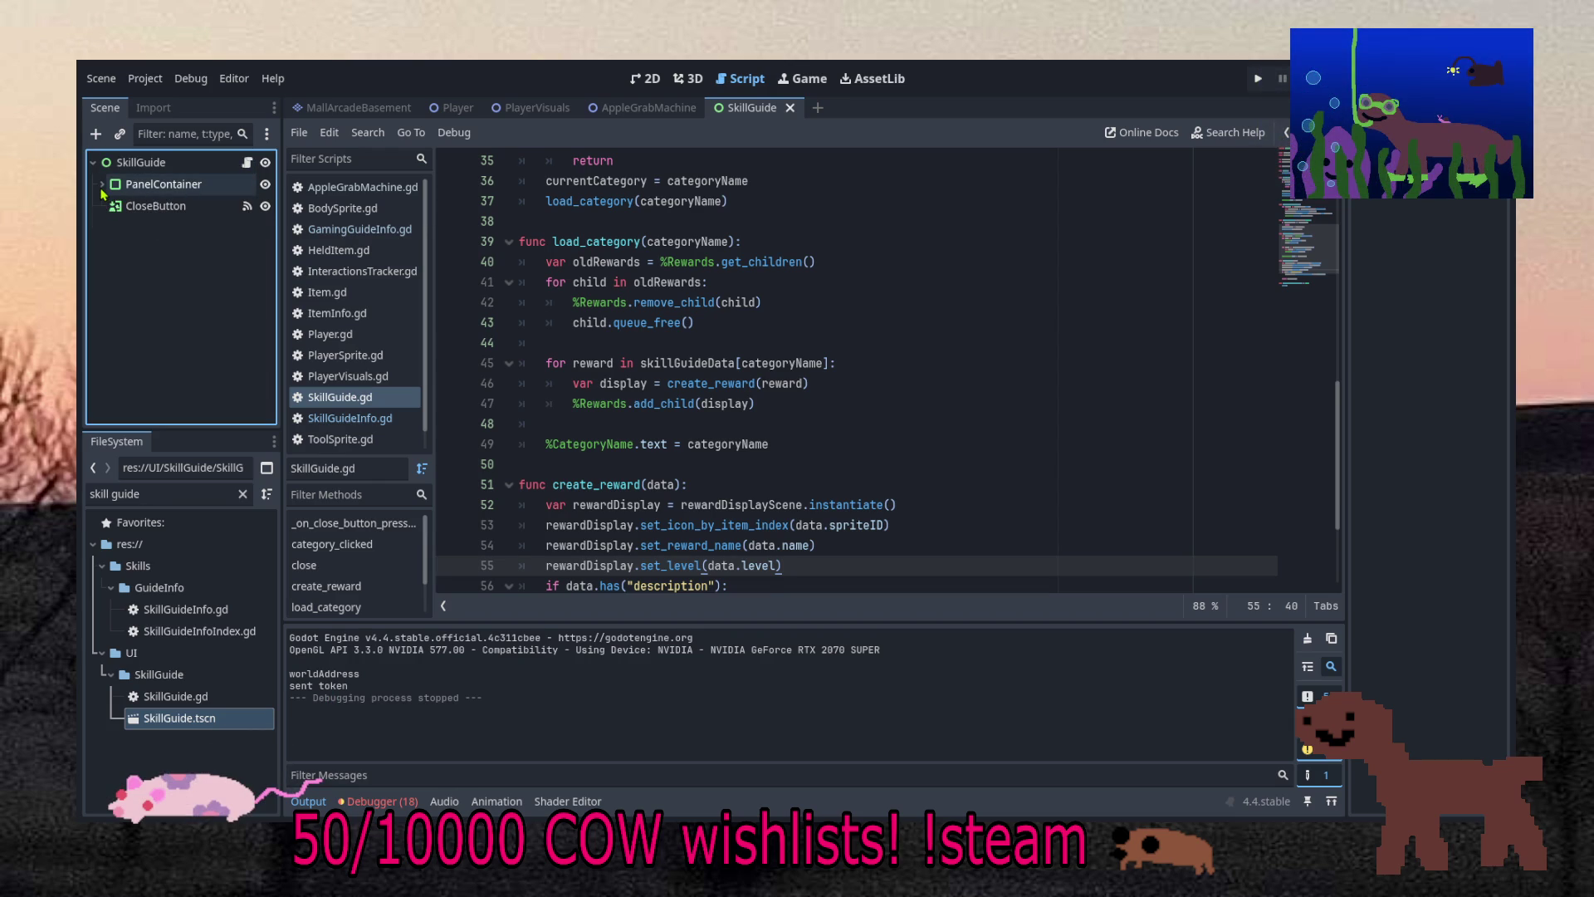
left_click(113, 206)
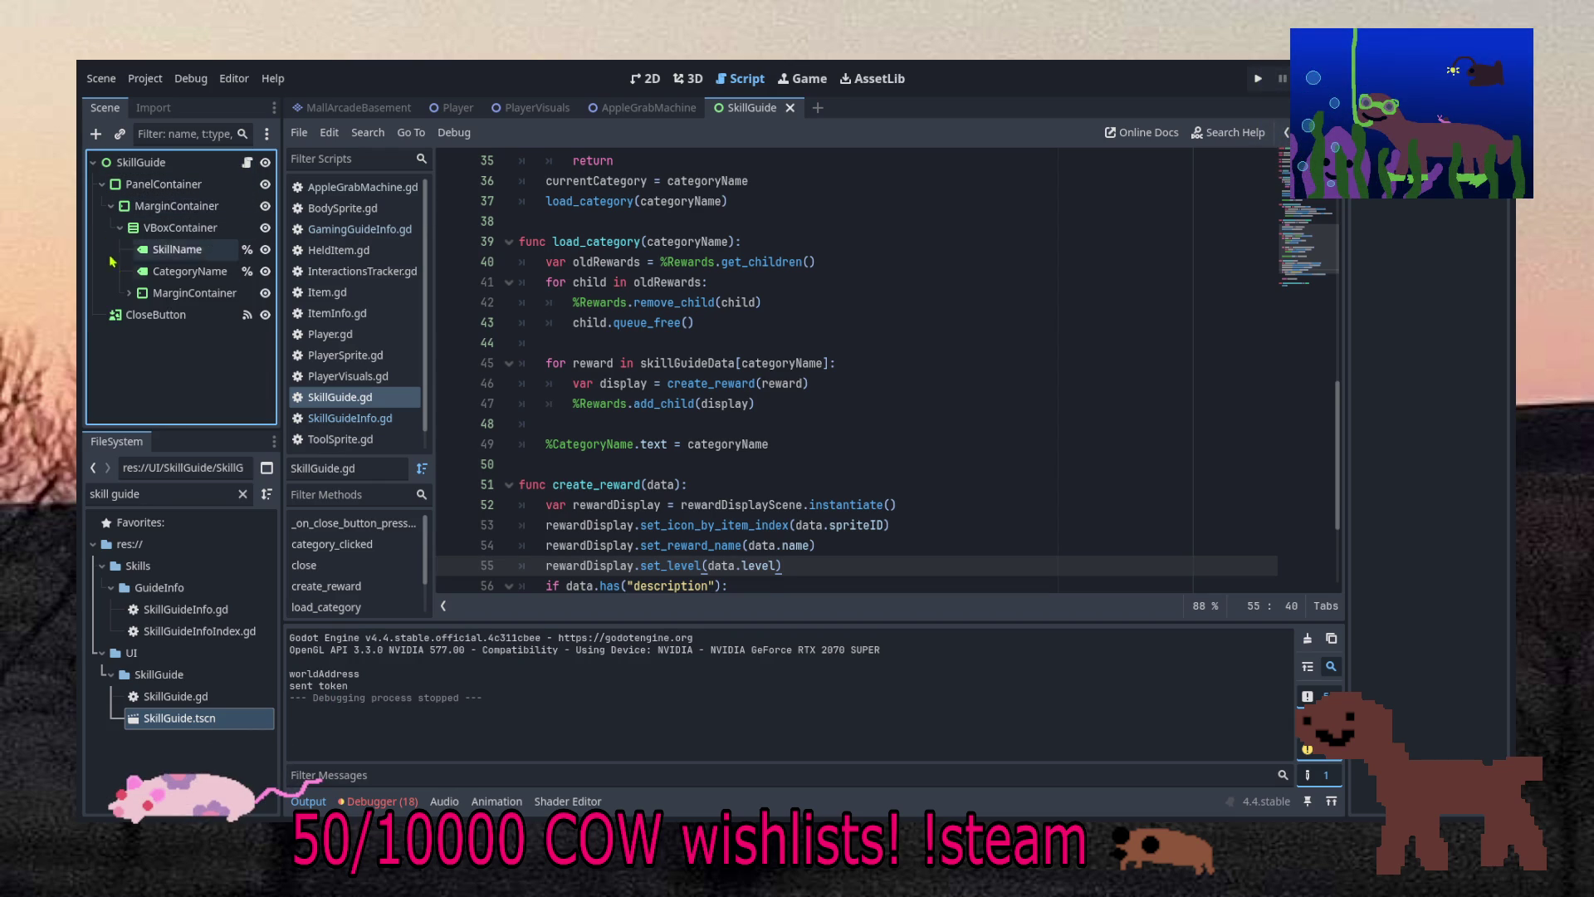
left_click(129, 292)
Step: Fold the scene tree back up and clear the FileSystem filter so all files are listed
left_click(130, 250)
left_click(121, 228)
left_click(112, 205)
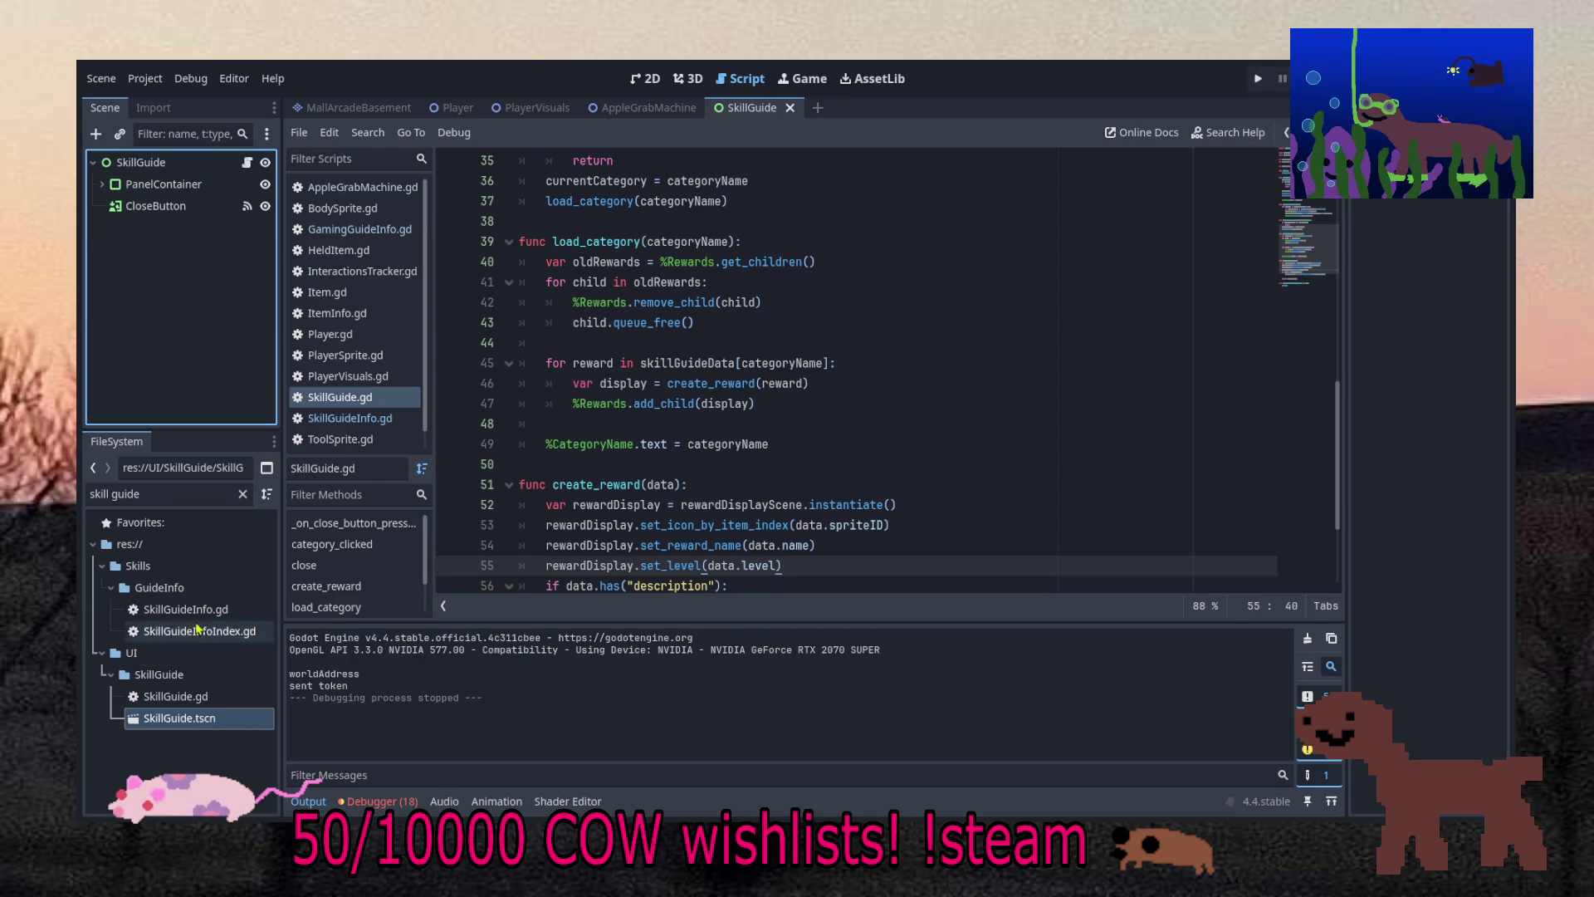
left_click(242, 494)
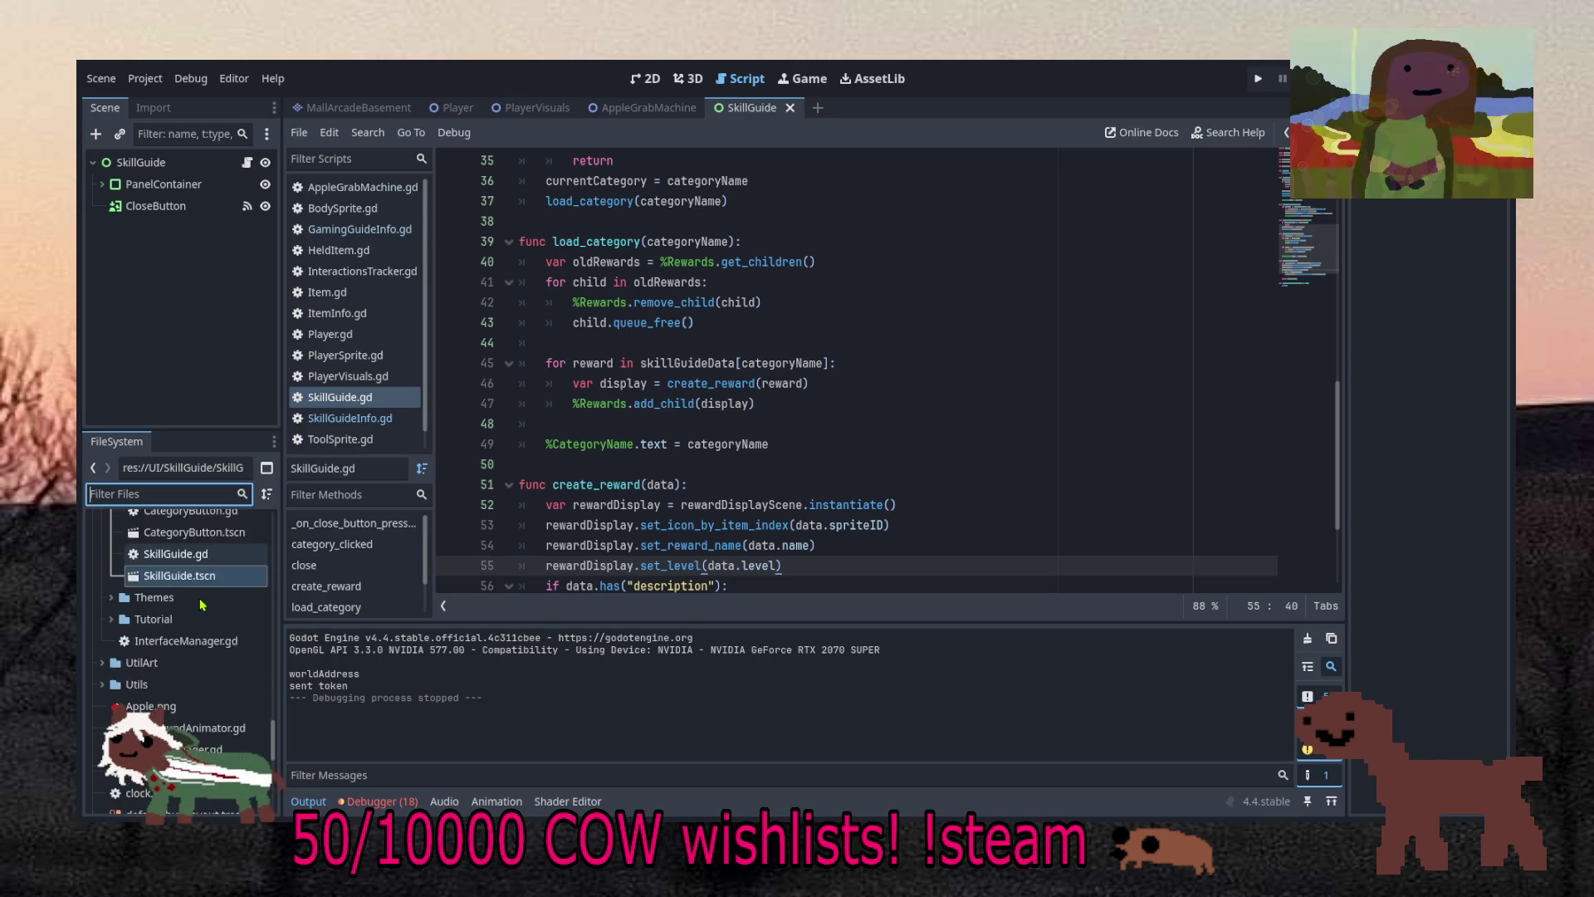
scroll(200, 606, "up", 2)
scroll(196, 608, "up", 2)
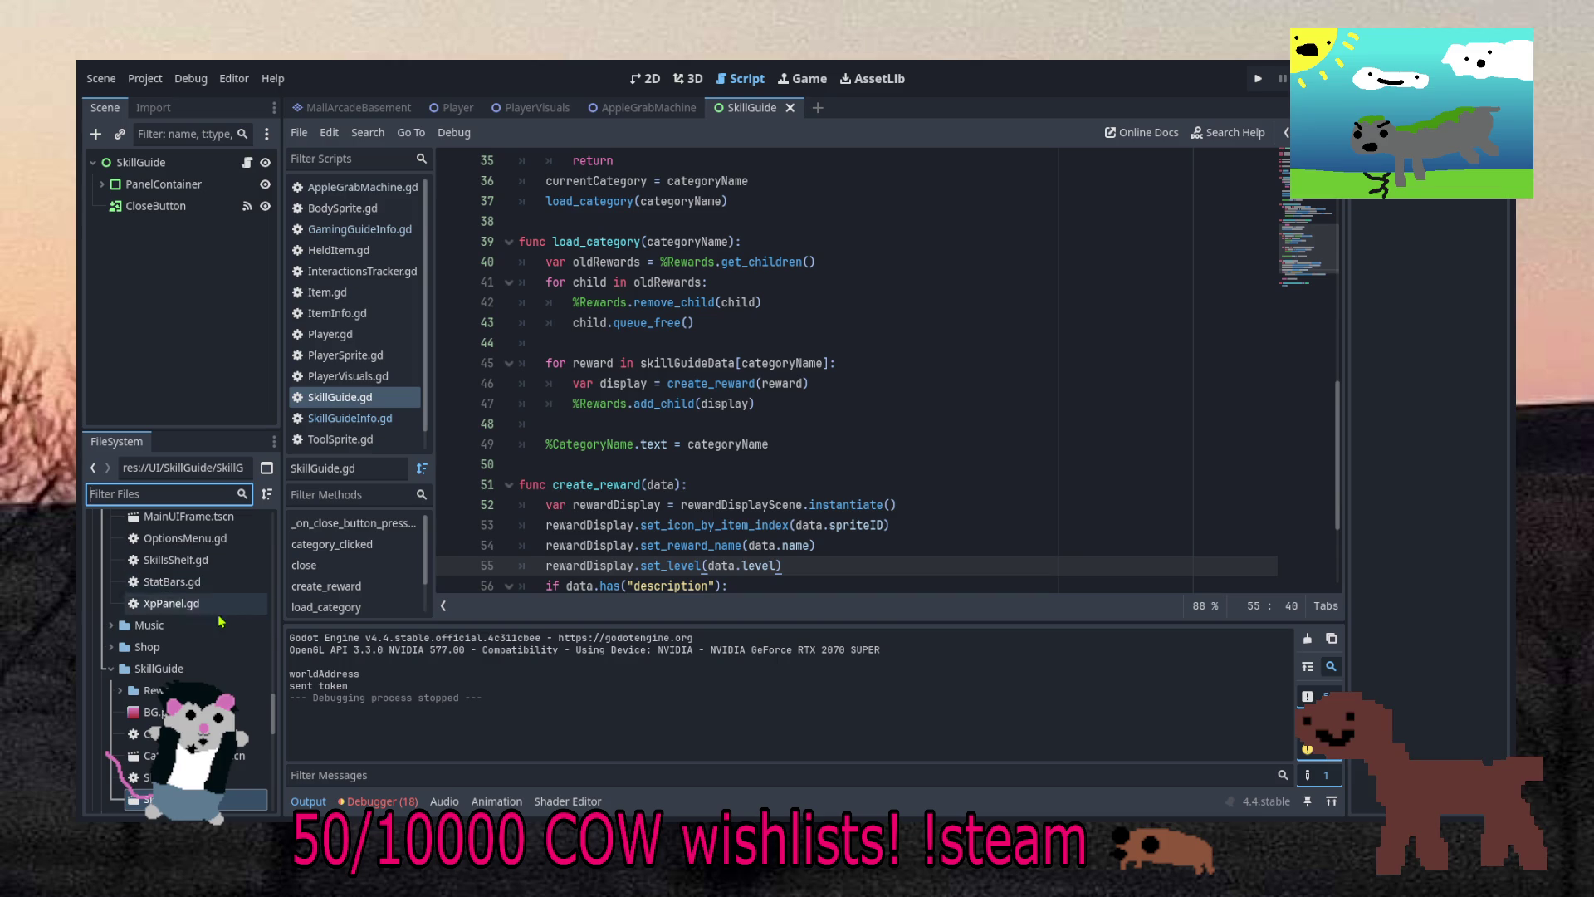
scroll(220, 620, "up", 3)
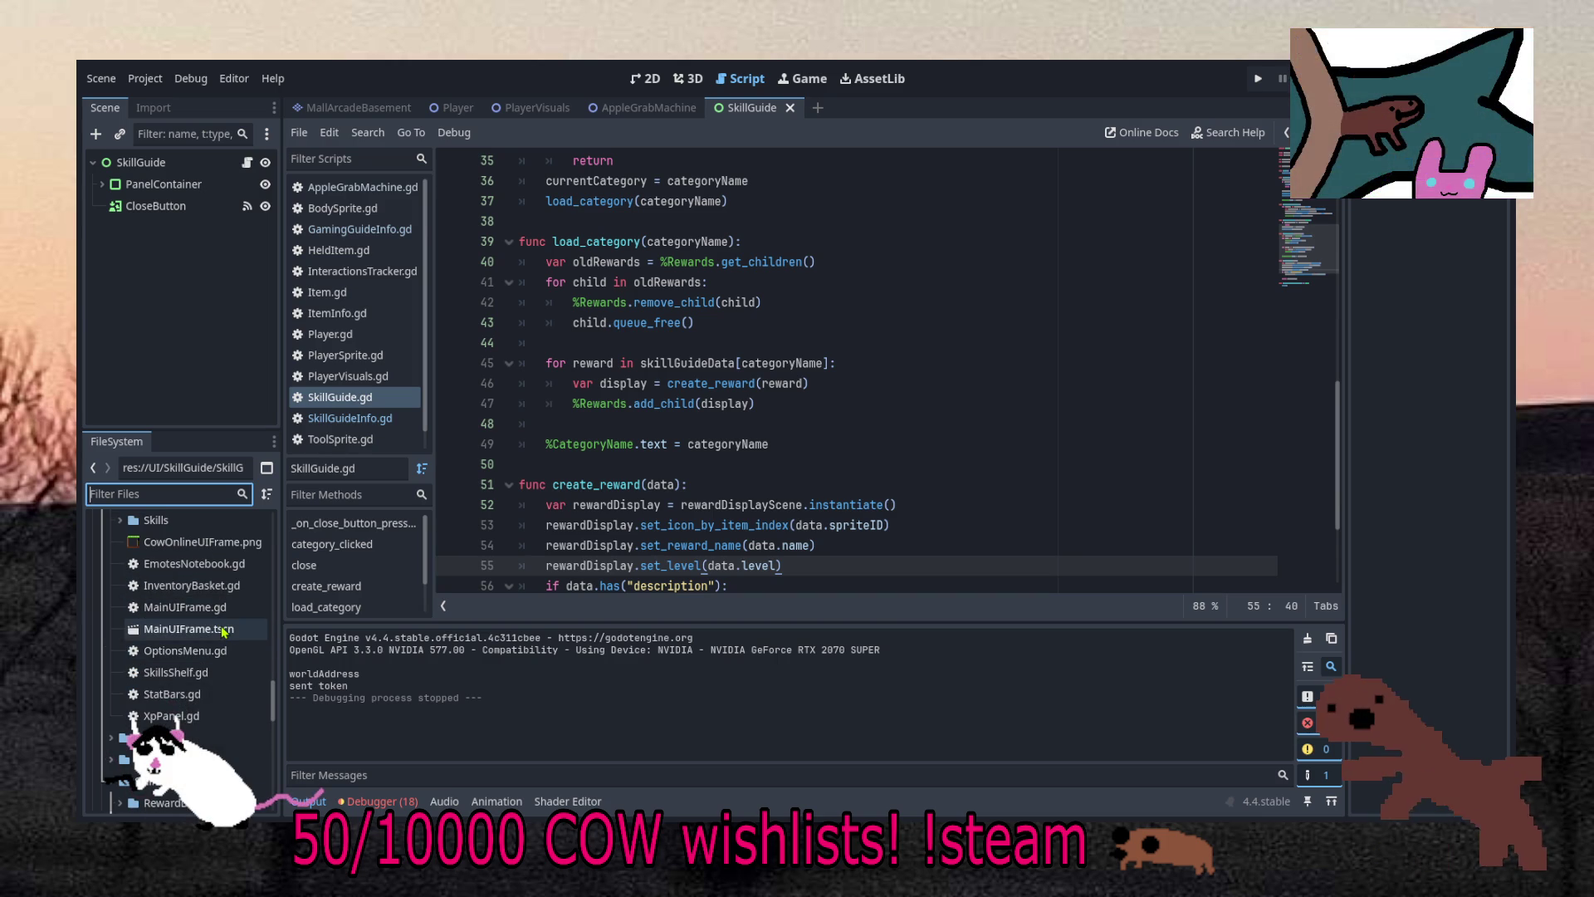
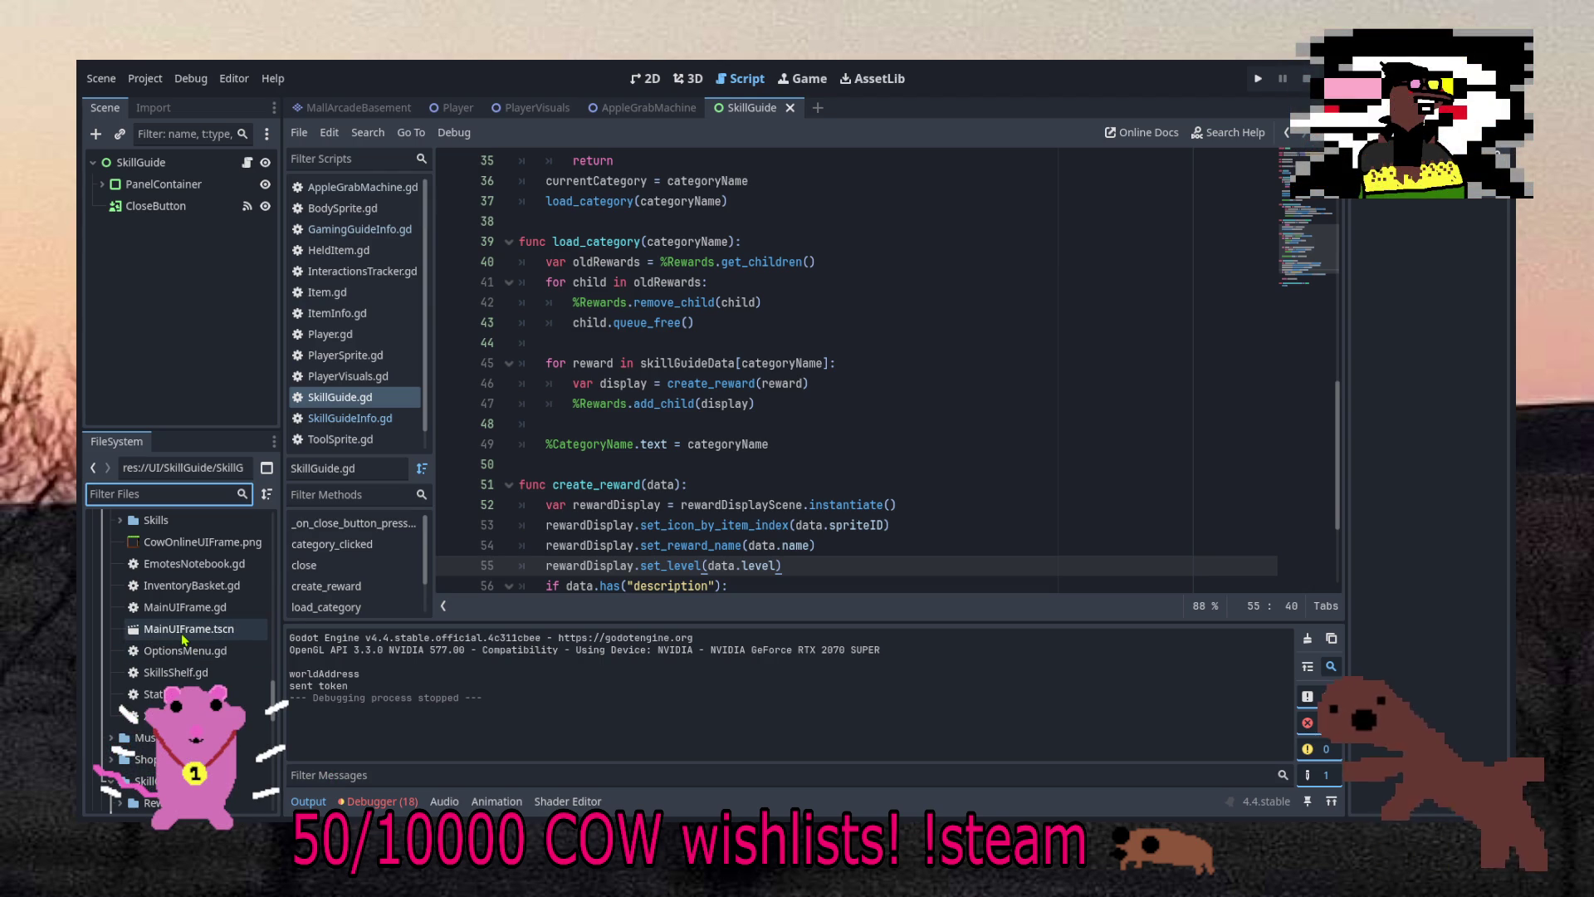
scroll(180, 634, "down", 3)
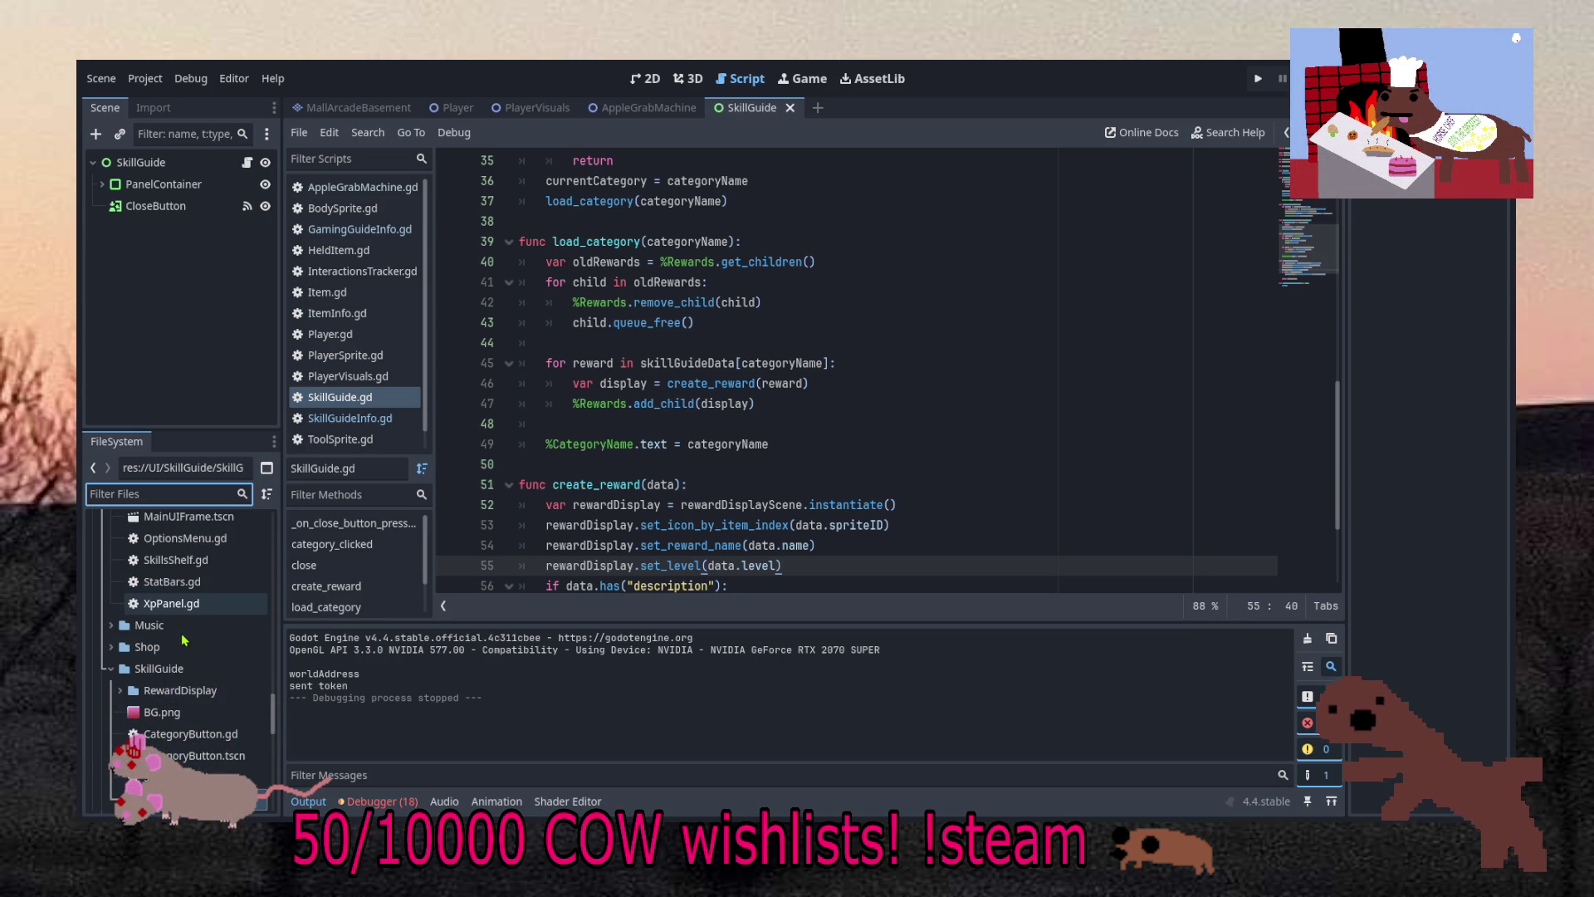
scroll(182, 639, "down", 3)
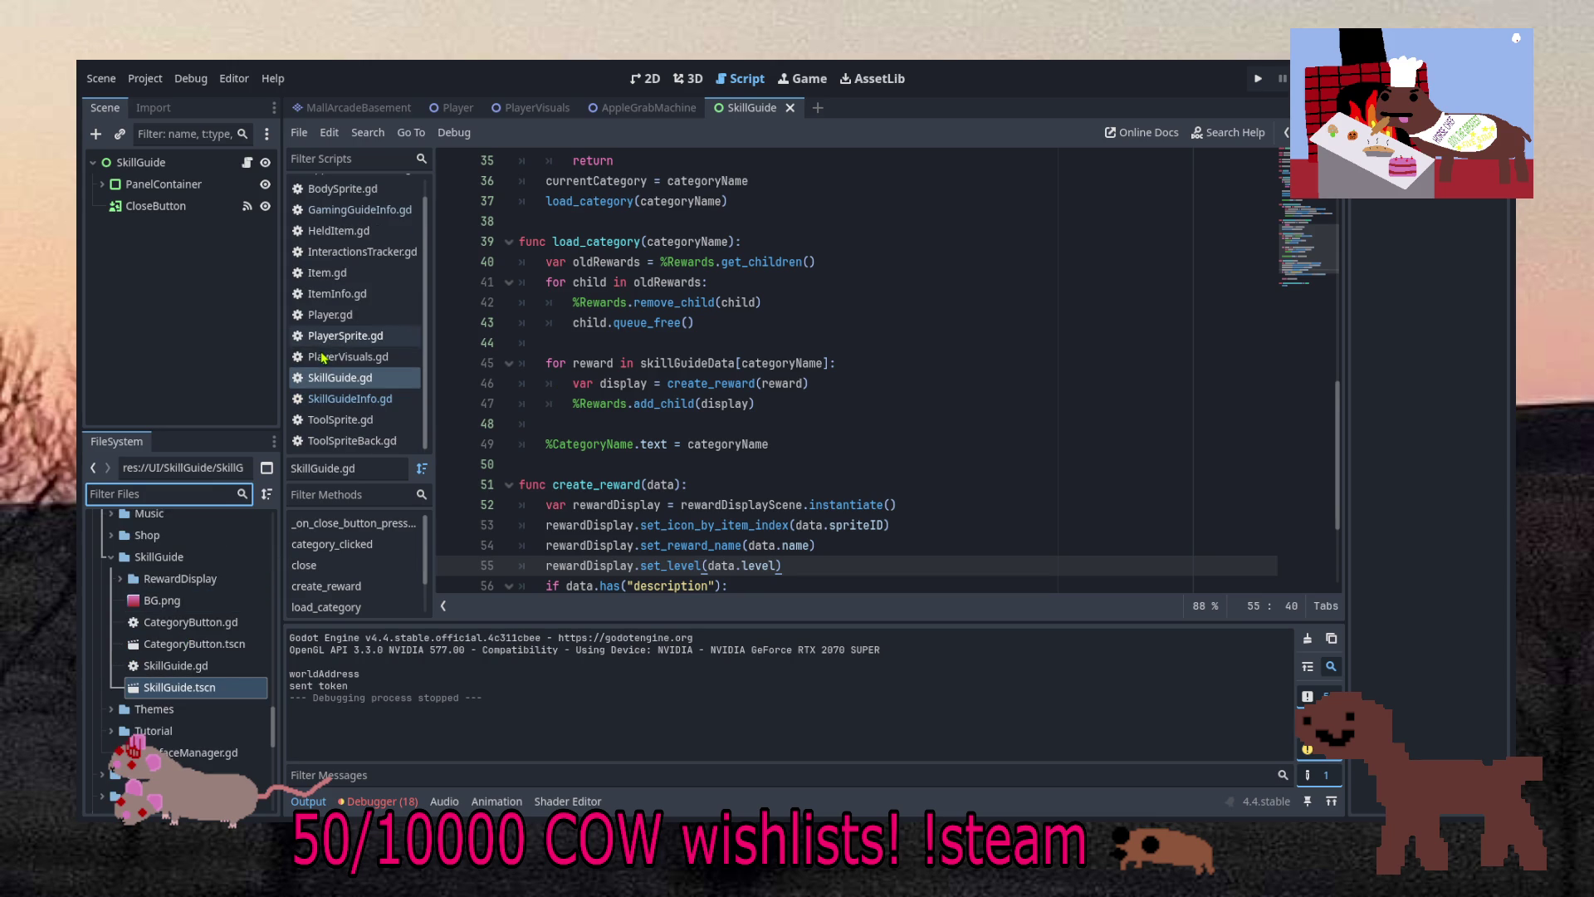
scroll(230, 595, "up", 1)
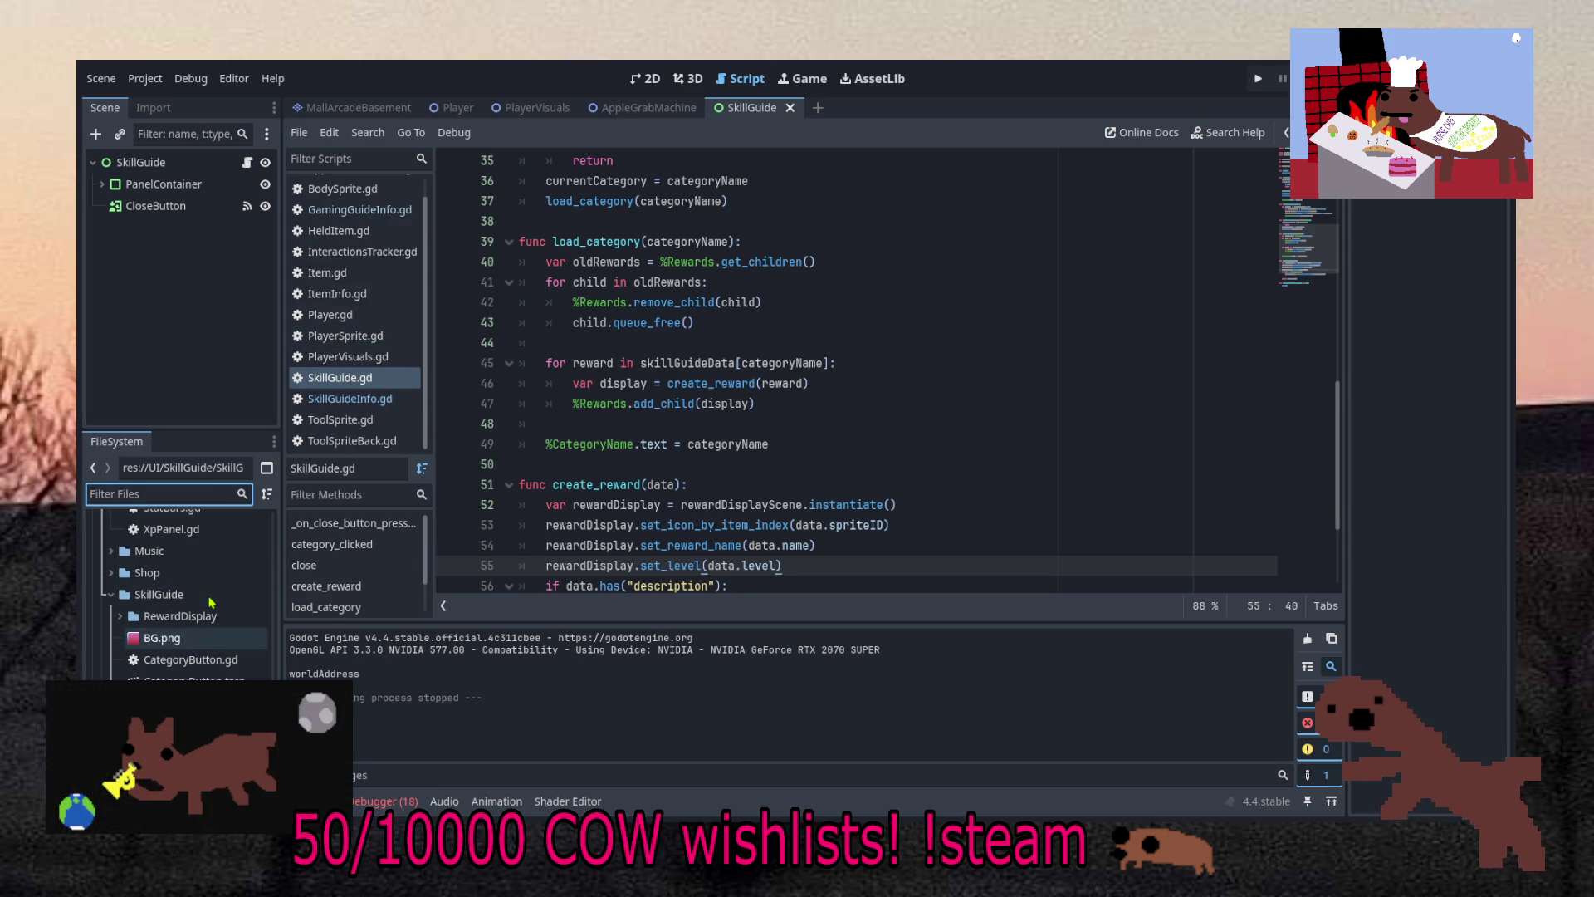
scroll(216, 620, "down", 2)
scroll(206, 629, "down", 2)
scroll(198, 642, "down", 2)
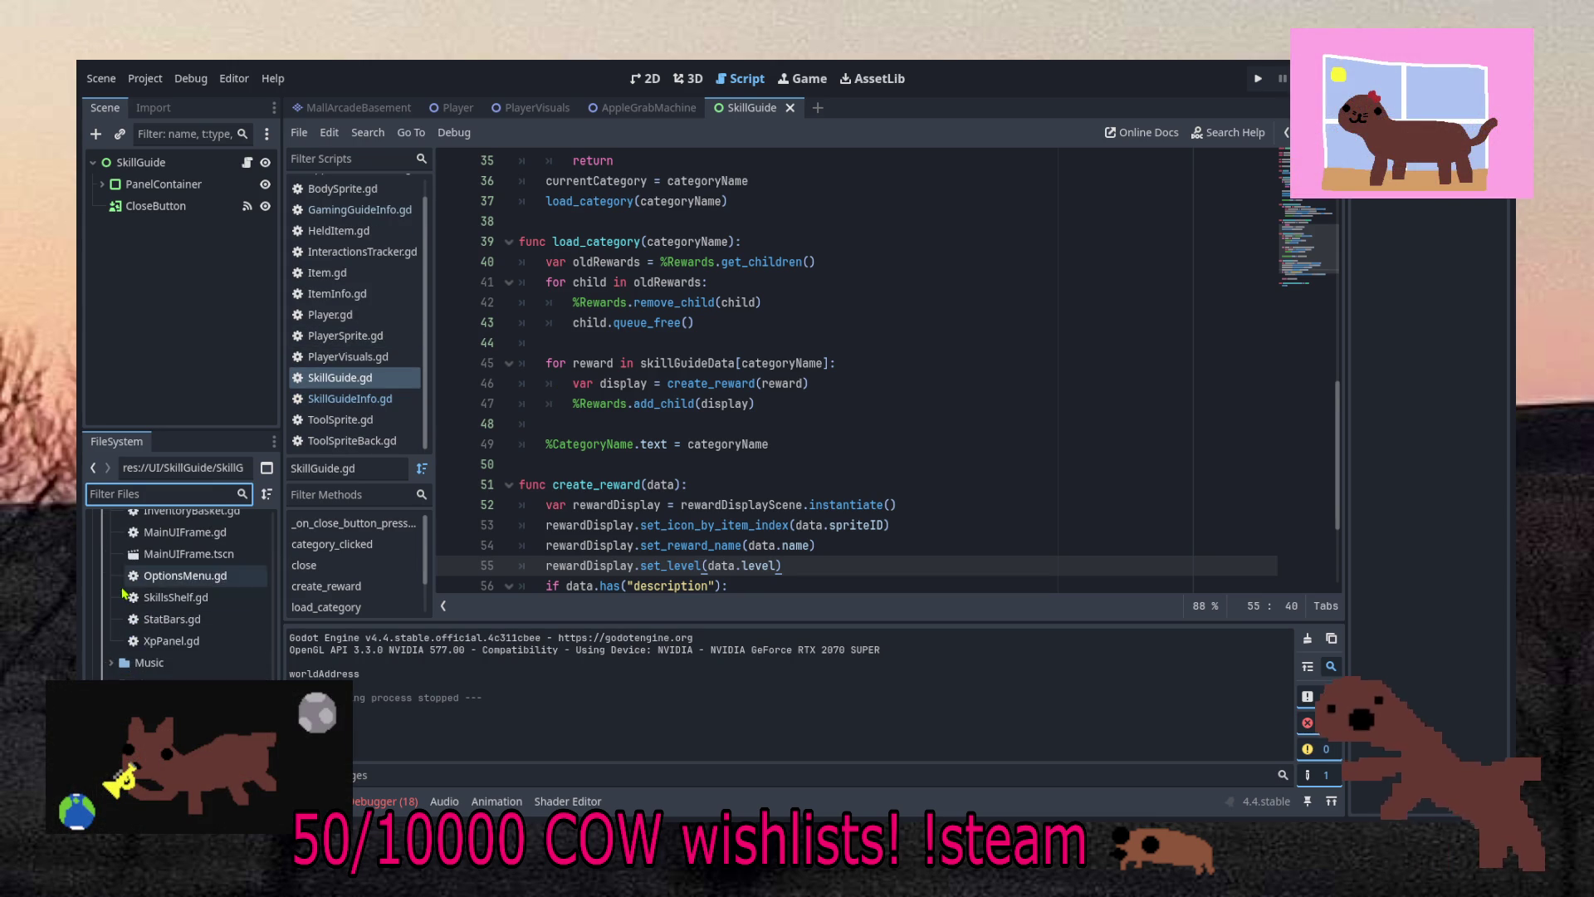
scroll(187, 653, "down", 2)
scroll(188, 650, "up", 3)
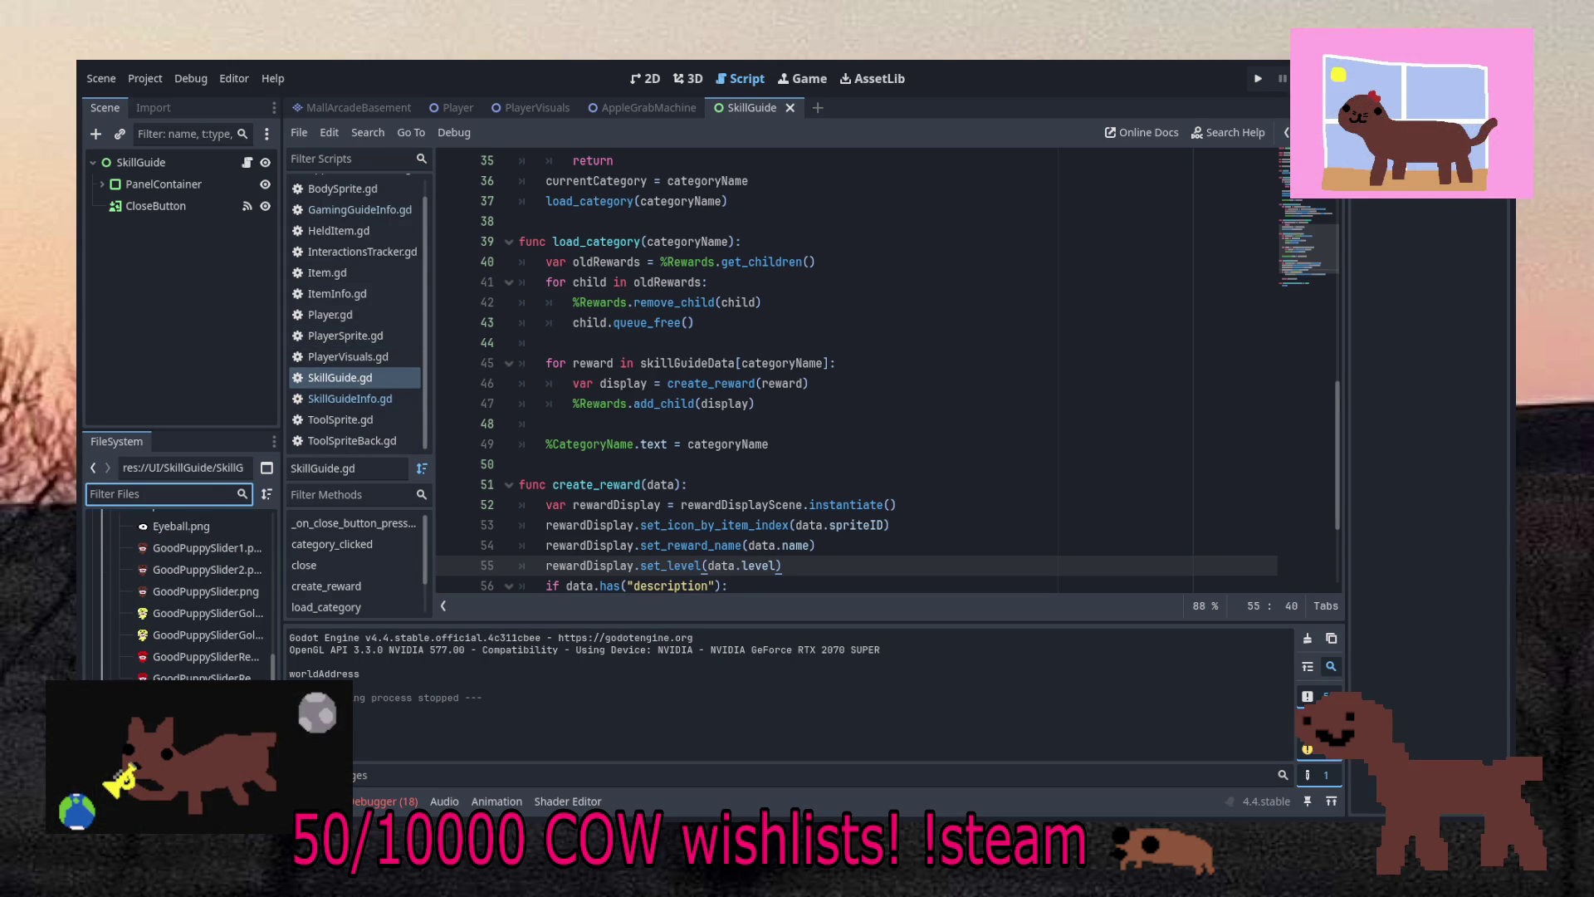
scroll(184, 673, "up", 1)
scroll(185, 647, "up", 3)
scroll(188, 612, "up", 2)
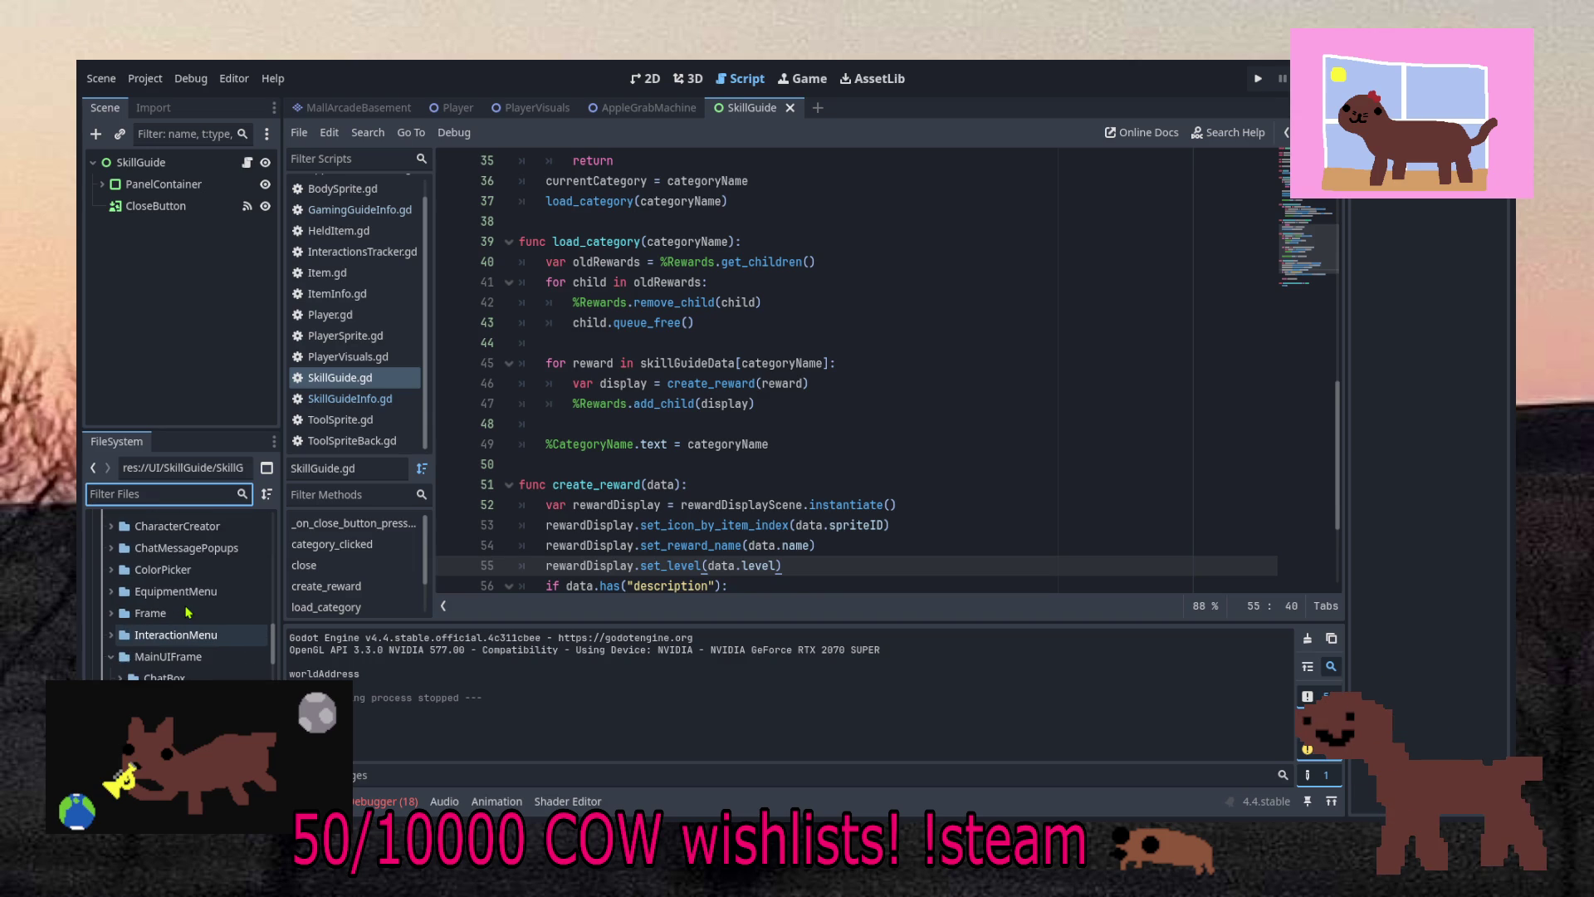
scroll(188, 611, "up", 1)
scroll(188, 620, "up", 1)
scroll(187, 627, "up", 1)
scroll(186, 638, "up", 1)
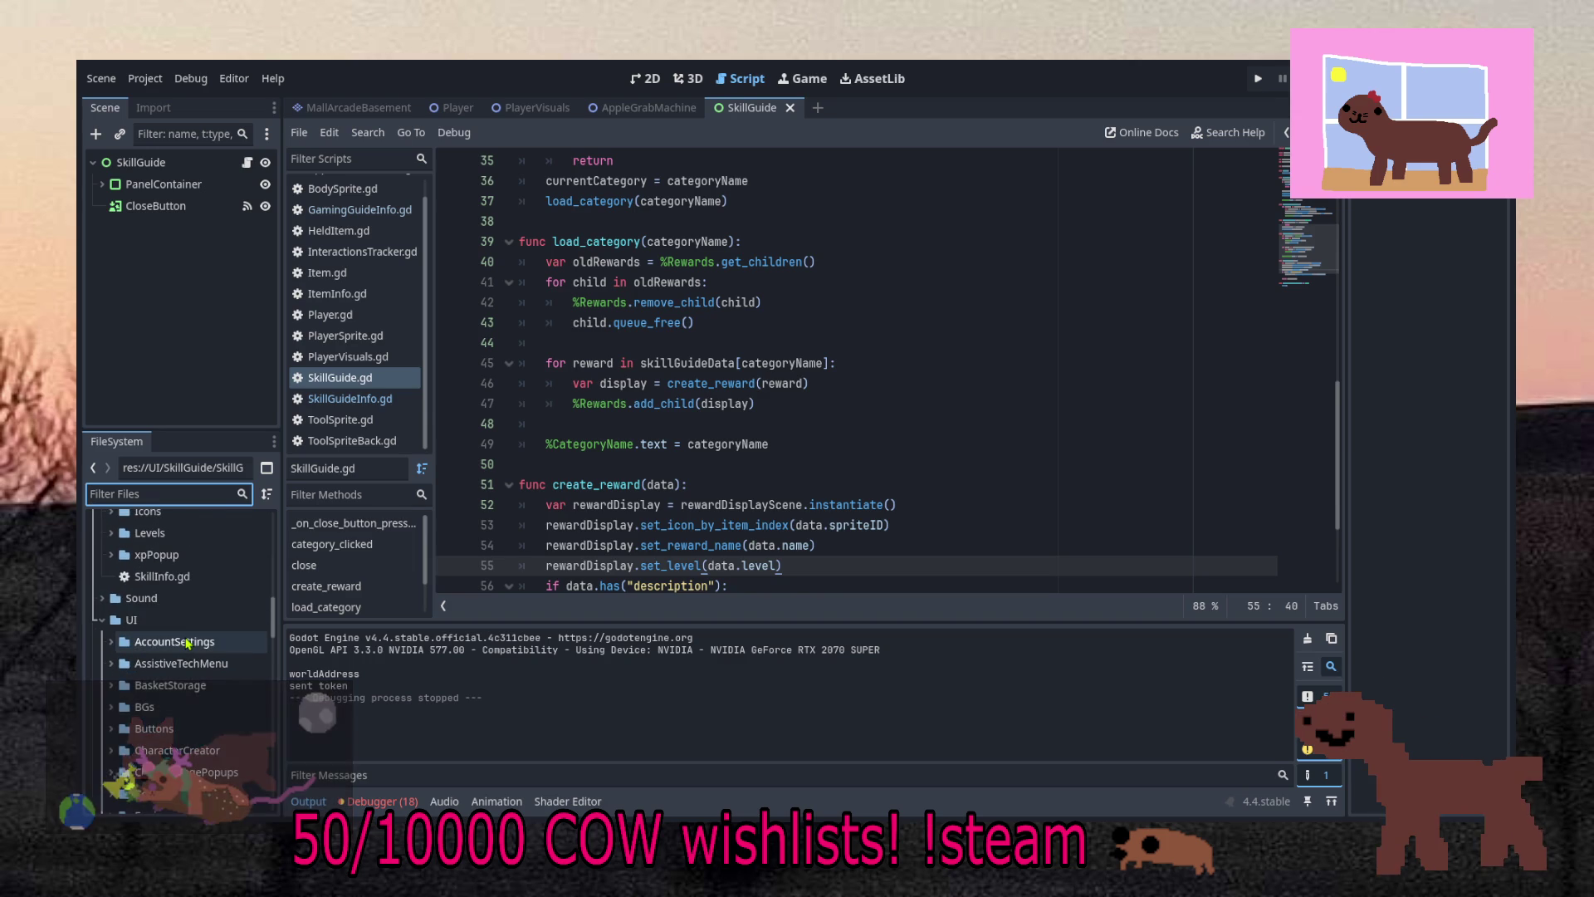
scroll(187, 643, "down", 3)
scroll(187, 645, "down", 3)
scroll(187, 644, "down", 1)
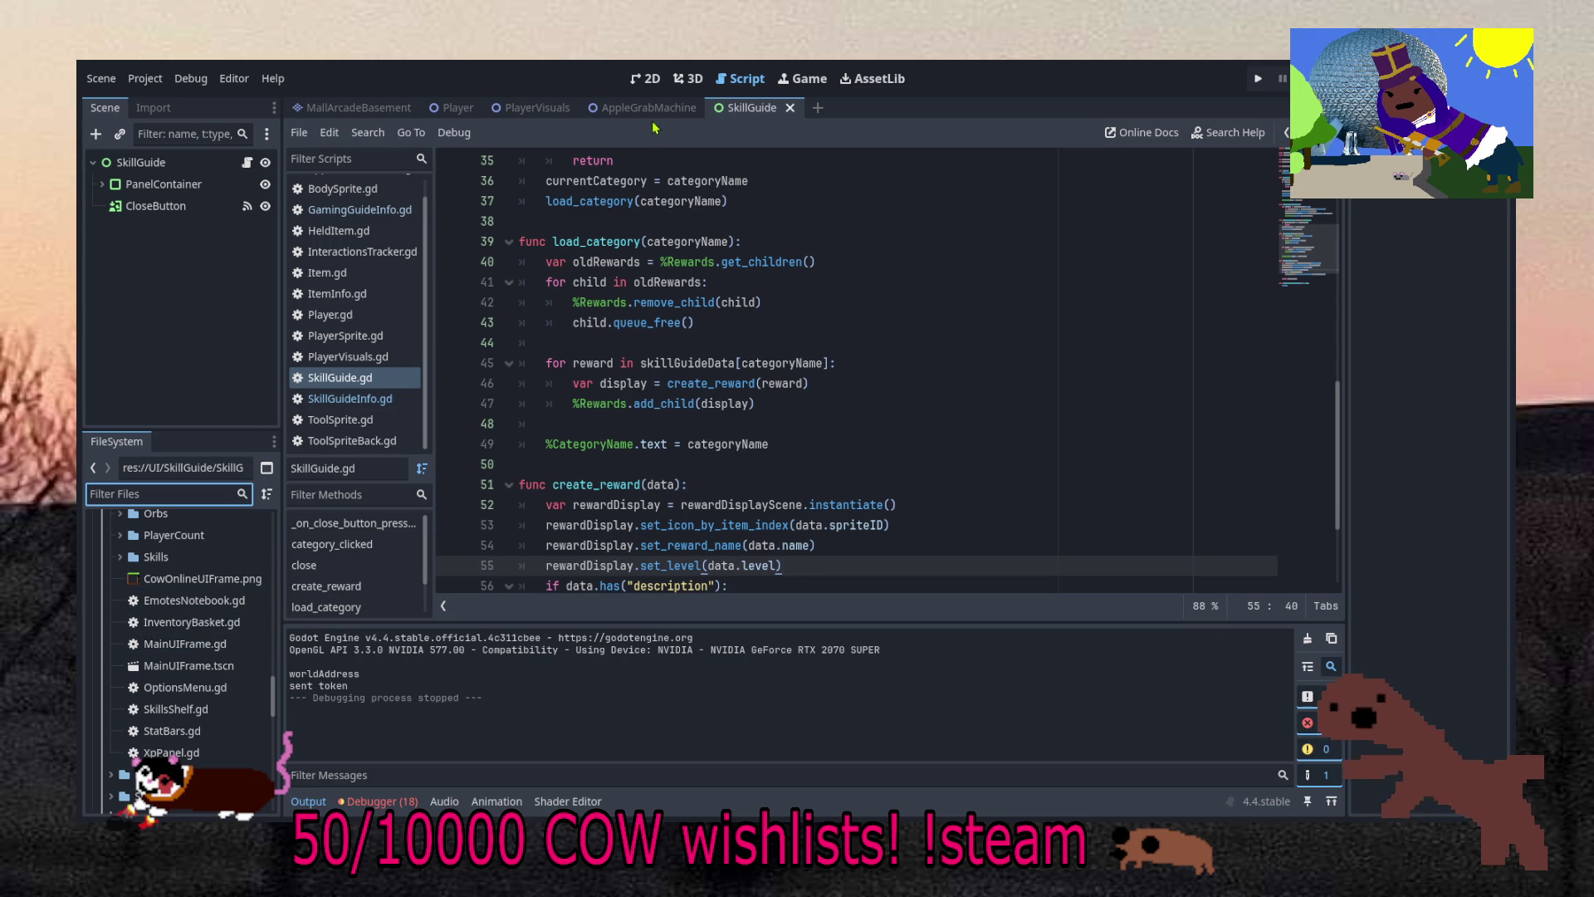
Step: Glance at the SkillGuide scene in 2D and return to its script at the preload paths
left_click(647, 79)
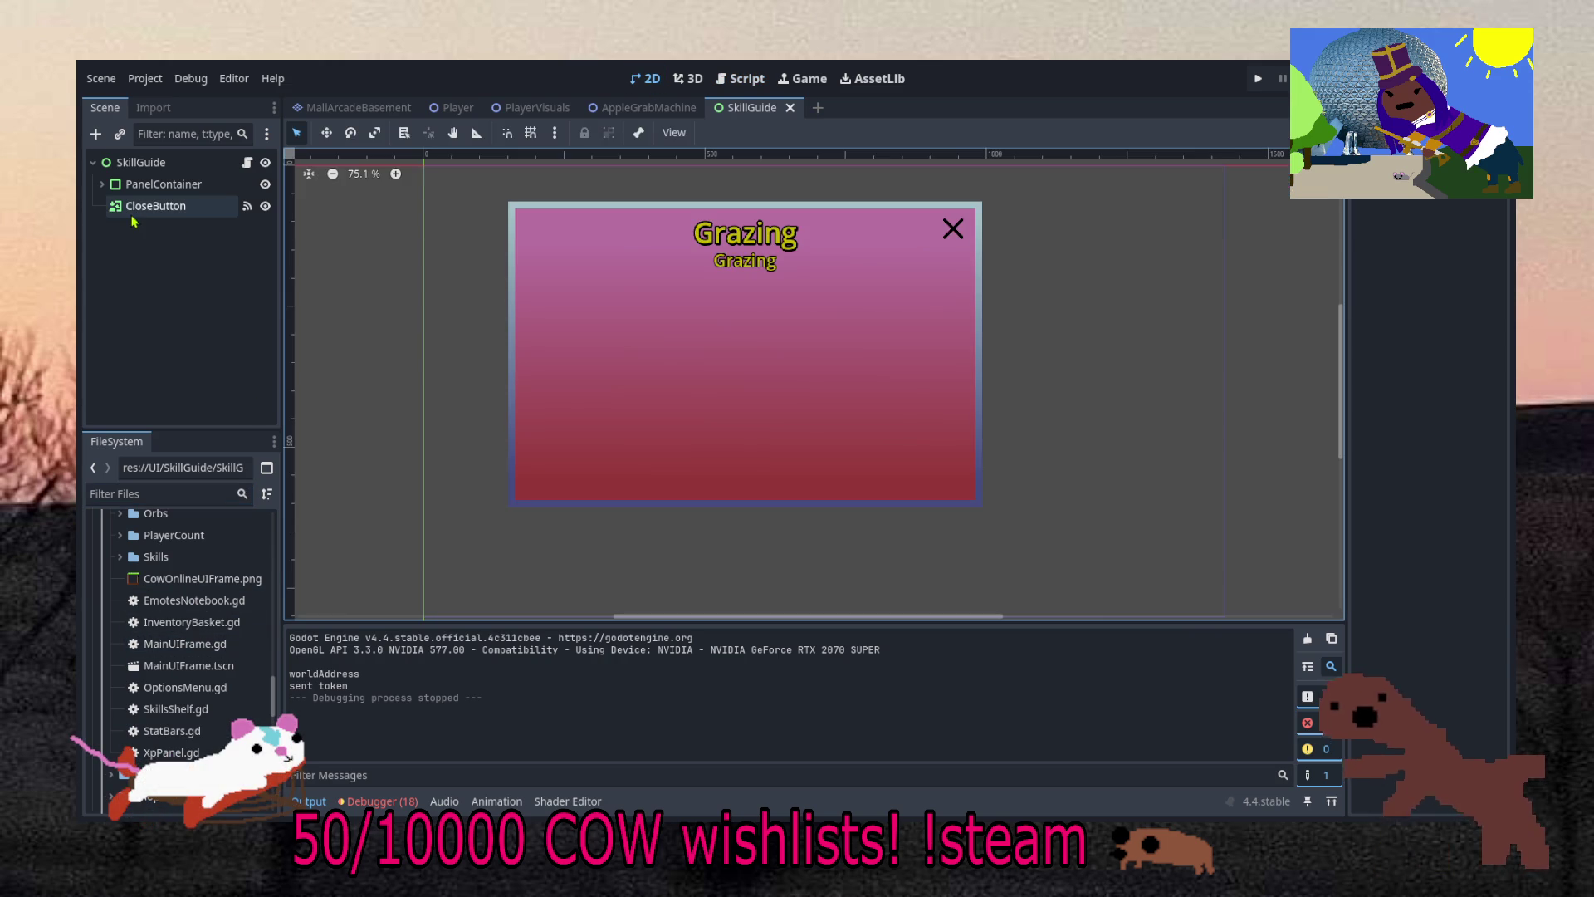
left_click(247, 162)
scroll(842, 325, "up", 10)
scroll(822, 249, "up", 1)
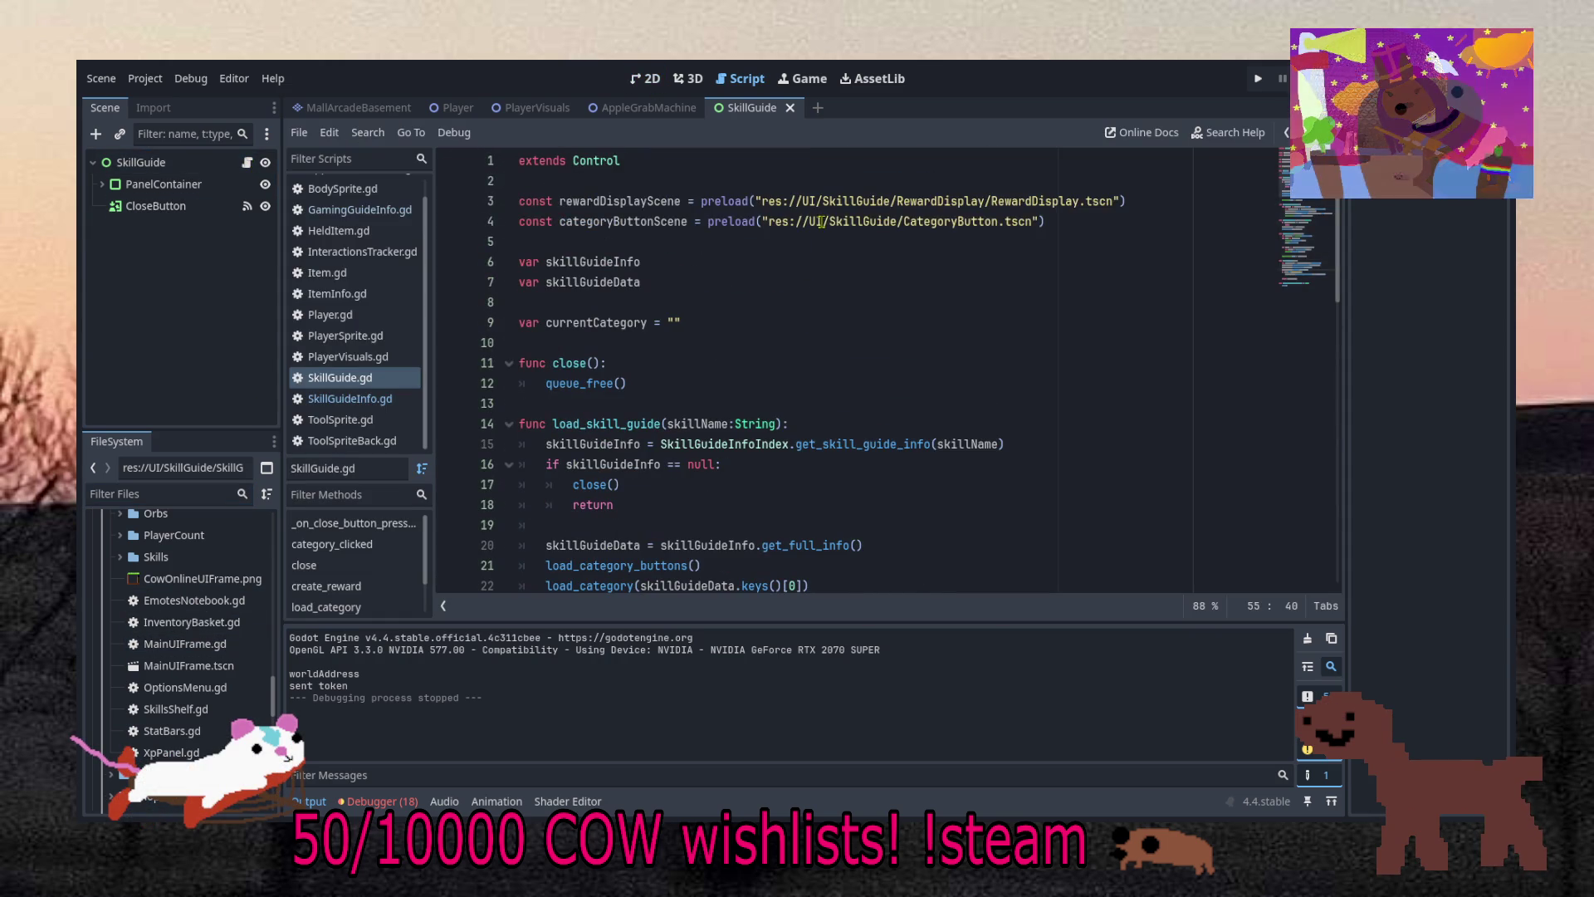
left_click(808, 201)
left_click(797, 239)
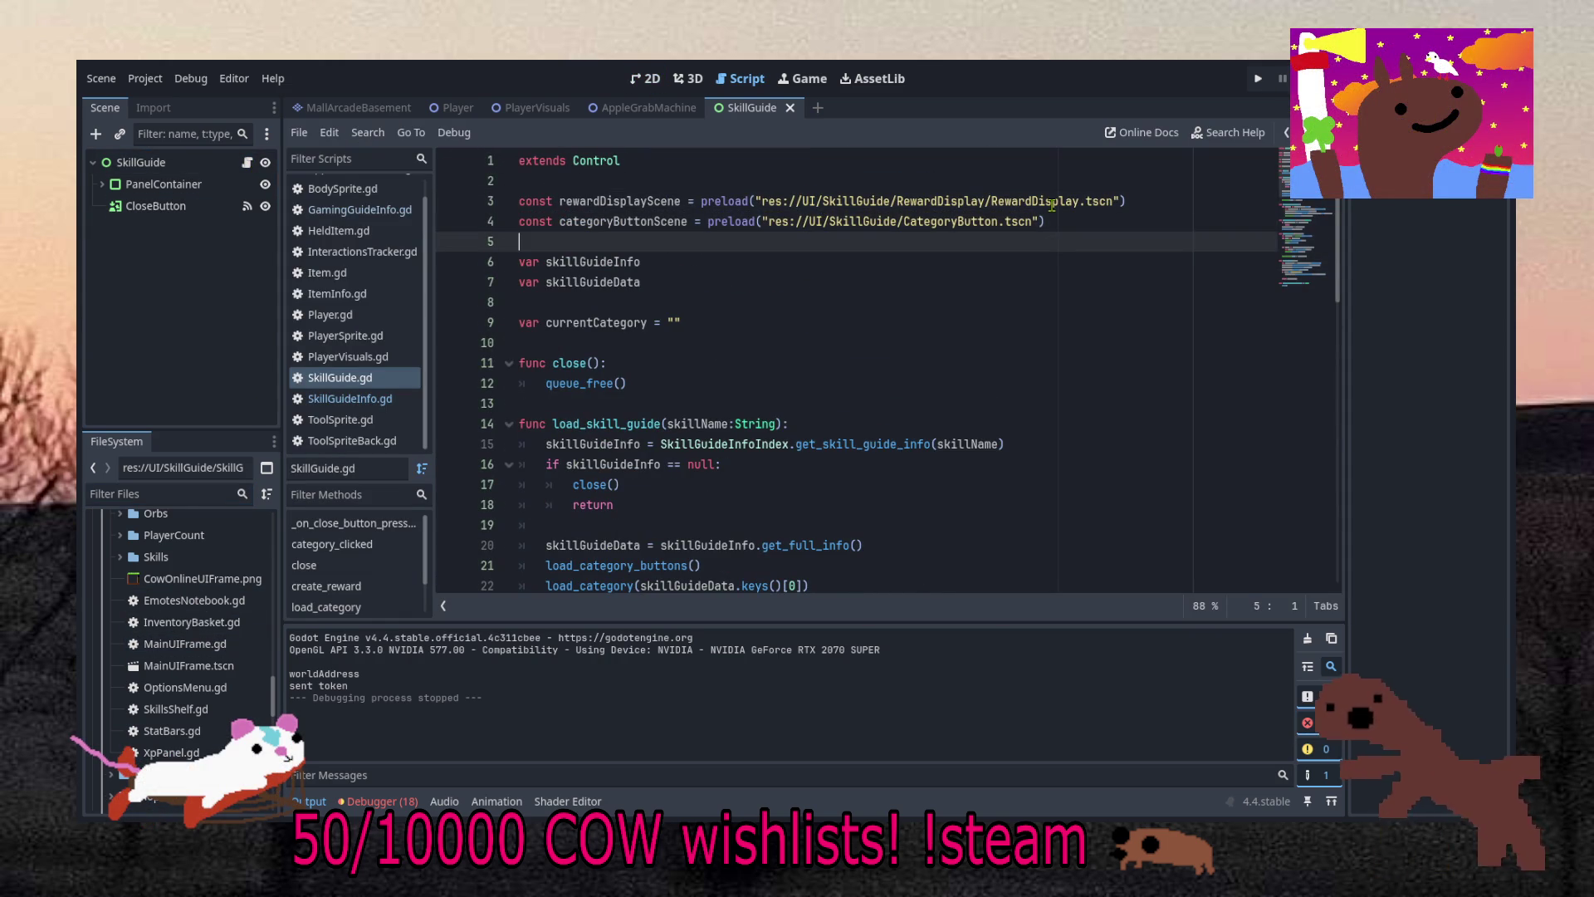
Step: Filter project files by 'reward' and open the RewardDisplay scene
left_click(130, 498)
type("reward")
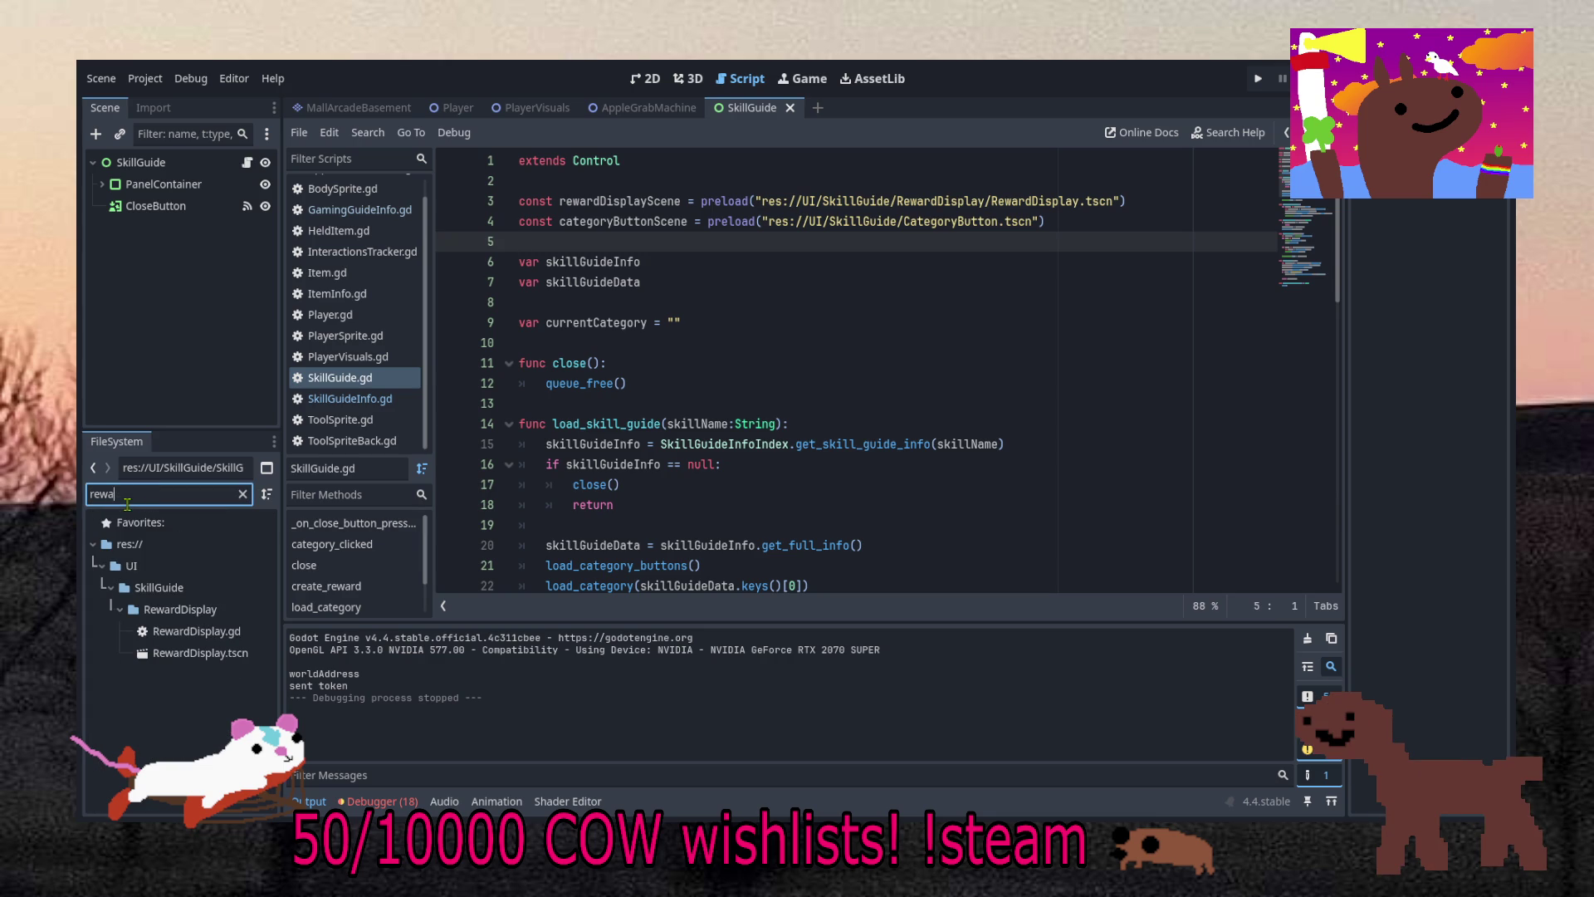
double_click(199, 652)
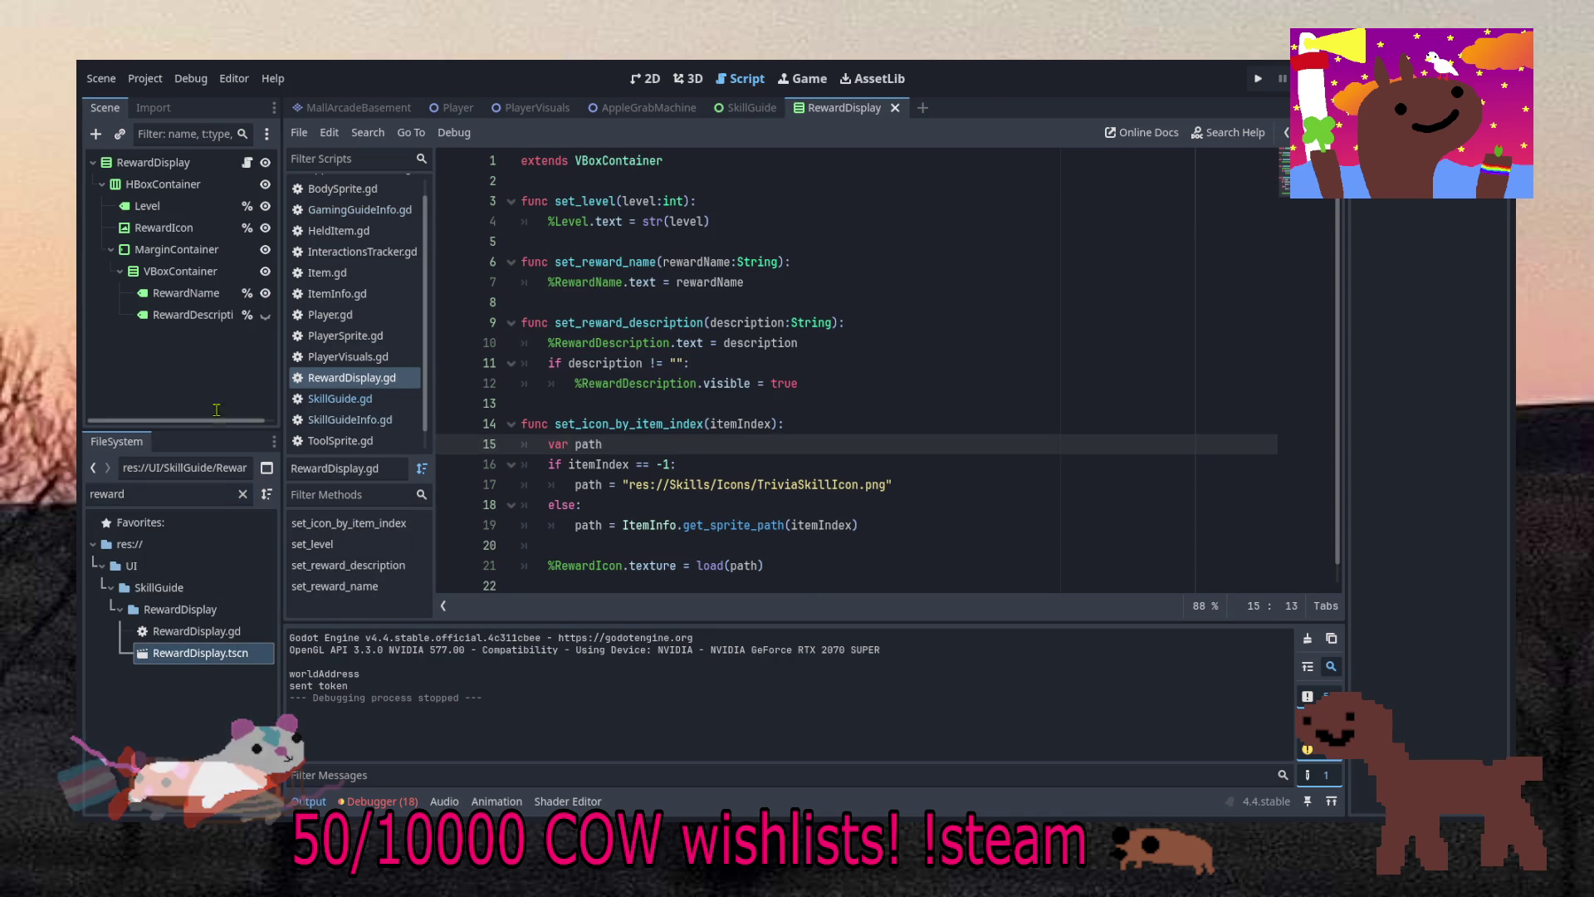
Step: Inspect the RewardName and RewardIcon nodes in 2D with a wider Inspector, then return to the script
left_click(634, 83)
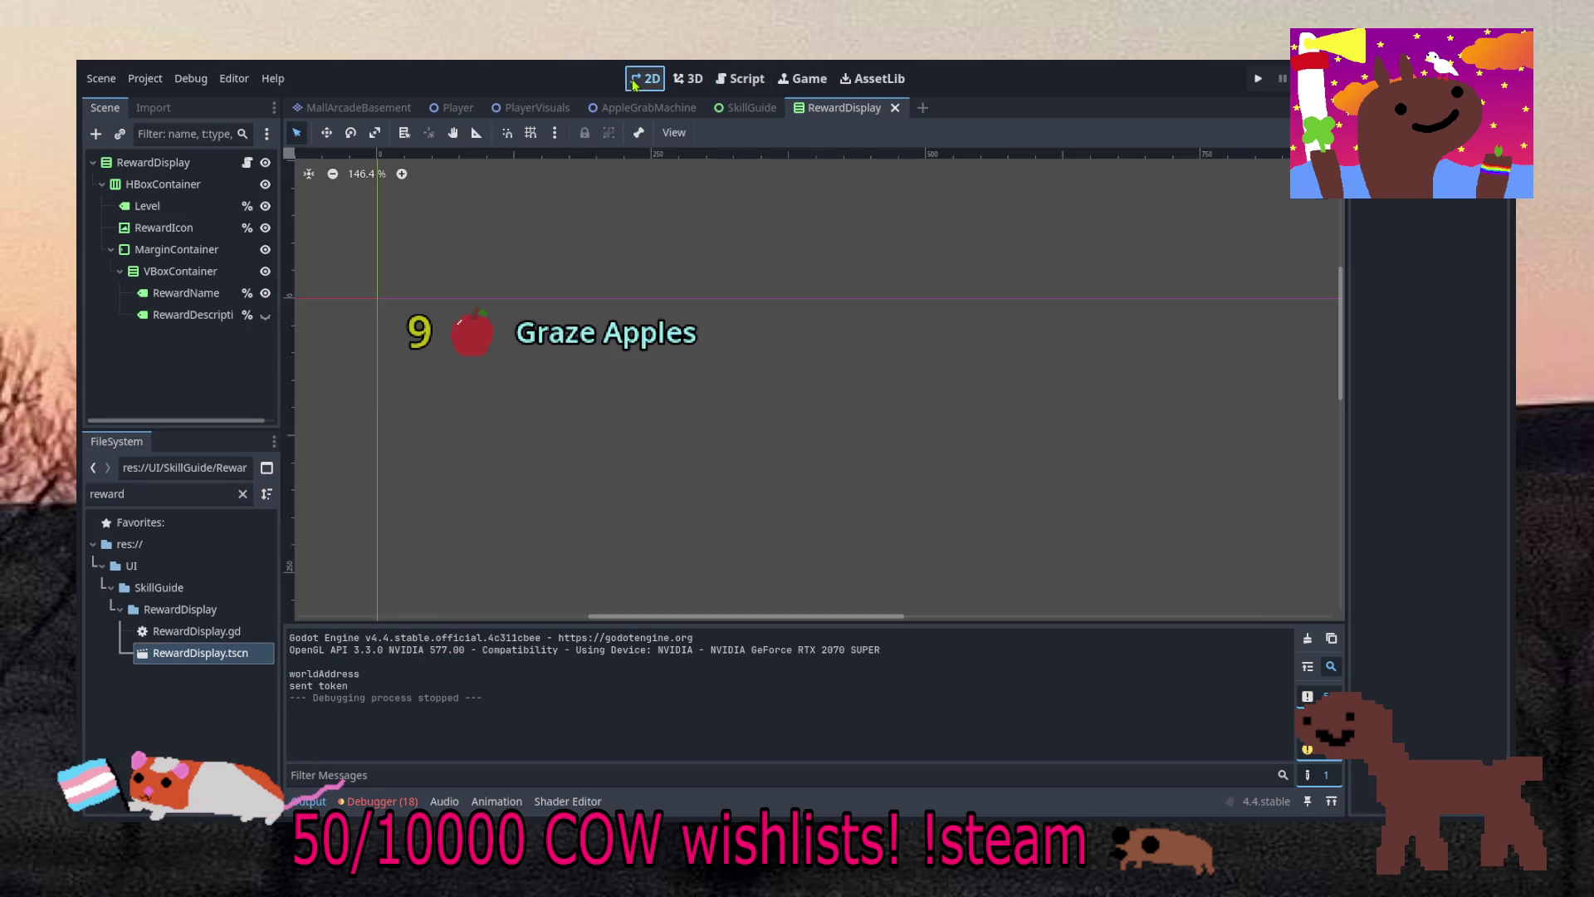
left_click(187, 297)
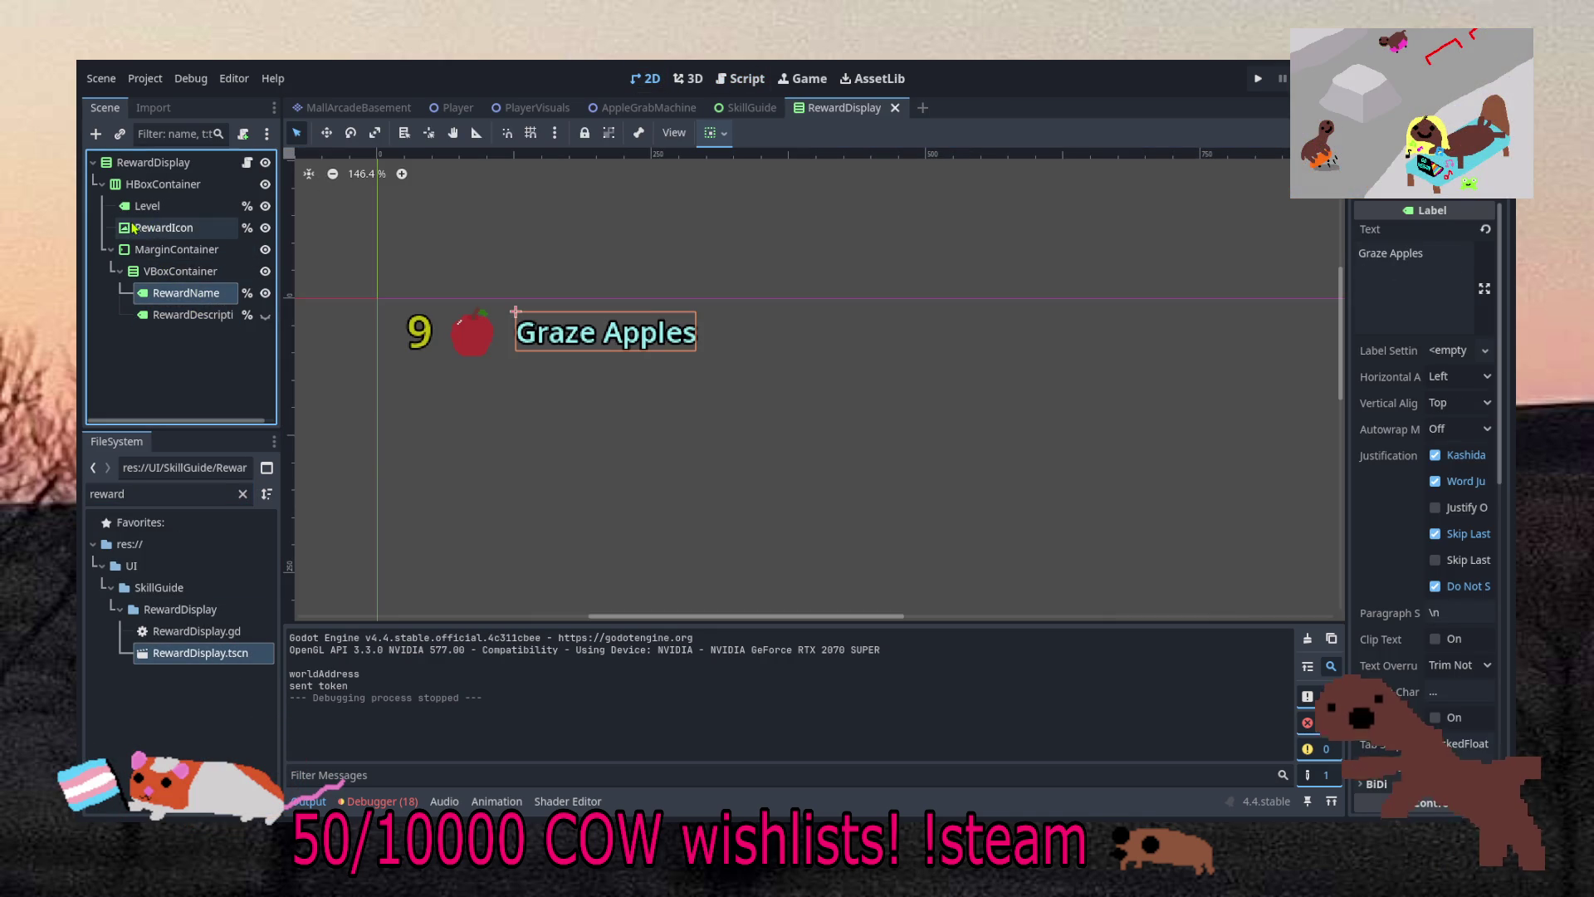
left_click(159, 228)
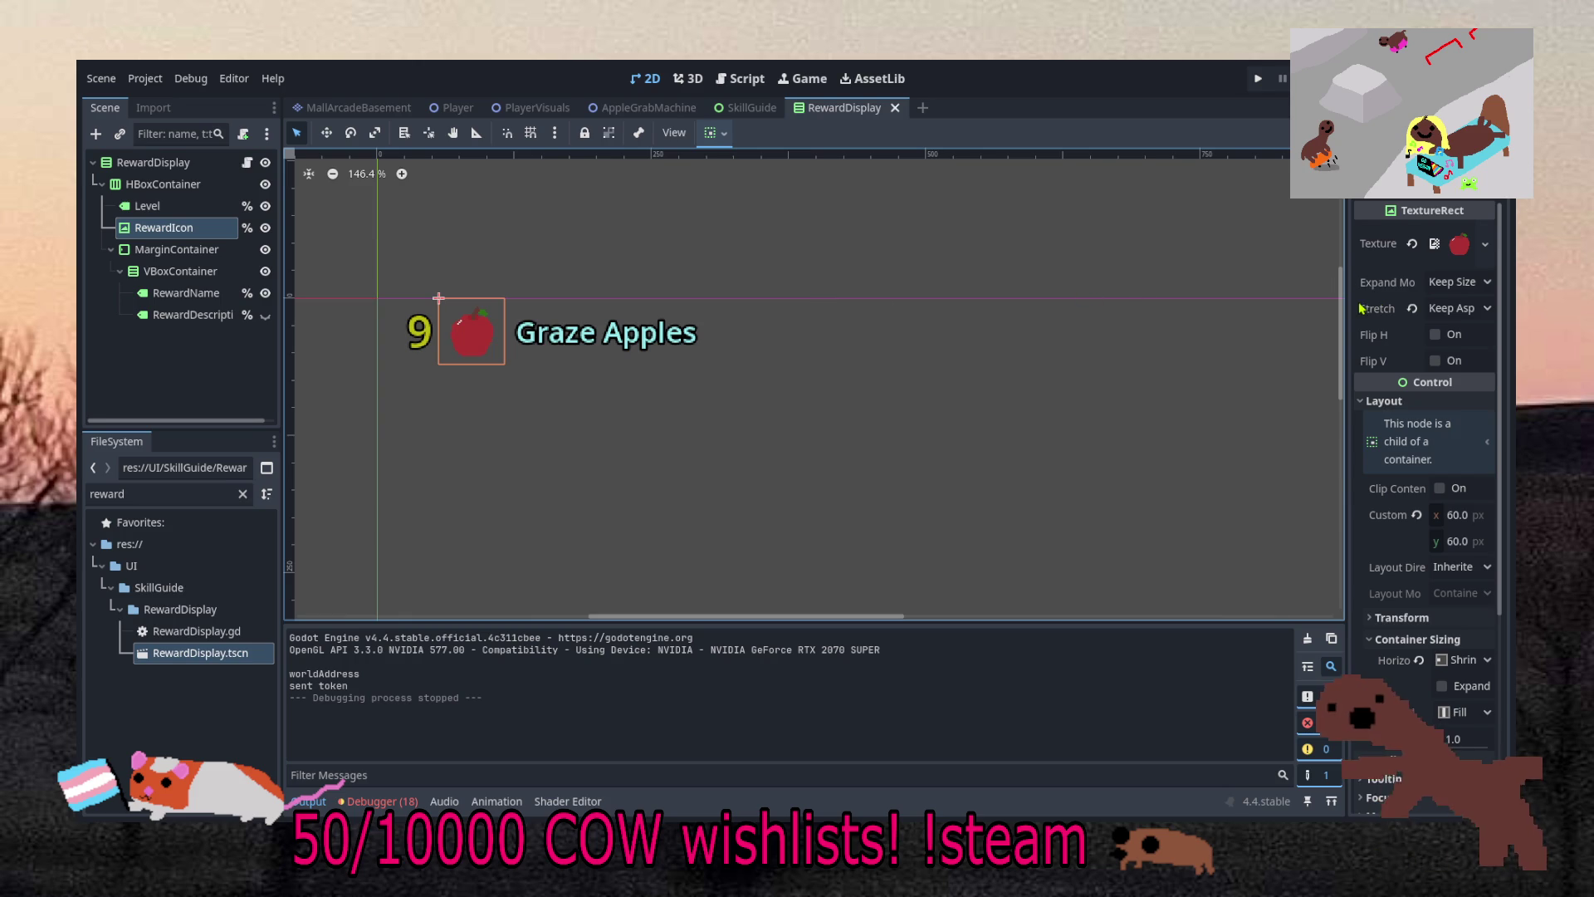
left_click_drag(1345, 311, 1131, 313)
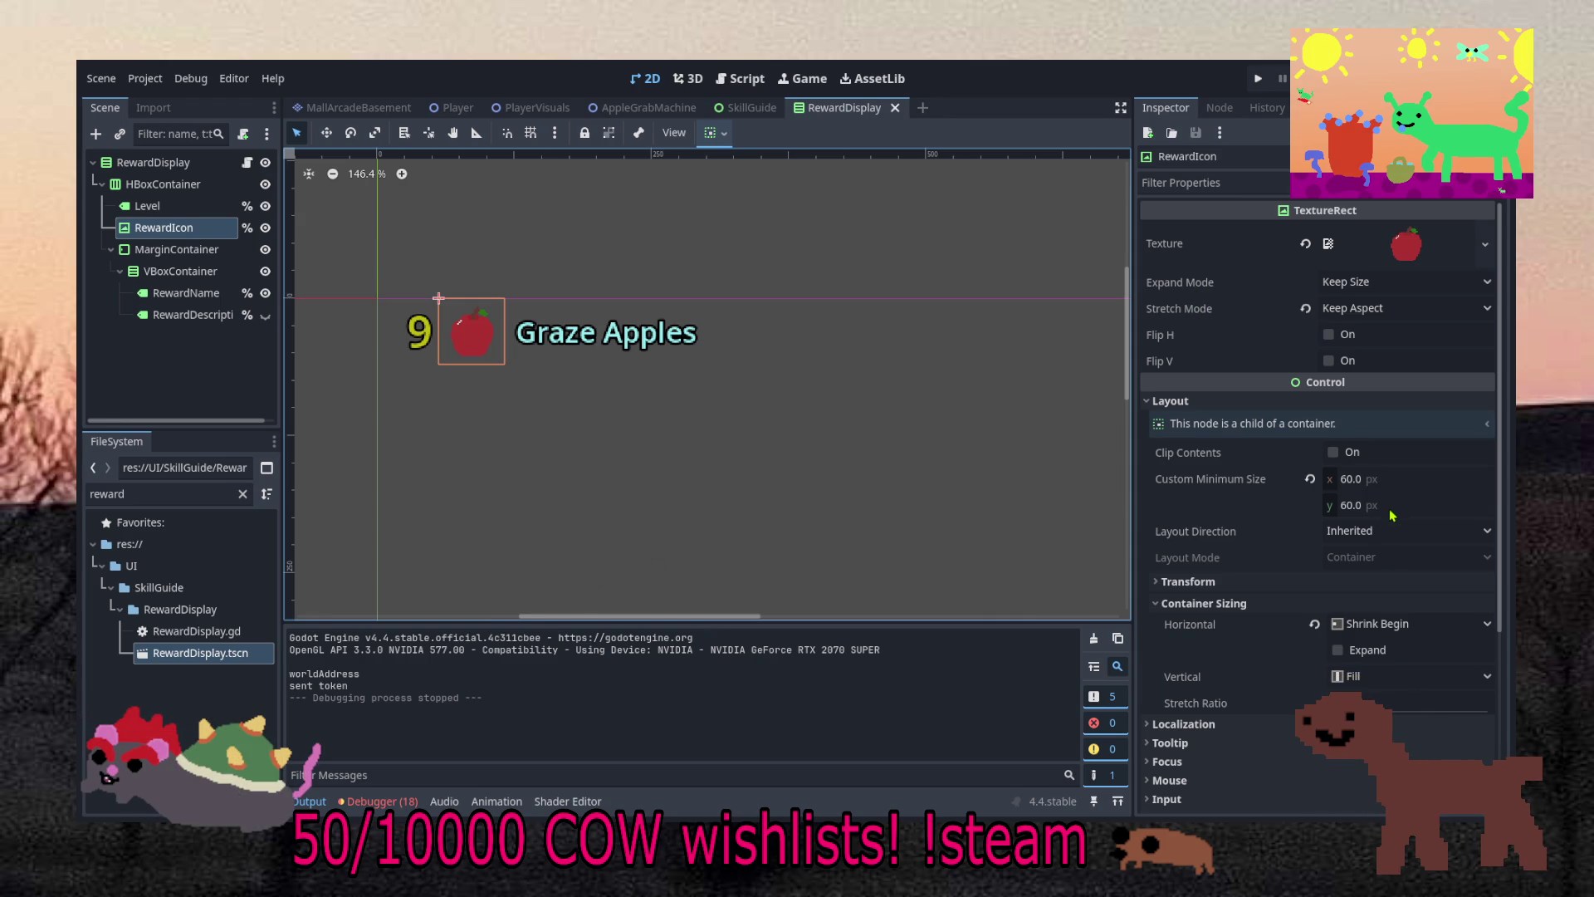
left_click(896, 497)
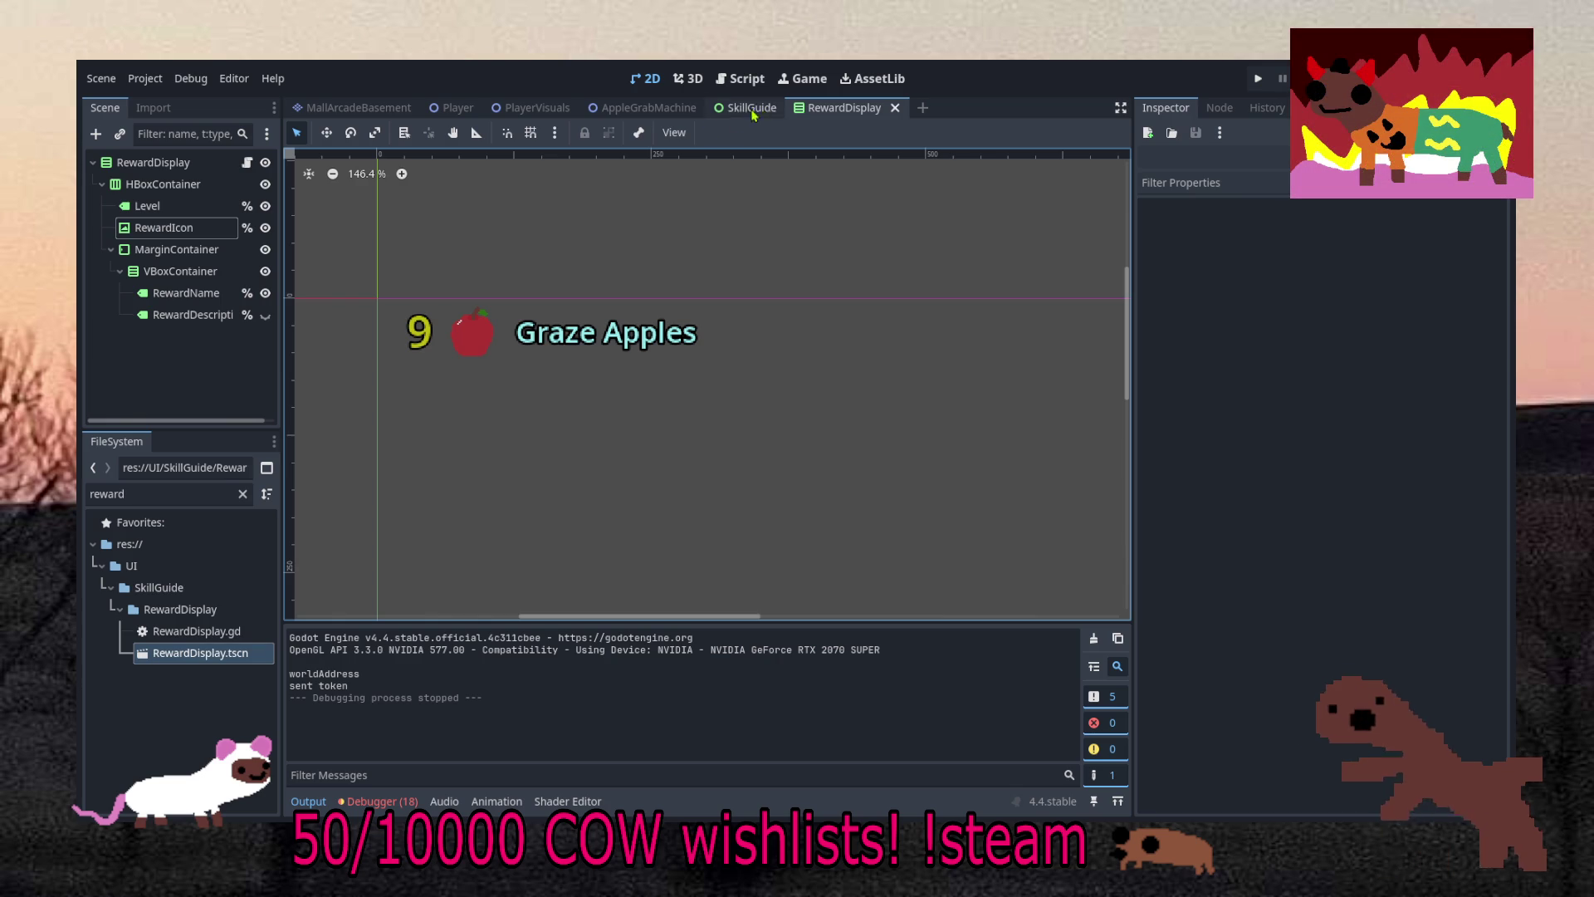
left_click(748, 78)
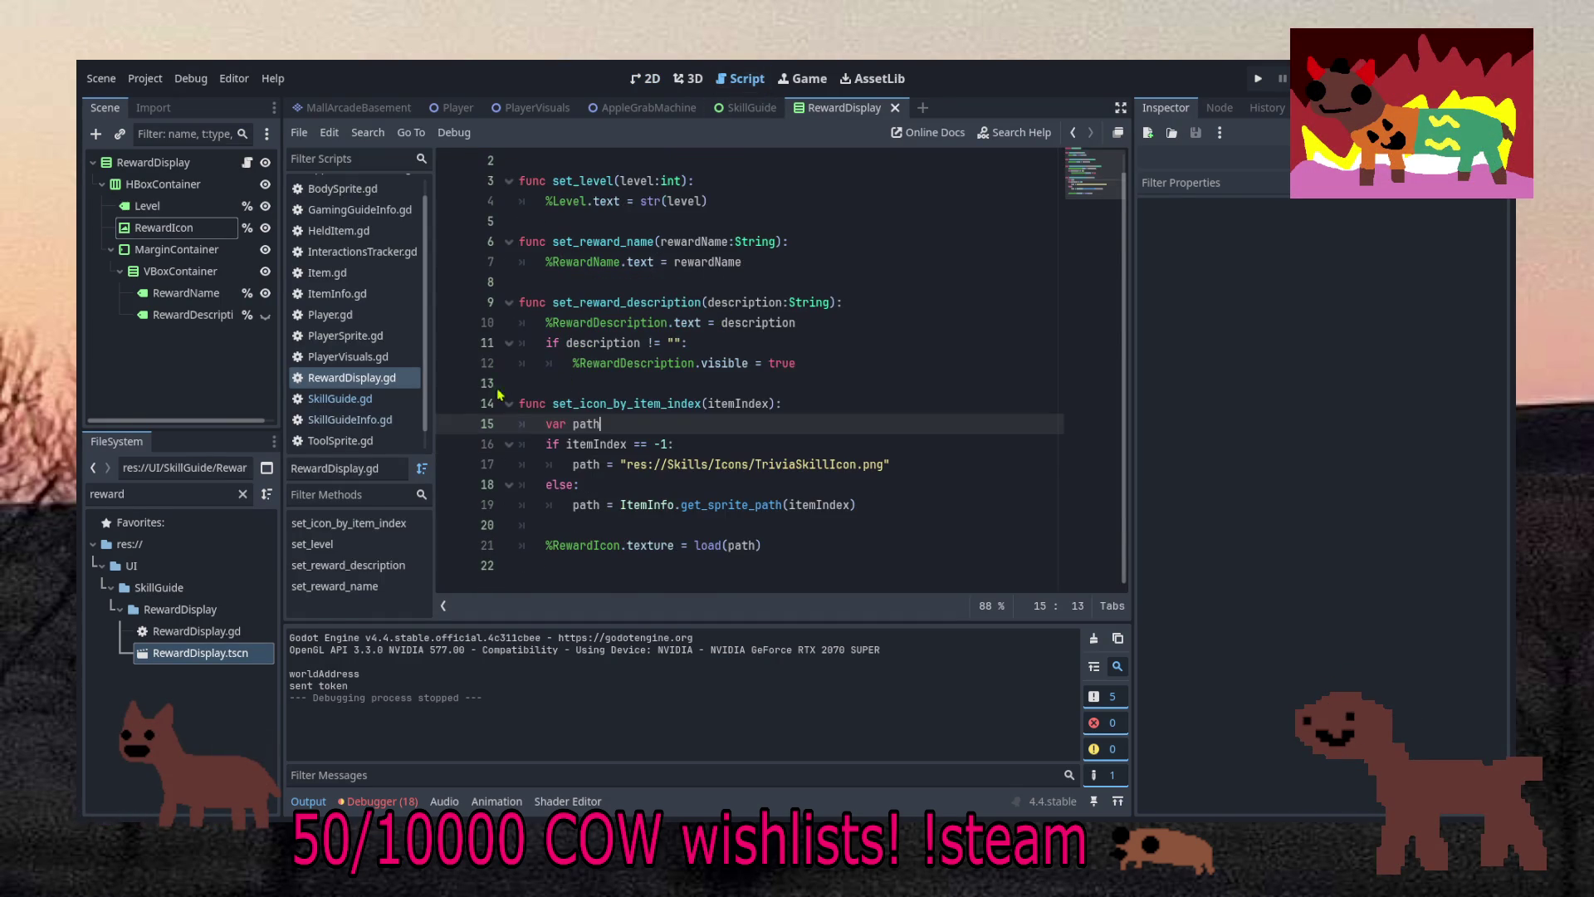
Step: Browse the SkillGuide, SkillGuideInfo and RewardDisplay scripts, then settle on GamingGuideInfo's Mall Arcade reward list
left_click(340, 400)
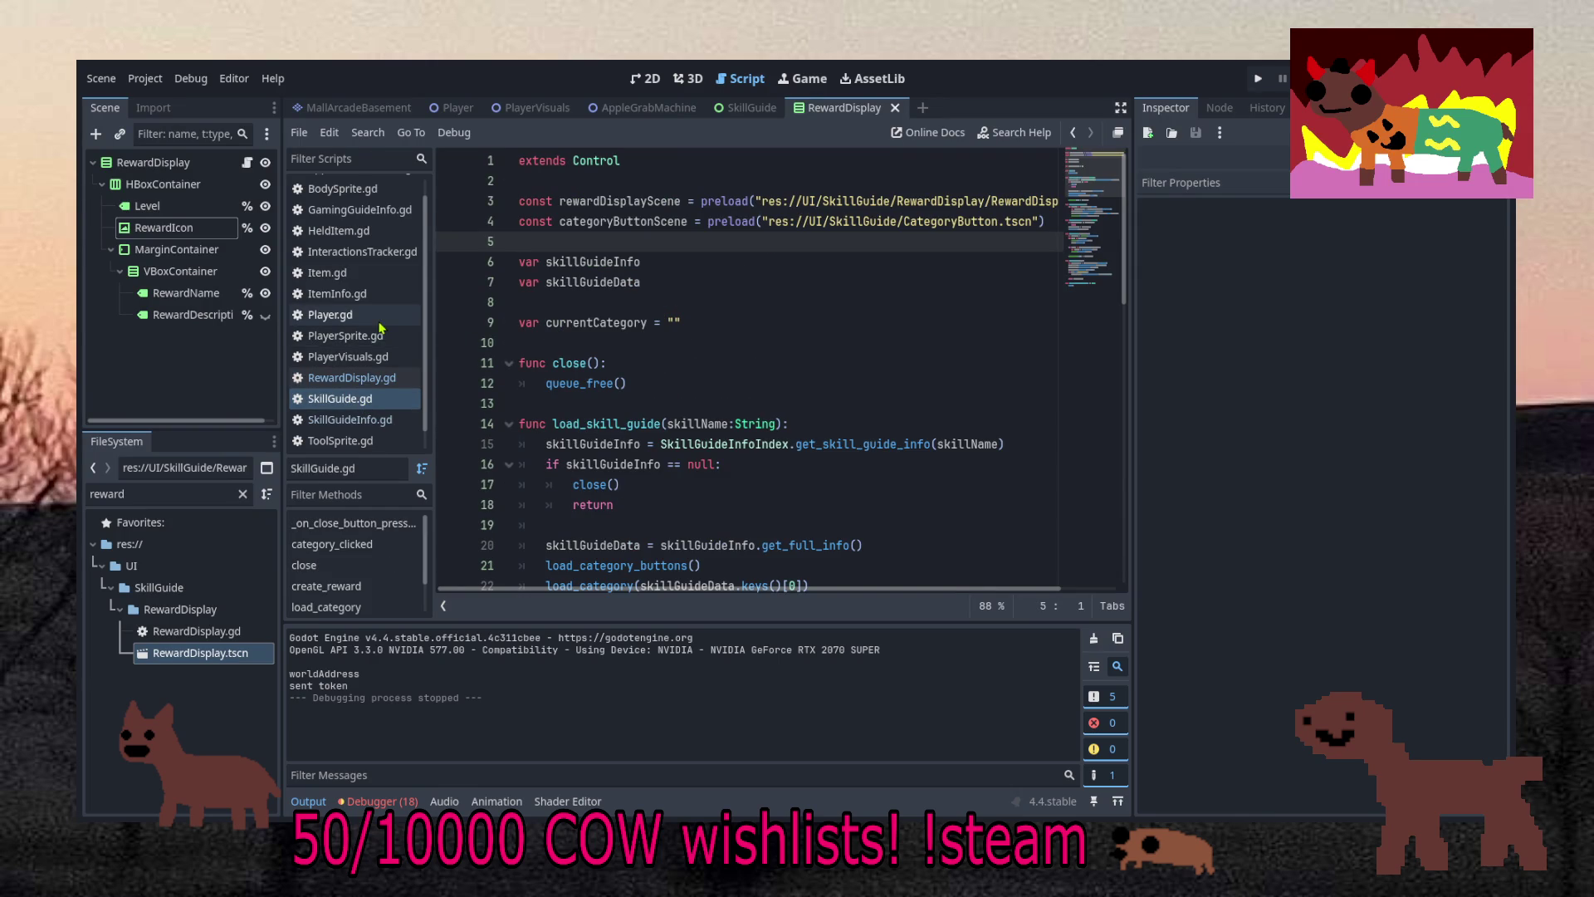
scroll(381, 328, "down", 1)
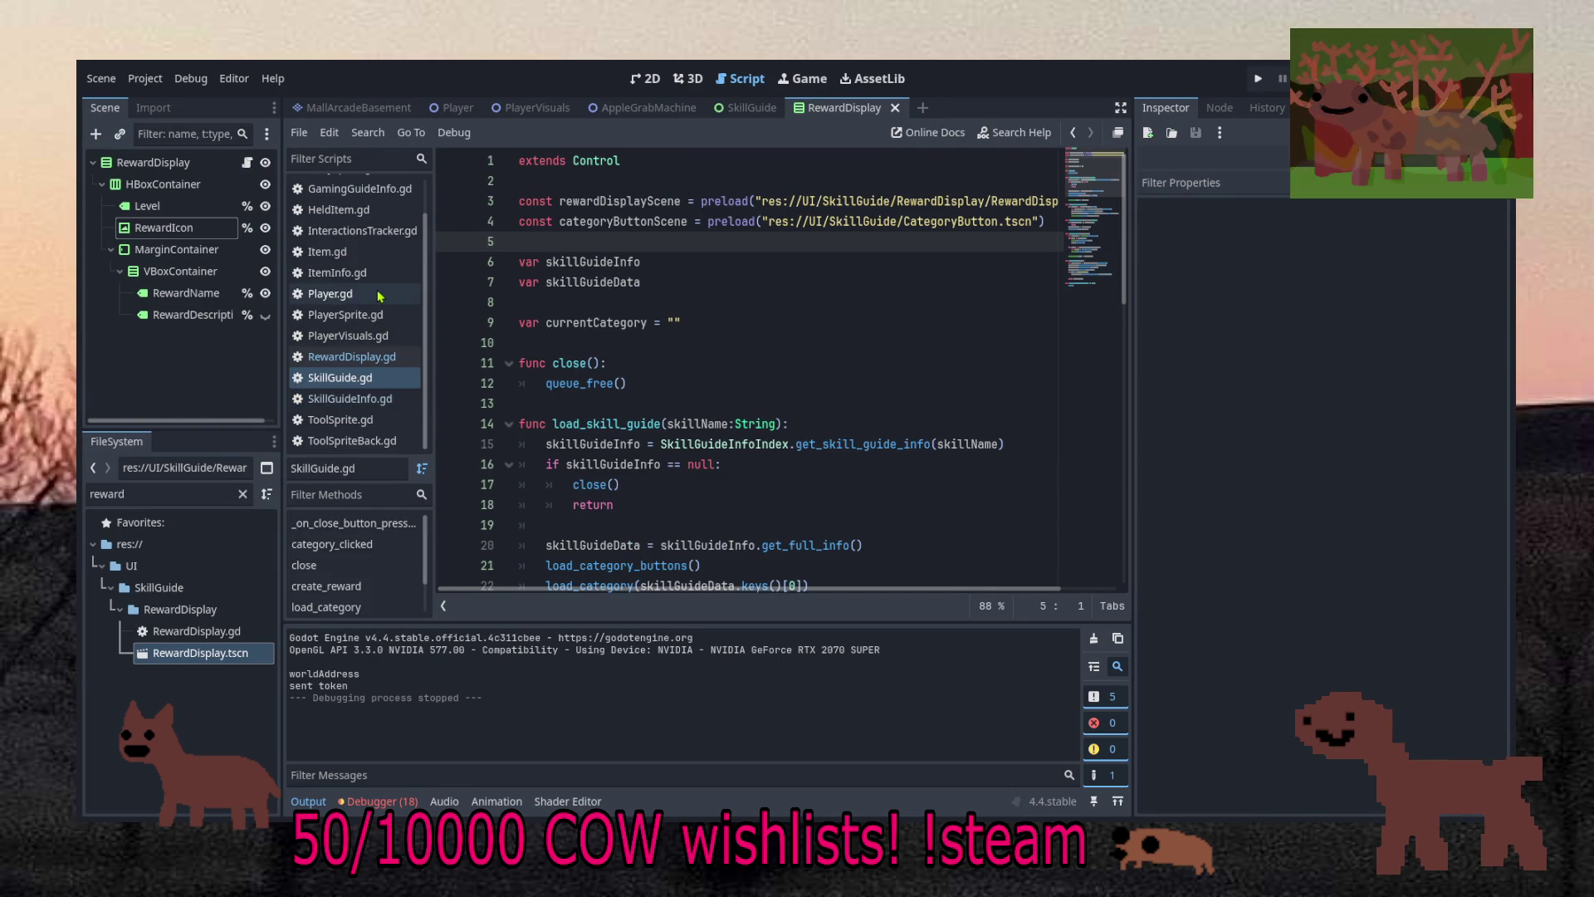
left_click(361, 399)
left_click(357, 358)
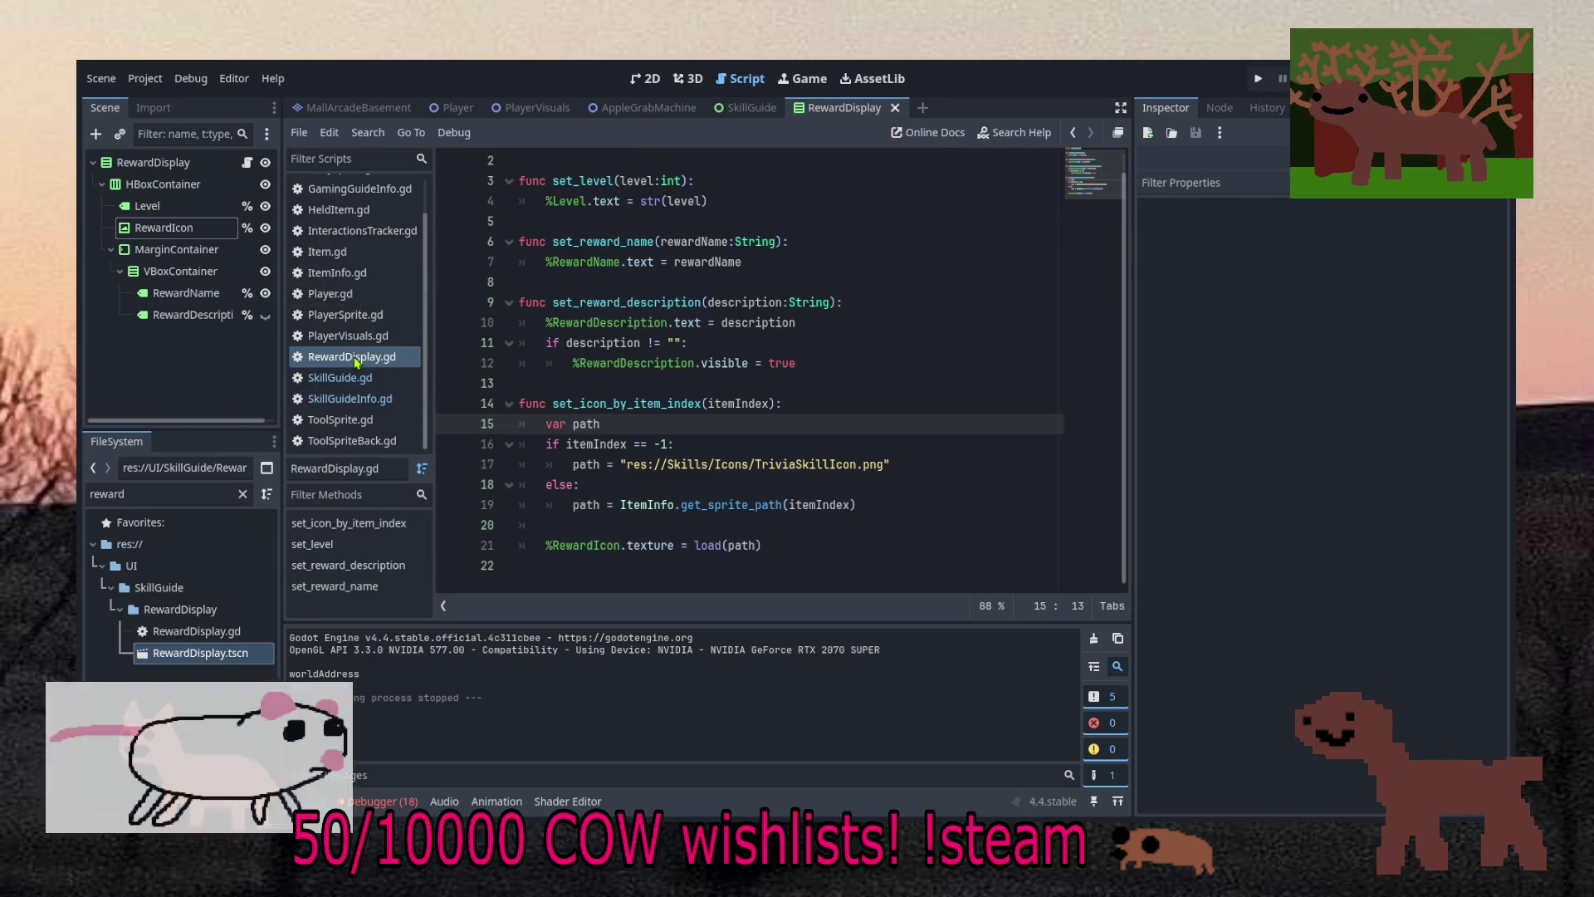
left_click(358, 377)
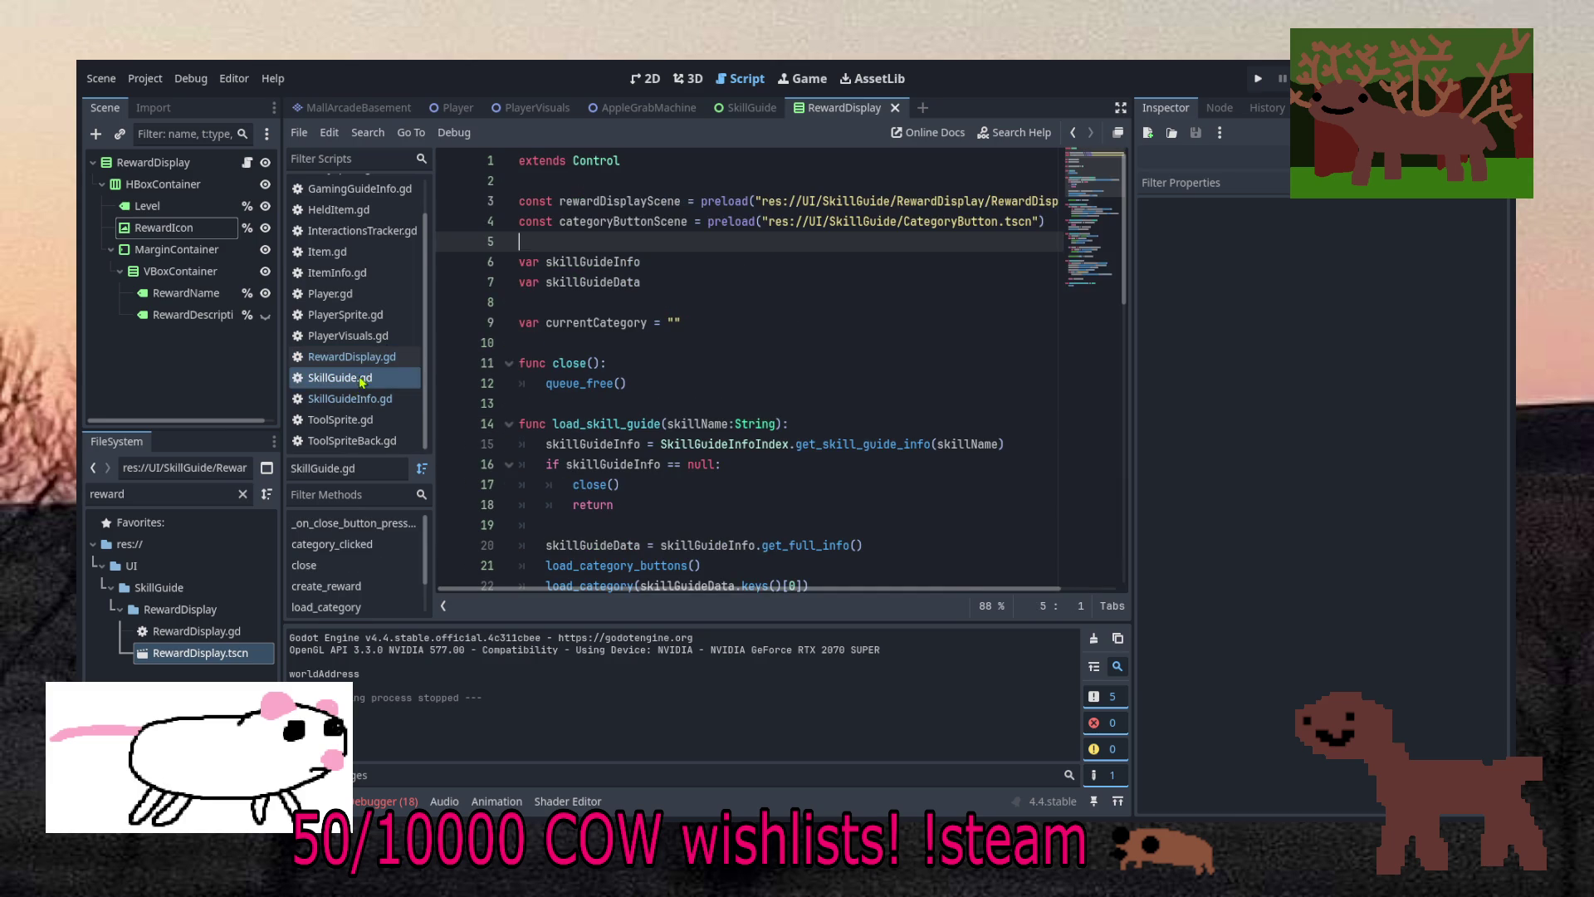
scroll(362, 311, "up", 2)
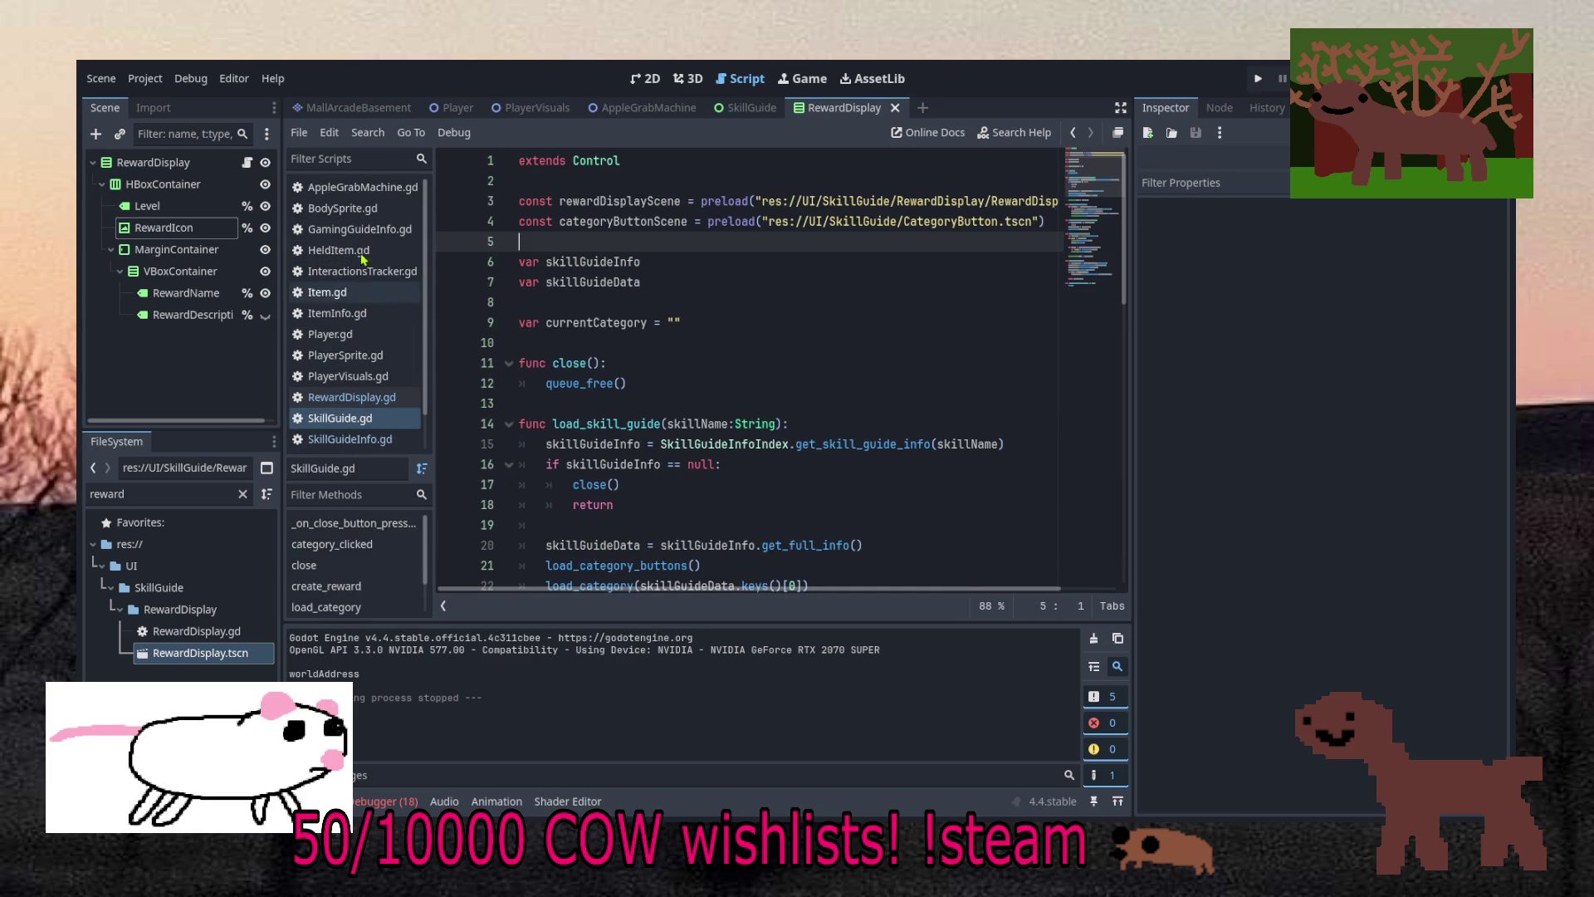
left_click(360, 229)
scroll(780, 342, "down", 2)
scroll(781, 342, "down", 2)
scroll(780, 342, "up", 3)
scroll(780, 342, "down", 1)
scroll(779, 342, "down", 1)
scroll(780, 341, "up", 1)
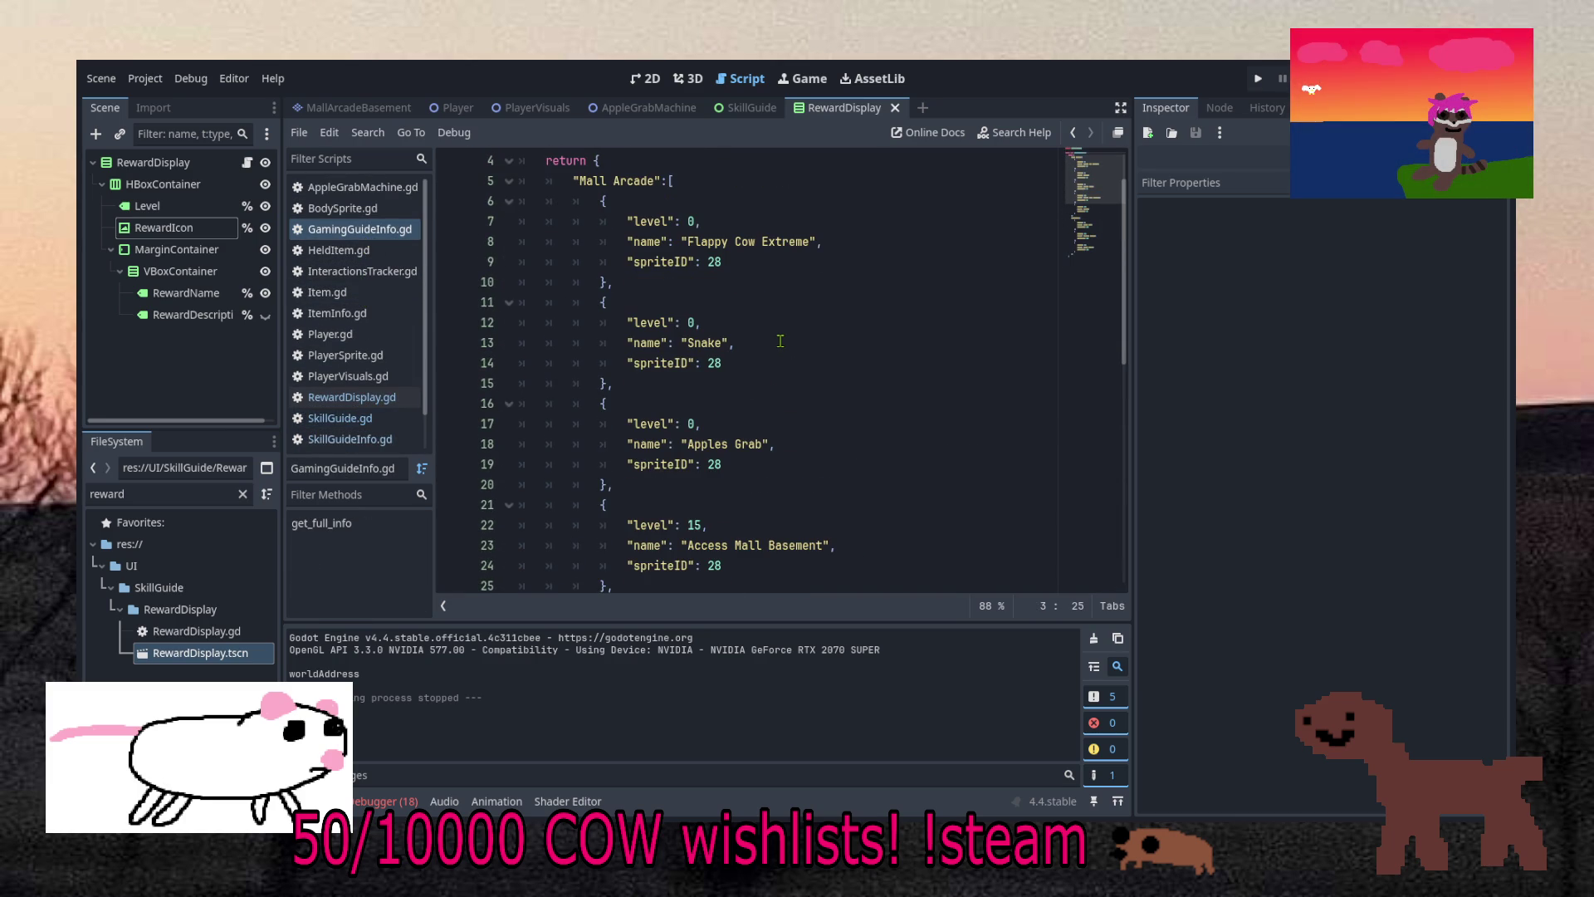
double_click(188, 499)
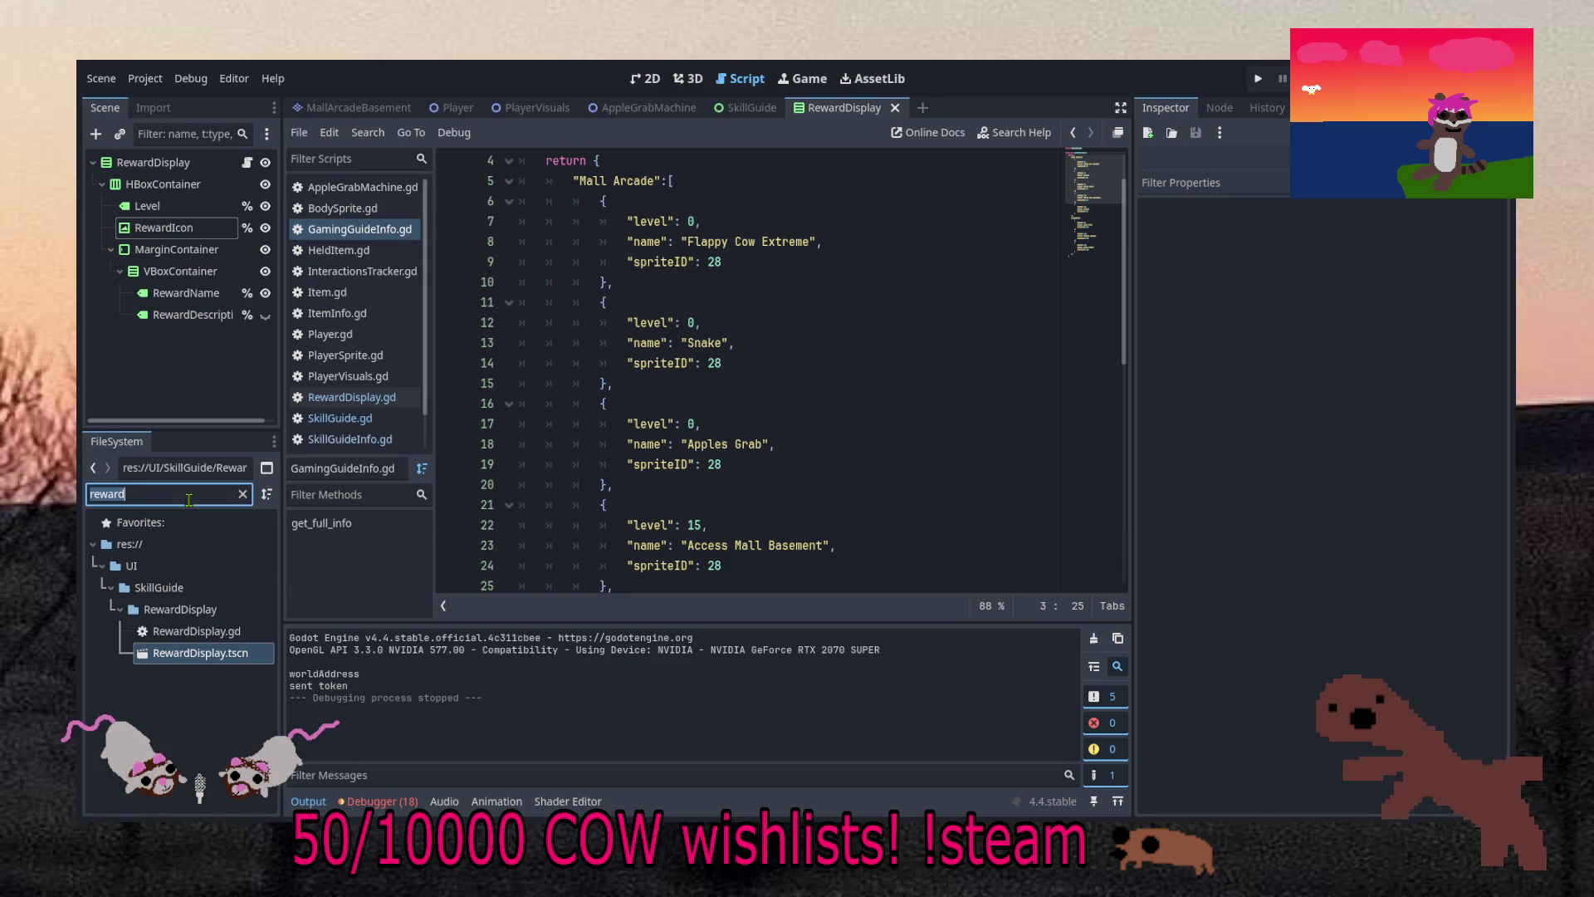
type("flappy")
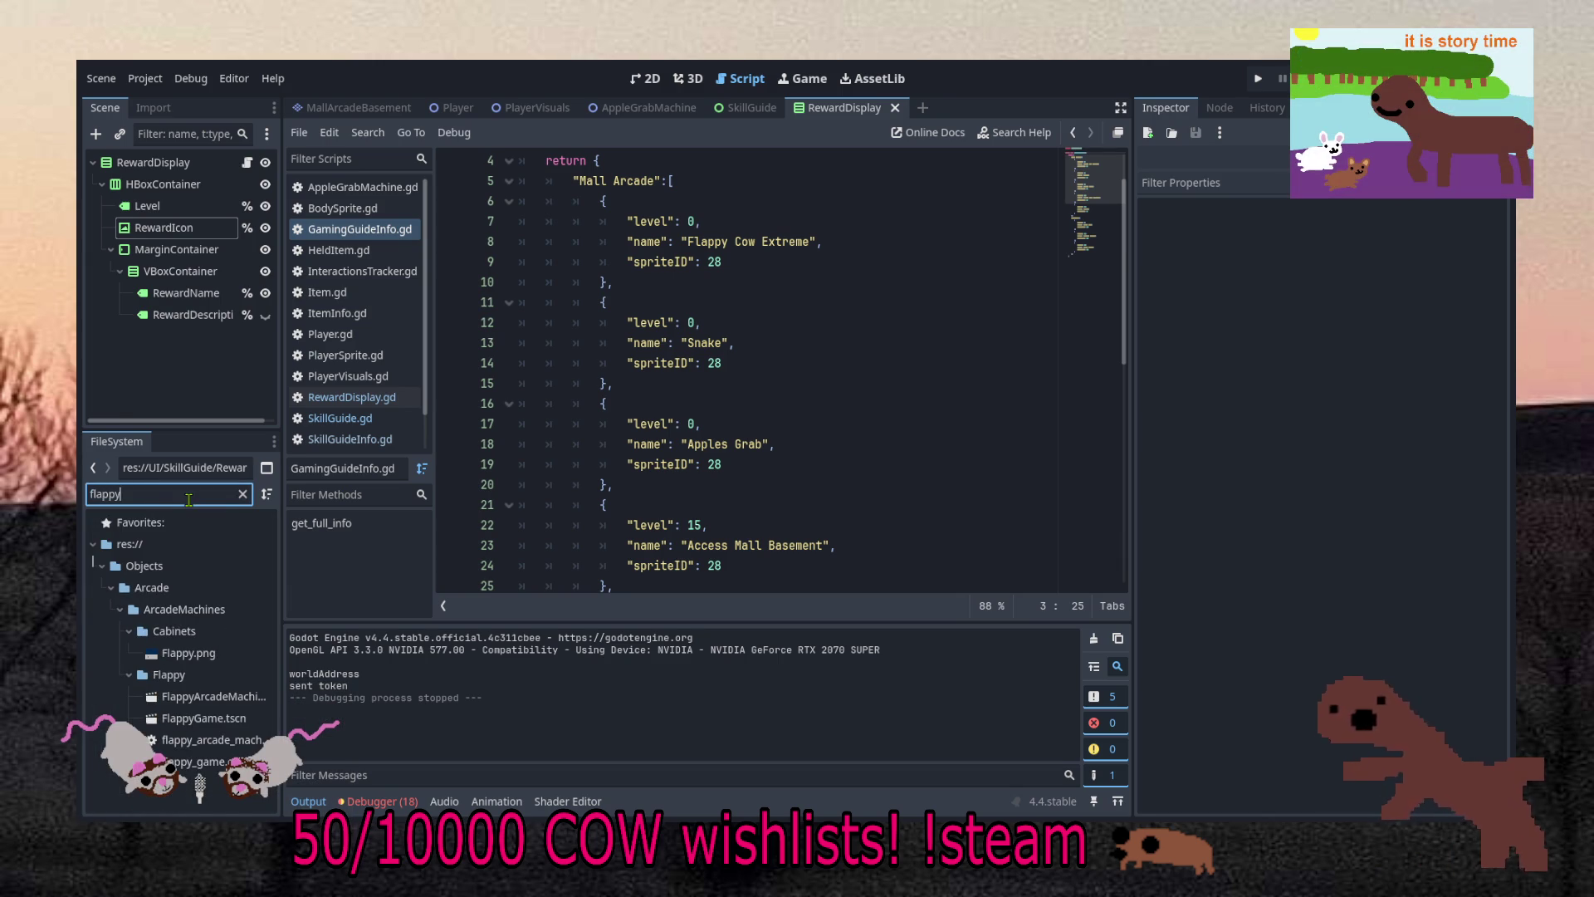
Step: Preview Flappy.png, clear the file filter, select cowwing1.png and switch to Aseprite
left_click(183, 655)
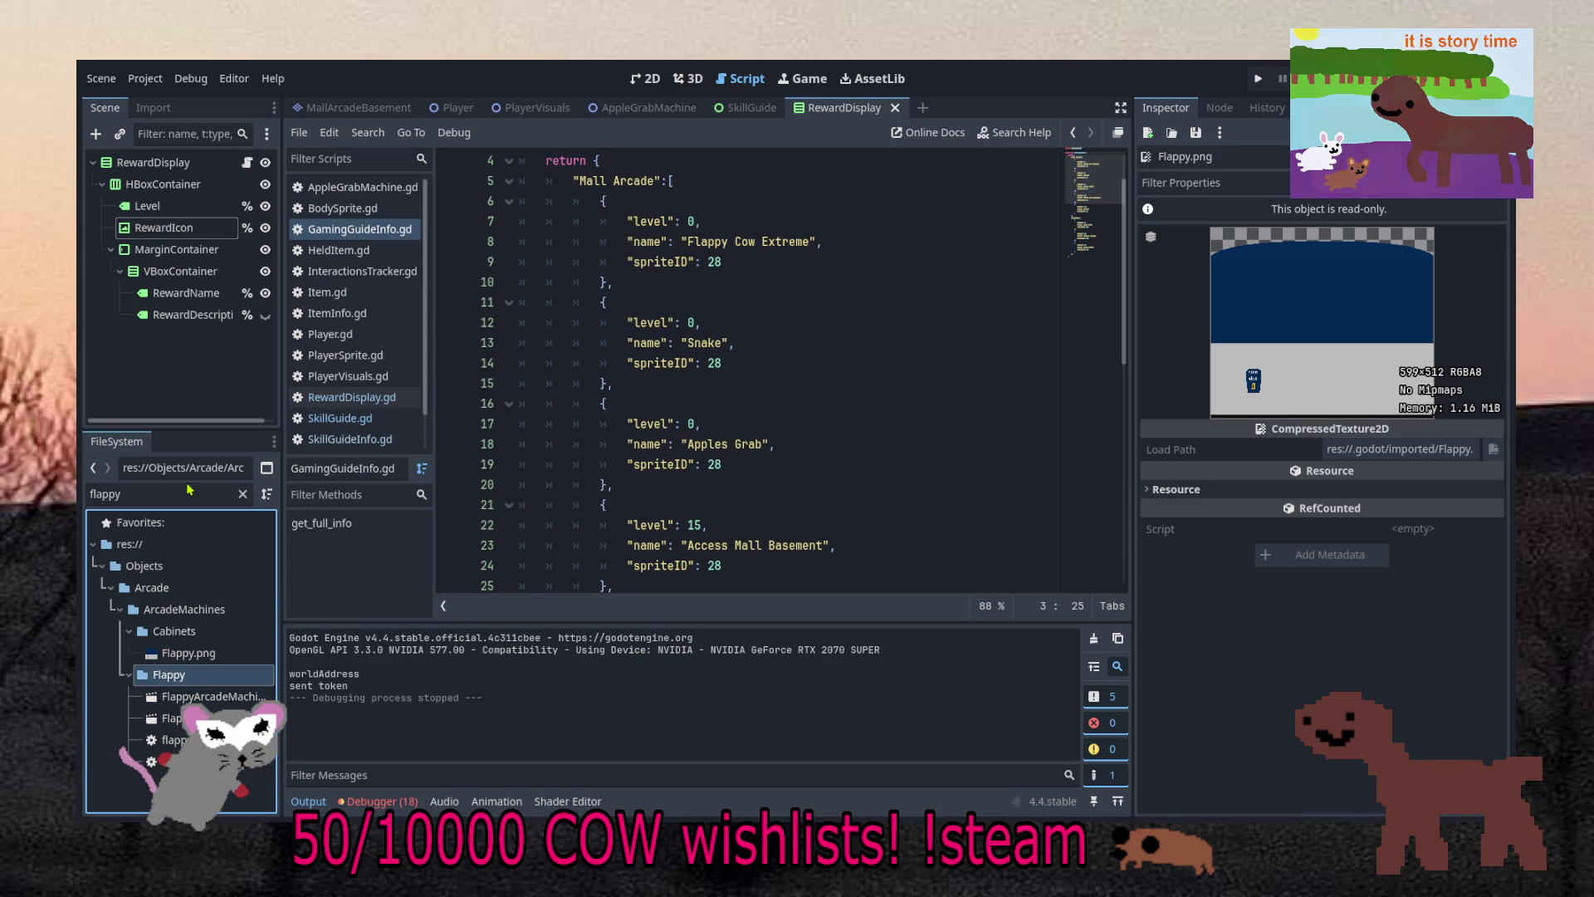
left_click(241, 493)
scroll(208, 640, "down", 5)
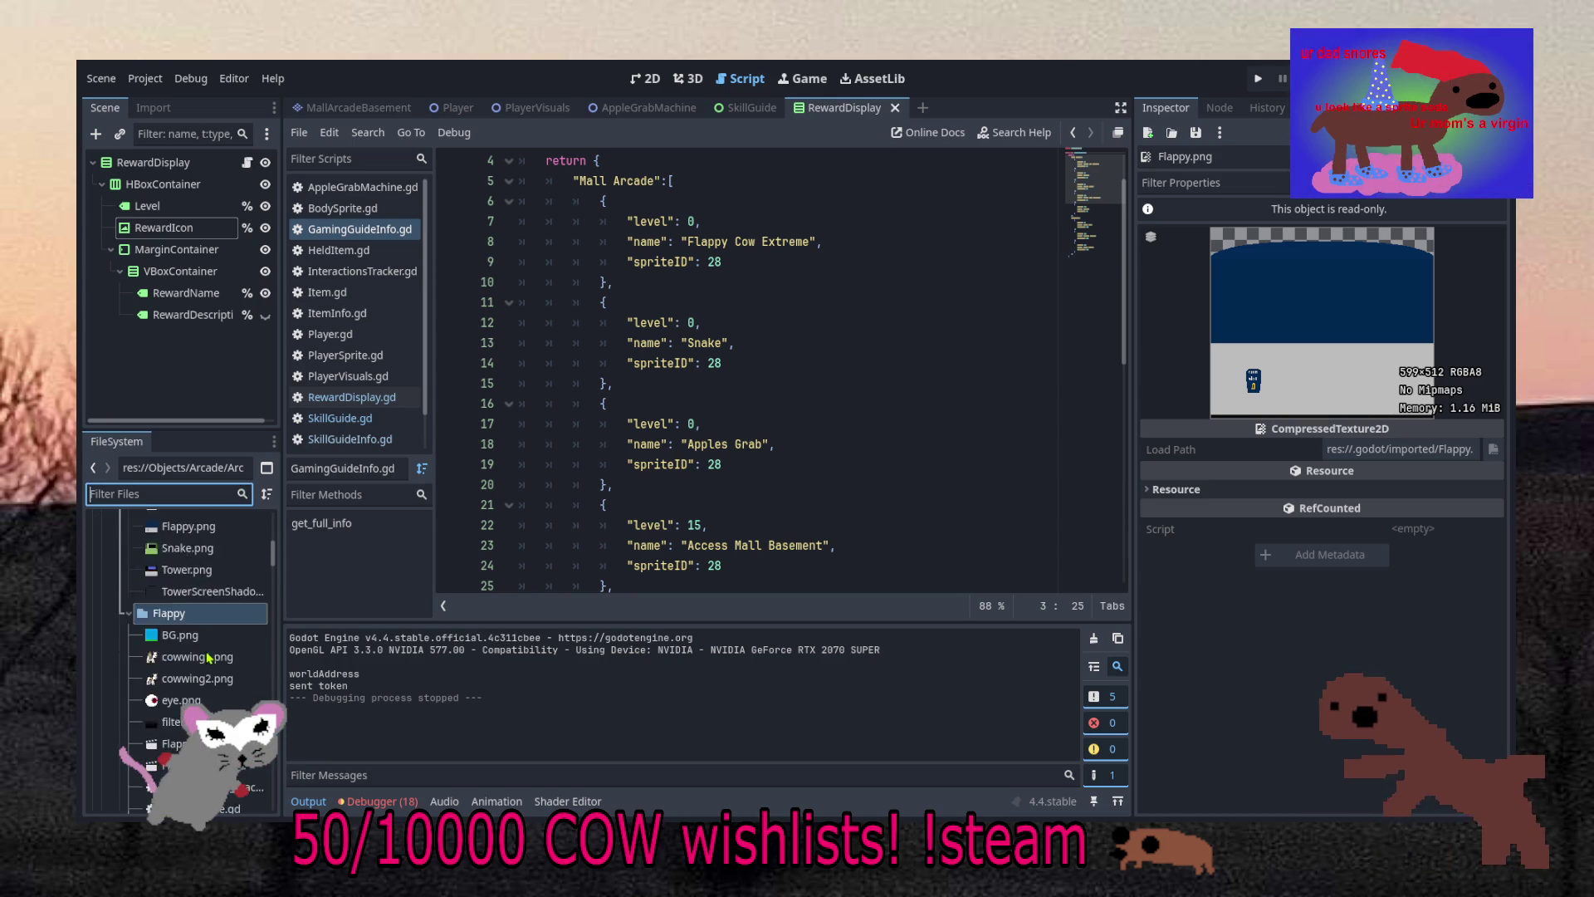
left_click(205, 619)
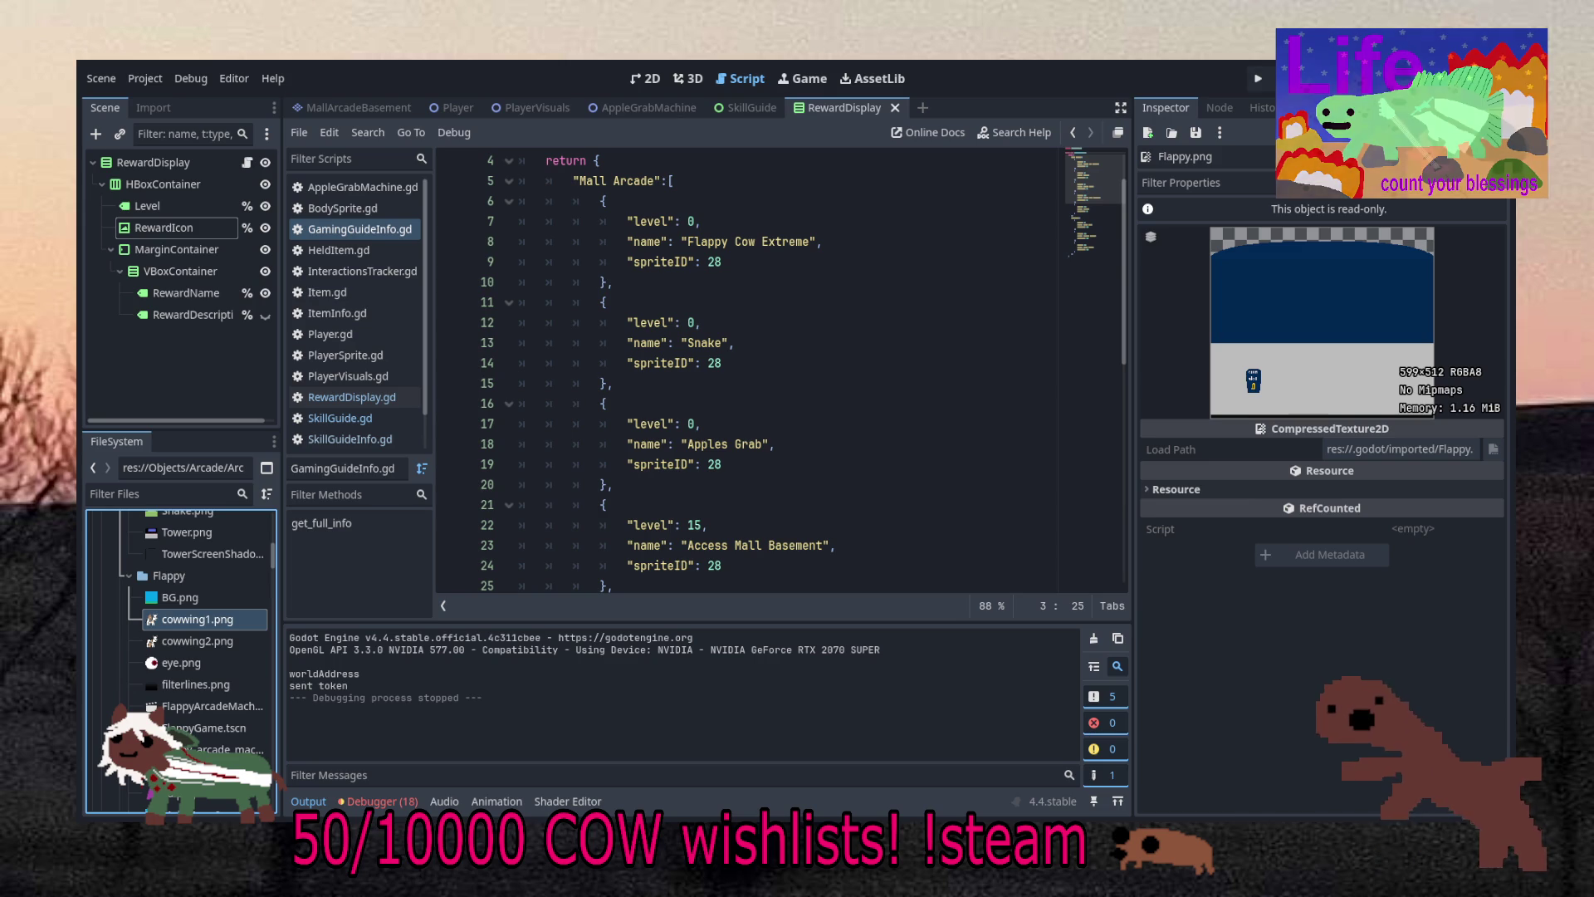
key("alt+Tab")
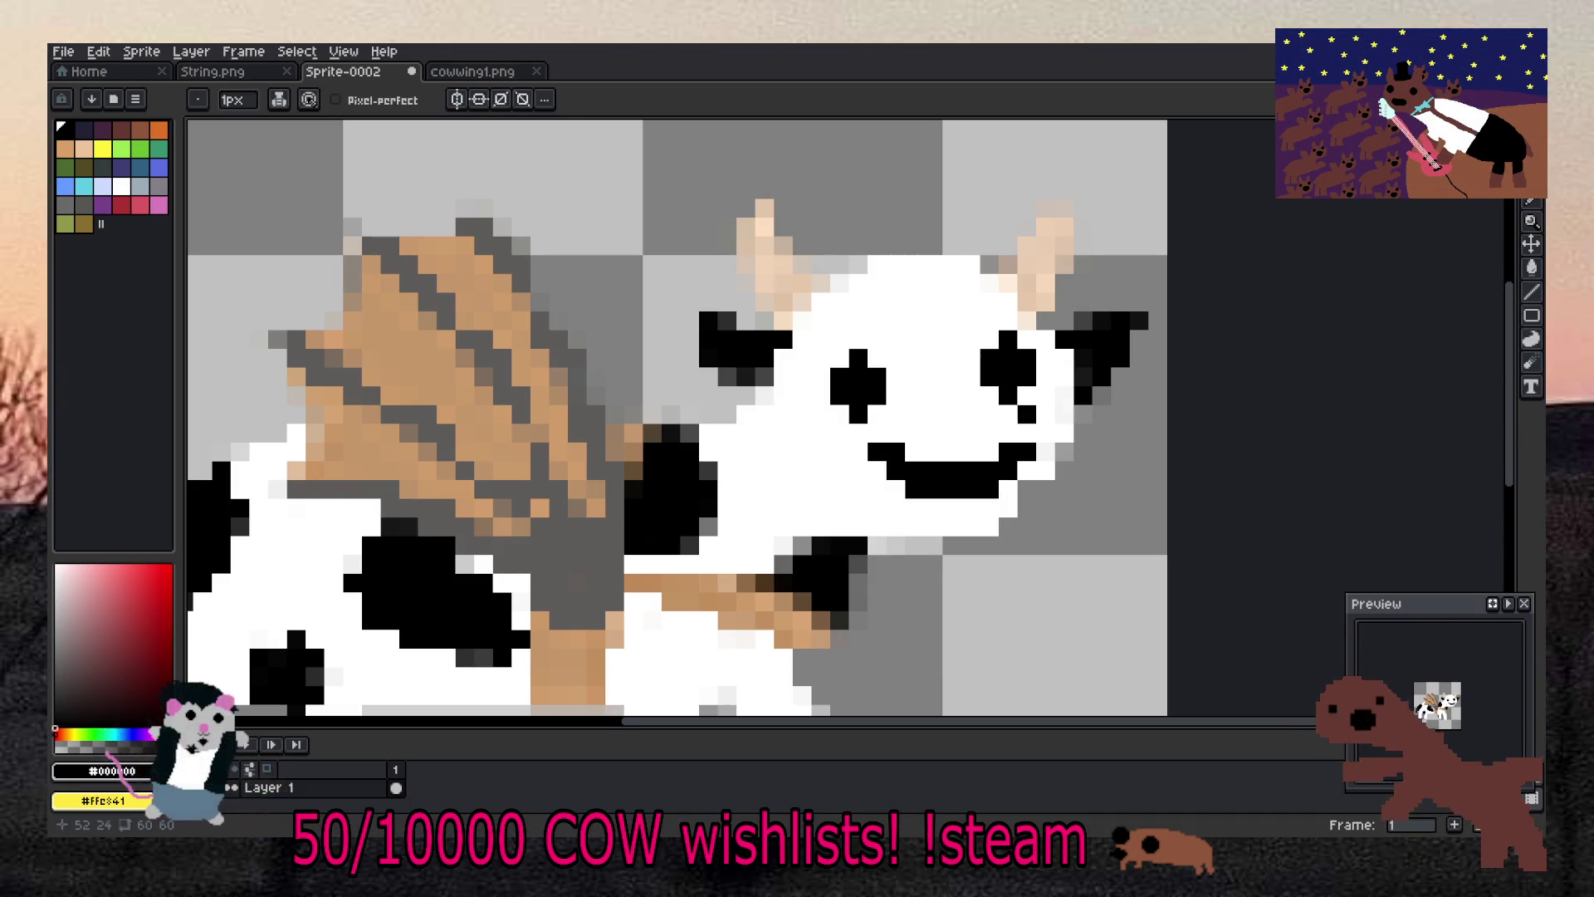
scroll(935, 369, "down", 2)
scroll(936, 369, "down", 1)
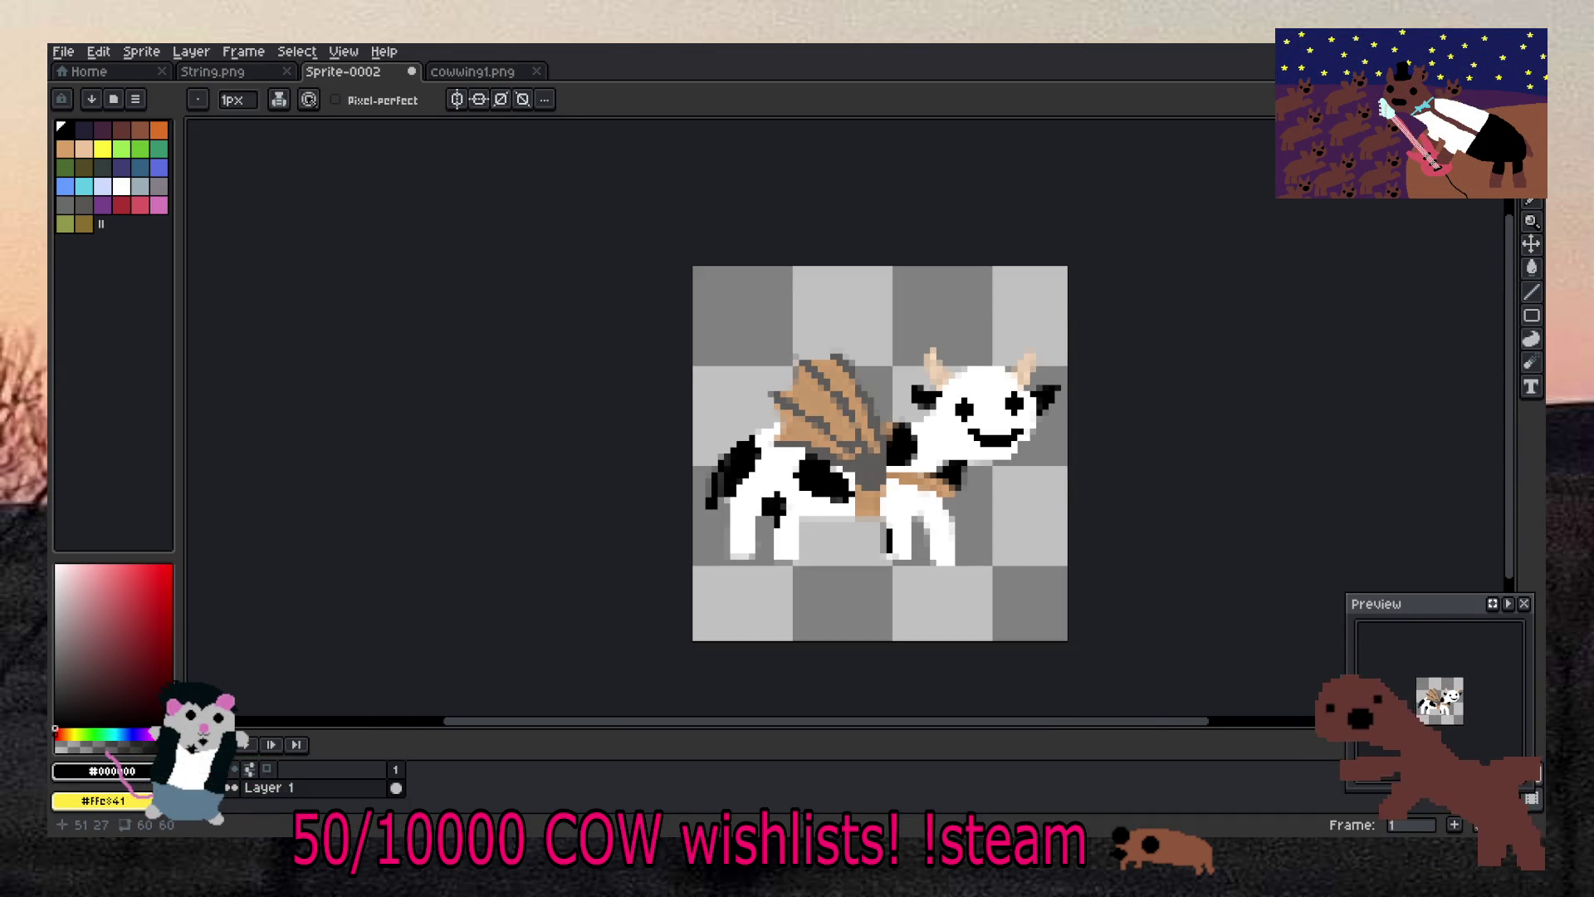
scroll(936, 369, "down", 1)
scroll(1024, 447, "down", 1)
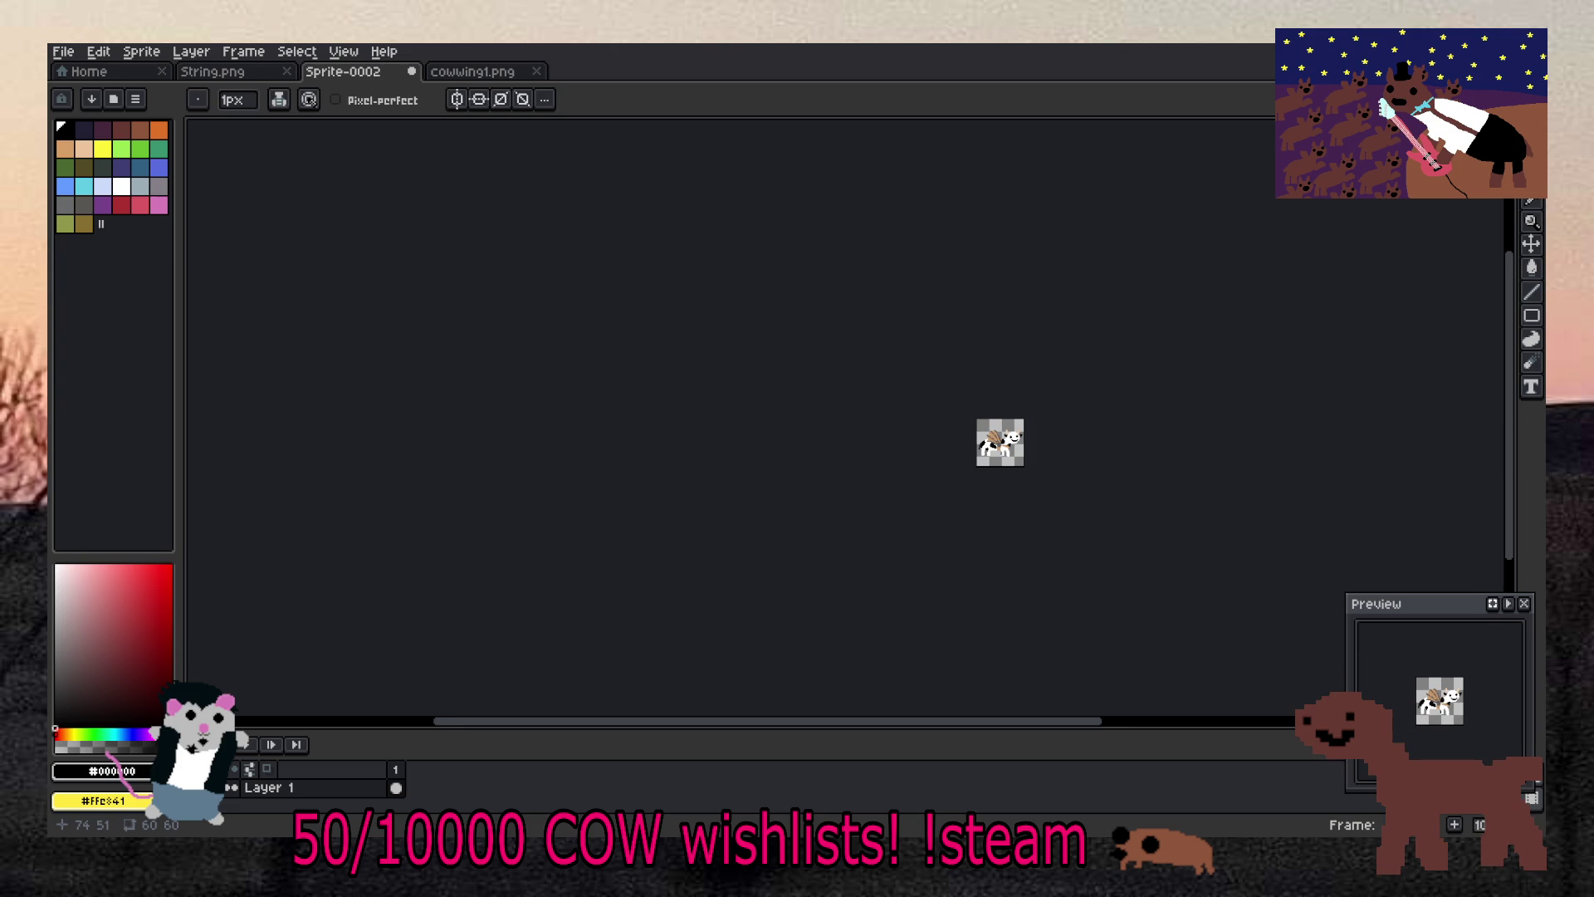
scroll(1024, 446, "up", 3)
scroll(1012, 301, "up", 3)
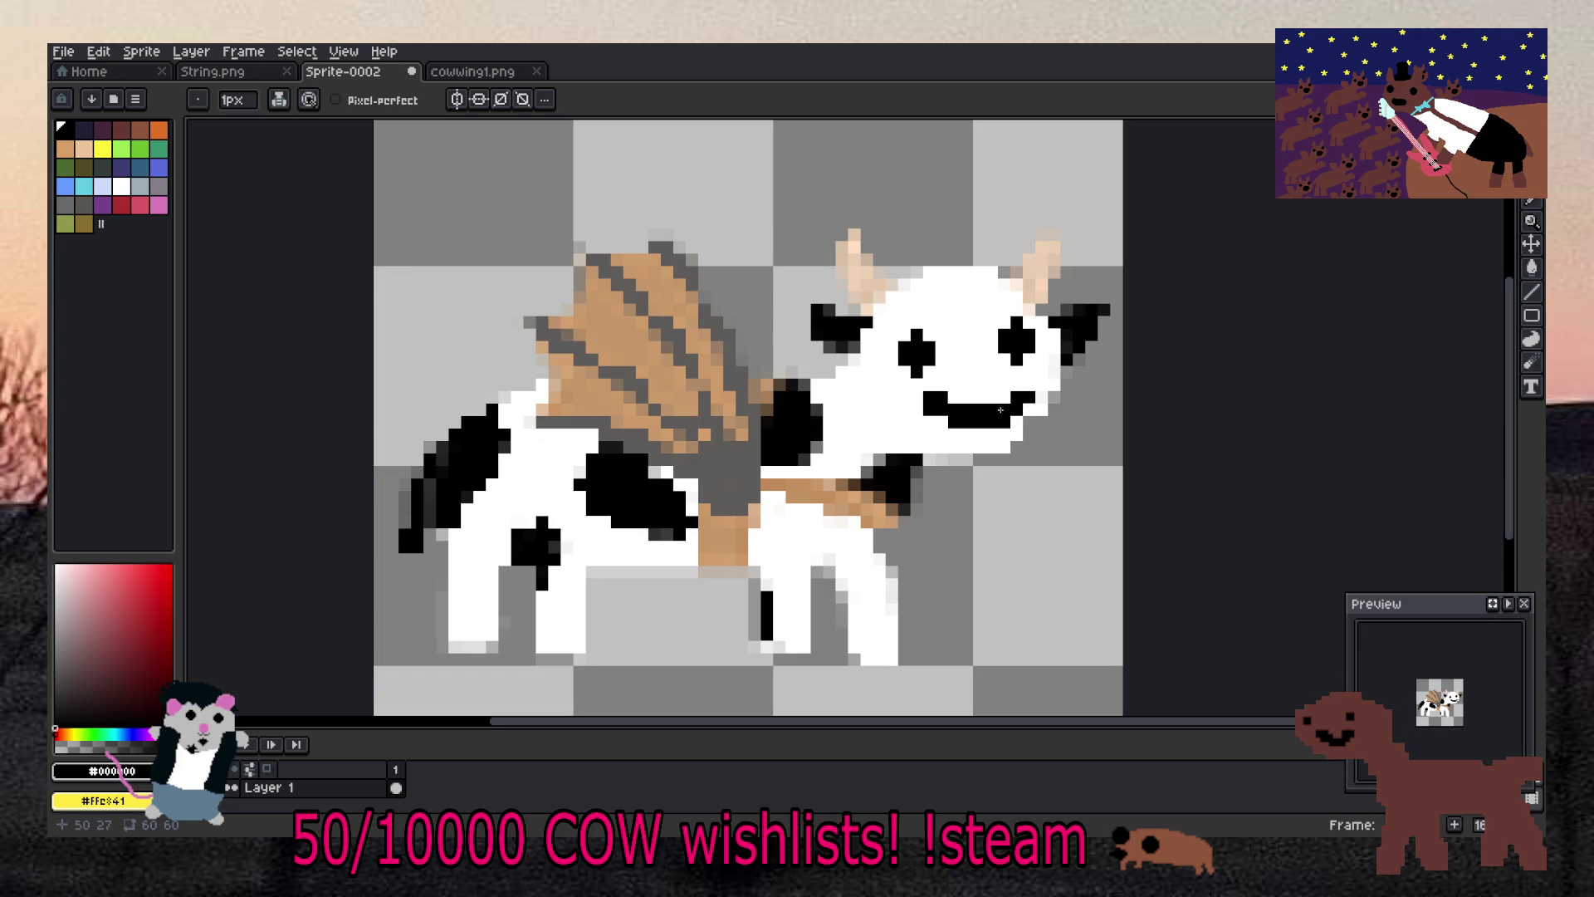
Step: Compare the cowwing1.png reference against the Sprite-0002 cow drawing a couple of times
key("v")
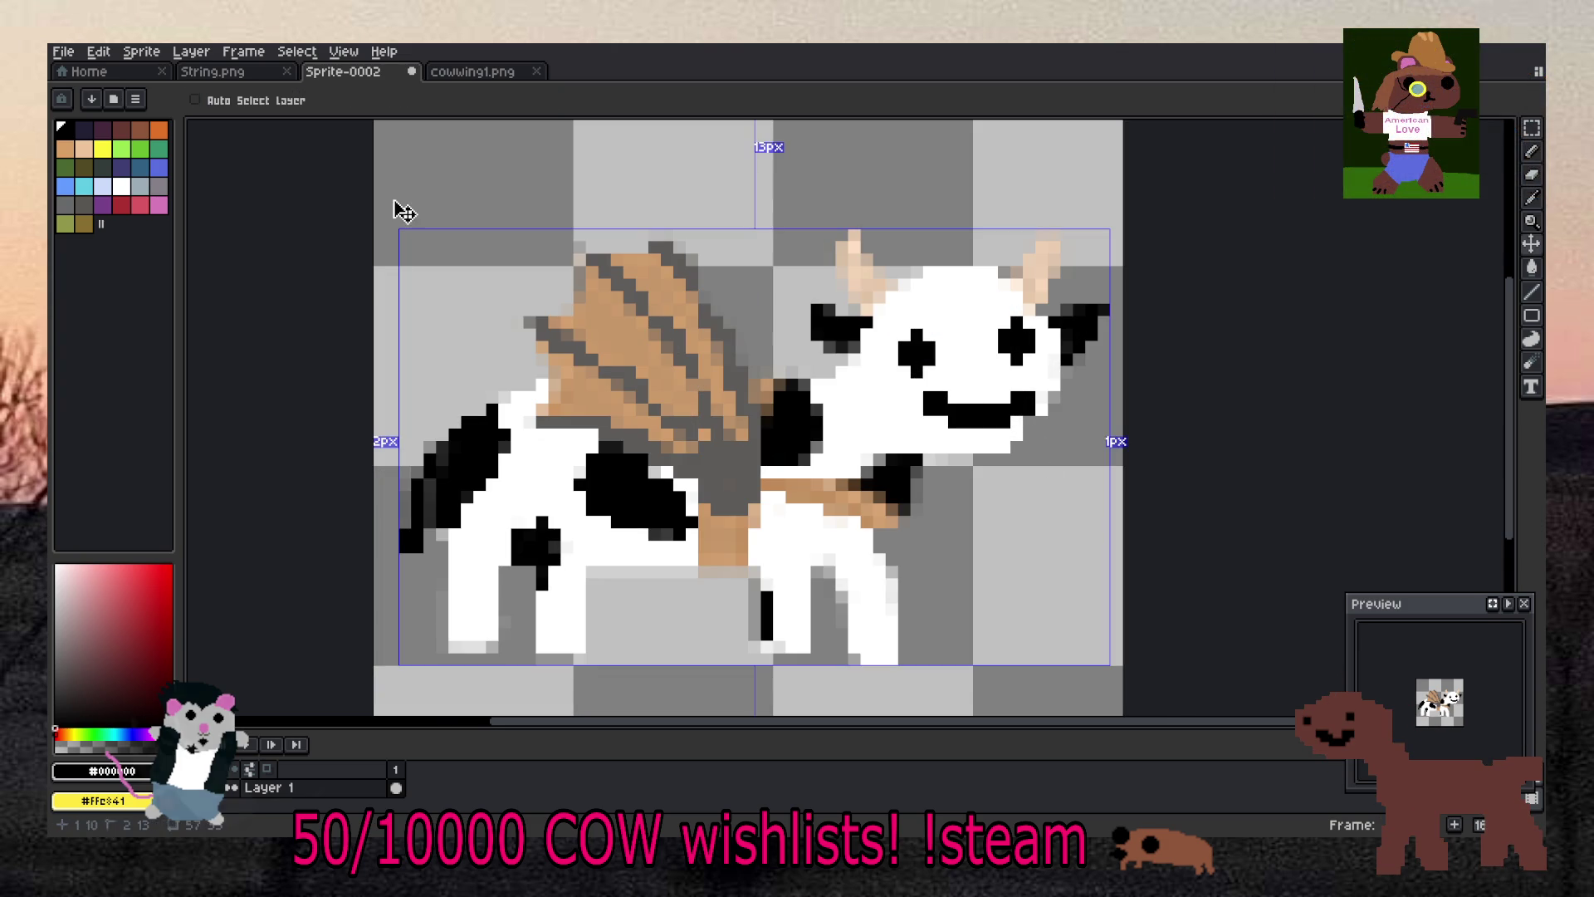
key("b")
left_click(473, 71)
left_click(347, 75)
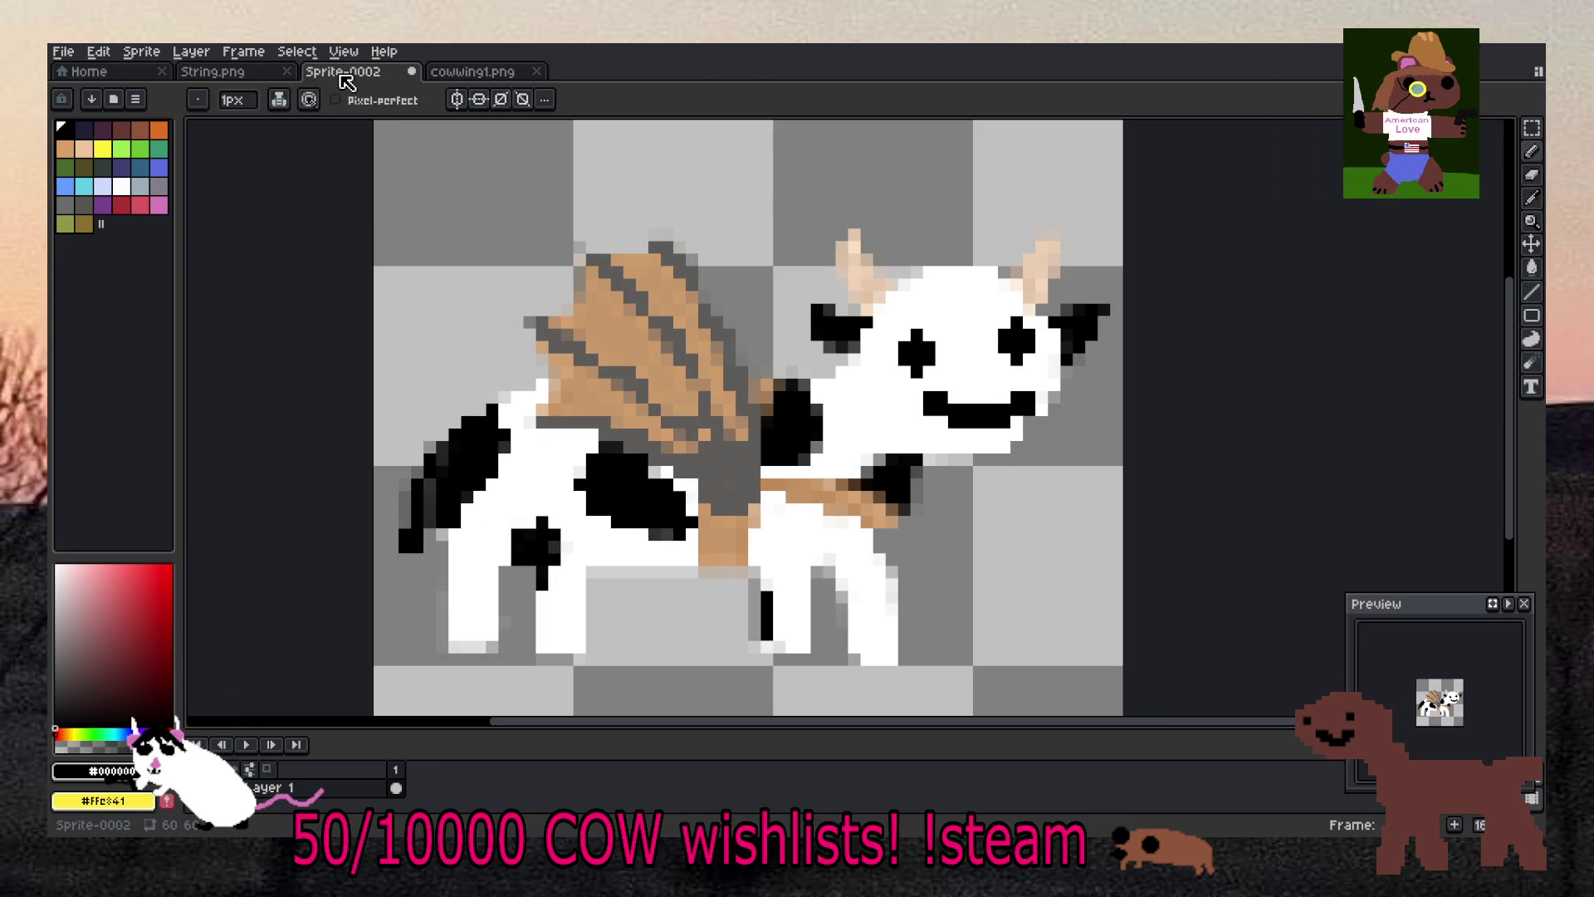
key("v")
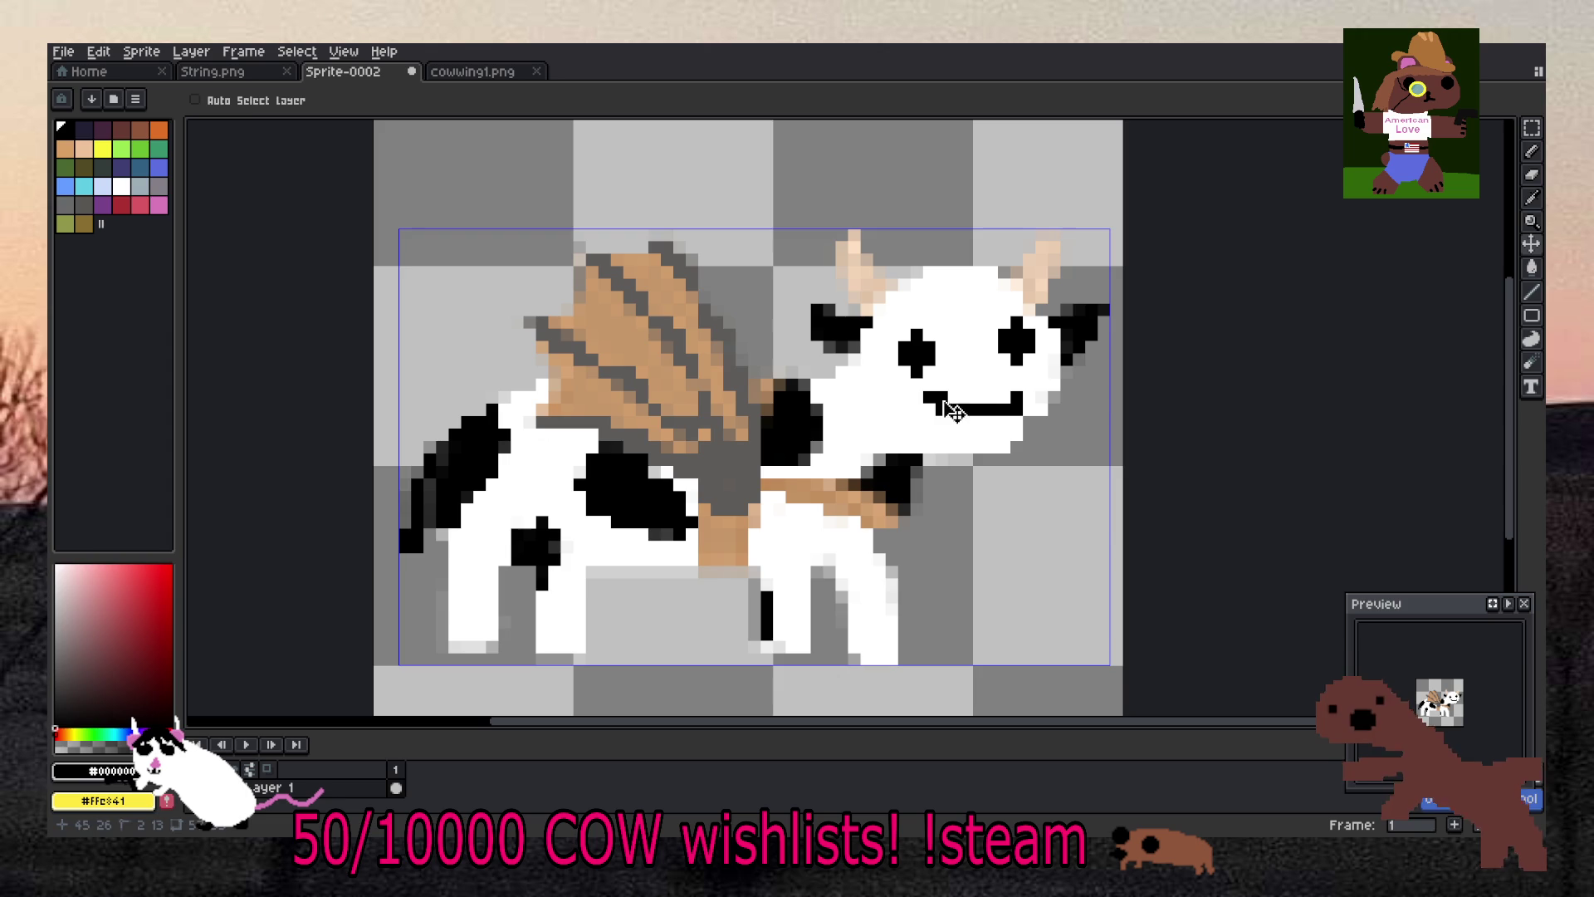
key("b")
left_click(473, 71)
left_click(379, 76)
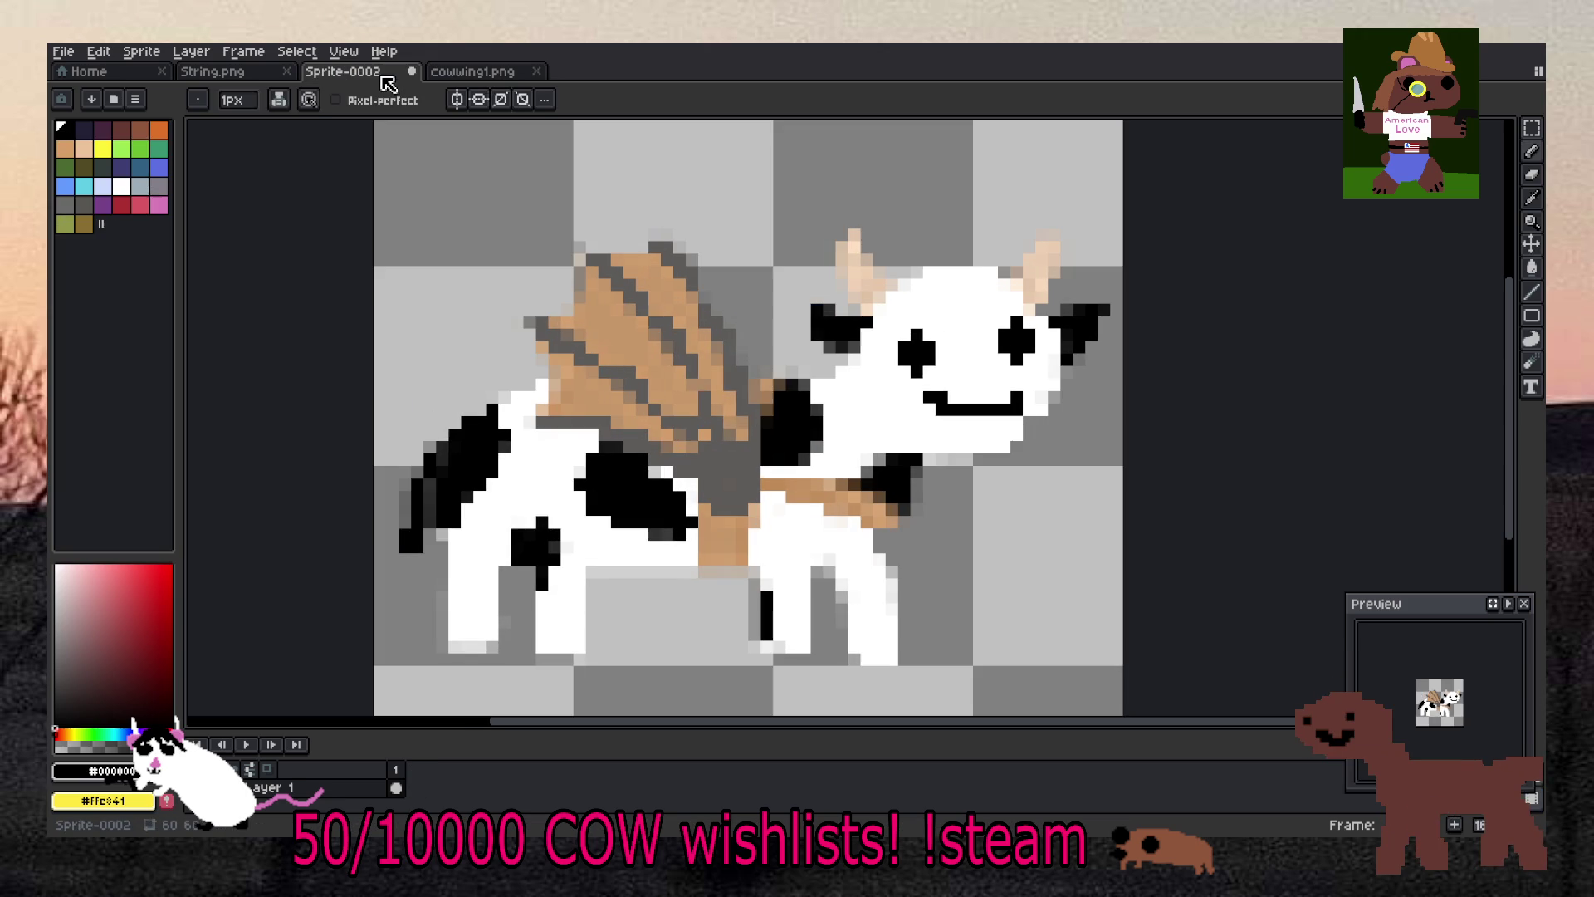
Step: Thicken the cow's mouth with black pixels and paint its top-left corner white, then return to Godot
left_click_drag(945, 422, 997, 423)
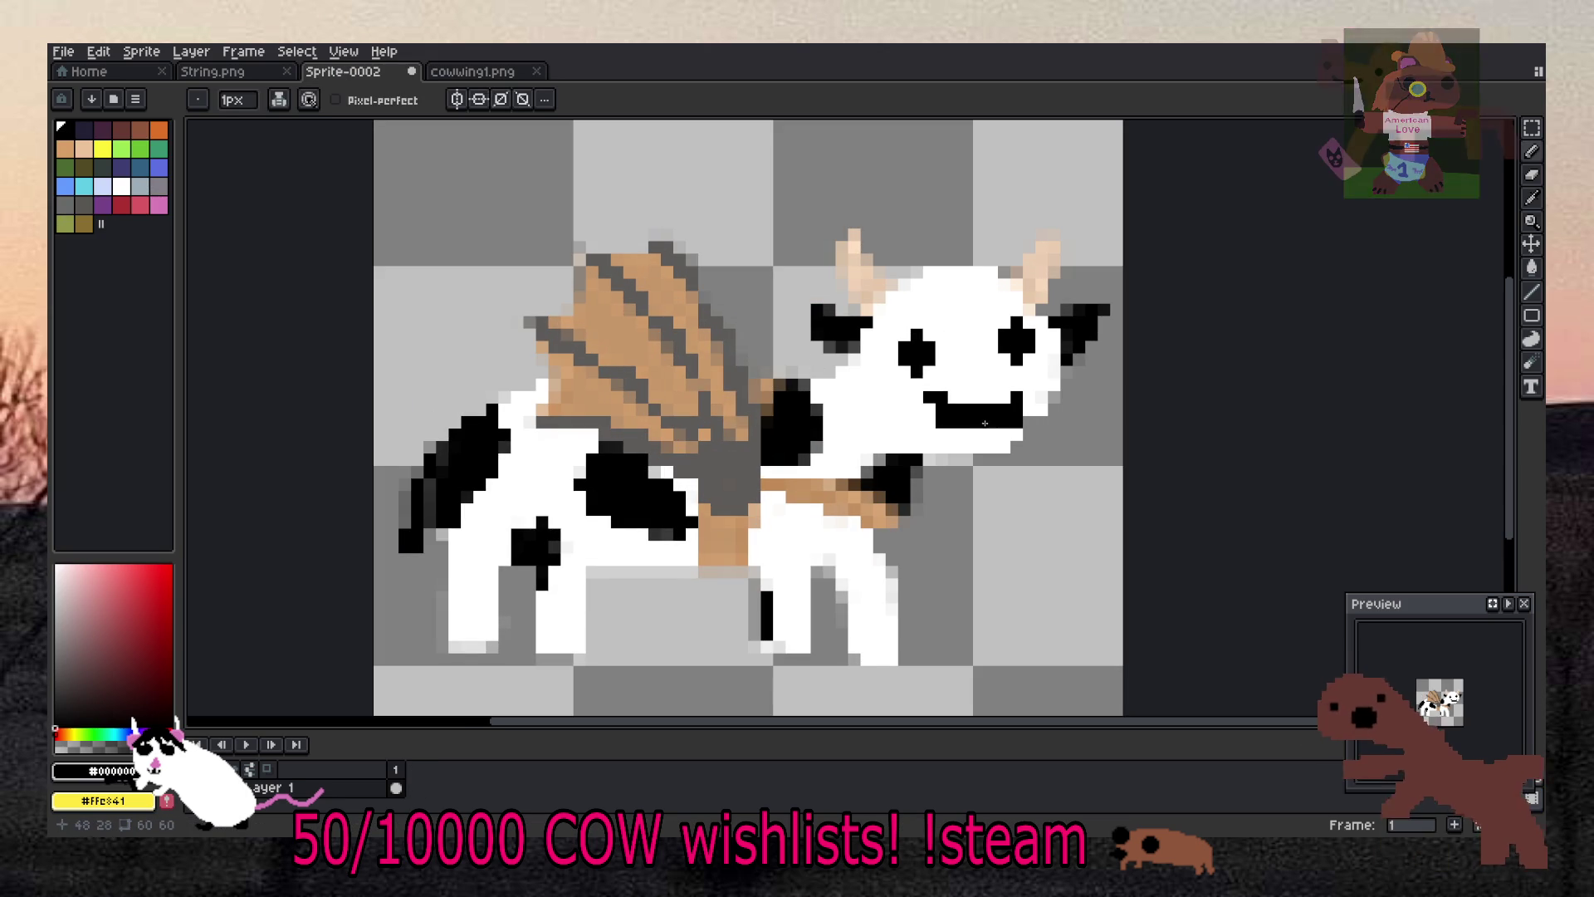
left_click(921, 430, "alt")
left_click(929, 396)
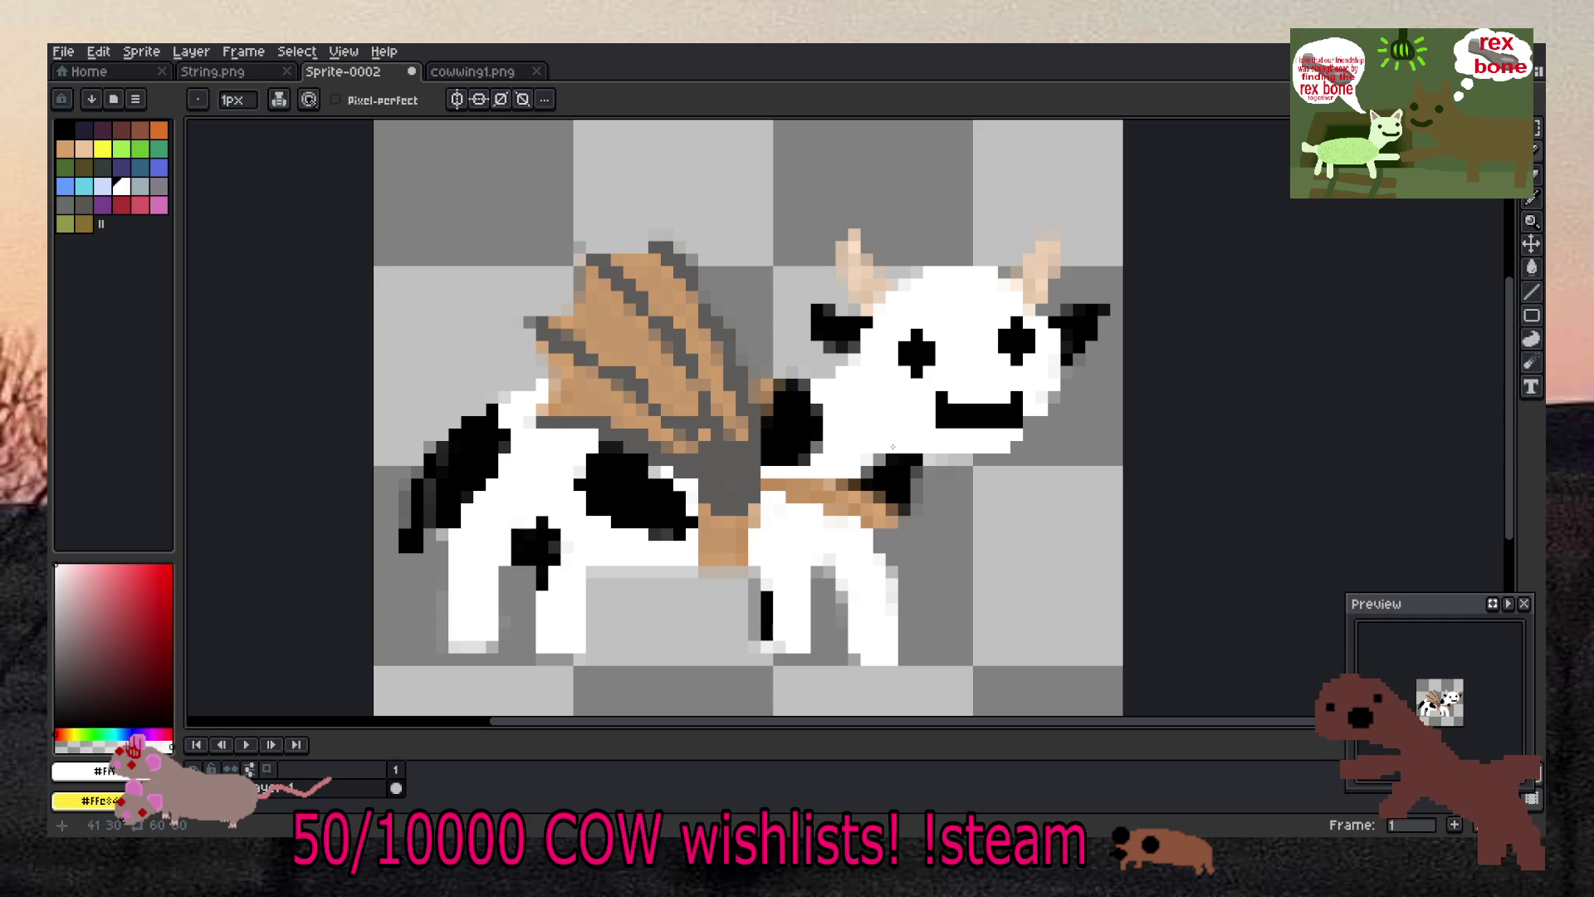
scroll(892, 446, "down", 4)
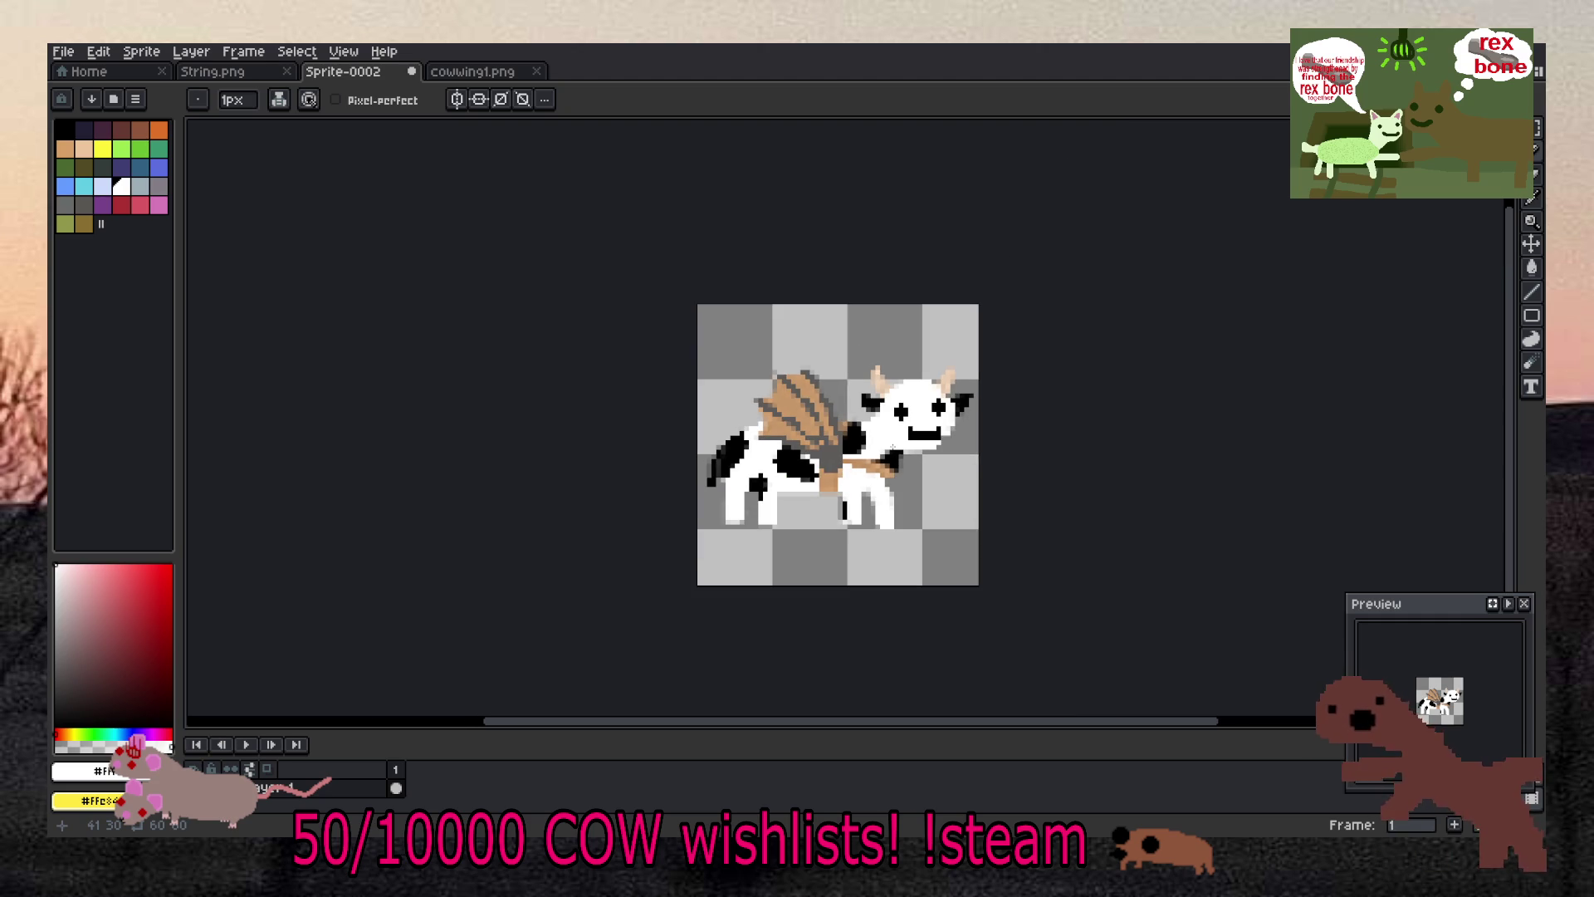
scroll(894, 469, "up", 1)
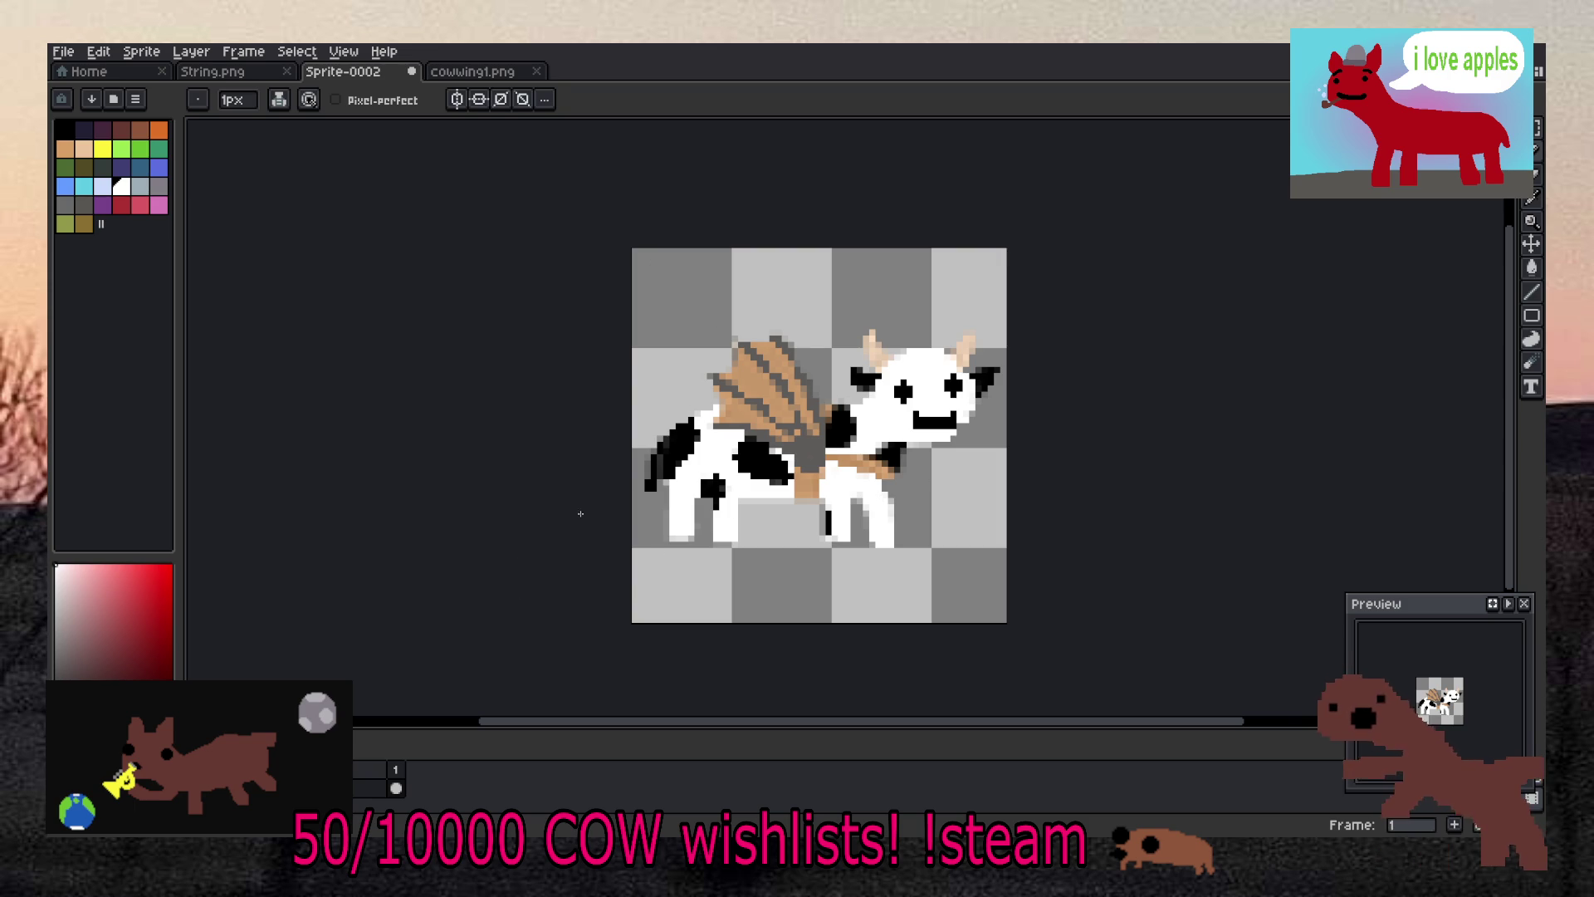
scroll(900, 384, "up", 1)
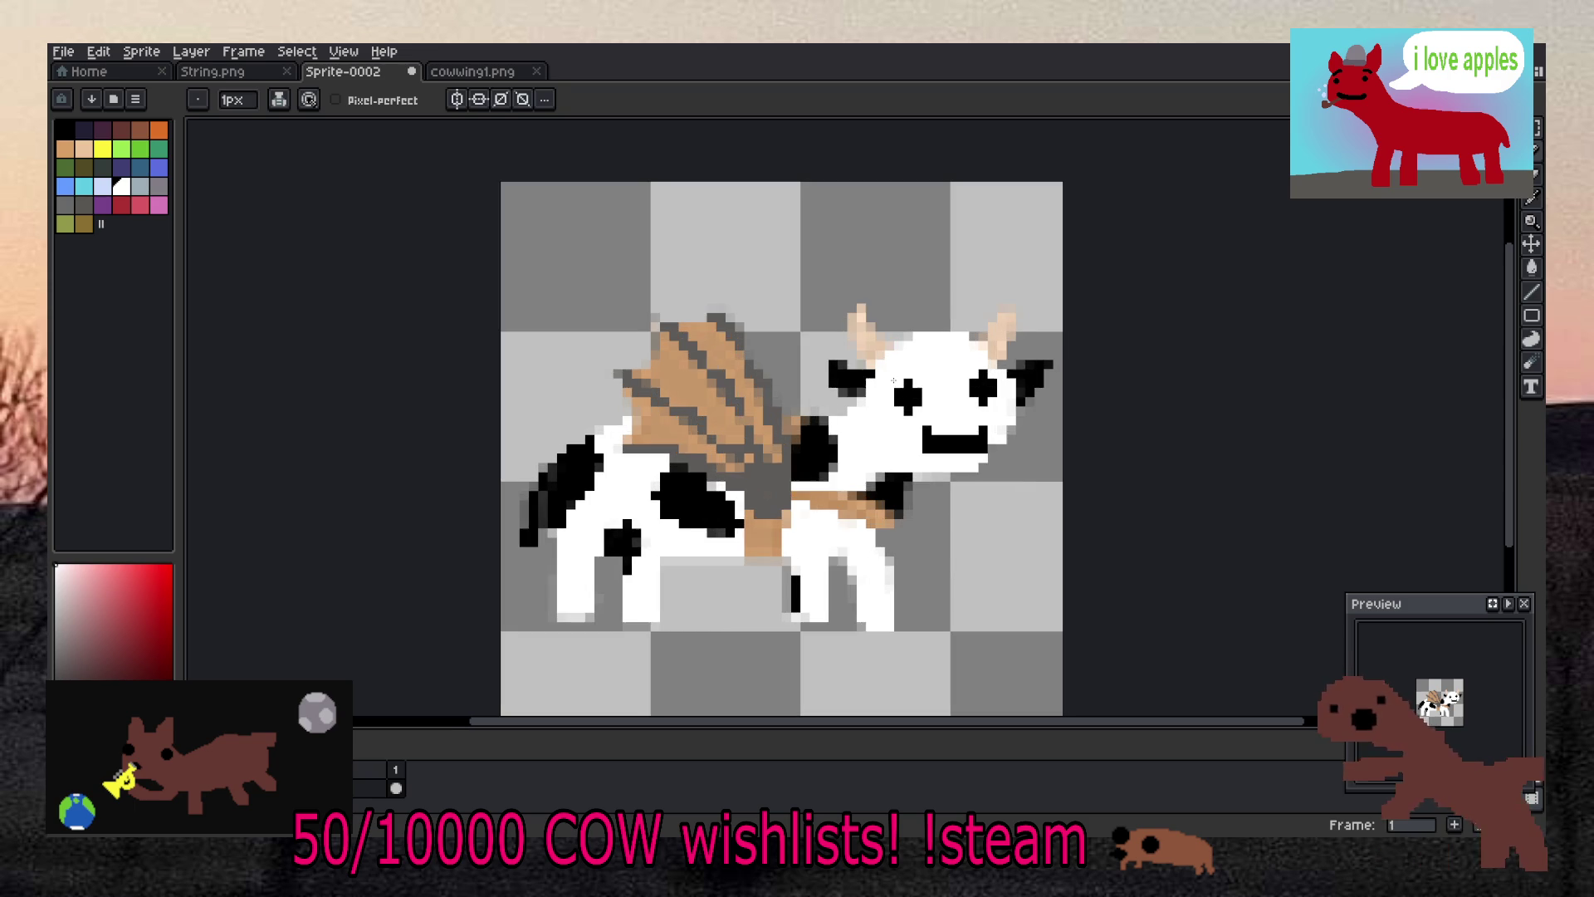
scroll(900, 384, "down", 2)
scroll(921, 353, "up", 2)
scroll(921, 352, "down", 1)
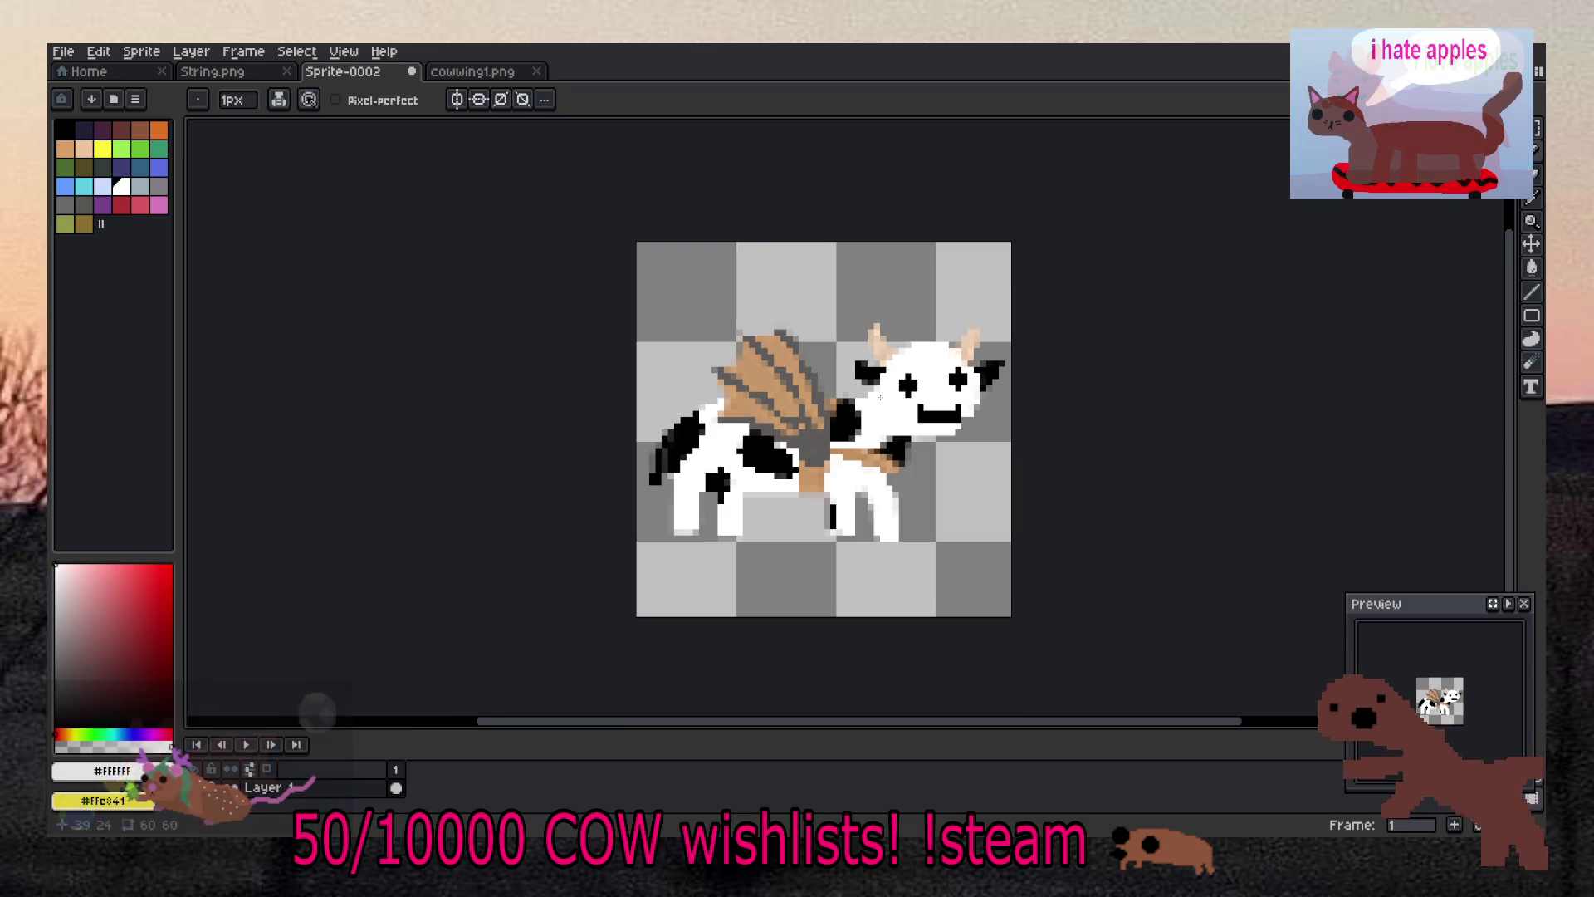
scroll(873, 453, "up", 1)
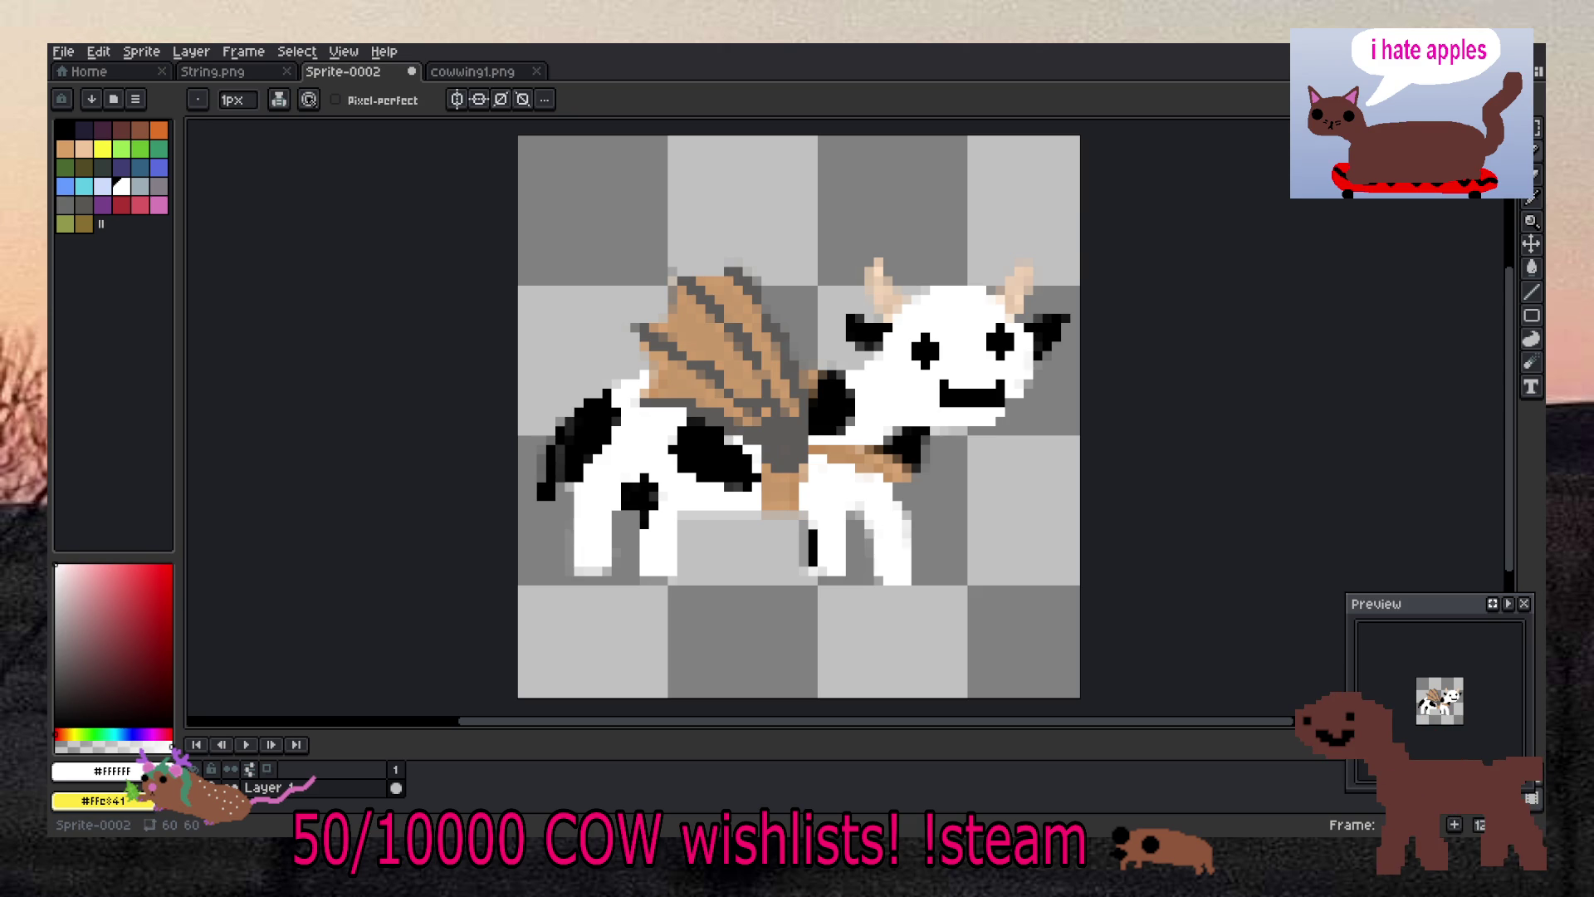
key("alt+Tab")
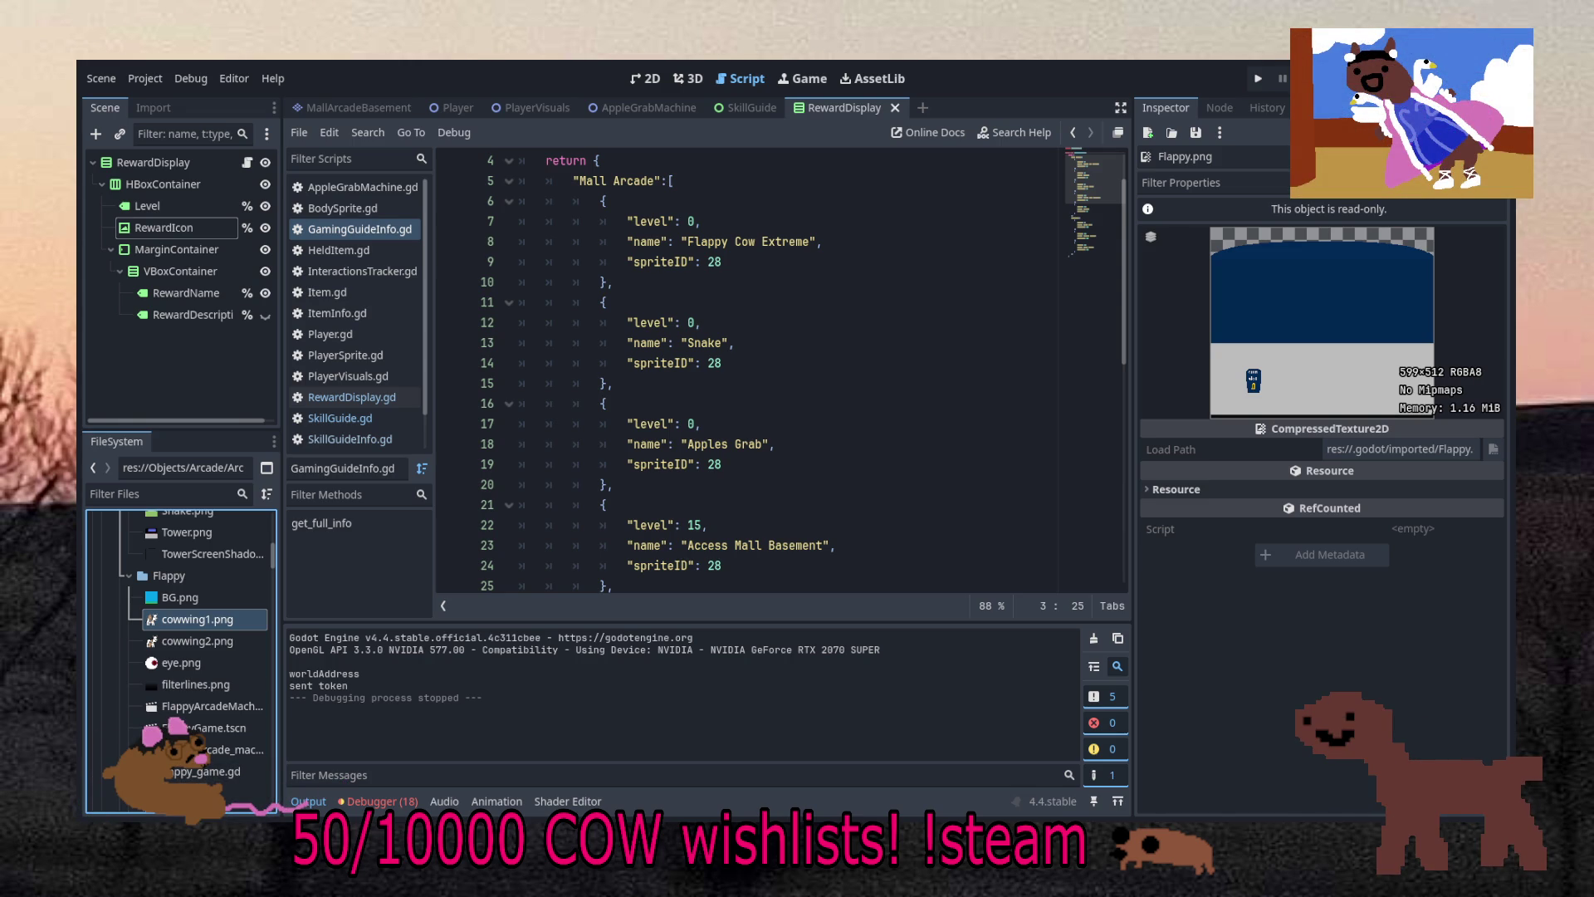
scroll(166, 597, "down", 3)
scroll(149, 585, "down", 3)
scroll(137, 573, "down", 2)
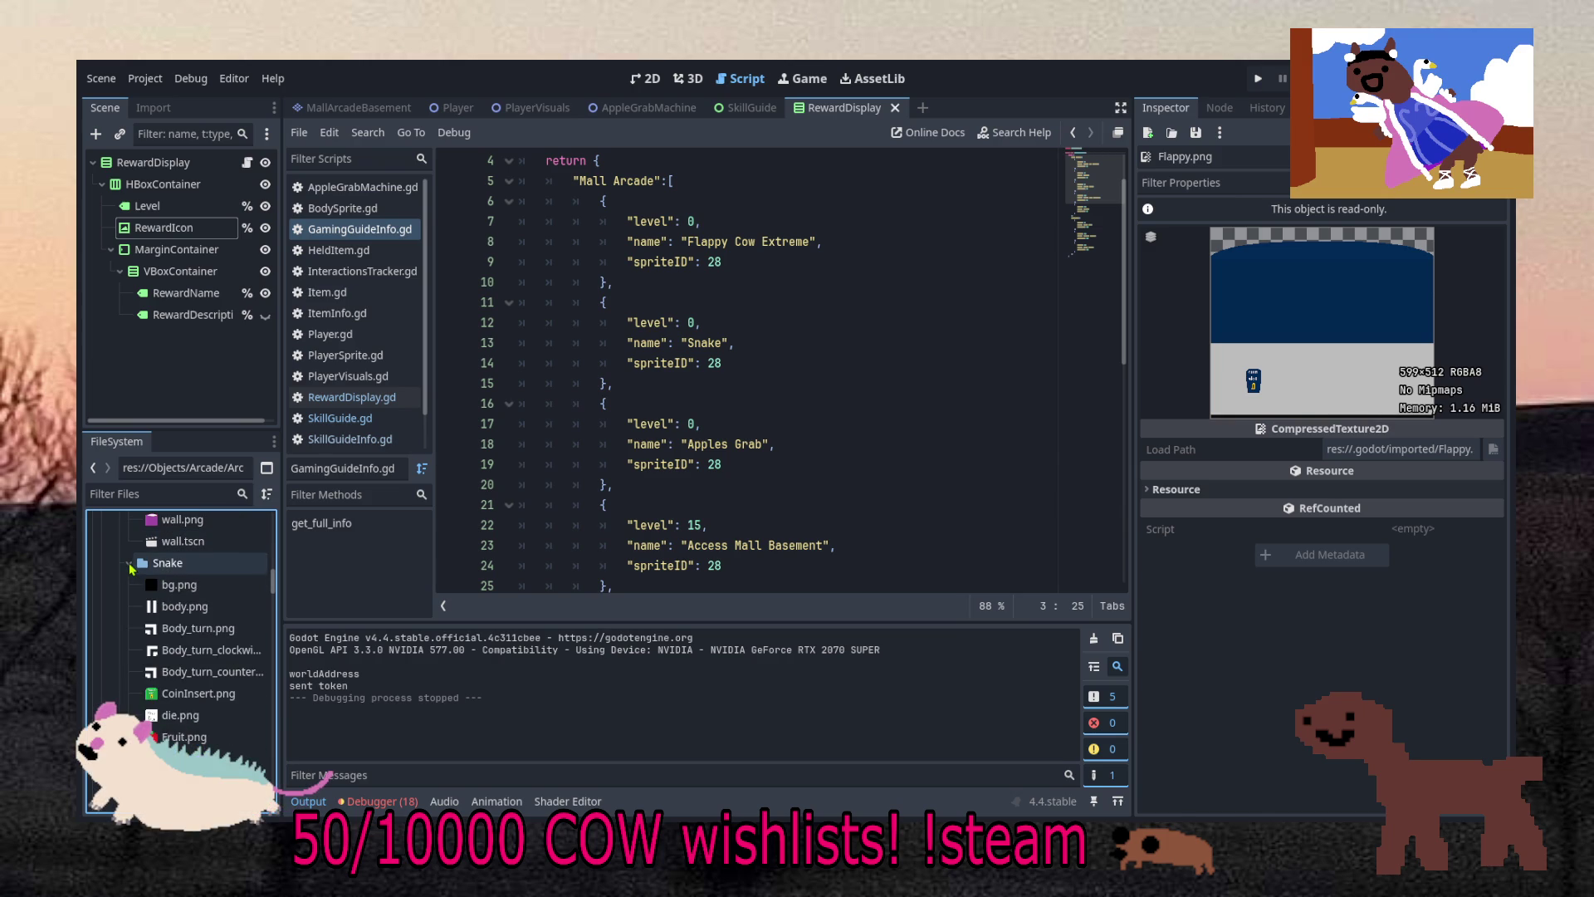
scroll(131, 569, "down", 3)
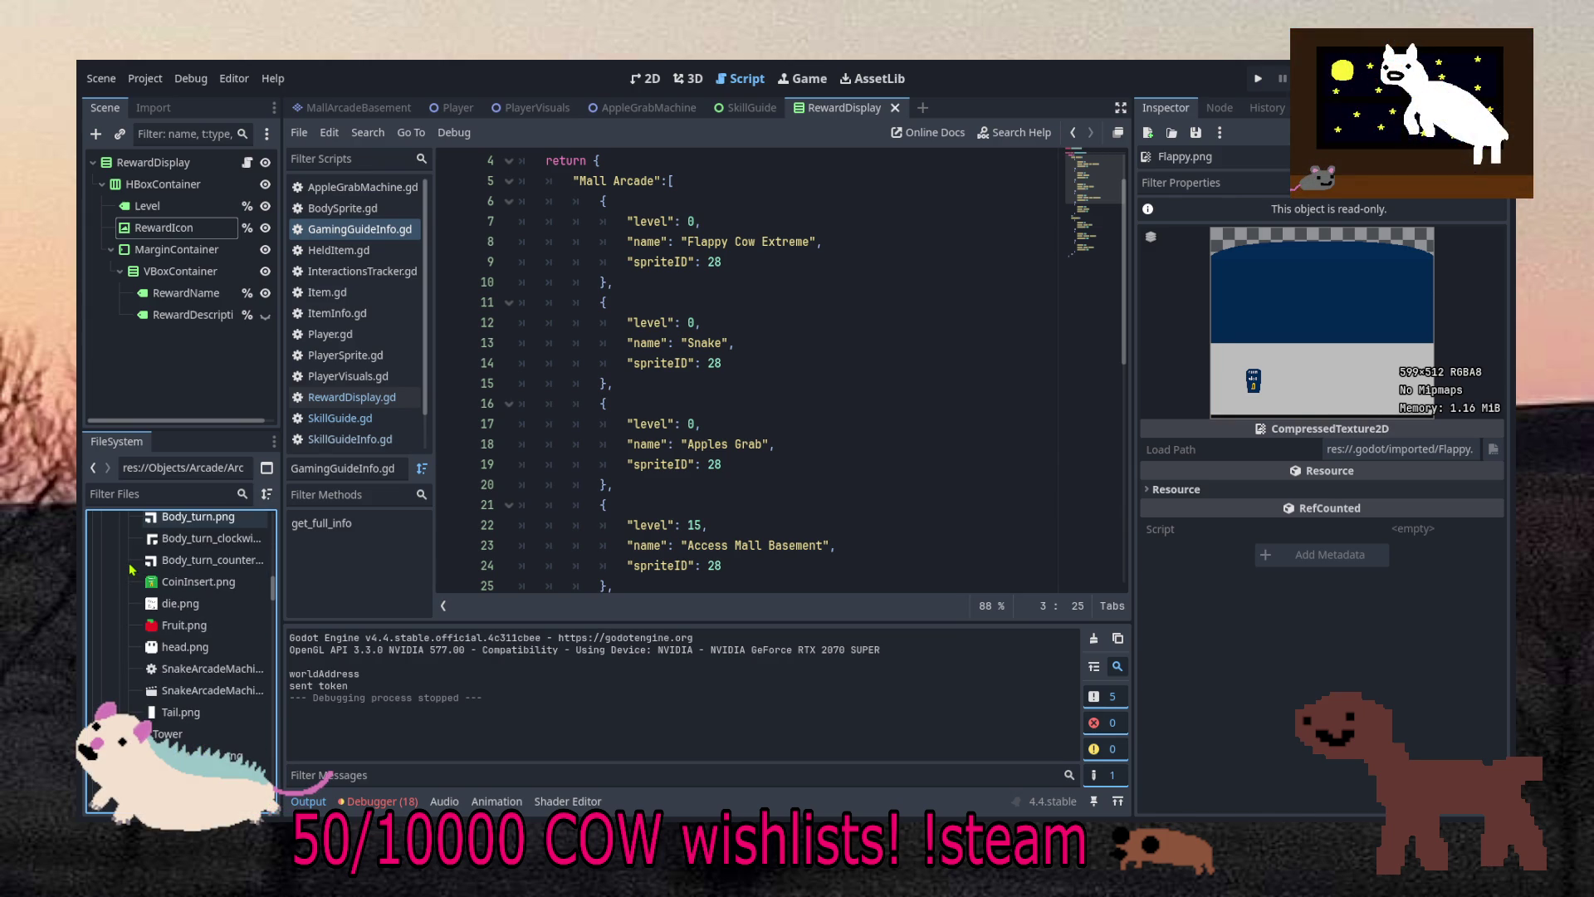
Step: Select Fruit.png then head.png in the Snake folder and bring head.png up in Aseprite
left_click(185, 631)
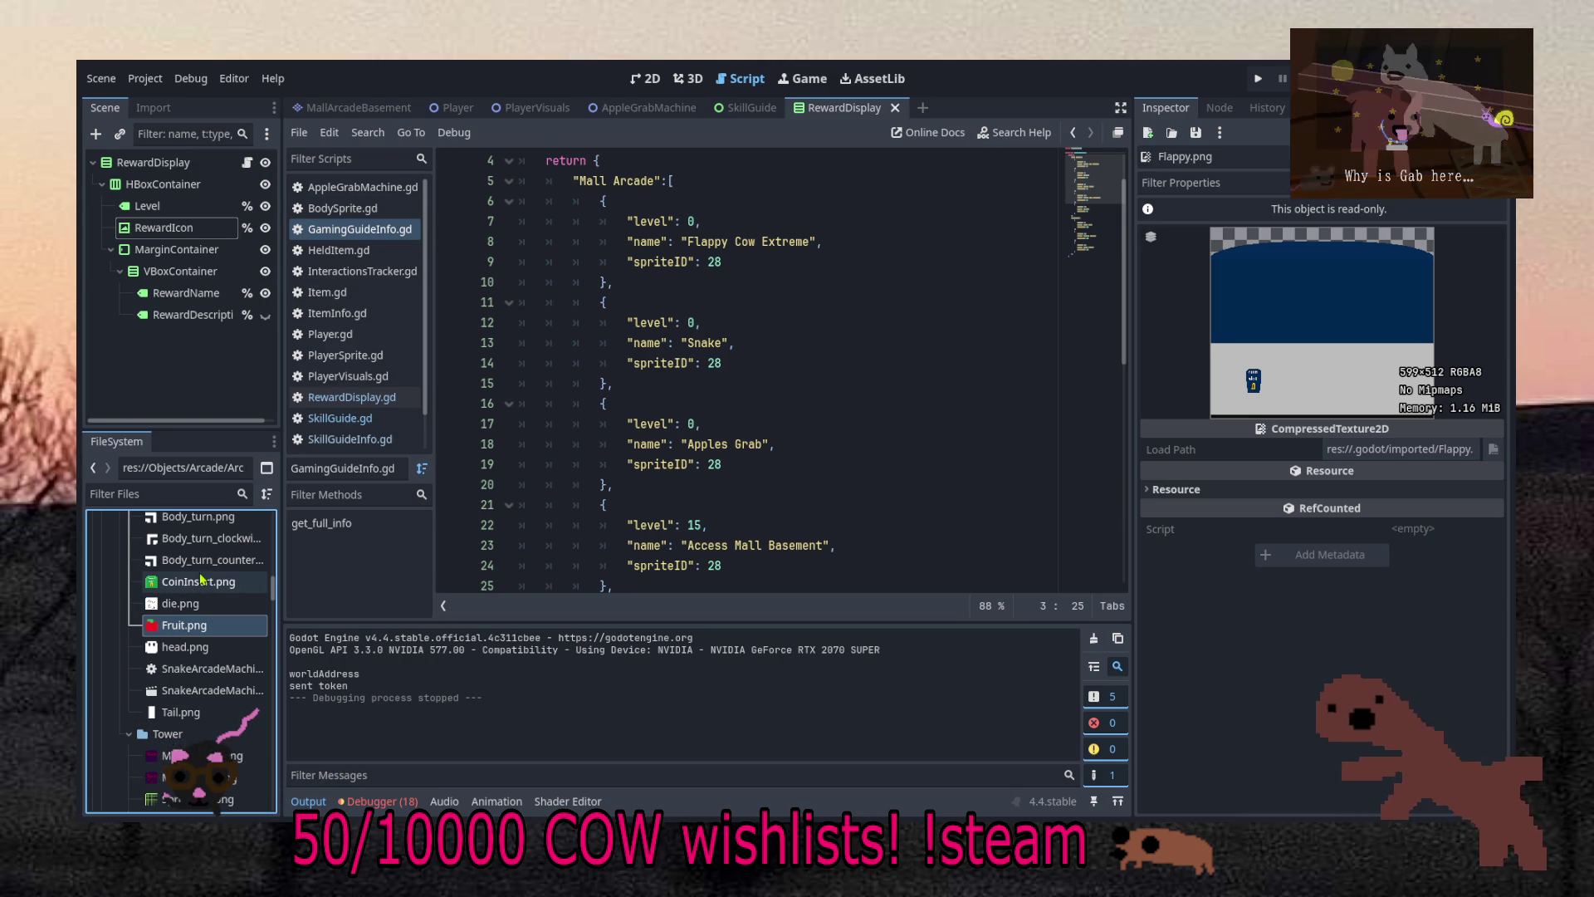
left_click(202, 647)
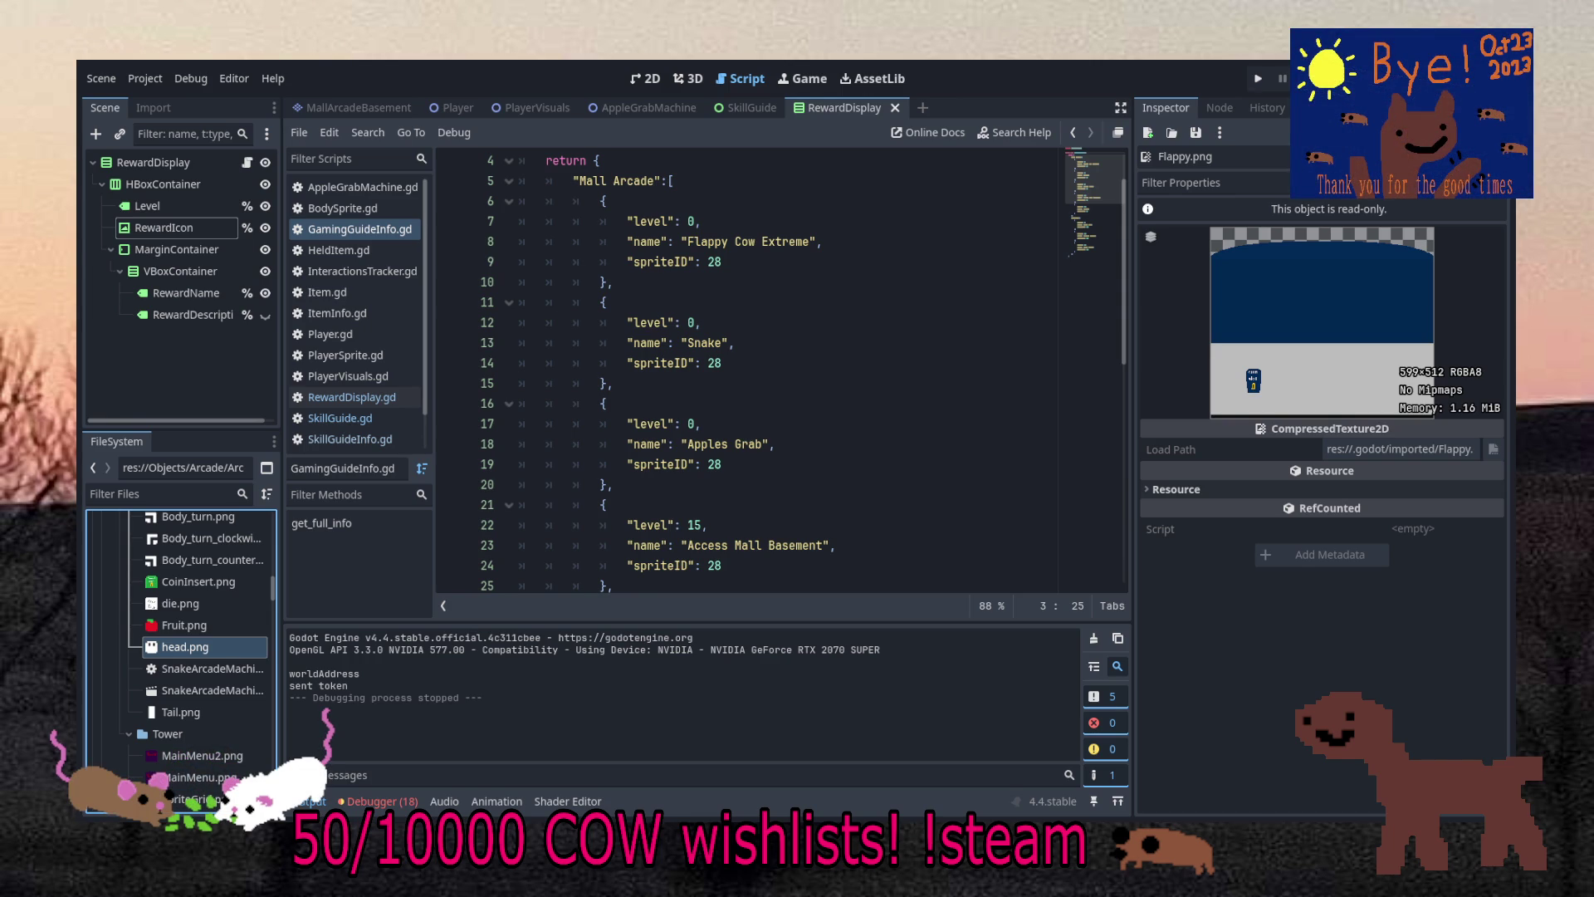
key("alt+Tab")
scroll(845, 417, "up", 10)
scroll(916, 499, "down", 3)
scroll(964, 561, "up", 5)
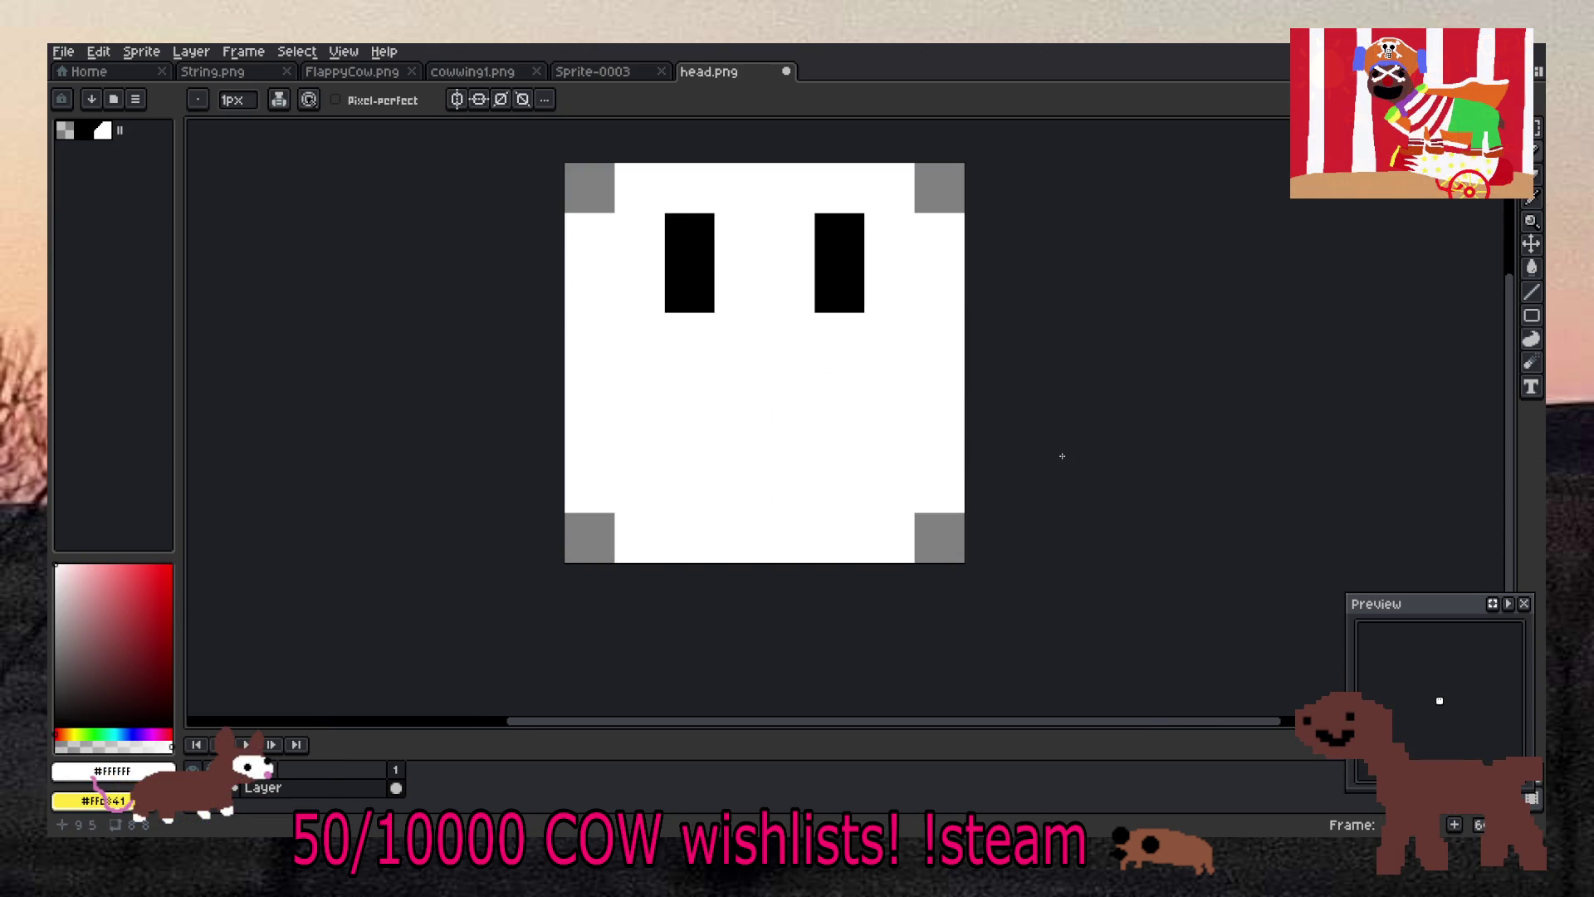
Step: Copy the whole head image and paste it into the blank Sprite-0003 canvas near the centre
key("ctrl+a")
left_click(574, 72)
key("ctrl+v")
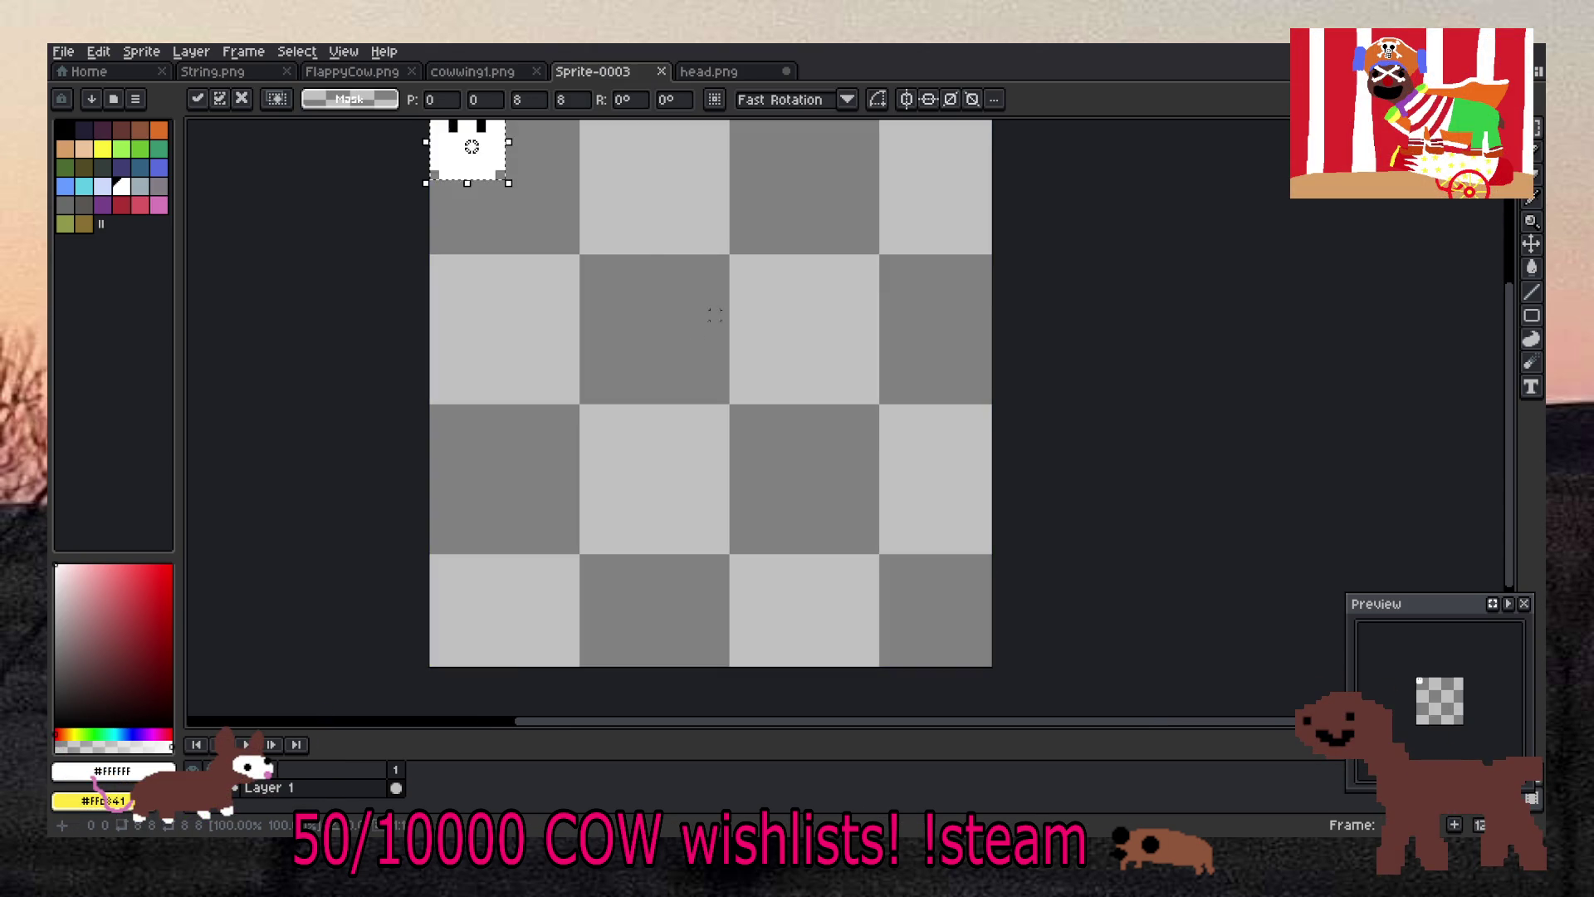
scroll(598, 250, "down", 2)
scroll(575, 275, "up", 1)
mouse_move(574, 275)
left_mouse_down()
mouse_move(748, 430)
mouse_move(692, 350)
left_mouse_up()
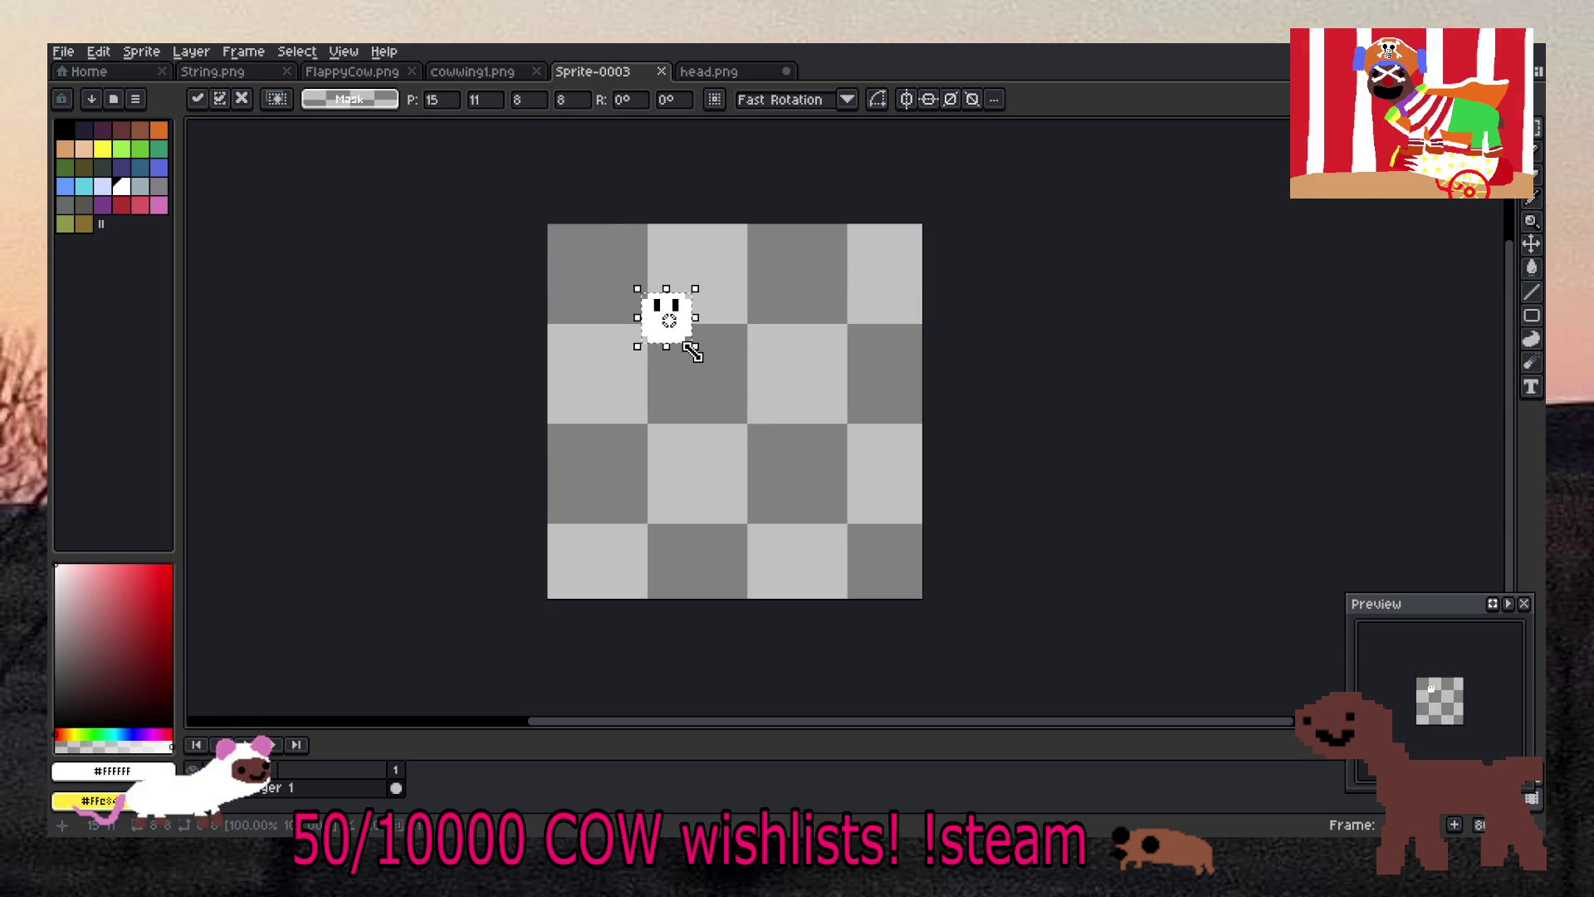
Step: Enlarge the pasted head and shift it right and down
left_click_drag(694, 346, 769, 433)
left_click_drag(763, 425, 770, 427)
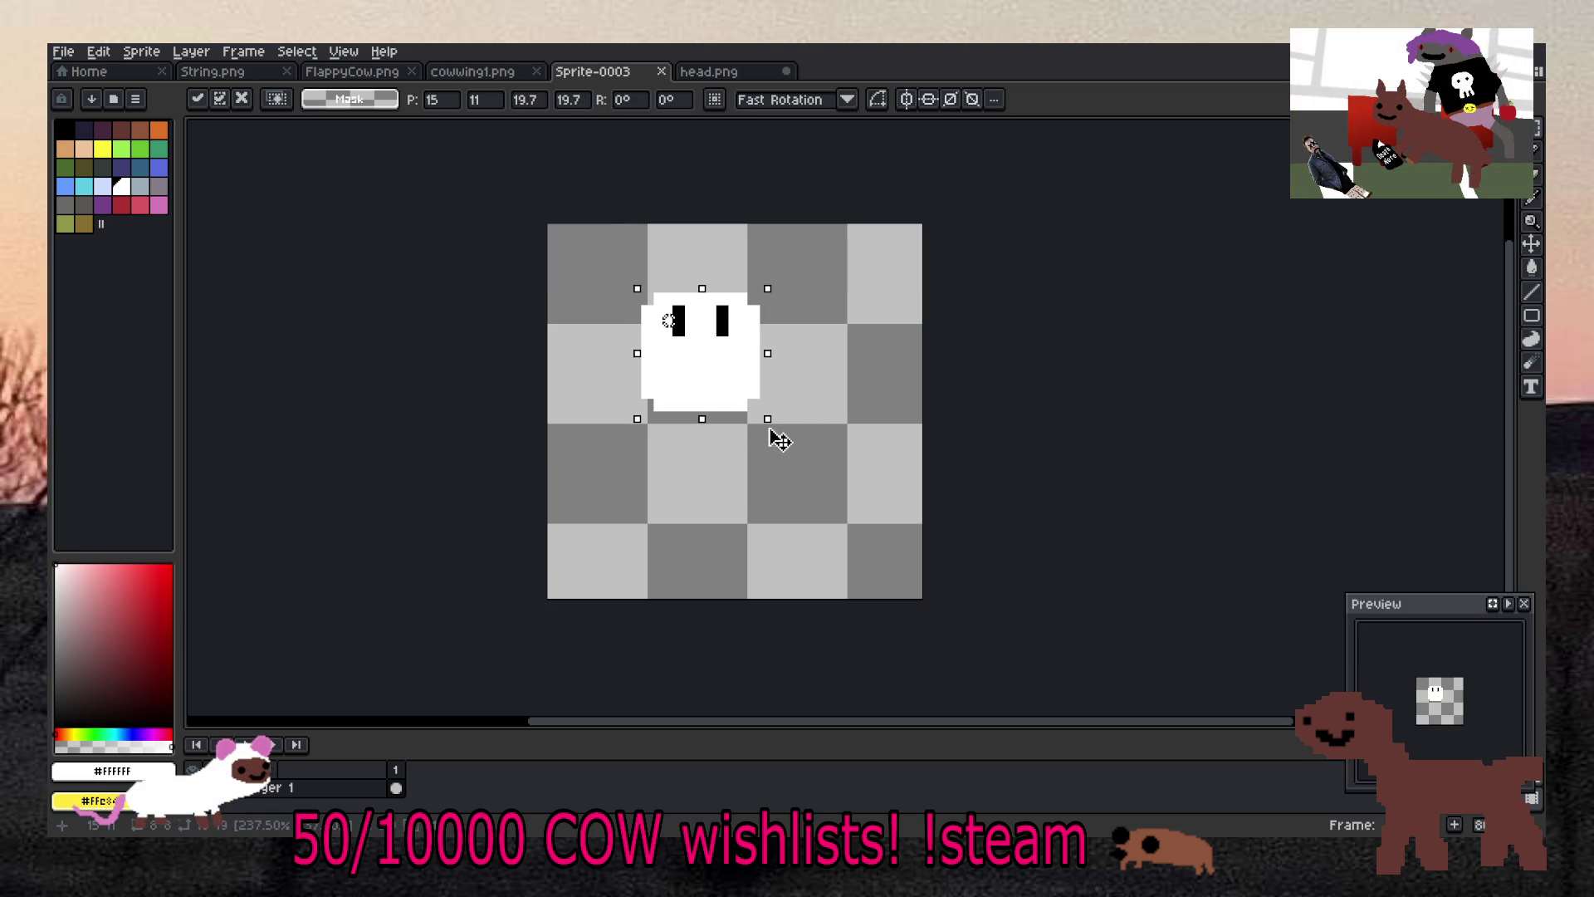
mouse_move(763, 413)
left_mouse_down()
mouse_move(783, 422)
mouse_move(835, 373)
mouse_move(875, 379)
left_mouse_up()
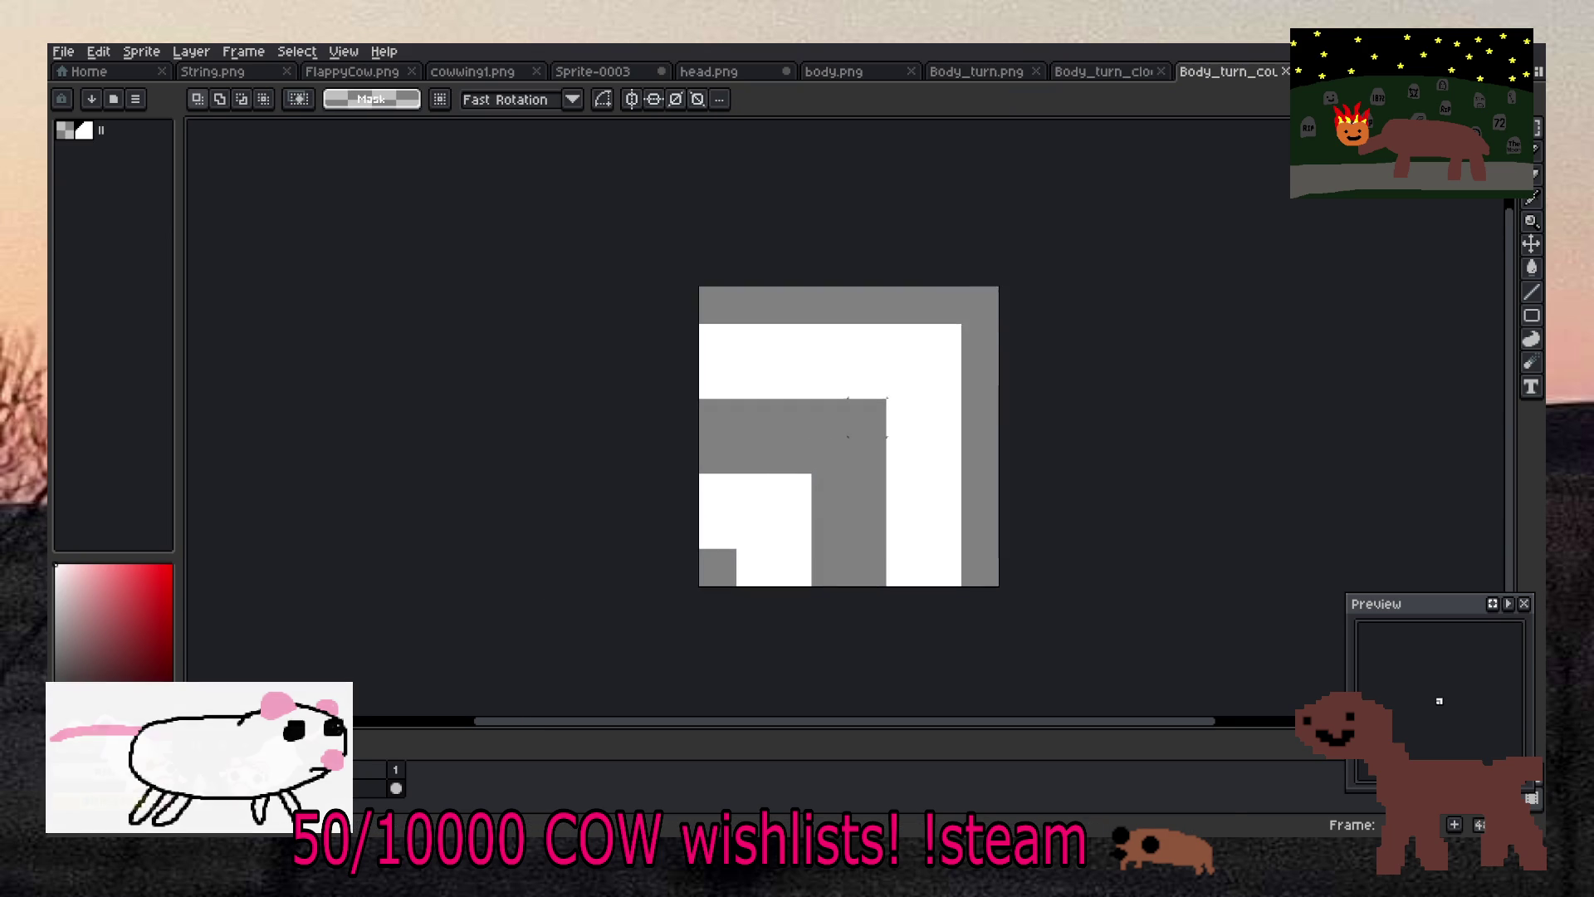
Step: Compare the Body_turn and counterclockwise body-turn sprites, then move on to Tail.png
left_click(1097, 71)
scroll(882, 431, "up", 3)
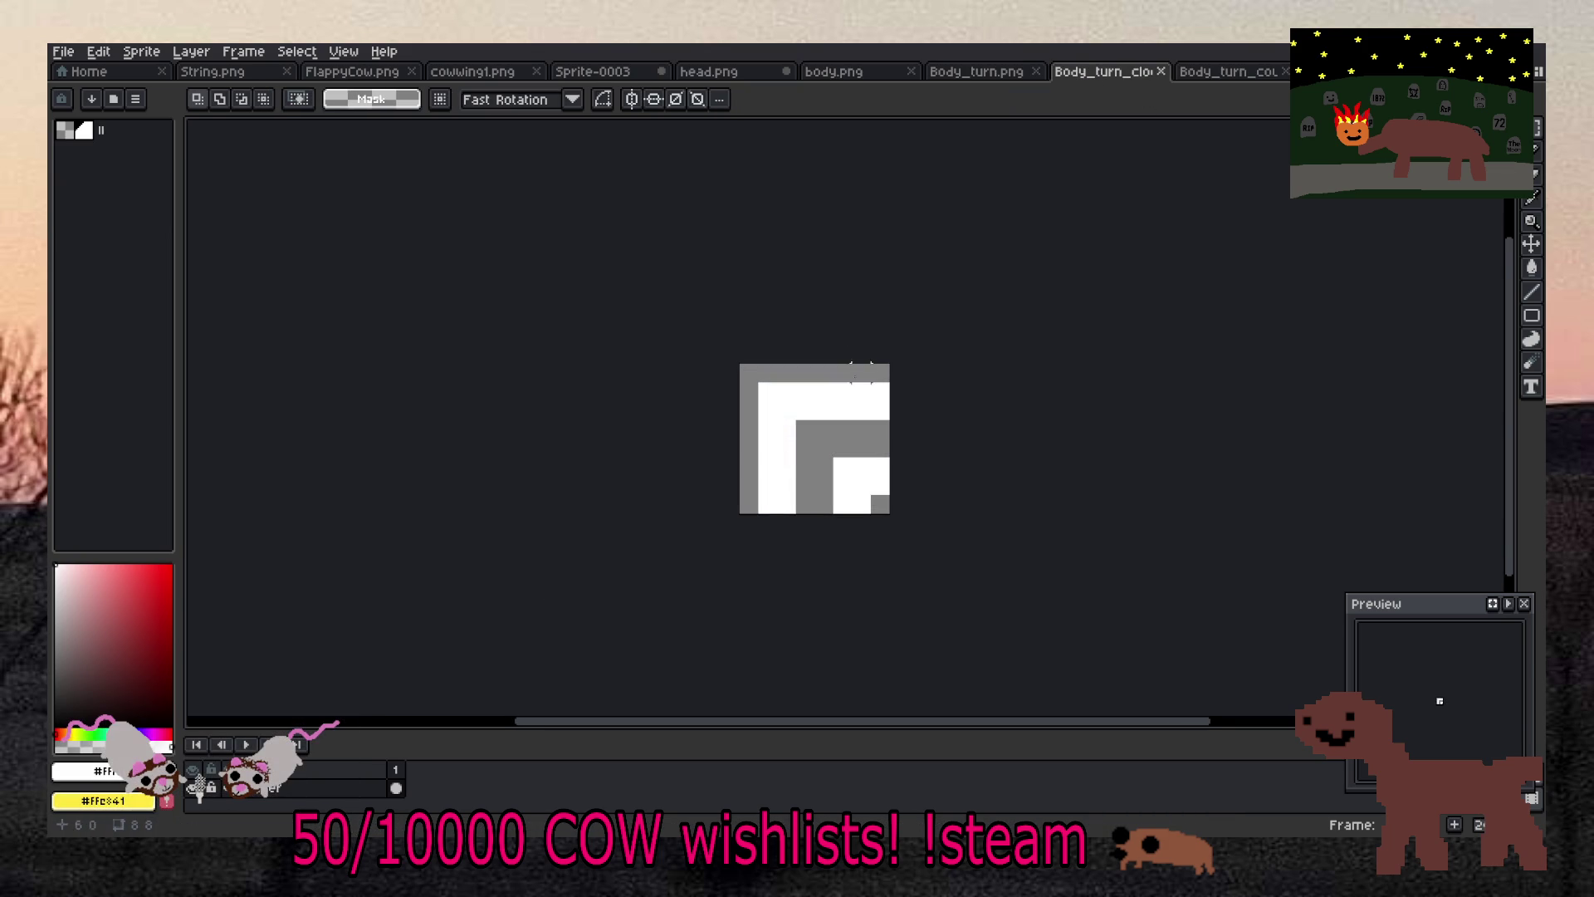
left_click(991, 78)
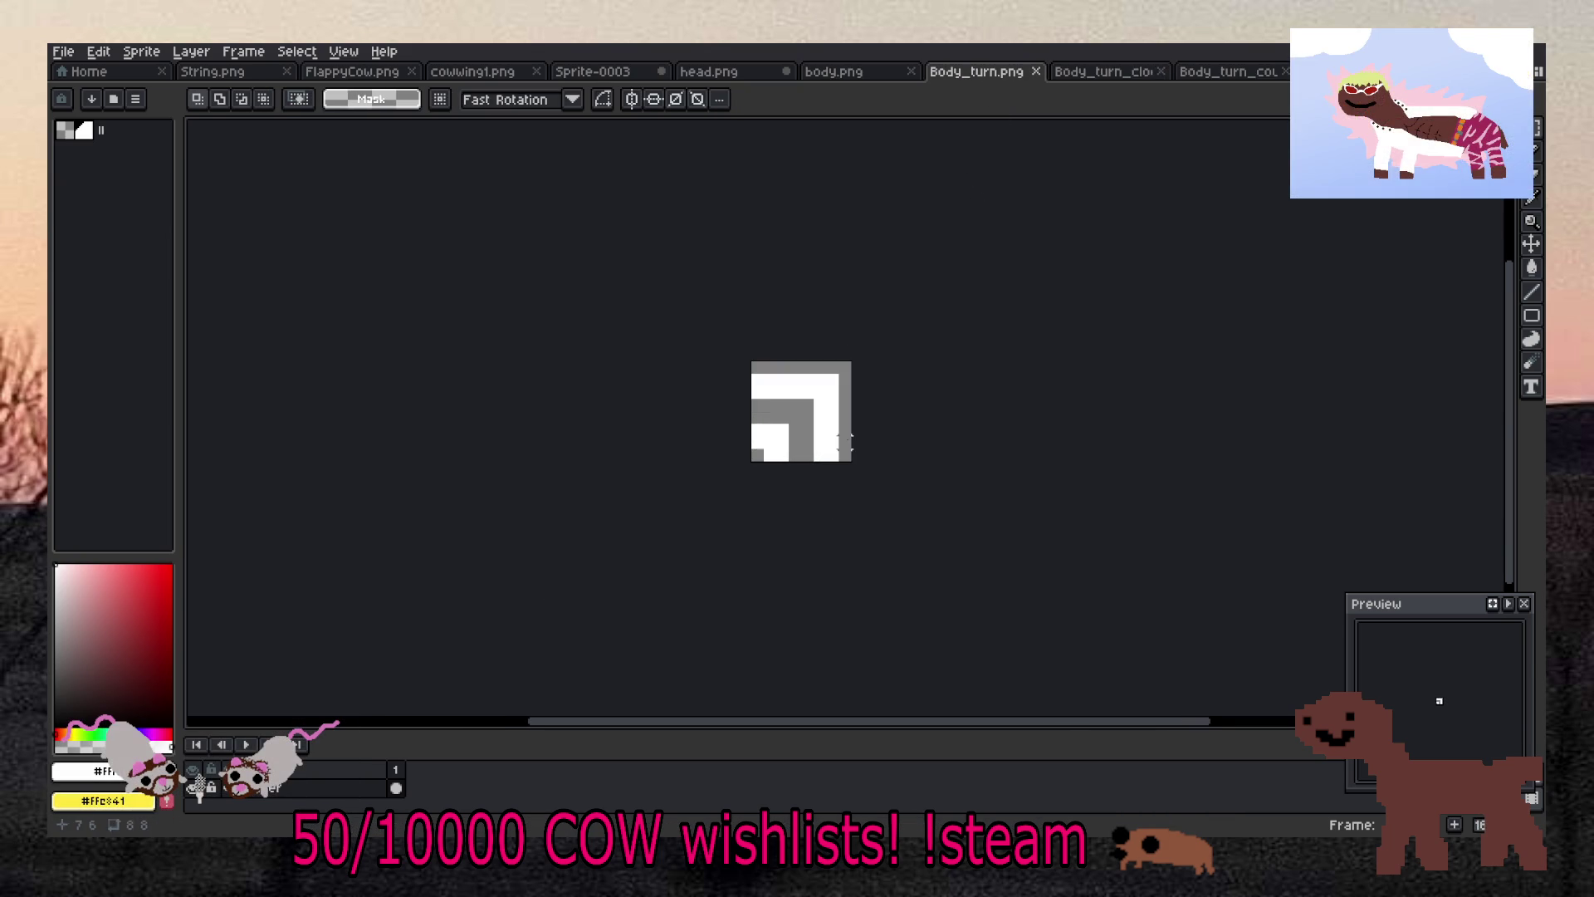
scroll(1084, 168, "up", 3)
scroll(1035, 181, "down", 2)
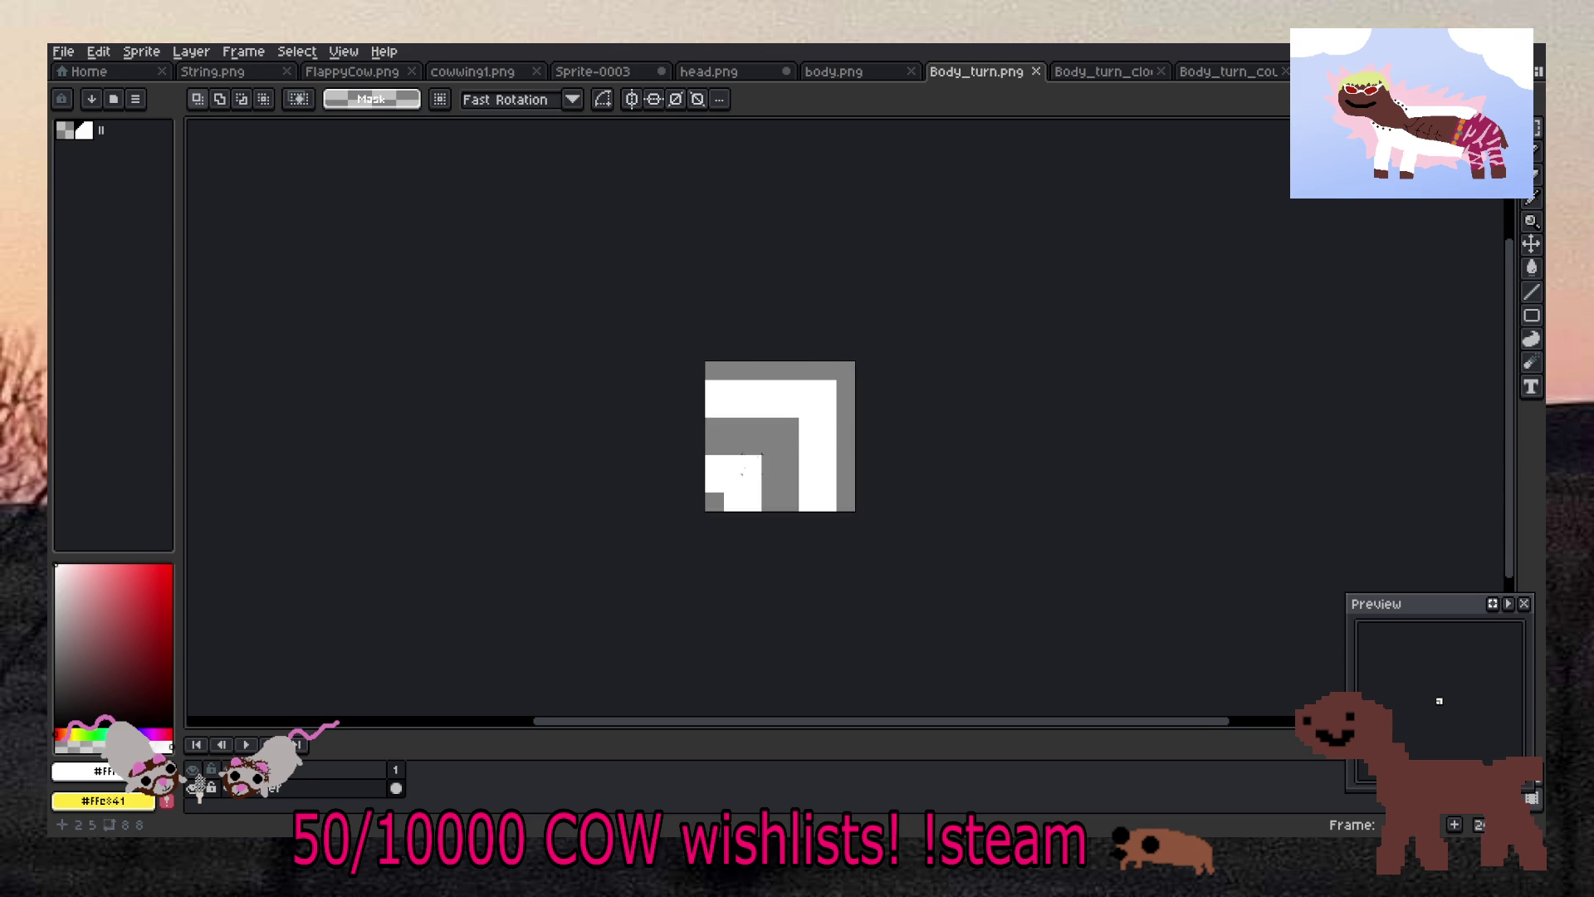
scroll(1005, 186, "up", 1)
left_click(1097, 72)
left_click(1226, 73)
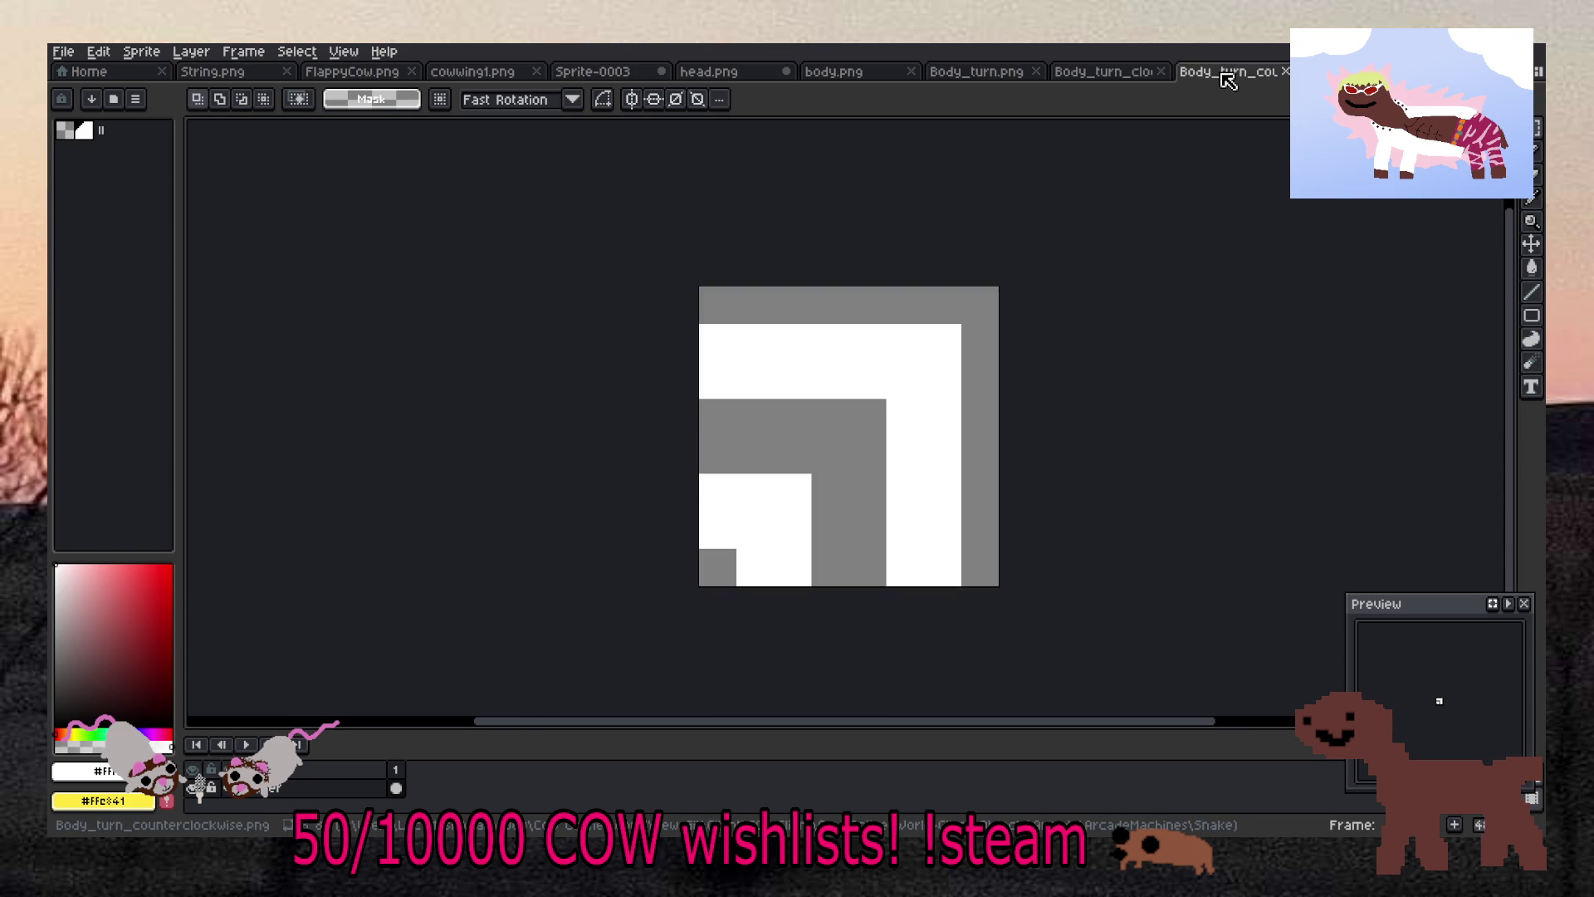
left_click(1008, 75)
left_click(1256, 75)
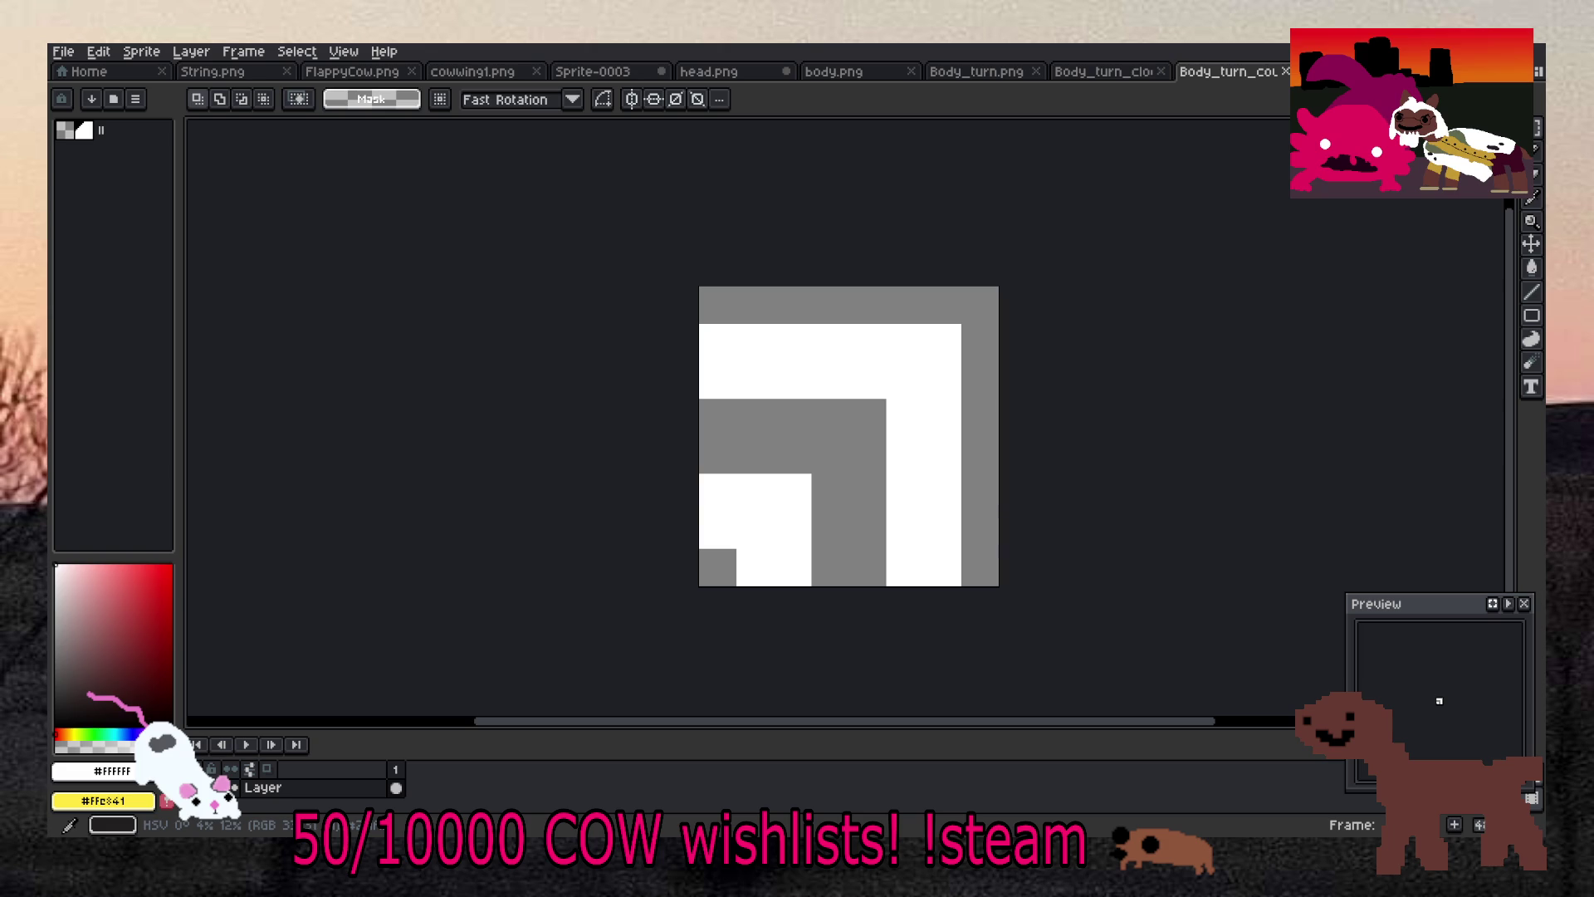
key("ctrl+Tab")
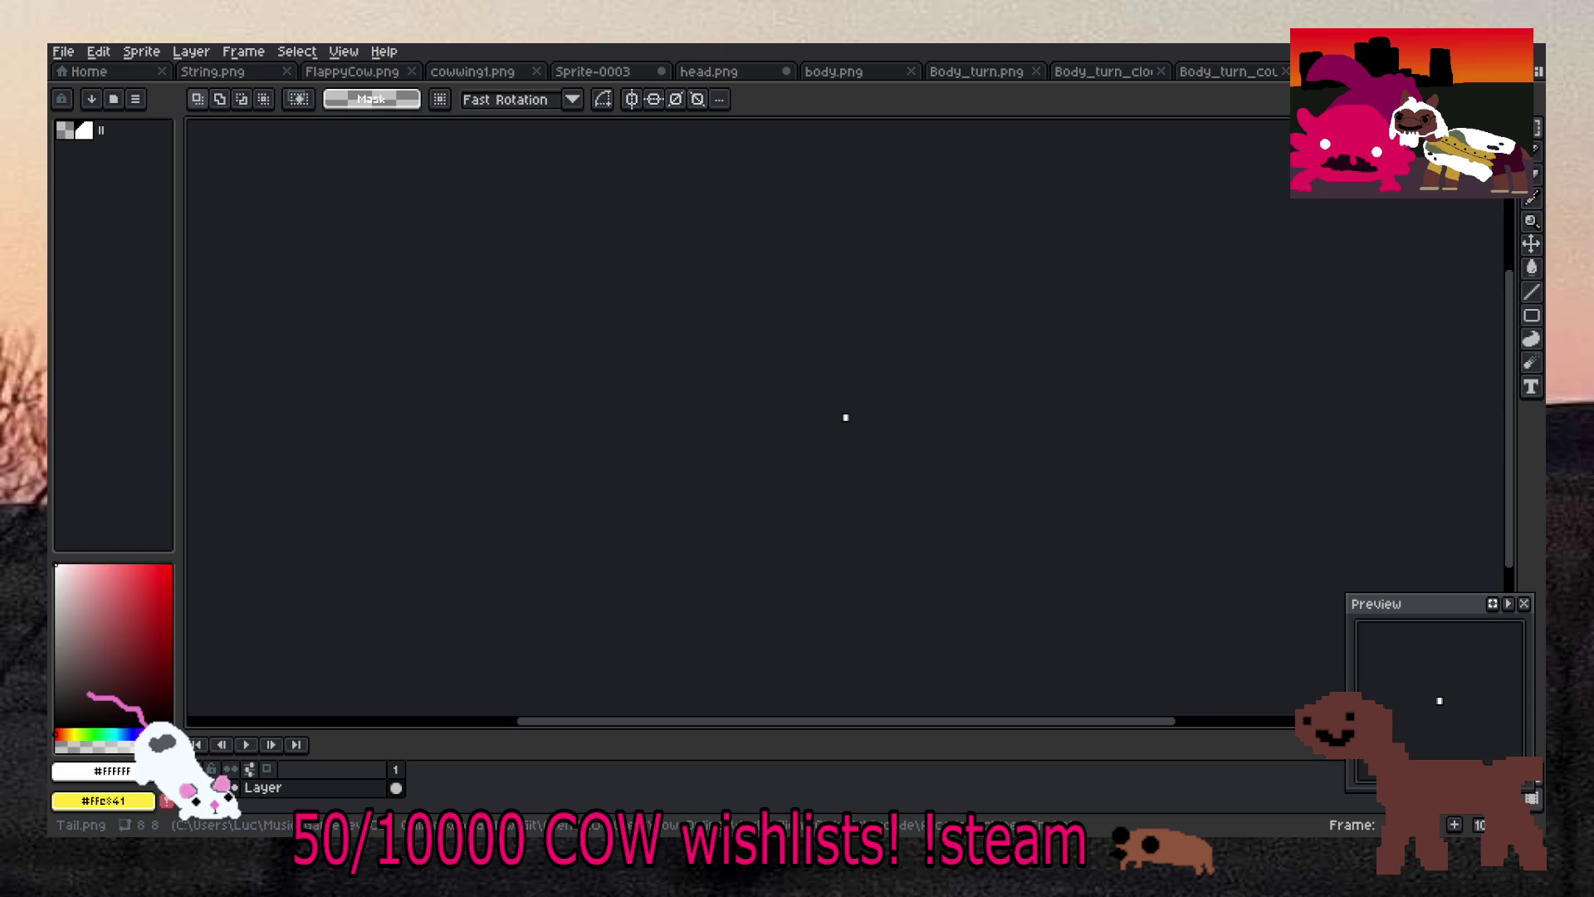
scroll(747, 336, "up", 5)
scroll(797, 399, "up", 5)
scroll(809, 424, "up", 3)
scroll(814, 426, "down", 3)
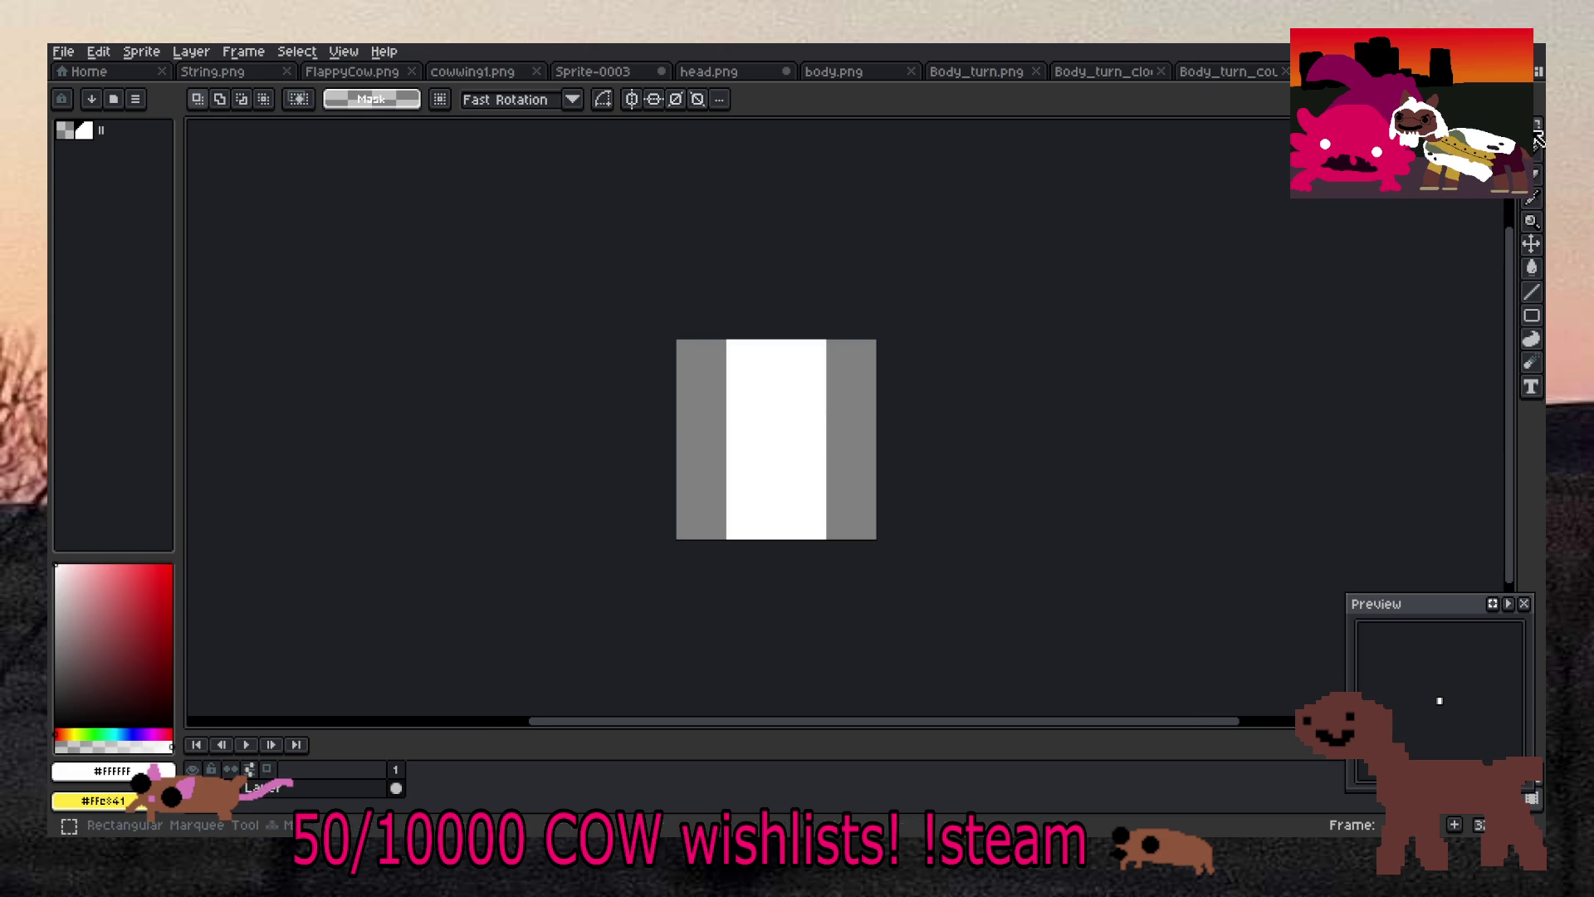
Step: Select the whole tail image for copying, then select the head image in head.png
key("b")
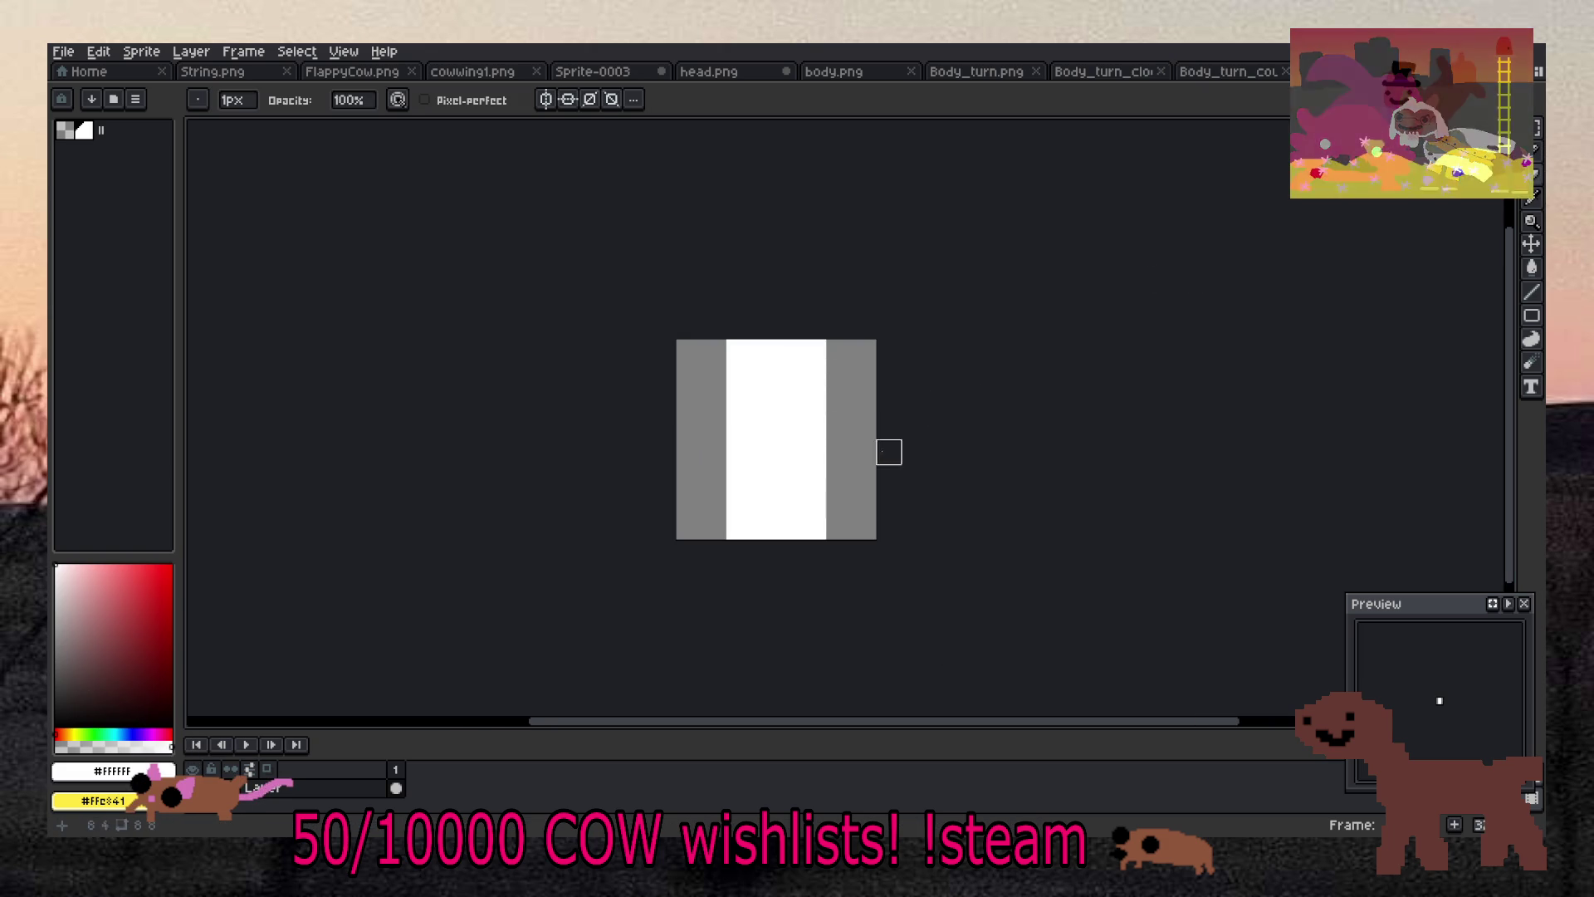
key("v")
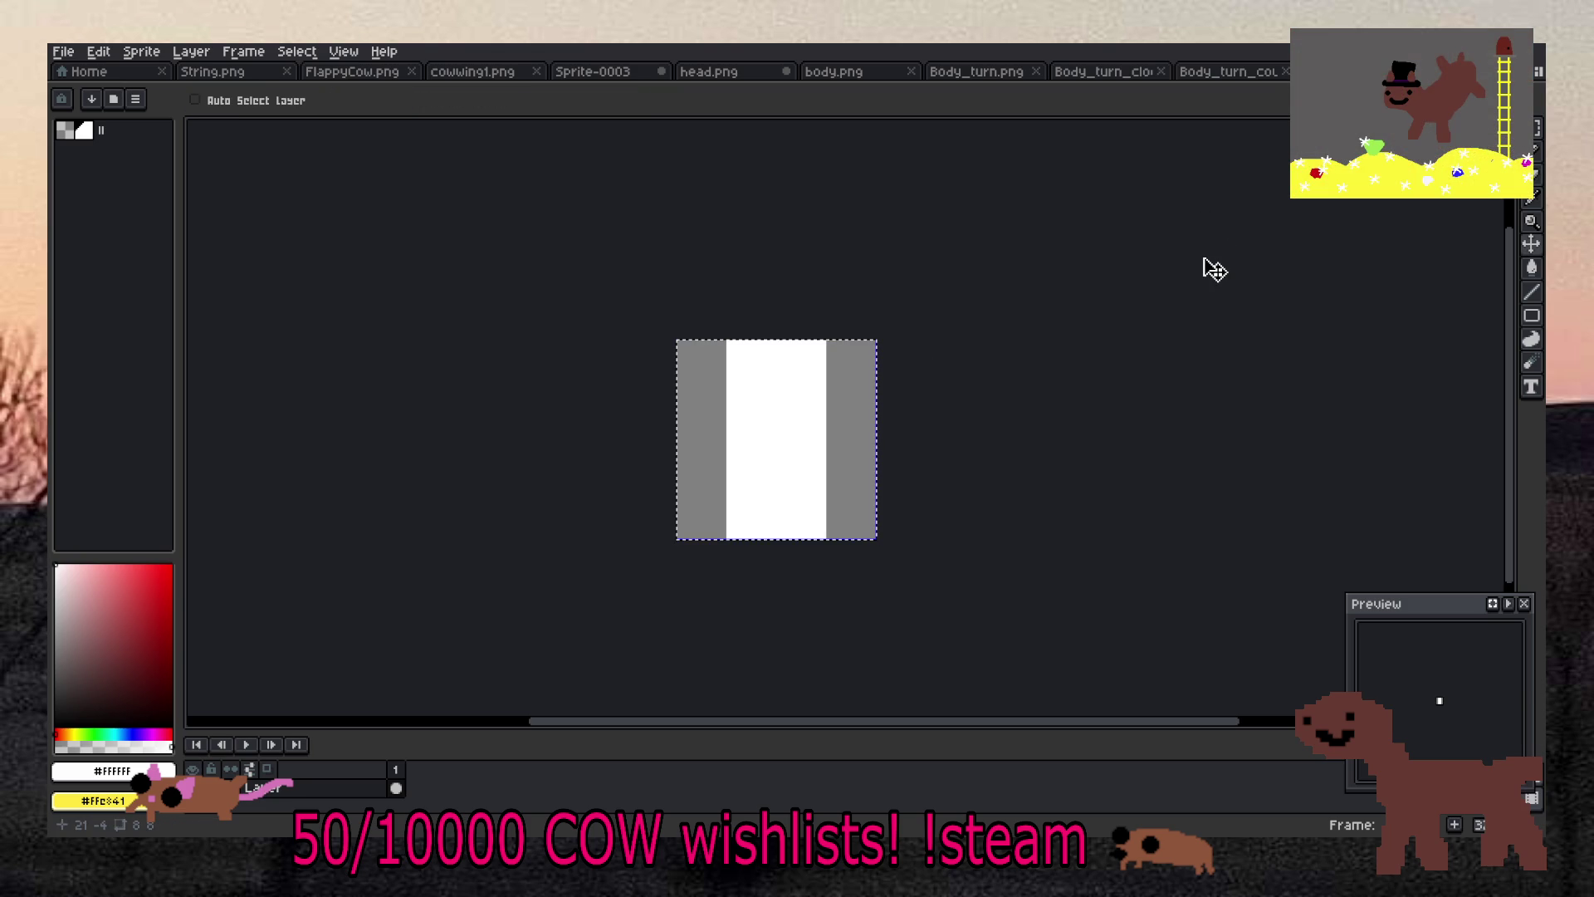
left_click(710, 72)
key("b")
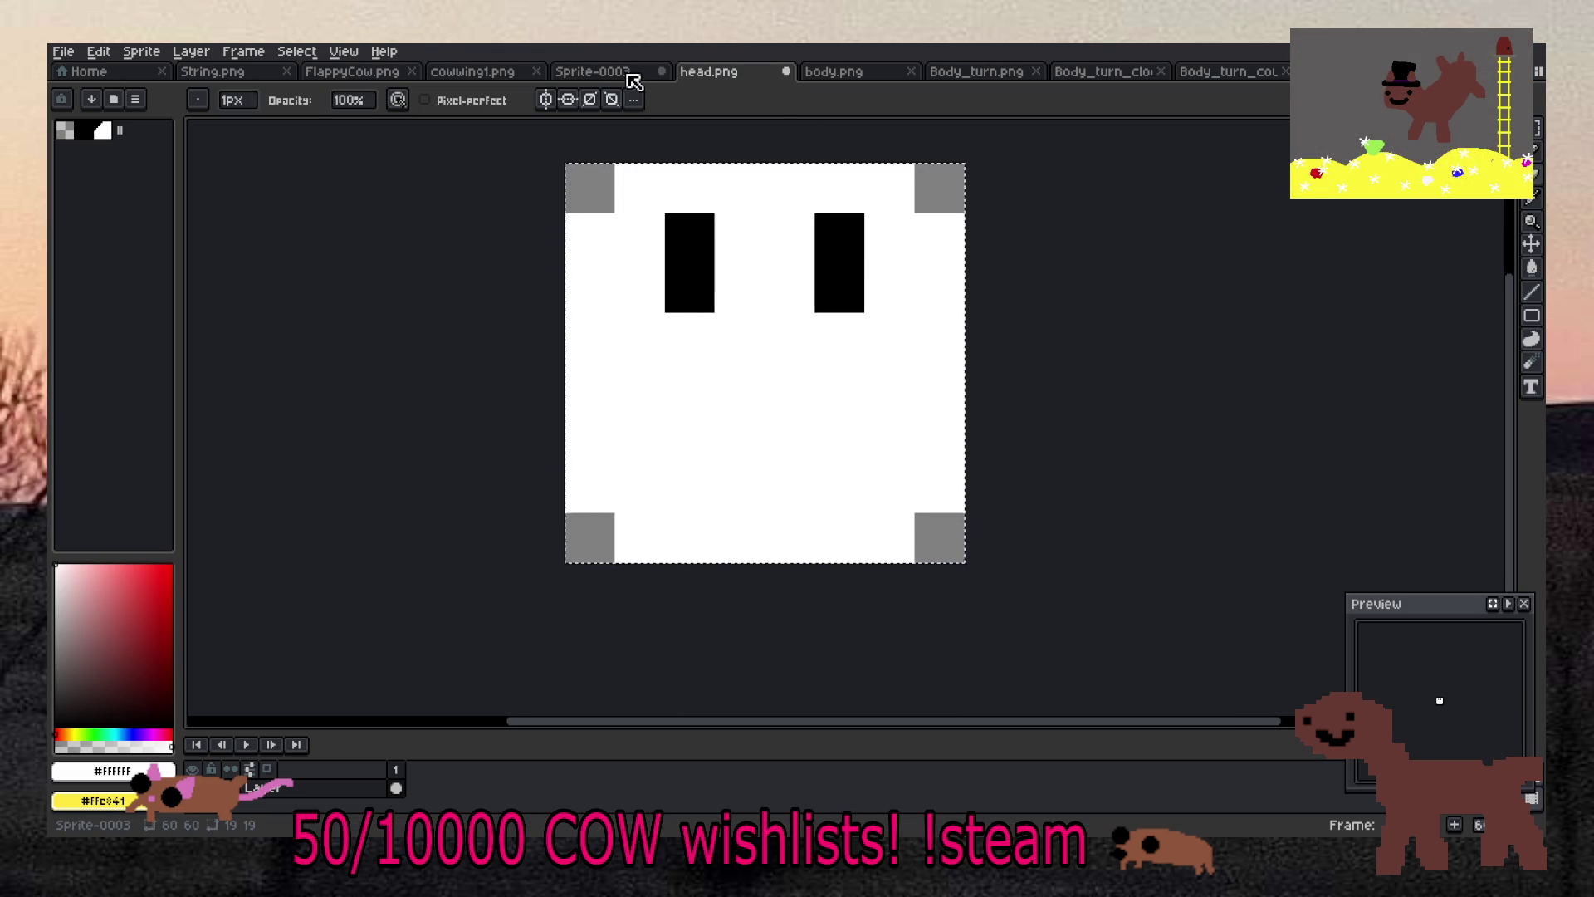
Step: Paste the head and the tail piece into Sprite-0003, then return to head.png
left_click(629, 72)
key("ctrl+v")
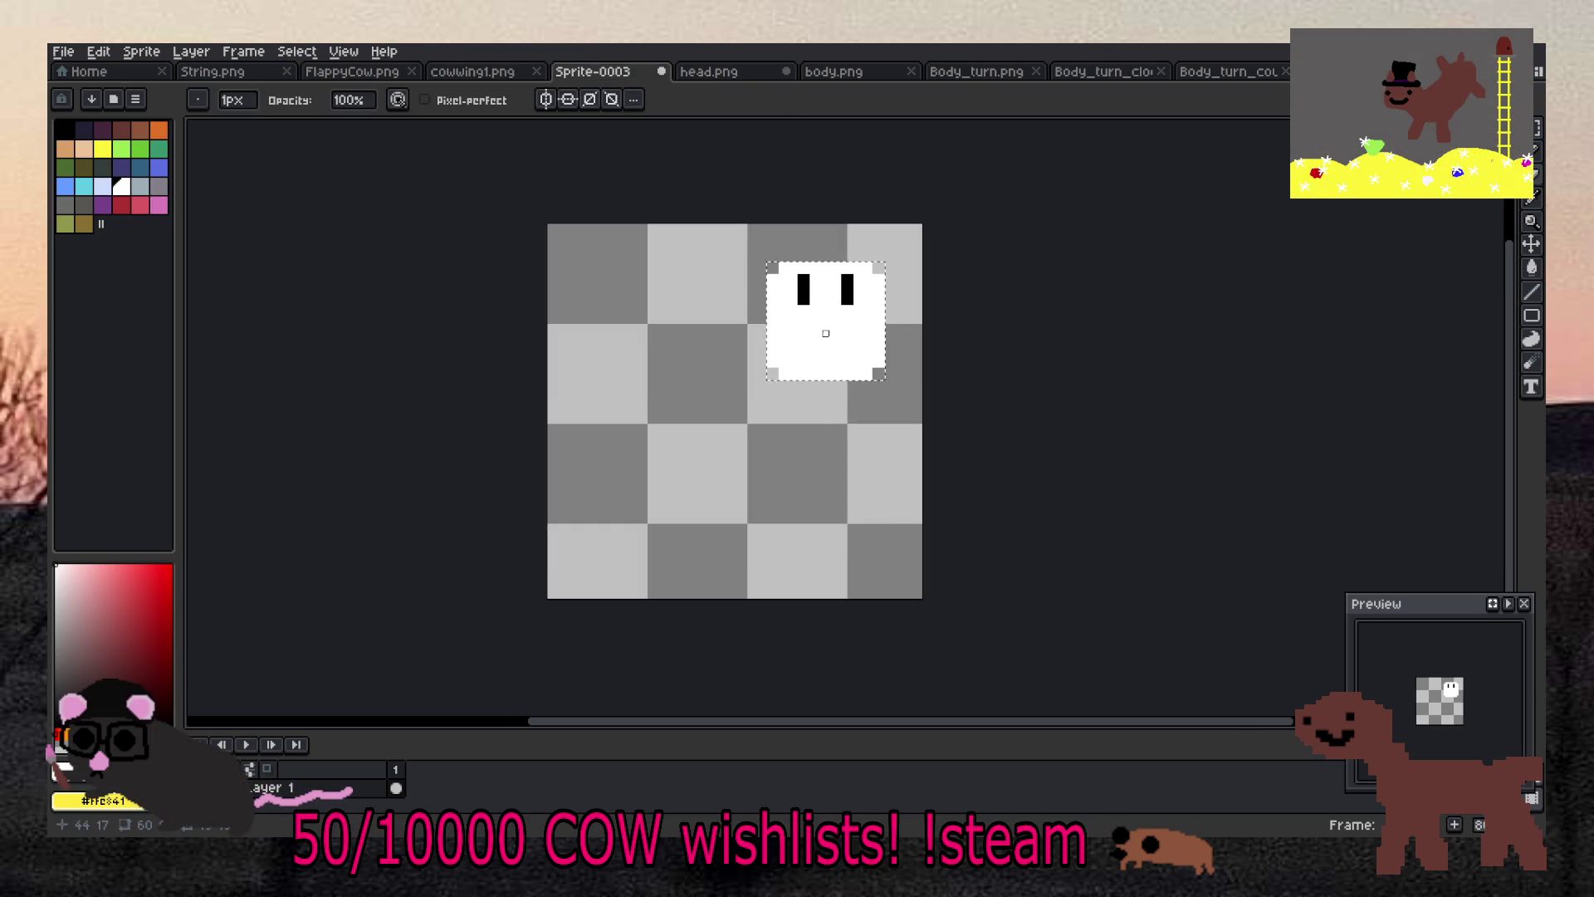
key("ctrl+v")
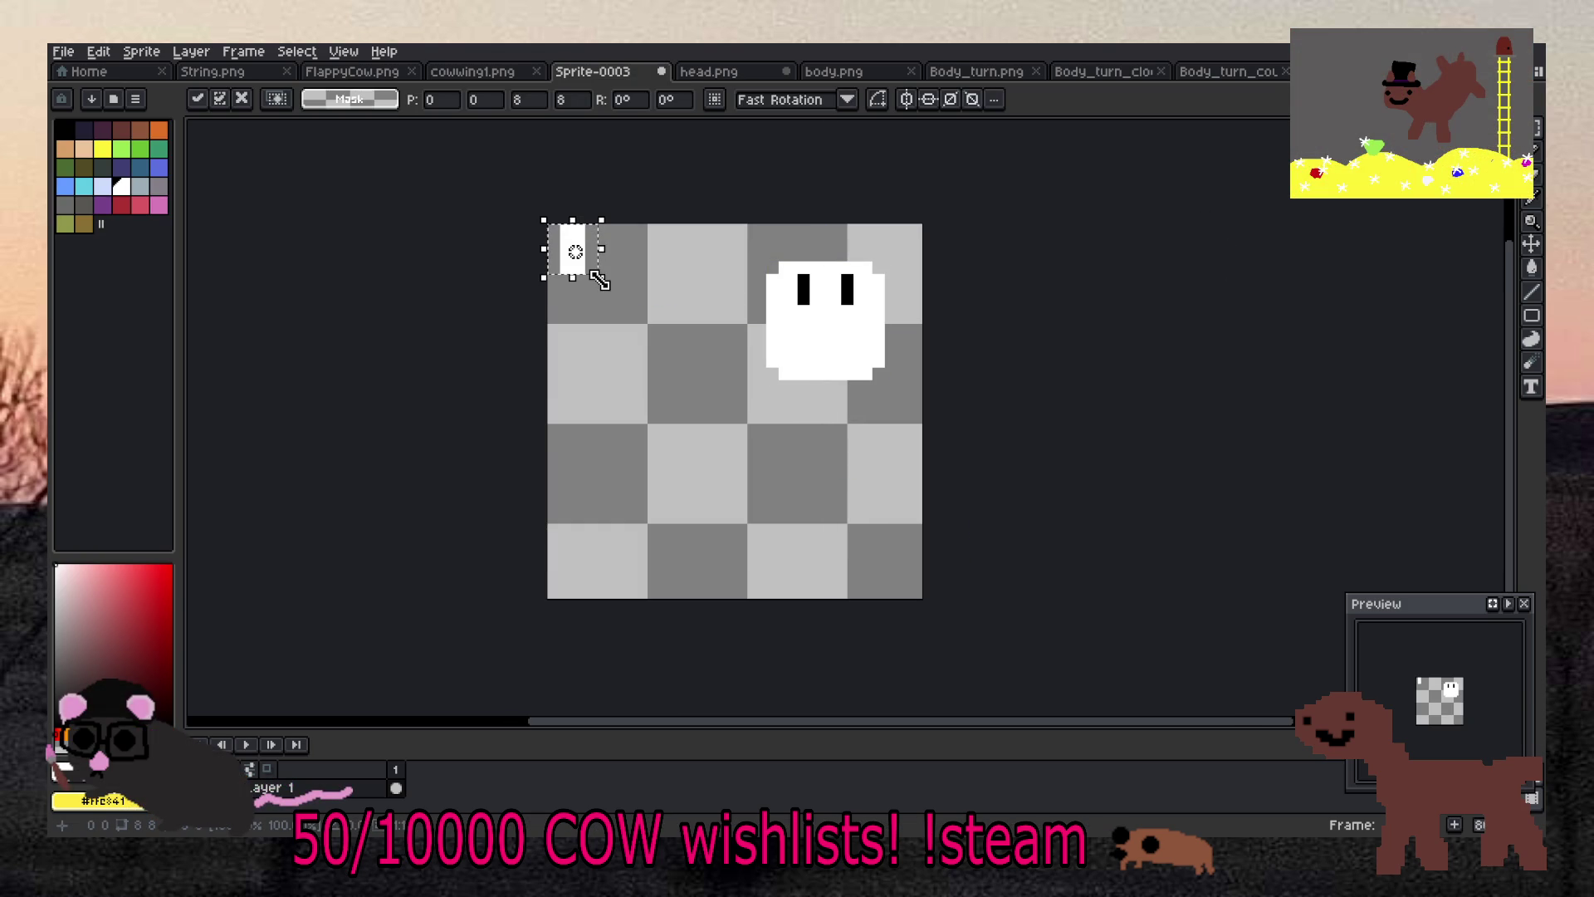
left_click(748, 72)
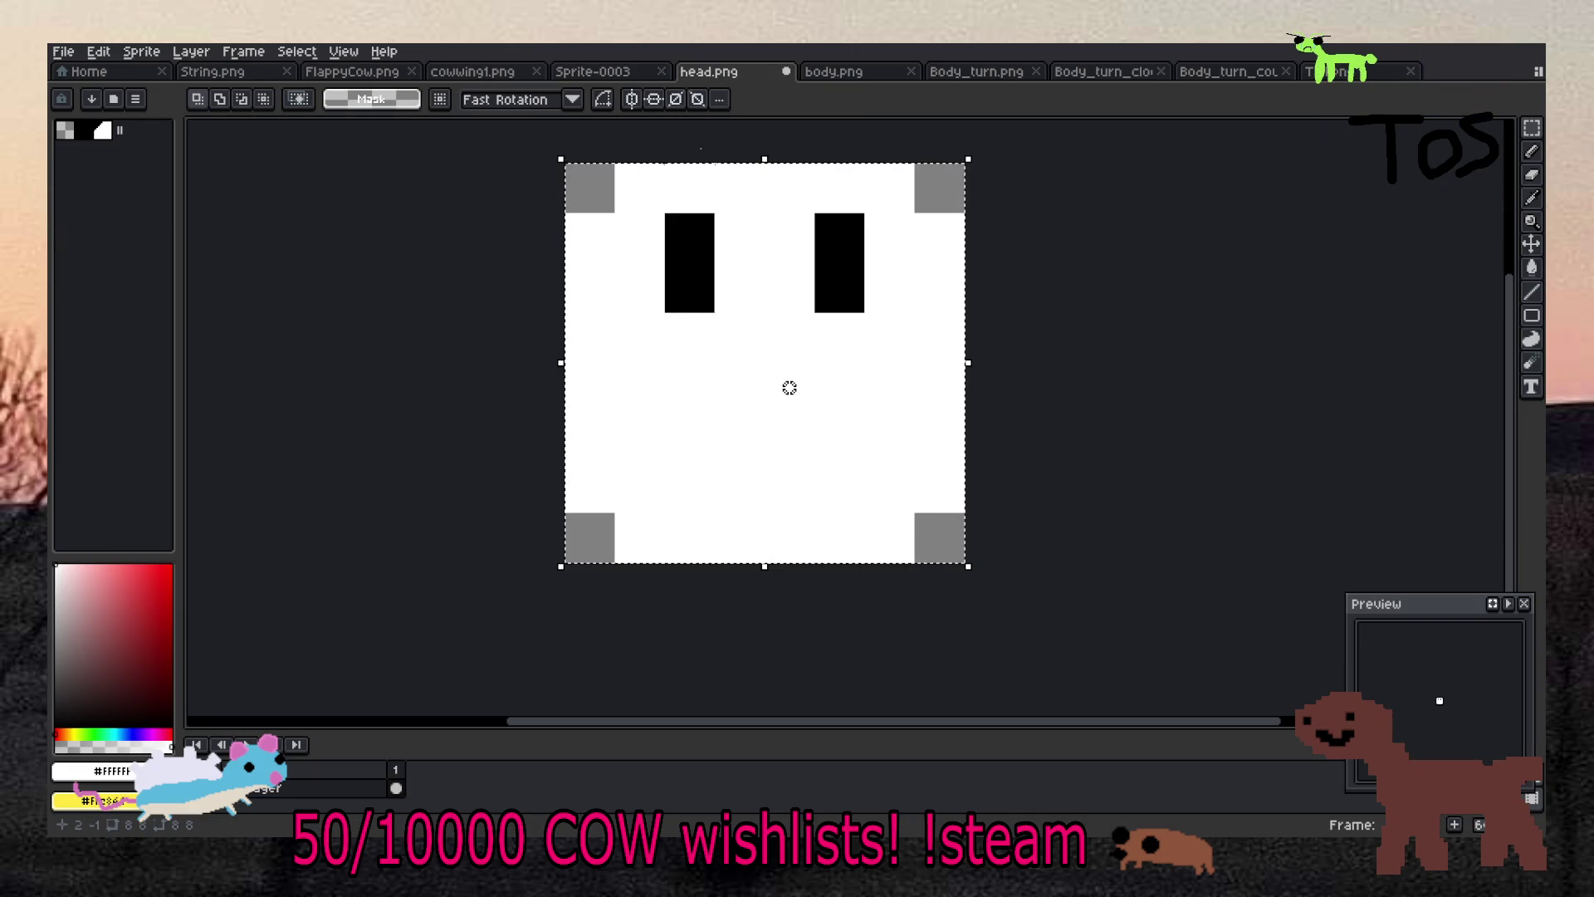
Step: Paste the ghost head into Sprite-0003, drop it in the upper right, then move to body.png
left_click(598, 75)
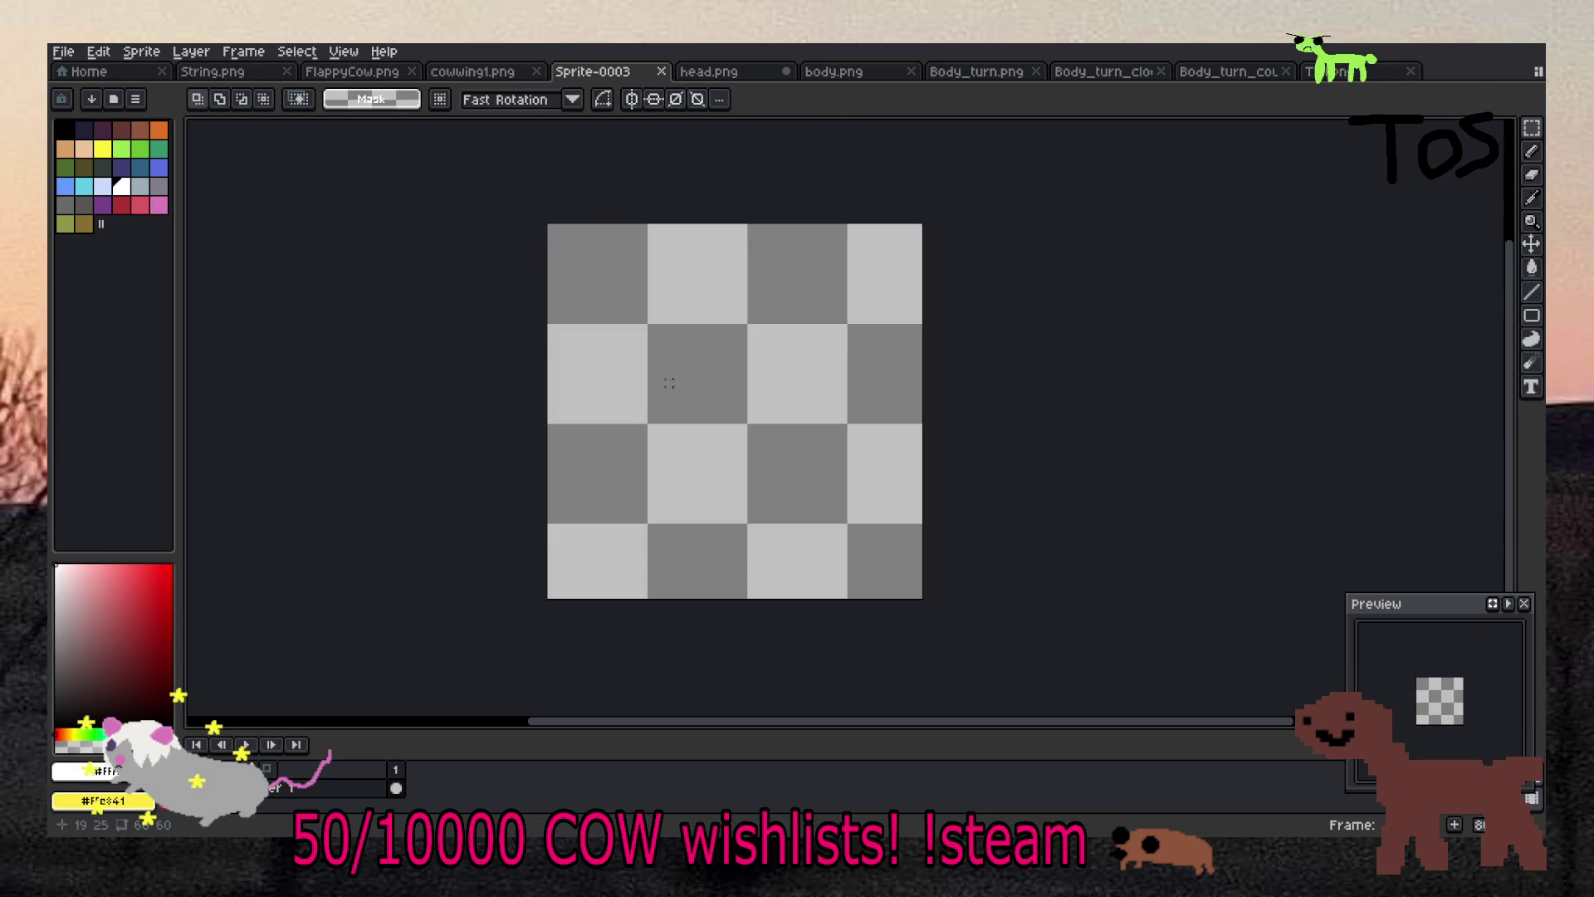
key("ctrl+v")
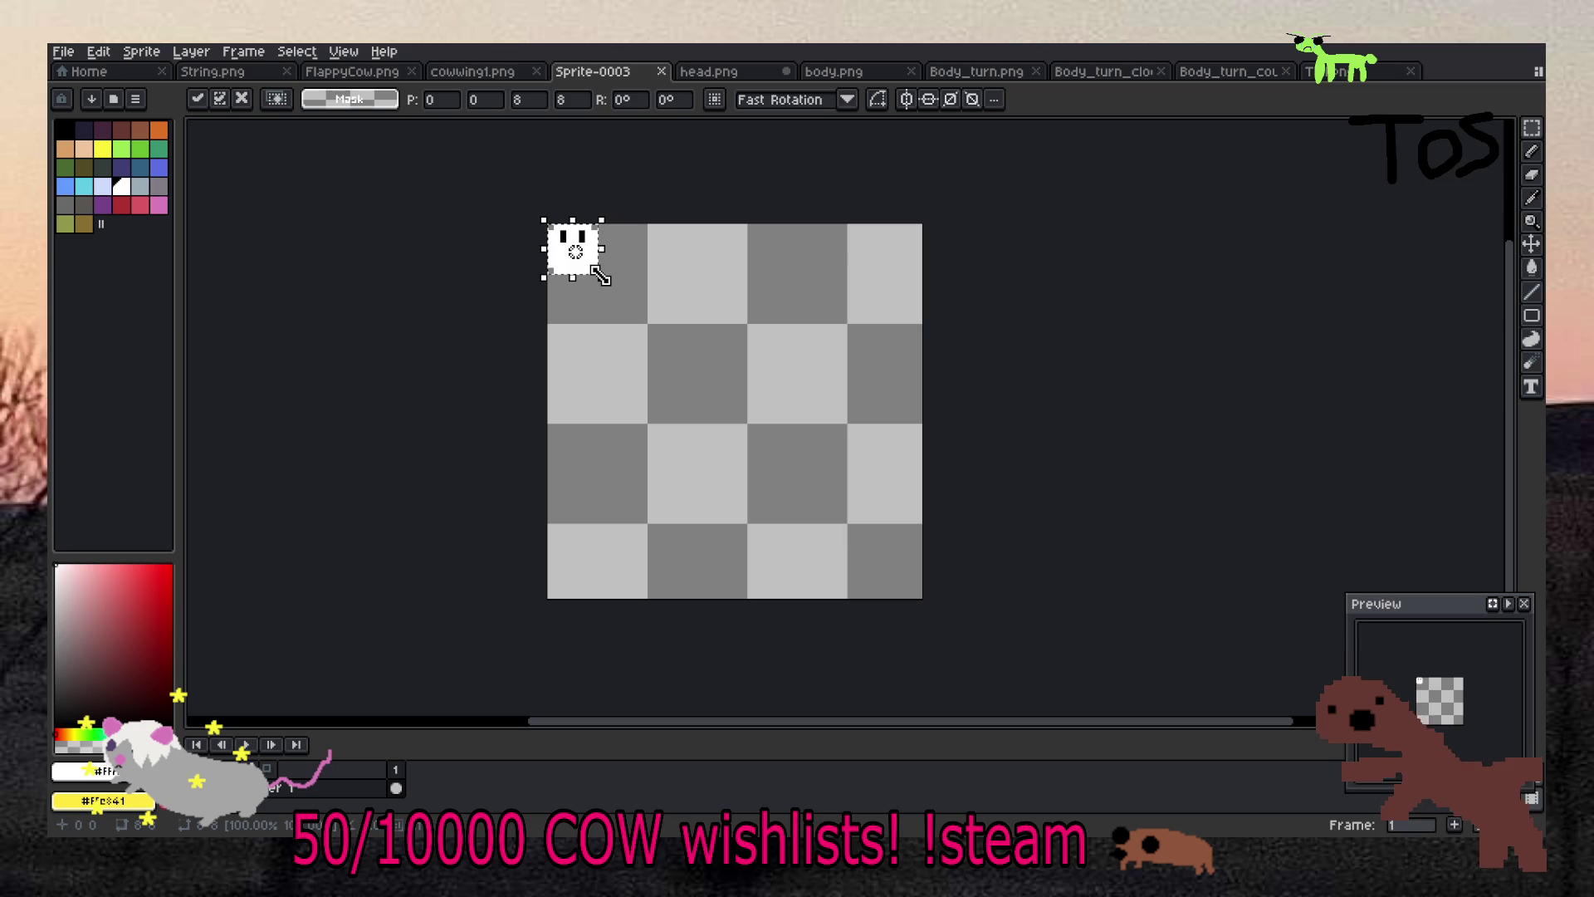
mouse_move(597, 276)
left_mouse_down()
mouse_move(1006, 411)
mouse_move(815, 316)
mouse_move(890, 394)
mouse_move(868, 345)
mouse_move(868, 363)
left_mouse_up()
left_click(994, 360)
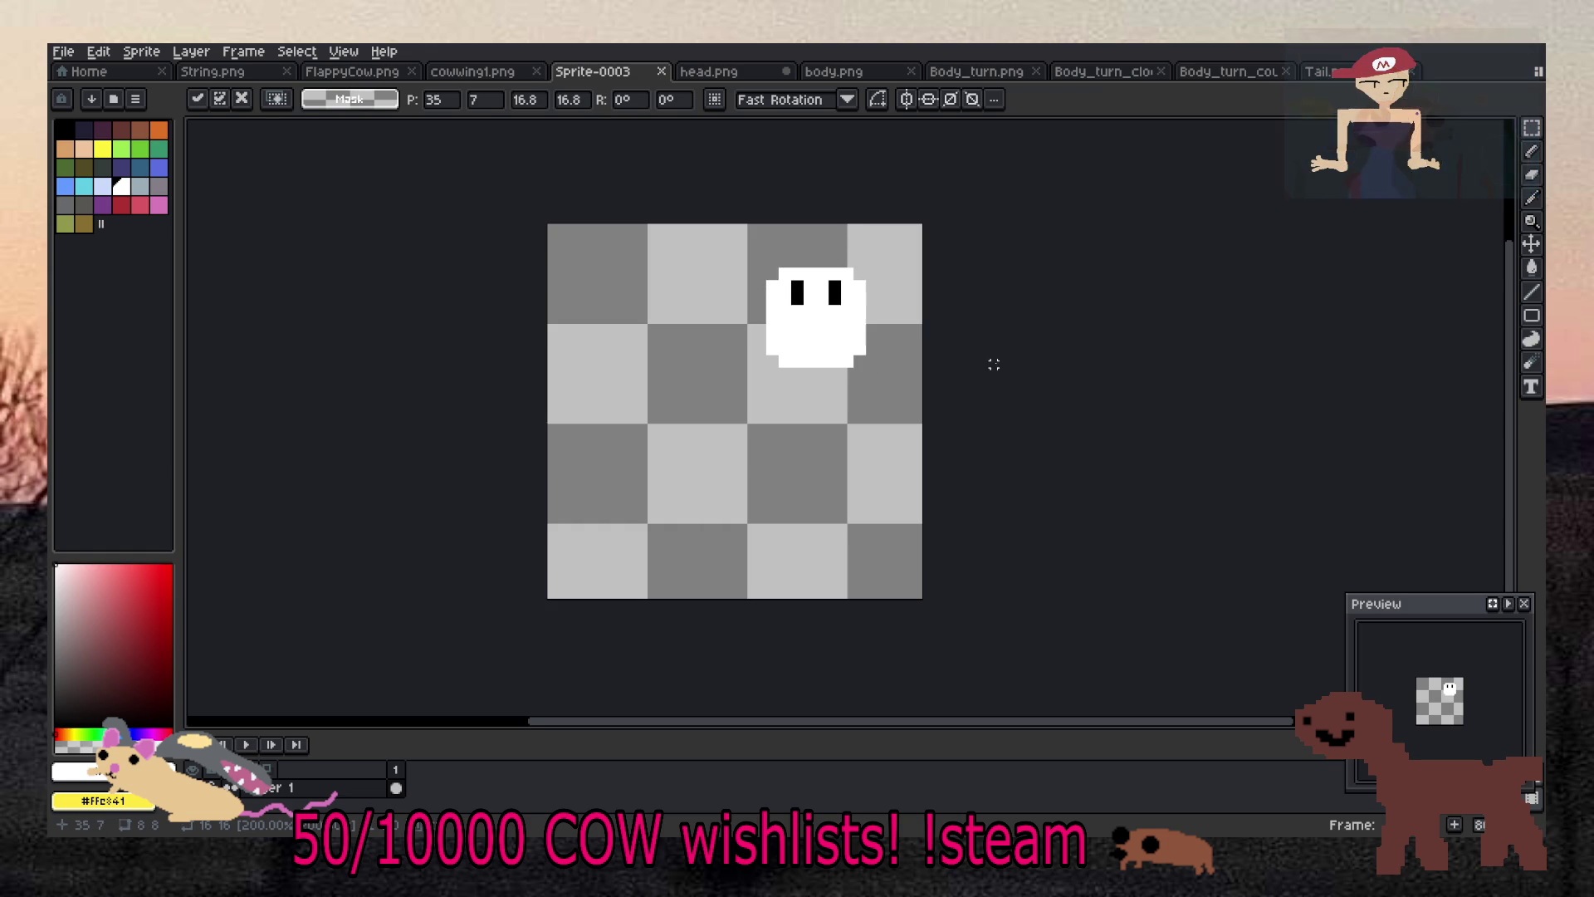
left_click(832, 72)
scroll(848, 424, "up", 3)
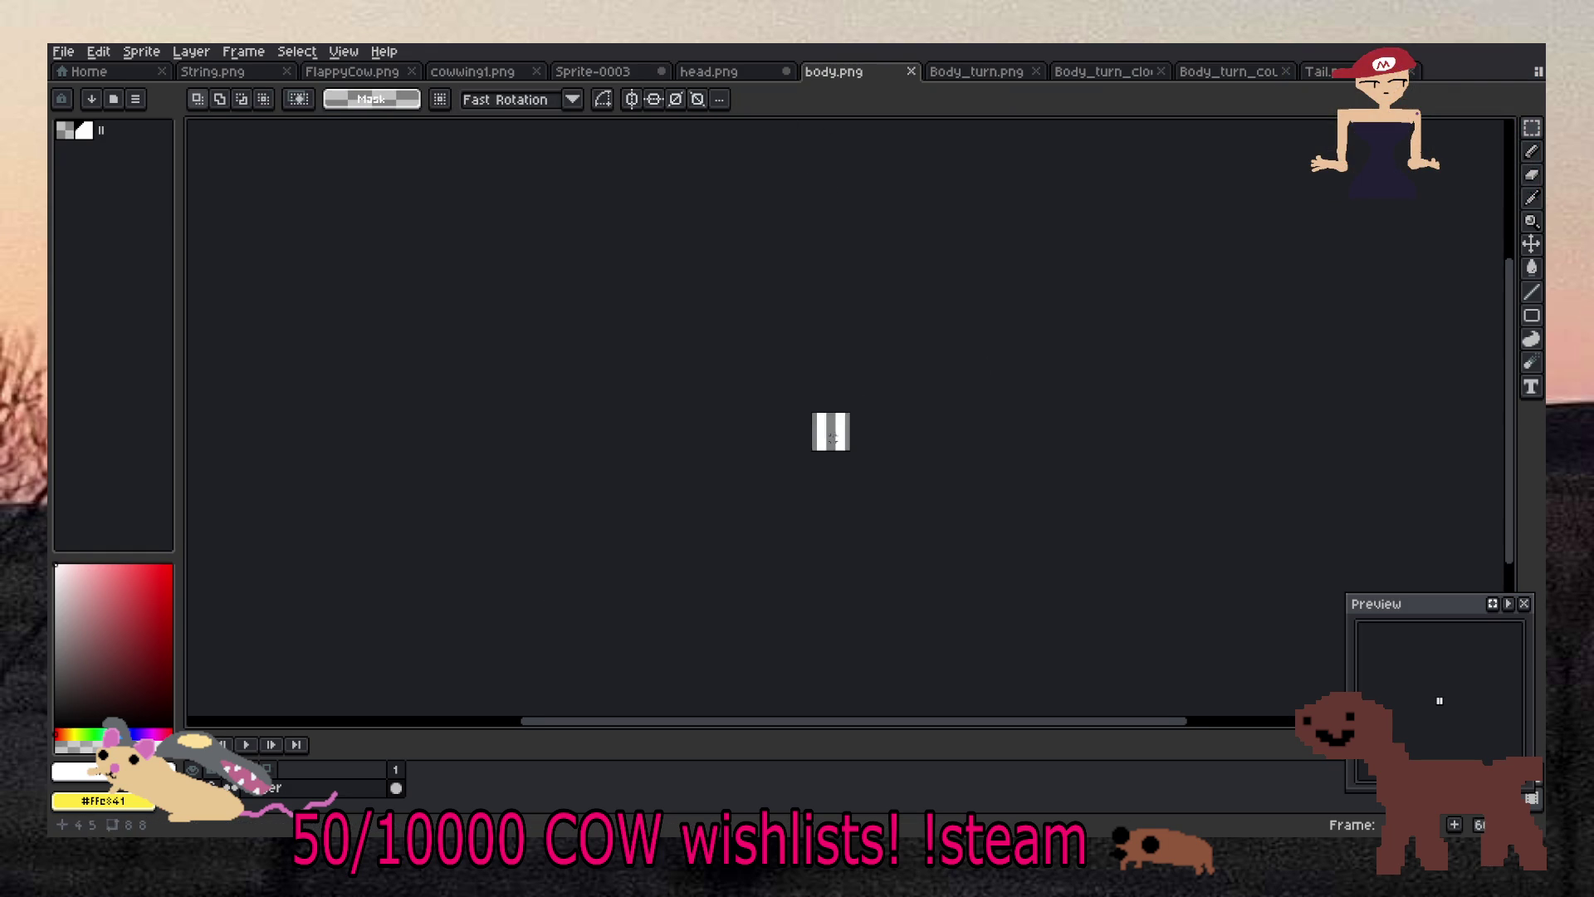
scroll(896, 402, "up", 5)
Step: Paste the striped body piece under the ghost head in Sprite-0003 and stretch it into long legs
left_click(587, 71)
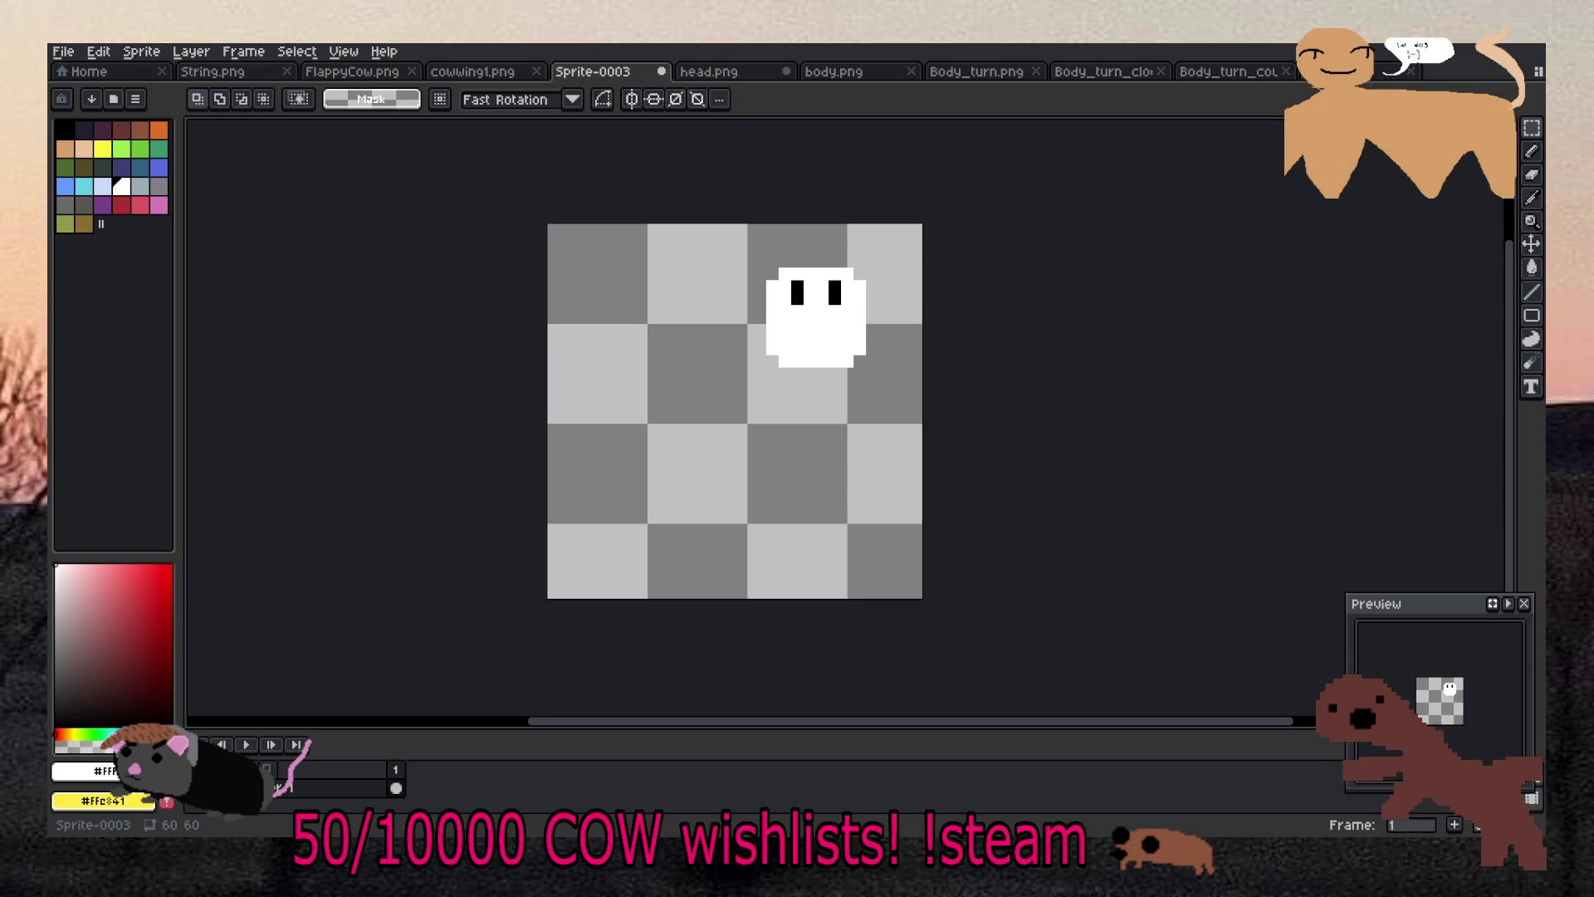
key("ctrl+v")
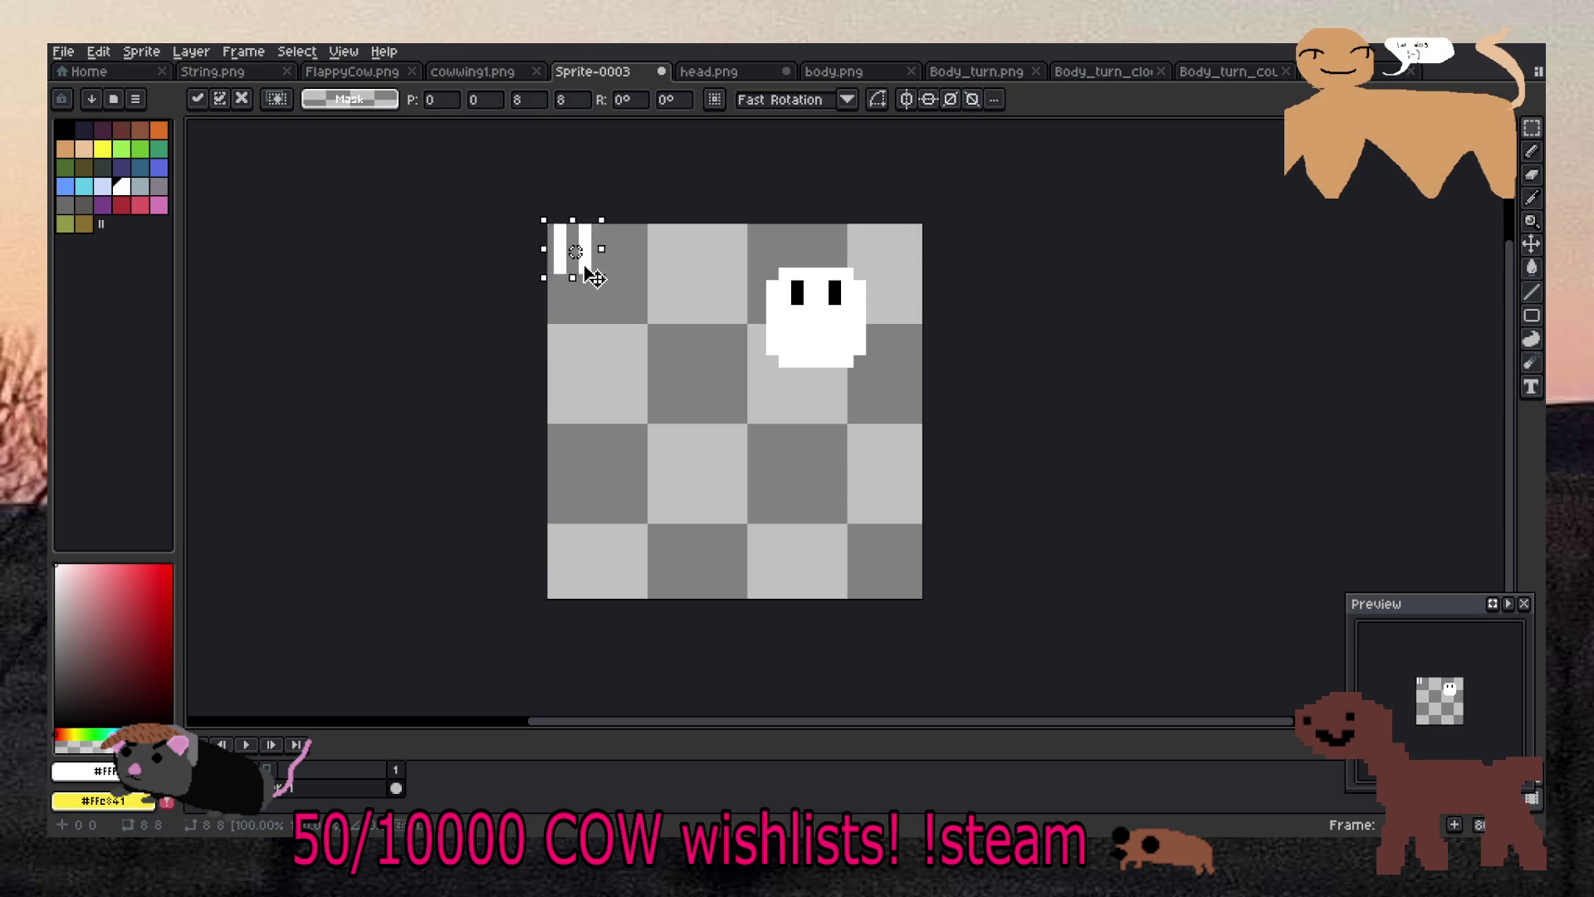
left_click_drag(594, 277, 810, 400)
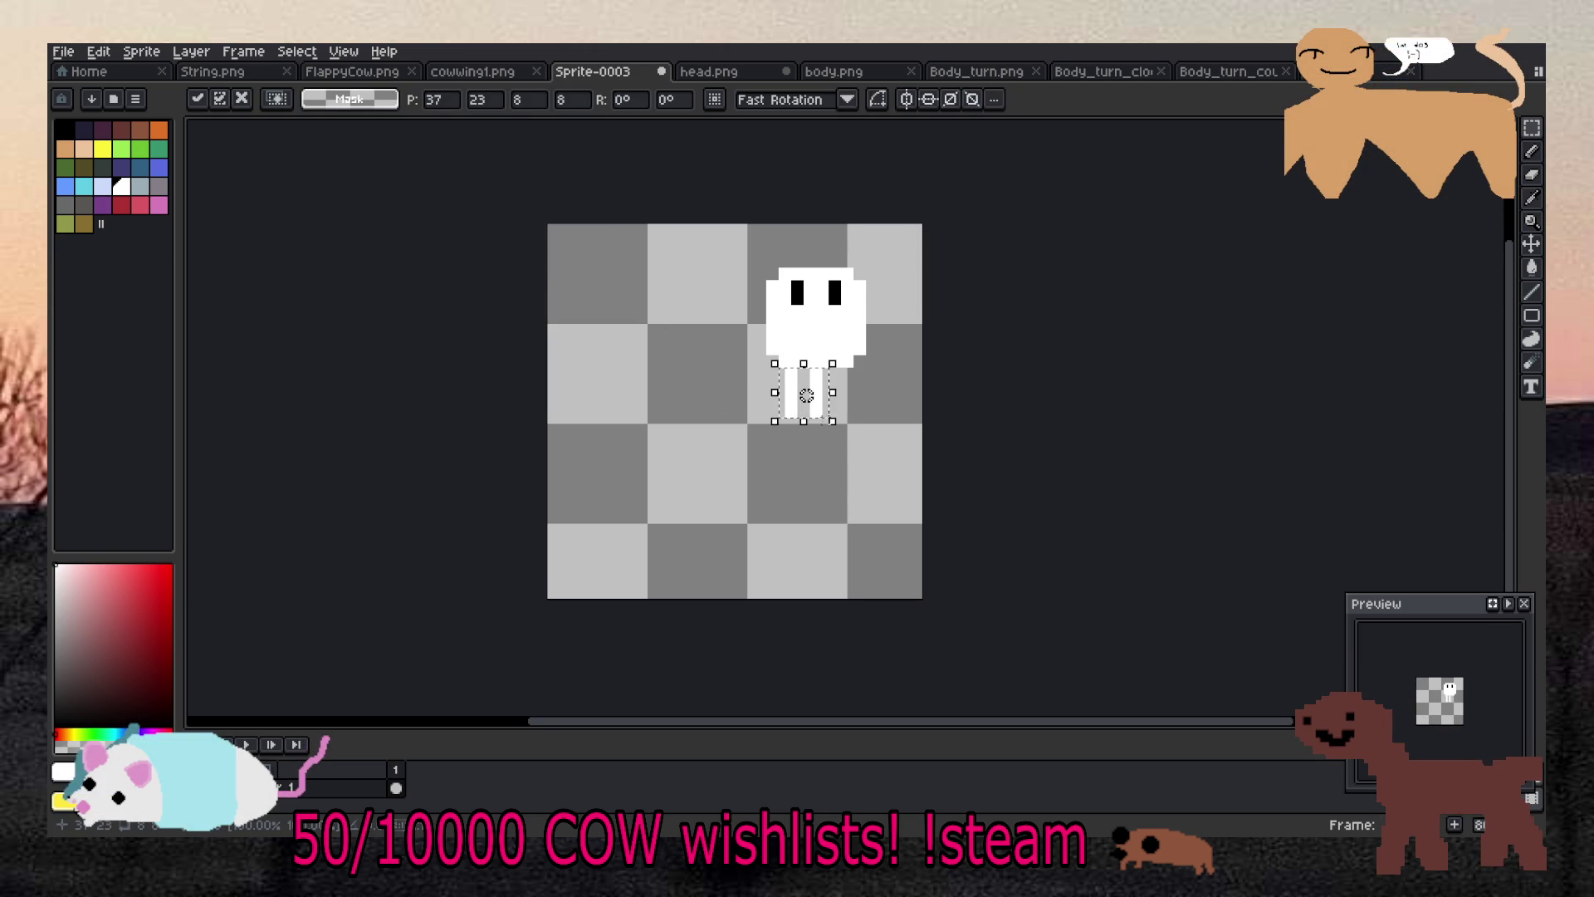
mouse_move(831, 421)
left_mouse_down()
mouse_move(892, 485)
mouse_move(858, 459)
left_mouse_up()
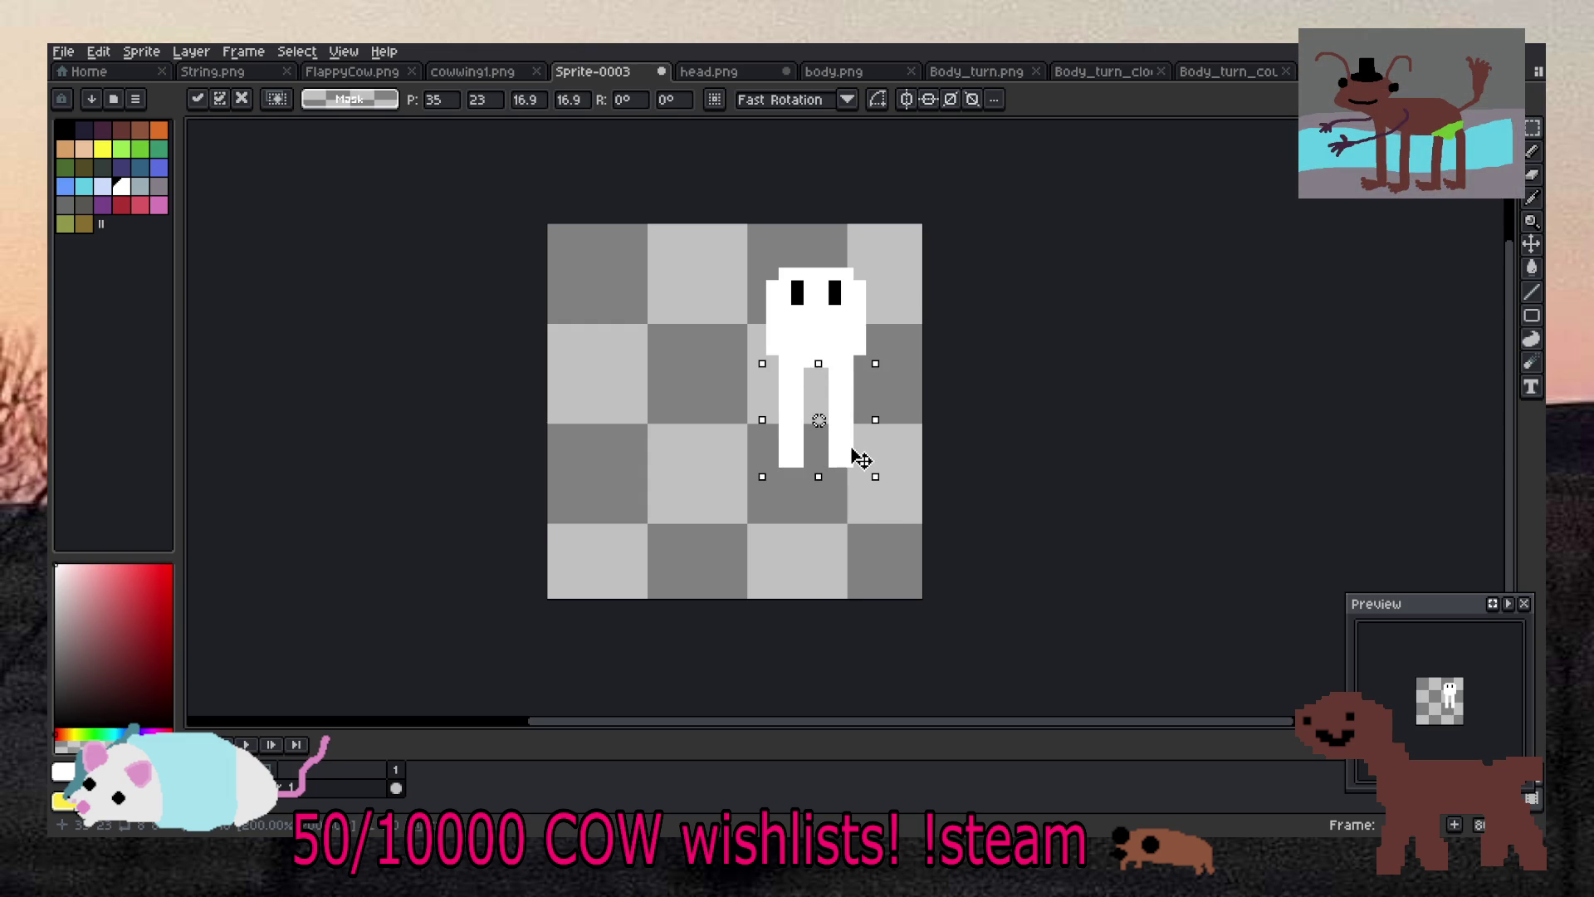
key("Return")
key("ctrl+Tab")
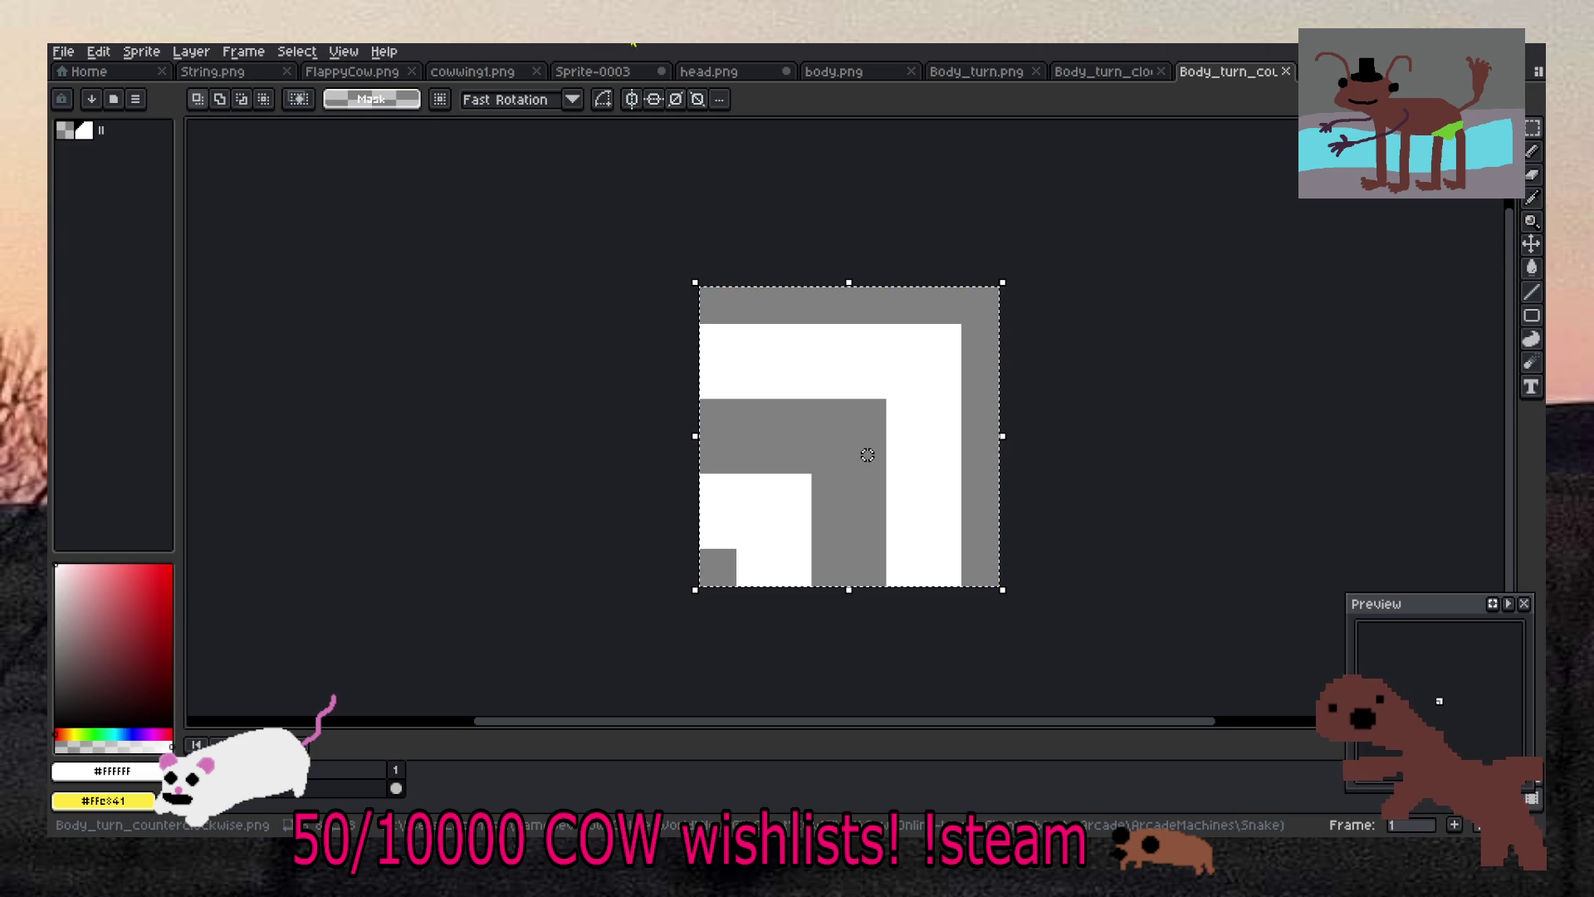
Step: Paste the body turn piece into Sprite-0003, rotate it a quarter turn and place it beside the legs
left_click(623, 75)
key("ctrl+v")
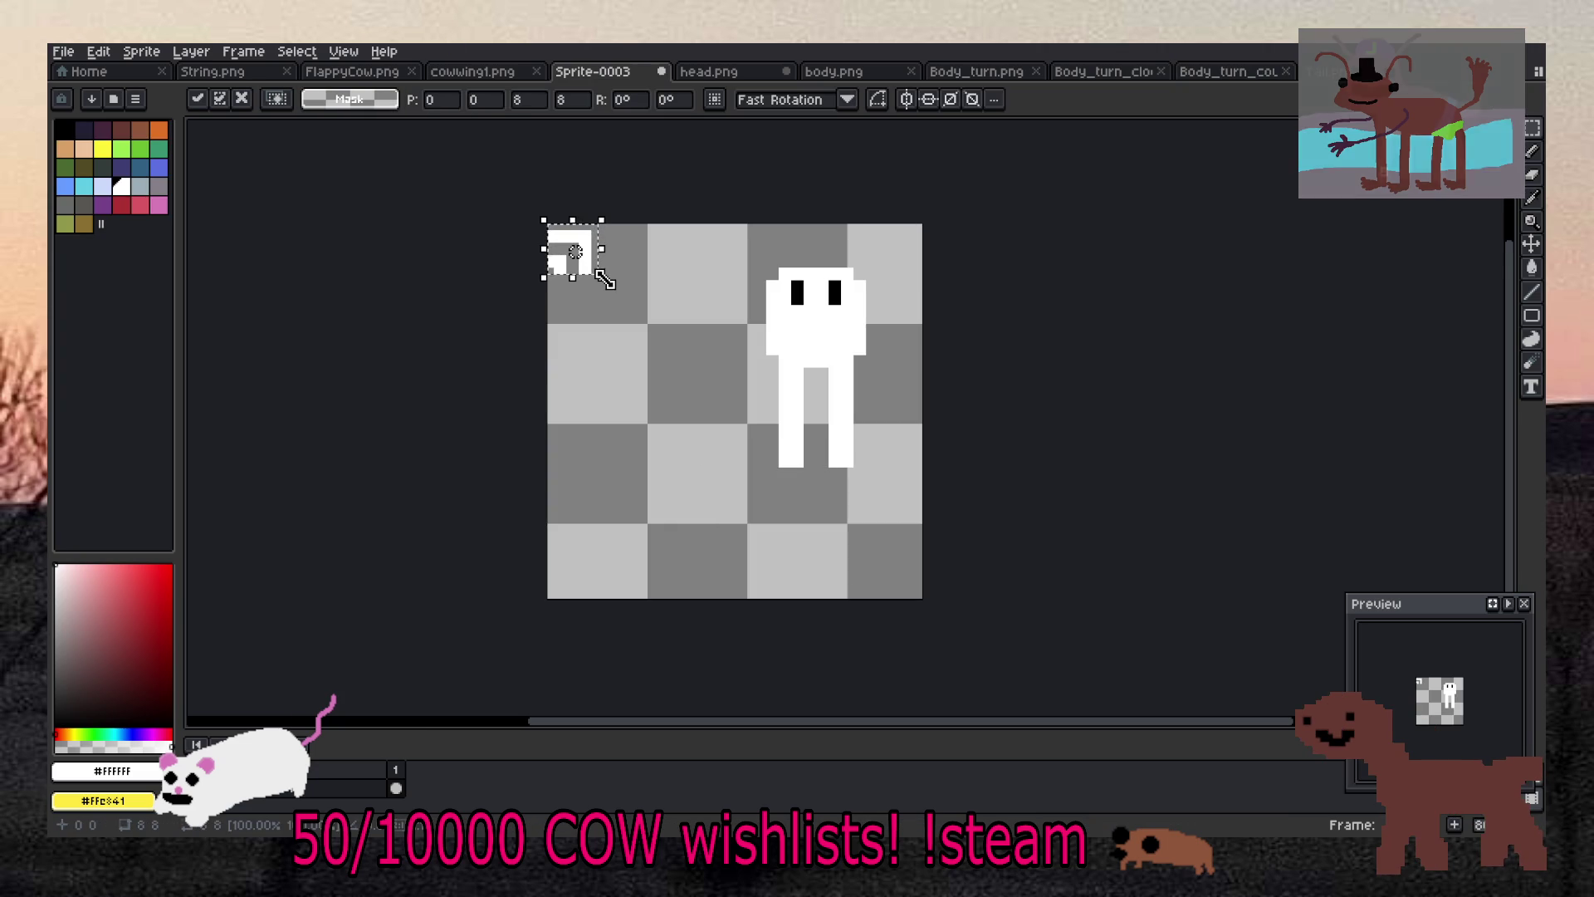
left_click_drag(614, 201, 650, 322)
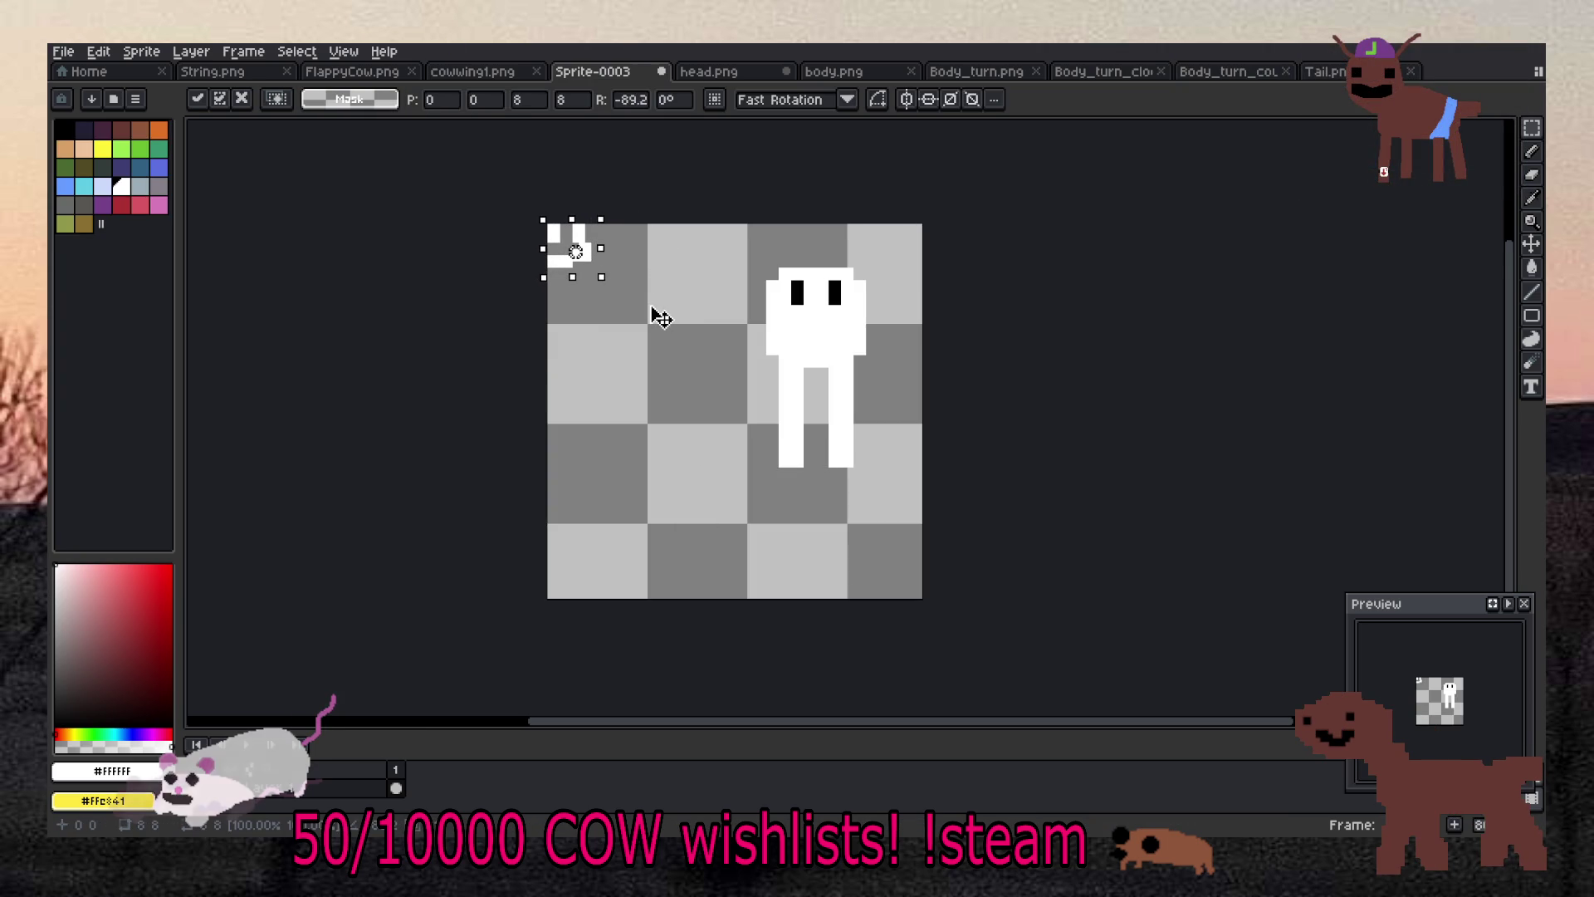
mouse_move(596, 275)
left_mouse_down()
mouse_move(687, 457)
mouse_move(744, 524)
mouse_move(854, 558)
left_mouse_up()
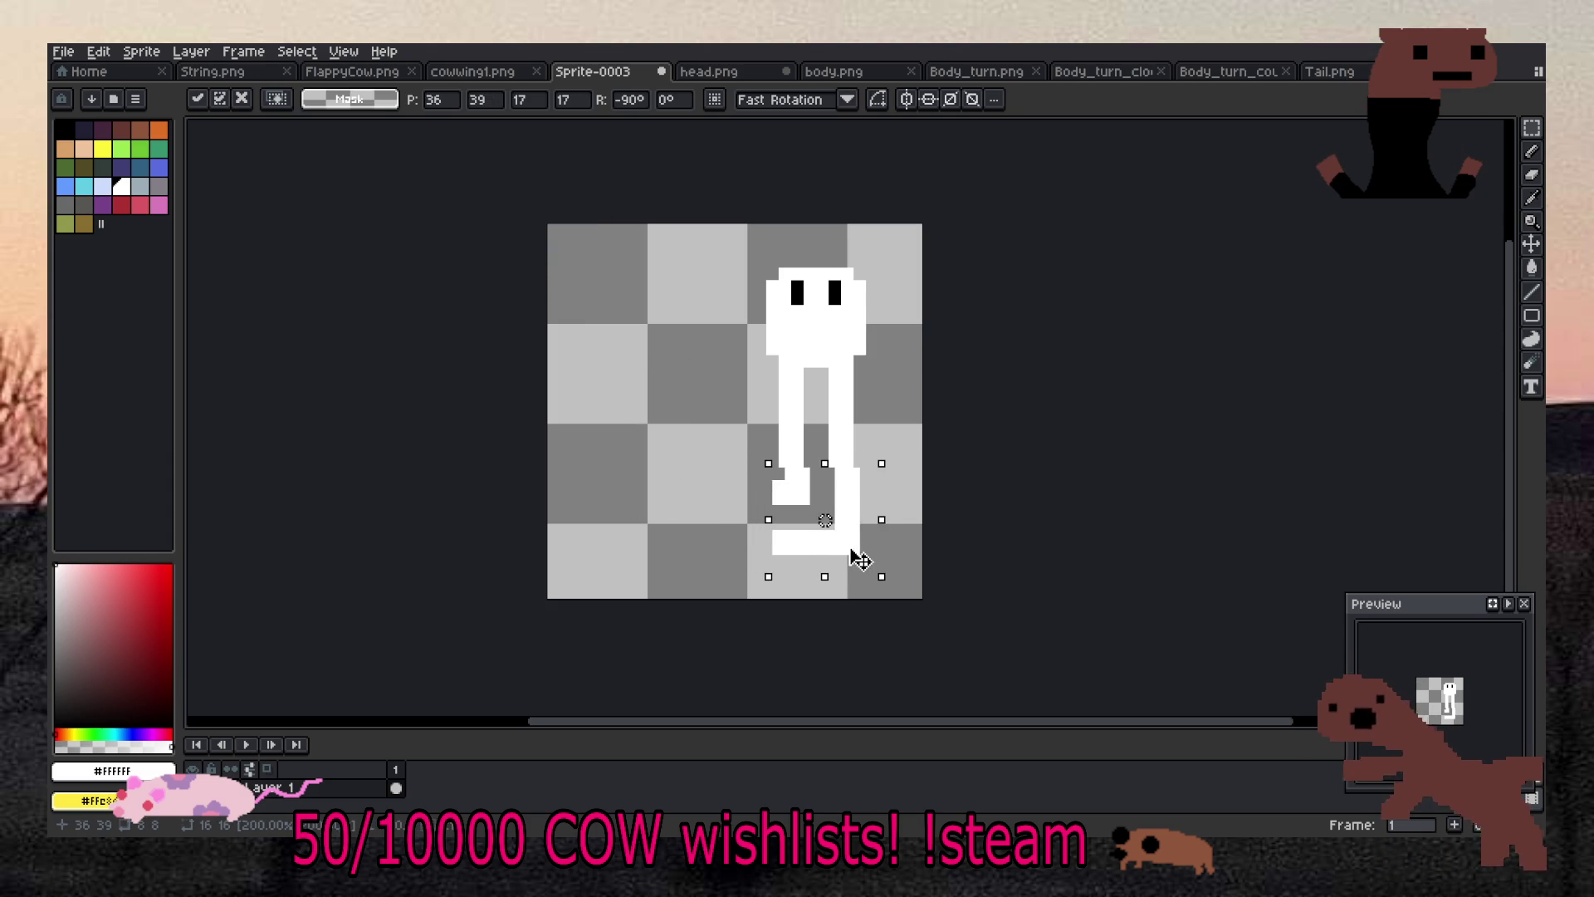
left_click(1003, 544)
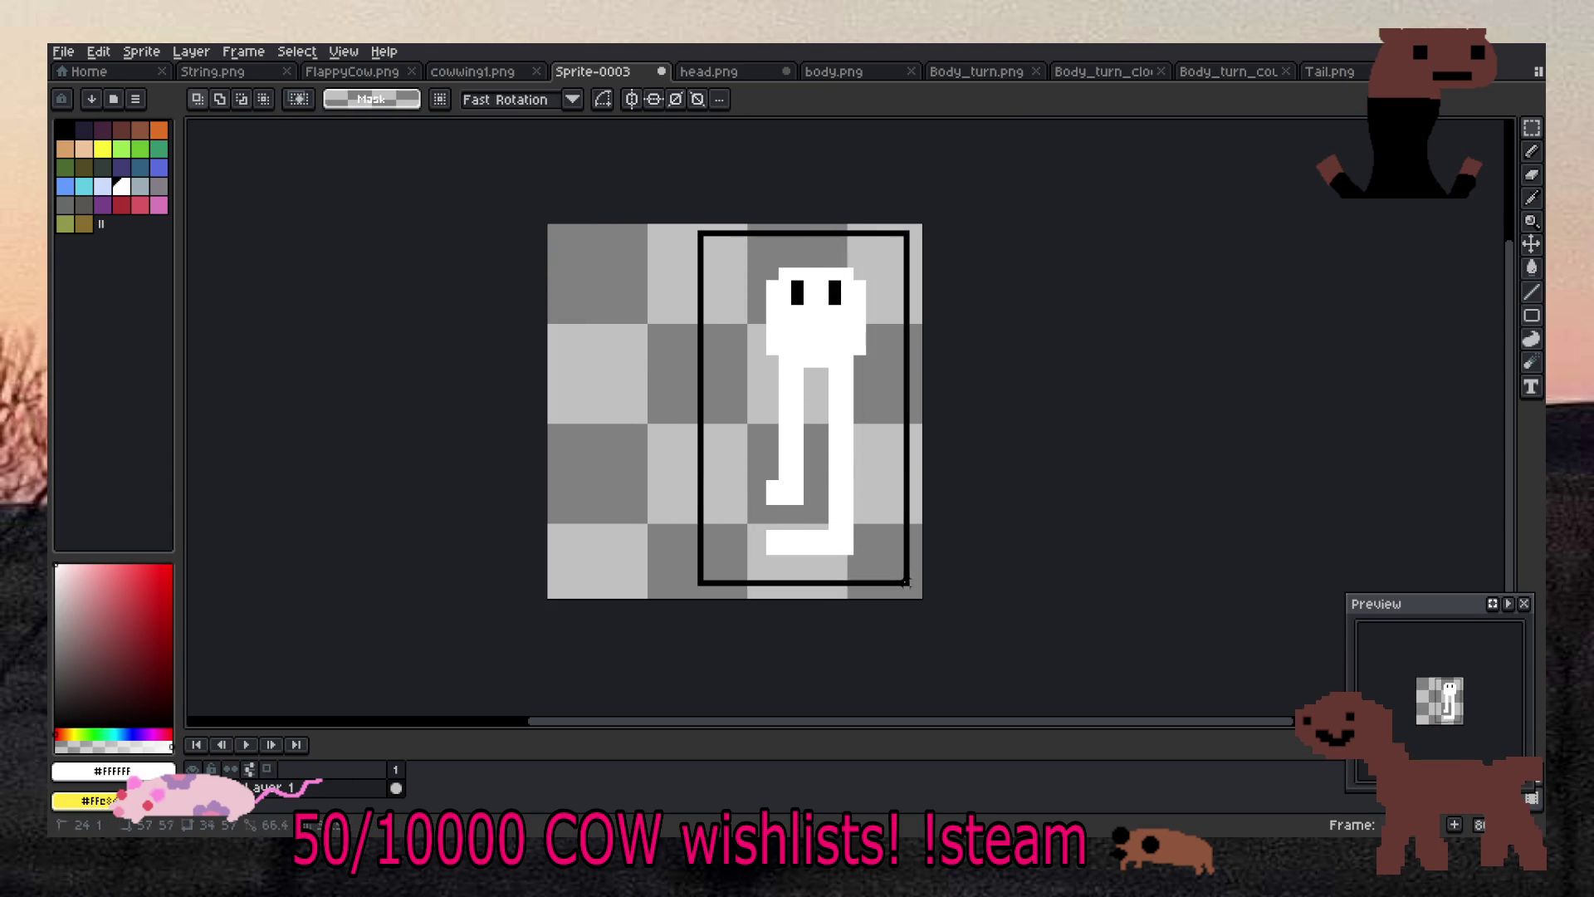
Step: Shift the whole figure slightly right, then go to the body.png sprite
left_click_drag(807, 370, 928, 585)
left_click_drag(864, 533, 885, 536)
key("Right")
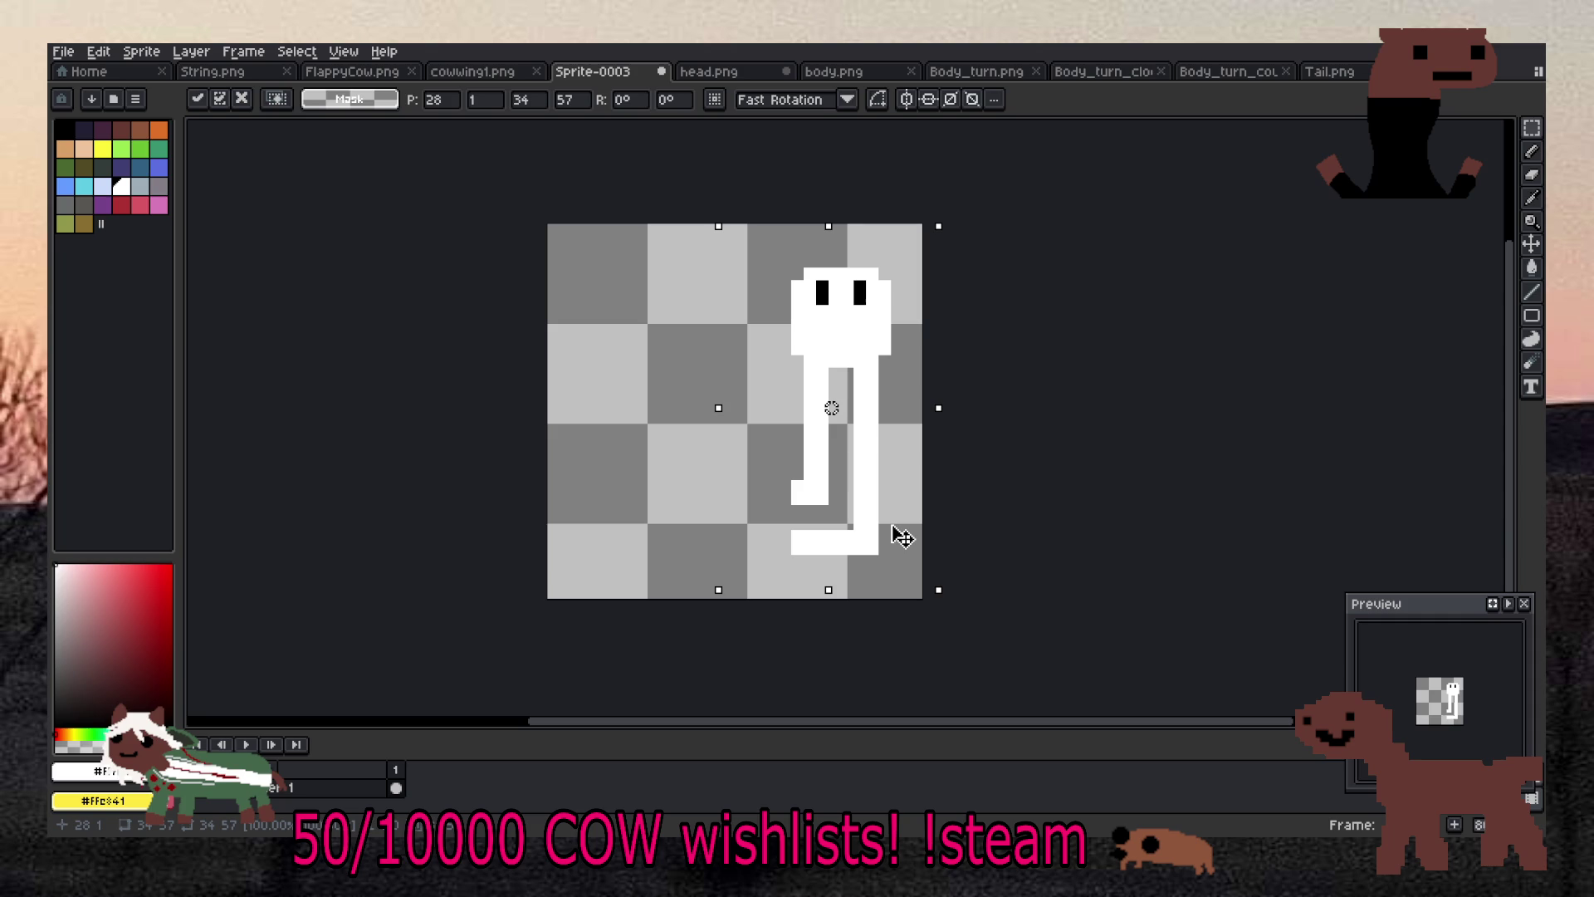
left_click(1013, 514)
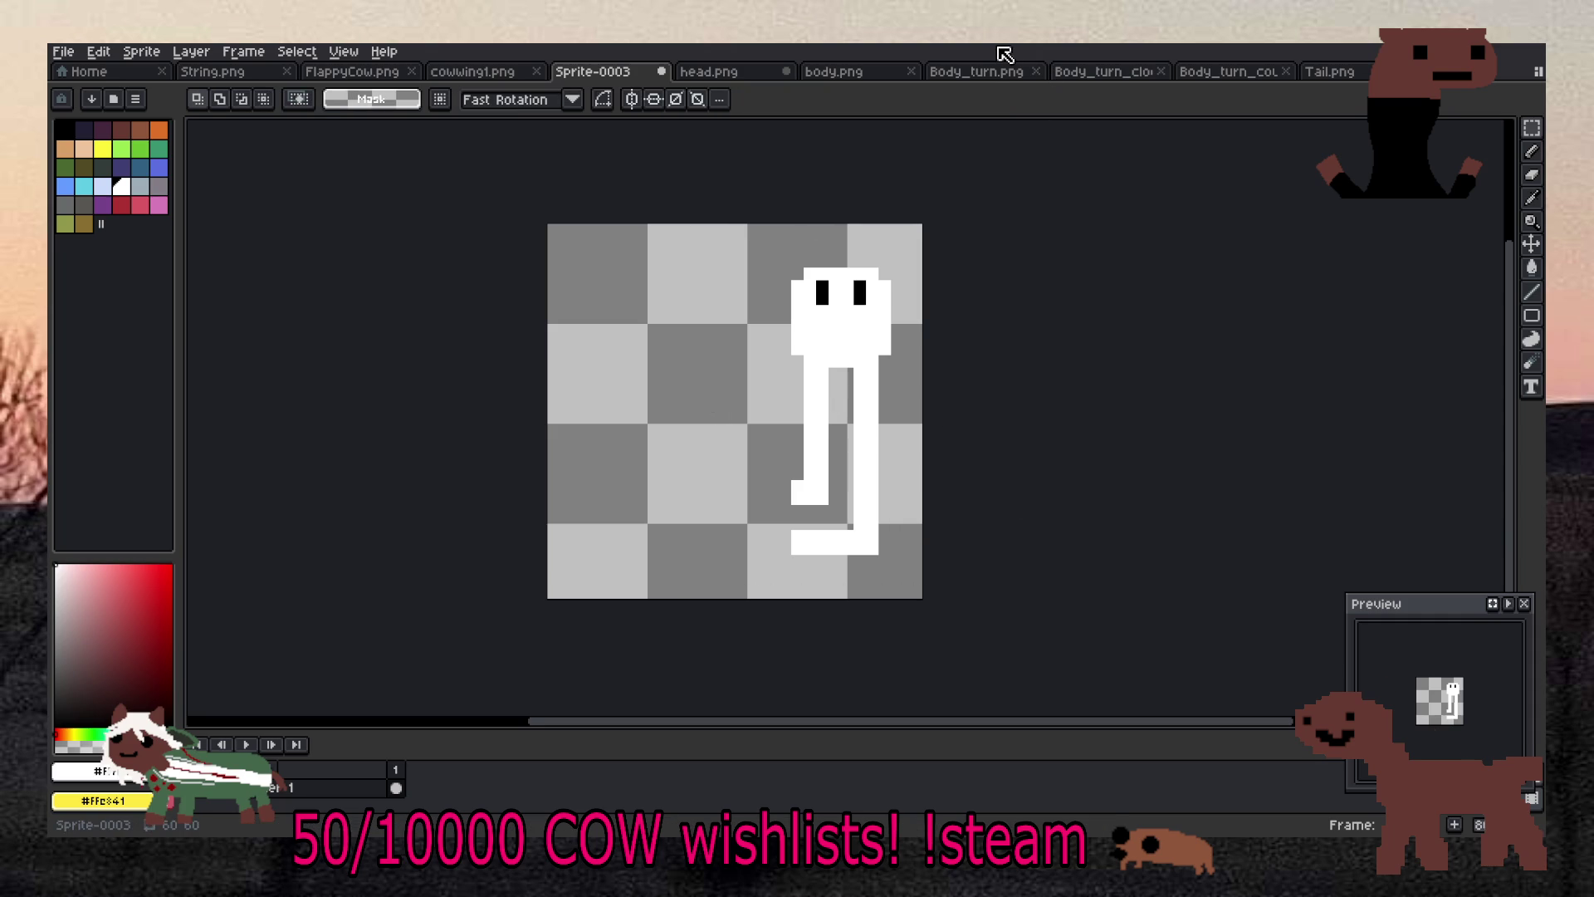
left_click(978, 71)
left_click(617, 71)
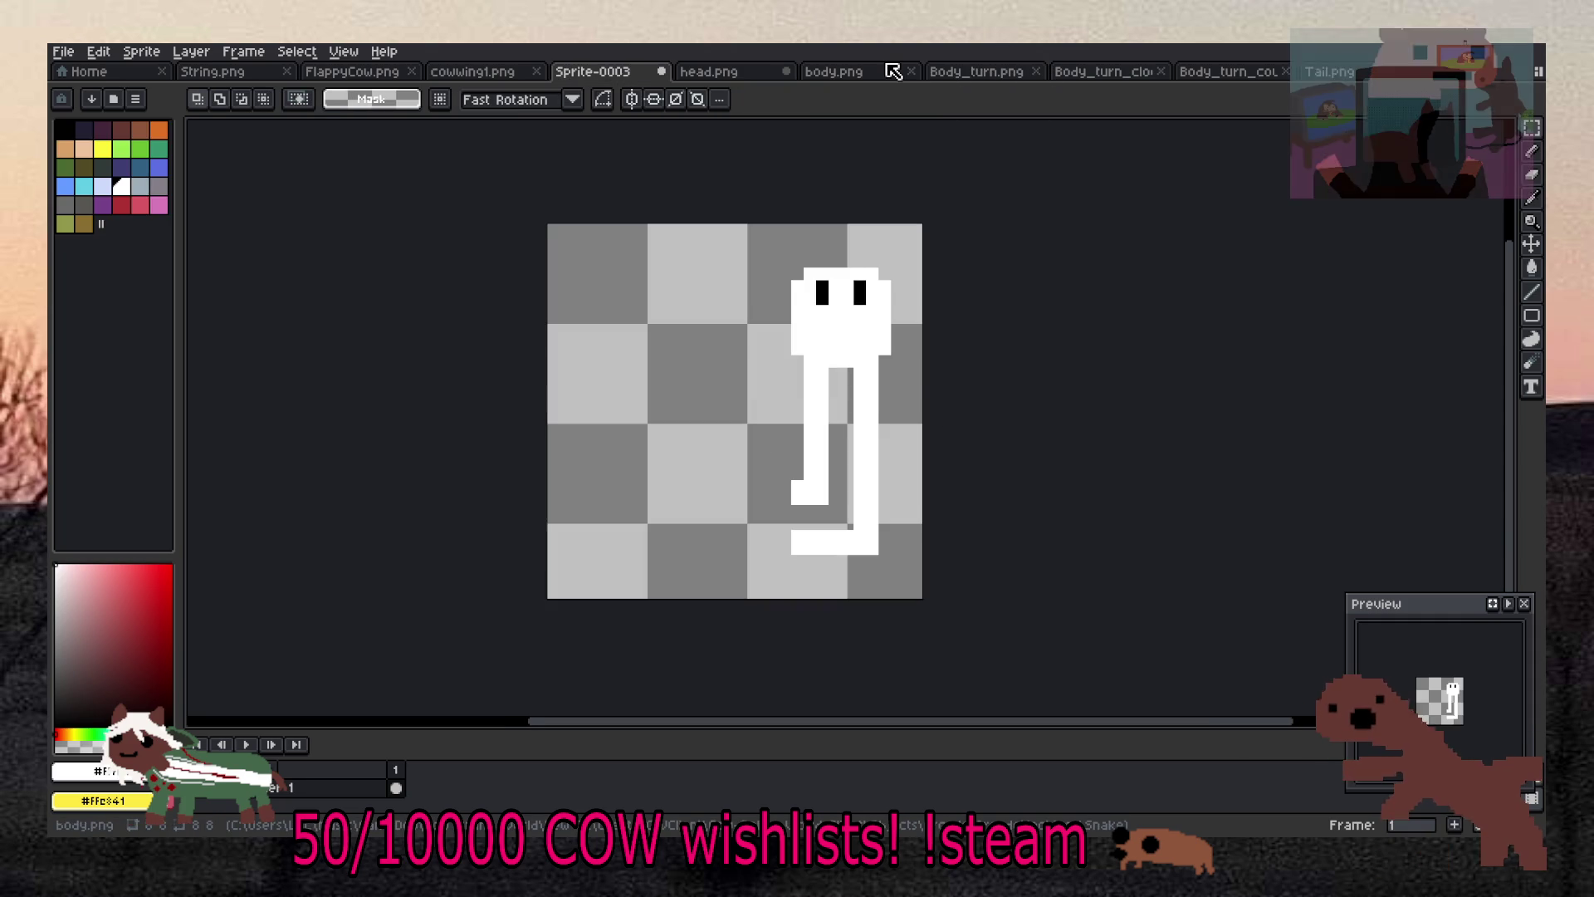
left_click(837, 70)
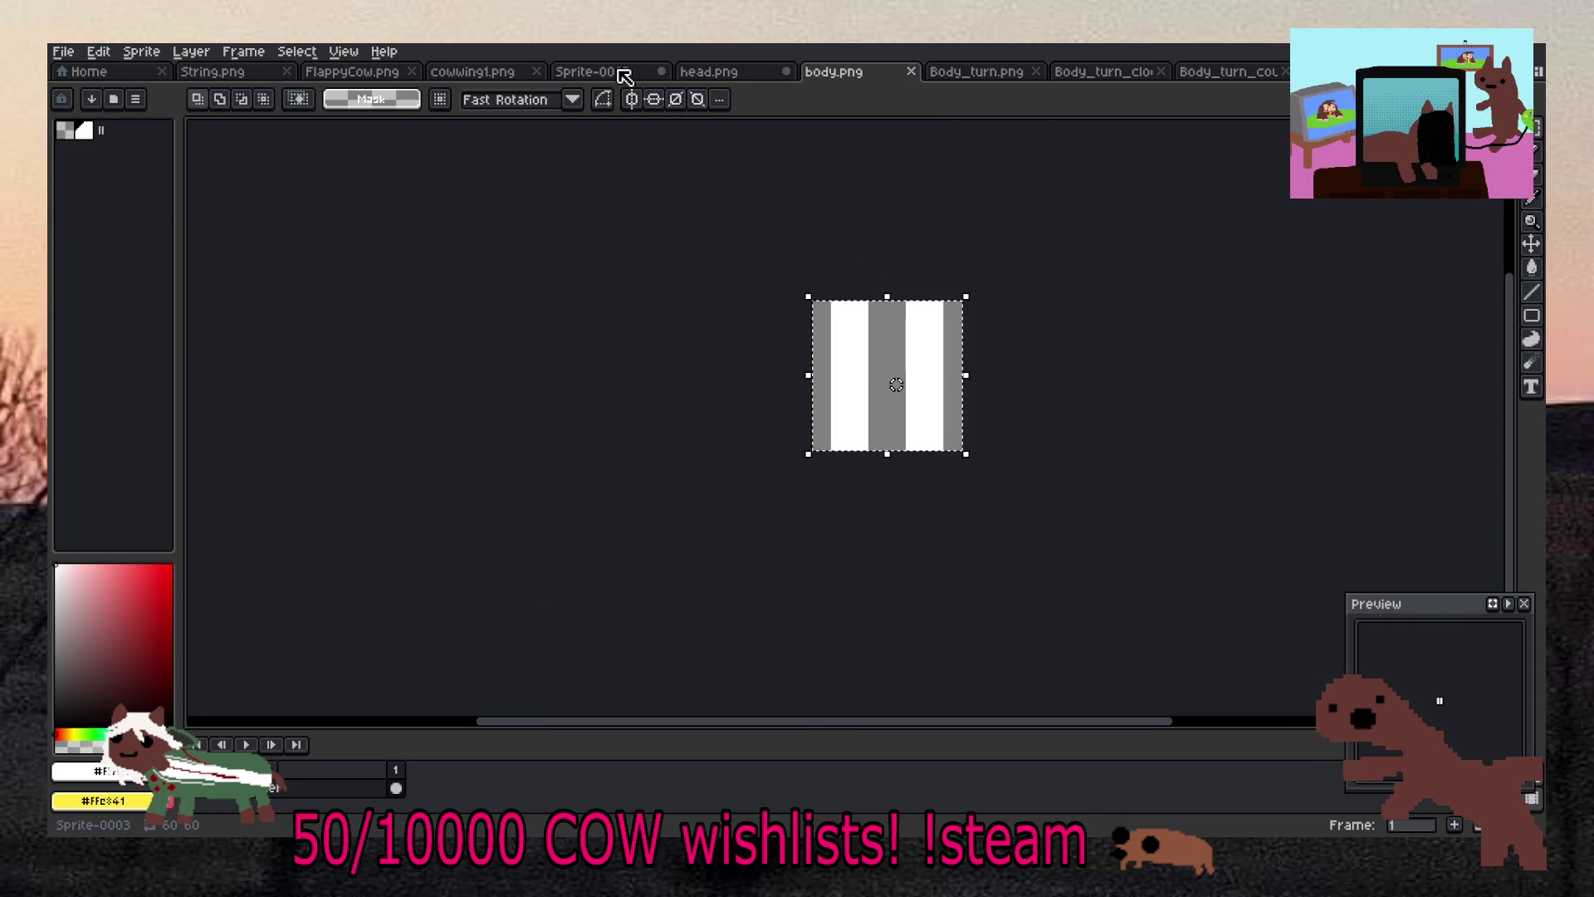
Step: Paste the striped body piece into Sprite-0003 at the lower left and start rotating it
left_click(616, 71)
key("ctrl+v")
mouse_move(606, 294)
left_mouse_down()
mouse_move(670, 467)
mouse_move(722, 522)
left_mouse_up()
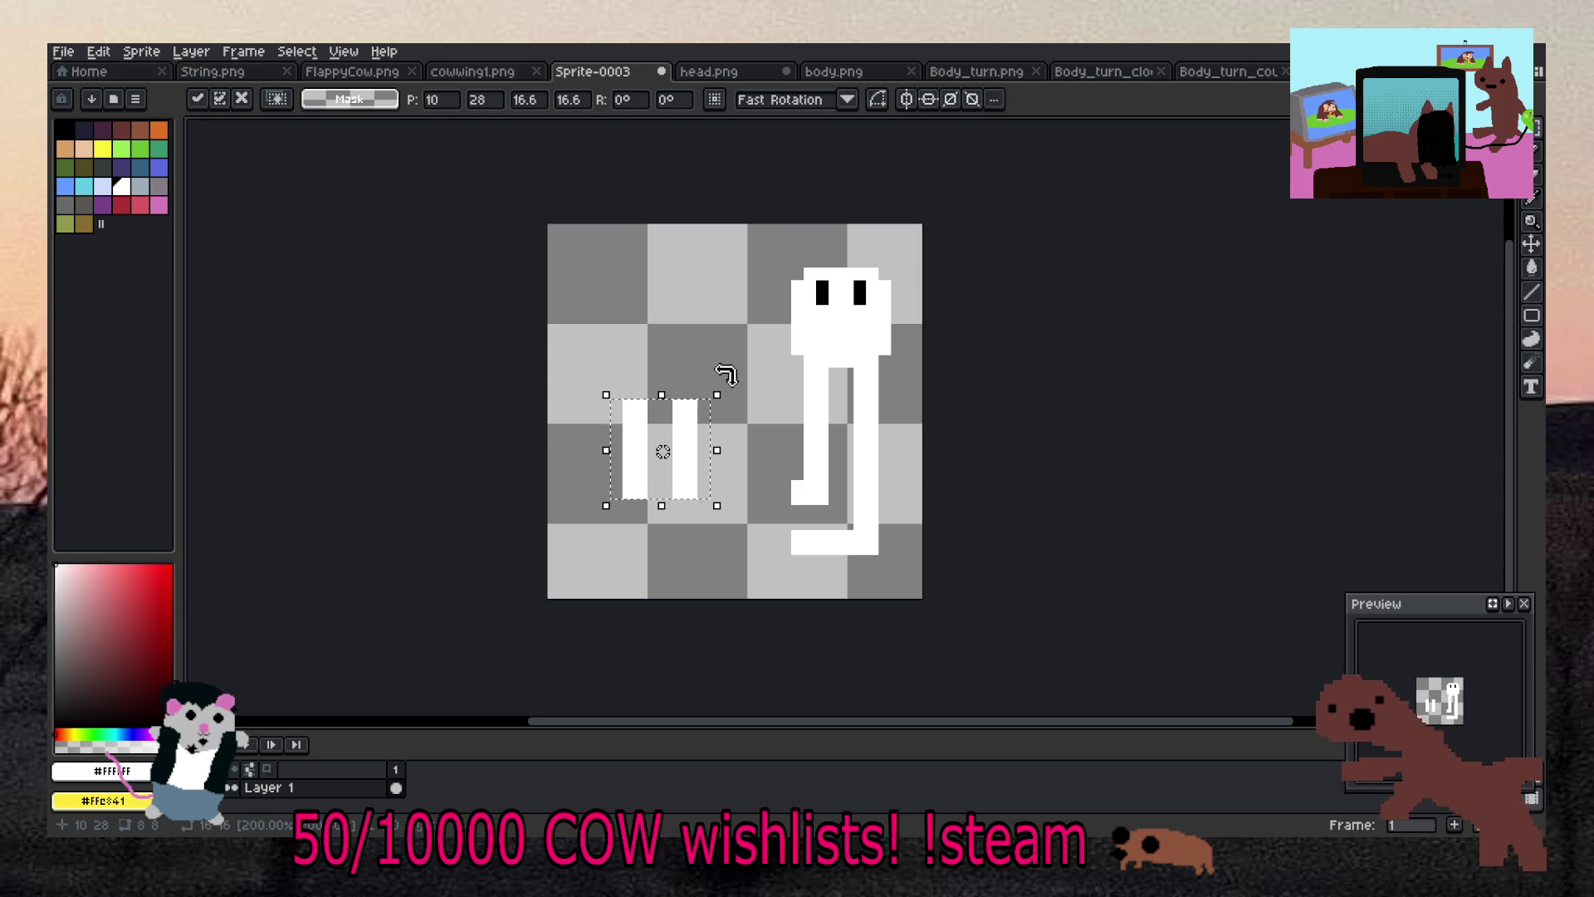
mouse_move(722, 369)
left_mouse_down()
mouse_move(800, 519)
mouse_move(793, 538)
left_mouse_up()
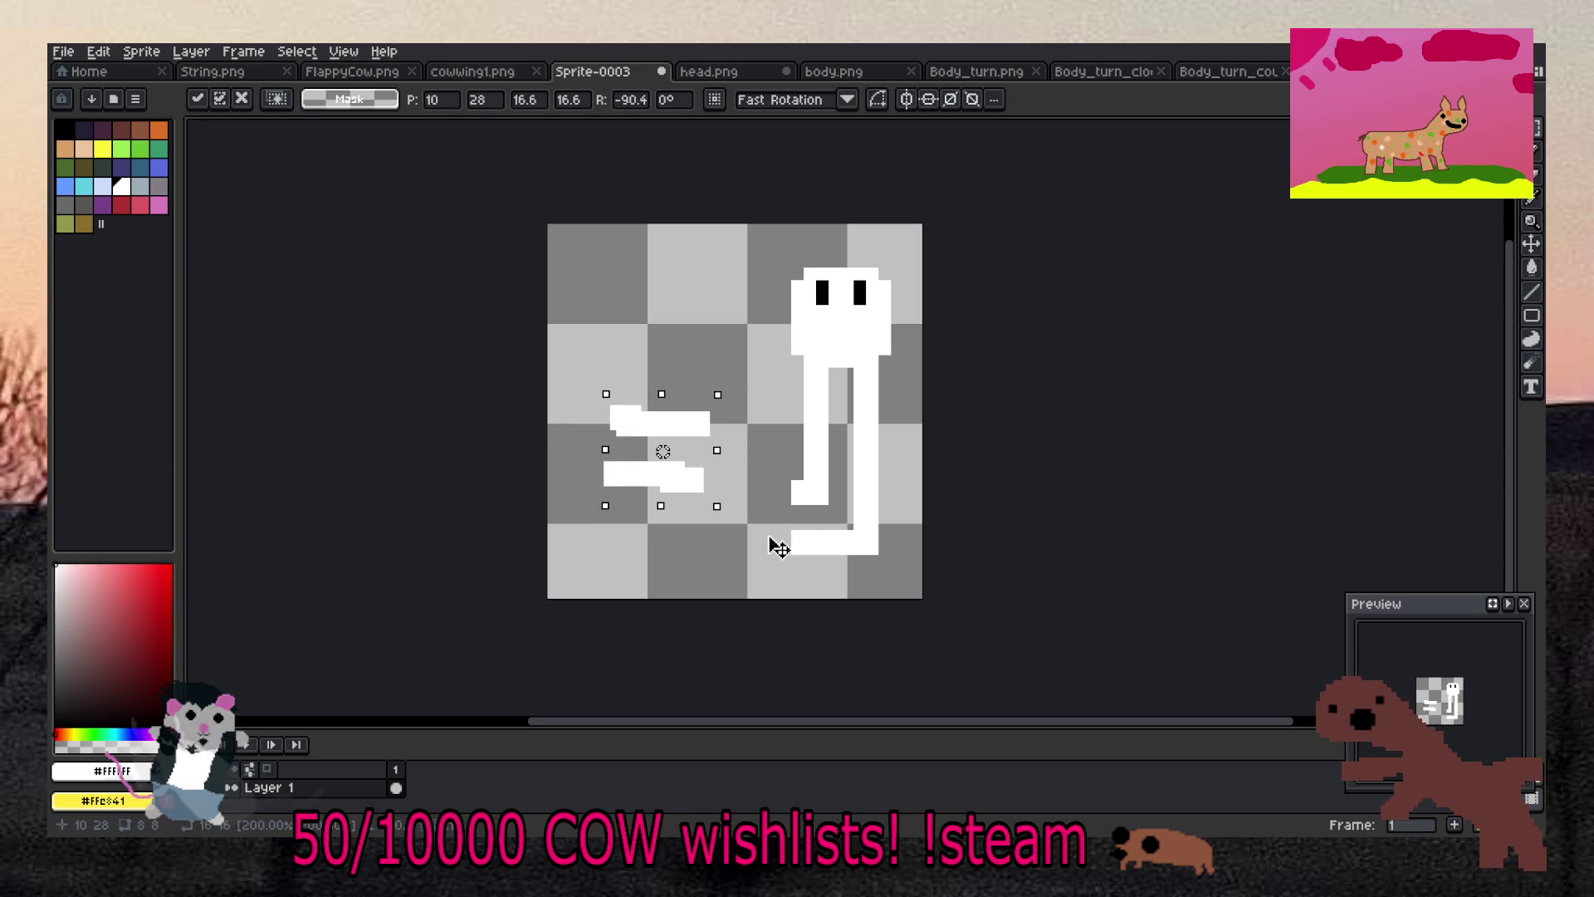
Step: Turn the body piece horizontal, join it to the neck's bottom, then go to Body_turn.png
left_click_drag(785, 543, 780, 548)
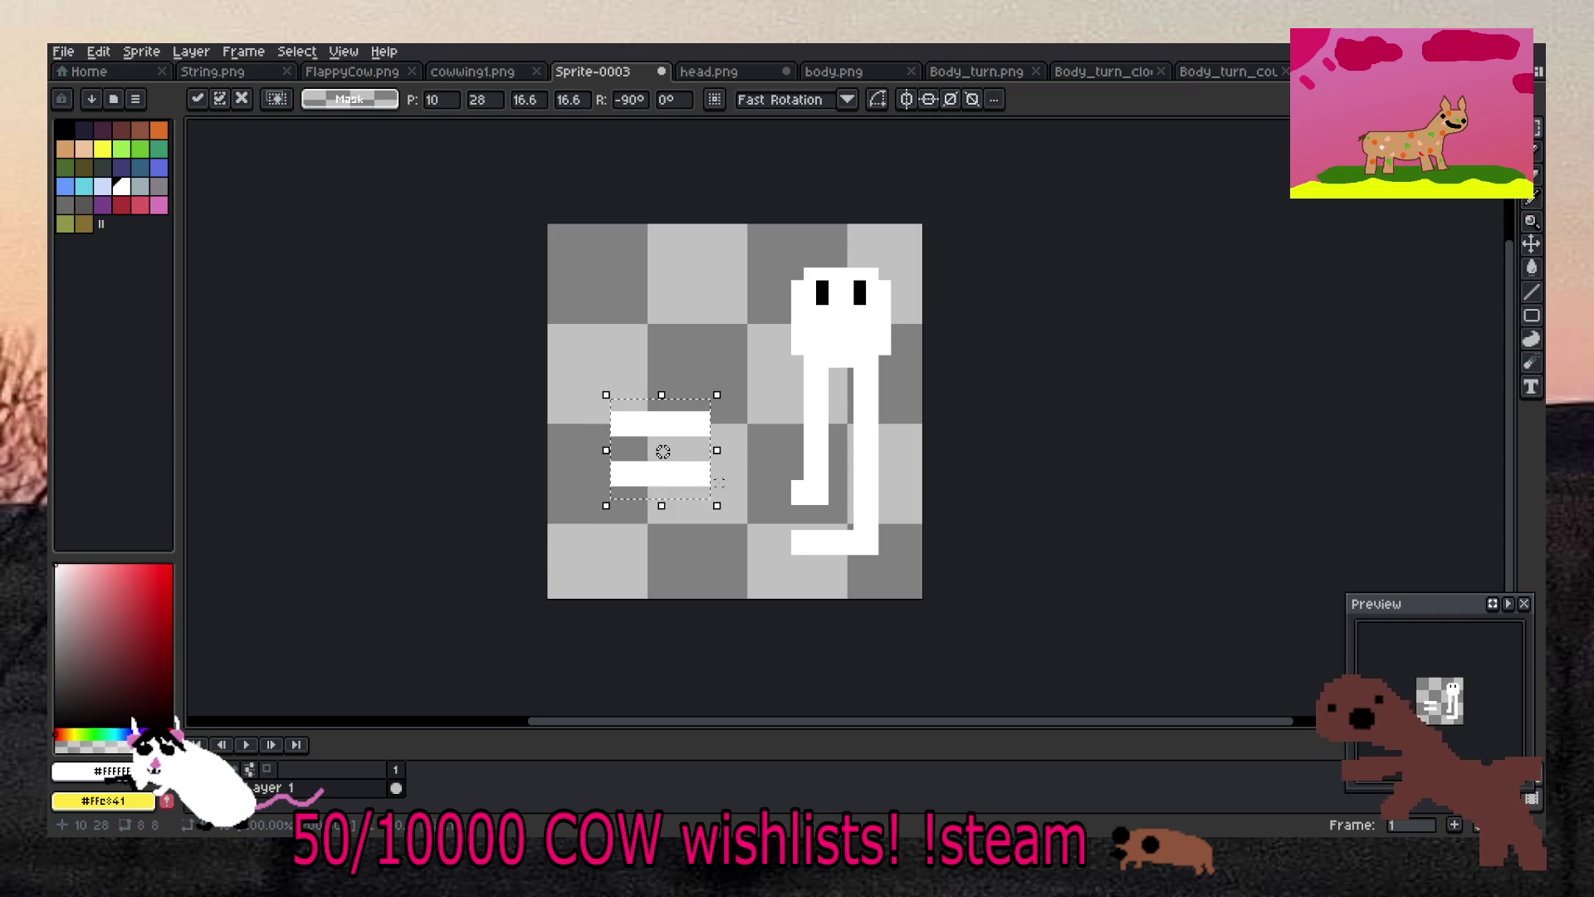
left_click_drag(700, 486, 781, 561)
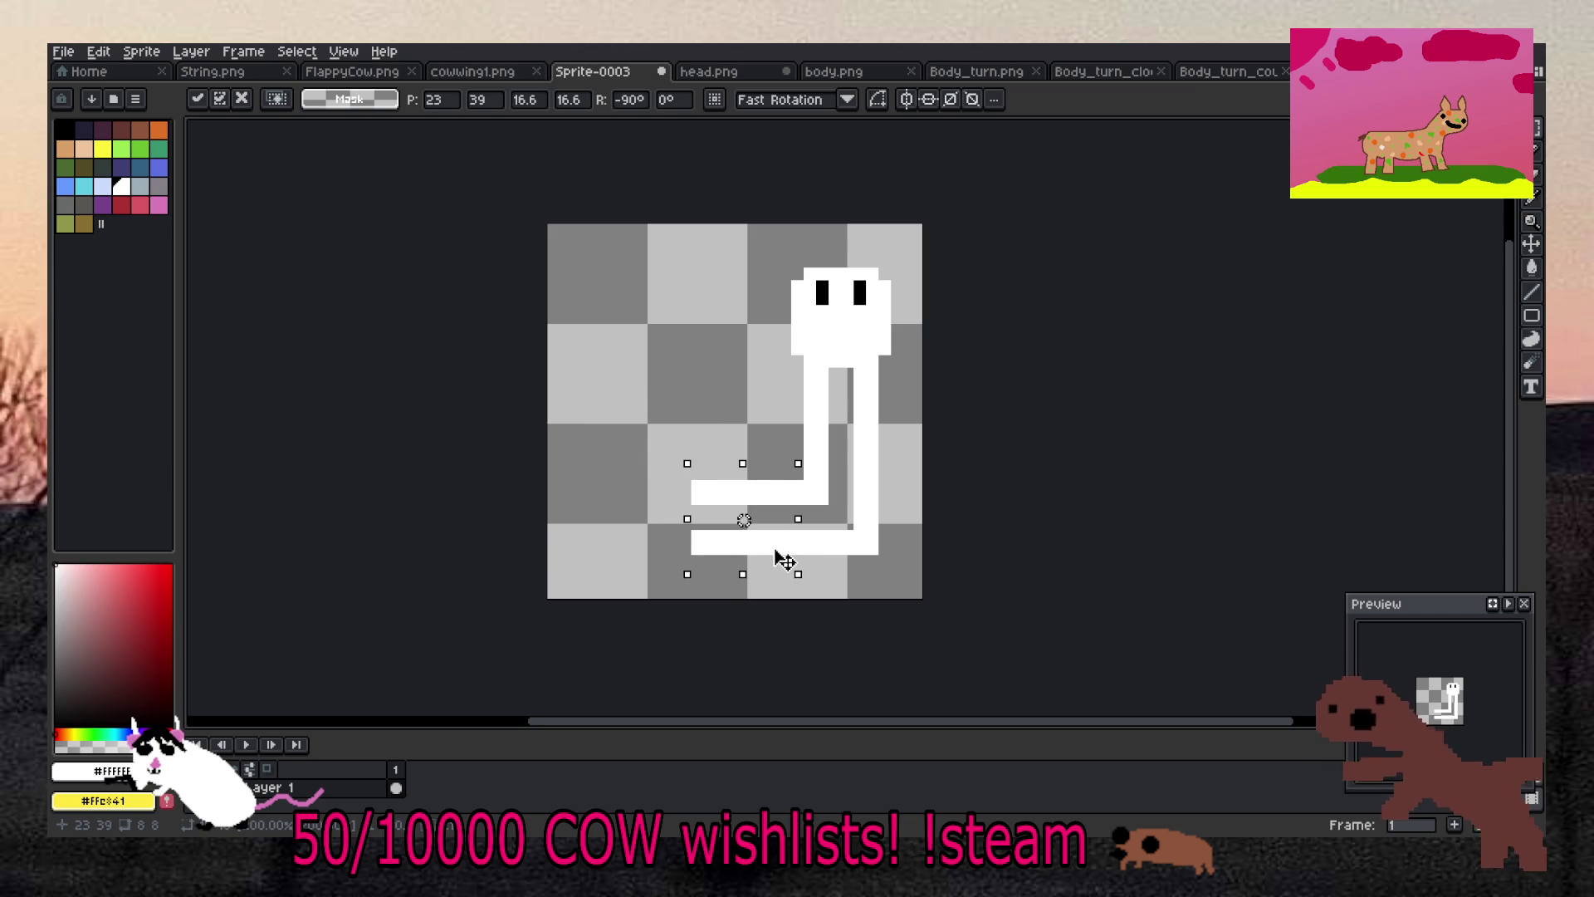
left_click(1050, 471)
left_click(976, 70)
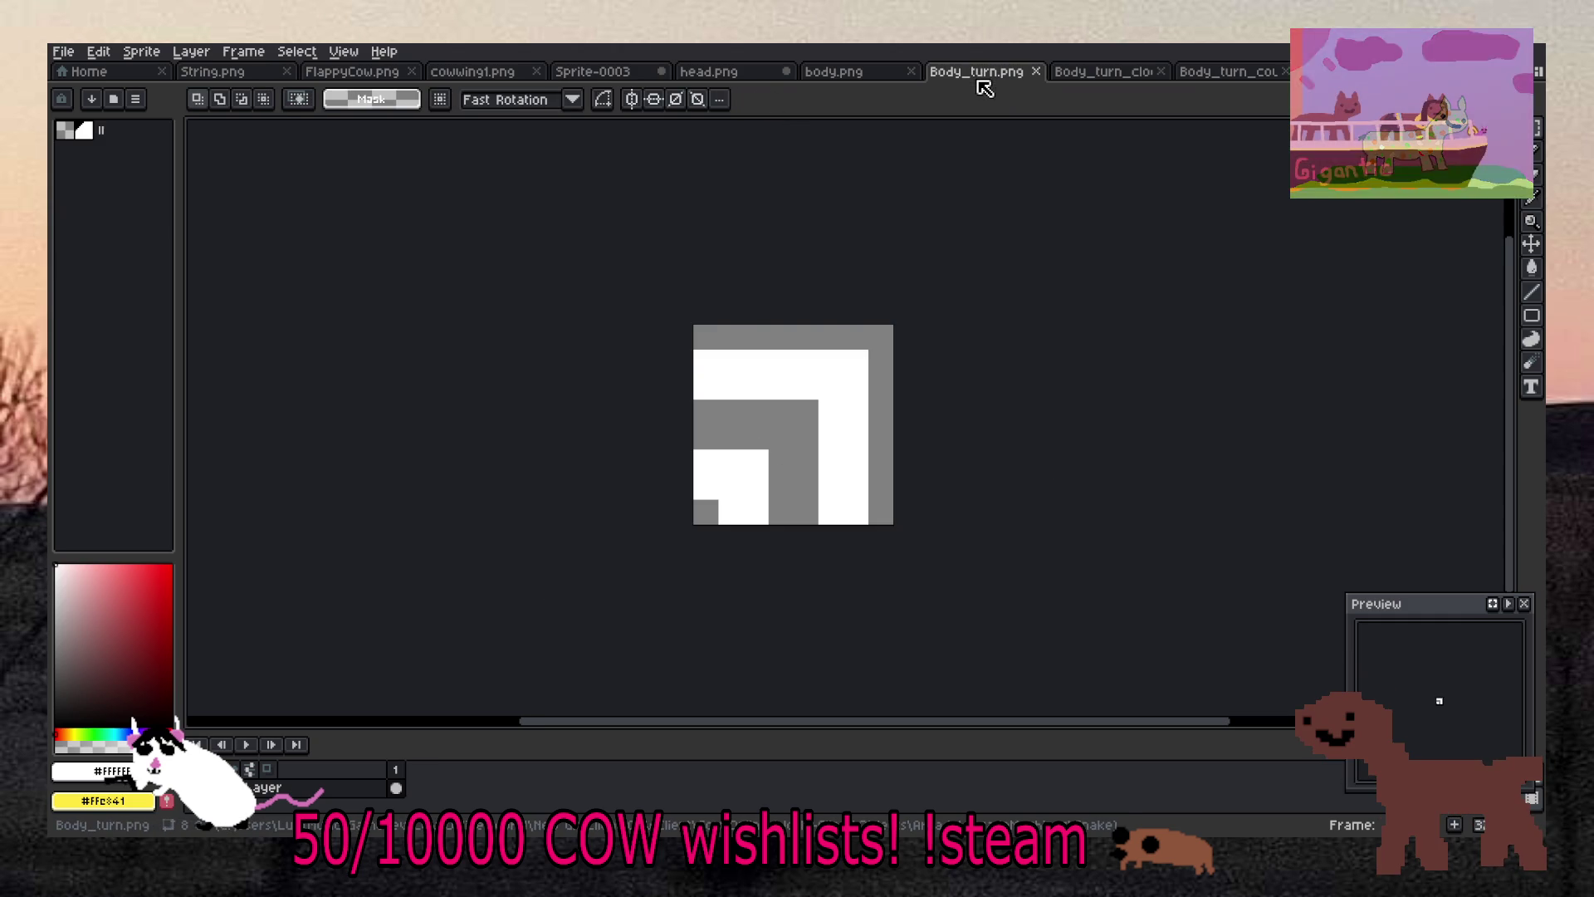
Step: Copy the body-turn corner piece into Sprite-0003 and enlarge it
key("ctrl+a")
left_click(609, 73)
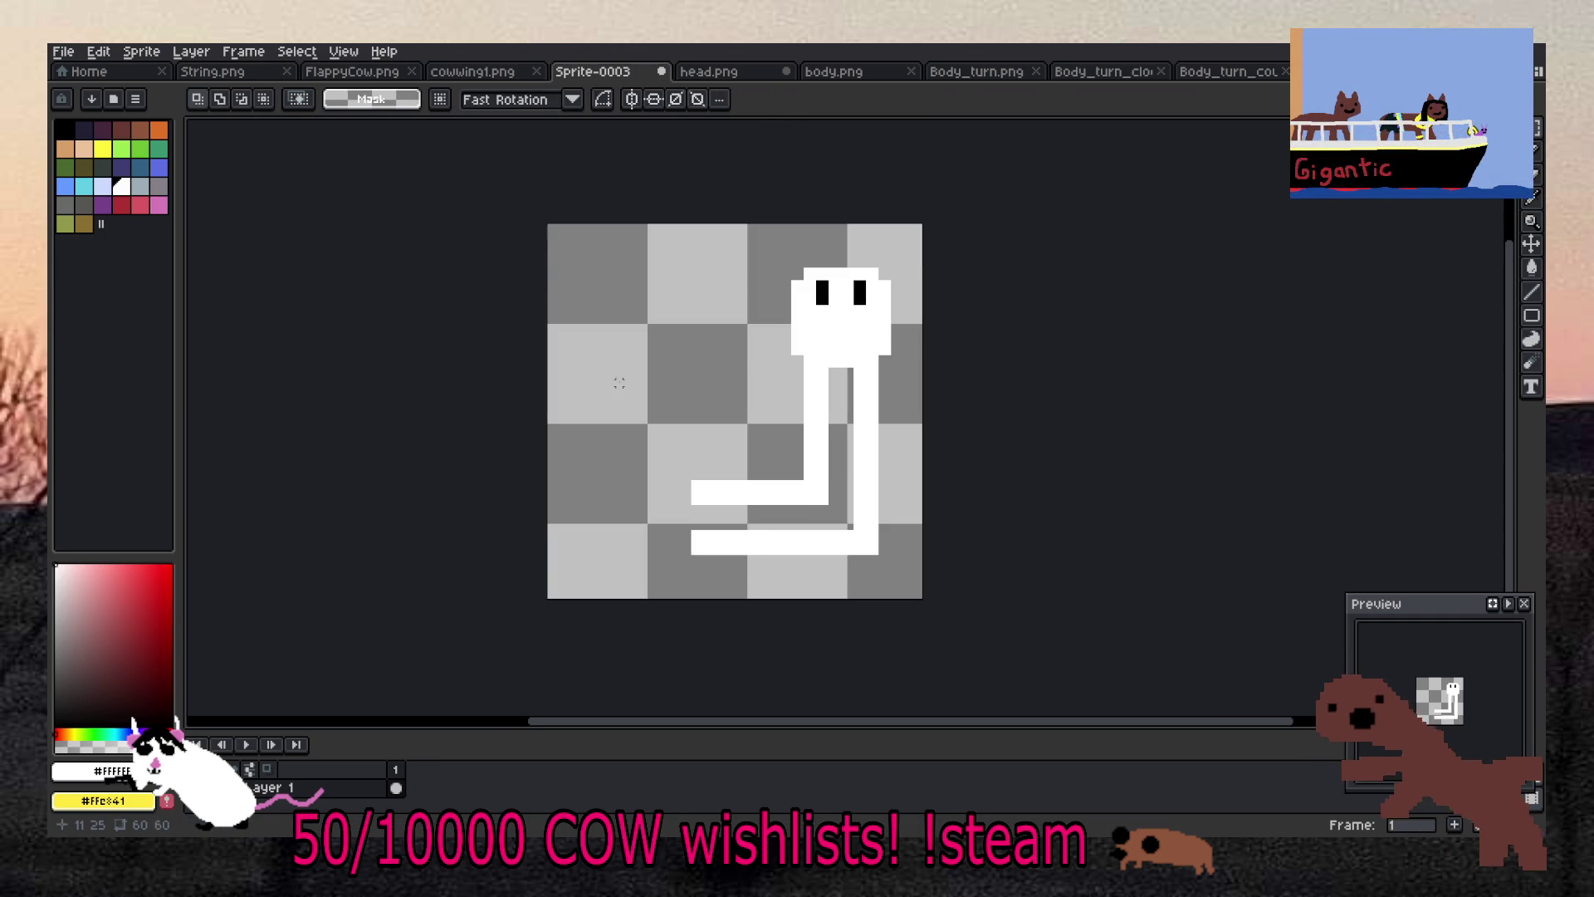
key("ctrl+v")
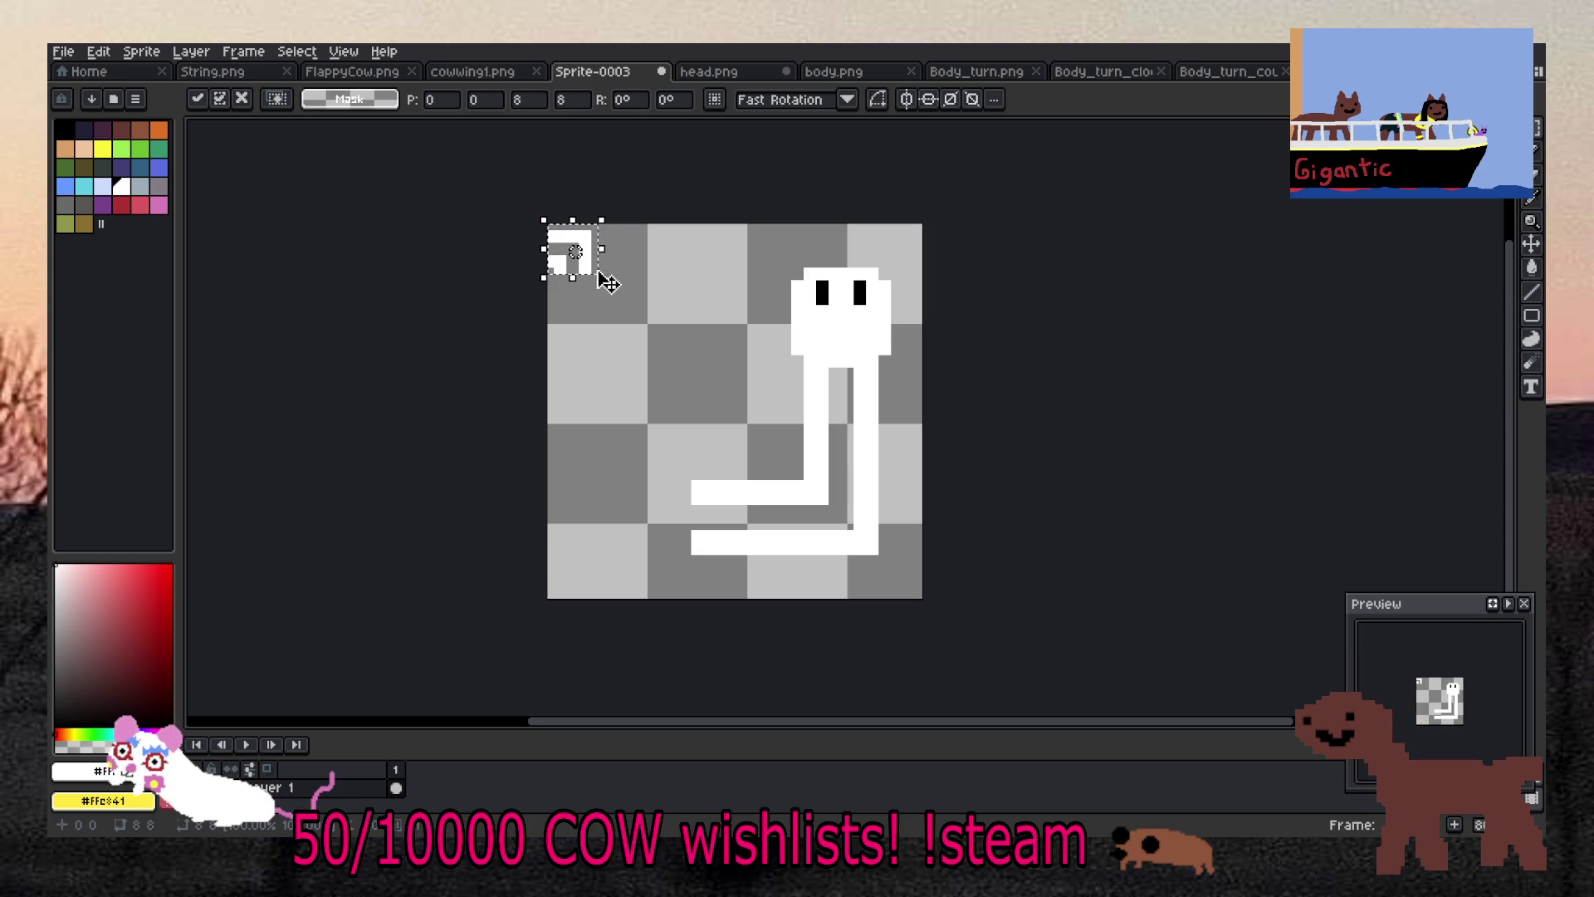
left_click_drag(607, 282, 622, 326)
left_click(625, 334)
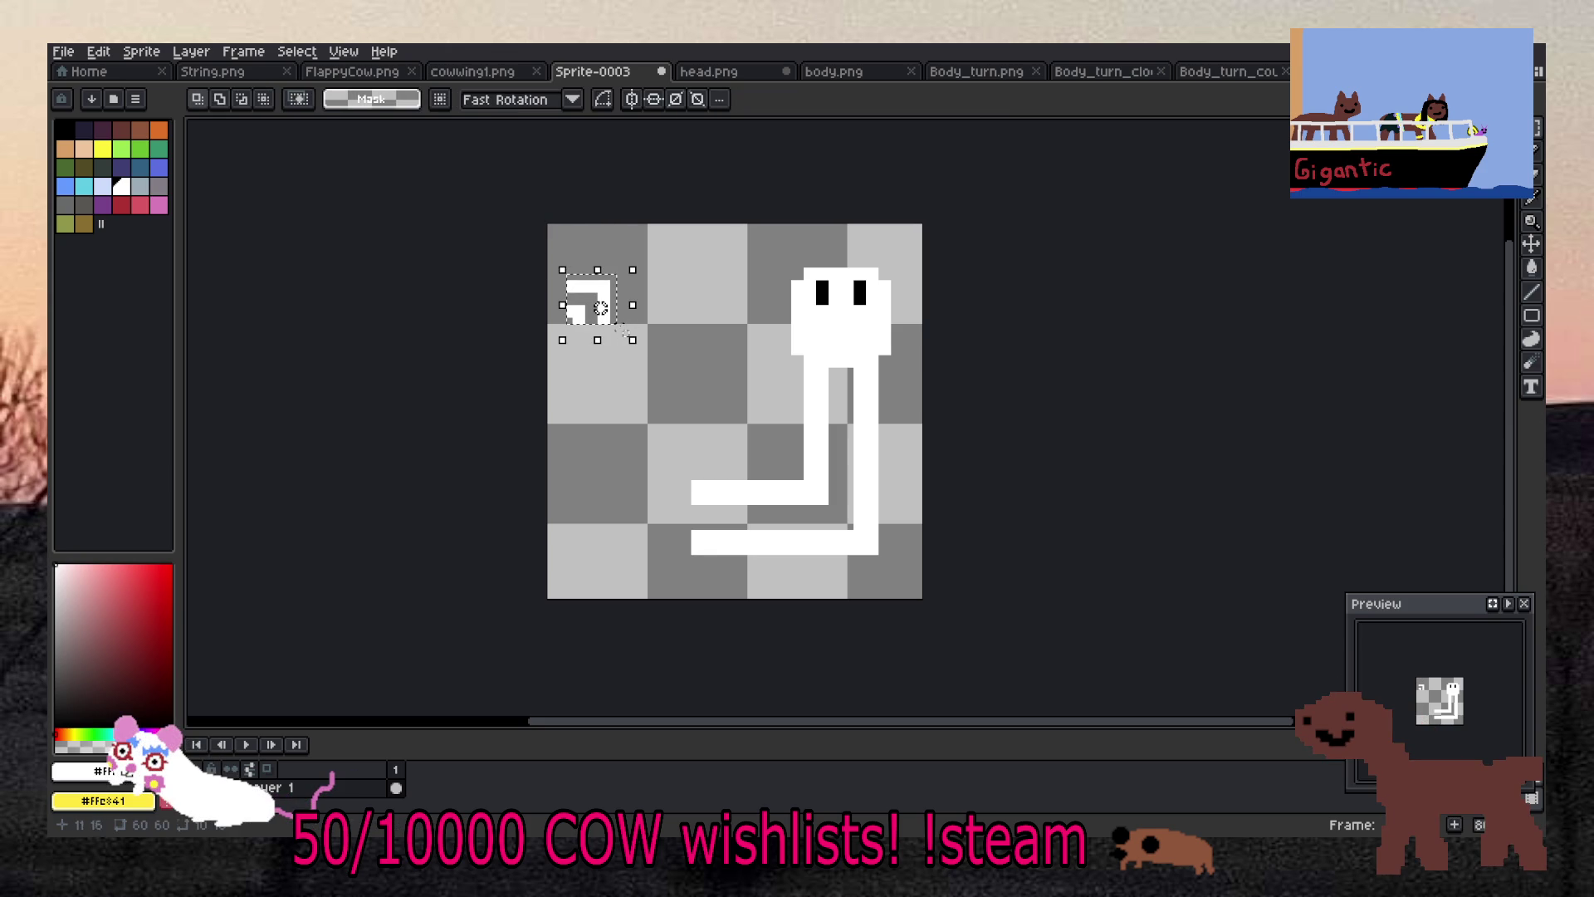
left_click_drag(632, 340, 693, 385)
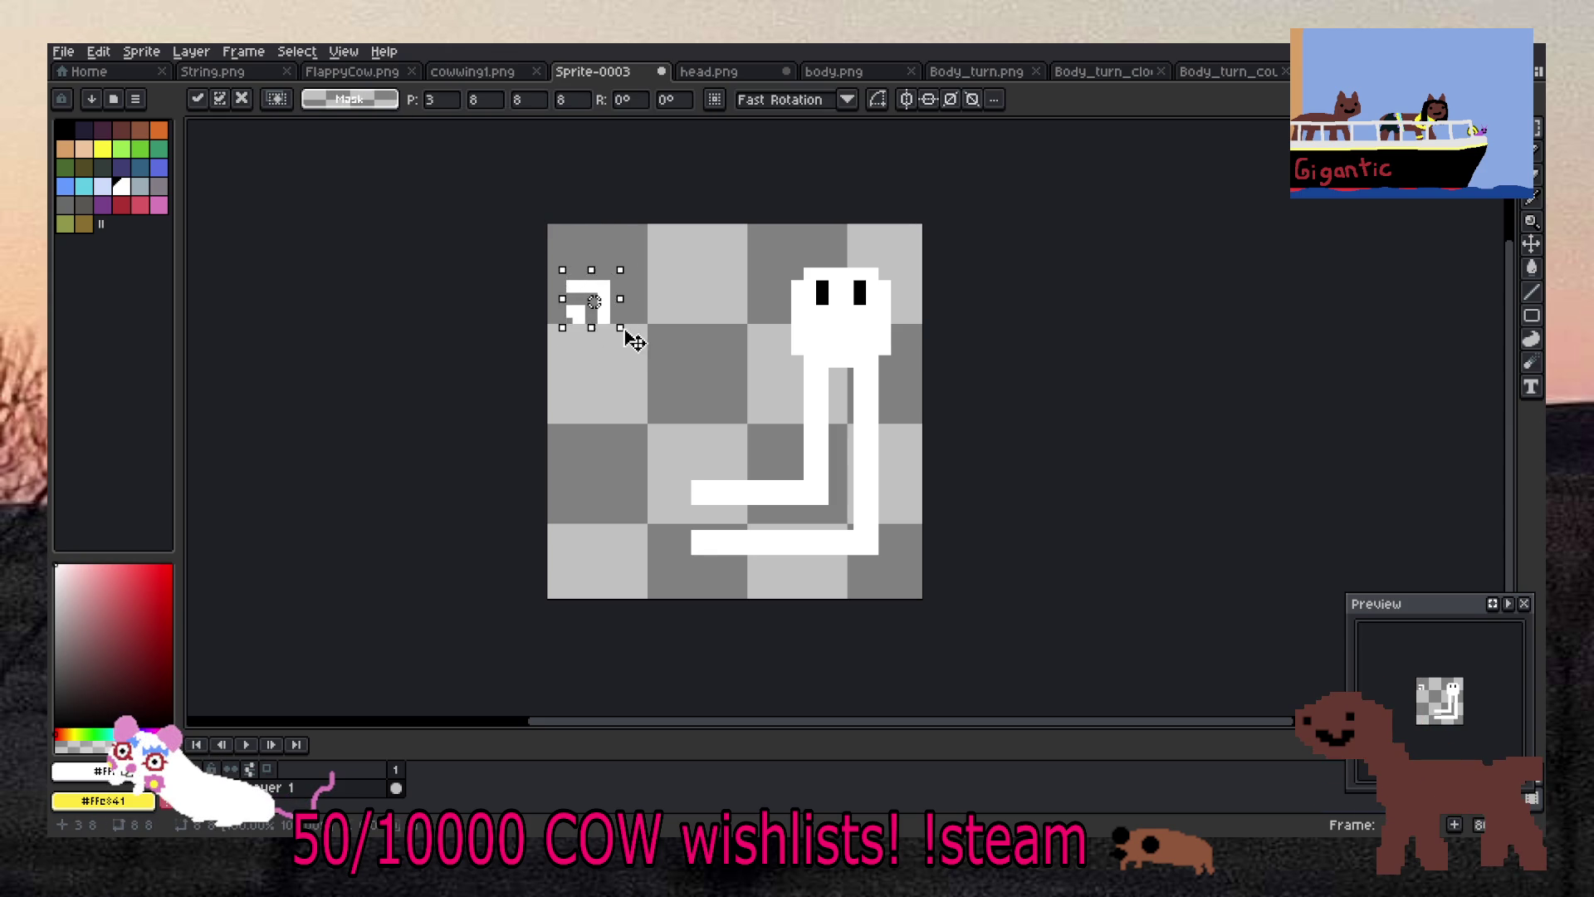
left_click_drag(700, 390, 687, 381)
Step: Rotate the corner piece 180°, place it at the lower left, nudge one pixel down-right and commit
left_click_drag(684, 256, 529, 412)
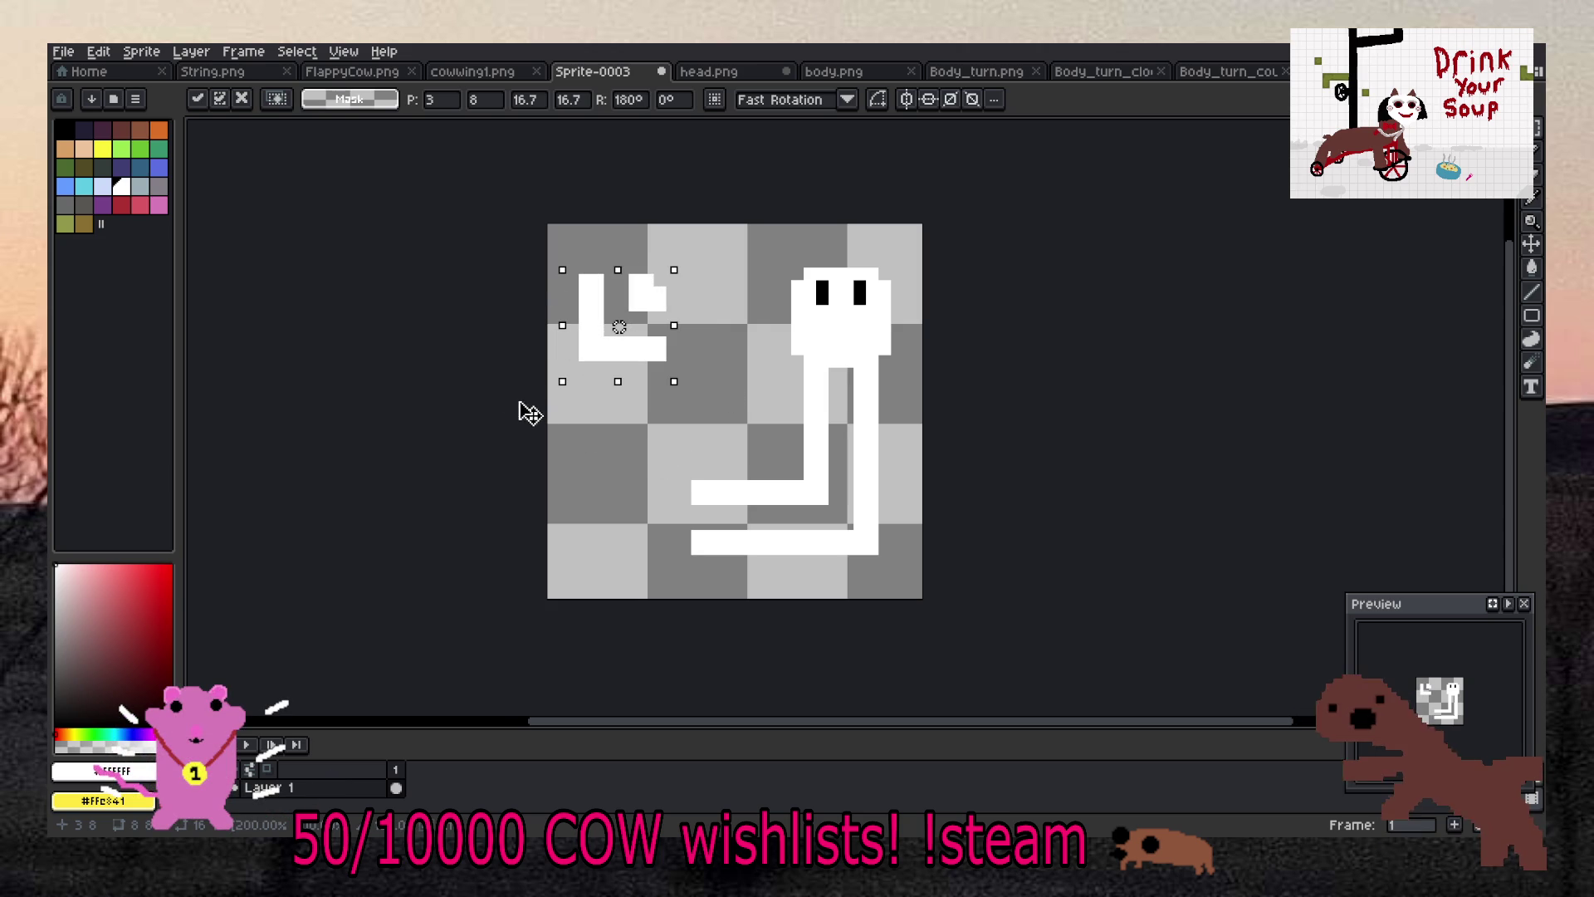
left_click_drag(646, 373, 669, 561)
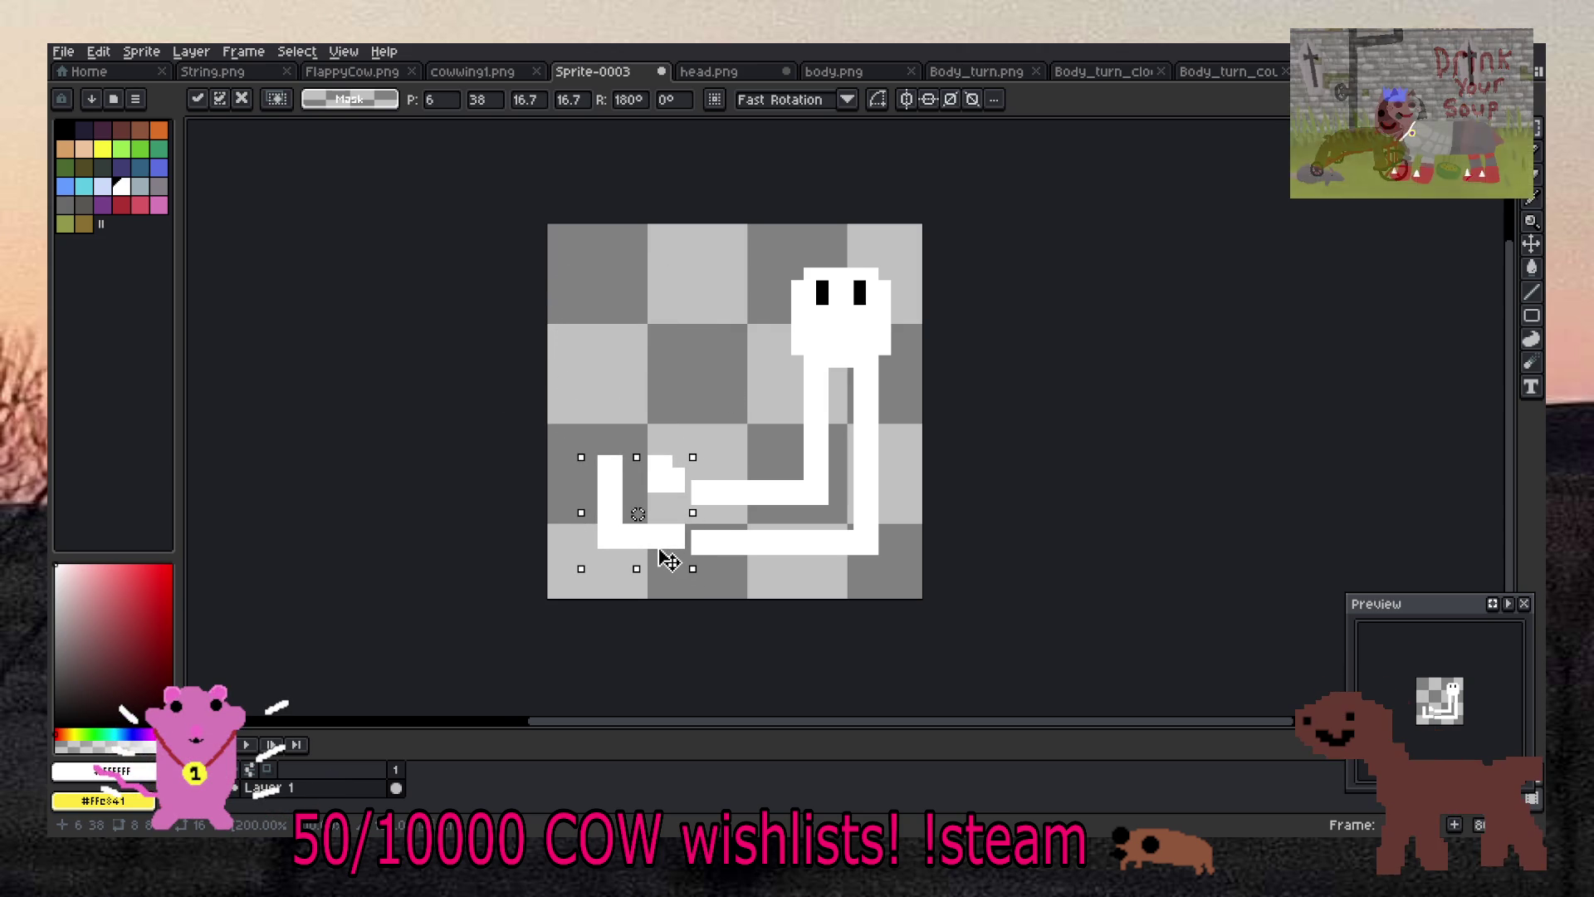
key("Right")
key("Down")
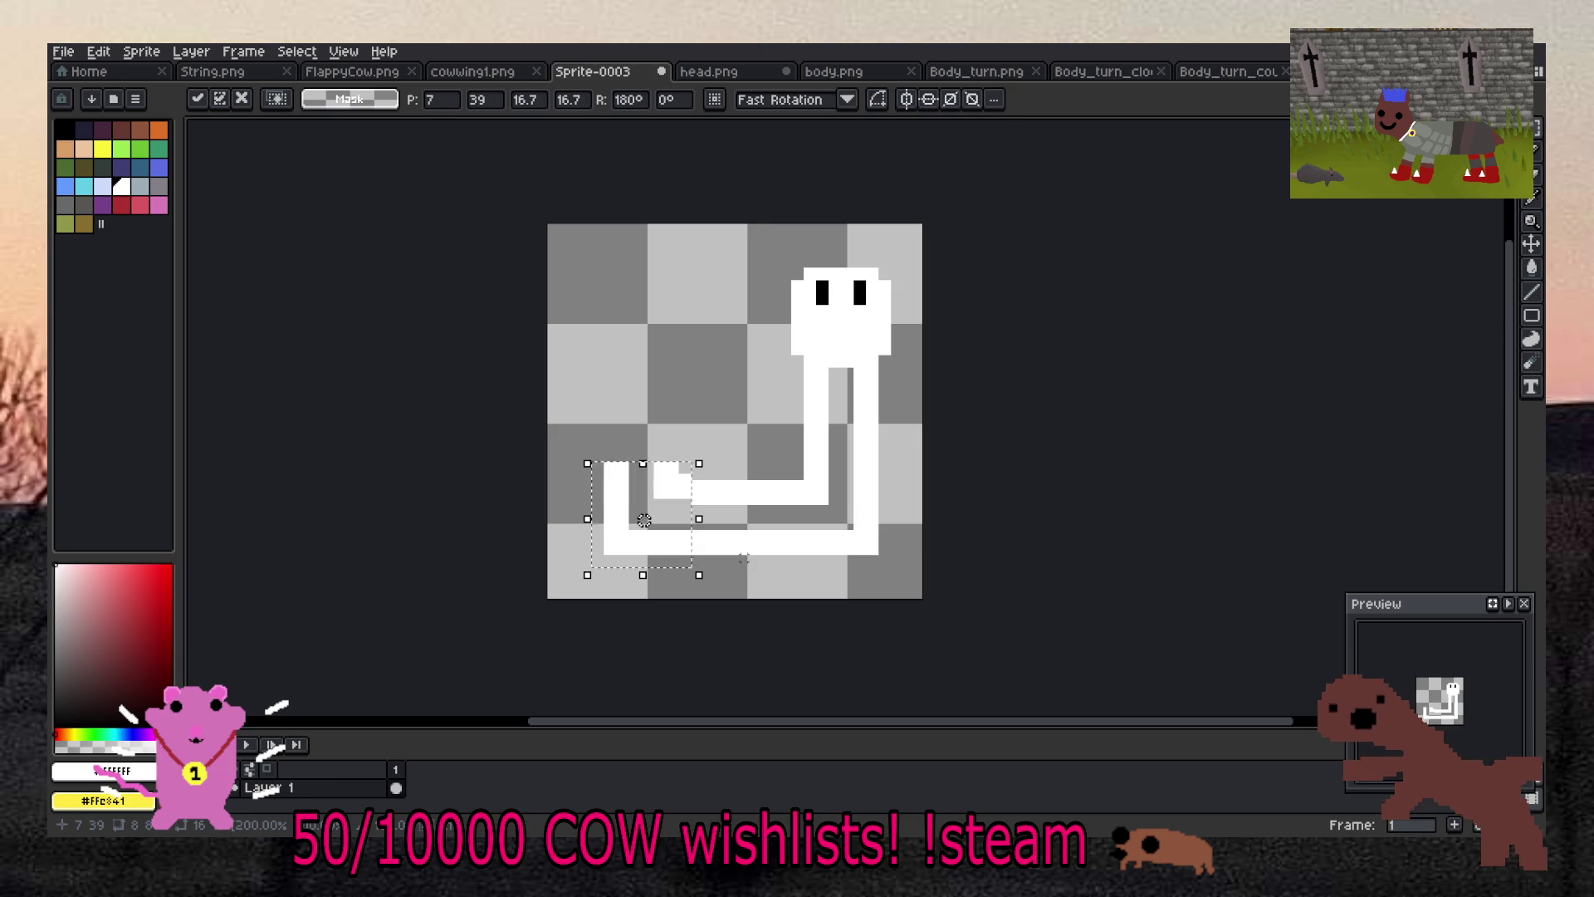
scroll(644, 520, "up", 1)
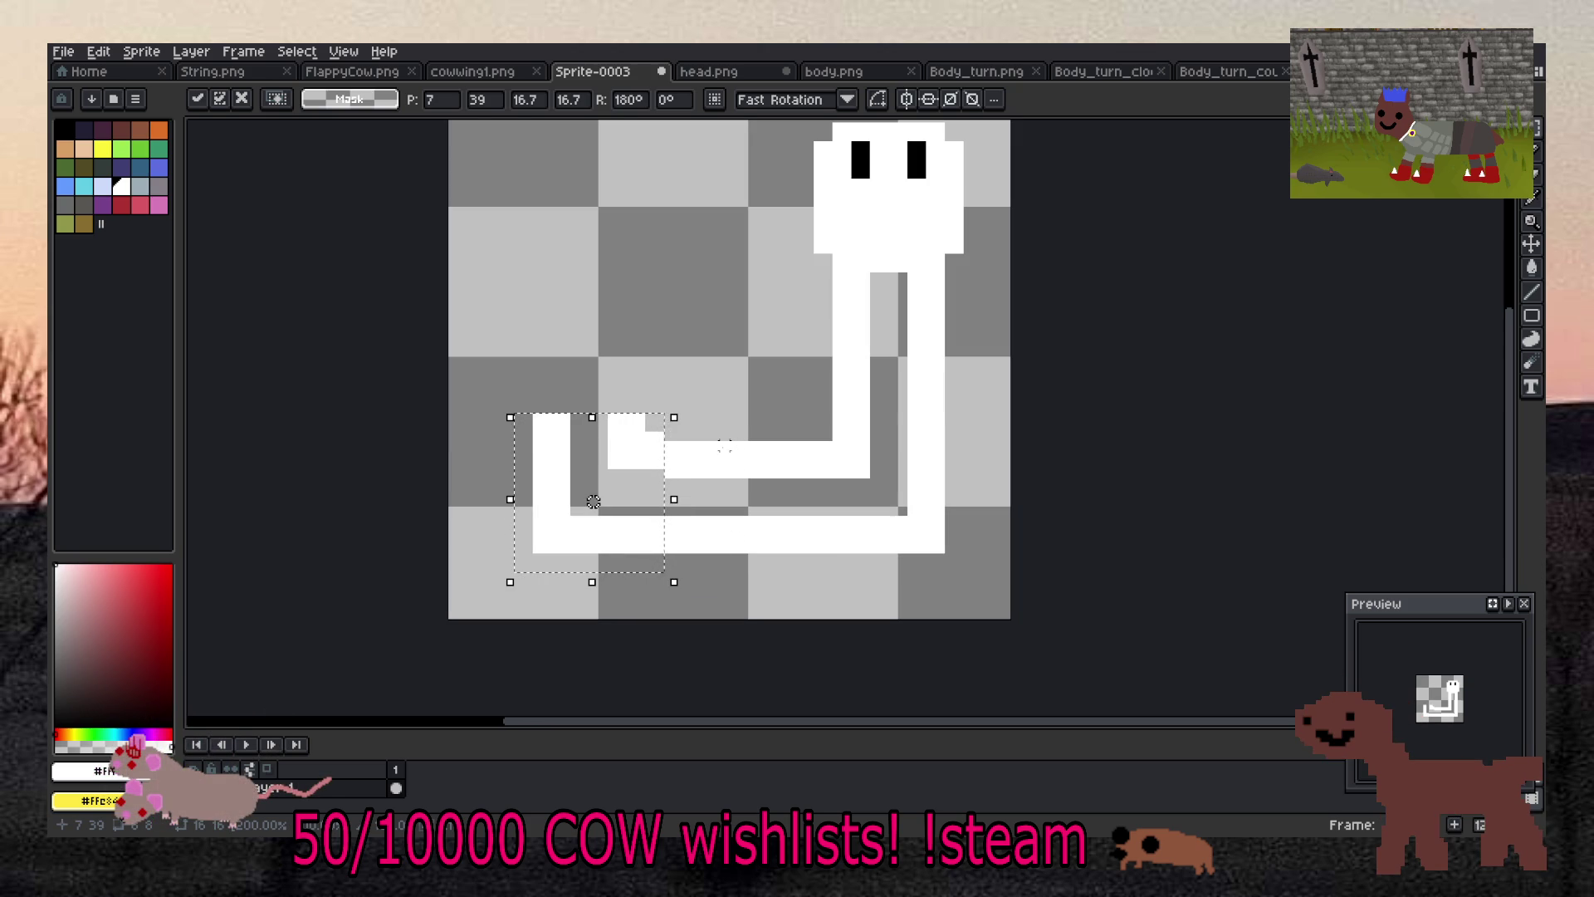
left_click_drag(680, 415, 676, 433)
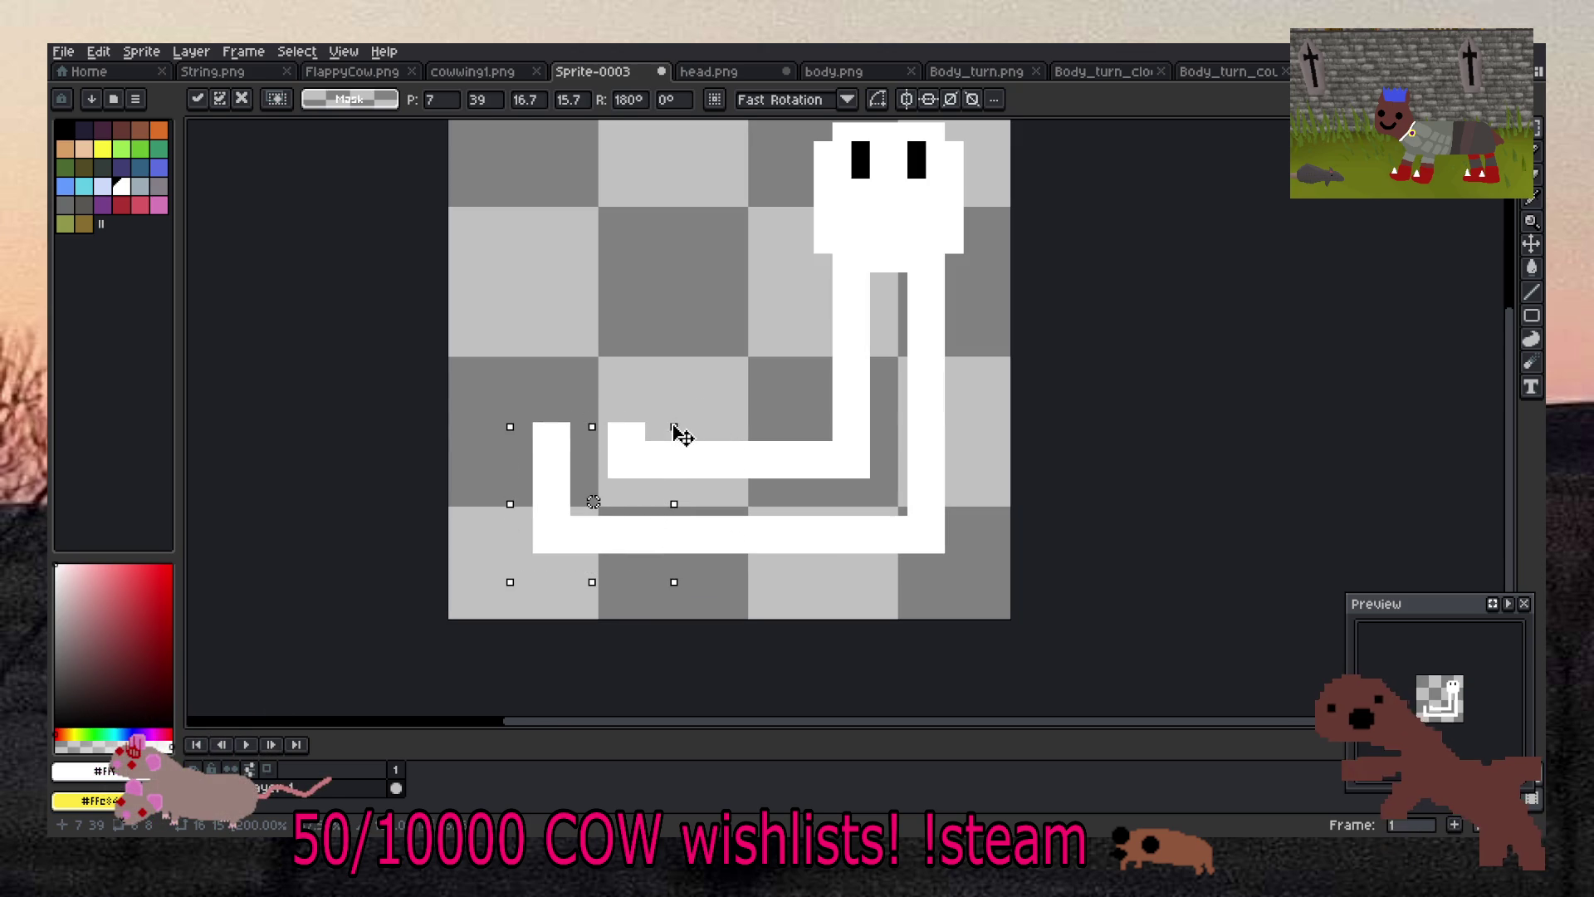
key("Return")
scroll(800, 374, "down", 2)
scroll(800, 374, "up", 1)
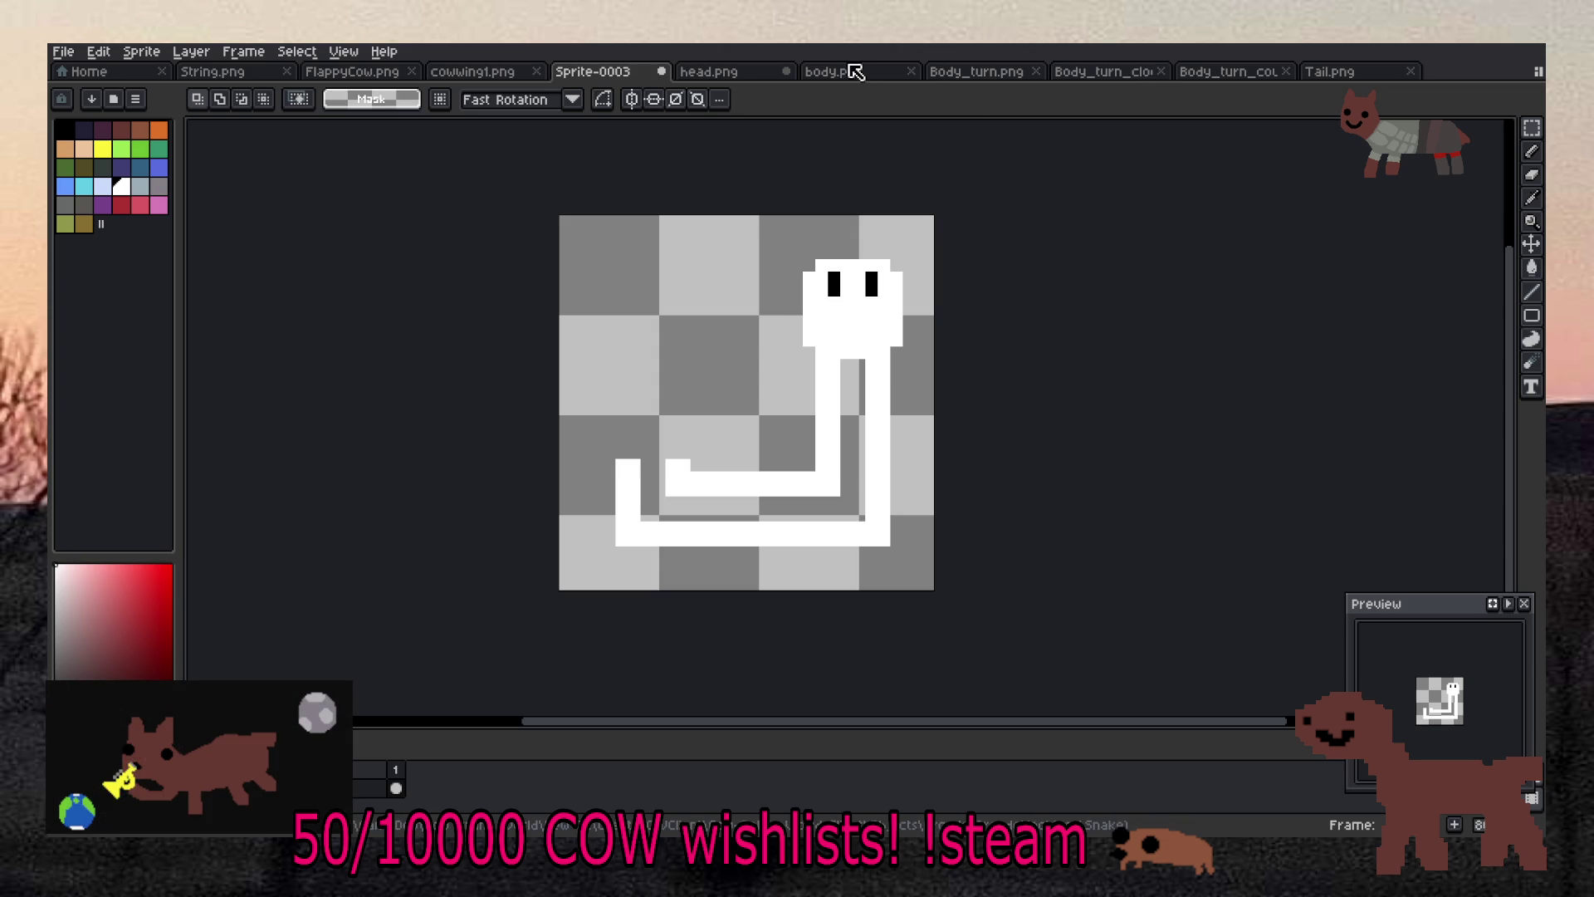
Step: Copy the tail from Tail.png, paste it enlarged into Sprite-0003 above the body's upturned left end
left_click(1328, 71)
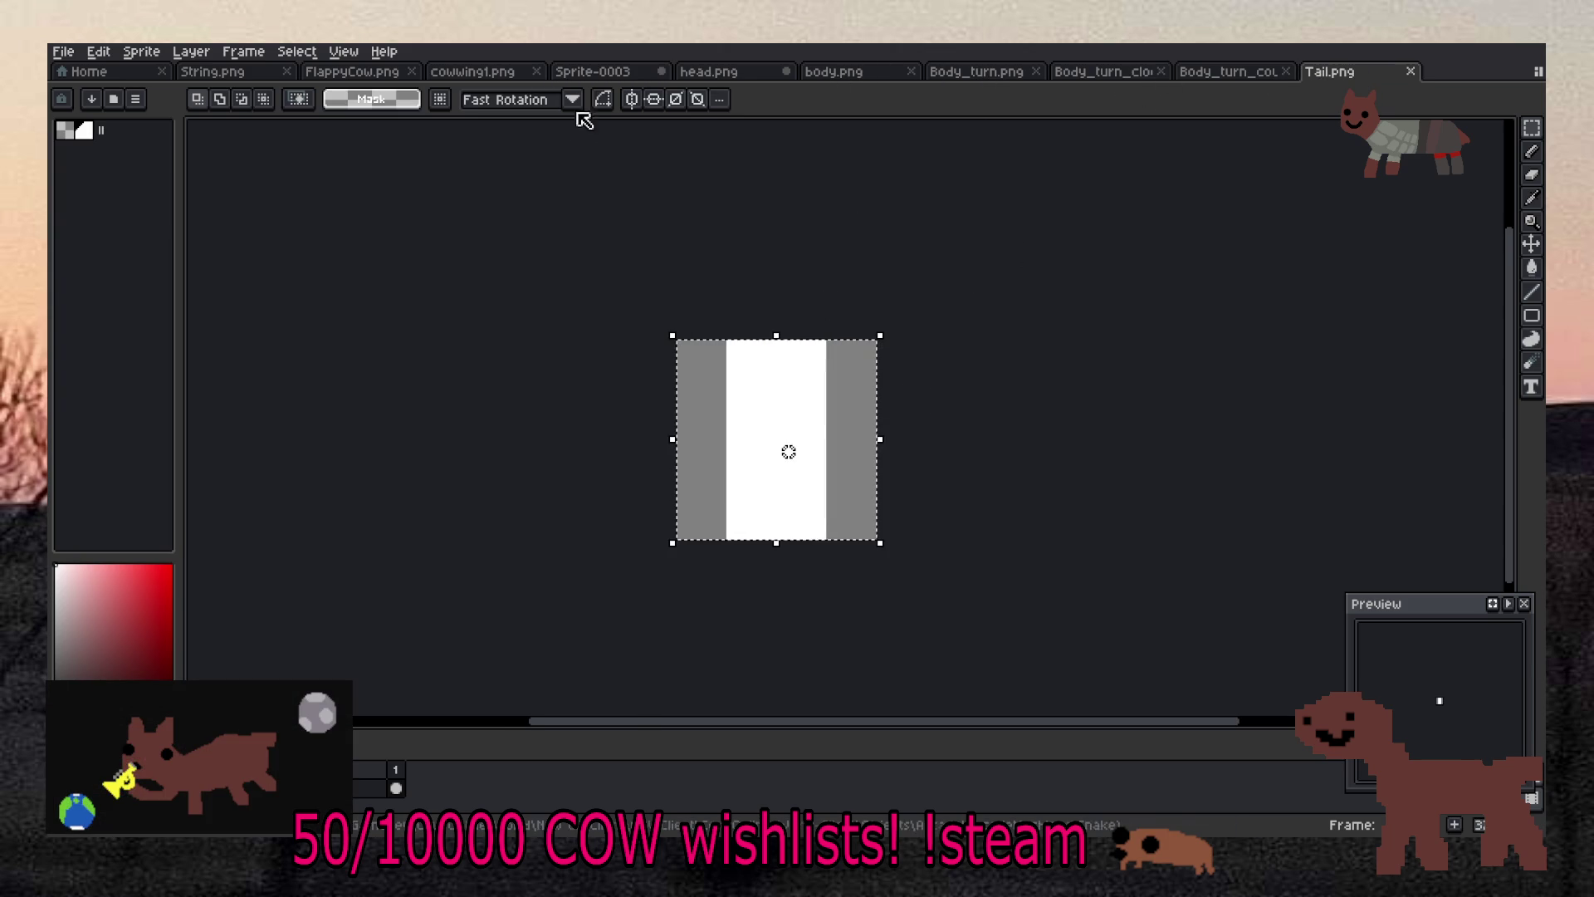
left_click(593, 70)
key("ctrl+v")
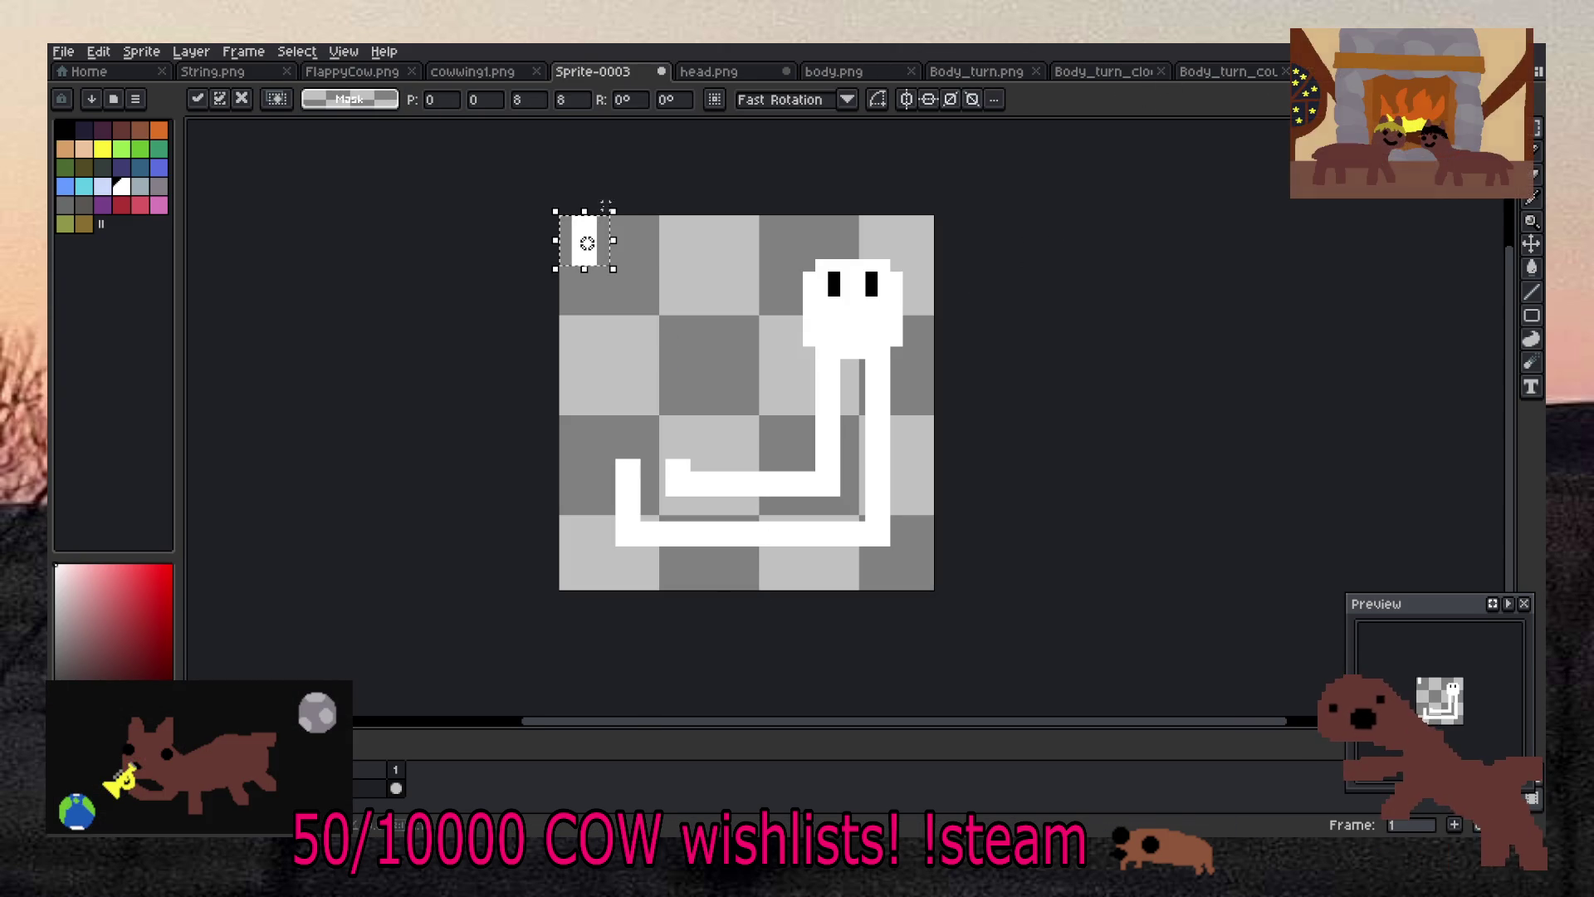
mouse_move(614, 269)
left_mouse_down()
mouse_move(674, 330)
mouse_move(655, 309)
mouse_move(695, 458)
left_mouse_up()
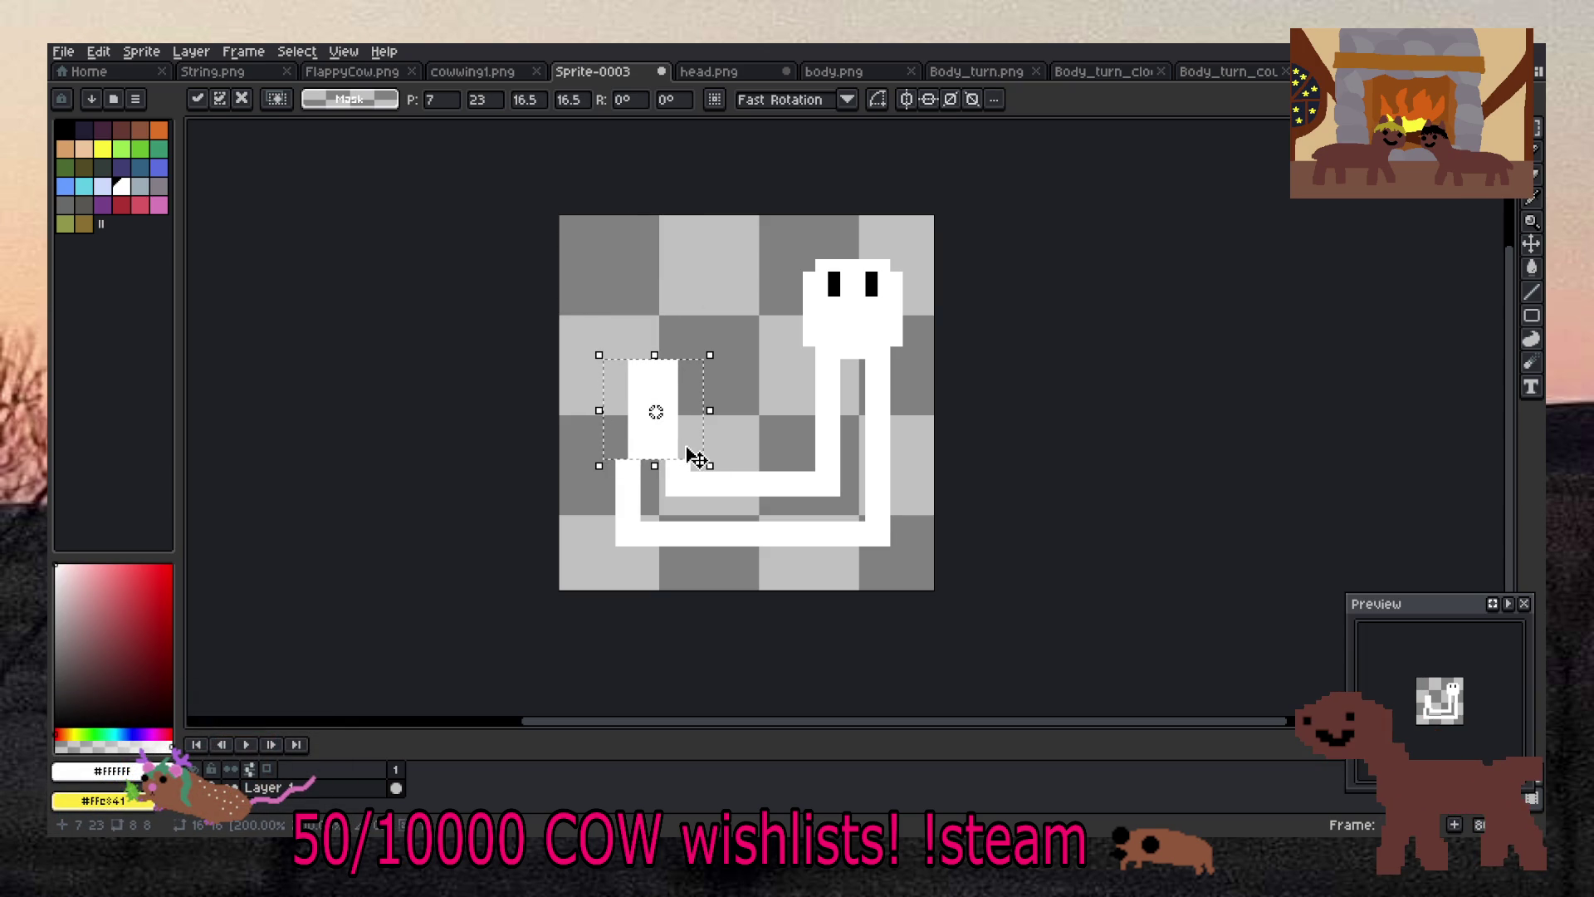
left_click(730, 424)
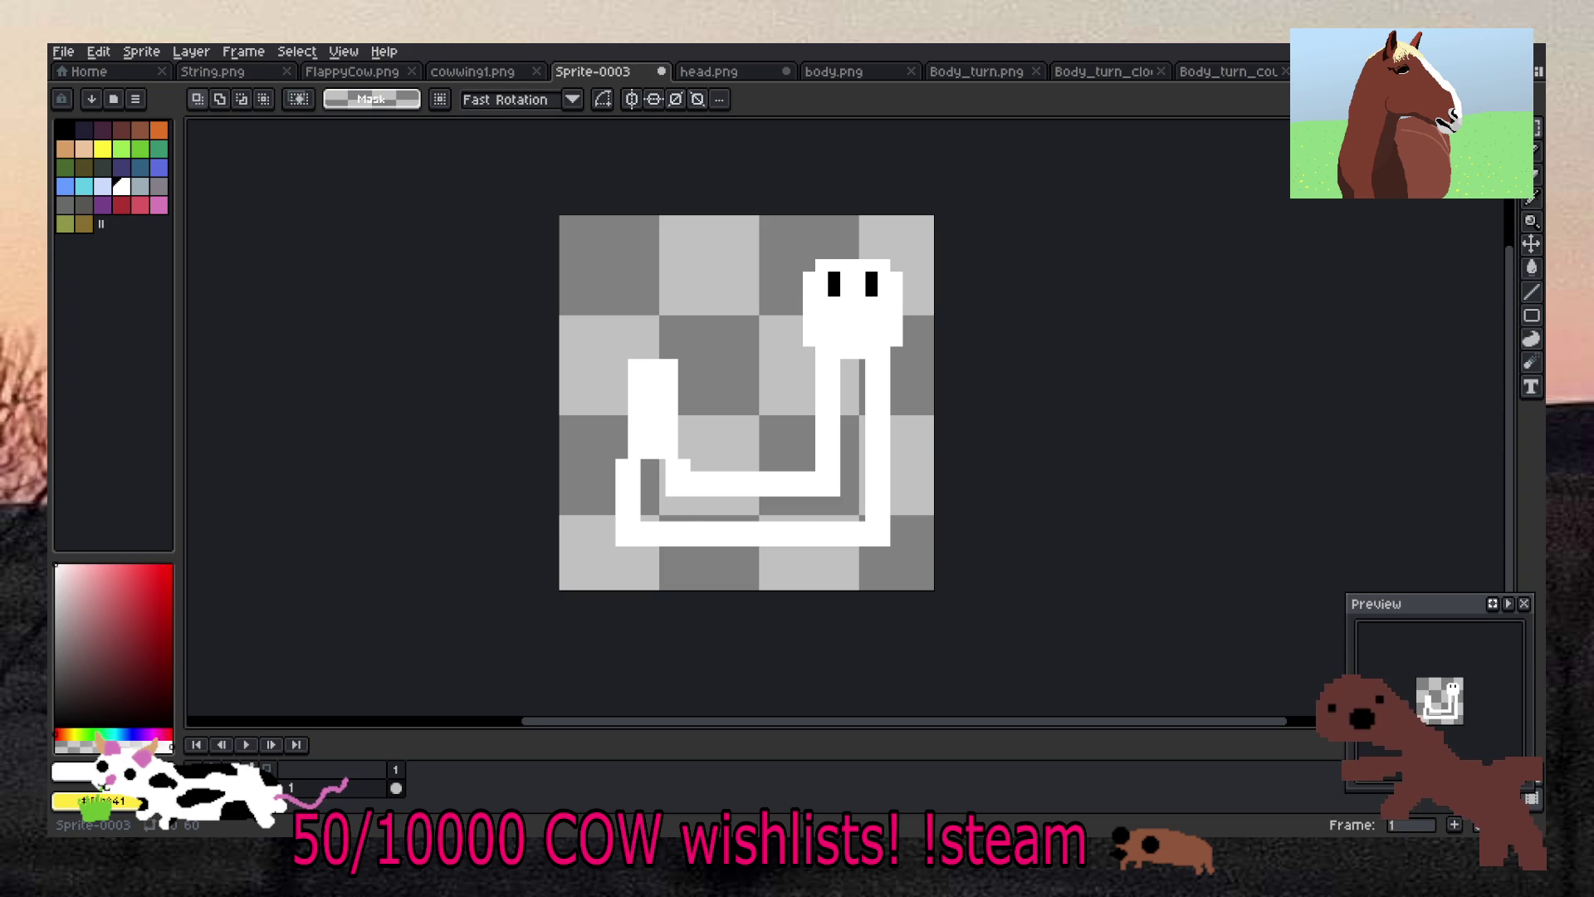
scroll(785, 354, "up", 1)
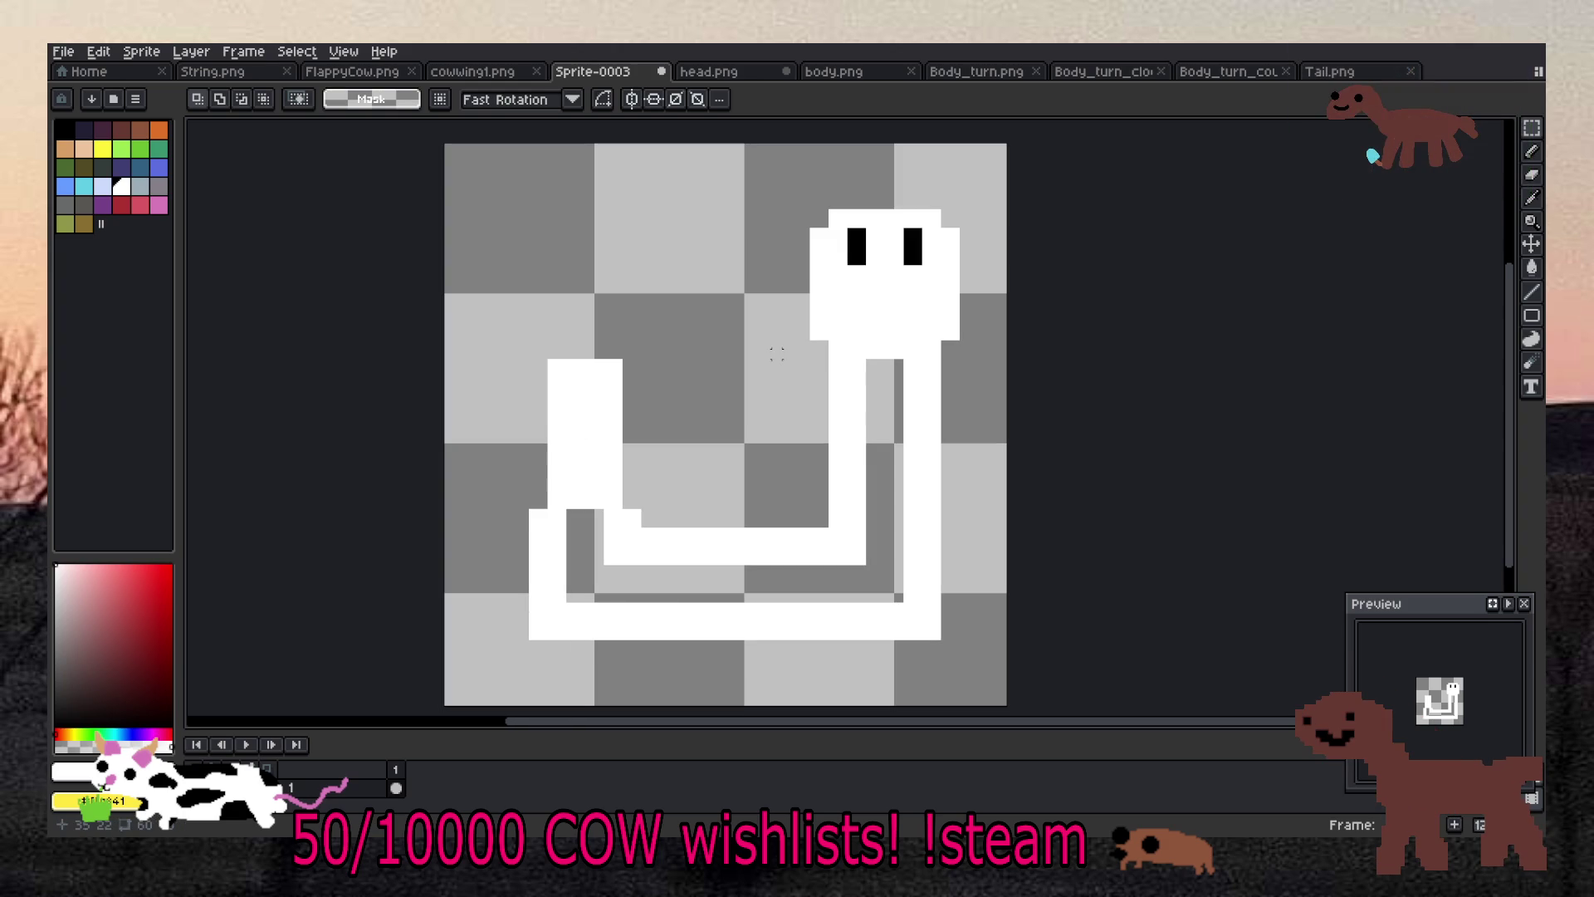
Step: Select the worm figure and nudge it one pixel to the left
left_click_drag(444, 151, 969, 672)
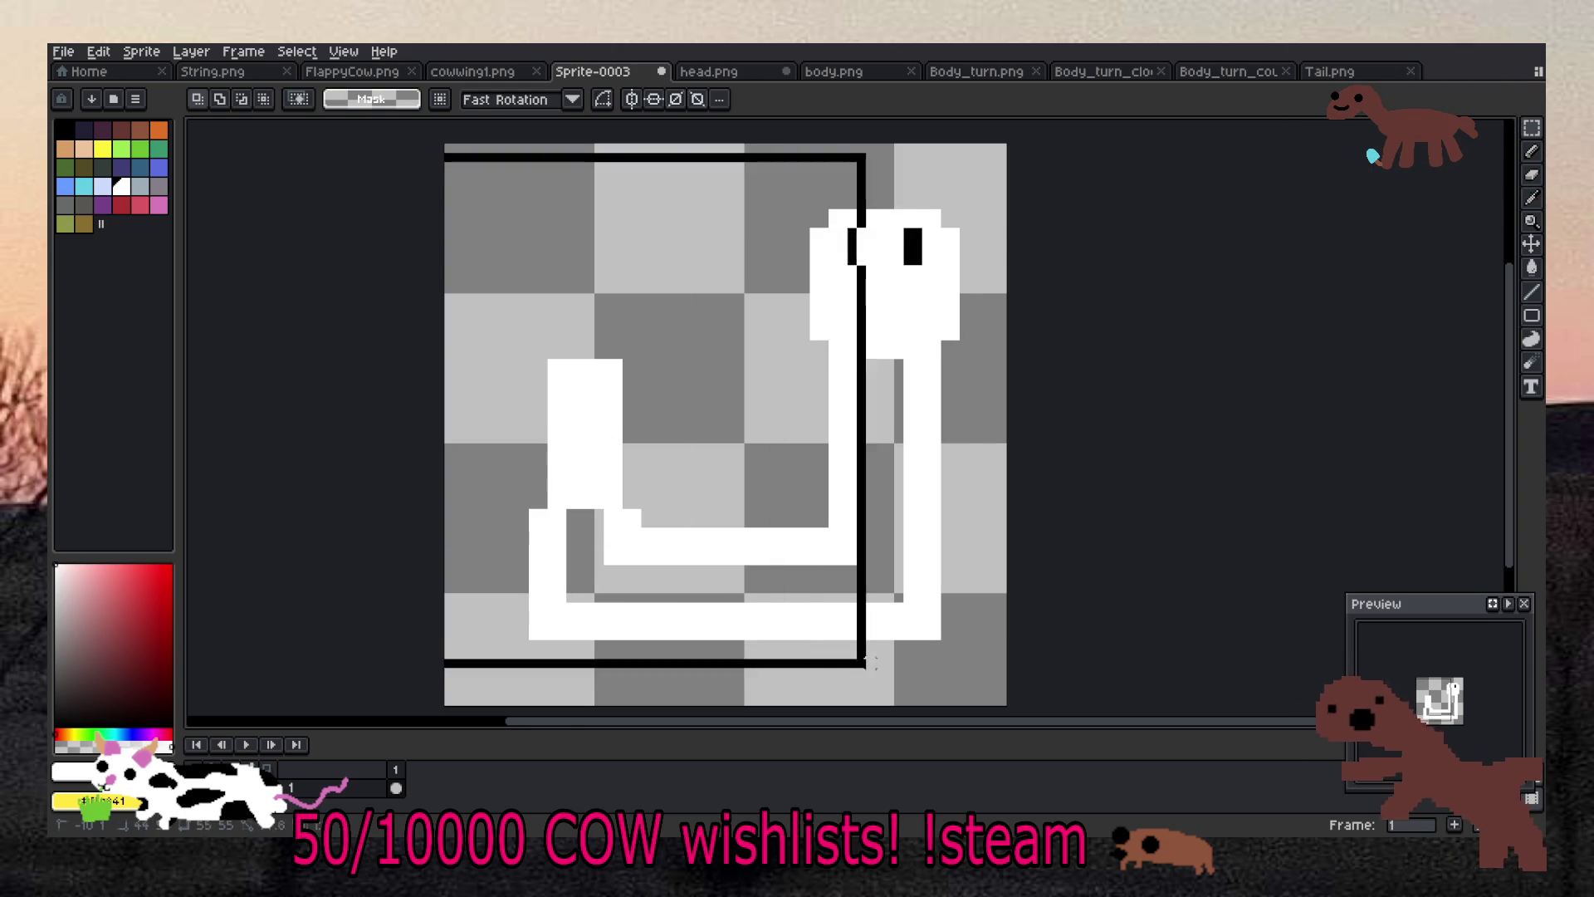
key("Left")
left_click(983, 561)
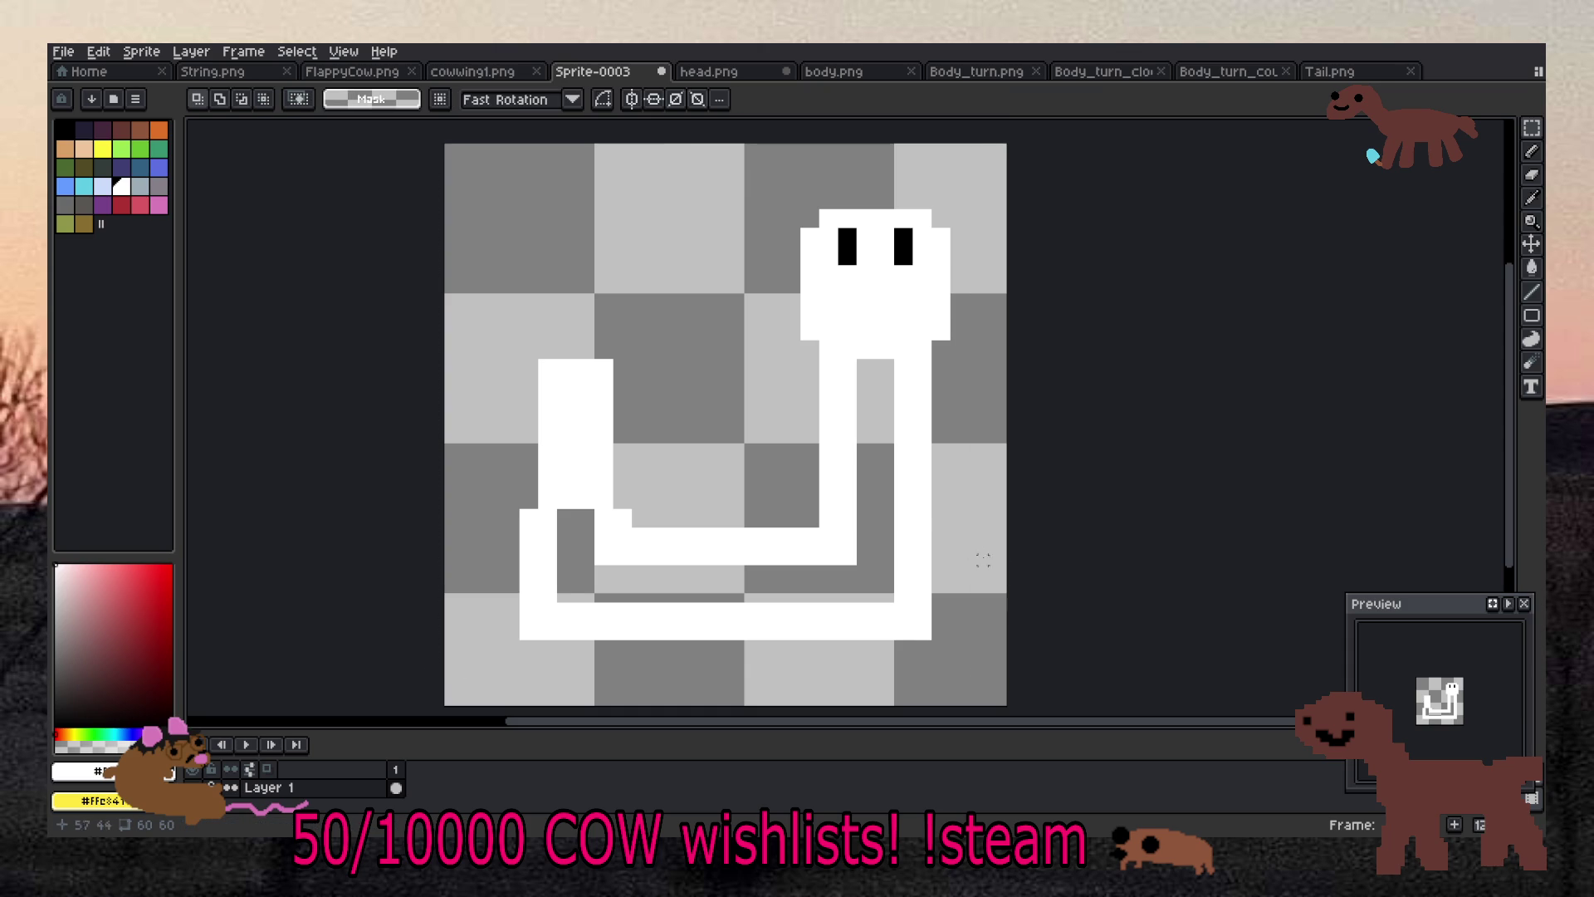
Step: Make and cancel a small test selection beside the body, then switch to the Godot editor
left_click_drag(935, 531, 1003, 546)
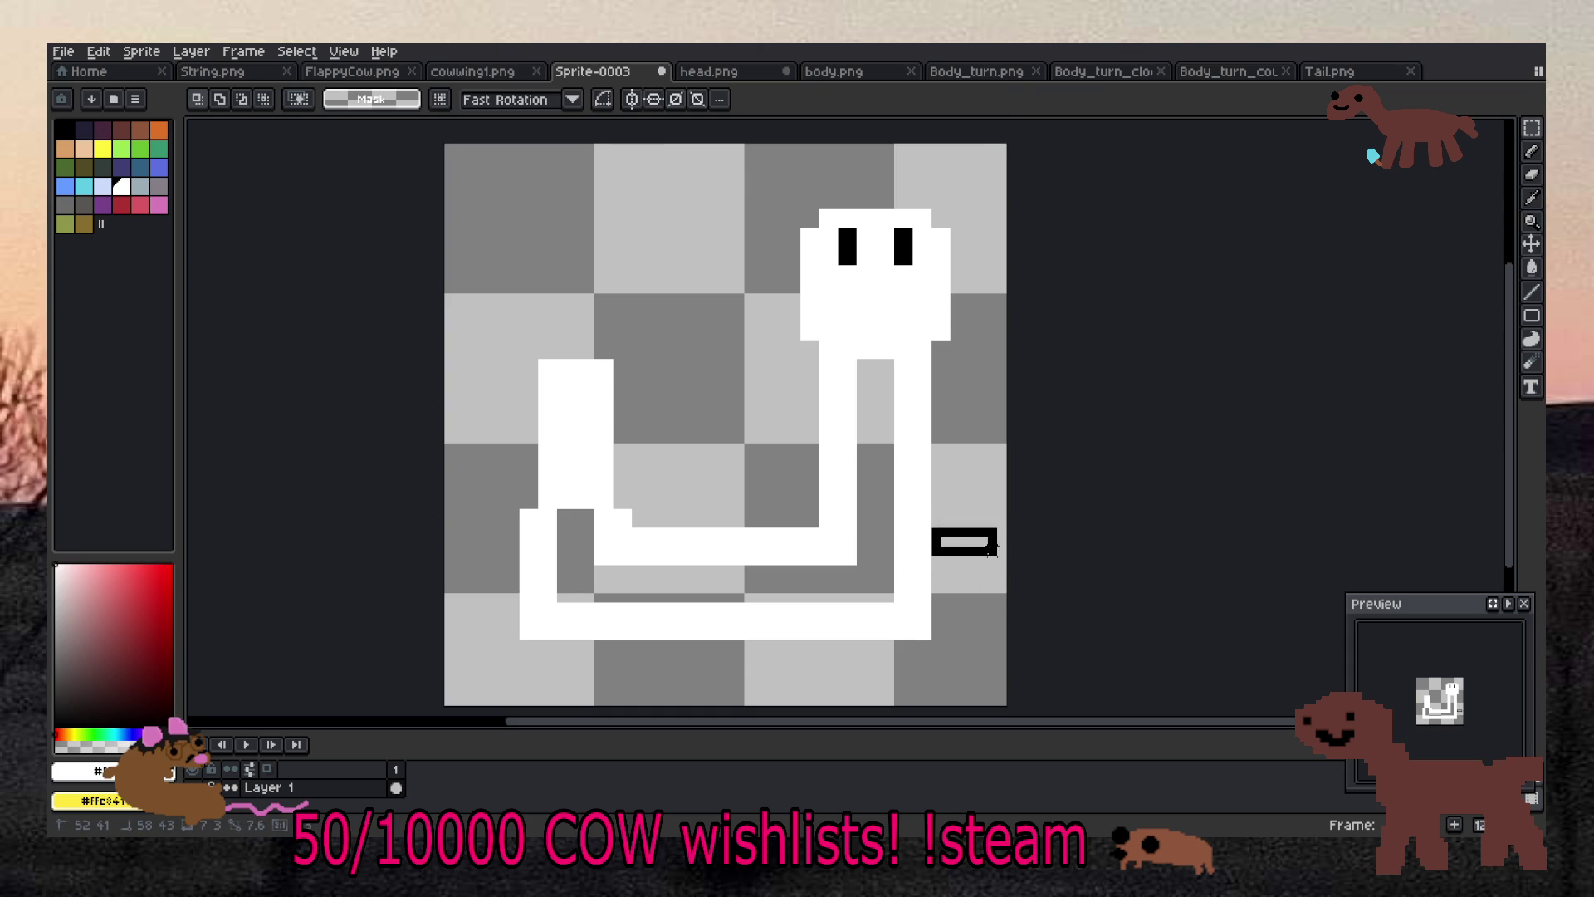
left_click_drag(1005, 548, 1007, 555)
left_click_drag(516, 539, 444, 548)
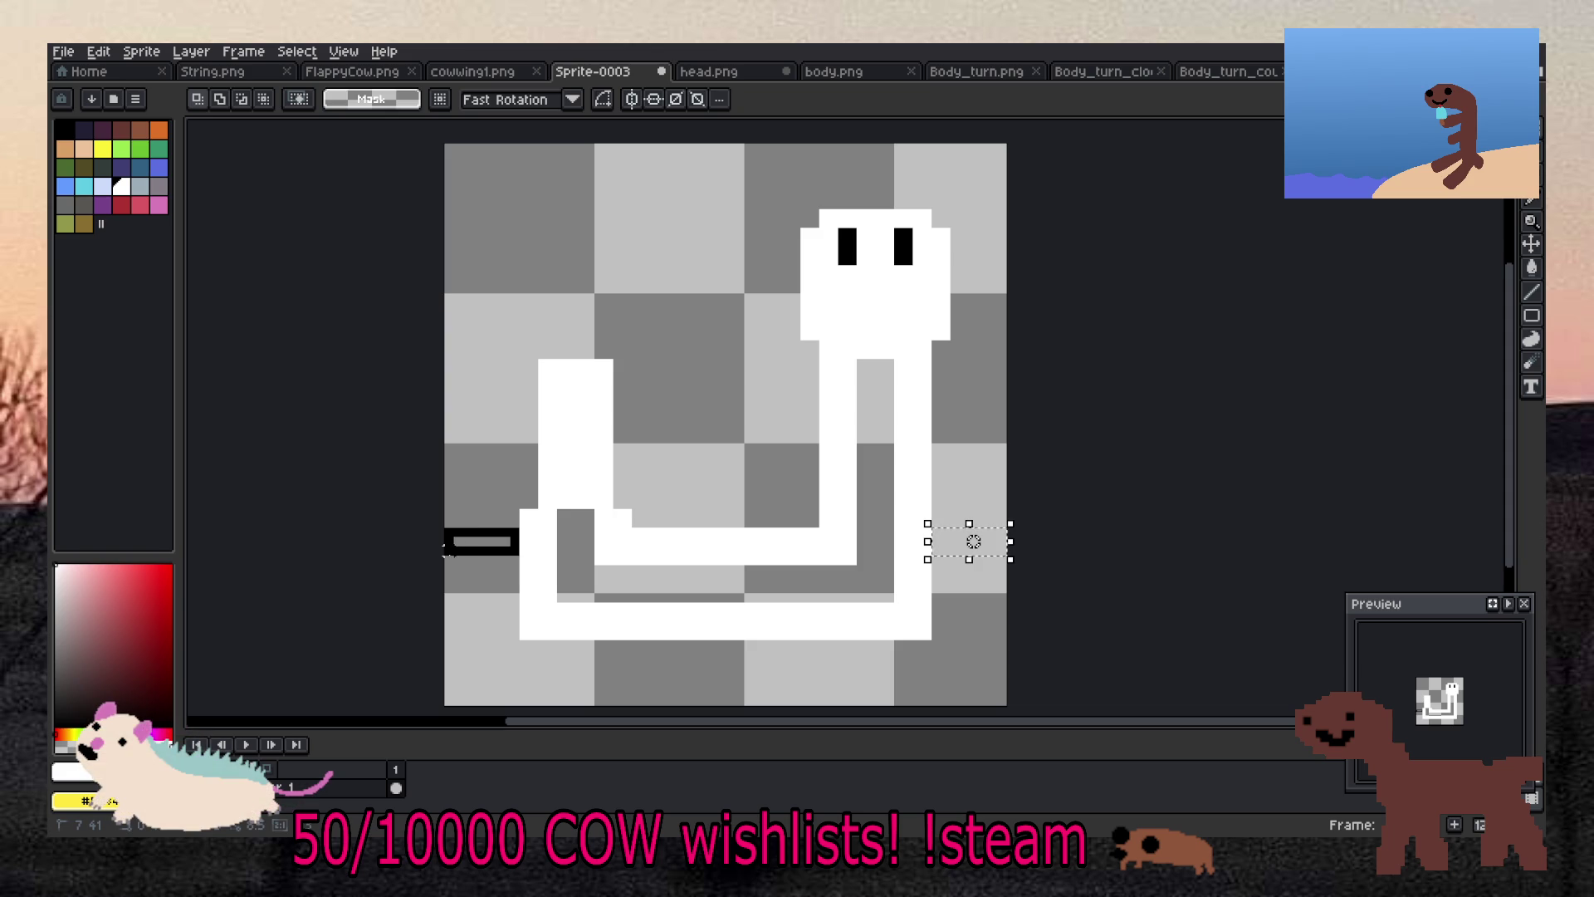
key("Escape")
scroll(402, 559, "down", 1)
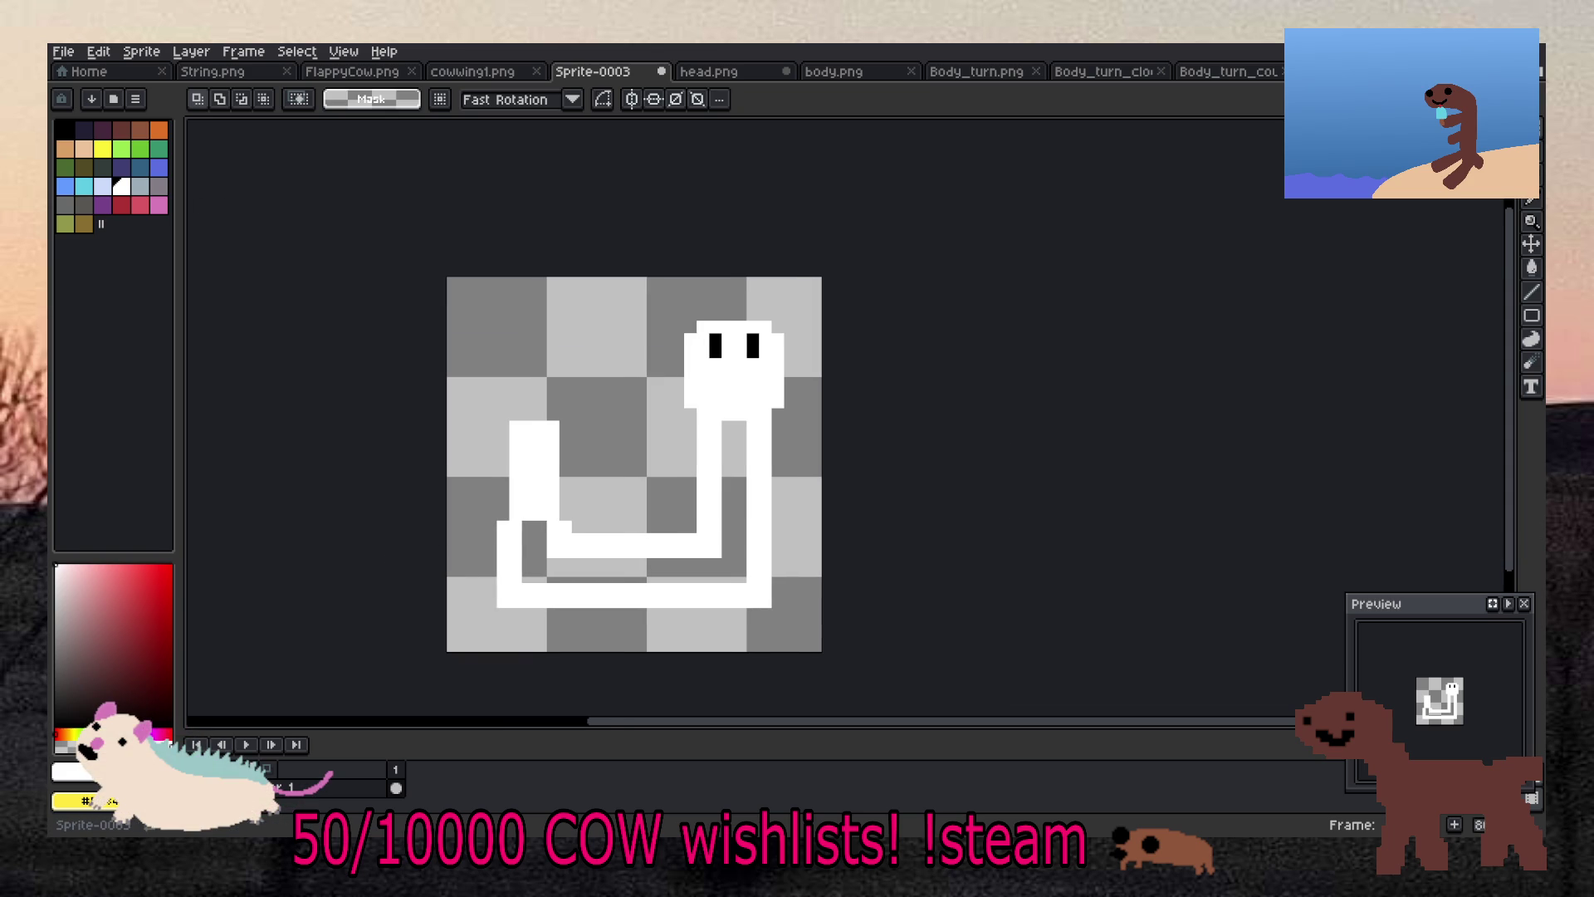
key("alt+Tab")
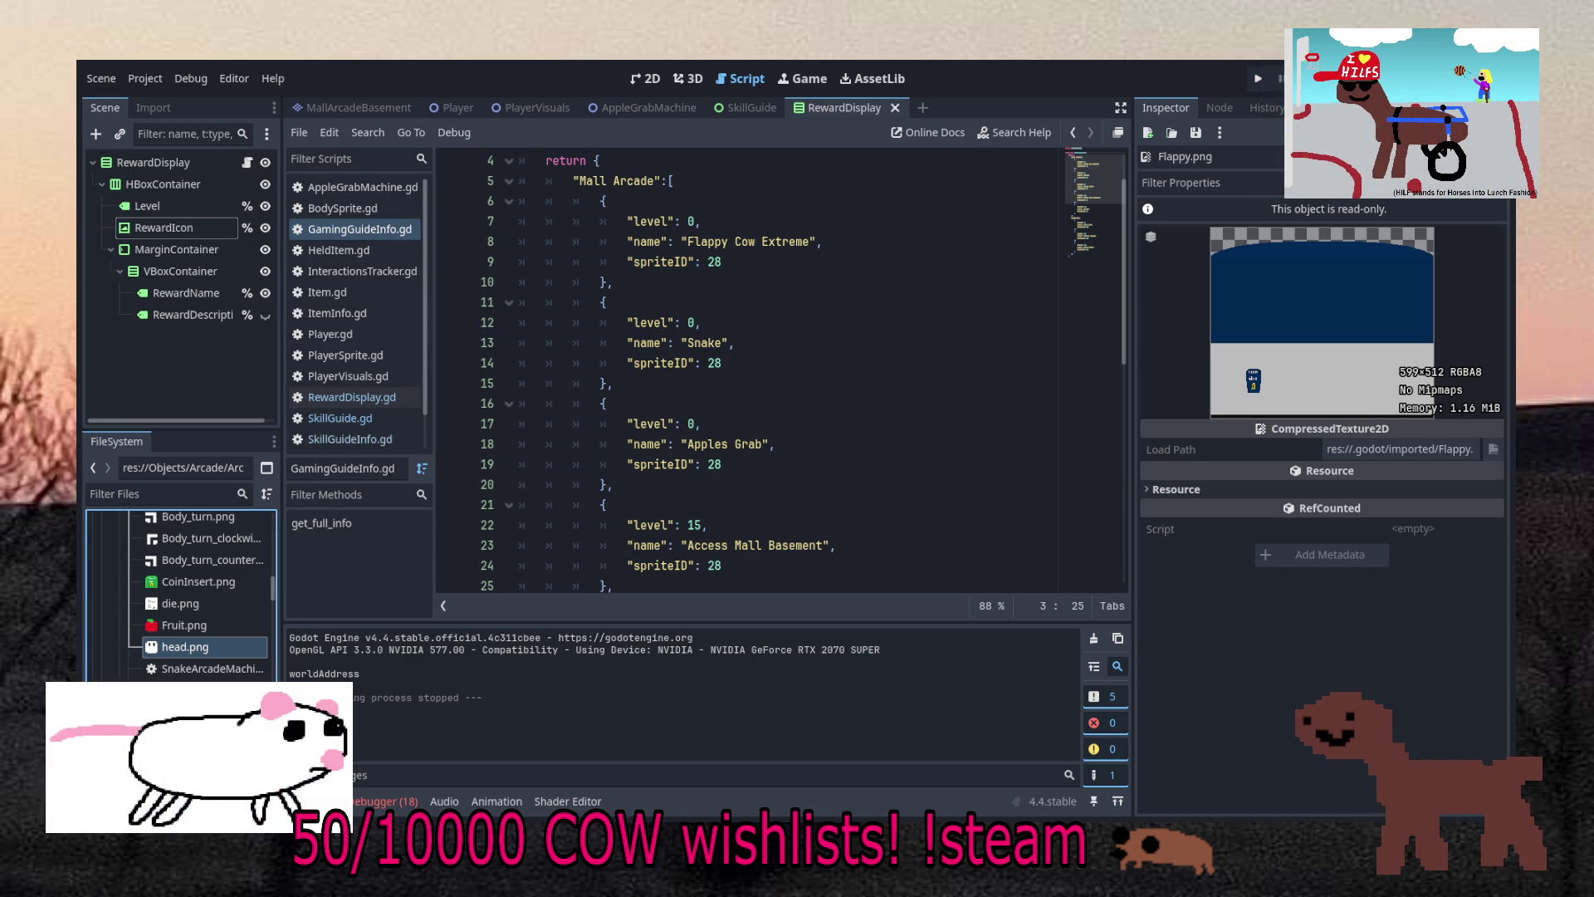
Step: Return to Aseprite, go to TowerRat.png and copy the whole green rat sprite
key("alt+Tab")
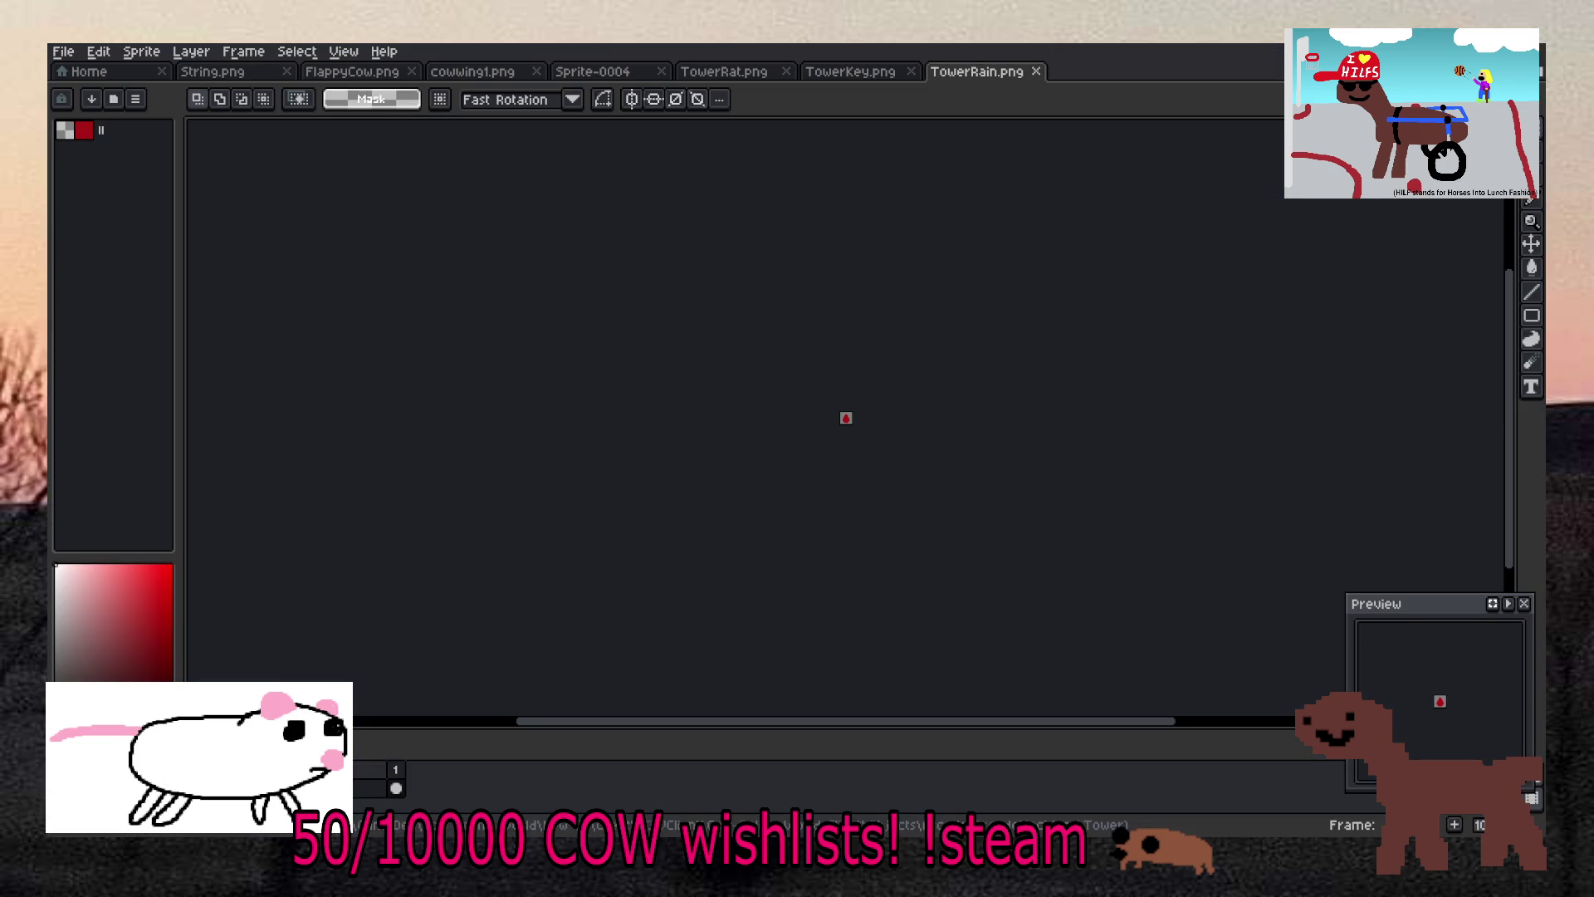
scroll(944, 338, "up", 2)
scroll(879, 431, "up", 2)
scroll(685, 469, "down", 1)
scroll(685, 469, "up", 2)
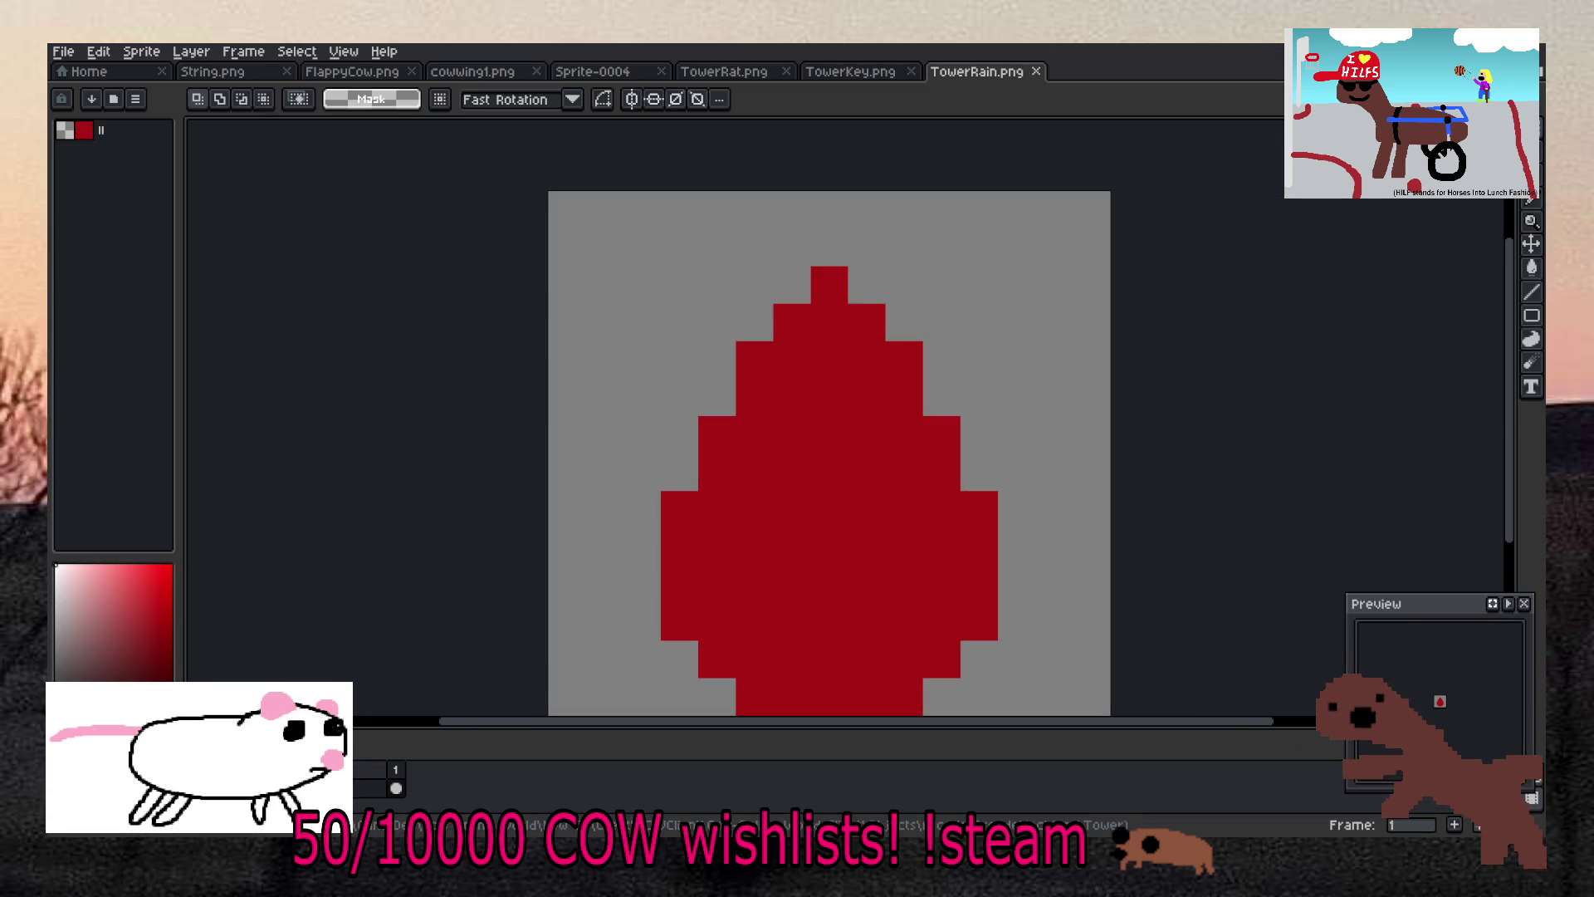
key("ctrl+shift+Tab")
scroll(844, 421, "up", 3)
scroll(845, 422, "up", 3)
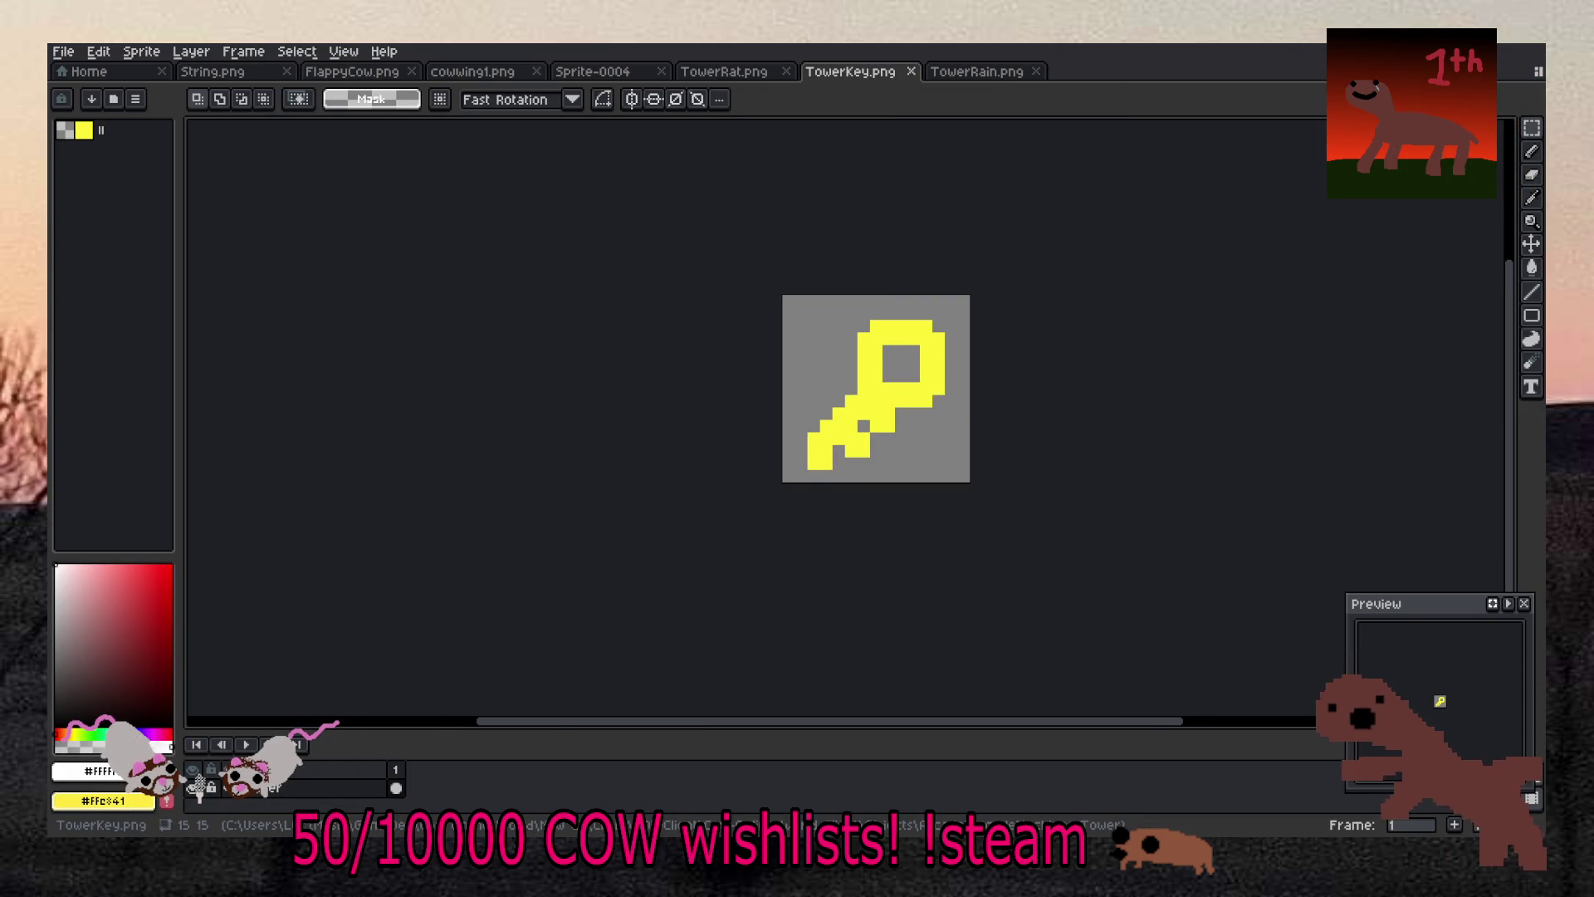
key("ctrl+shift+Tab")
scroll(798, 371, "up", 2)
scroll(876, 442, "up", 3)
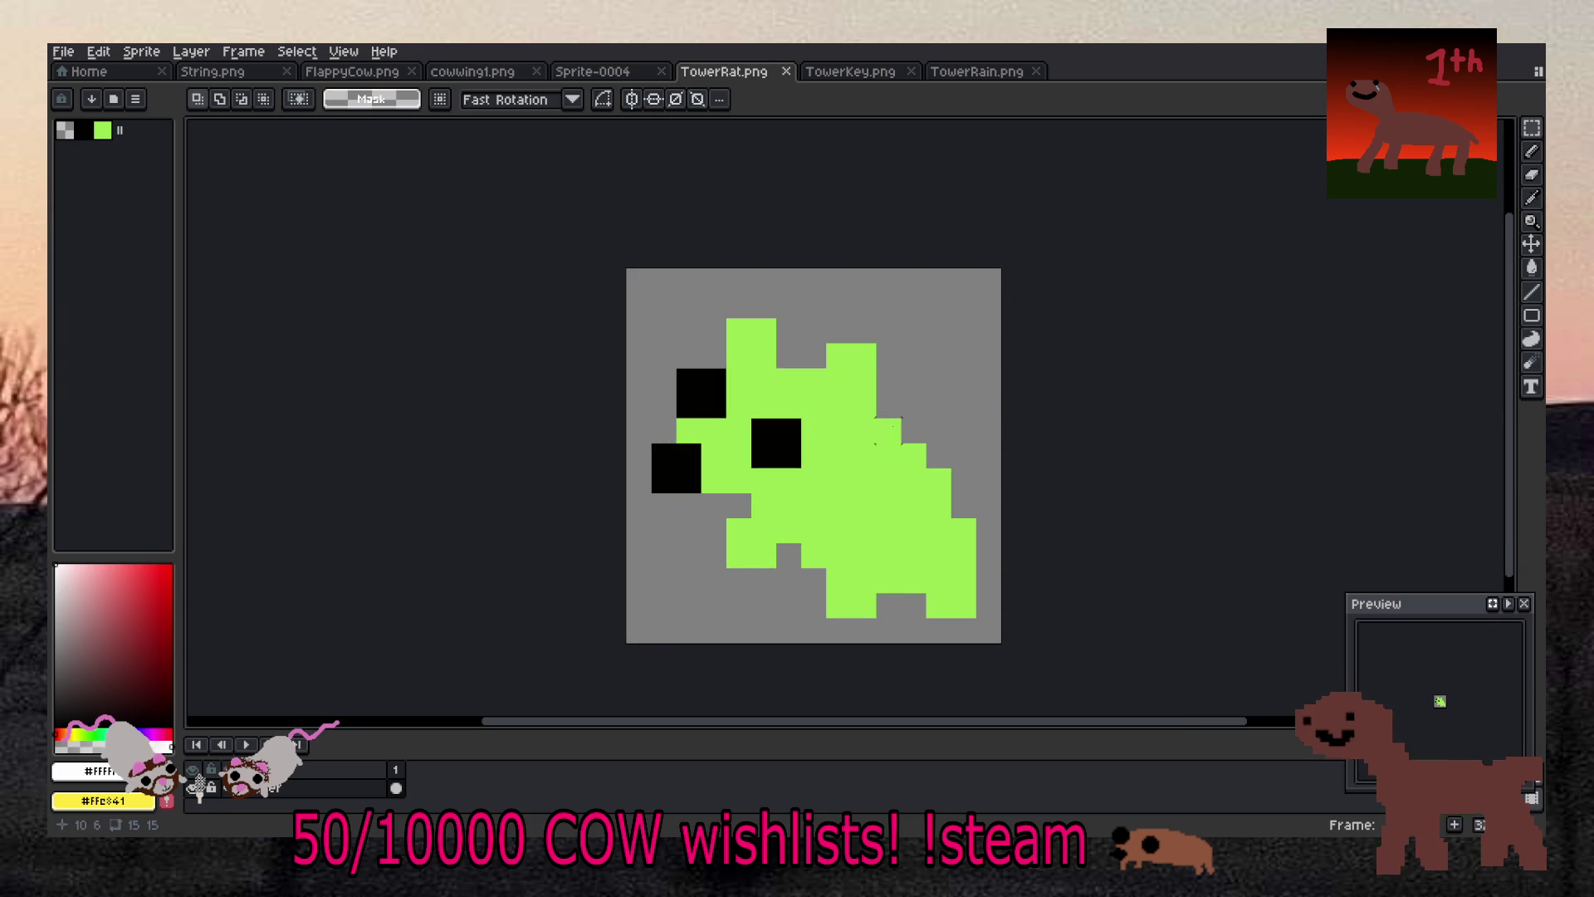
key("ctrl+a")
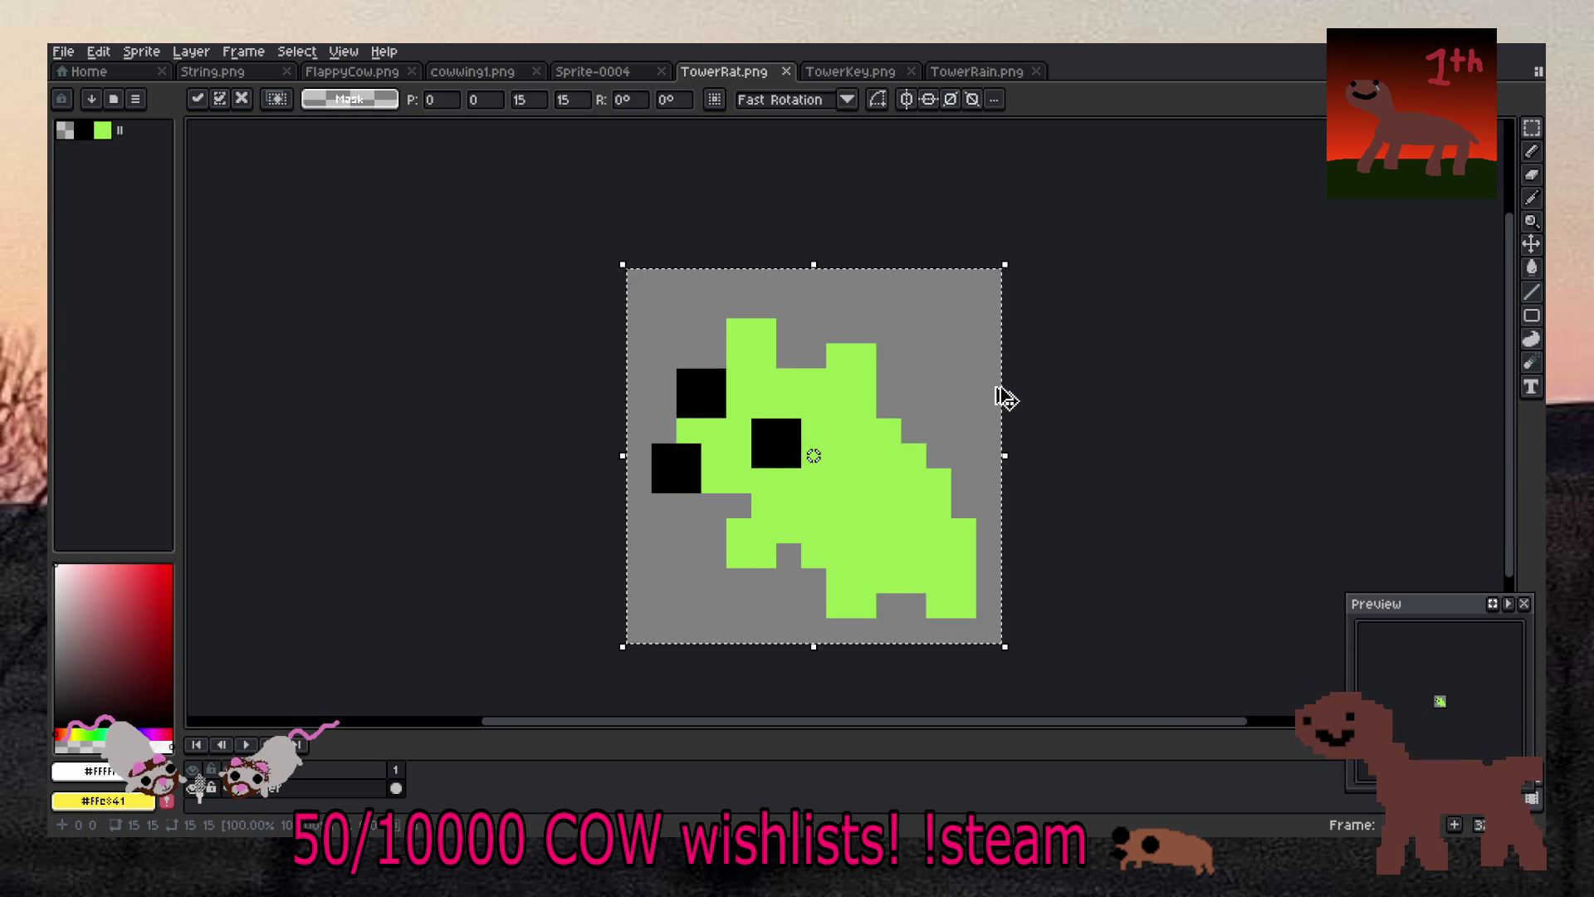
key("Return")
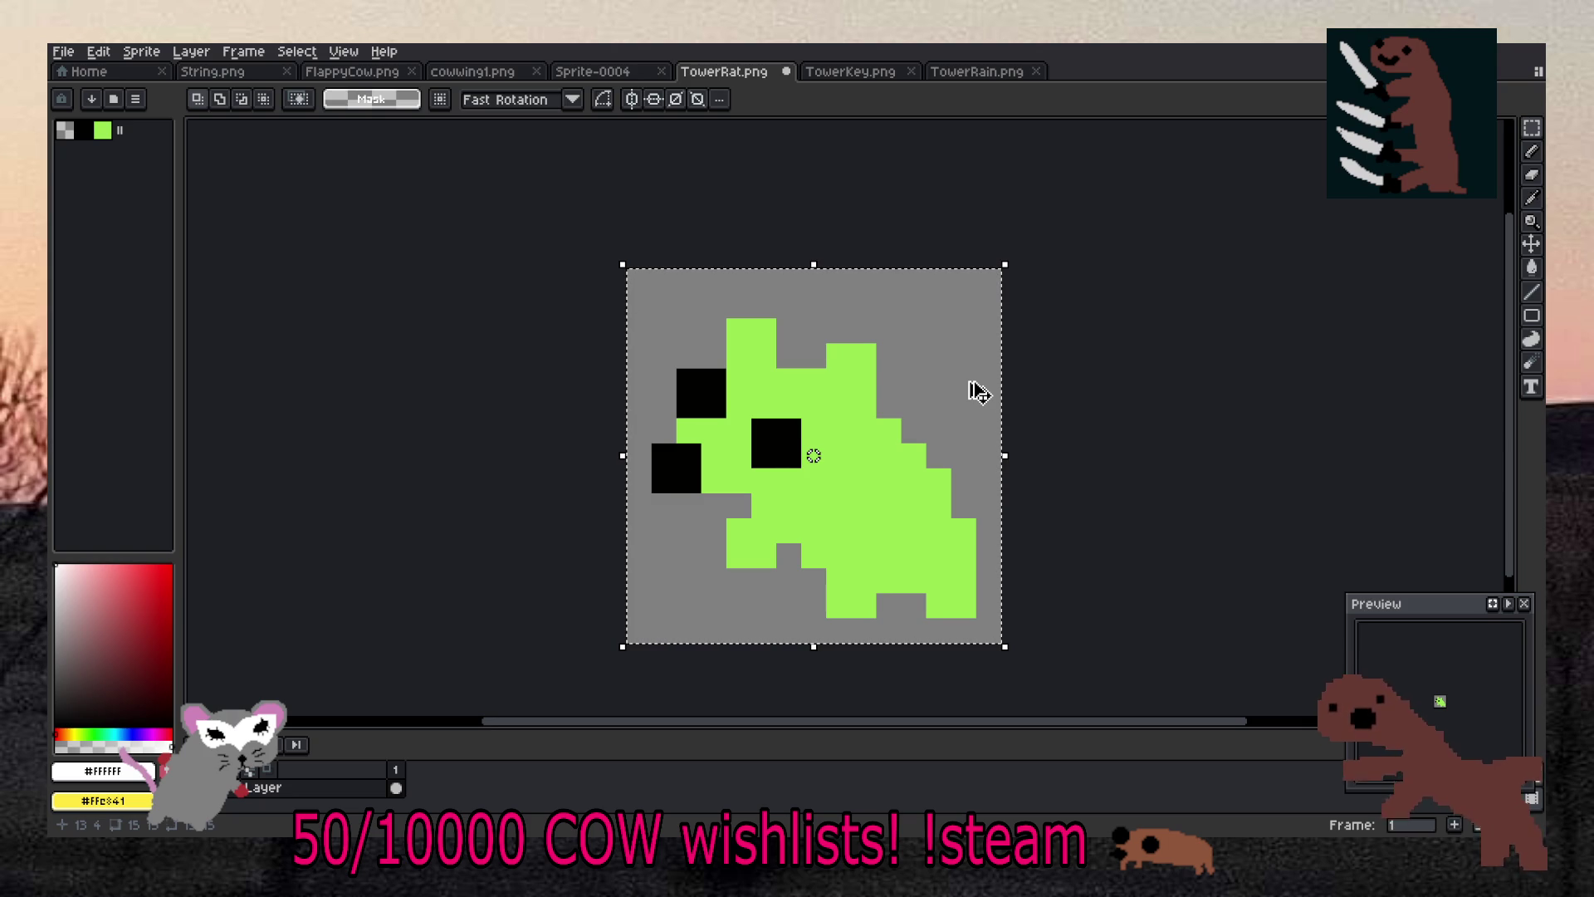
key("ctrl+c")
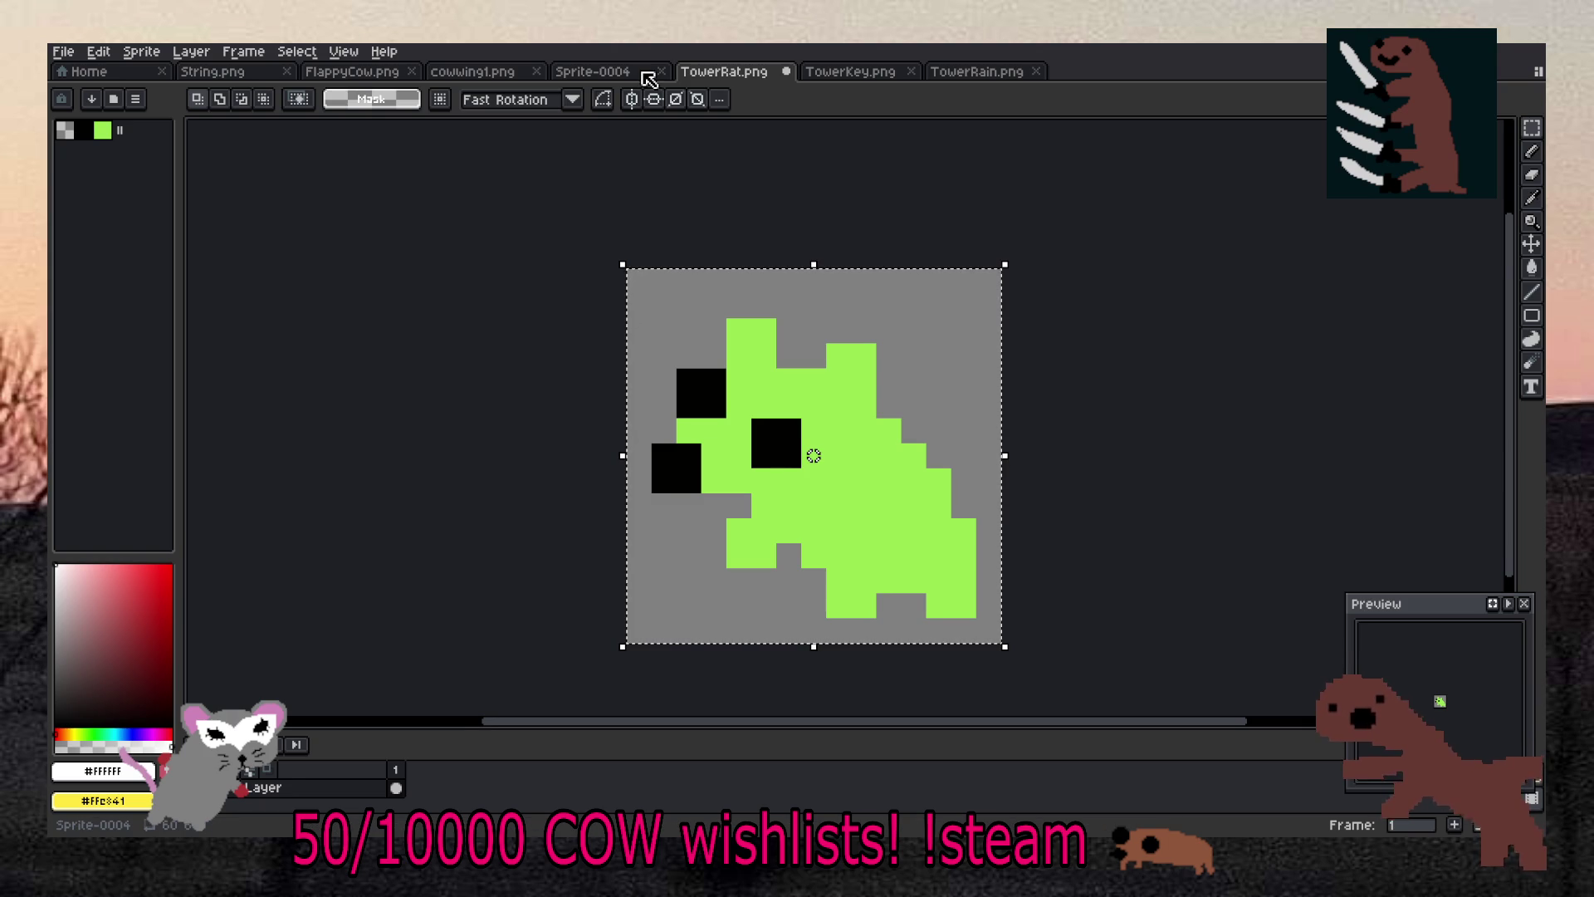
Step: Paste the rat into Sprite-0004 and scale it up over the lower checkered area
key("ctrl+shift+Tab")
key("ctrl+v")
scroll(719, 334, "up", 1)
mouse_move(633, 278)
left_mouse_down()
mouse_move(1056, 701)
mouse_move(826, 382)
mouse_move(933, 567)
mouse_move(972, 526)
mouse_move(1026, 569)
mouse_move(872, 635)
mouse_move(871, 610)
mouse_move(894, 635)
left_mouse_up()
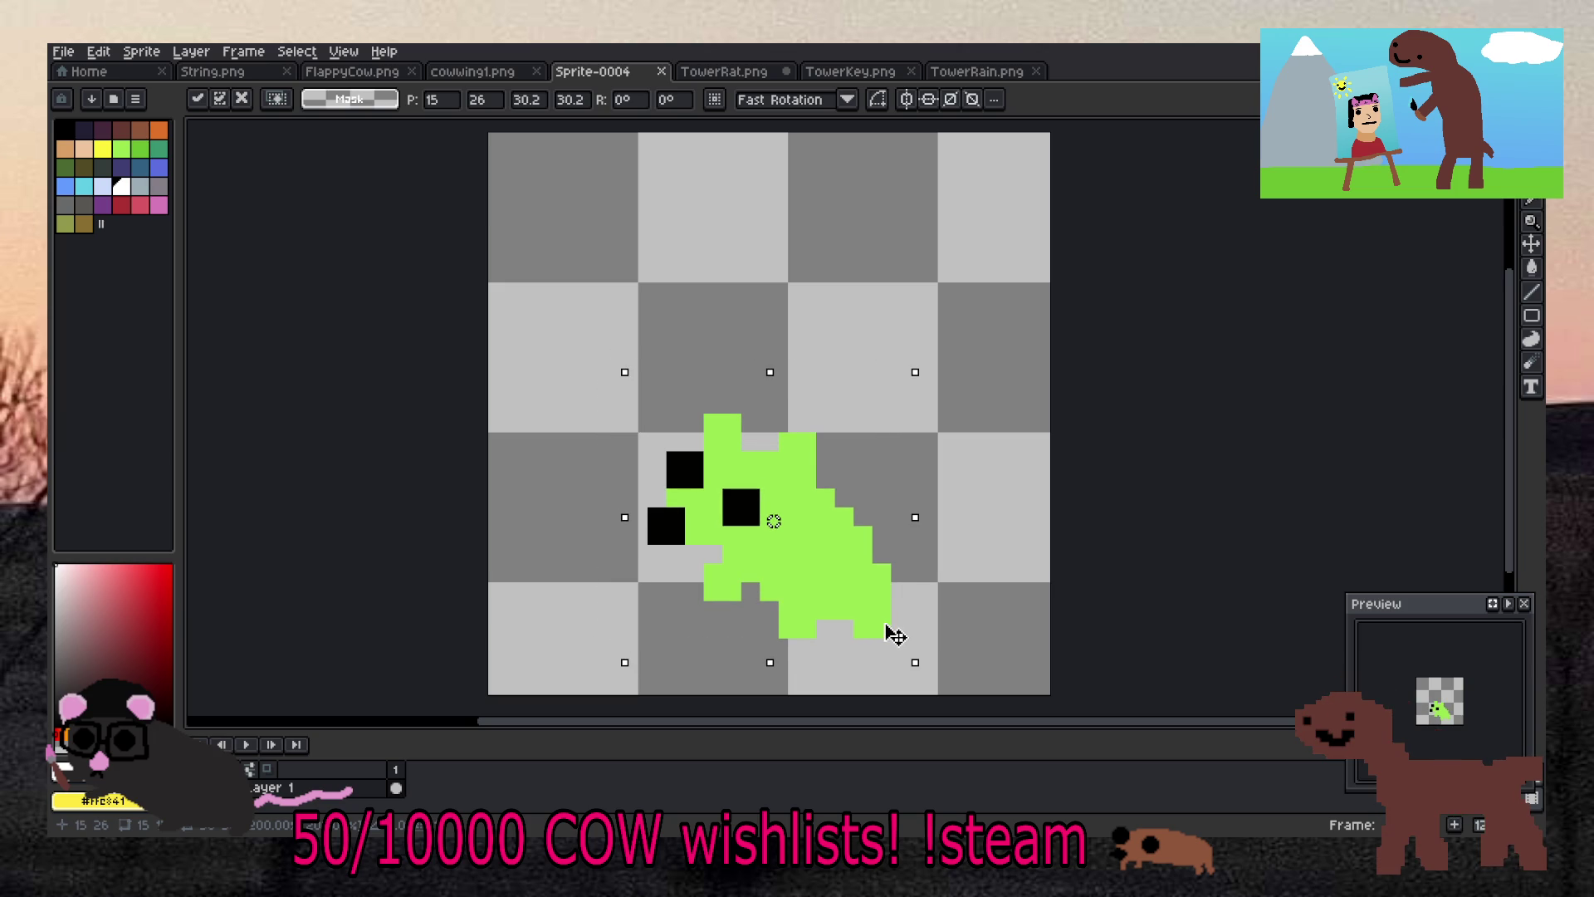
Step: Copy the red drop from TowerRain.png, paste it into Sprite-0004 enlarged above the rat
left_click(745, 71)
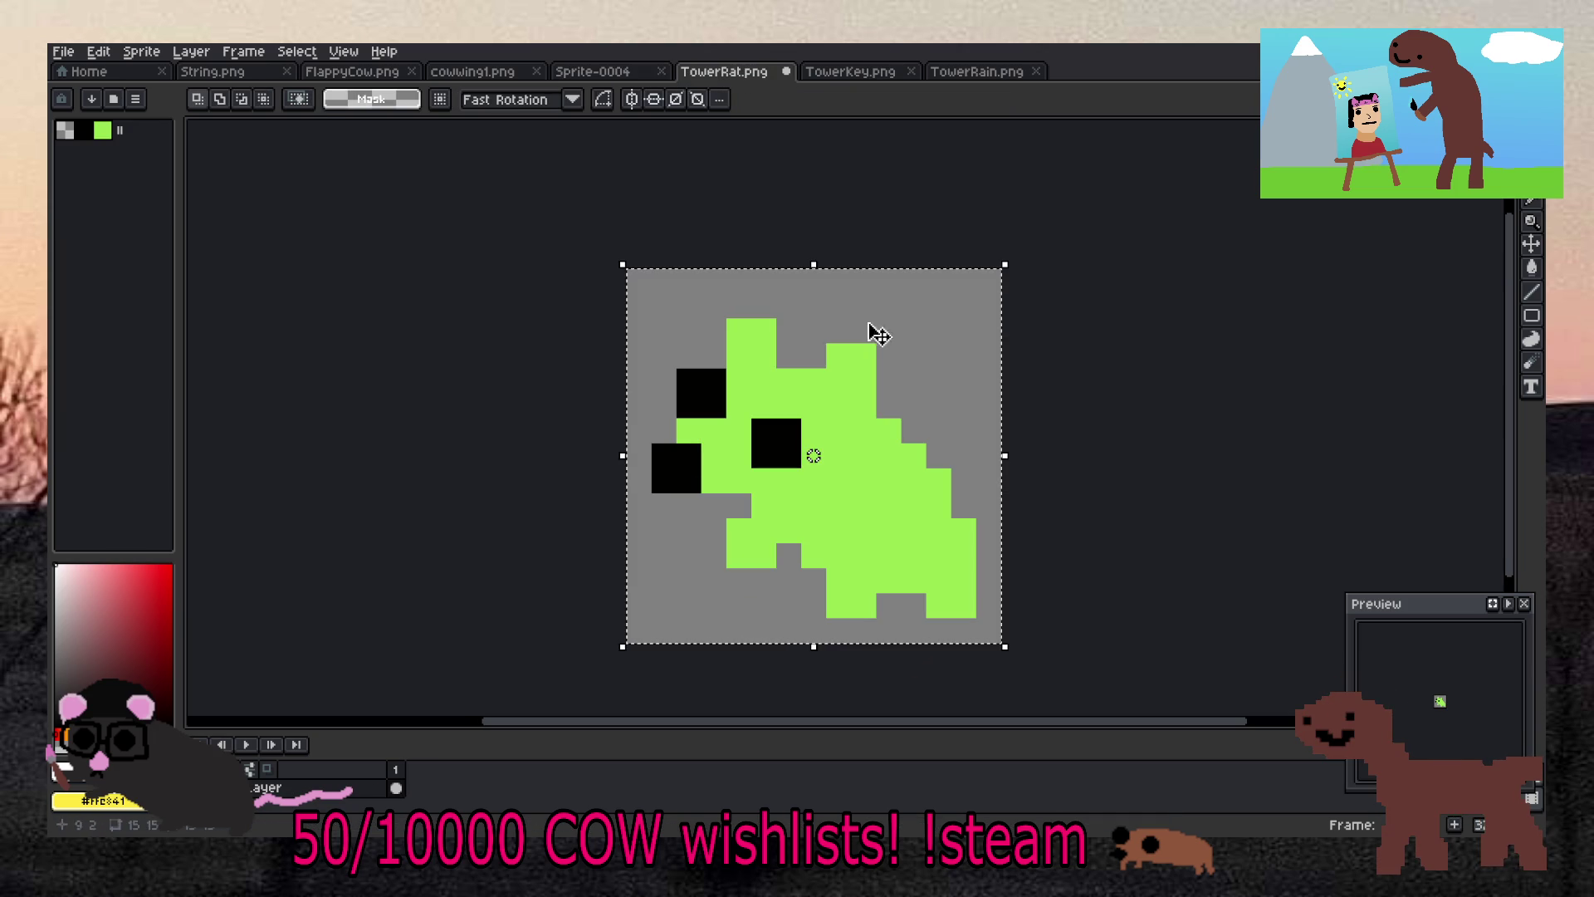
key("ctrl+Tab")
key("ctrl+Tab")
scroll(946, 360, "down", 5)
scroll(946, 360, "up", 3)
key("ctrl+c")
key("ctrl+shift+Tab")
key("ctrl+shift+Tab")
key("ctrl+shift+Tab")
key("ctrl+v")
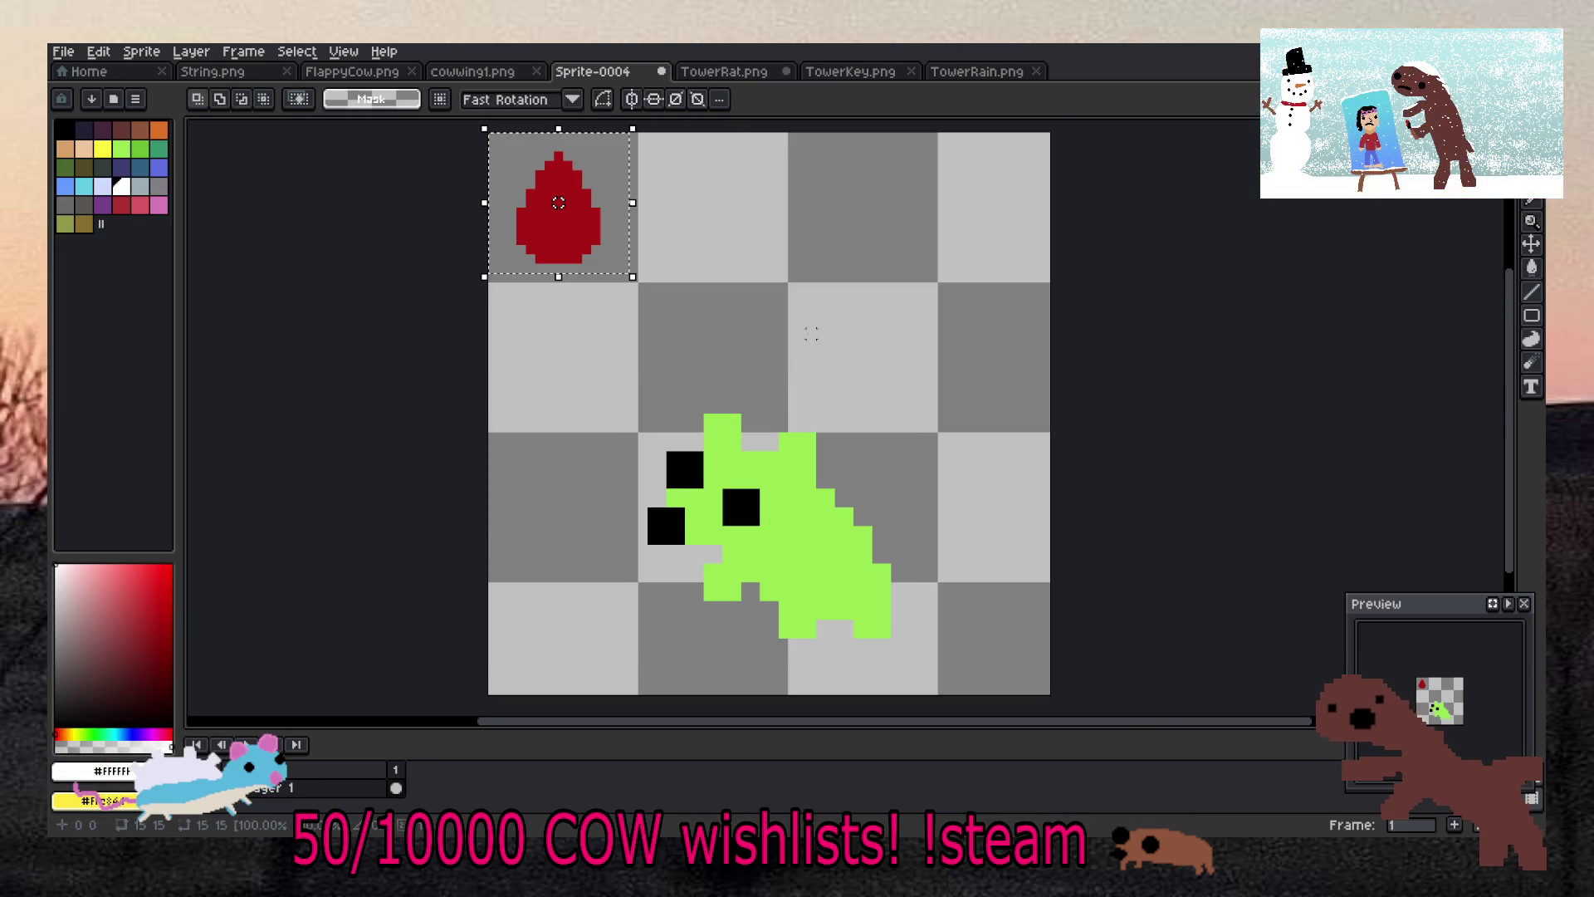
left_click_drag(633, 277, 772, 420)
left_click_drag(717, 371, 855, 380)
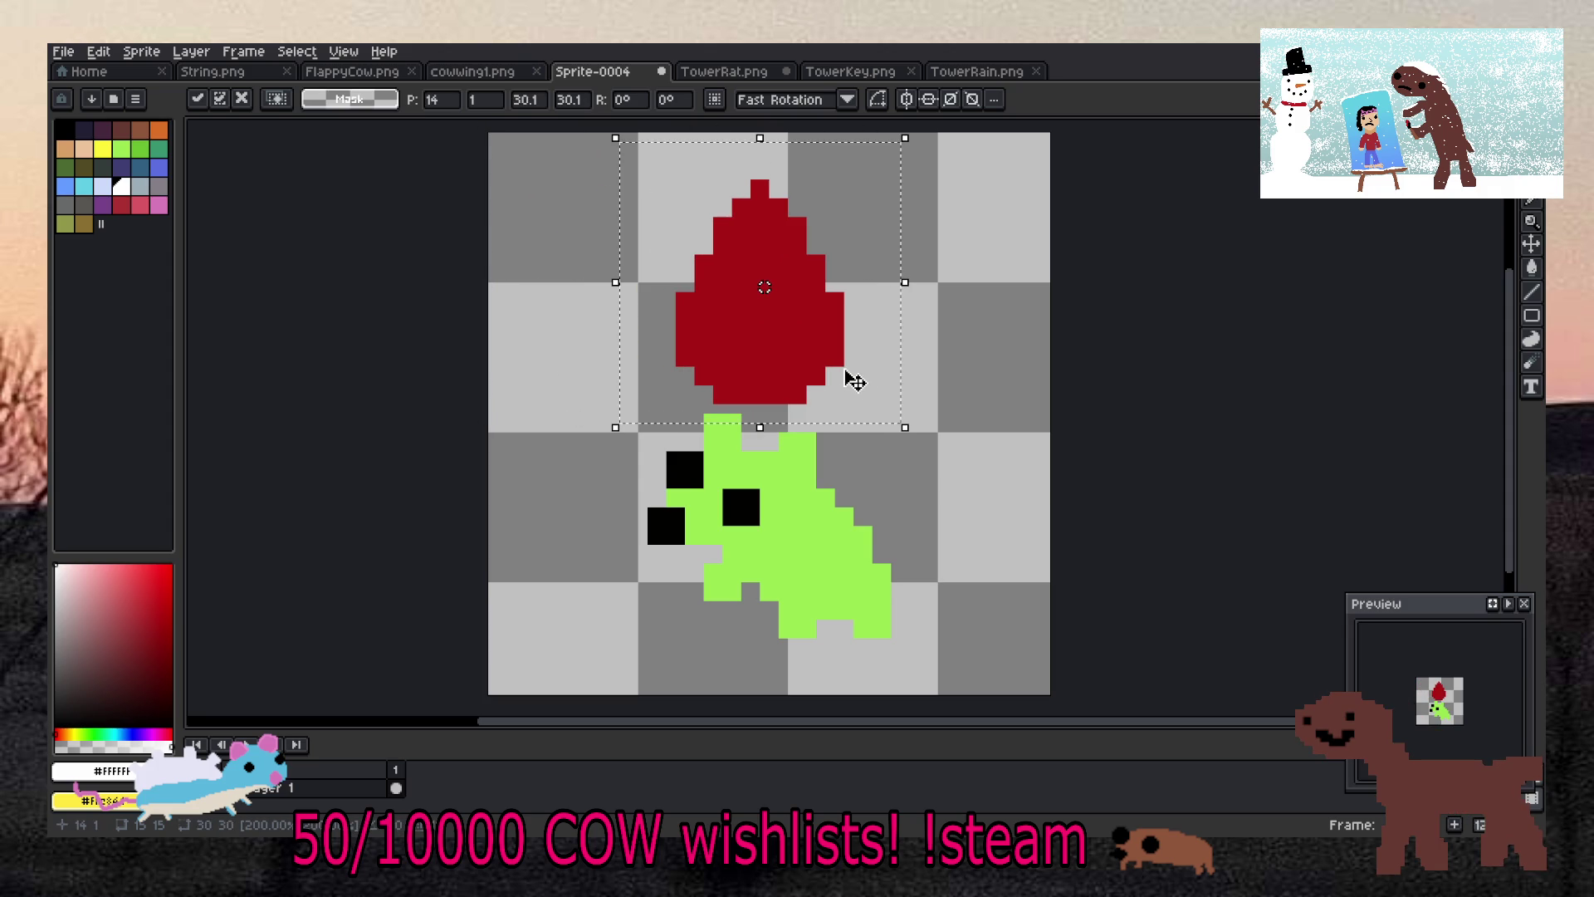
scroll(855, 379, "down", 3)
key("Return")
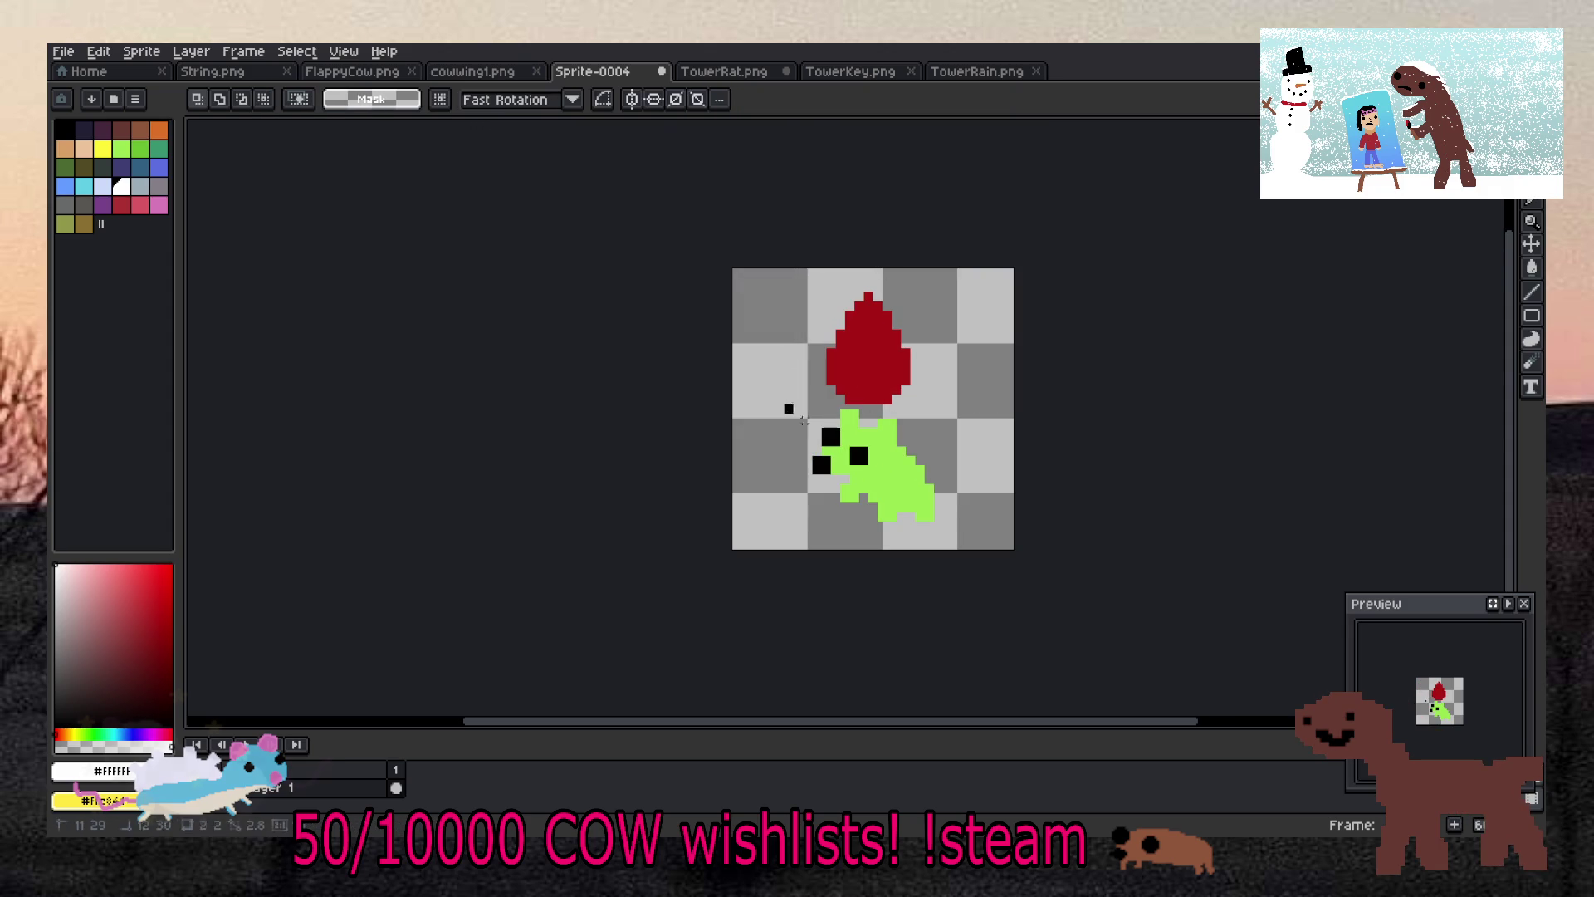
Step: Select the drop and rat together and shift them slightly right
left_click_drag(783, 407, 983, 541)
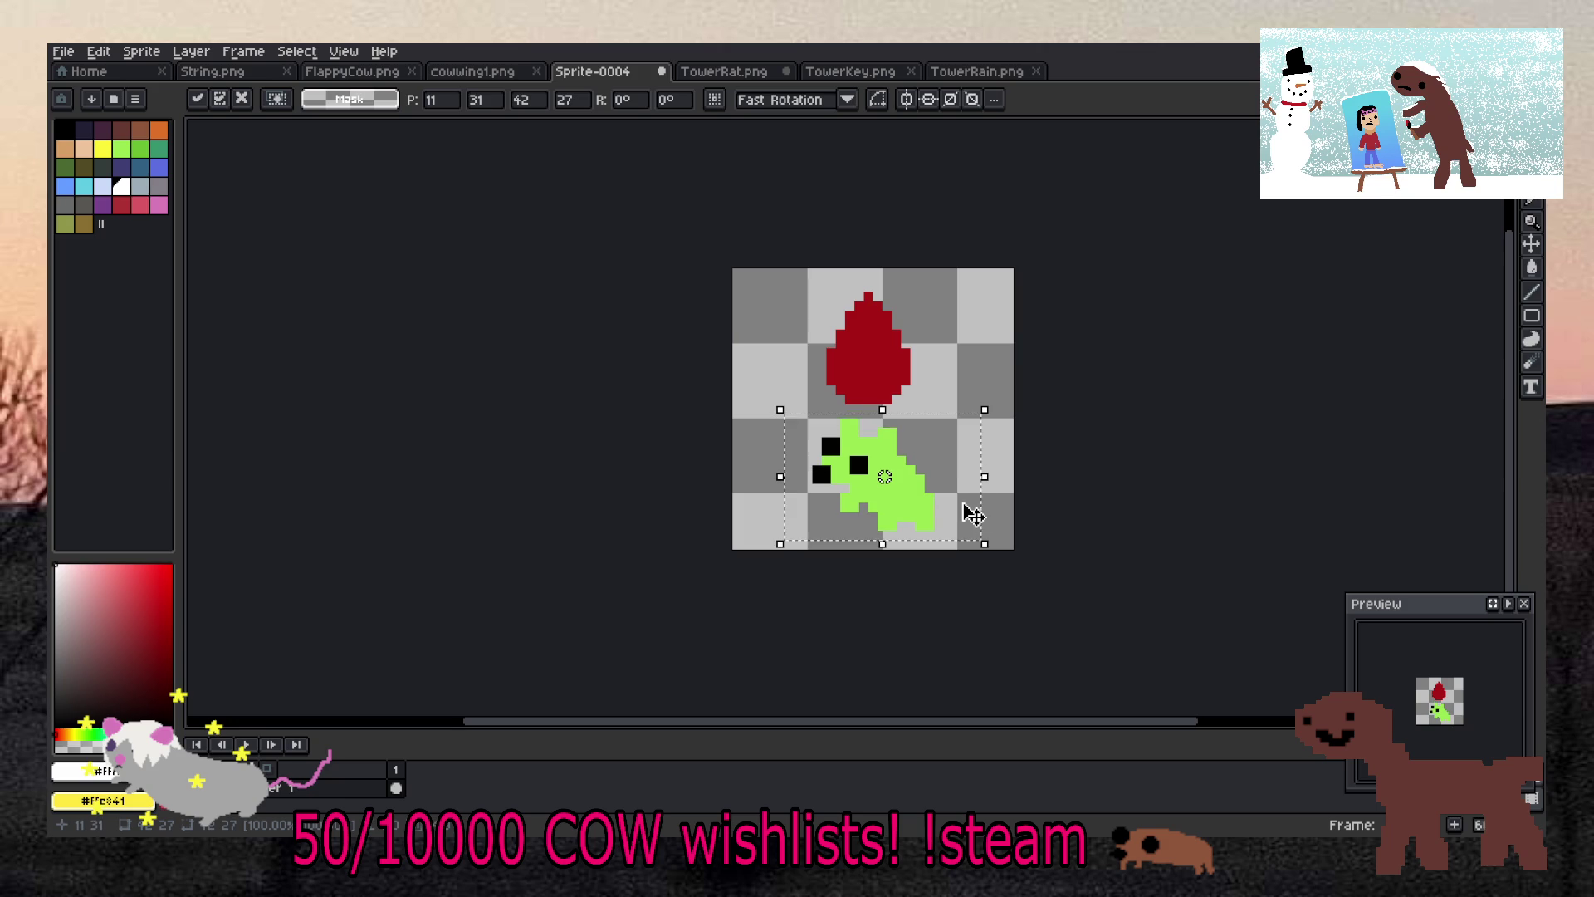
left_click(1011, 436)
left_click_drag(818, 360, 1043, 612)
left_click(1166, 574)
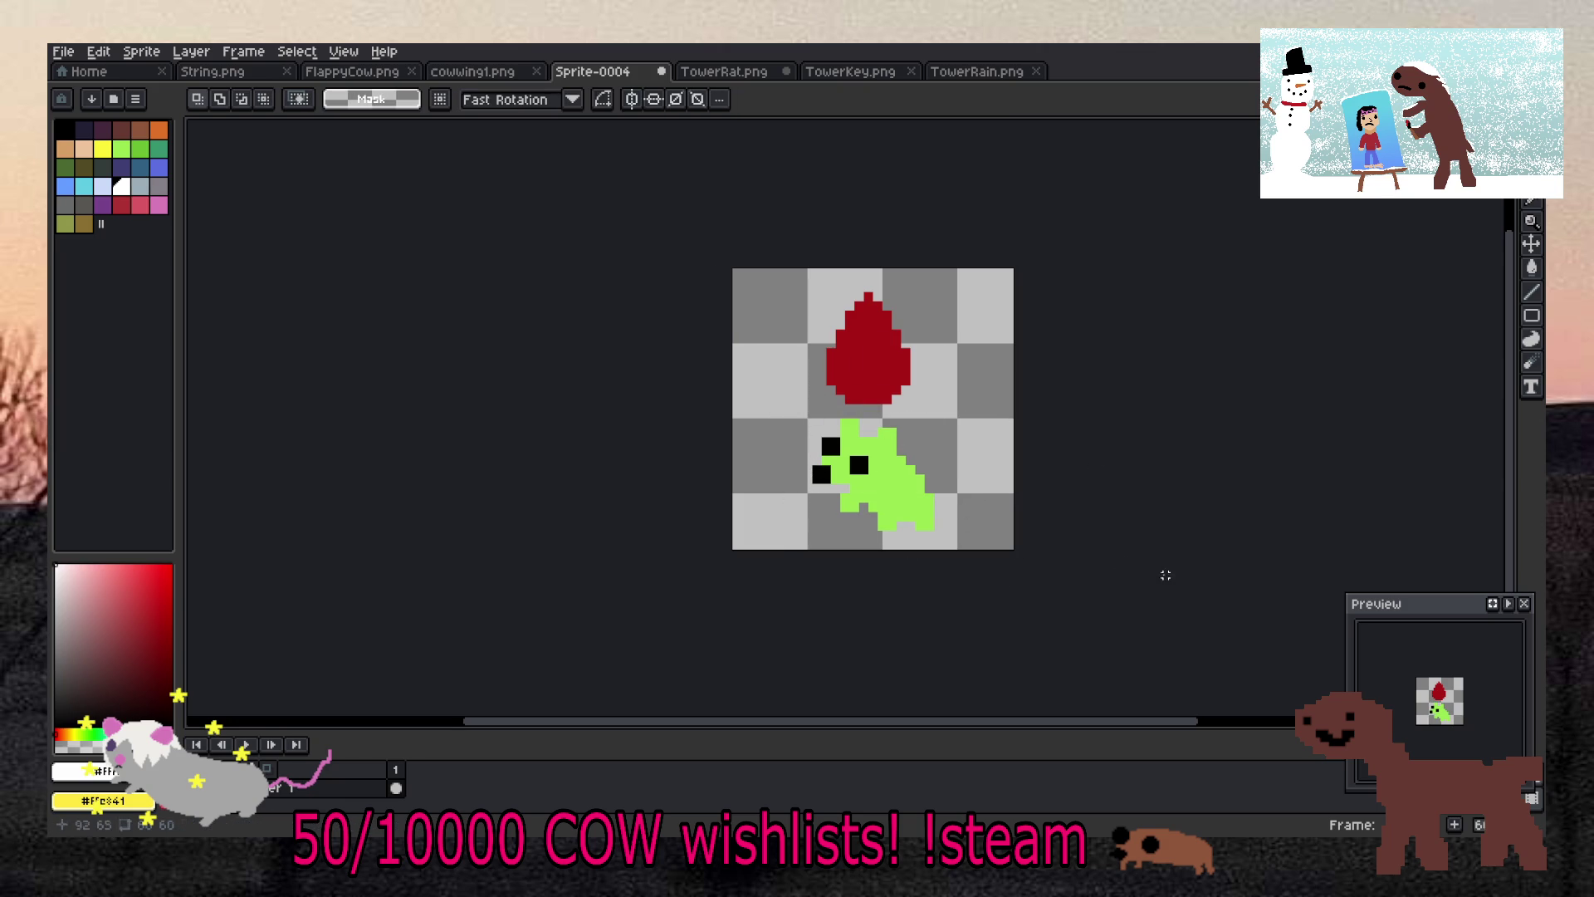
left_click_drag(783, 269, 997, 553)
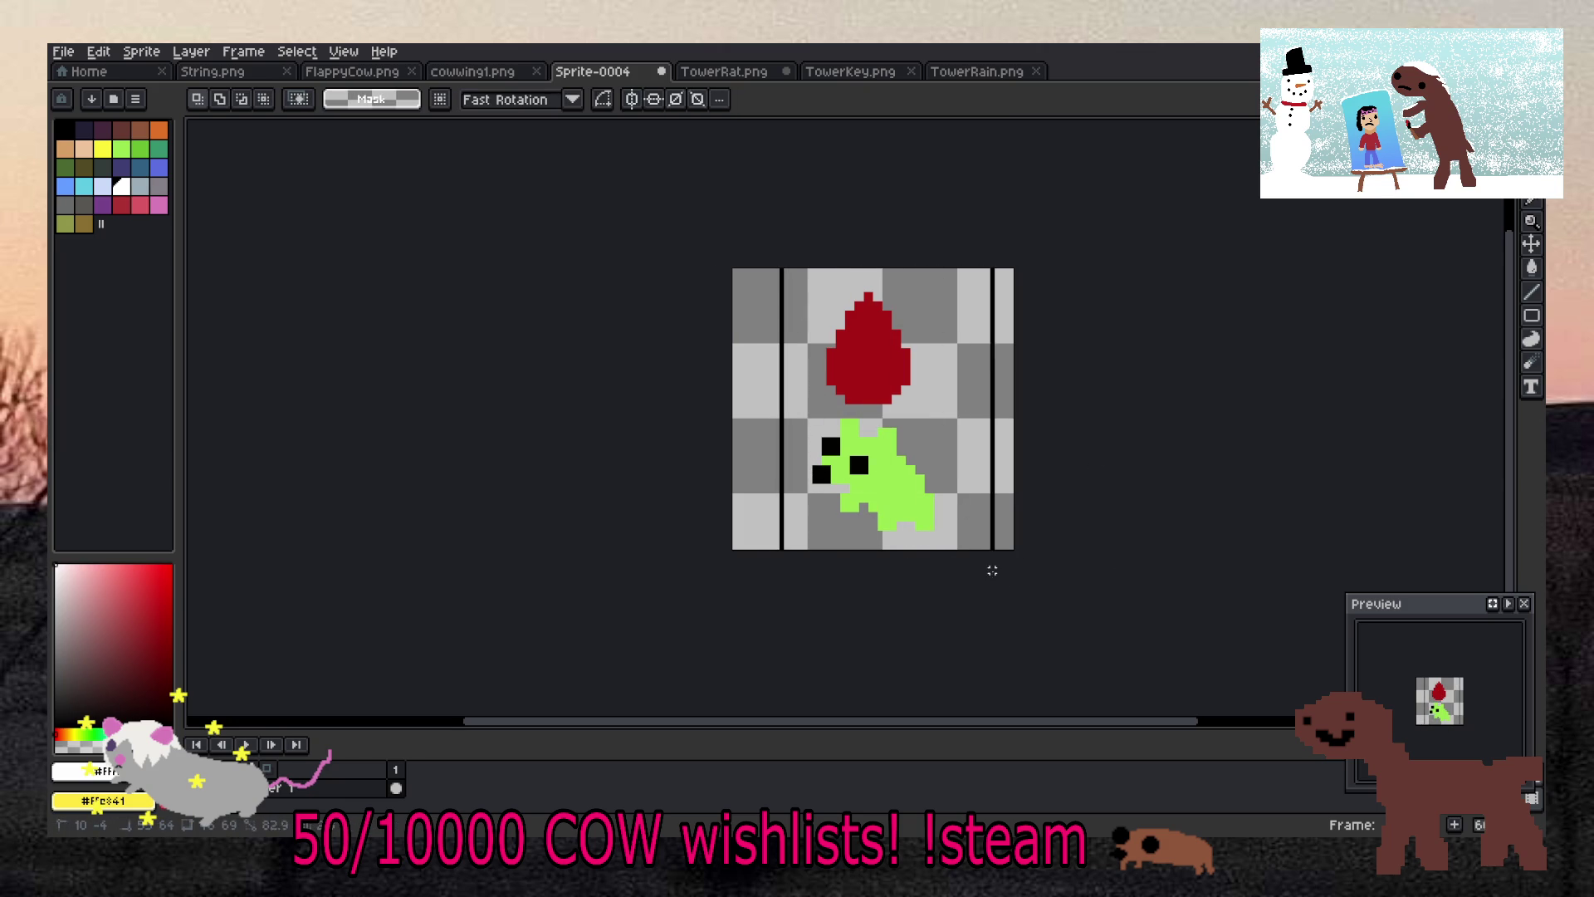
left_click_drag(948, 474, 953, 475)
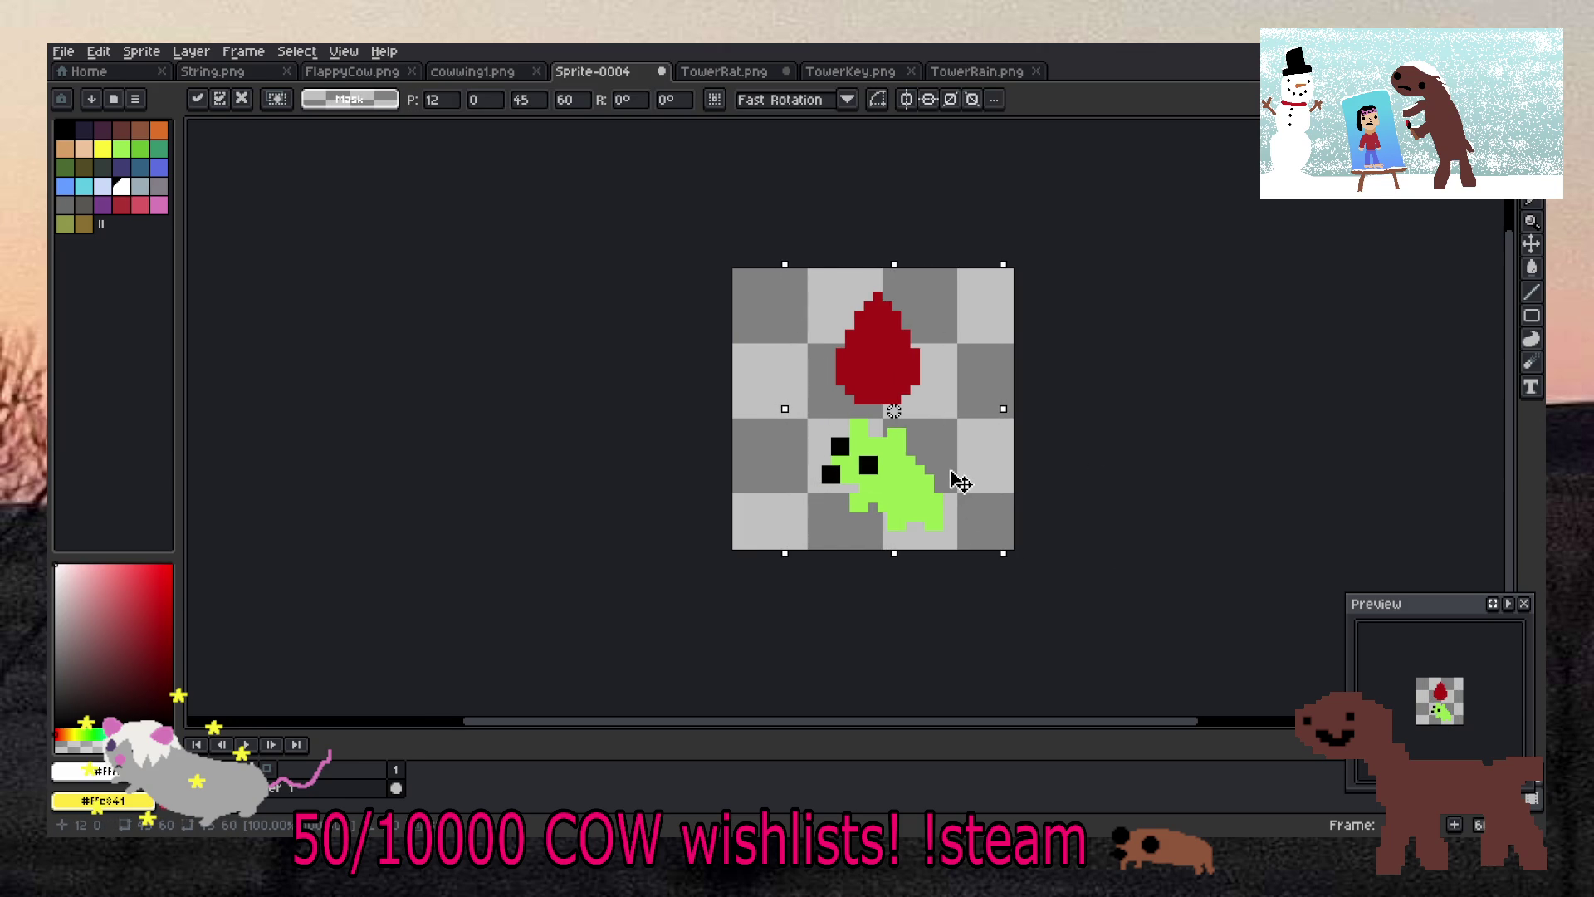
left_click(1156, 471)
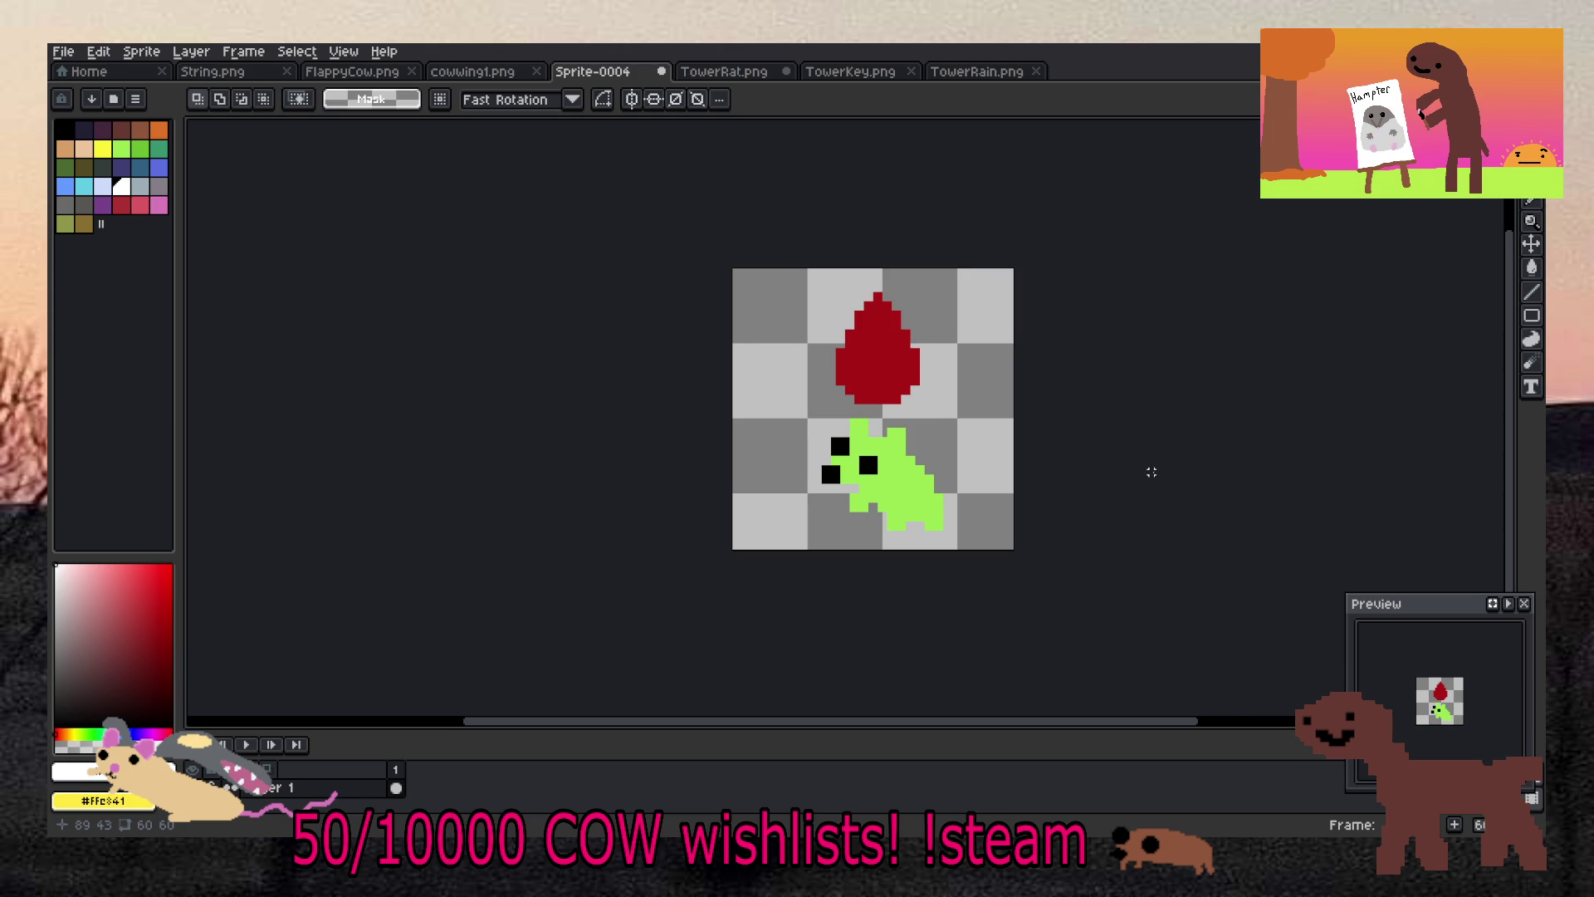
scroll(1151, 470, "up", 1)
Step: Nudge the rat slightly left to centre it, then switch to the game engine editor
left_click_drag(735, 390, 991, 577)
left_click_drag(946, 508, 943, 510)
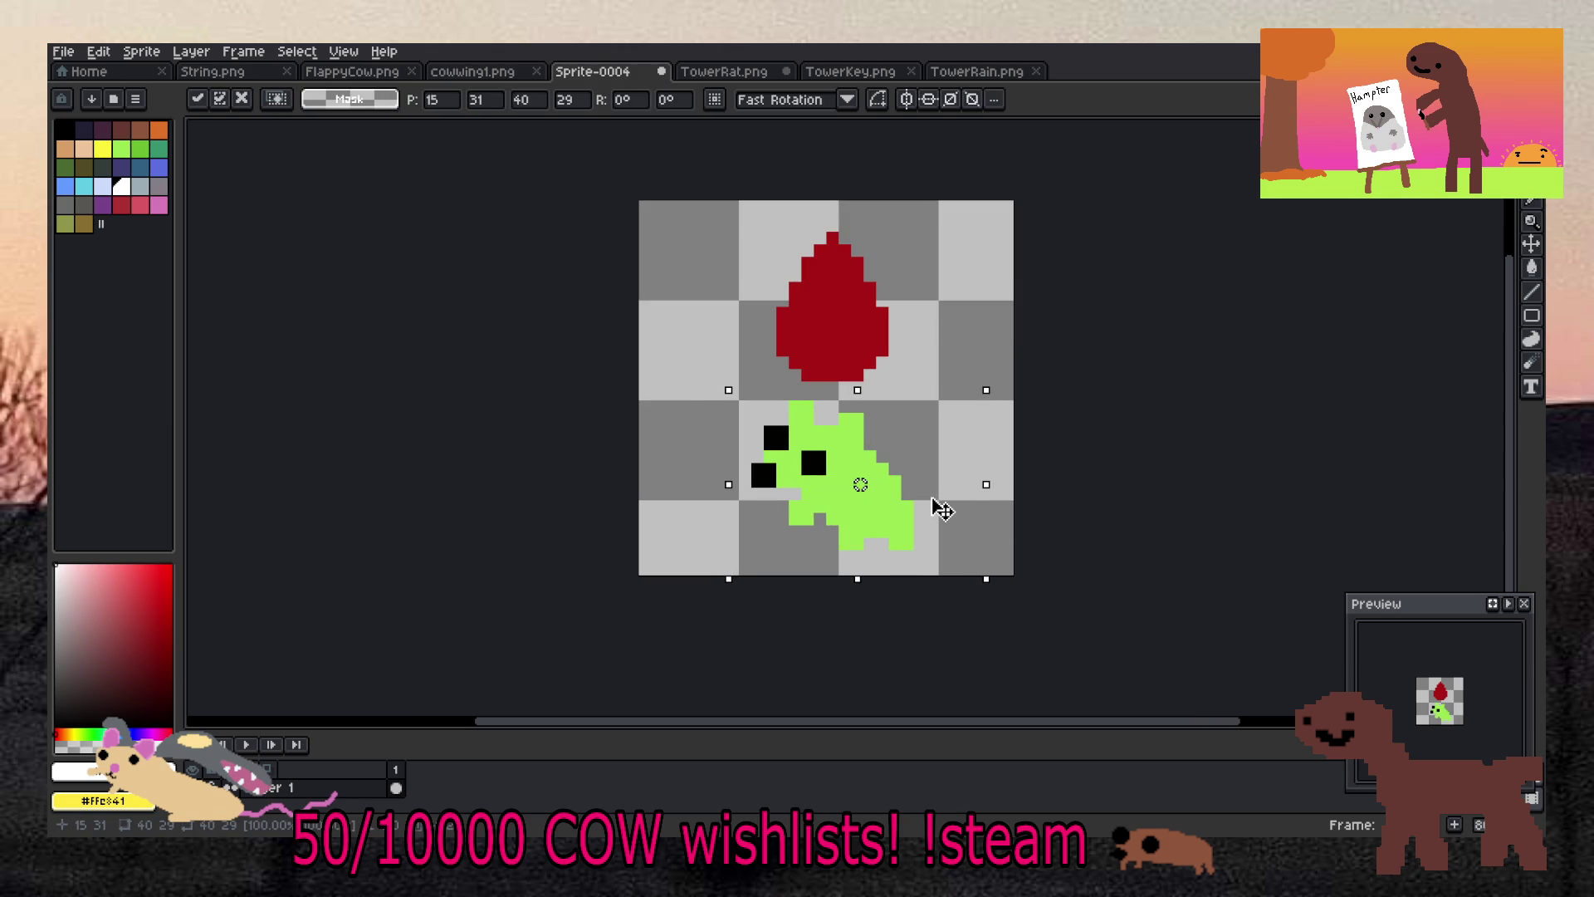
left_click(1113, 449)
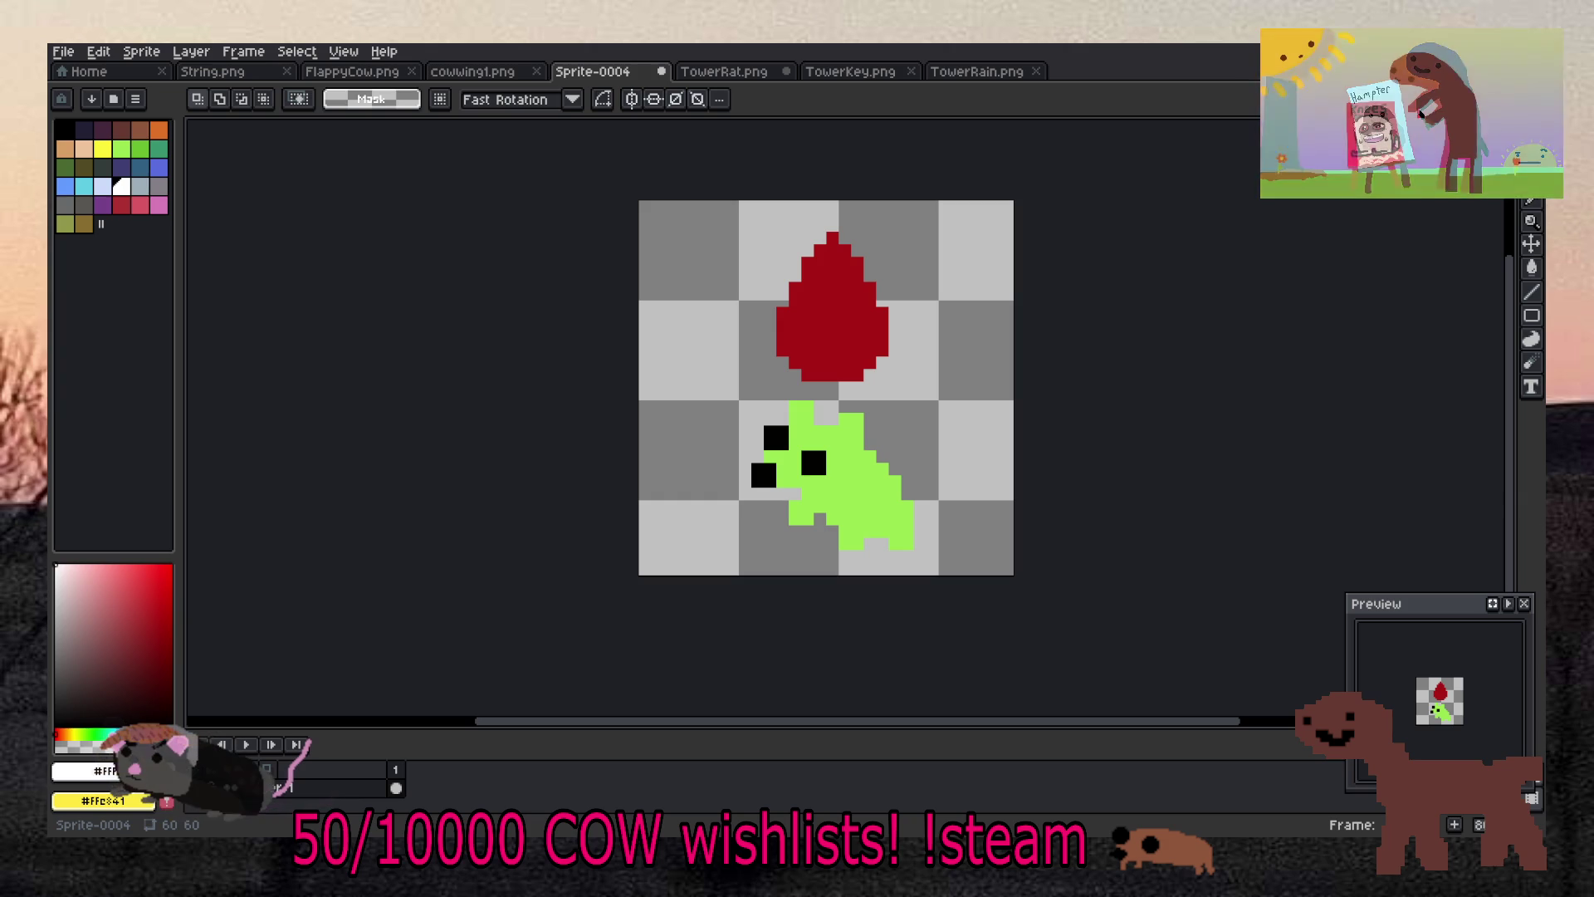
key("alt+Tab")
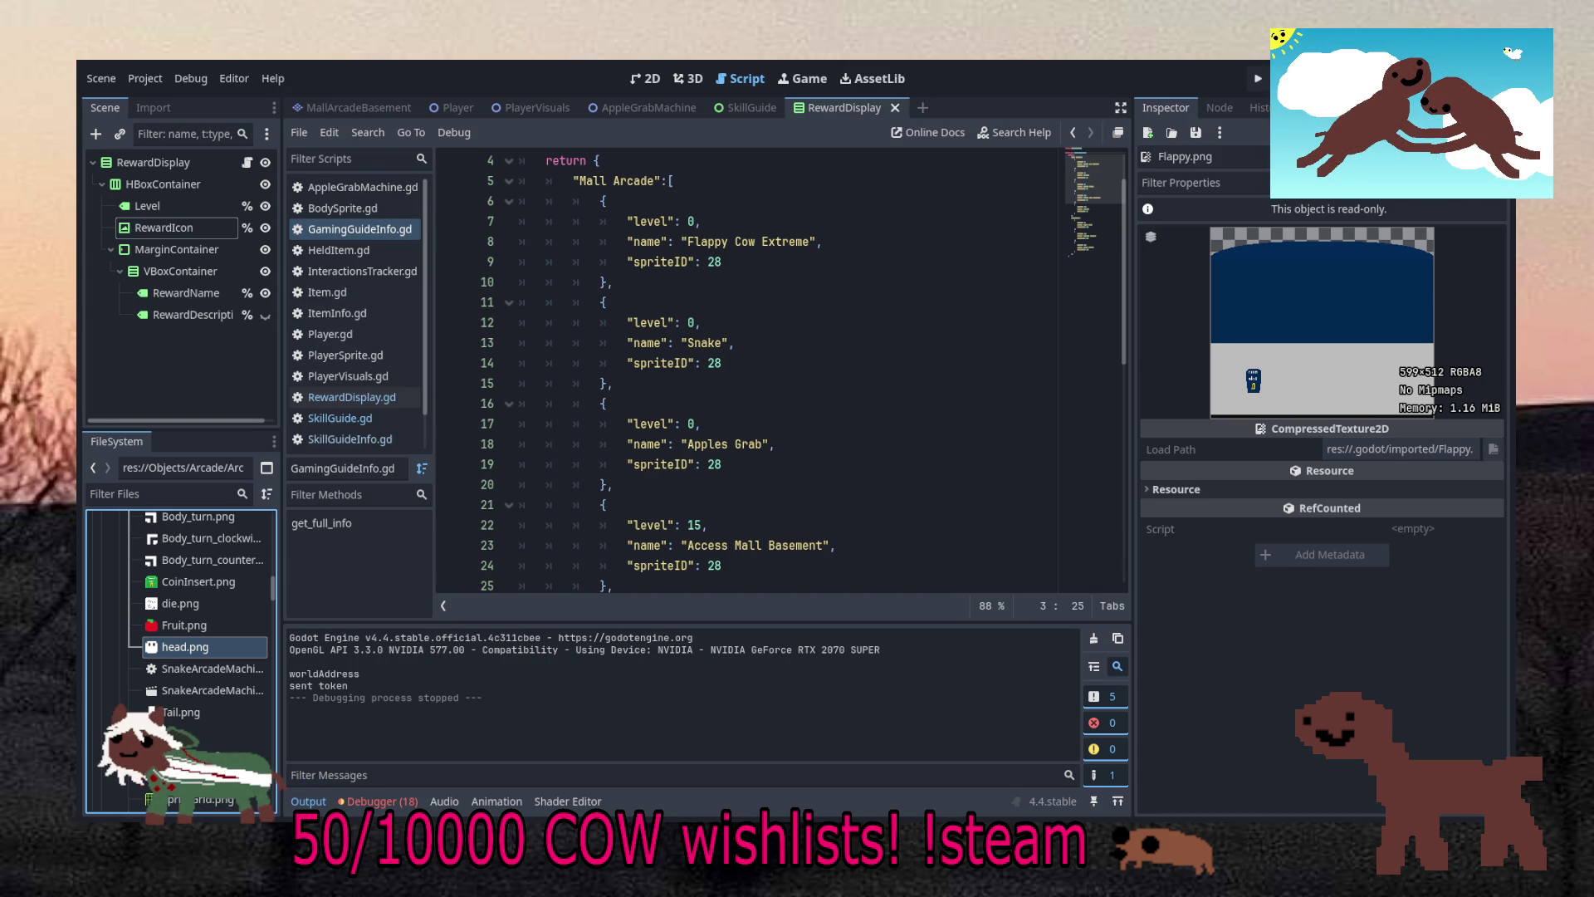
Step: Alt-Tab back to bring Aseprite to the front
key("alt+Tab")
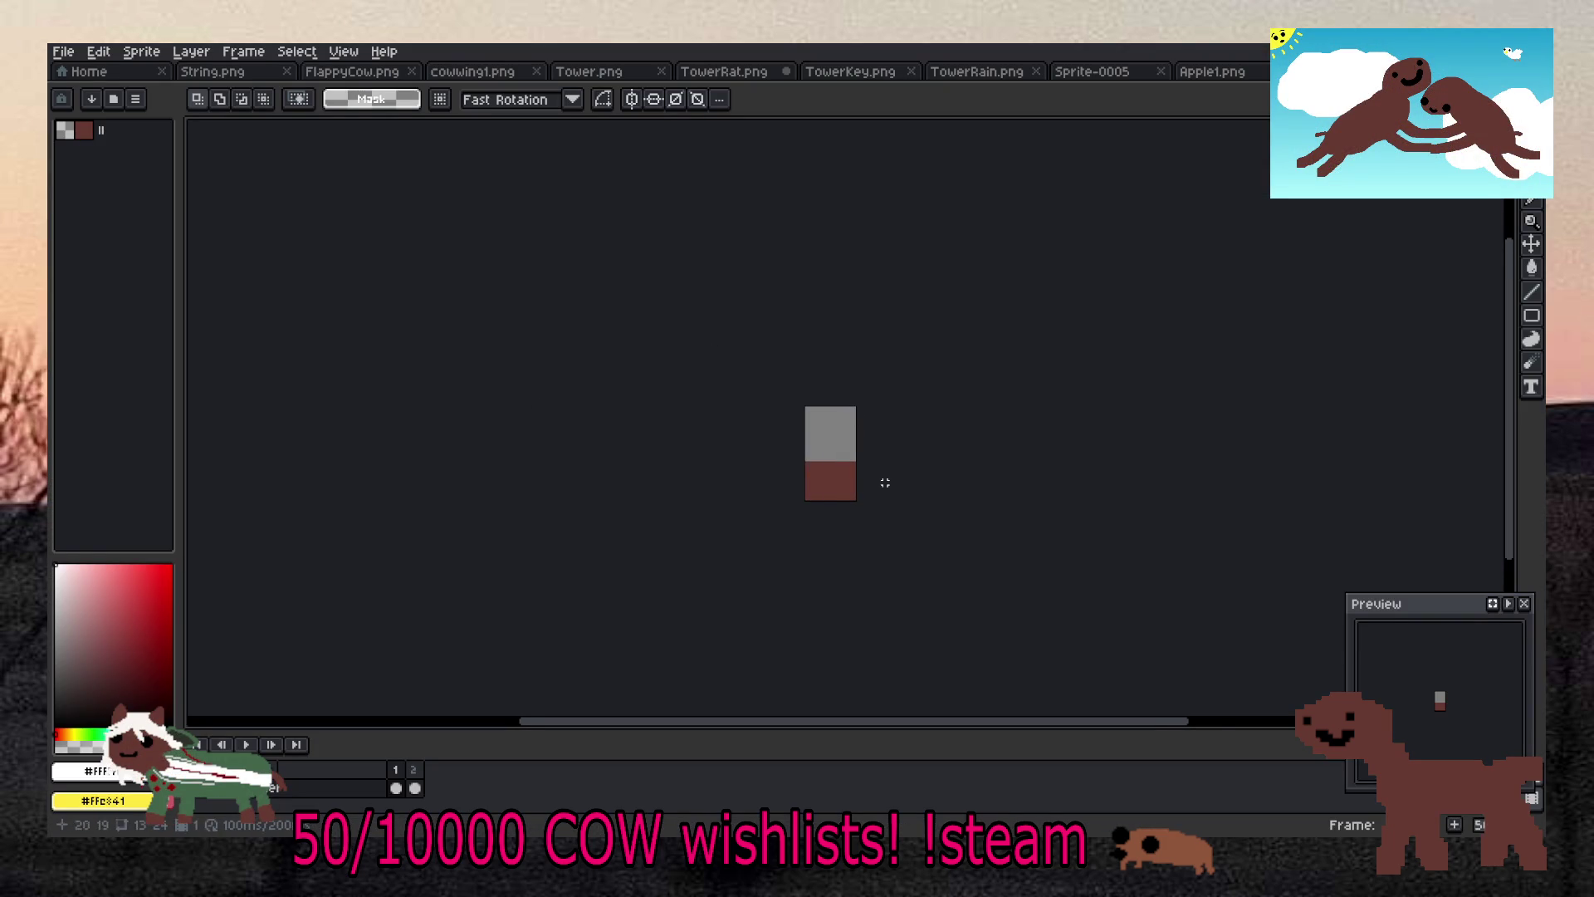
Step: Copy the whole cherry from Apple1.png and paste it into Sprite-0005
key("ctrl+Tab")
key("ctrl+Tab")
key("ctrl+Tab")
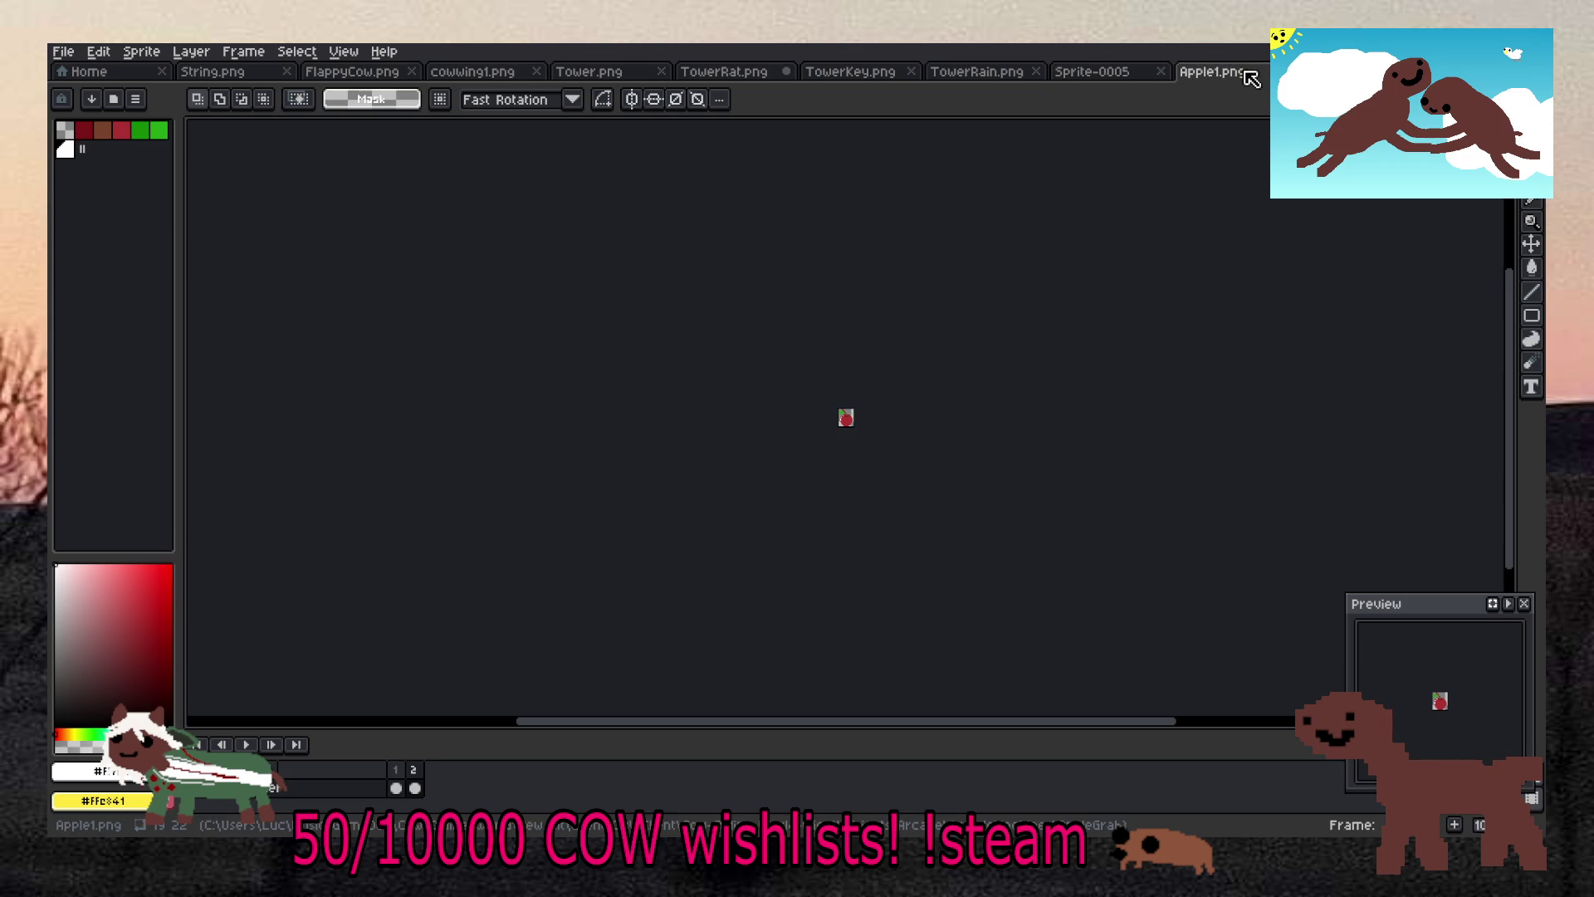
scroll(818, 450, "up", 2)
scroll(727, 370, "up", 2)
key("ctrl+a")
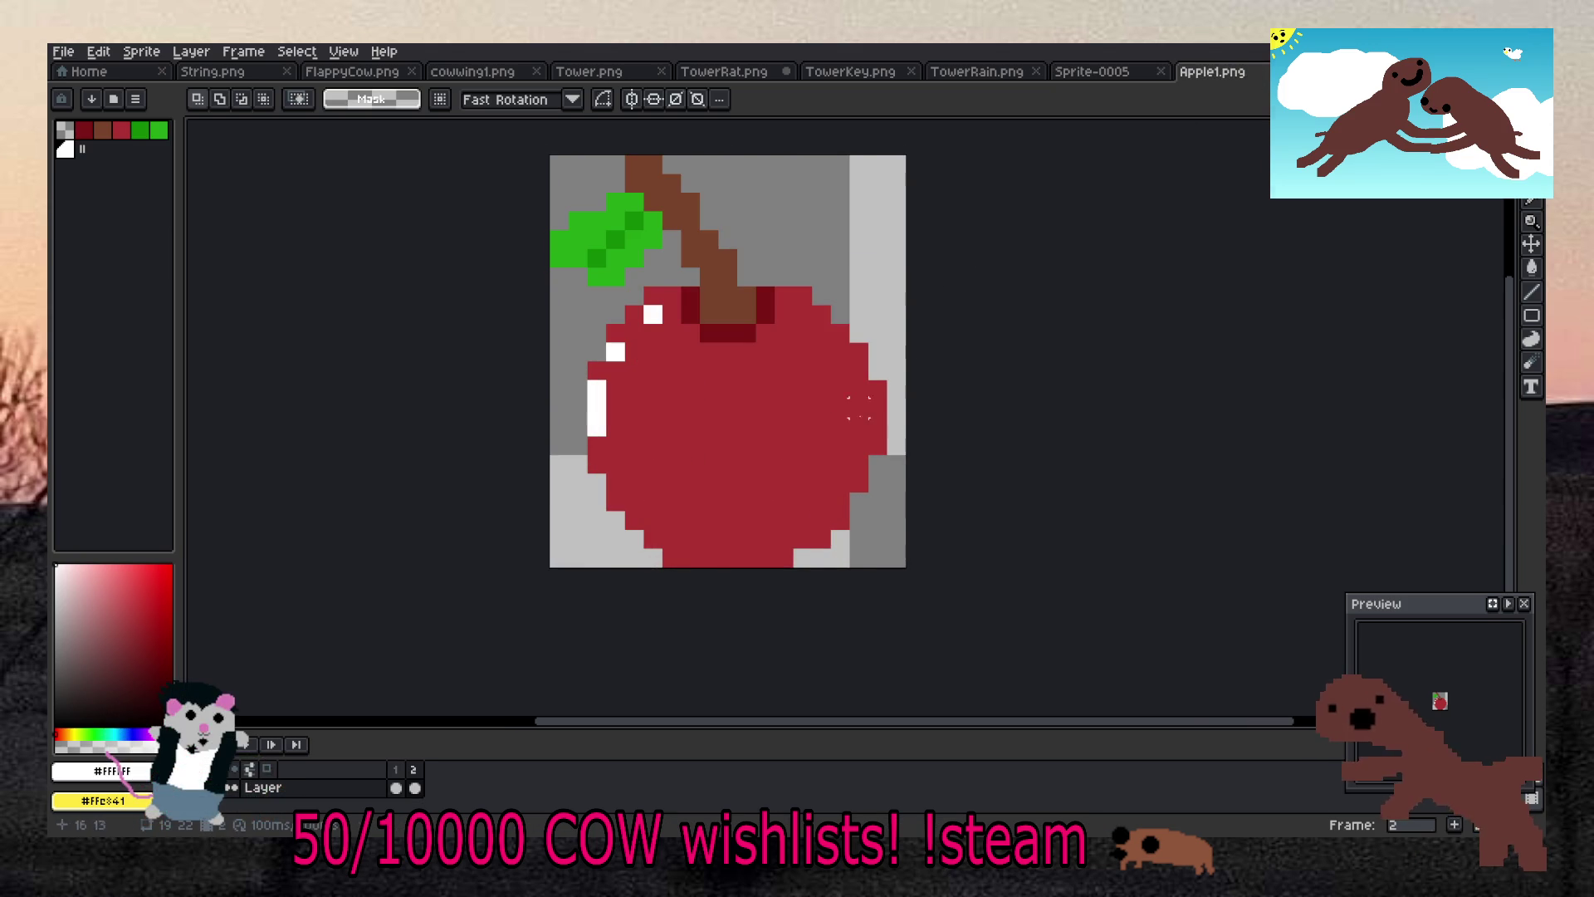
key("ctrl+c")
key("ctrl+shift+Tab")
key("ctrl+v")
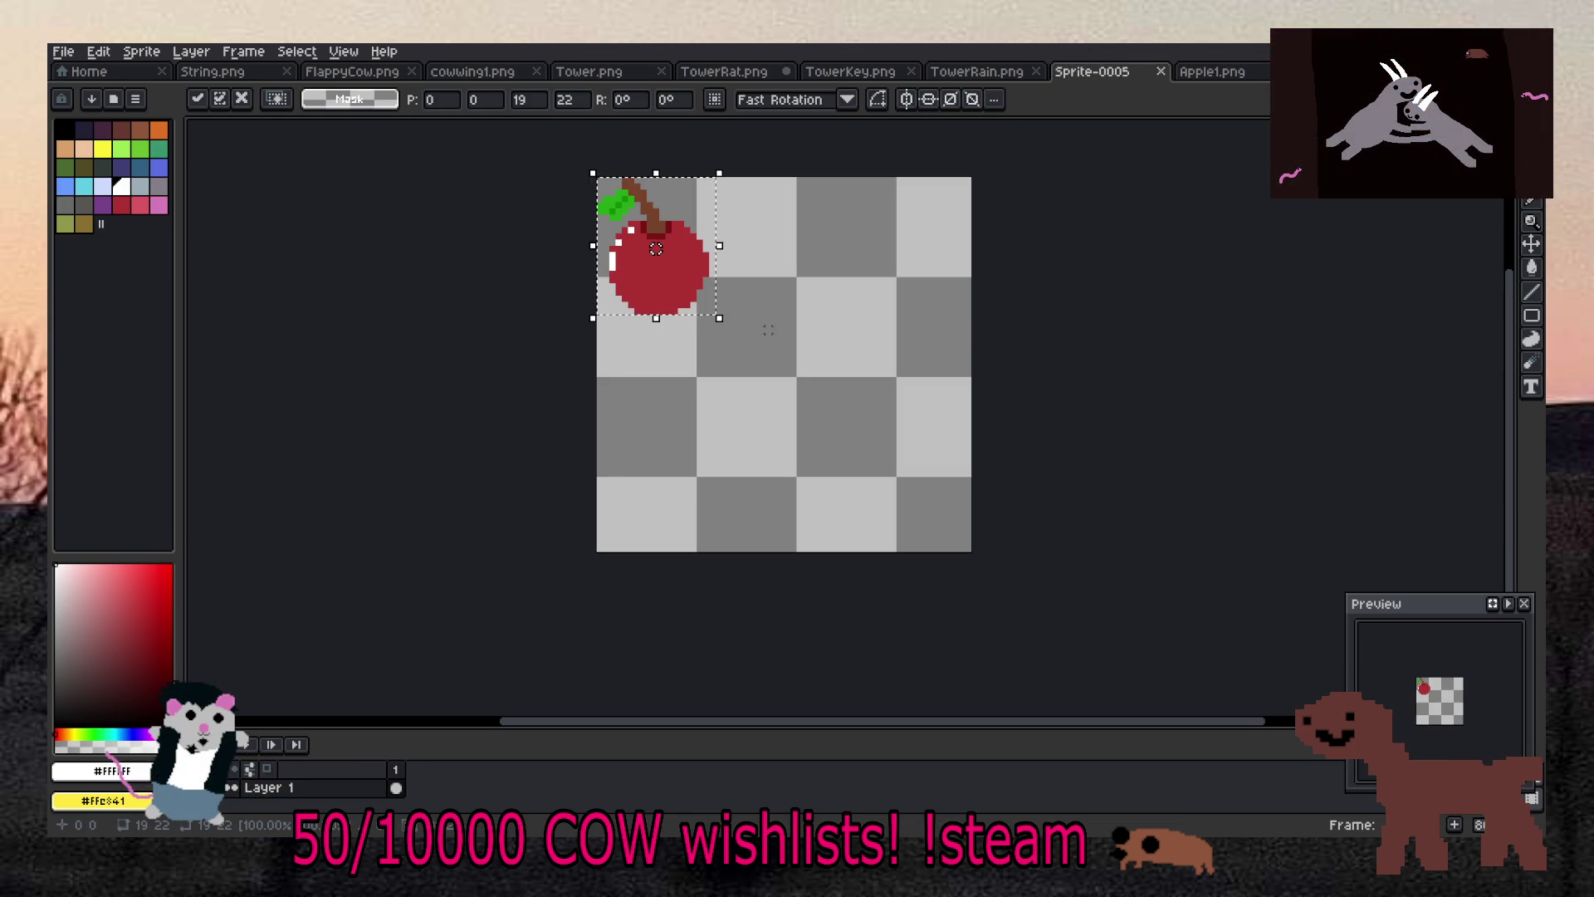
Step: Enlarge the cherry, move it right and down to centre it, and commit
mouse_move(717, 316)
left_mouse_down()
mouse_move(865, 502)
mouse_move(849, 461)
left_mouse_up()
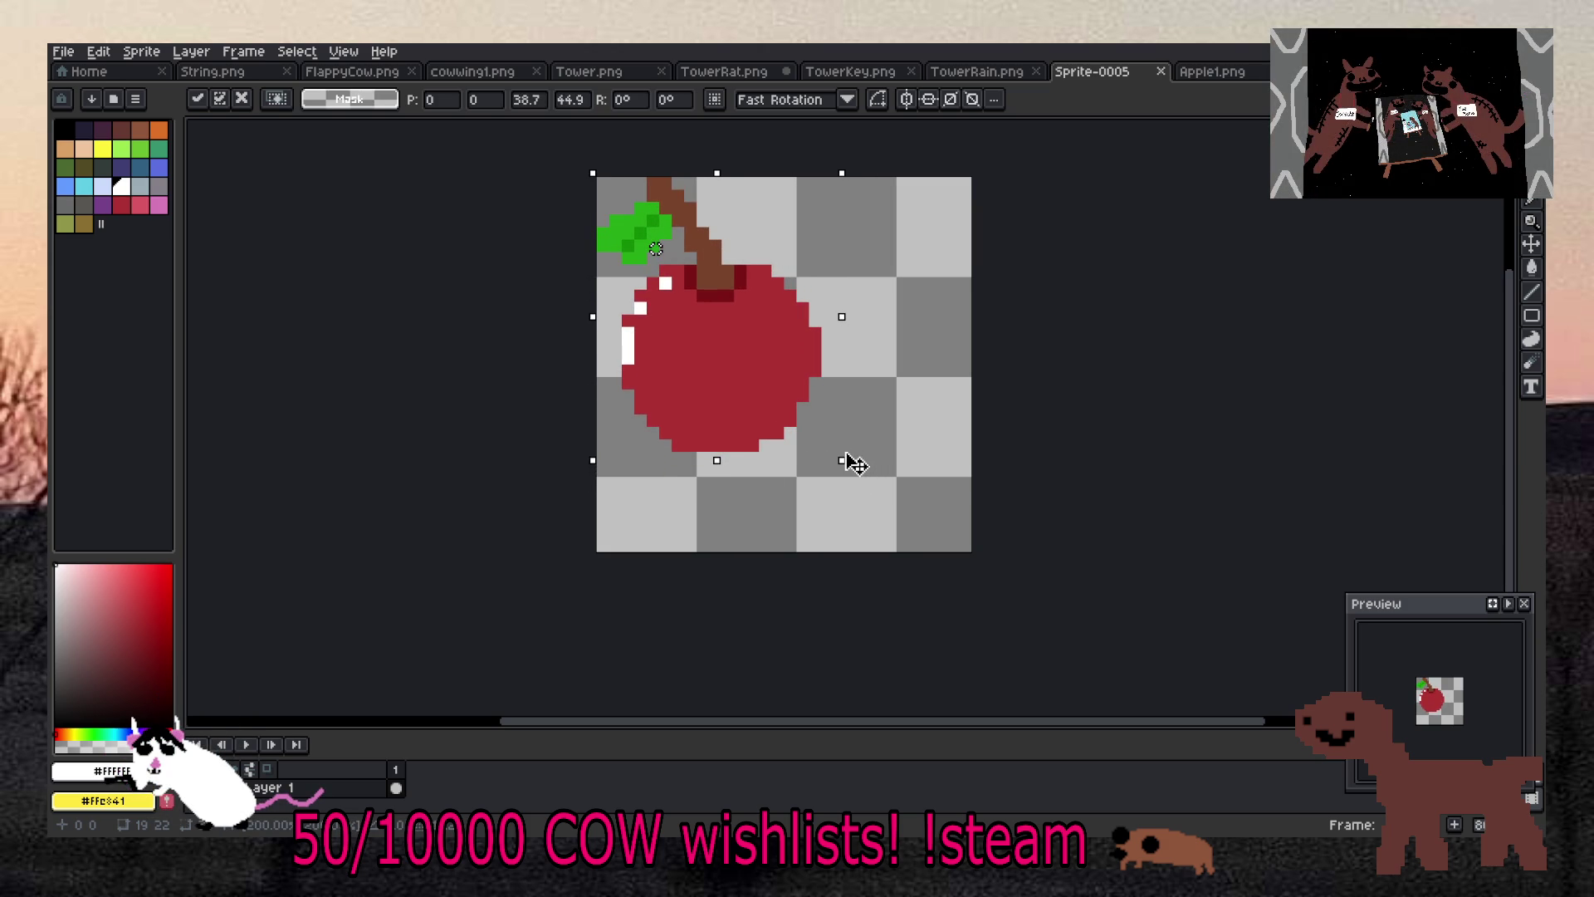
left_click_drag(798, 411, 876, 434)
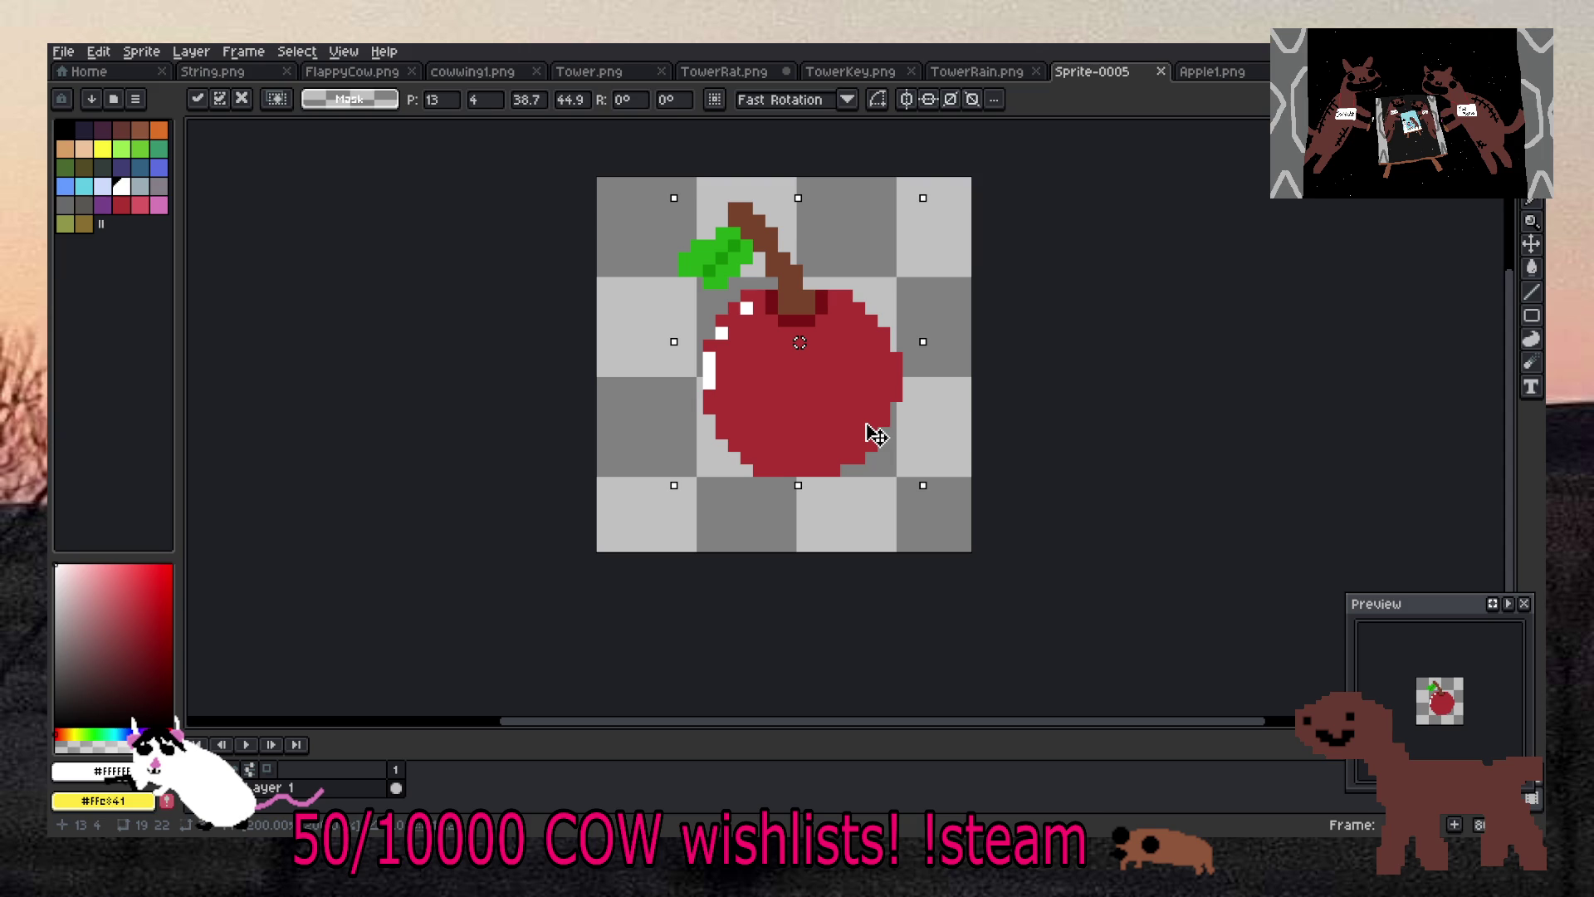
key("Return")
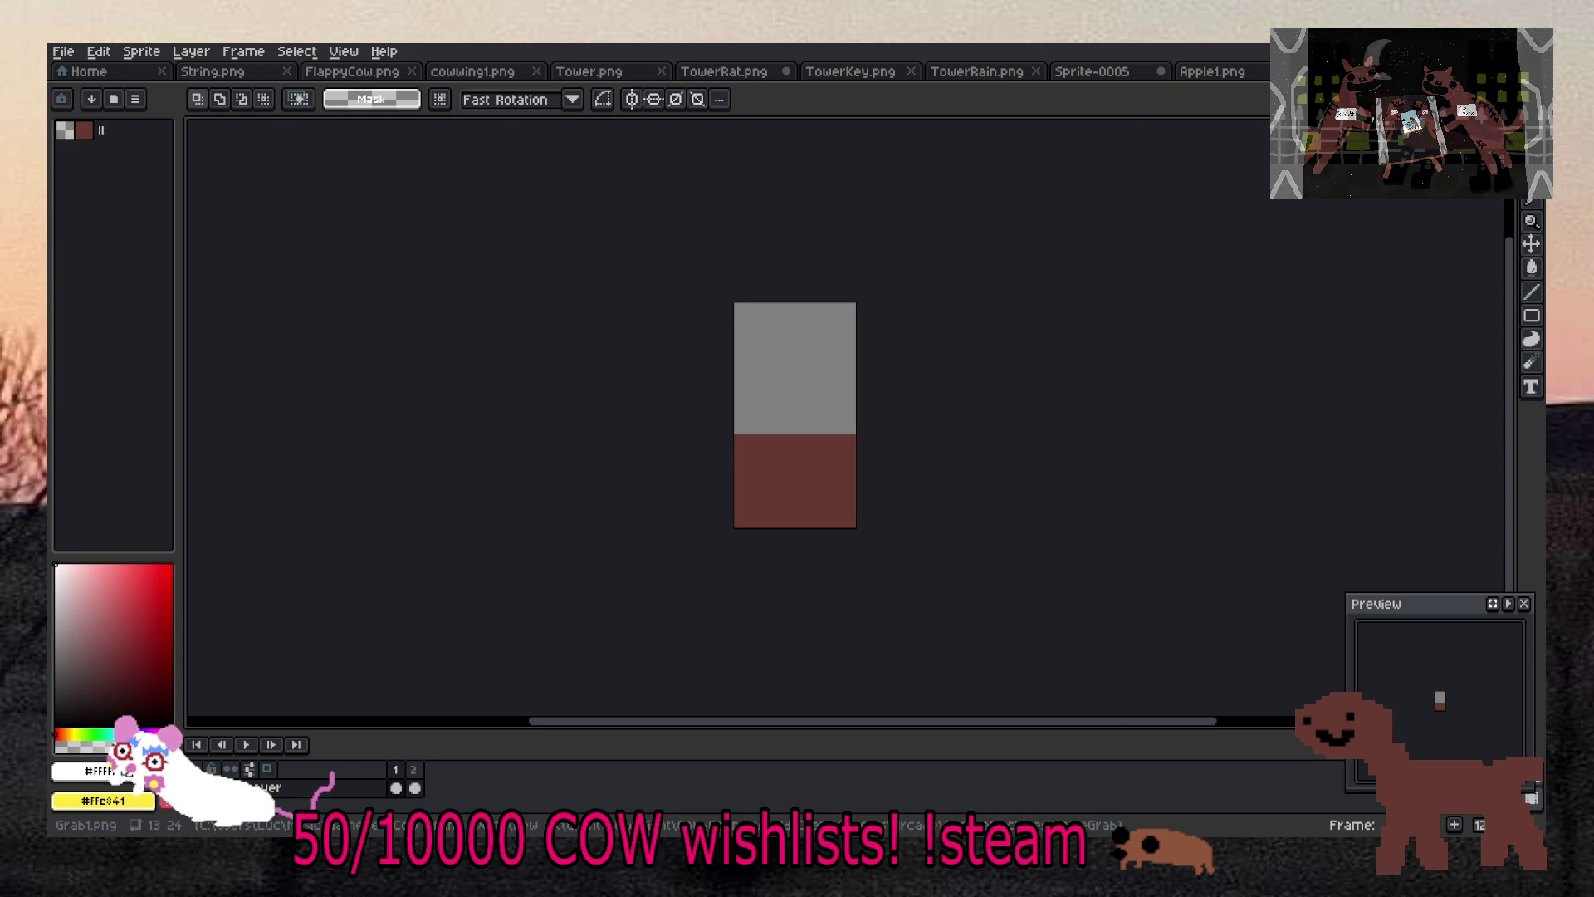
Step: Copy the whole Grab1 sprite and paste it onto the Sprite-0005 canvas
key("ctrl+a")
key("ctrl+c")
left_click(1092, 70)
key("ctrl+v")
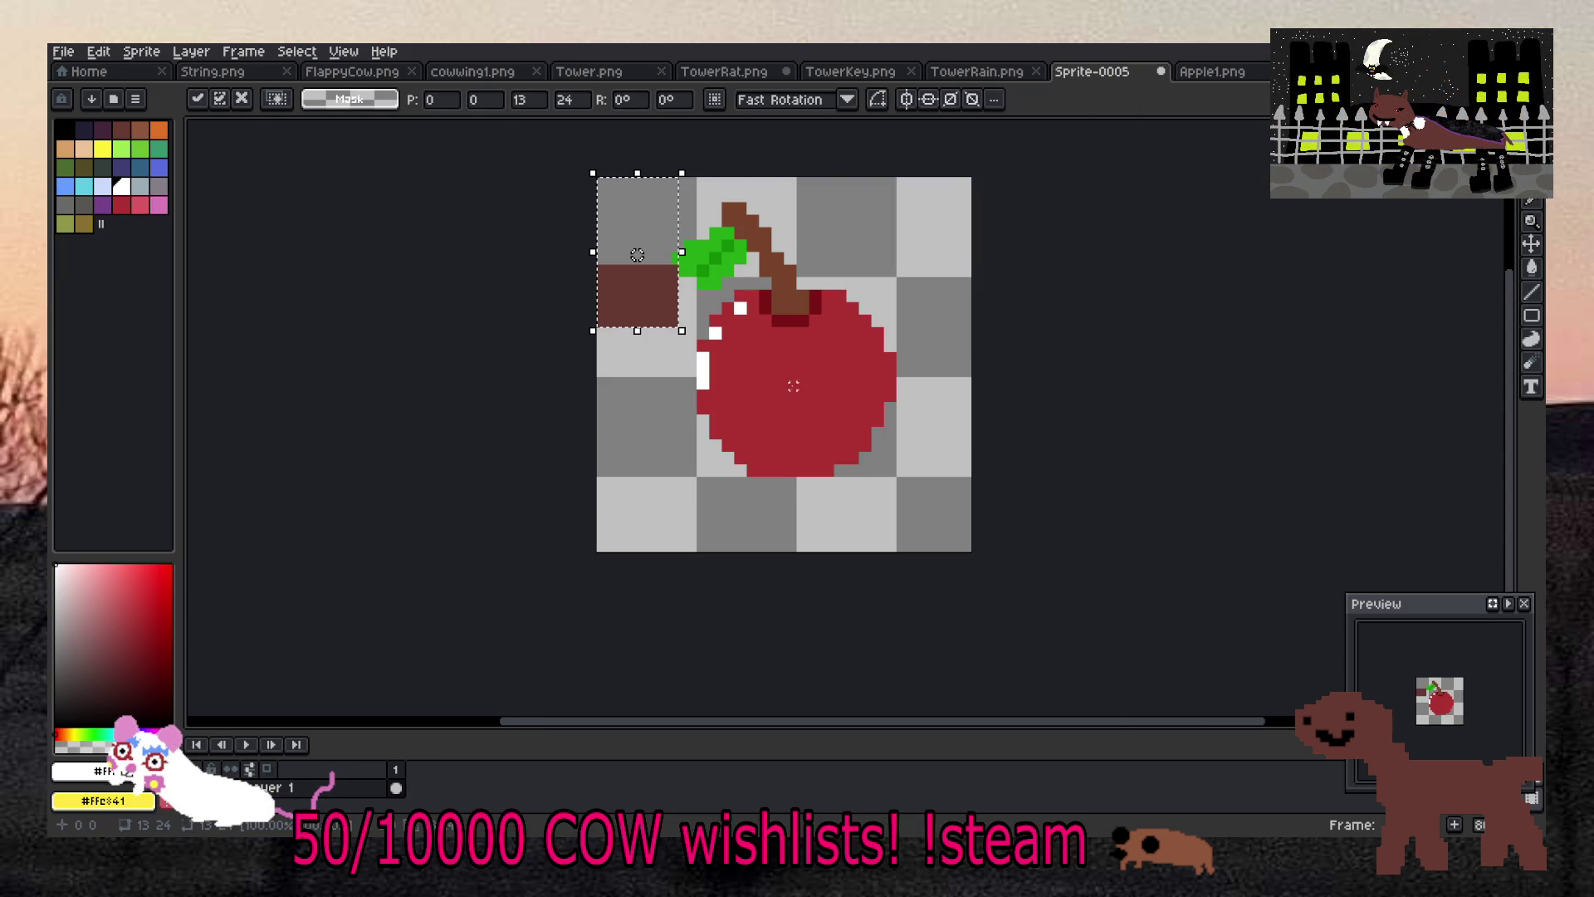
Step: Scale the pasted brown block up beneath the apple and commit it, then leave for Godot
left_click_drag(682, 330, 828, 423)
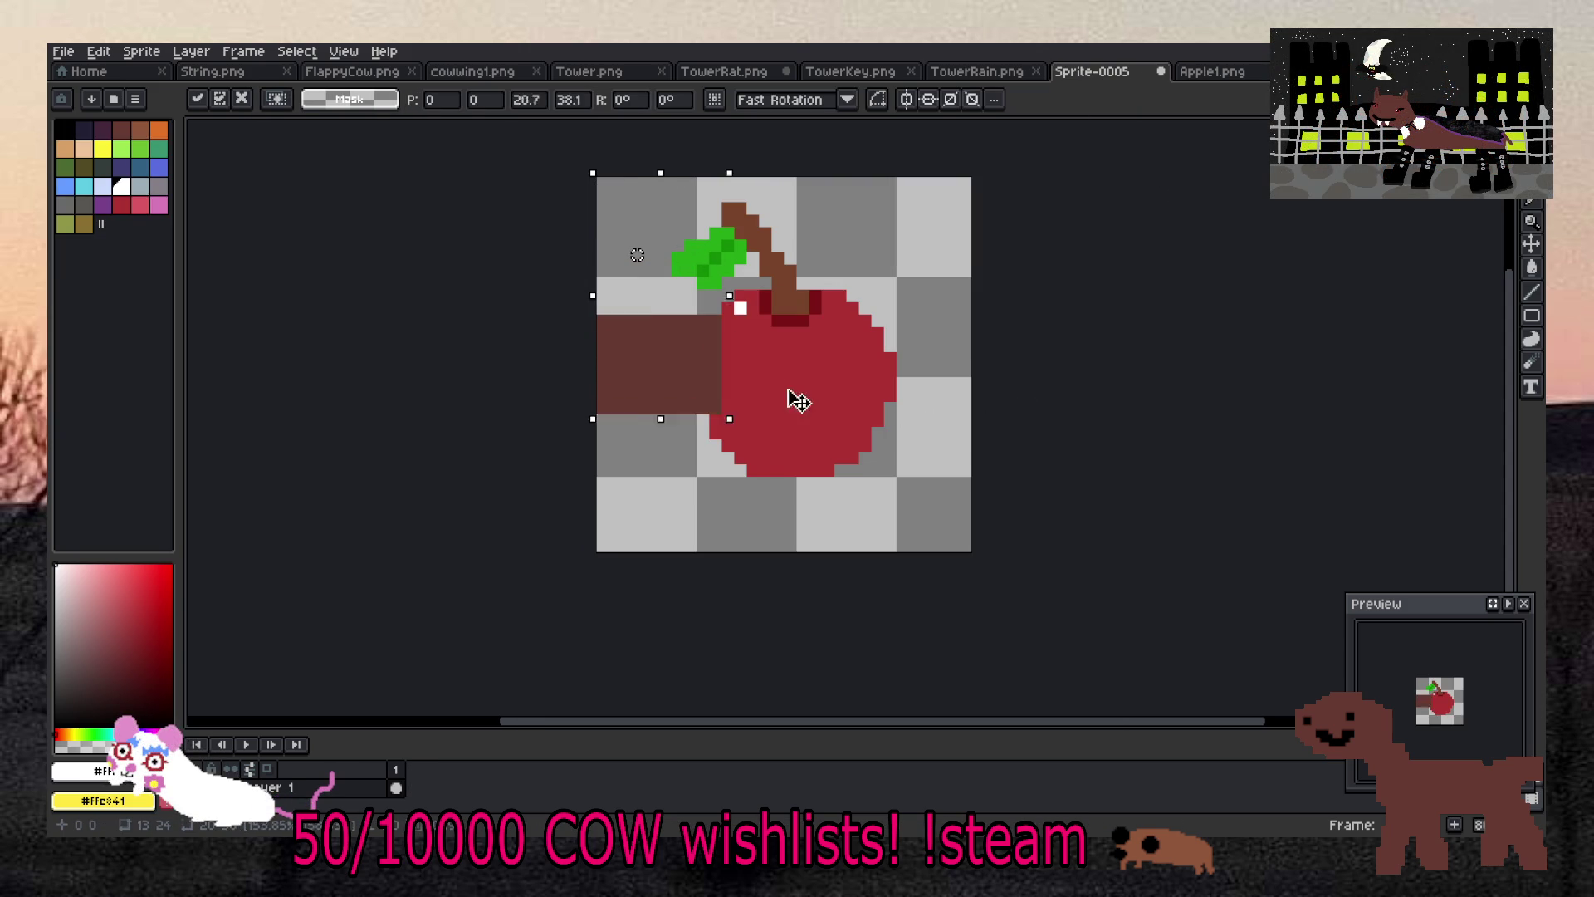
mouse_move(828, 423)
left_mouse_down()
mouse_move(763, 446)
mouse_move(860, 592)
left_mouse_up()
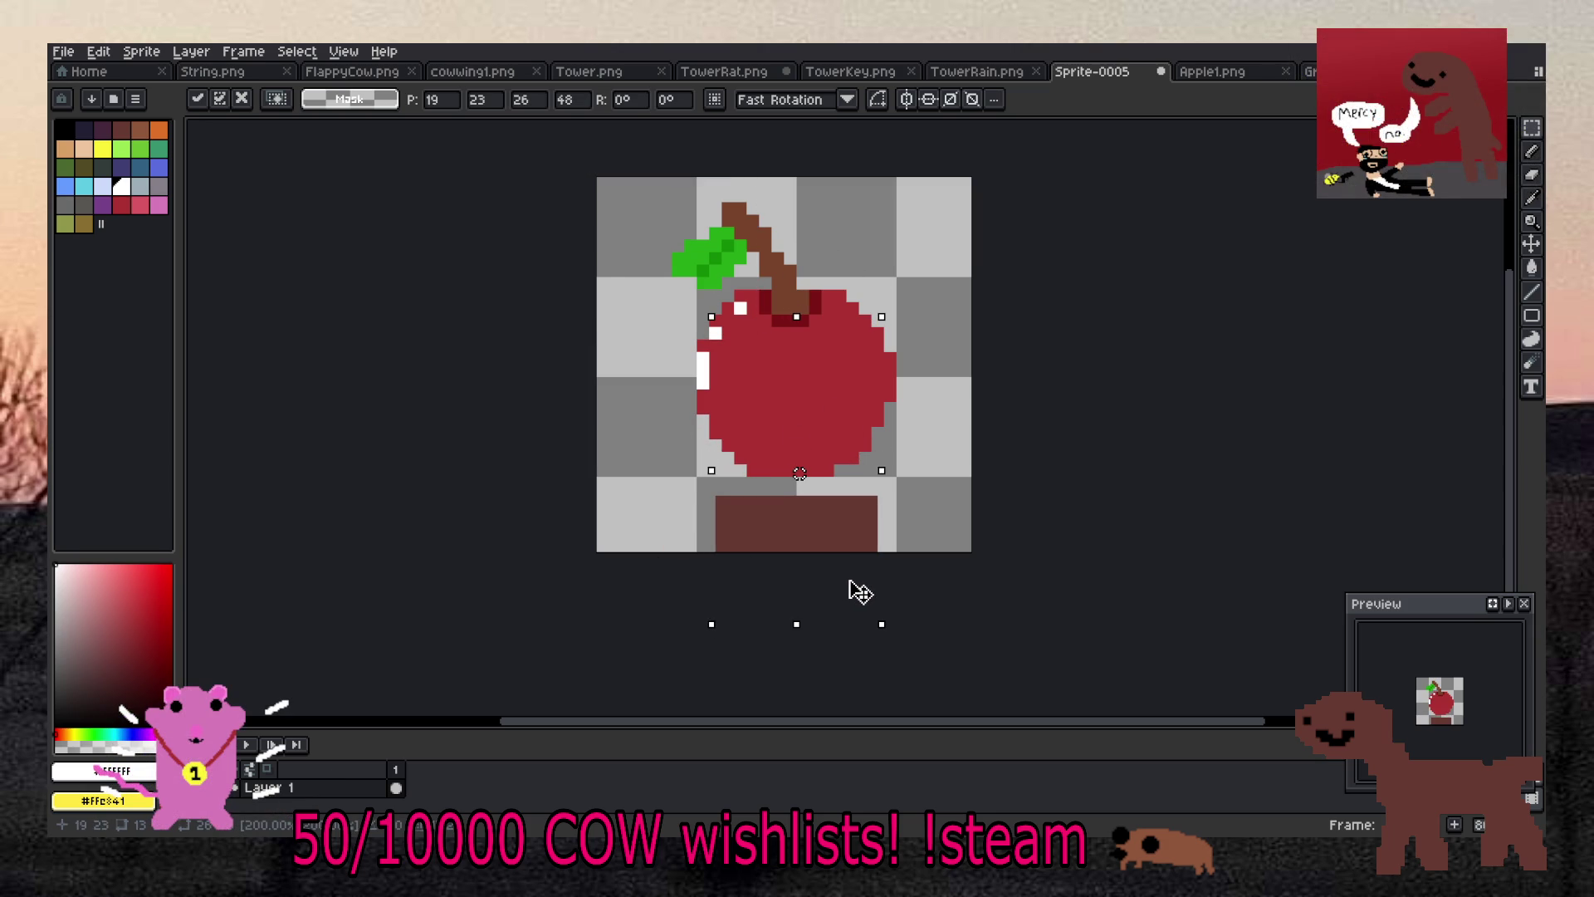
left_click(1092, 492)
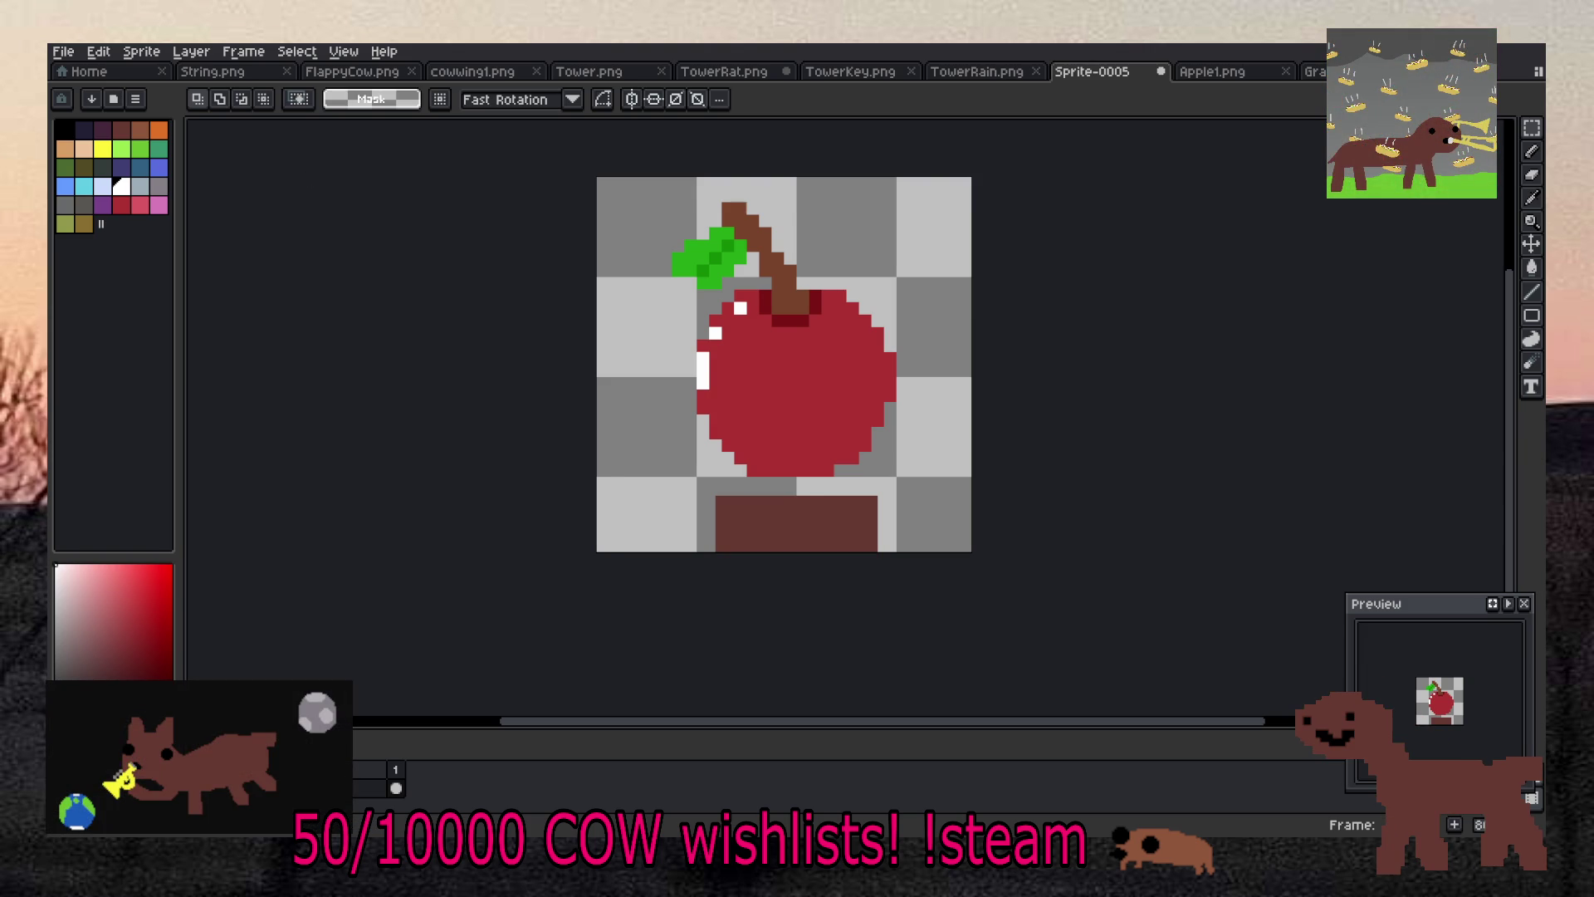
key("alt+Tab")
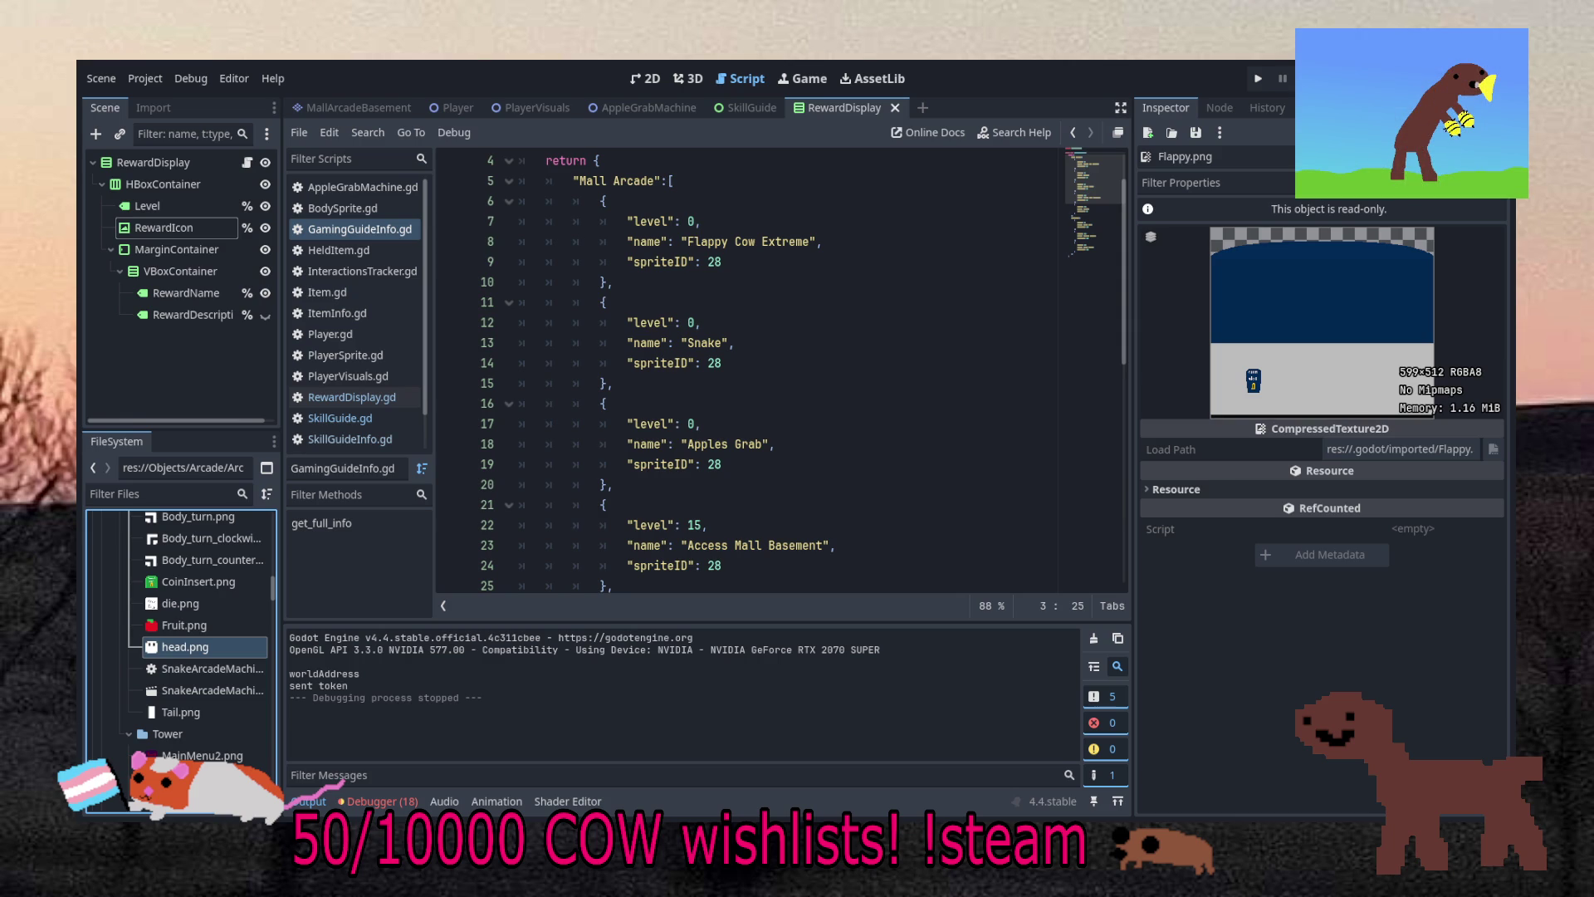
Step: Return from Godot to Aseprite, where the new blank Sprite-0006 is showing
key("alt+Tab")
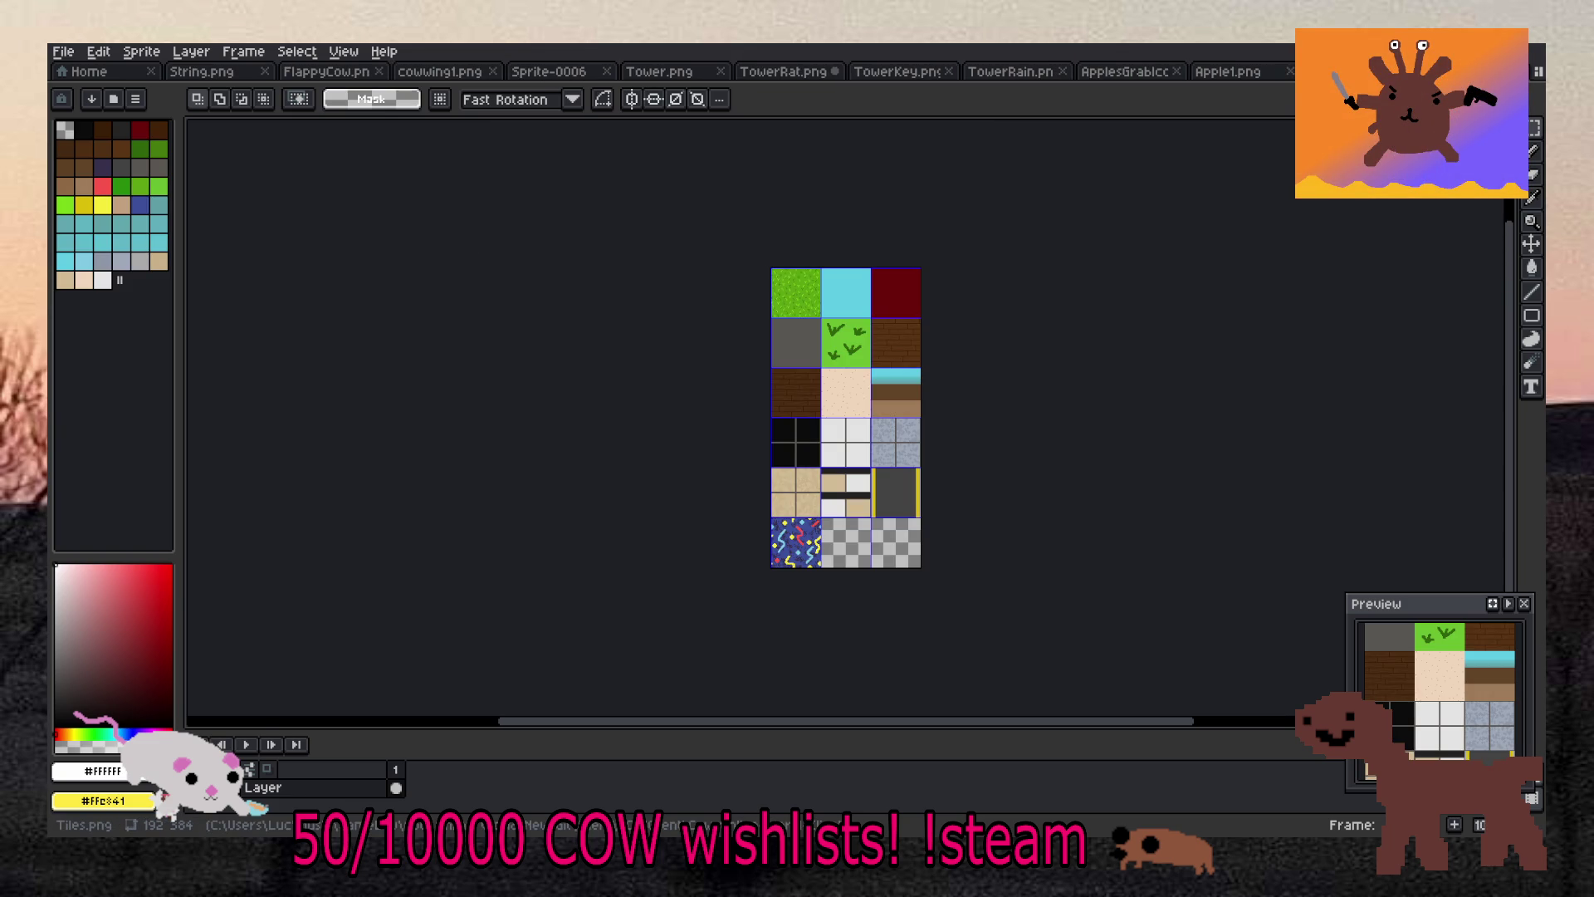
scroll(1075, 512, "up", 4)
scroll(1075, 512, "down", 4)
scroll(374, 673, "up", 2)
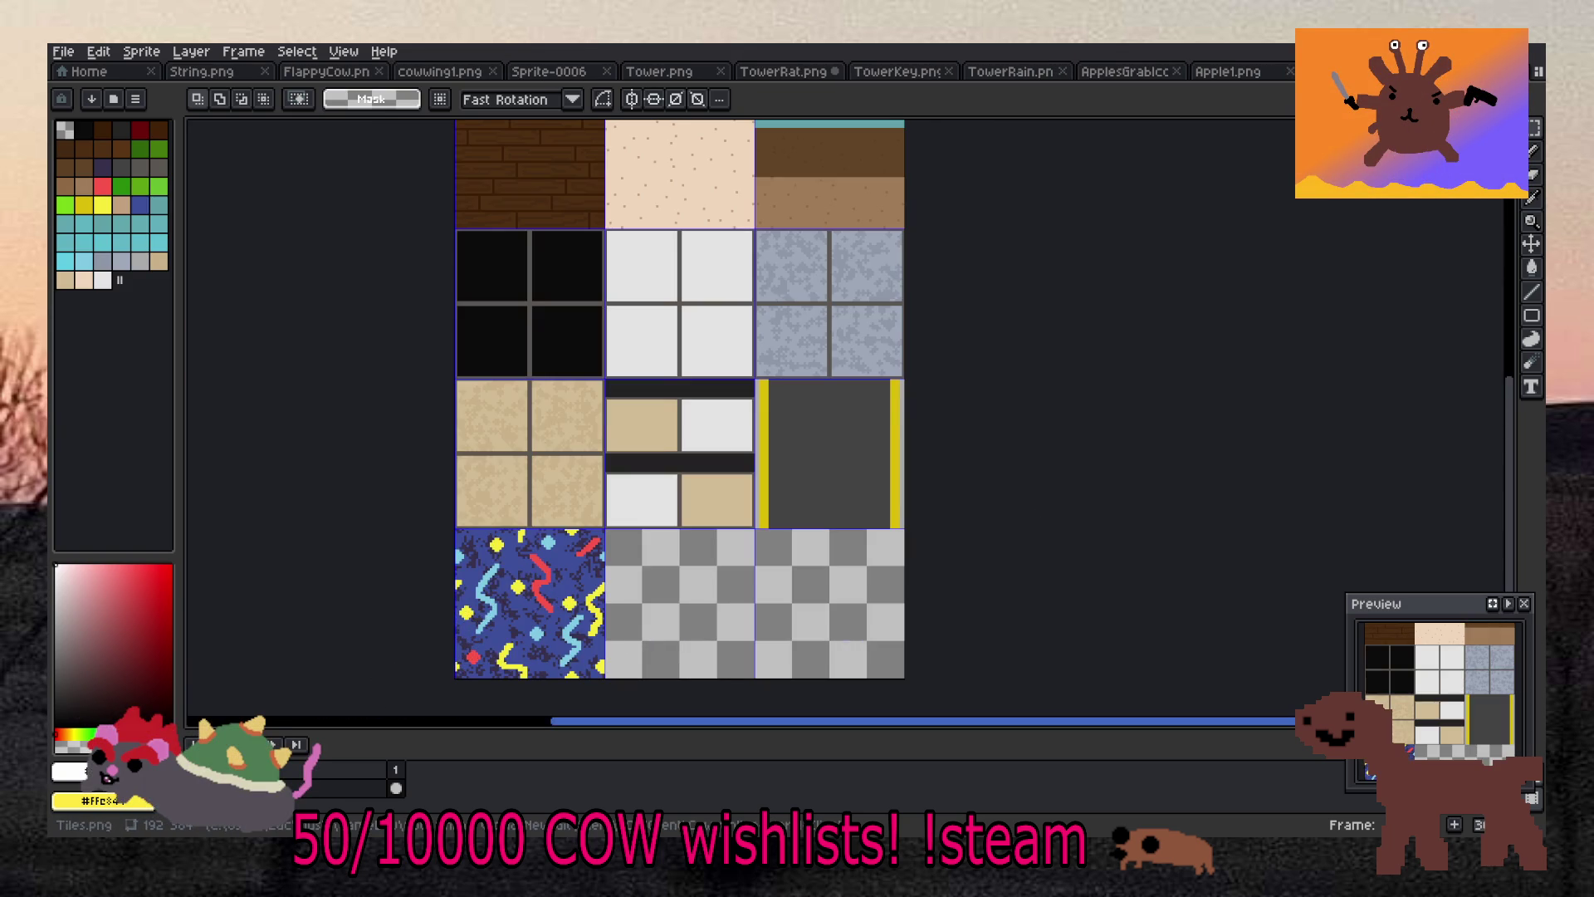
scroll(607, 695, "up", 1)
Step: Marquee-select the blue confetti tile in Tiles.png, then move to the TowerRat image
left_click(1532, 125)
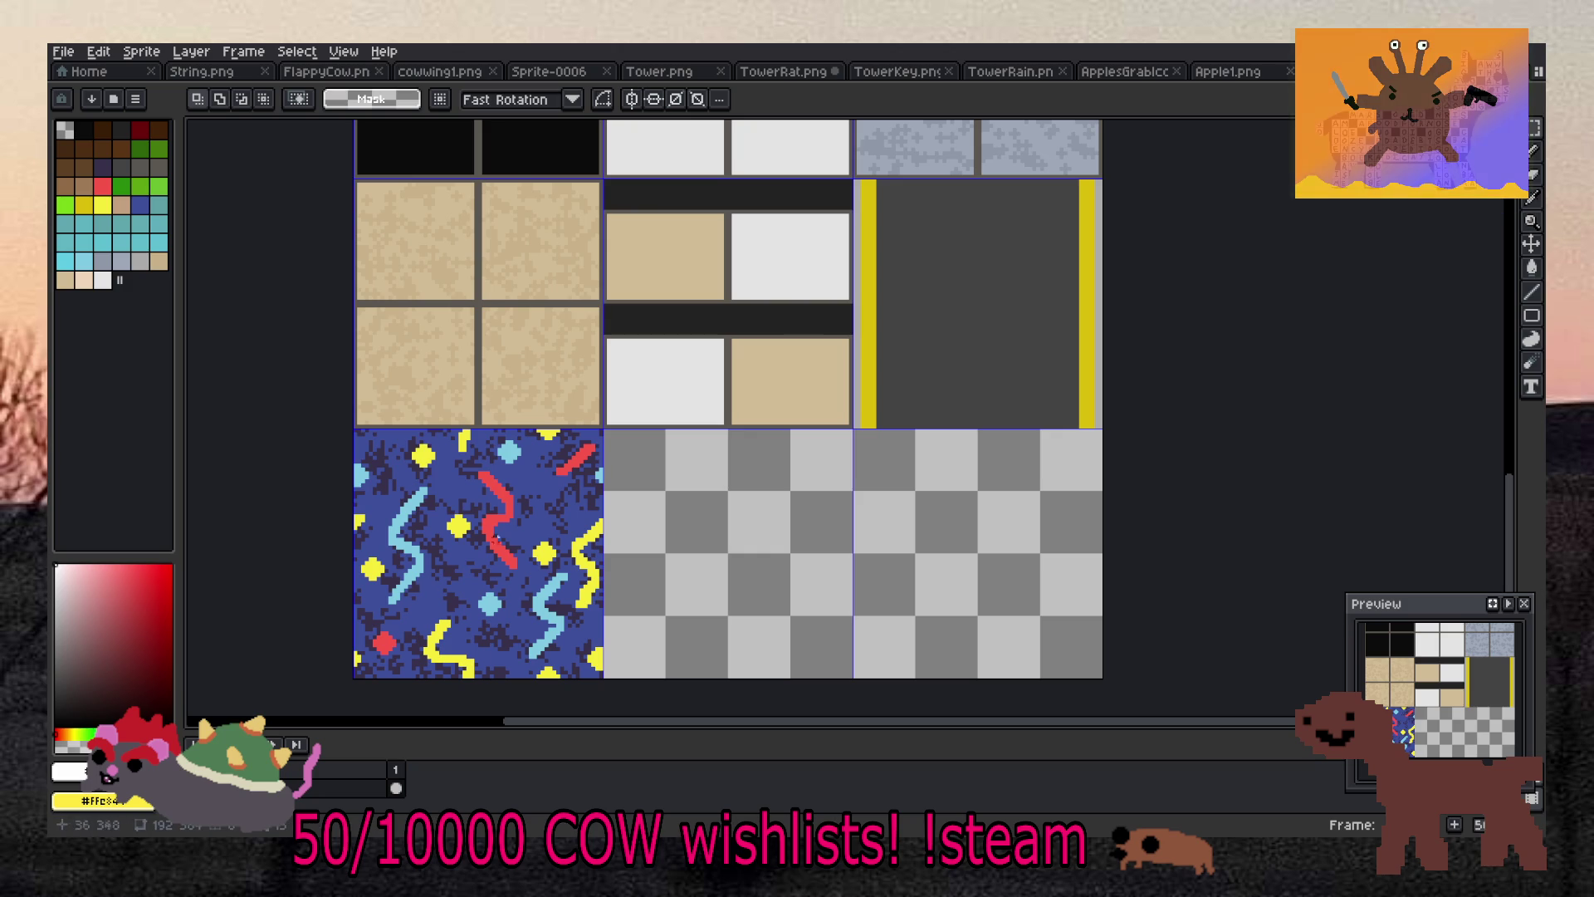
left_click_drag(352, 427, 607, 682)
left_click(790, 71)
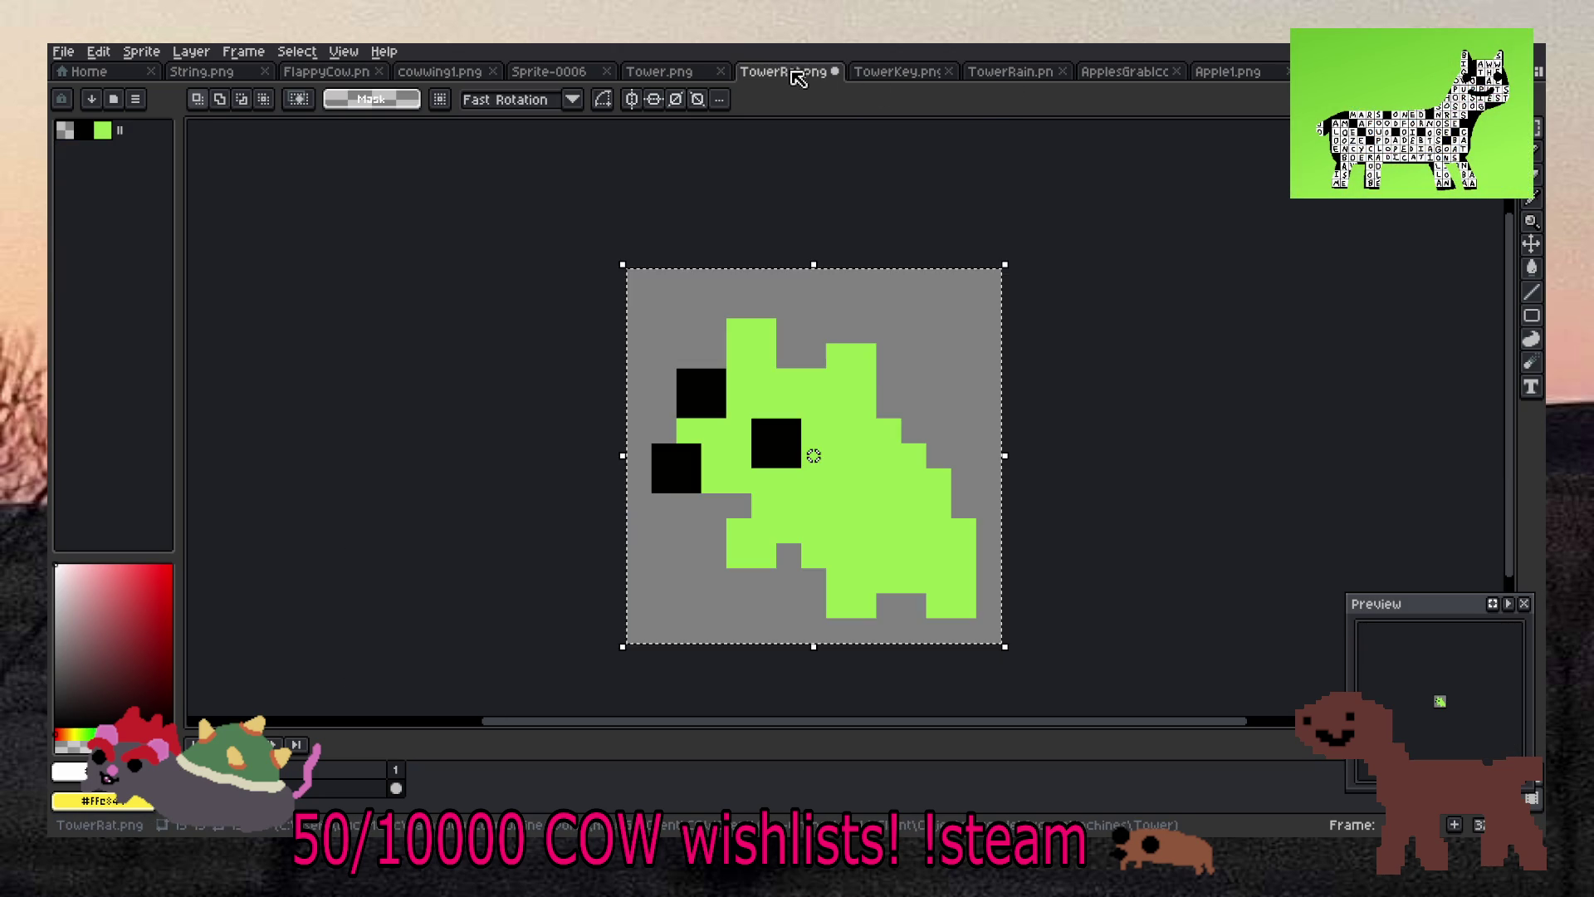
Step: Close TowerRat.png, discarding its unsaved changes
left_click(662, 72)
left_click(834, 72)
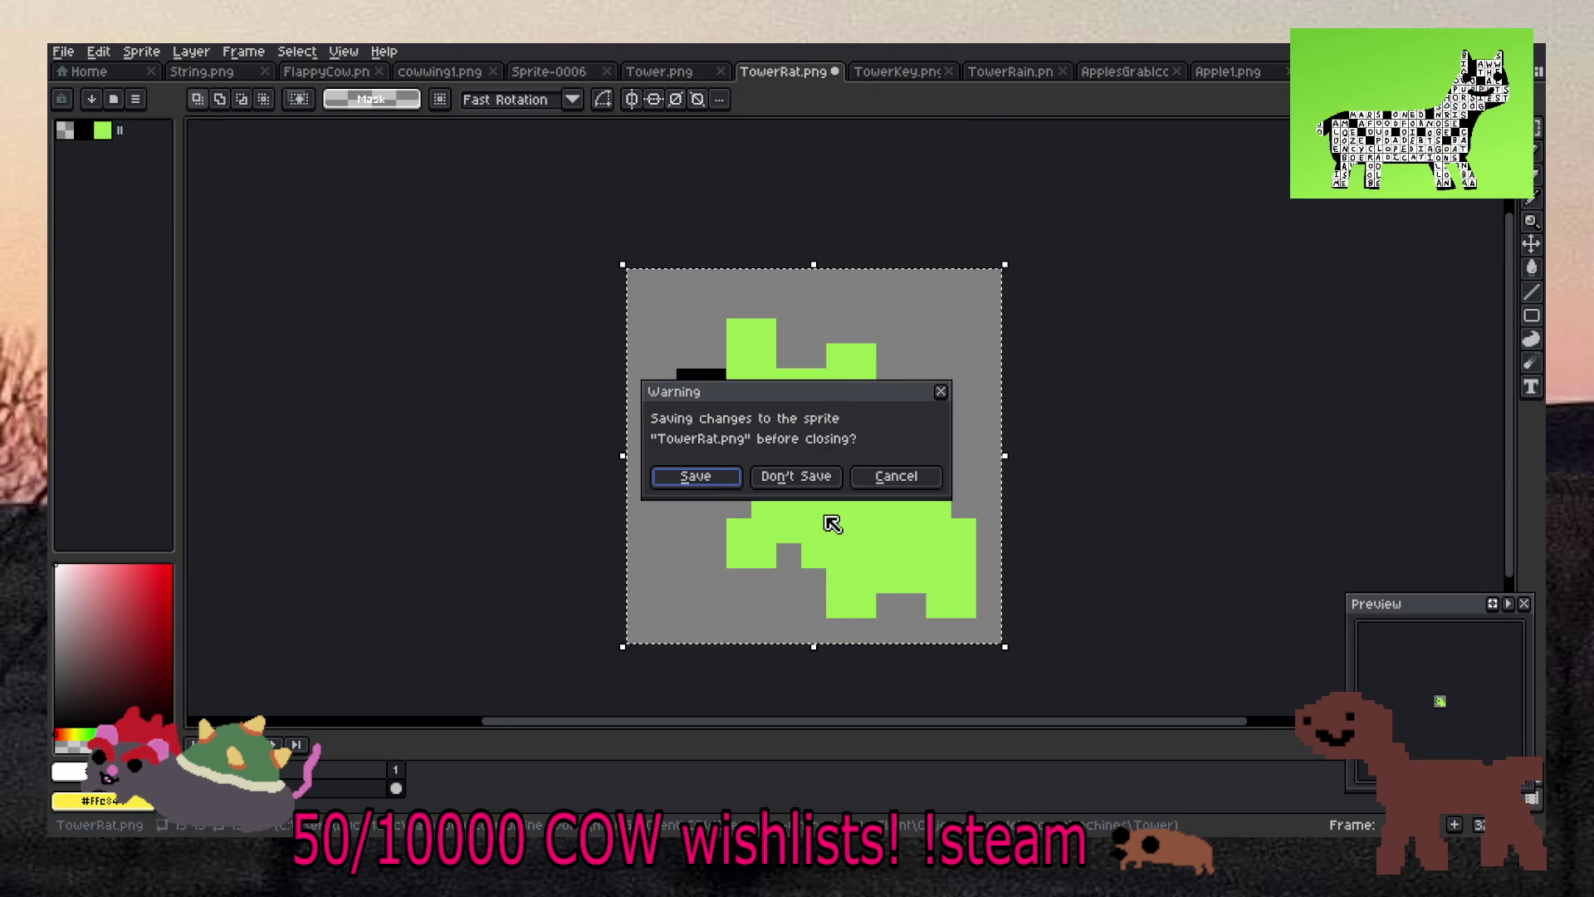
left_click(812, 474)
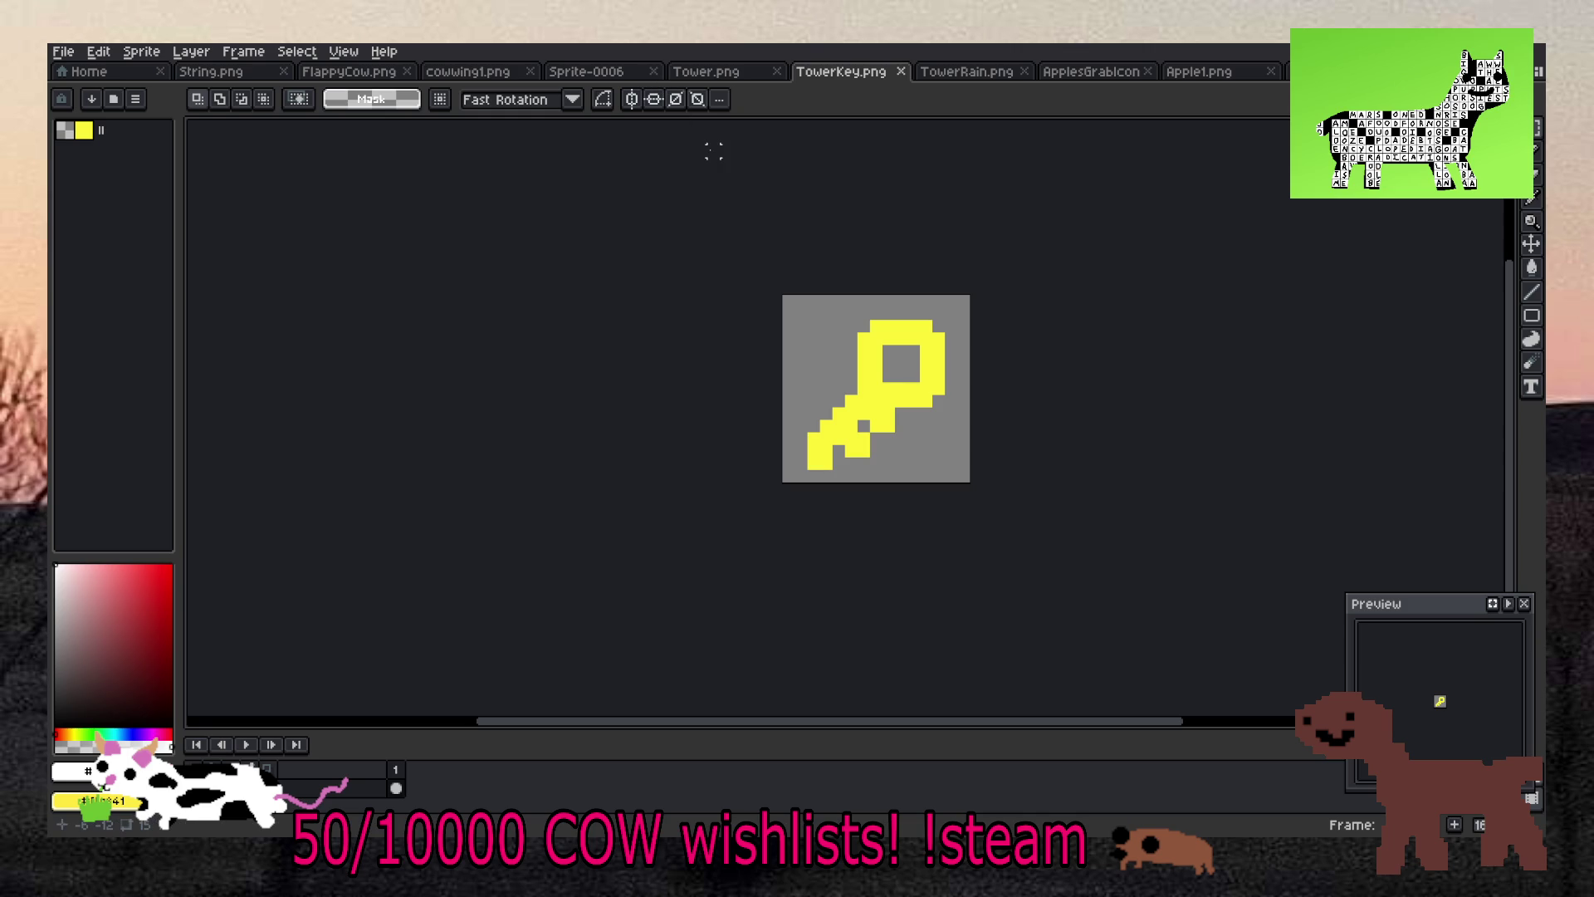
Step: Reopen TowerRat.png from recent files, reorder the tabs and go to Sprite-0006
left_click(98, 51)
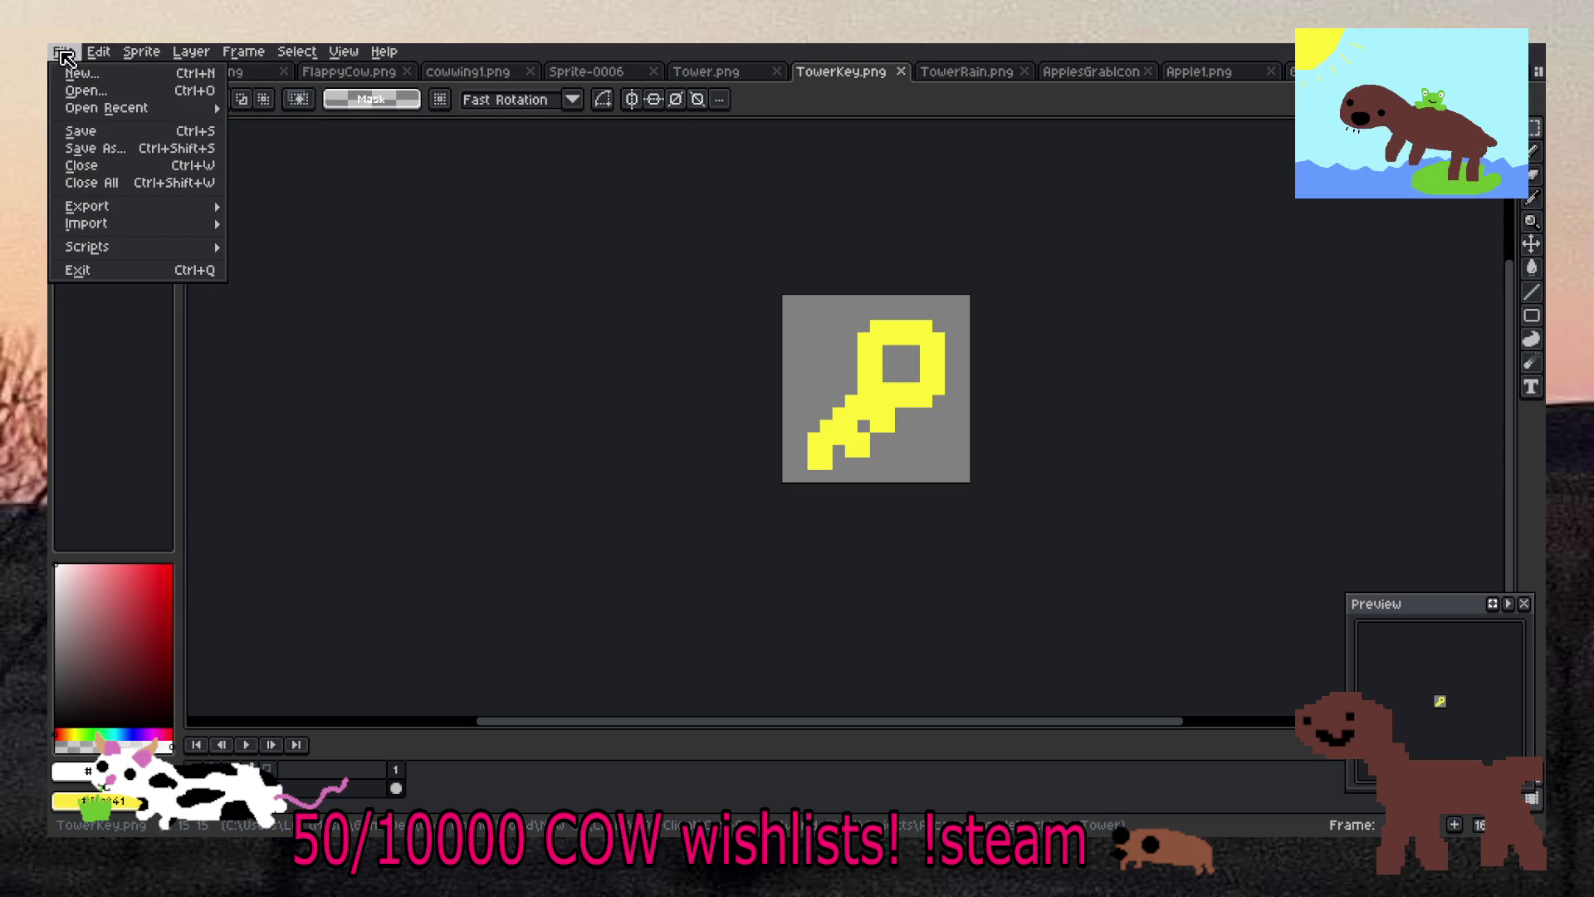
mouse_move(107, 108)
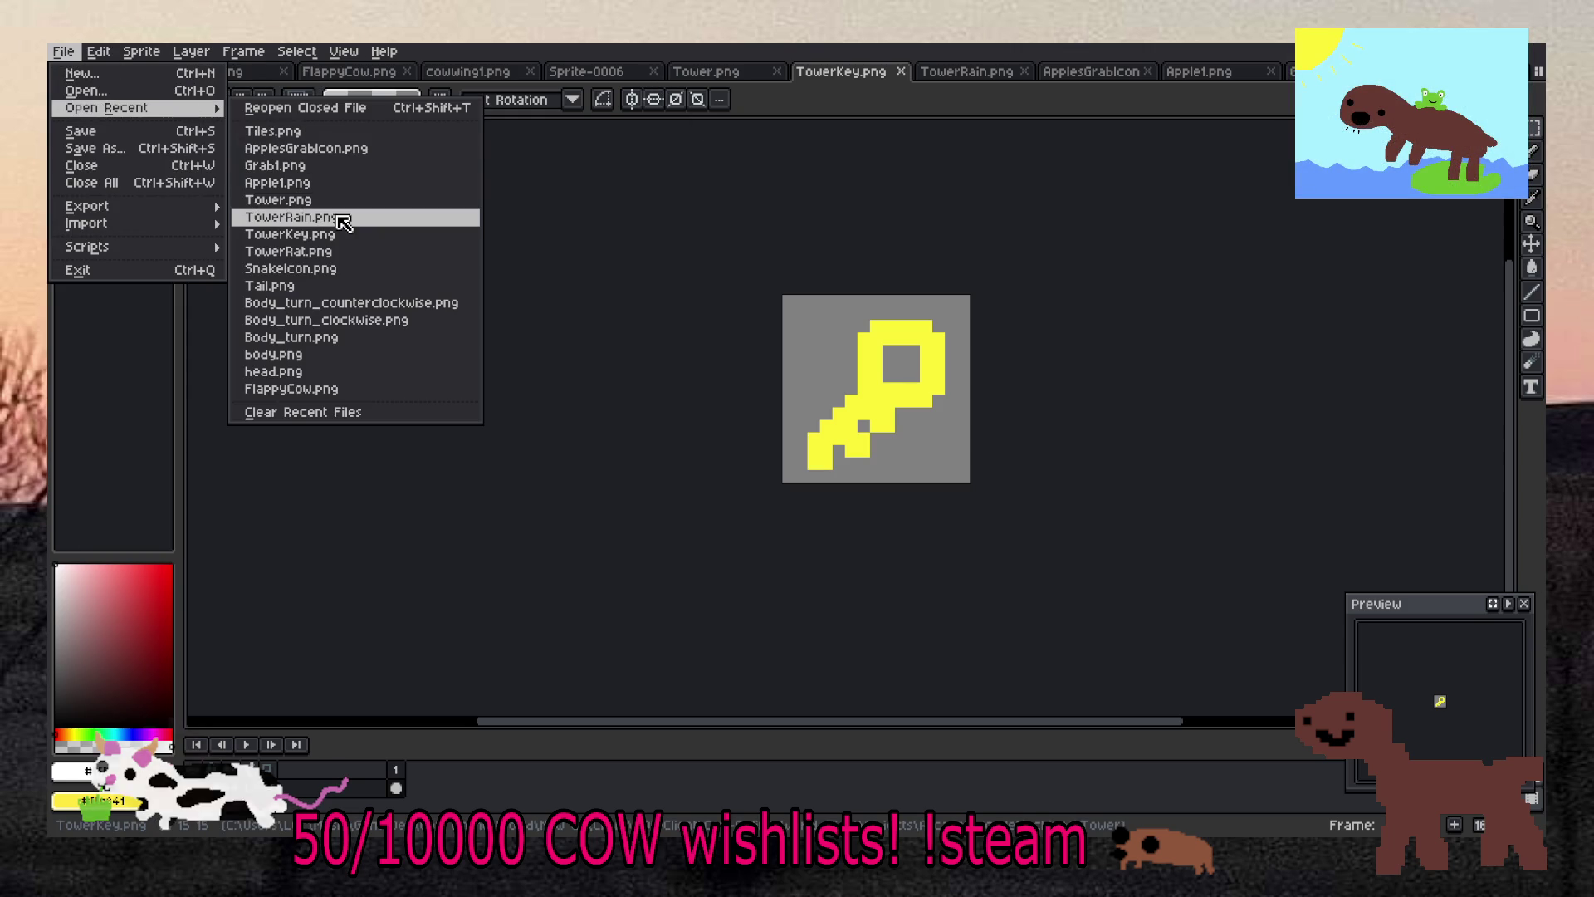
left_click(360, 264)
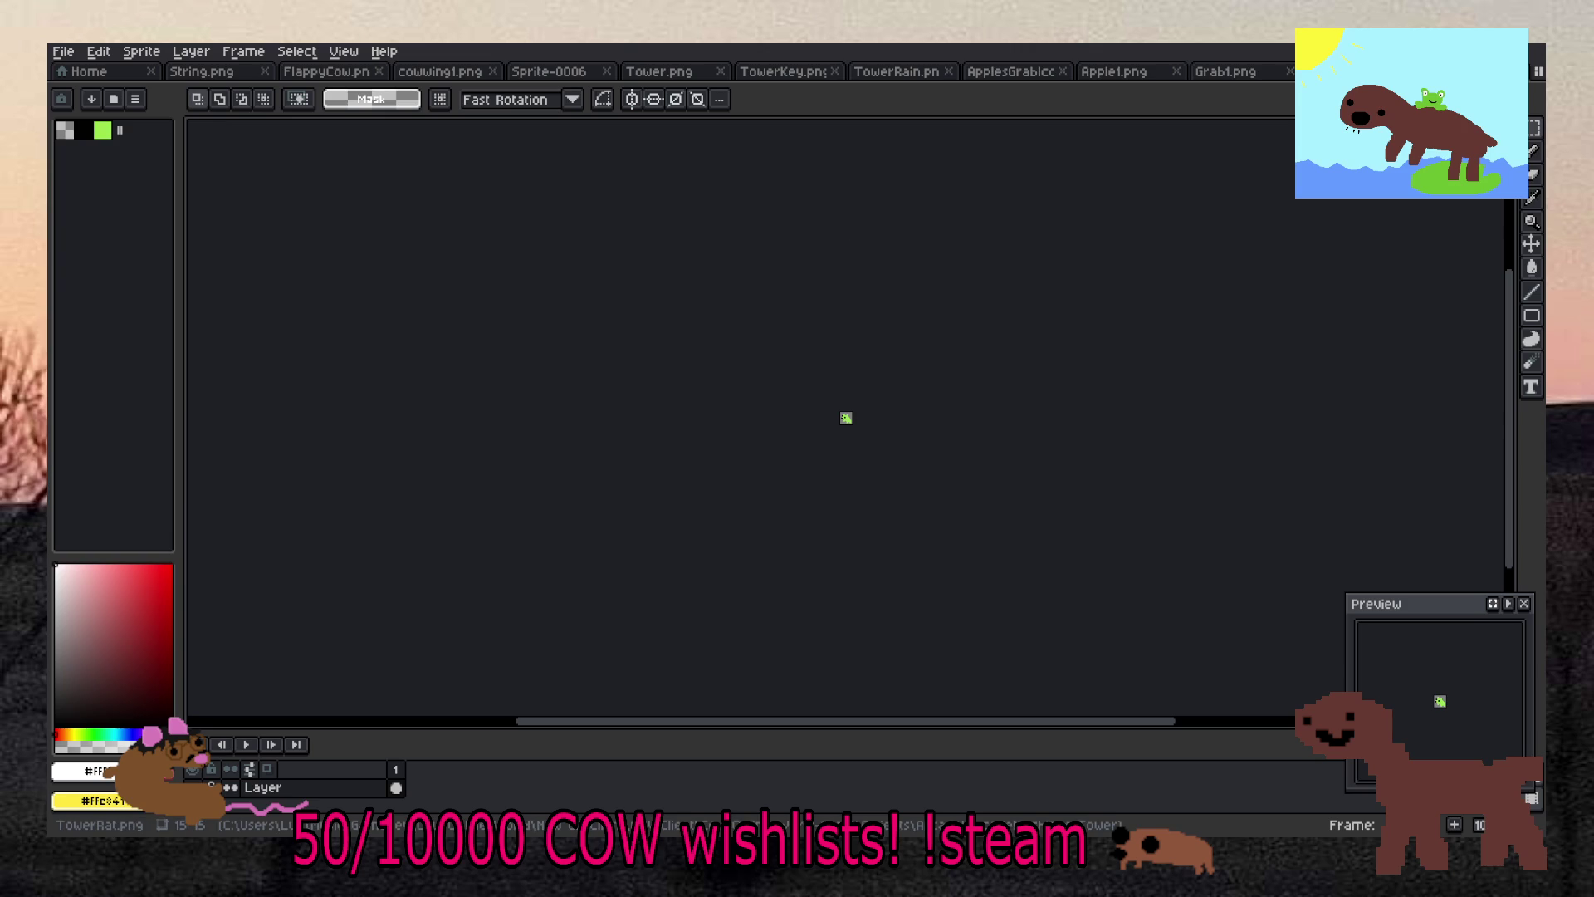
left_click_drag(1277, 76, 697, 72)
left_click(573, 71)
Step: Paste the confetti tile, shrink it to about half size and move it toward the centre
key("ctrl+v")
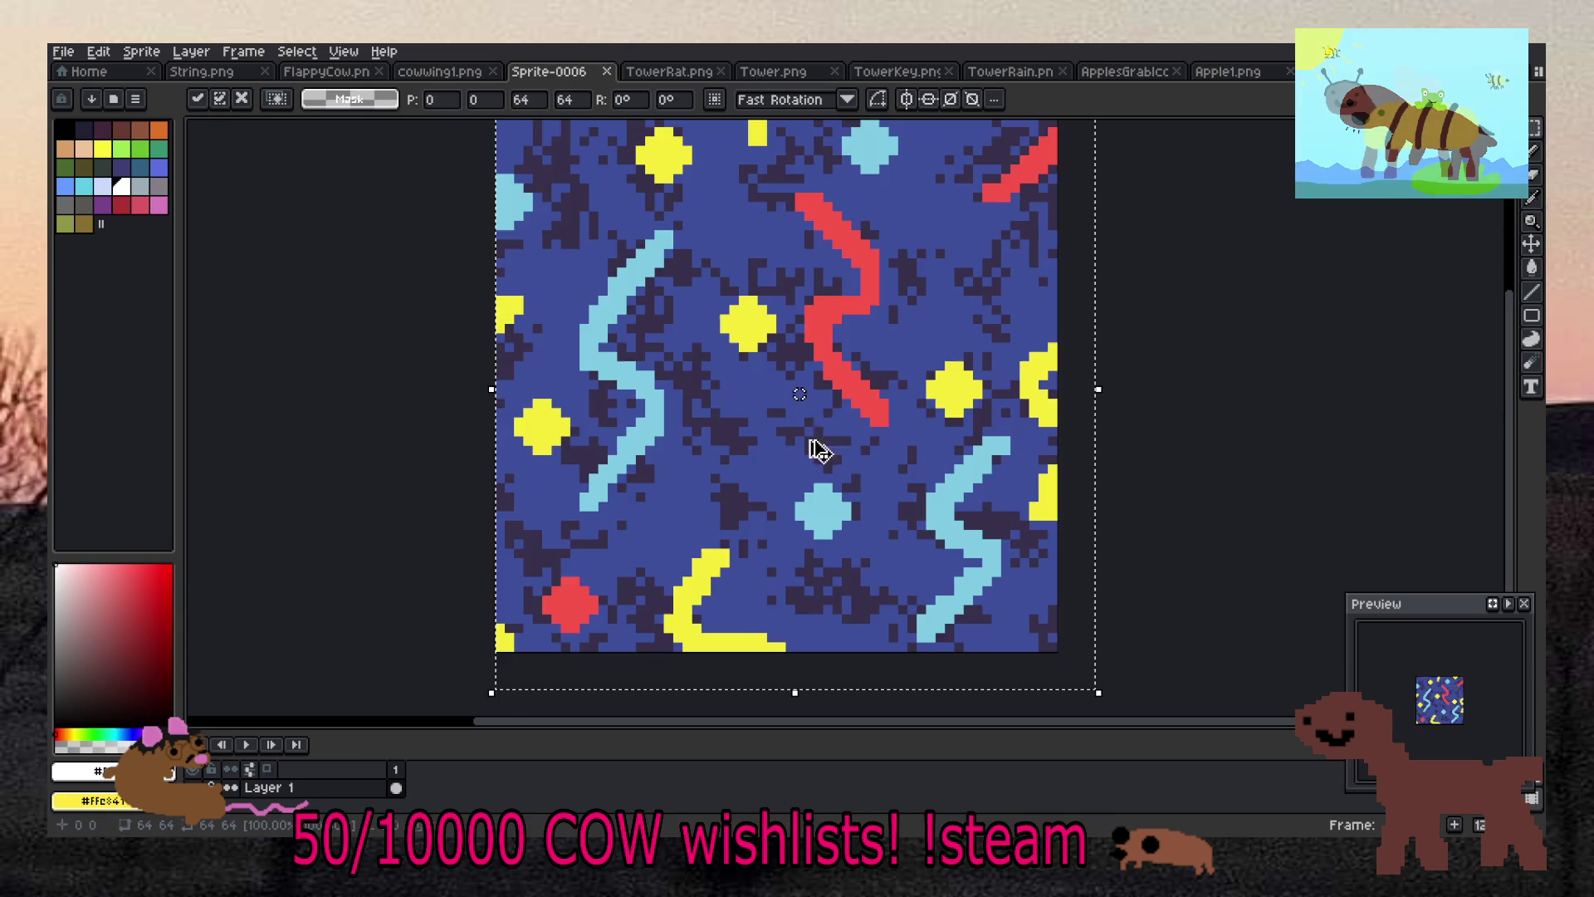
scroll(843, 369, "down", 1)
scroll(841, 357, "down", 1)
left_click_drag(968, 528, 826, 386)
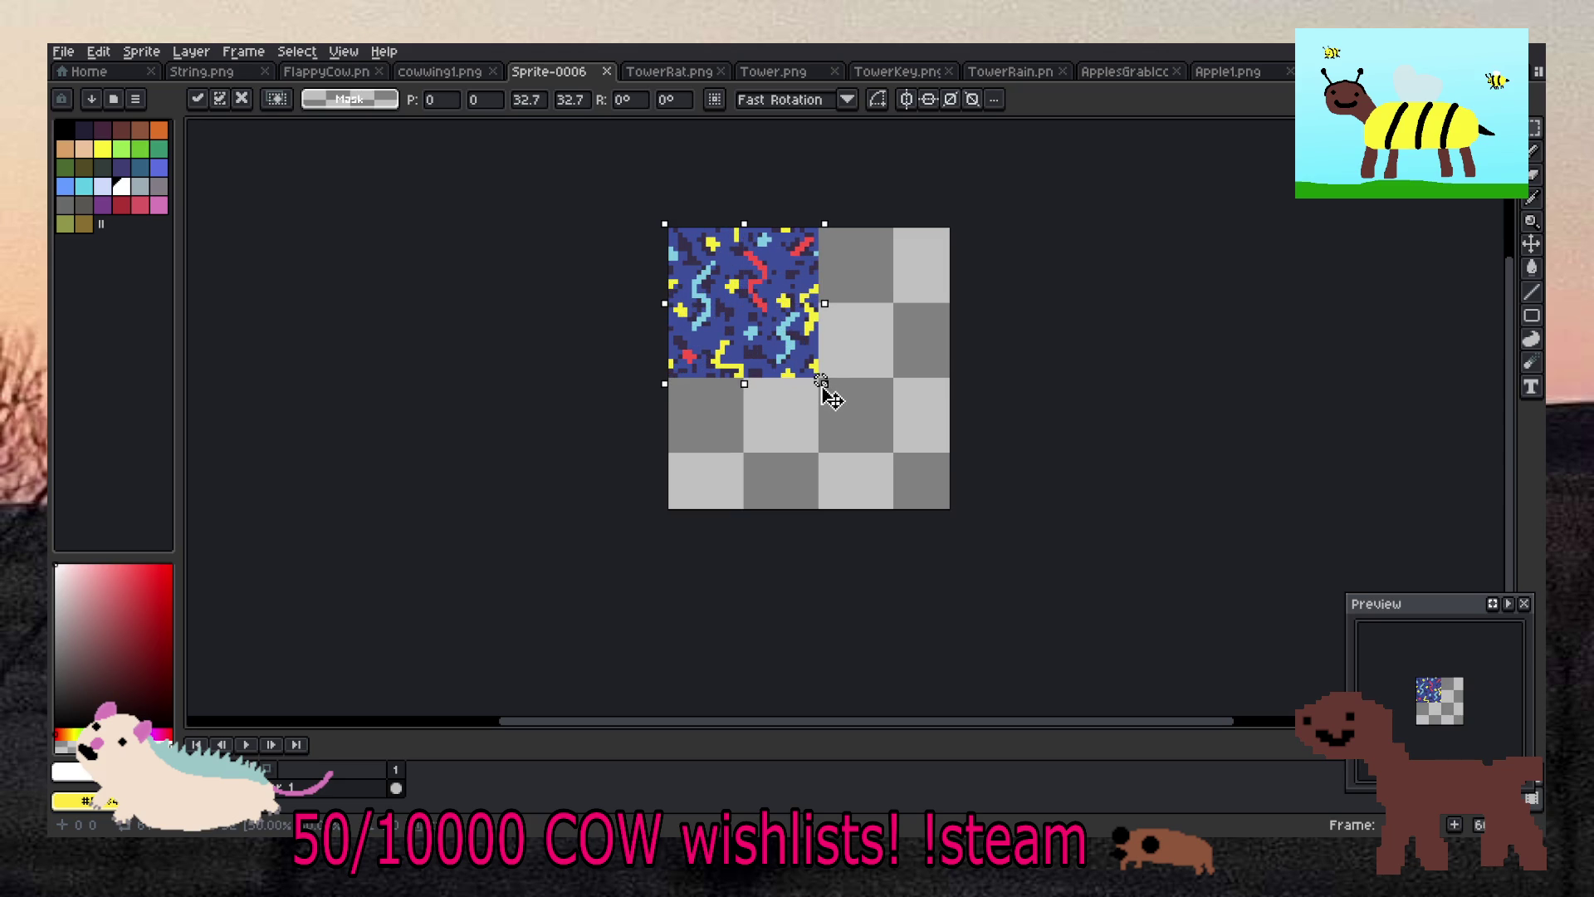
left_click_drag(807, 356, 851, 485)
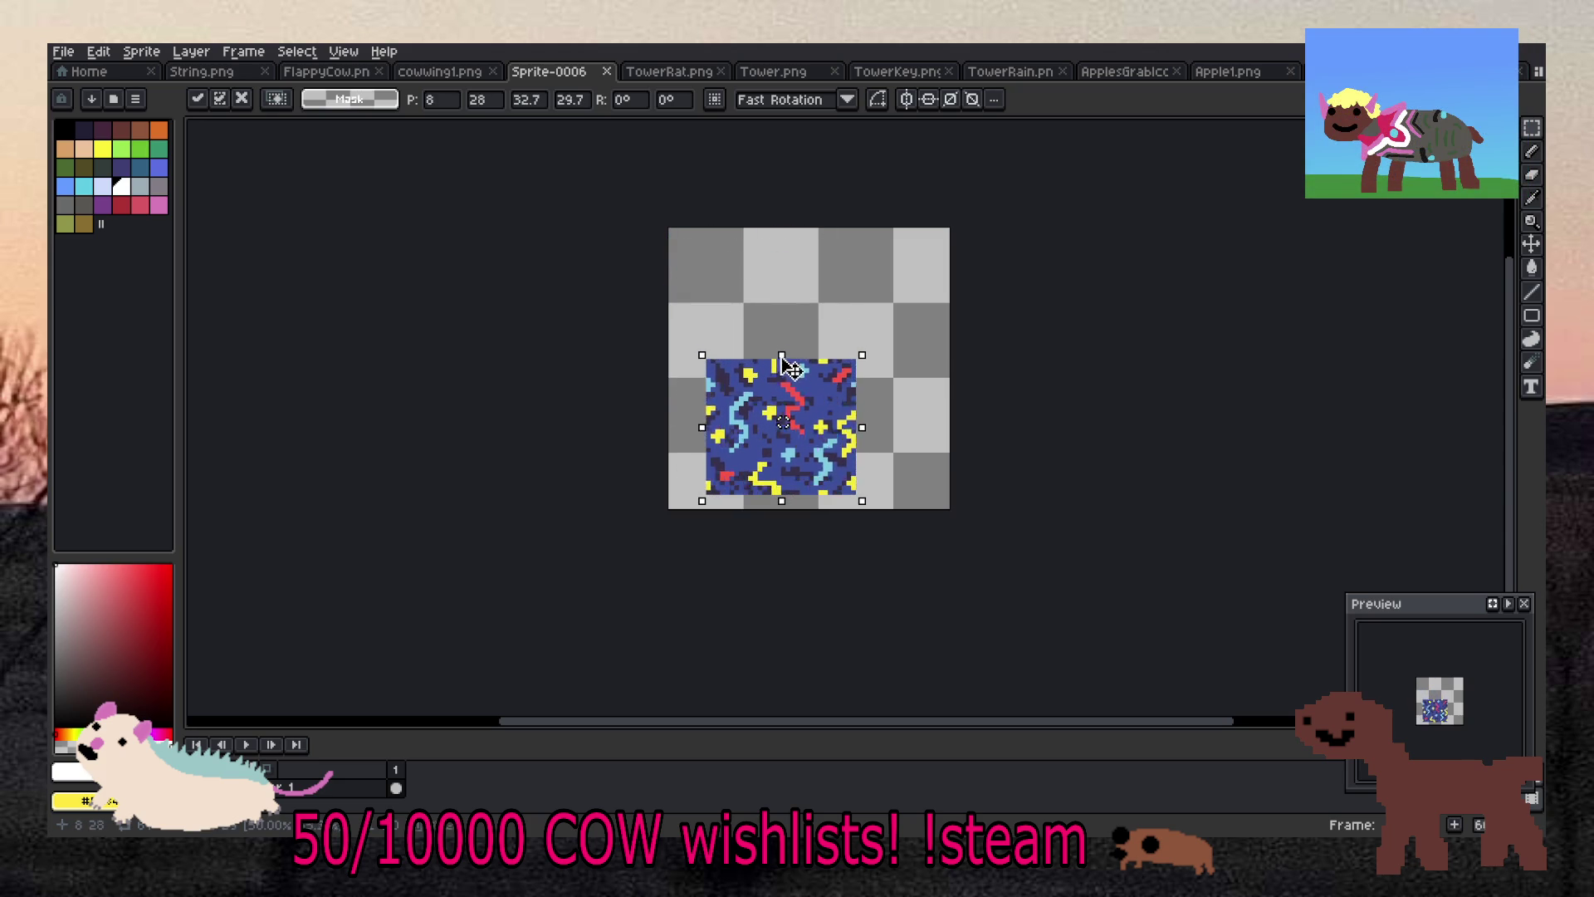
Step: Flatten and widen the pattern into a band across the lower middle and commit it
left_click_drag(779, 341, 780, 391)
mouse_move(828, 477)
left_mouse_down()
mouse_move(837, 451)
mouse_move(949, 498)
mouse_move(901, 458)
left_mouse_up()
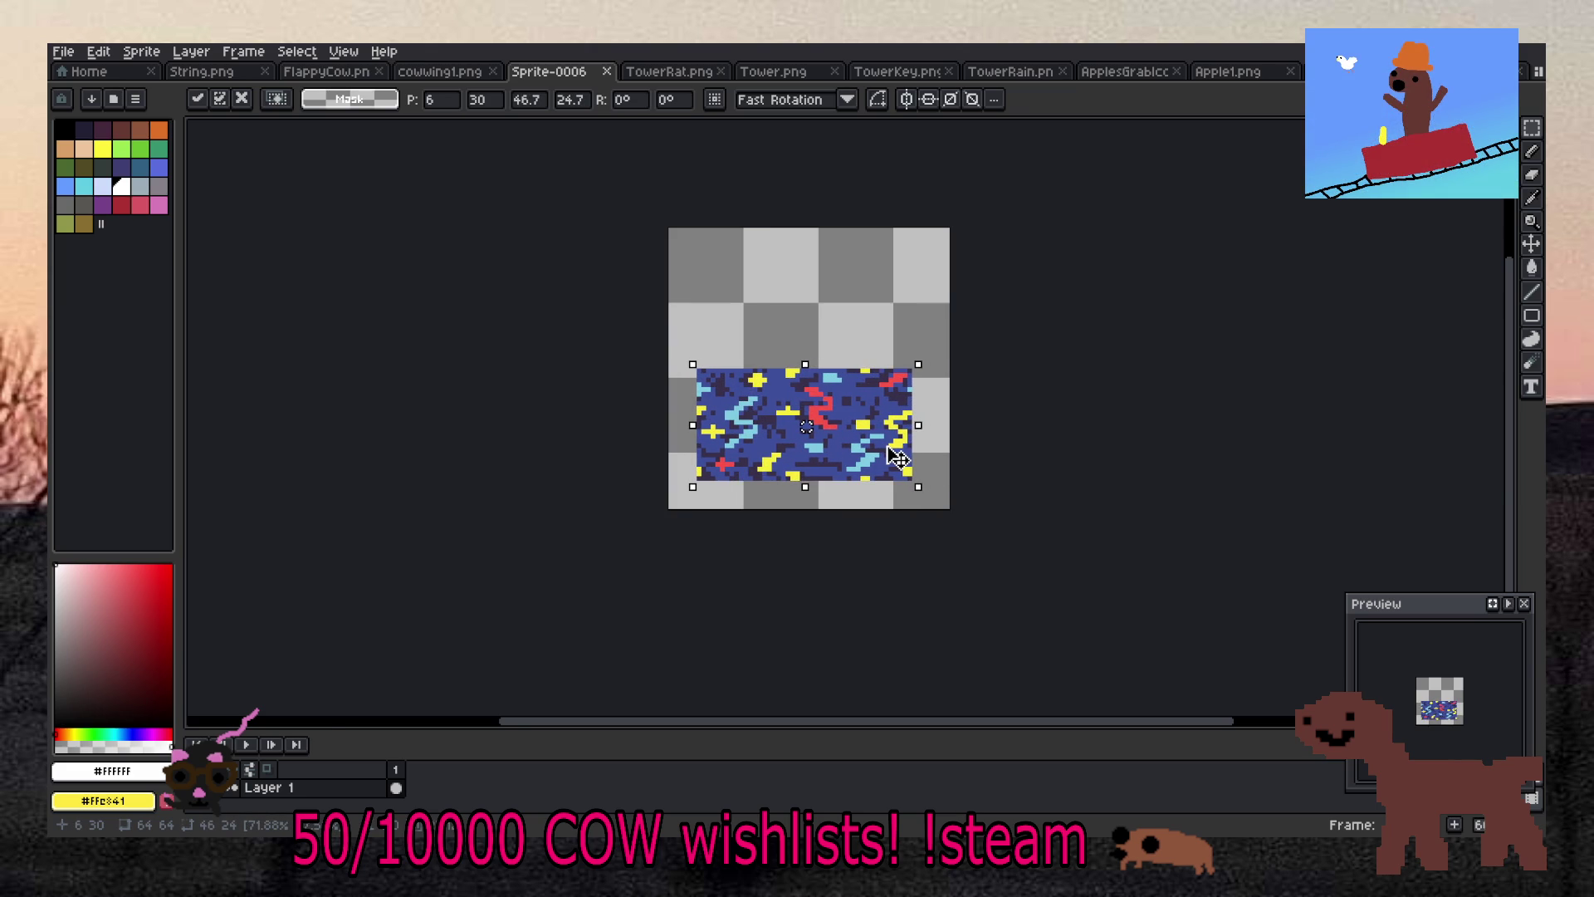
left_click(1021, 455)
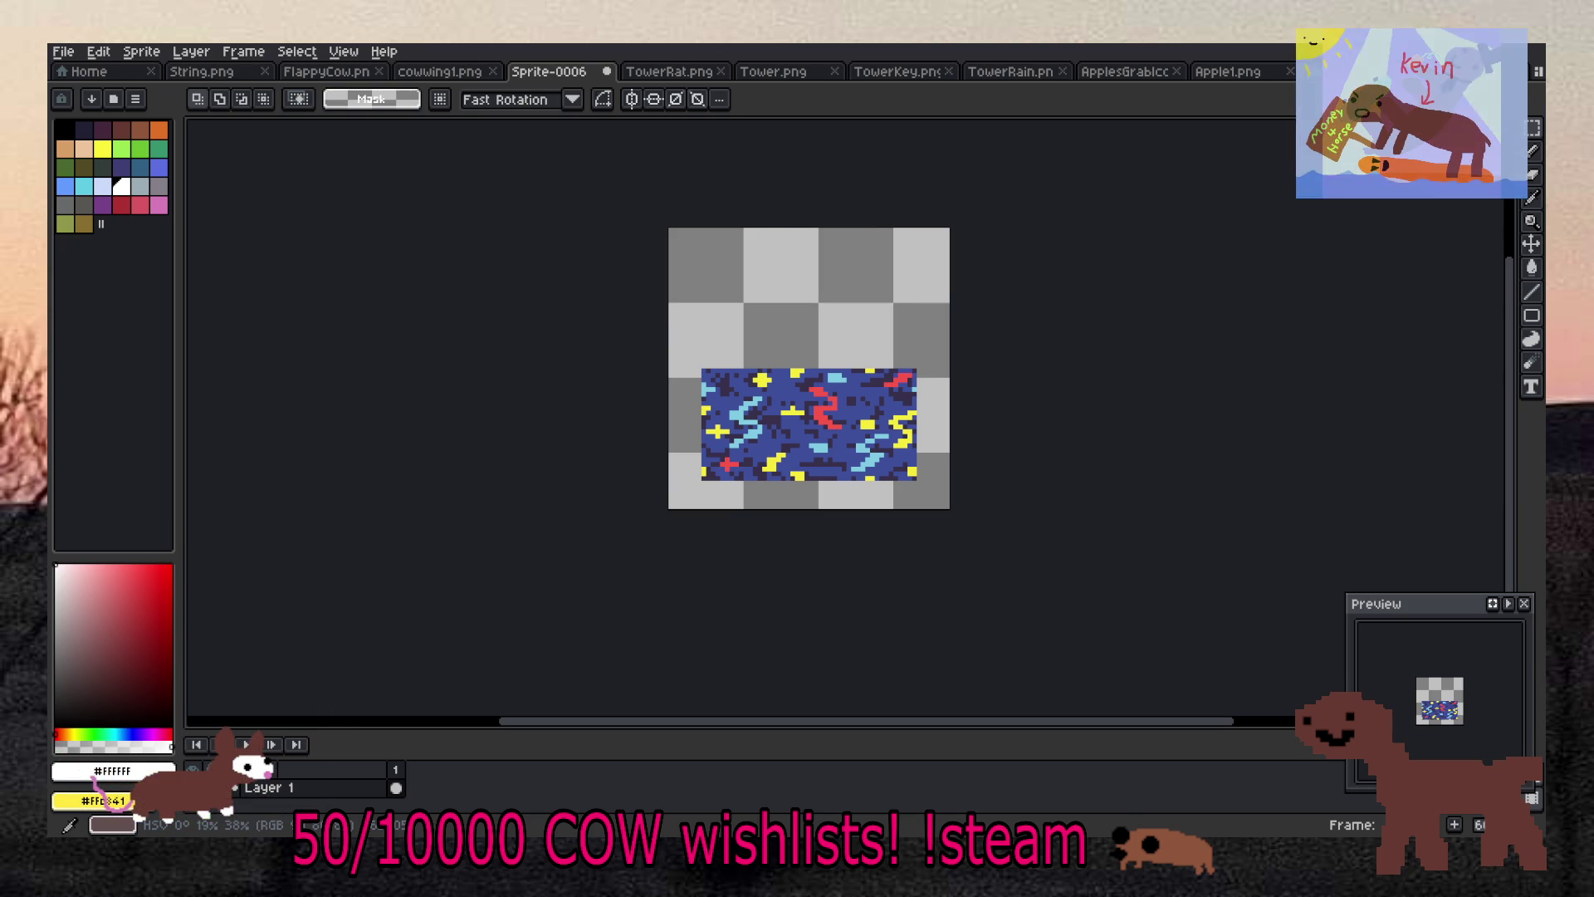
key("ctrl+Tab")
key("ctrl+Tab")
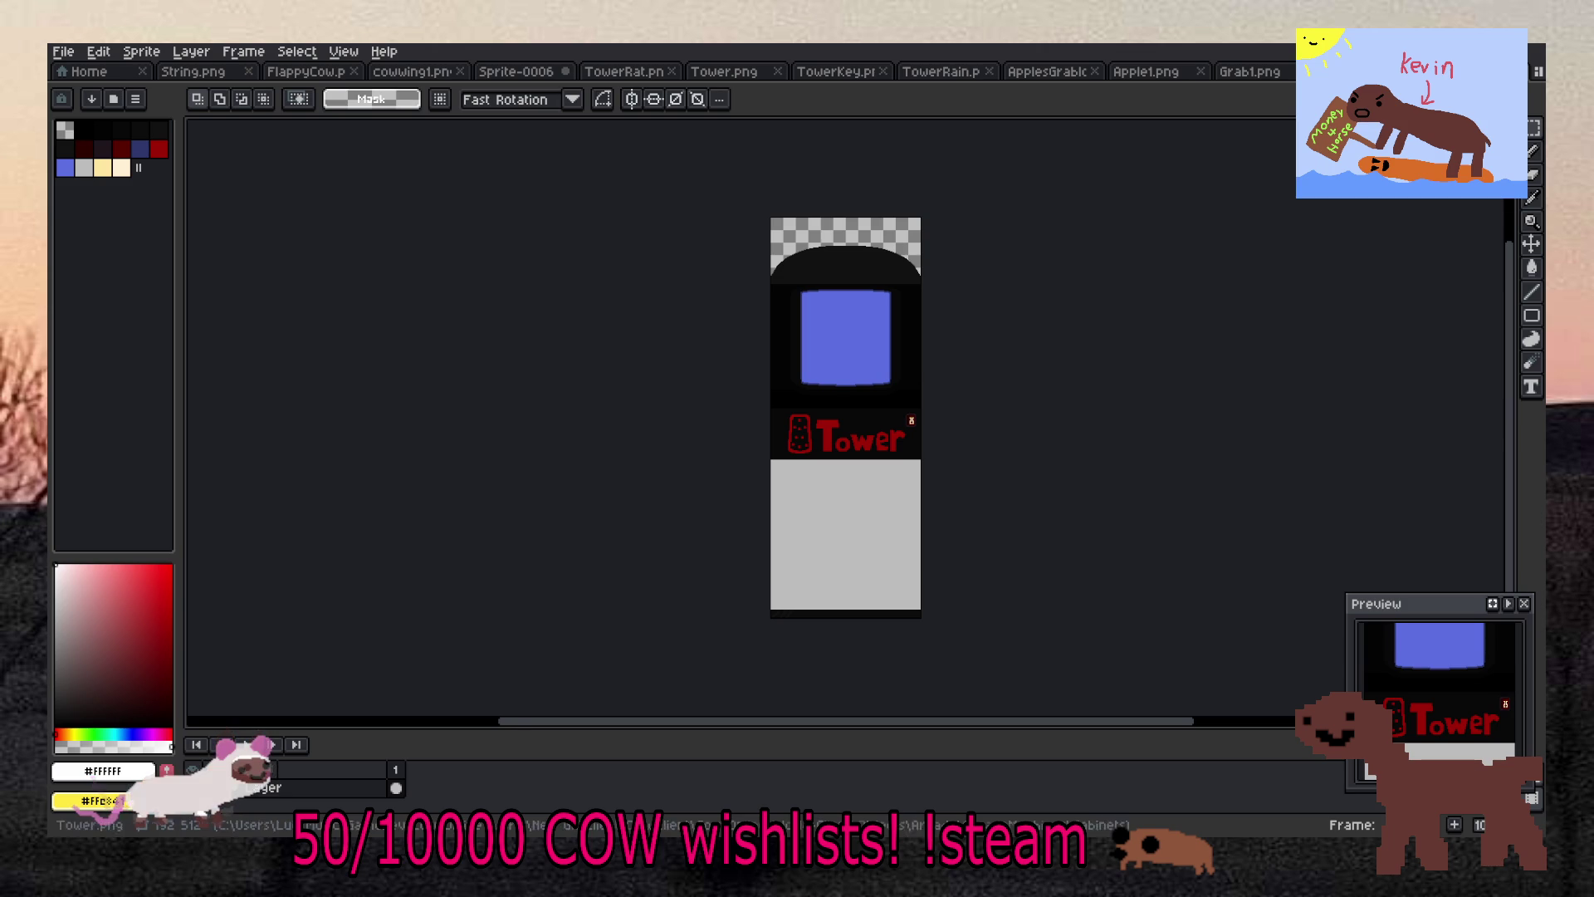
scroll(1048, 239, "up", 1)
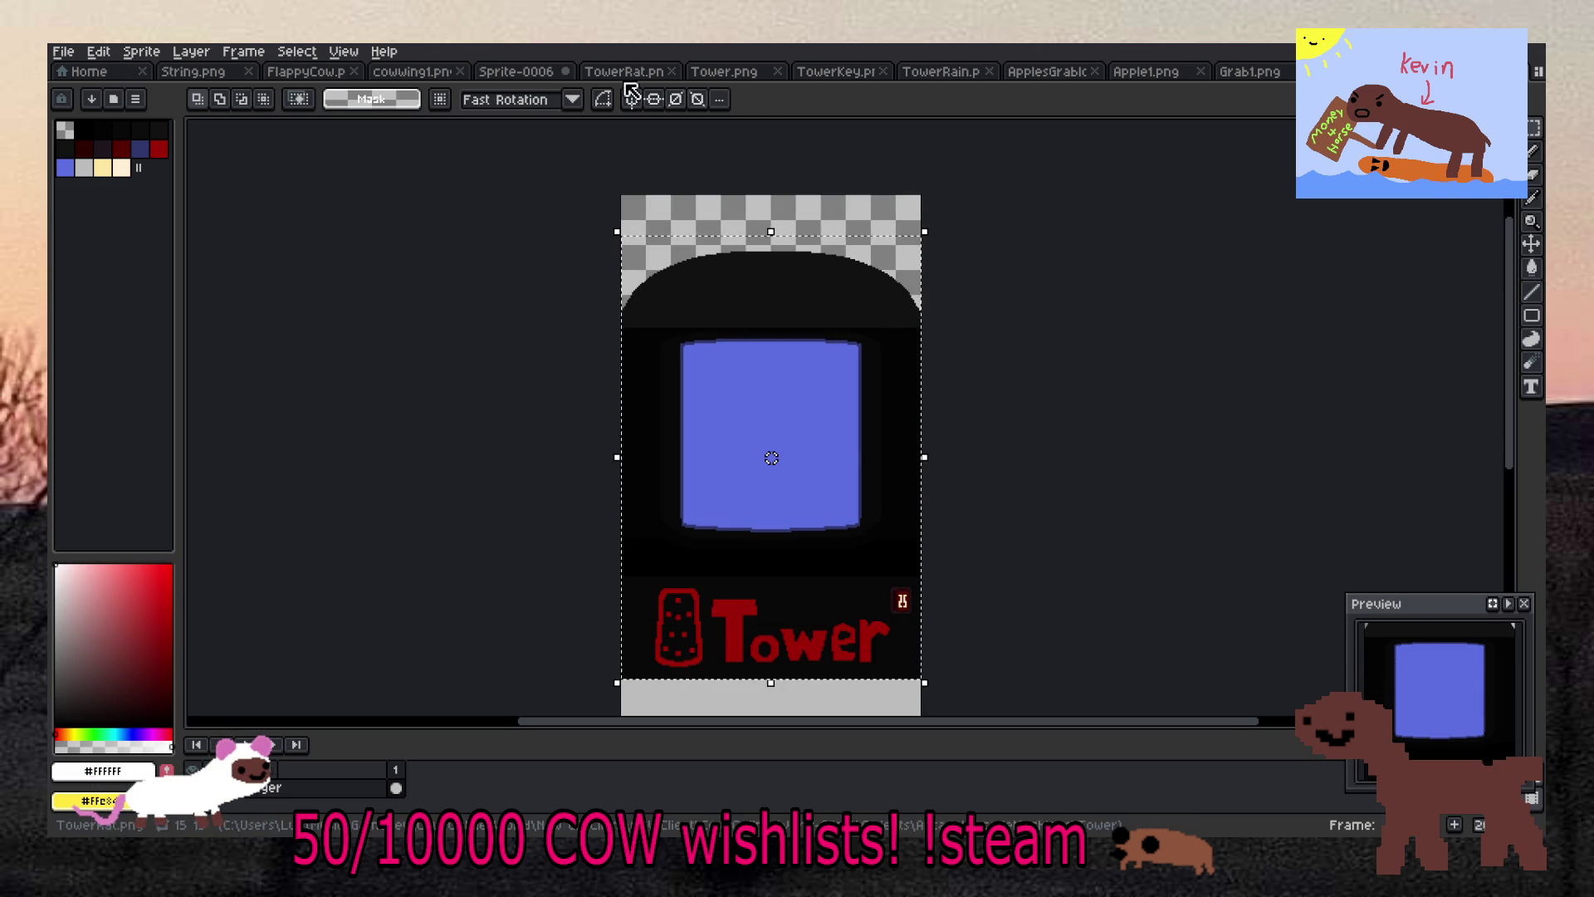
Step: Add a new empty layer to the confetti sprite Sprite-0006
left_click(525, 73)
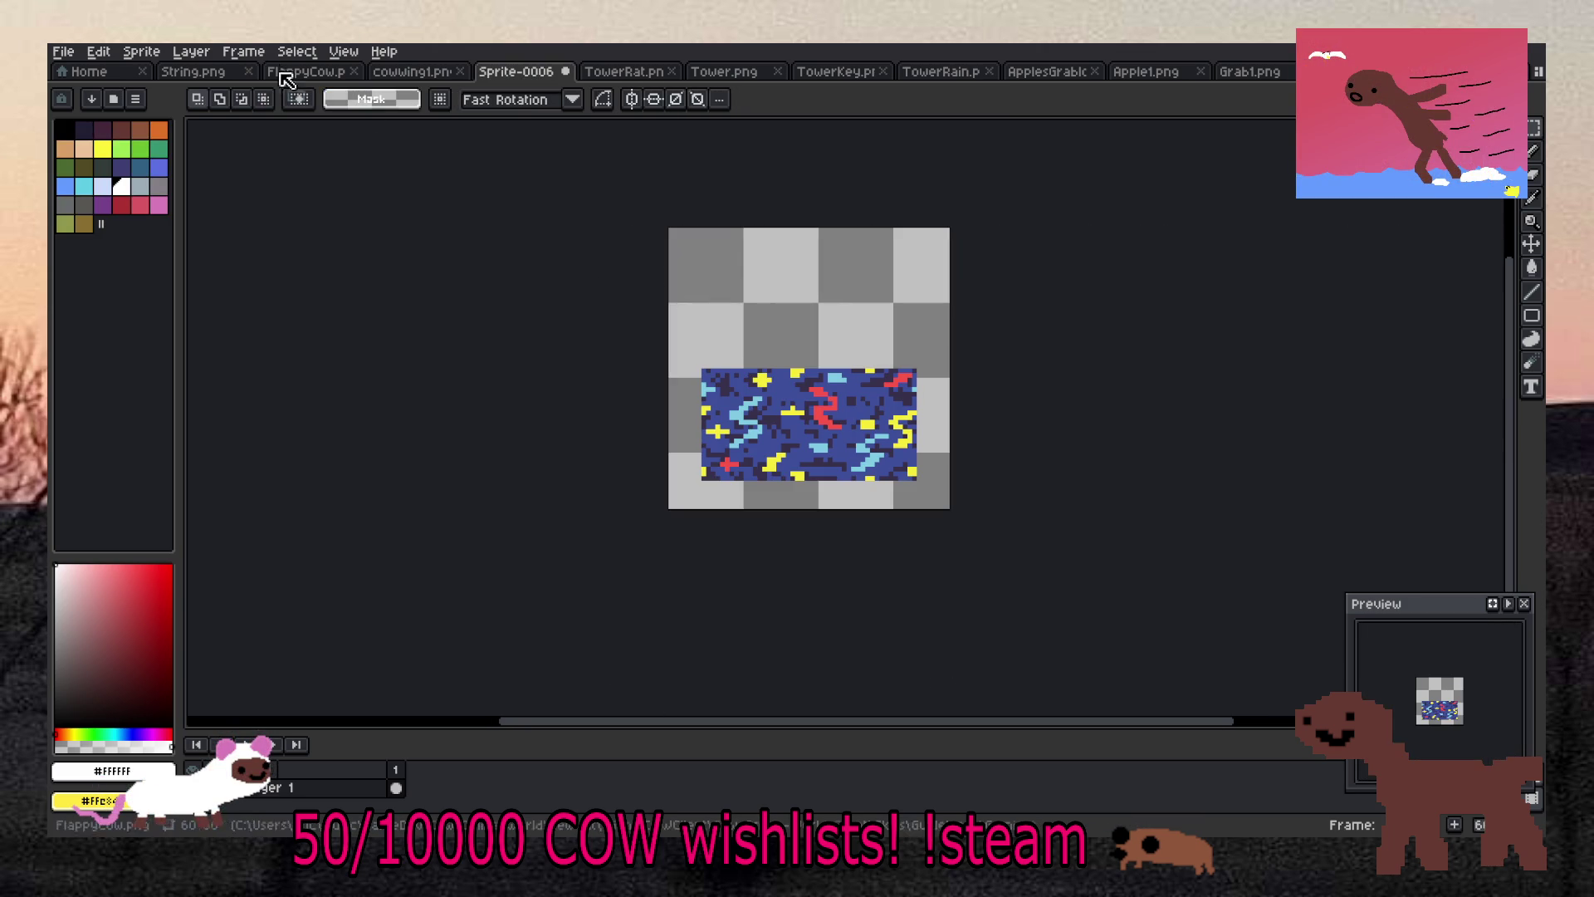
left_click(194, 53)
left_click(373, 151)
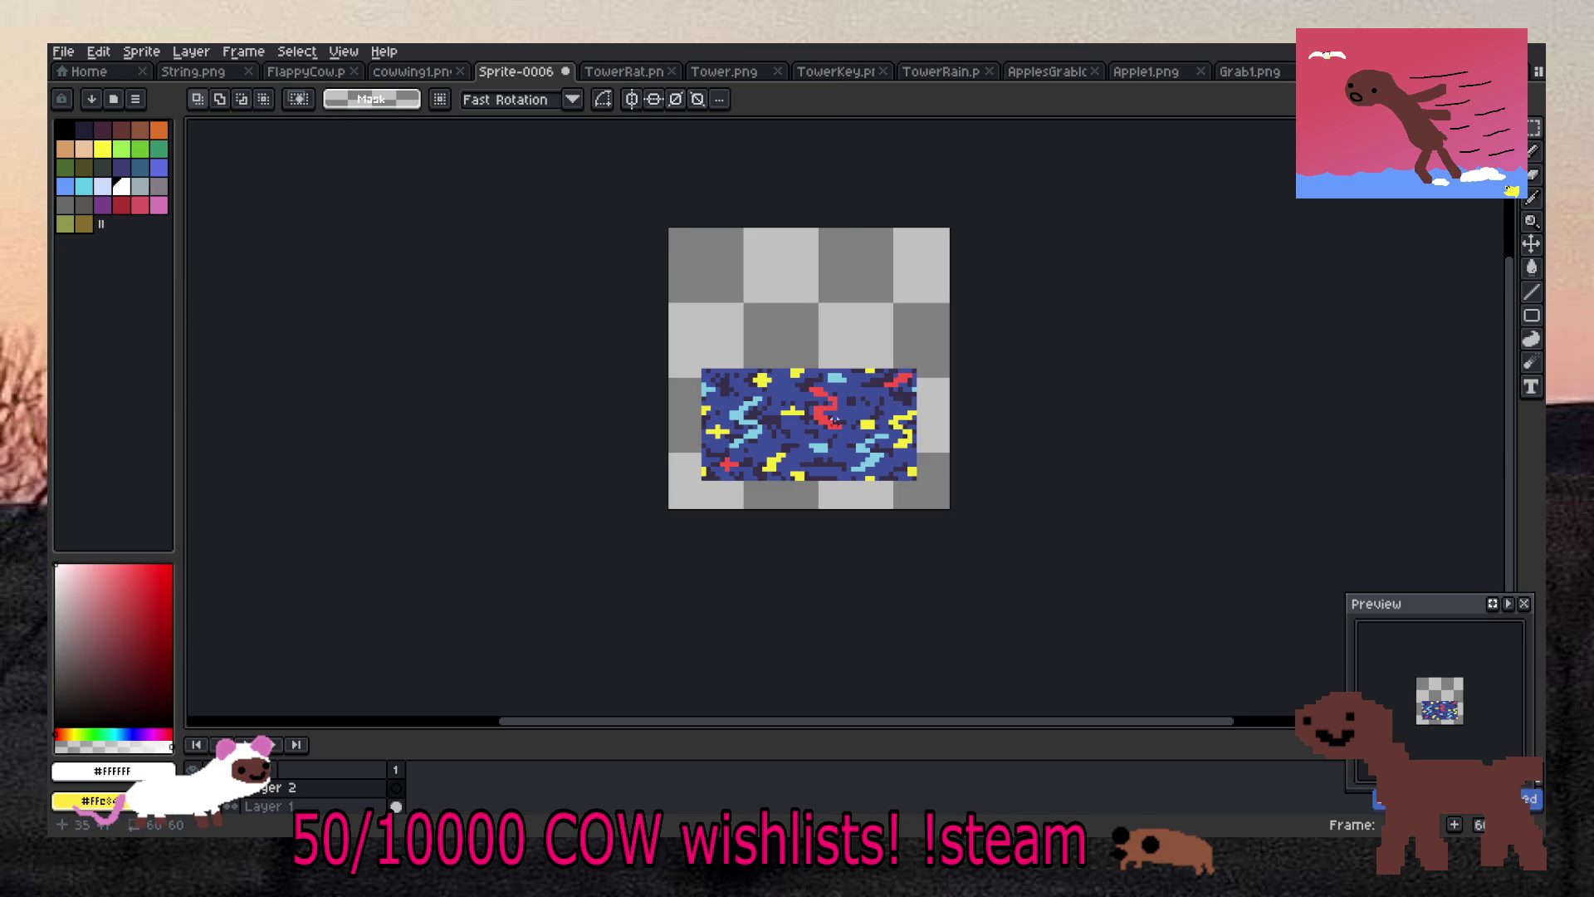
Step: Paste the arcade cabinet, shrink and nudge it, then cancel the paste and go to TowerRat
key("ctrl+v")
scroll(1012, 484, "down", 2)
left_click_drag(1139, 606, 1122, 482)
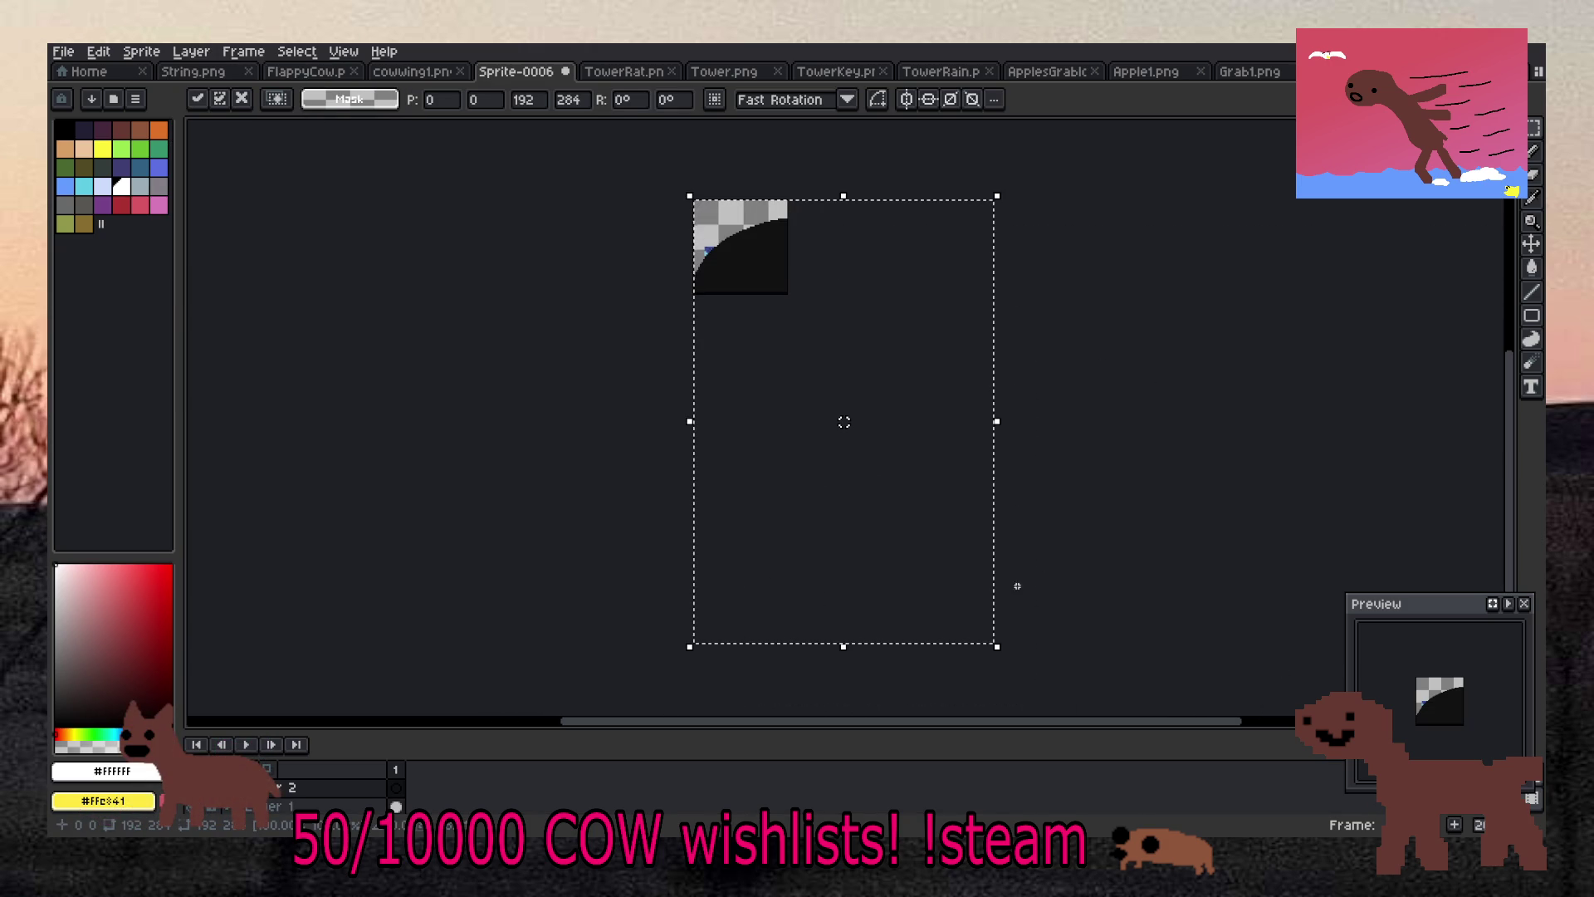
mouse_move(998, 642)
left_mouse_down()
mouse_move(732, 256)
mouse_move(707, 286)
left_mouse_up()
scroll(753, 236, "up", 1)
scroll(752, 236, "up", 1)
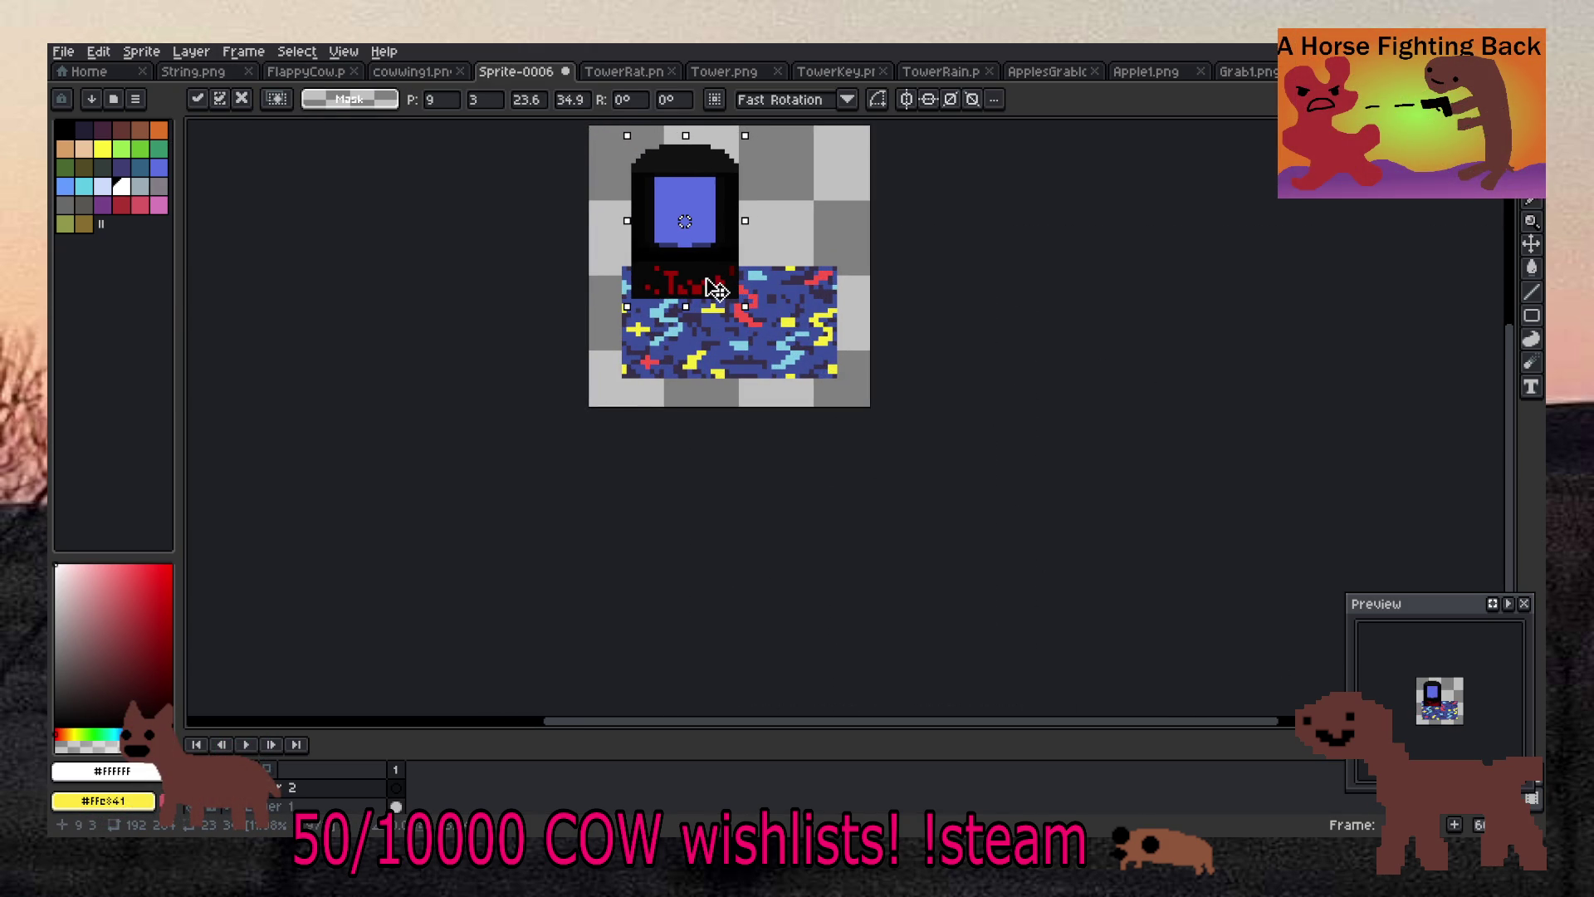
left_click_drag(715, 288, 716, 279)
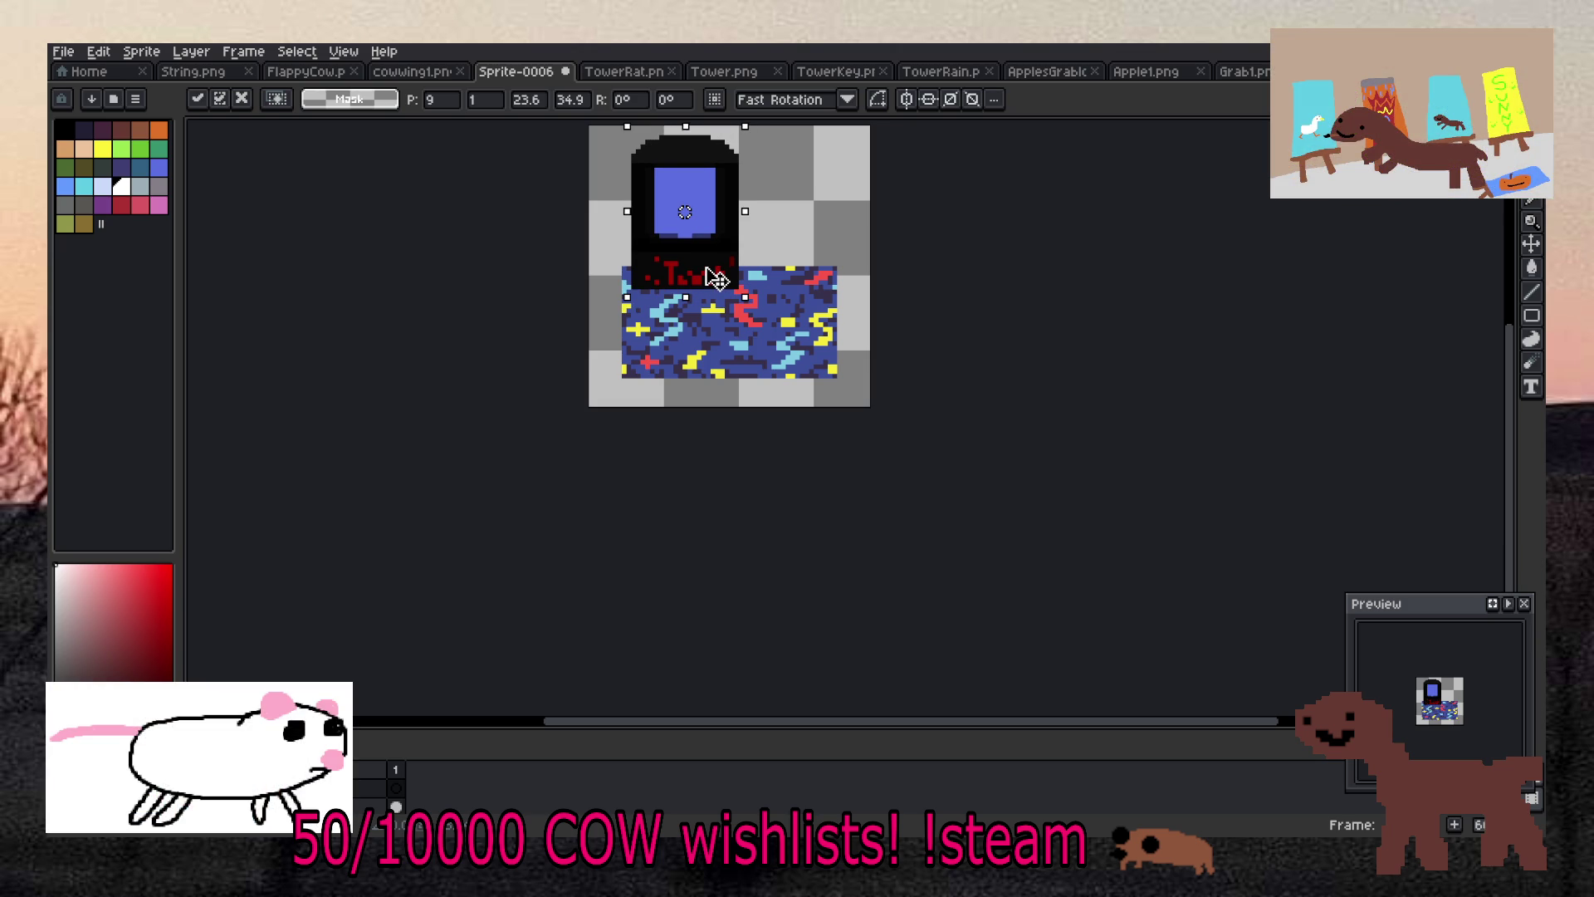
key("Escape")
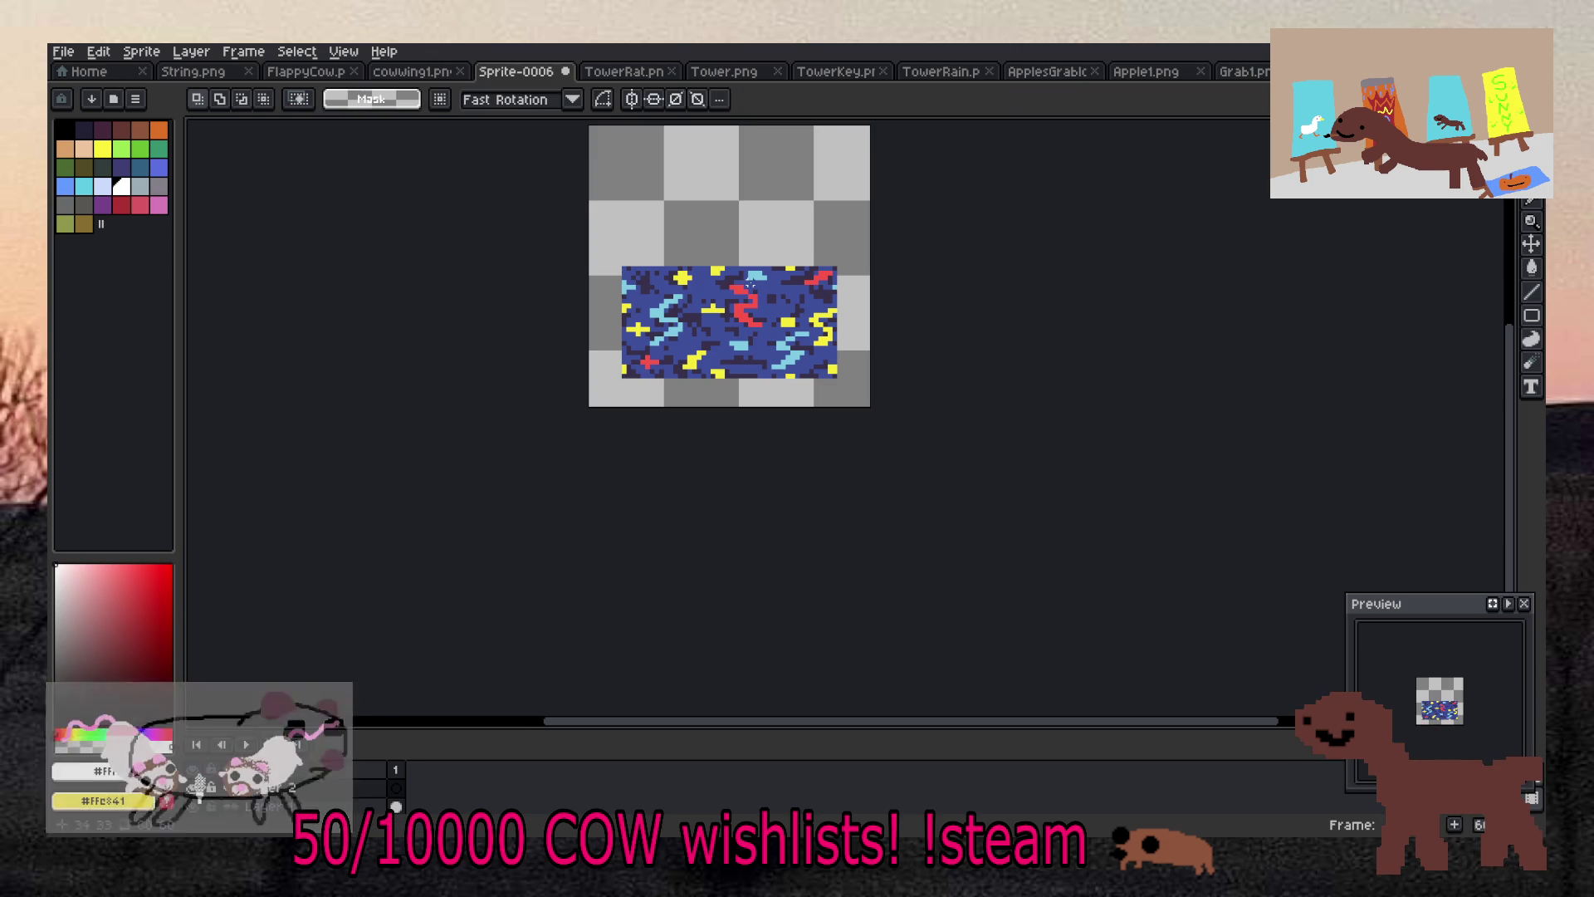
left_click(638, 71)
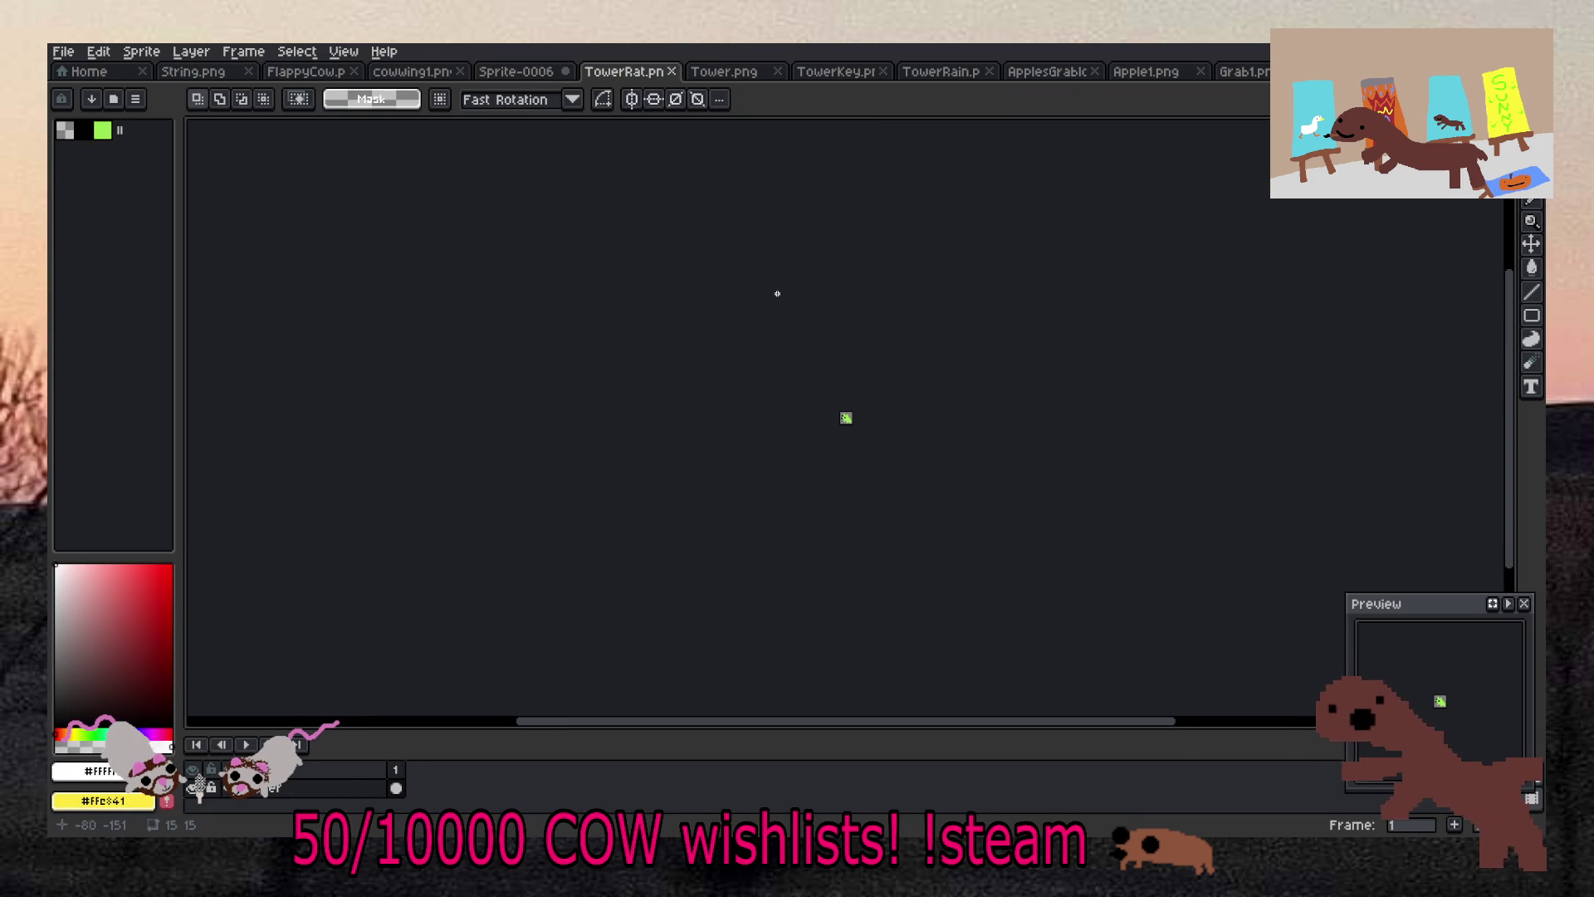
scroll(829, 404, "up", 2)
scroll(828, 404, "up", 2)
Step: Paste the green rat onto the confetti sprite, enlarge and nudge it, and commit it
left_click(516, 70)
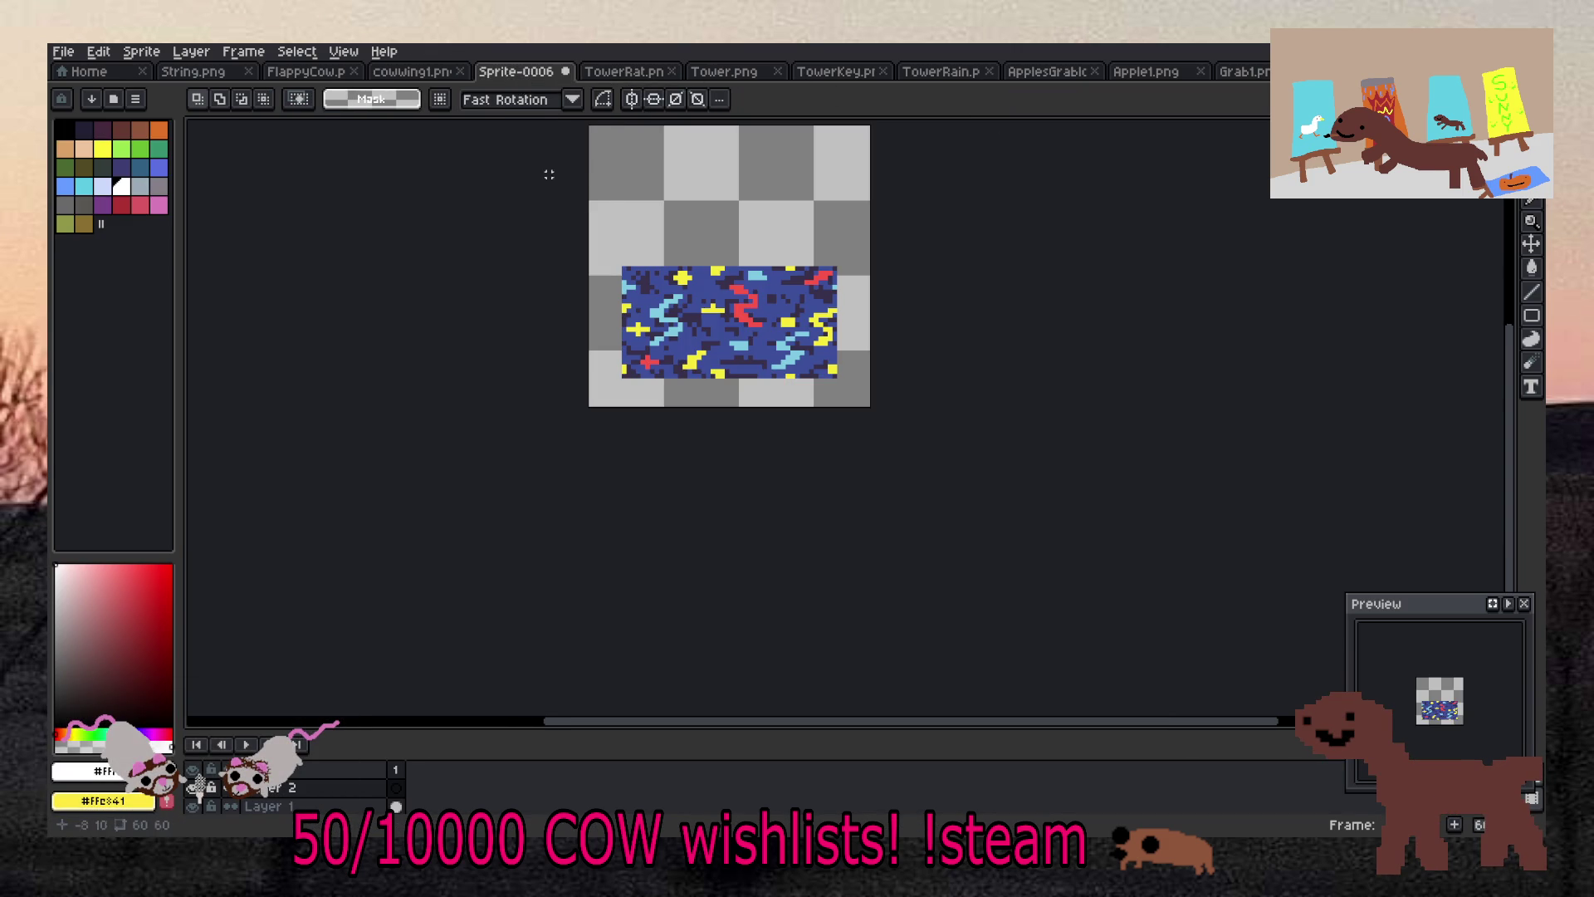
key("ctrl+v")
mouse_move(659, 196)
left_mouse_down()
mouse_move(736, 252)
mouse_move(782, 322)
left_mouse_up()
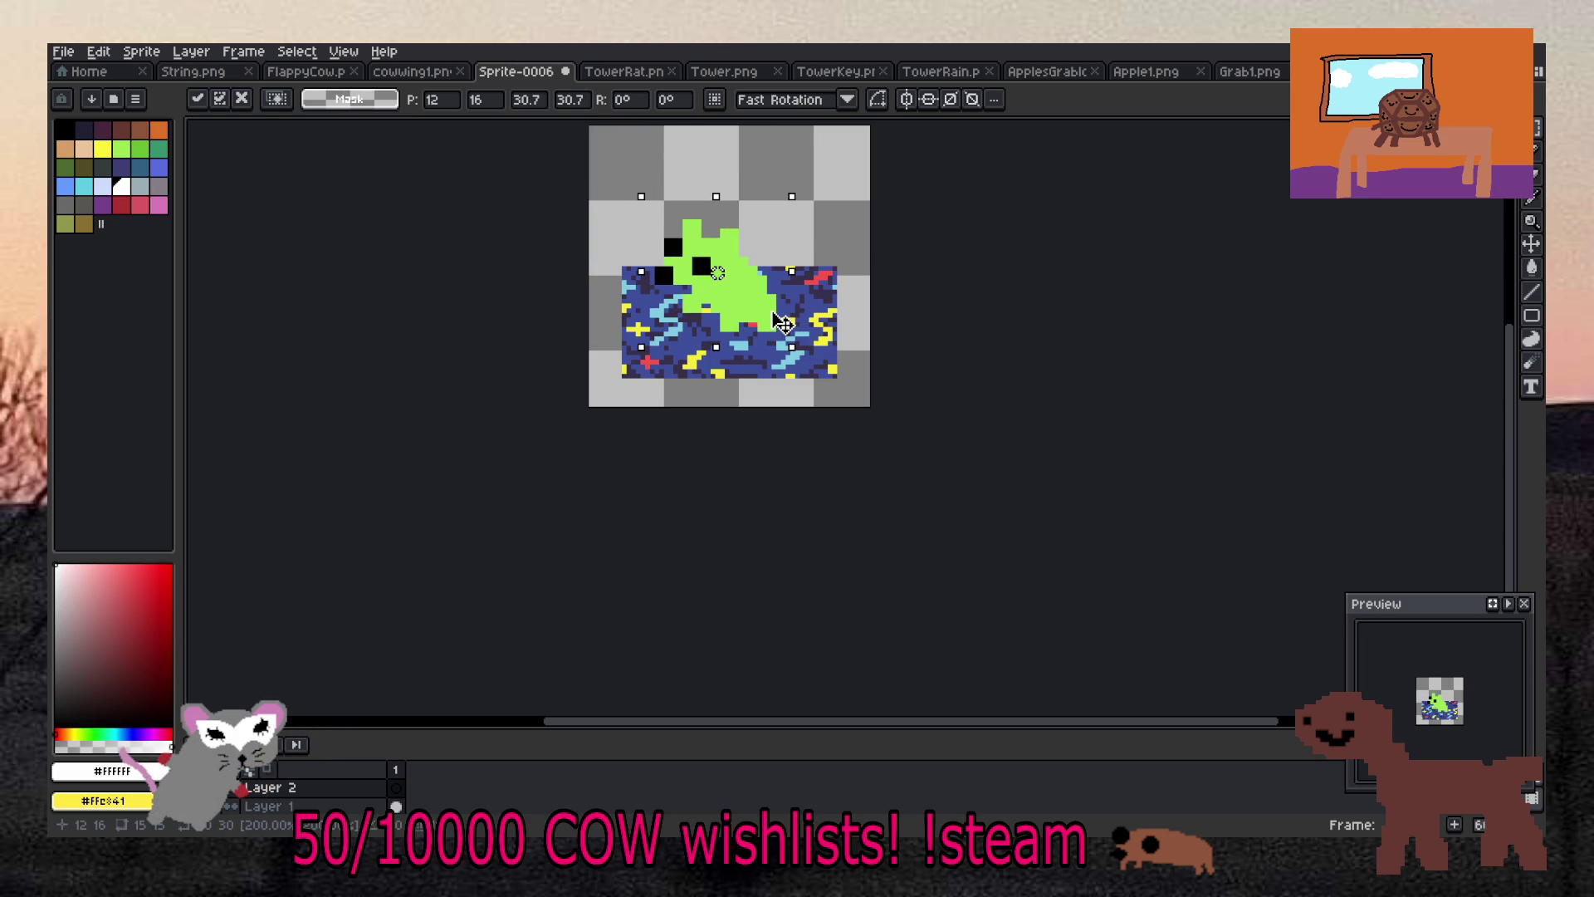
left_click_drag(772, 322, 768, 324)
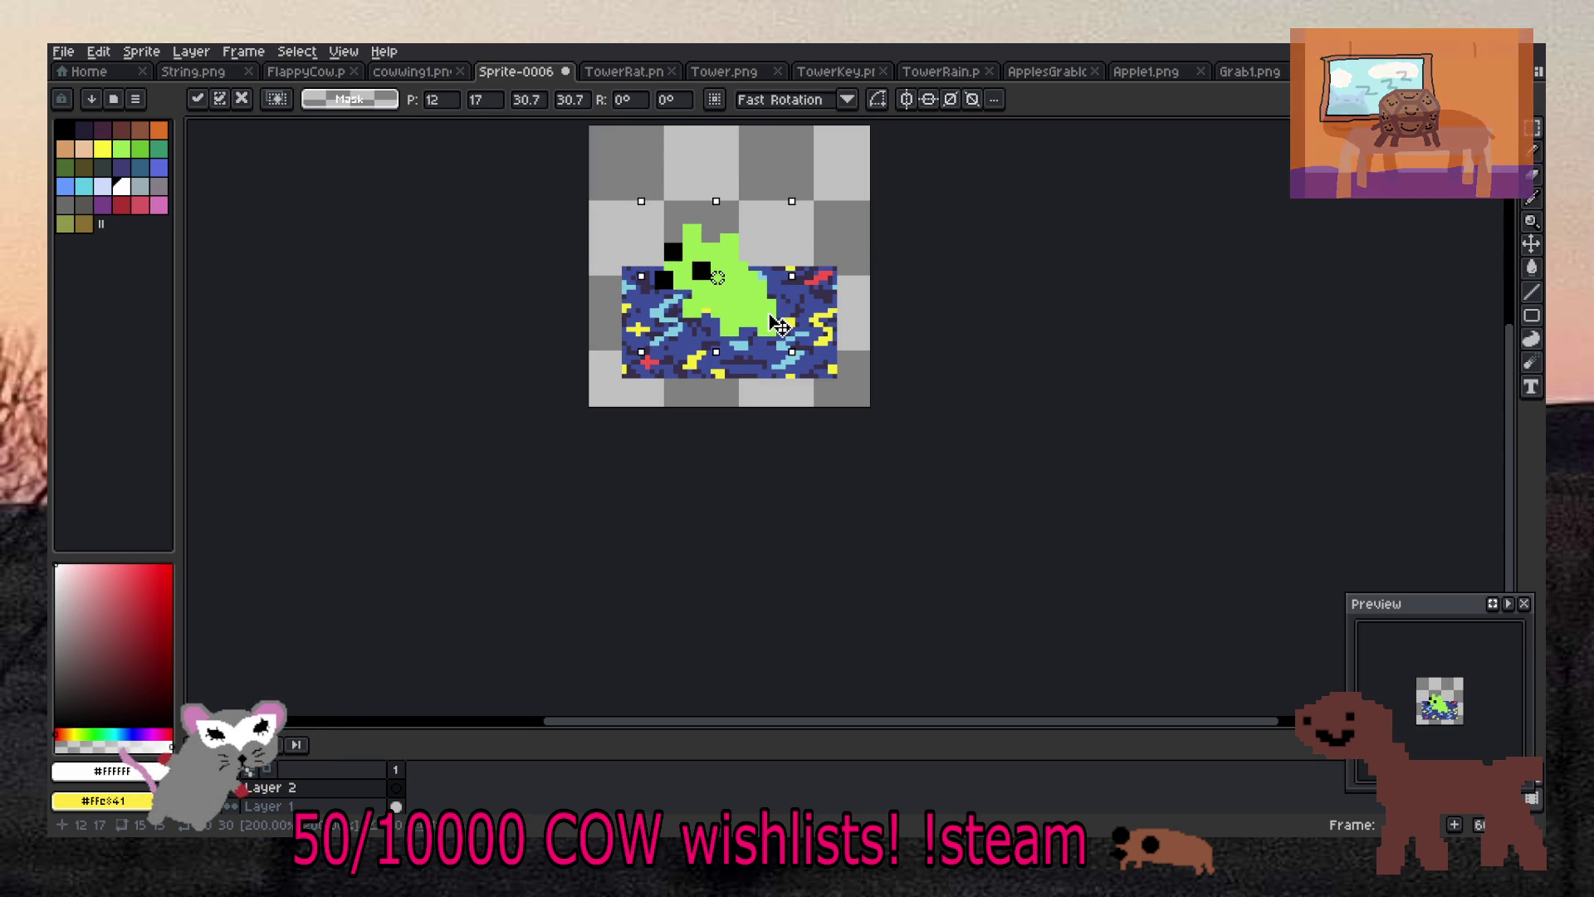
key("Return")
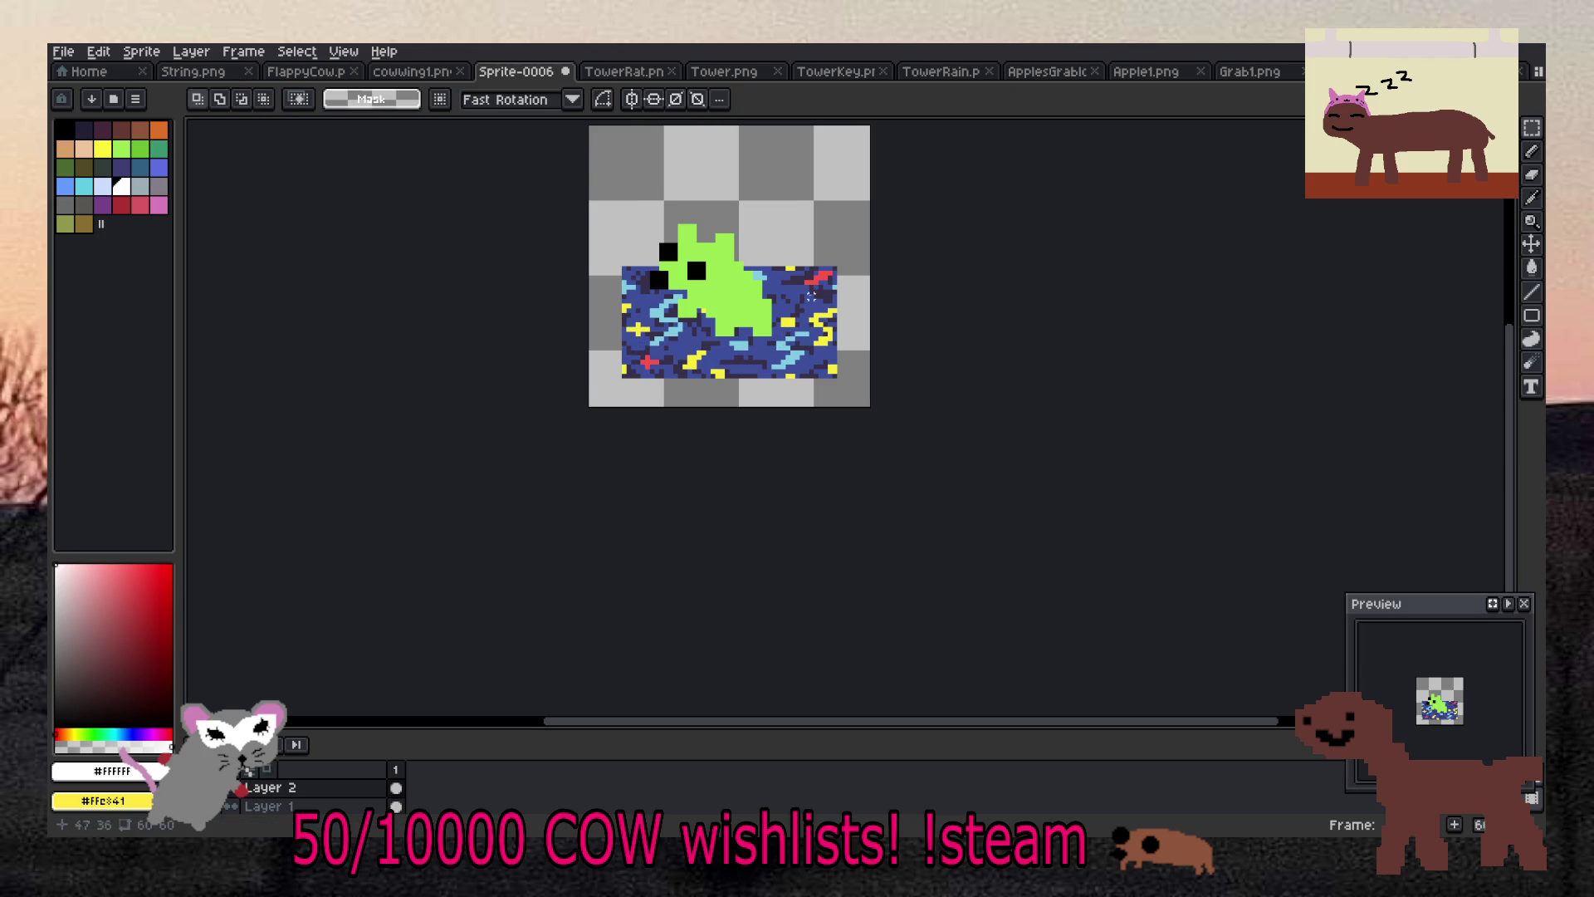
Step: Merge Layer 2 down, undo it, then delete the rat leaving only the tile, and go to Tower
key("ctrl+a")
left_click_drag(836, 356, 841, 367)
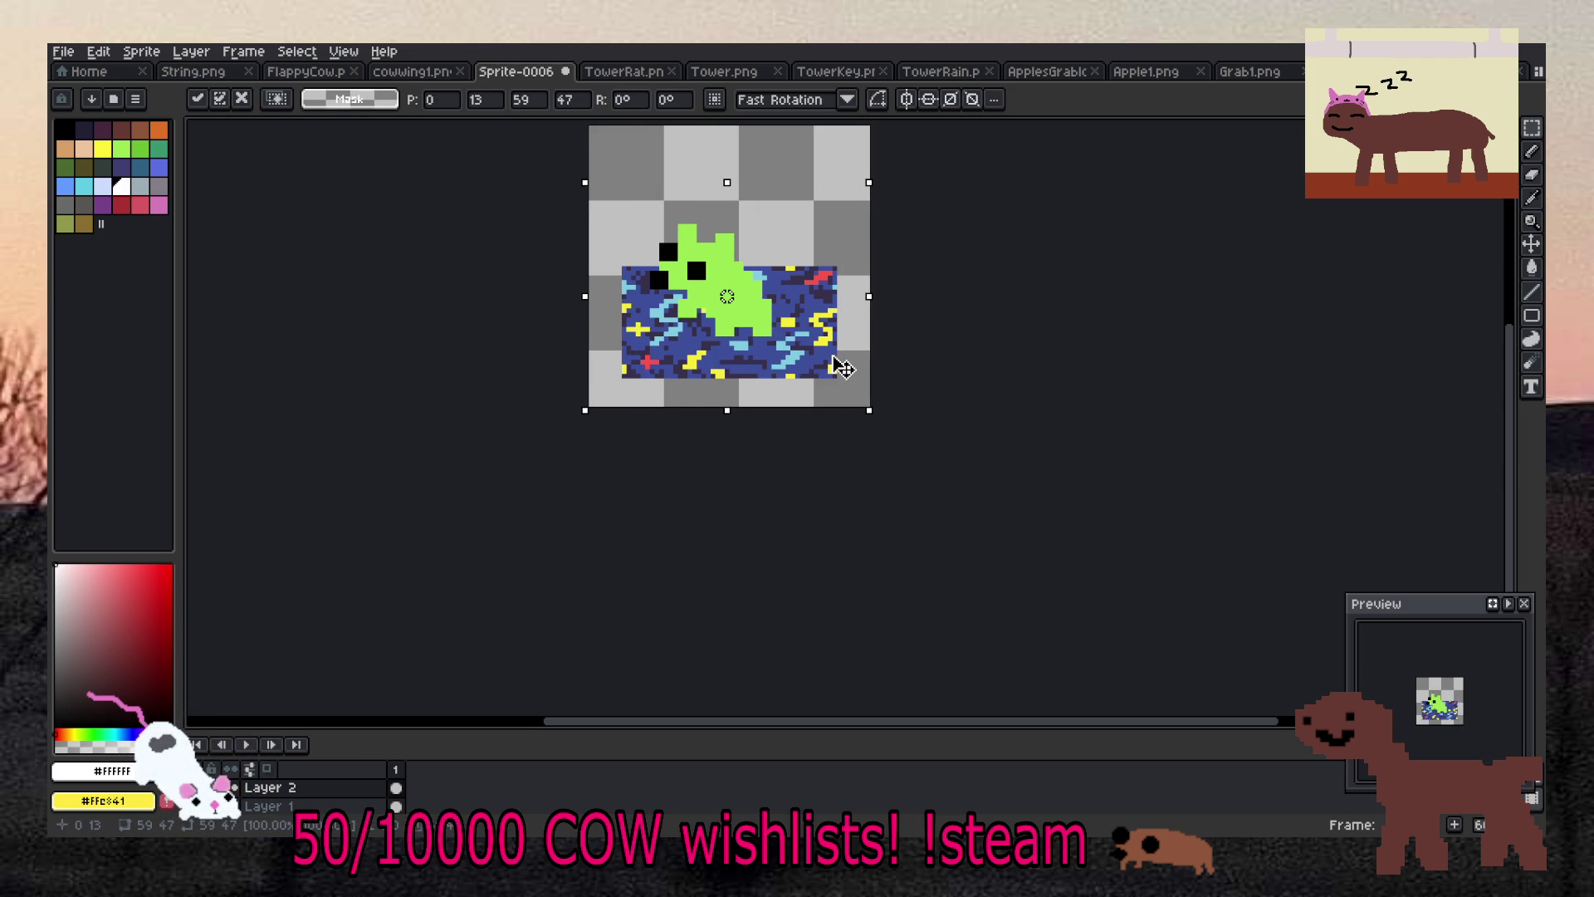
right_click(268, 787)
left_click(324, 793)
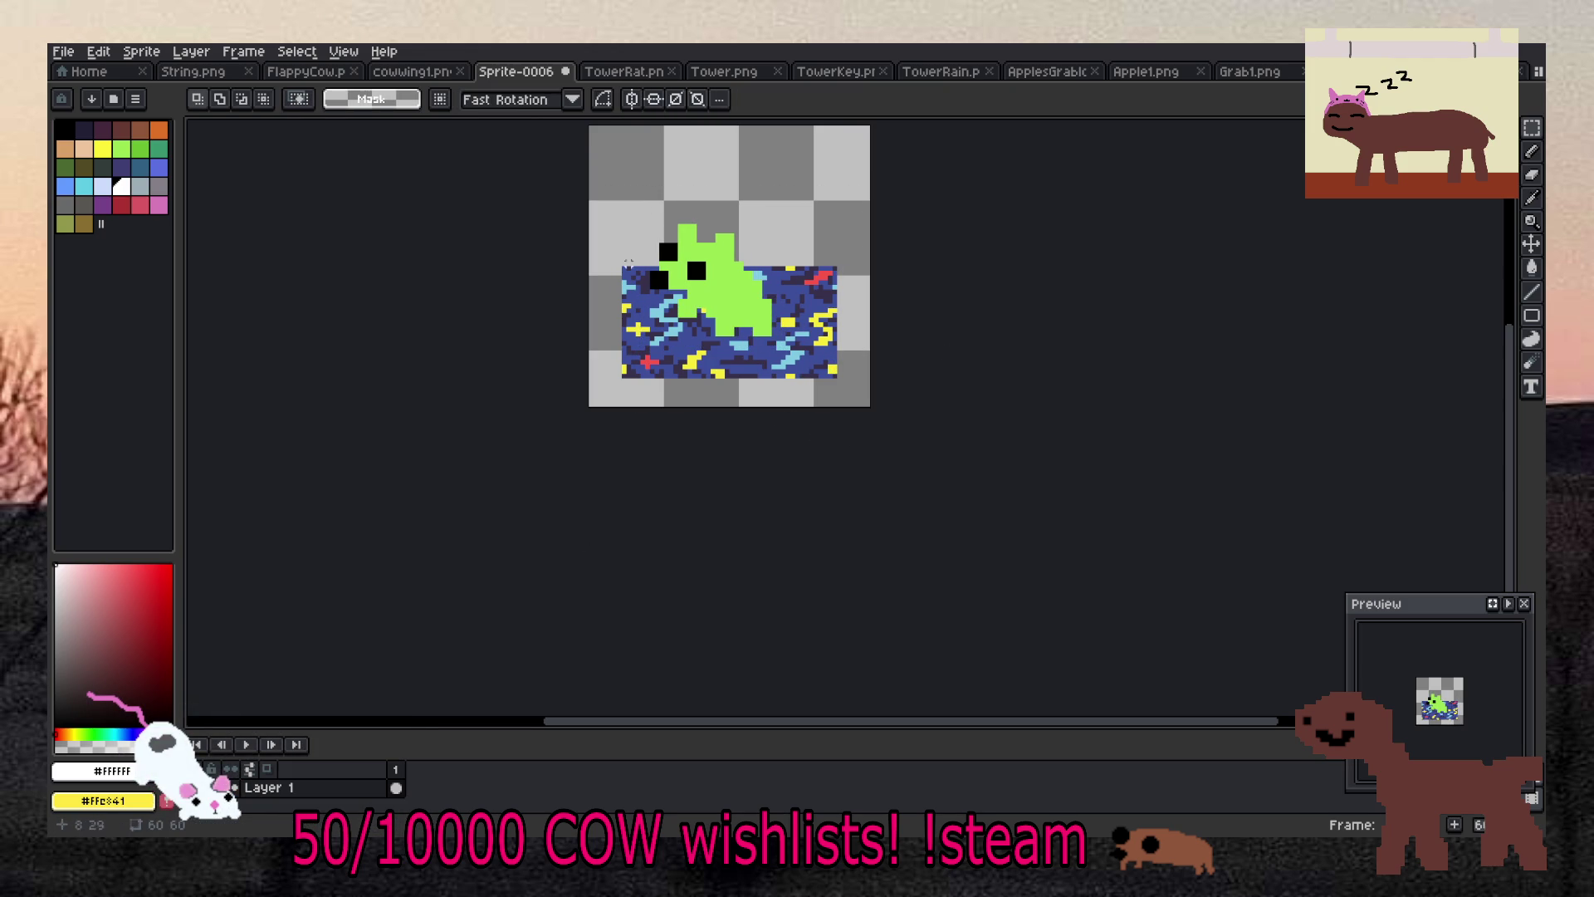
key("ctrl+z")
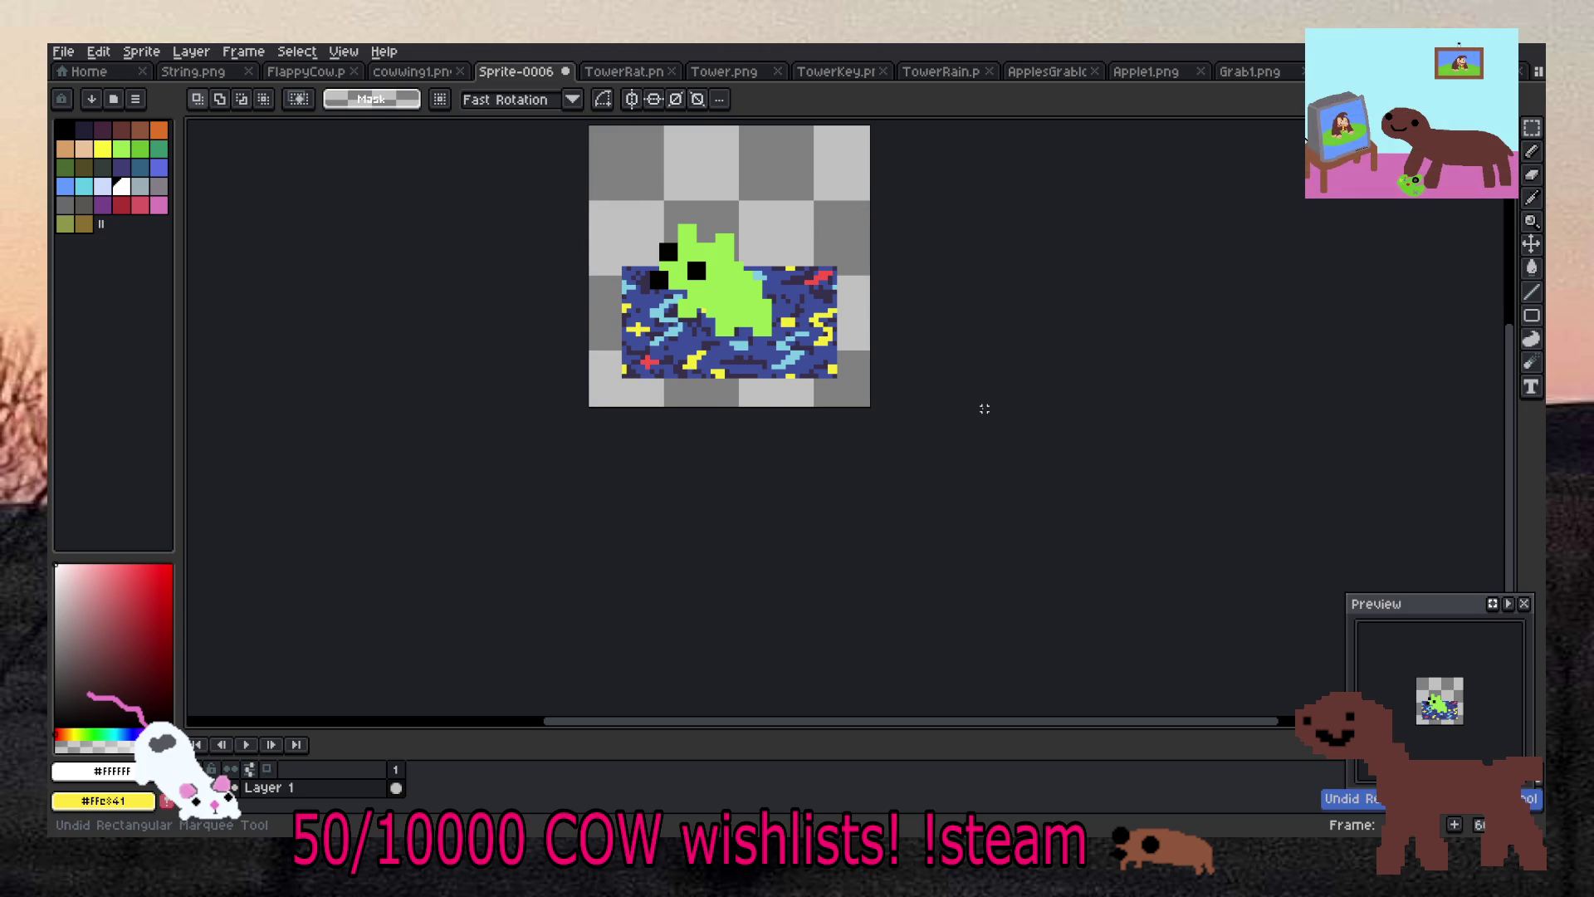
key("Delete")
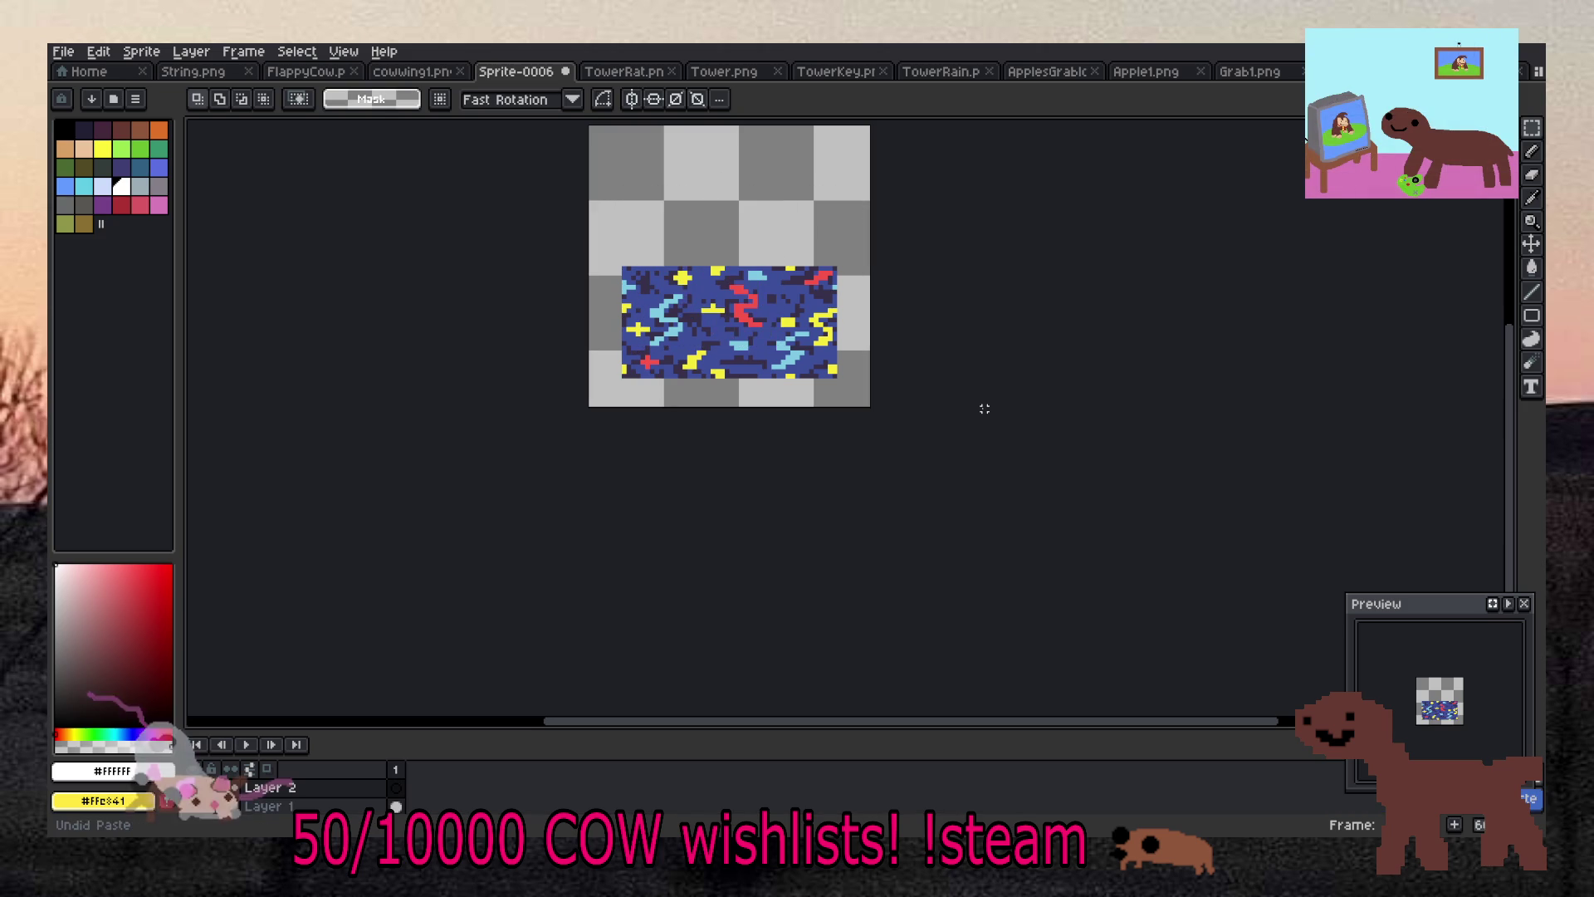
key("ctrl+Tab")
scroll(894, 498, "down", 2)
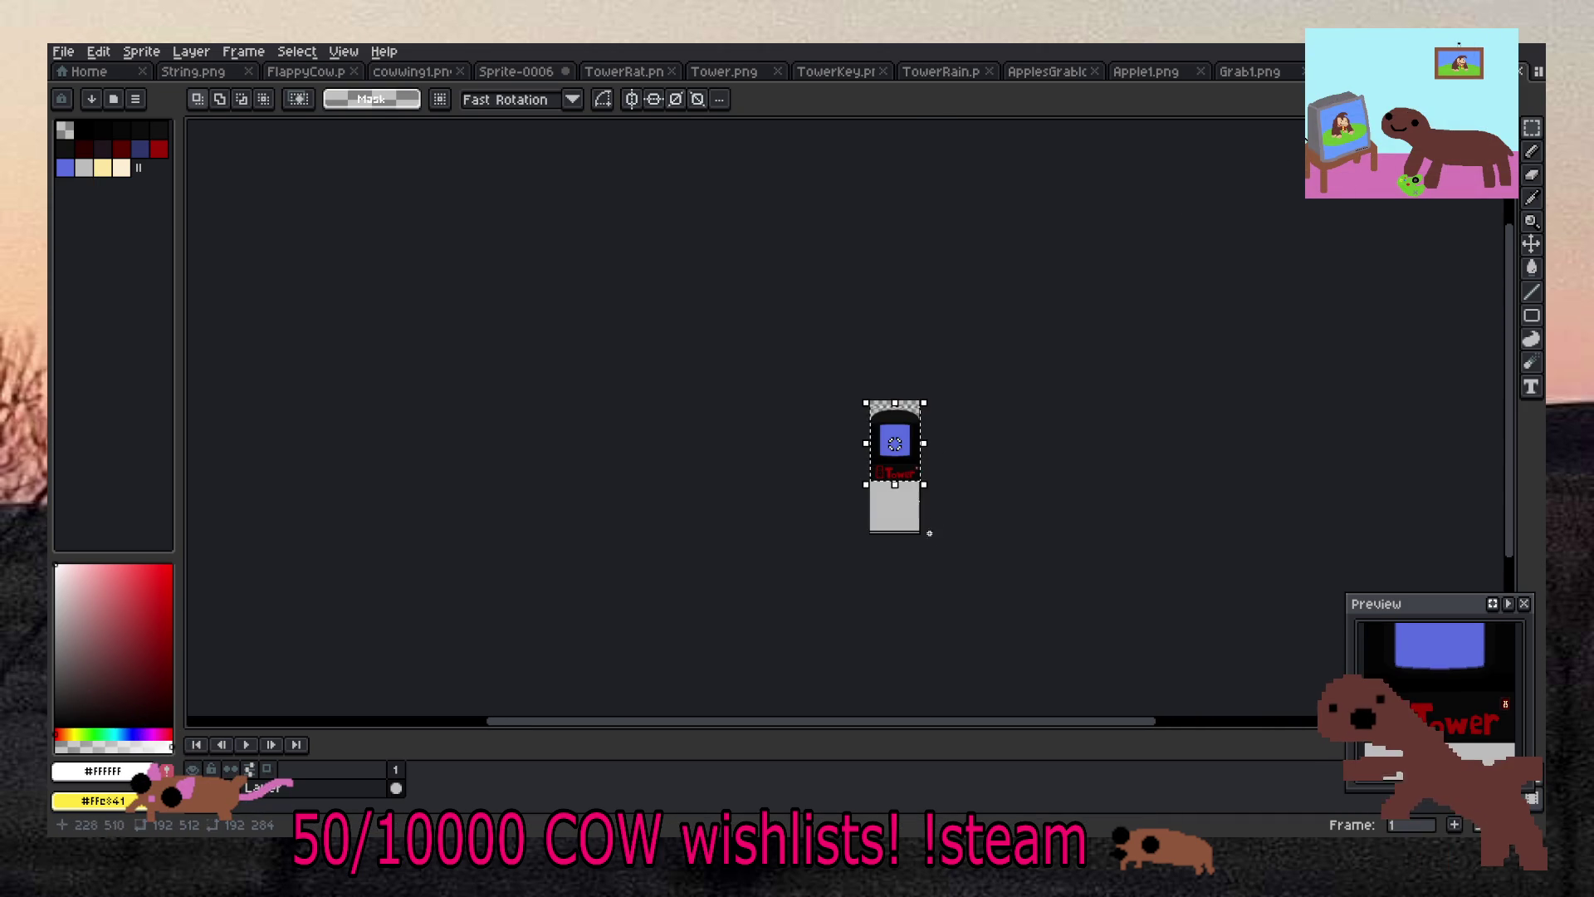
scroll(951, 457, "up", 1)
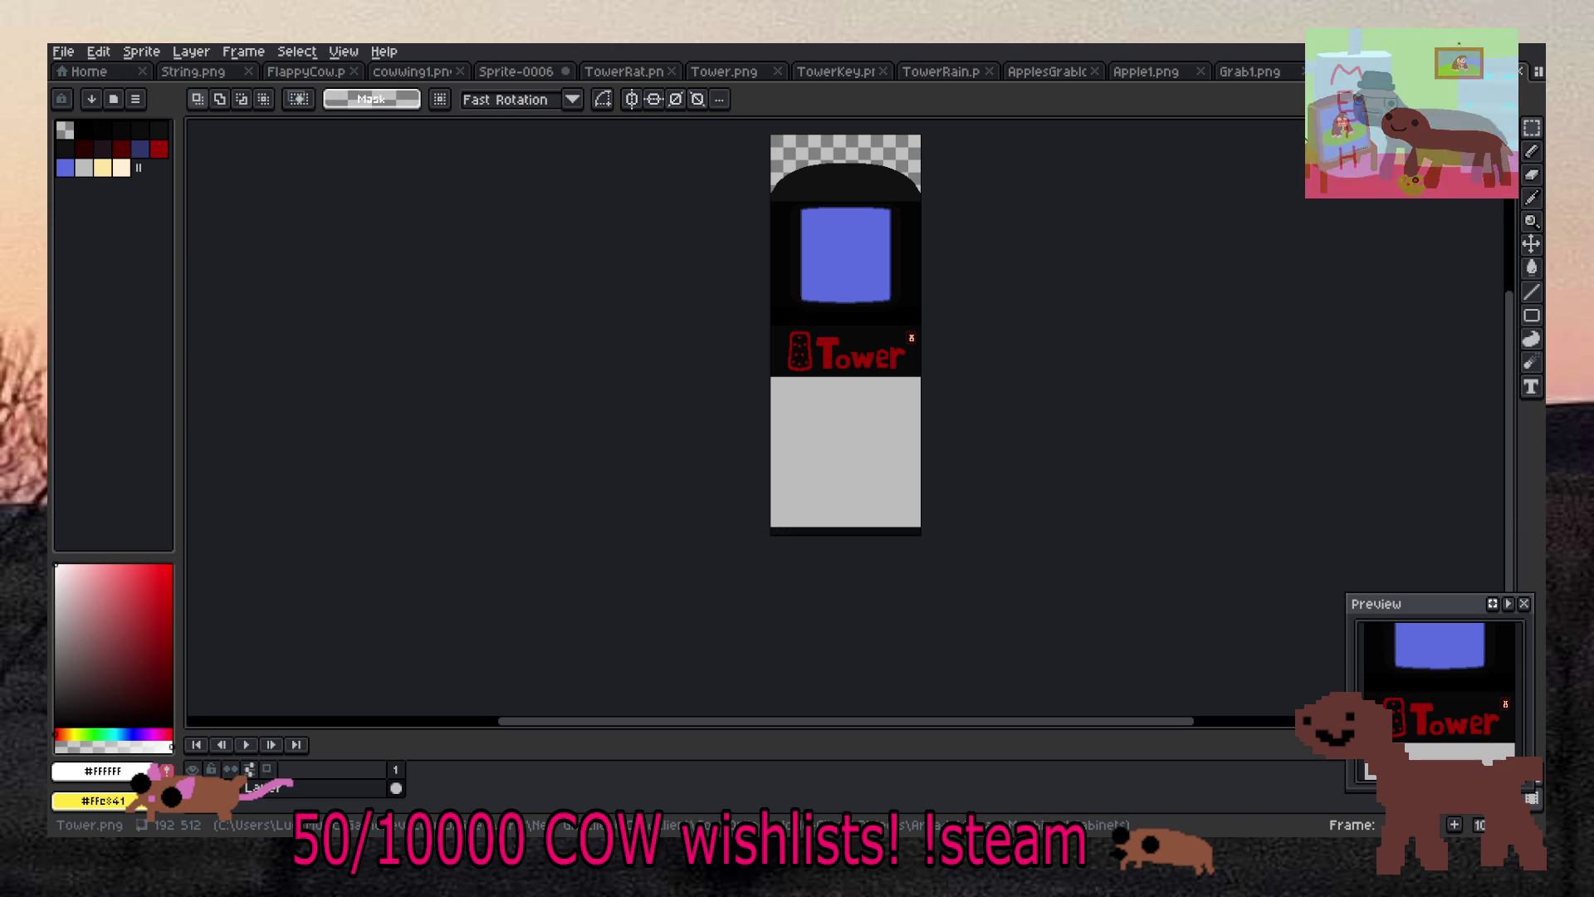
Step: Expand the timeline and hide the Tower cabinet's Layer 10 grid overlay
left_click_drag(0, 466, 644, 466)
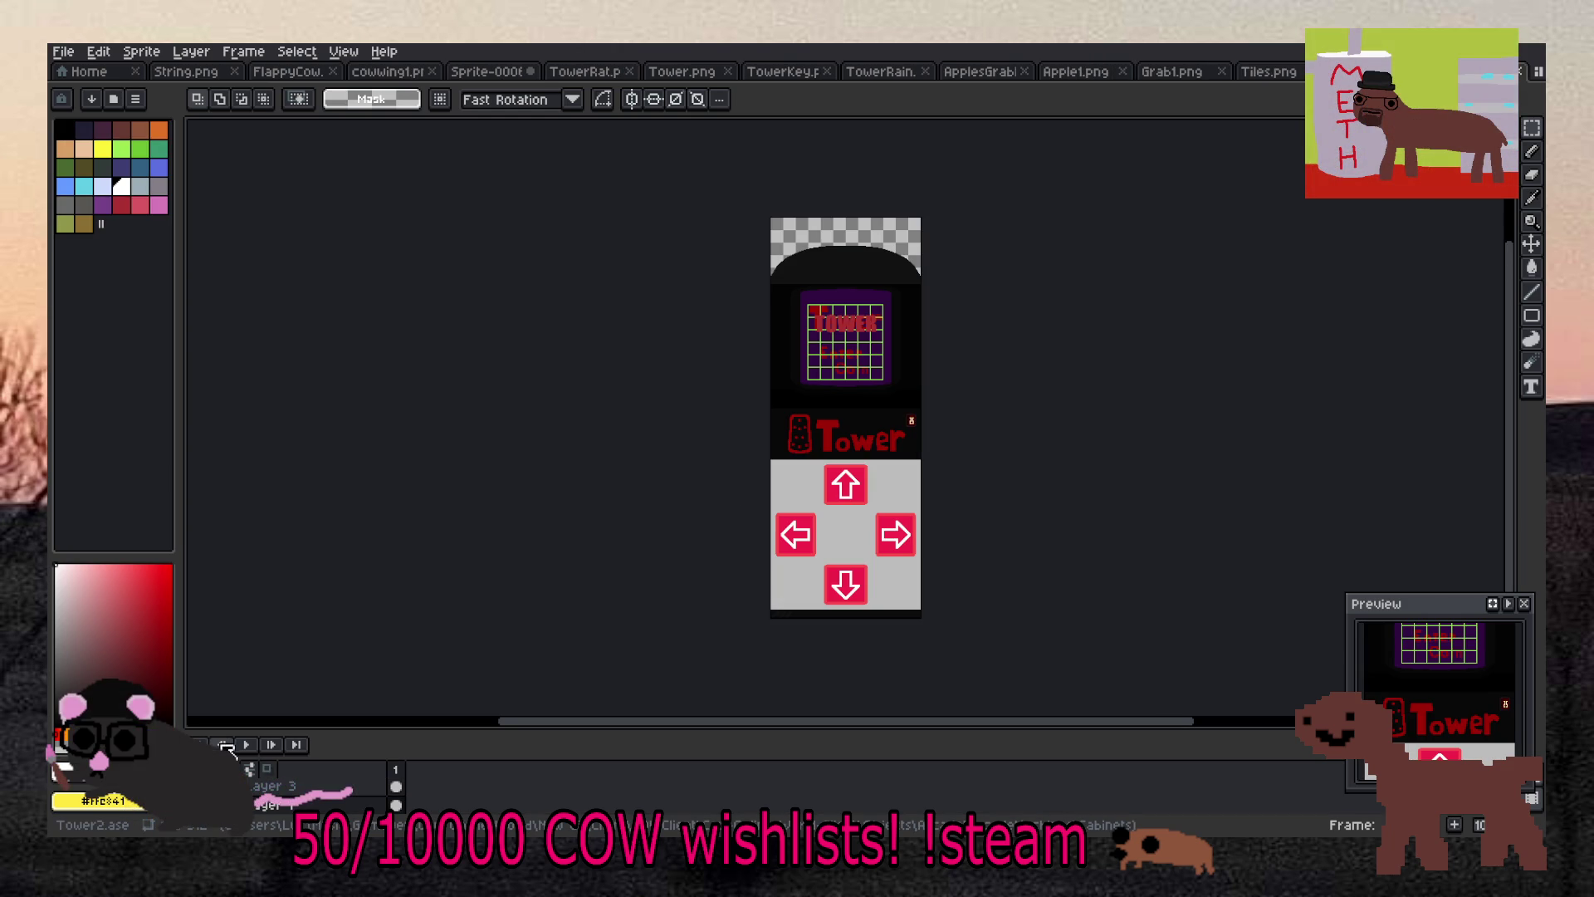
left_click_drag(400, 735, 399, 389)
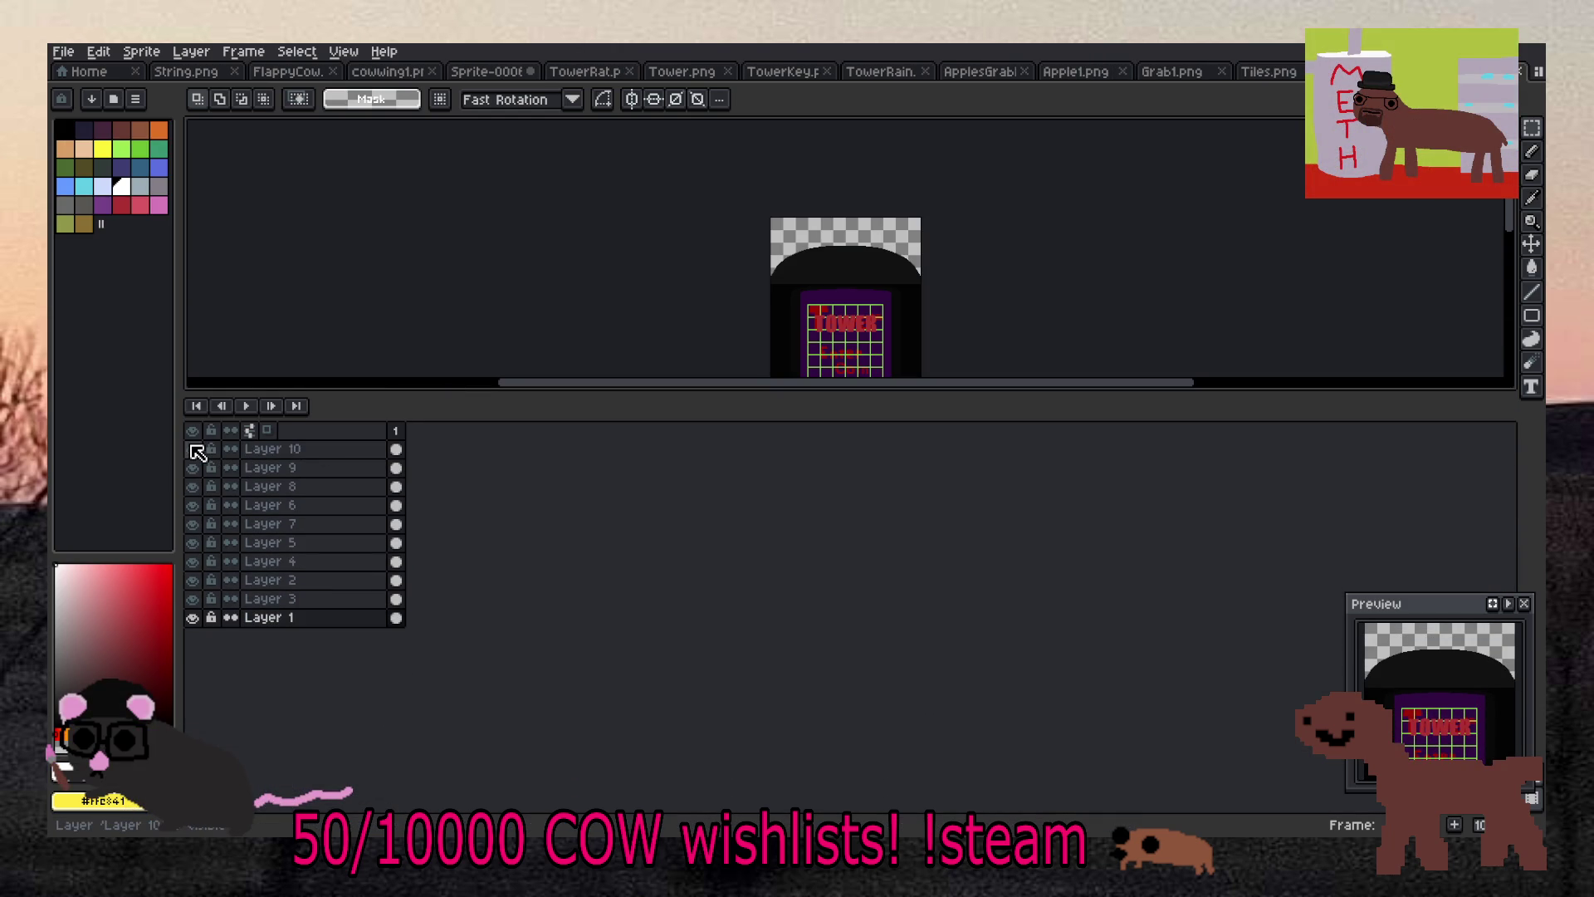
left_click(193, 449)
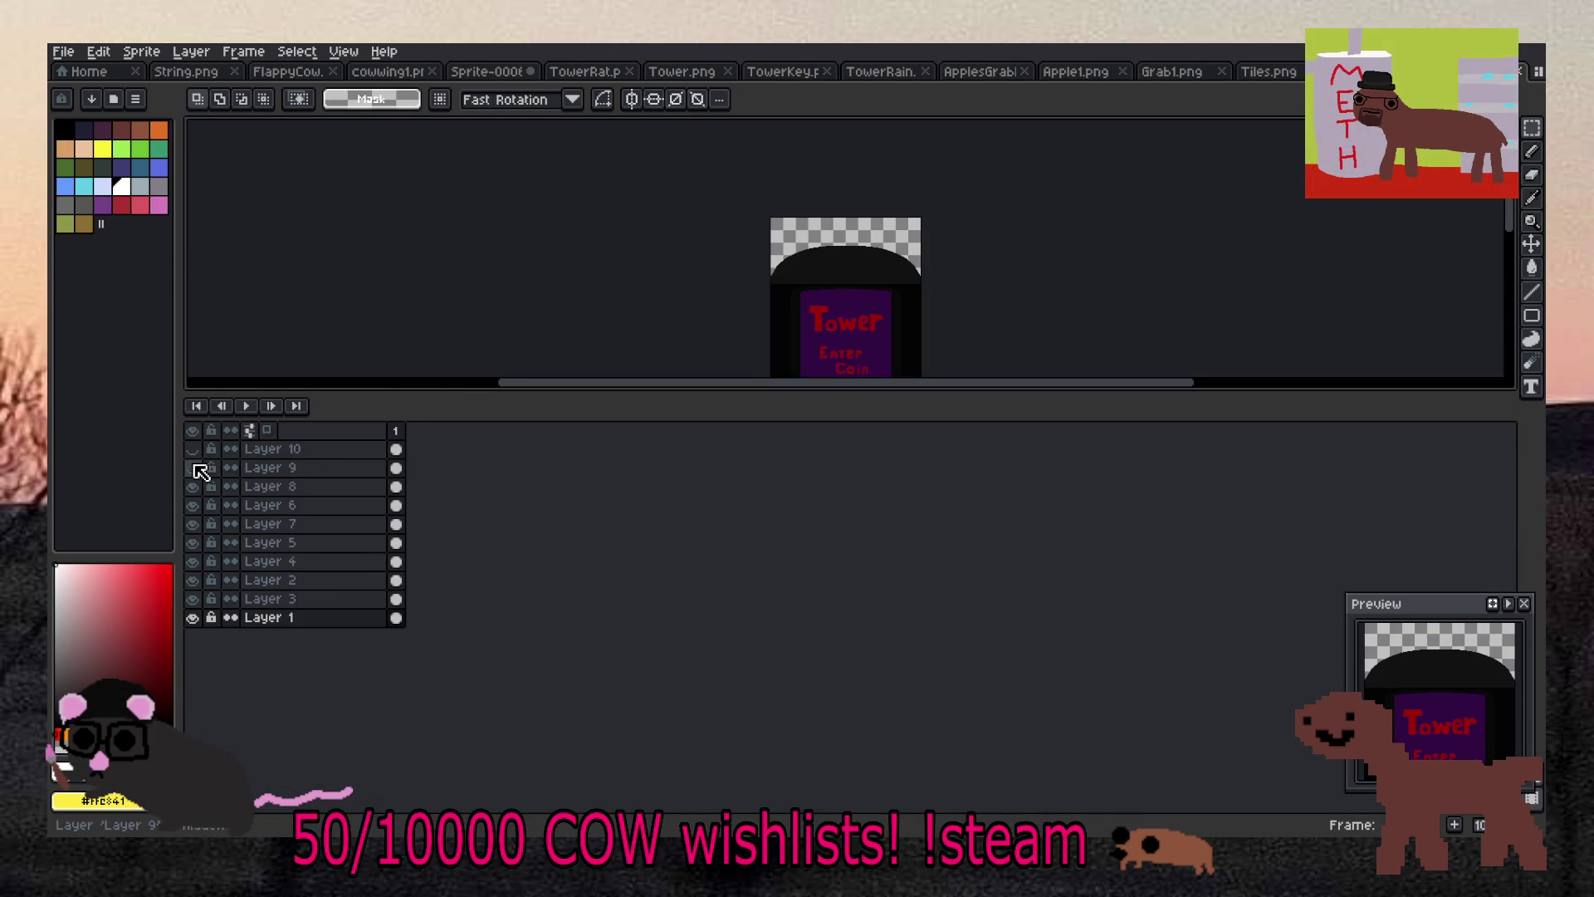
left_click_drag(677, 387, 661, 592)
scroll(658, 453, "down", 2)
scroll(708, 494, "up", 2)
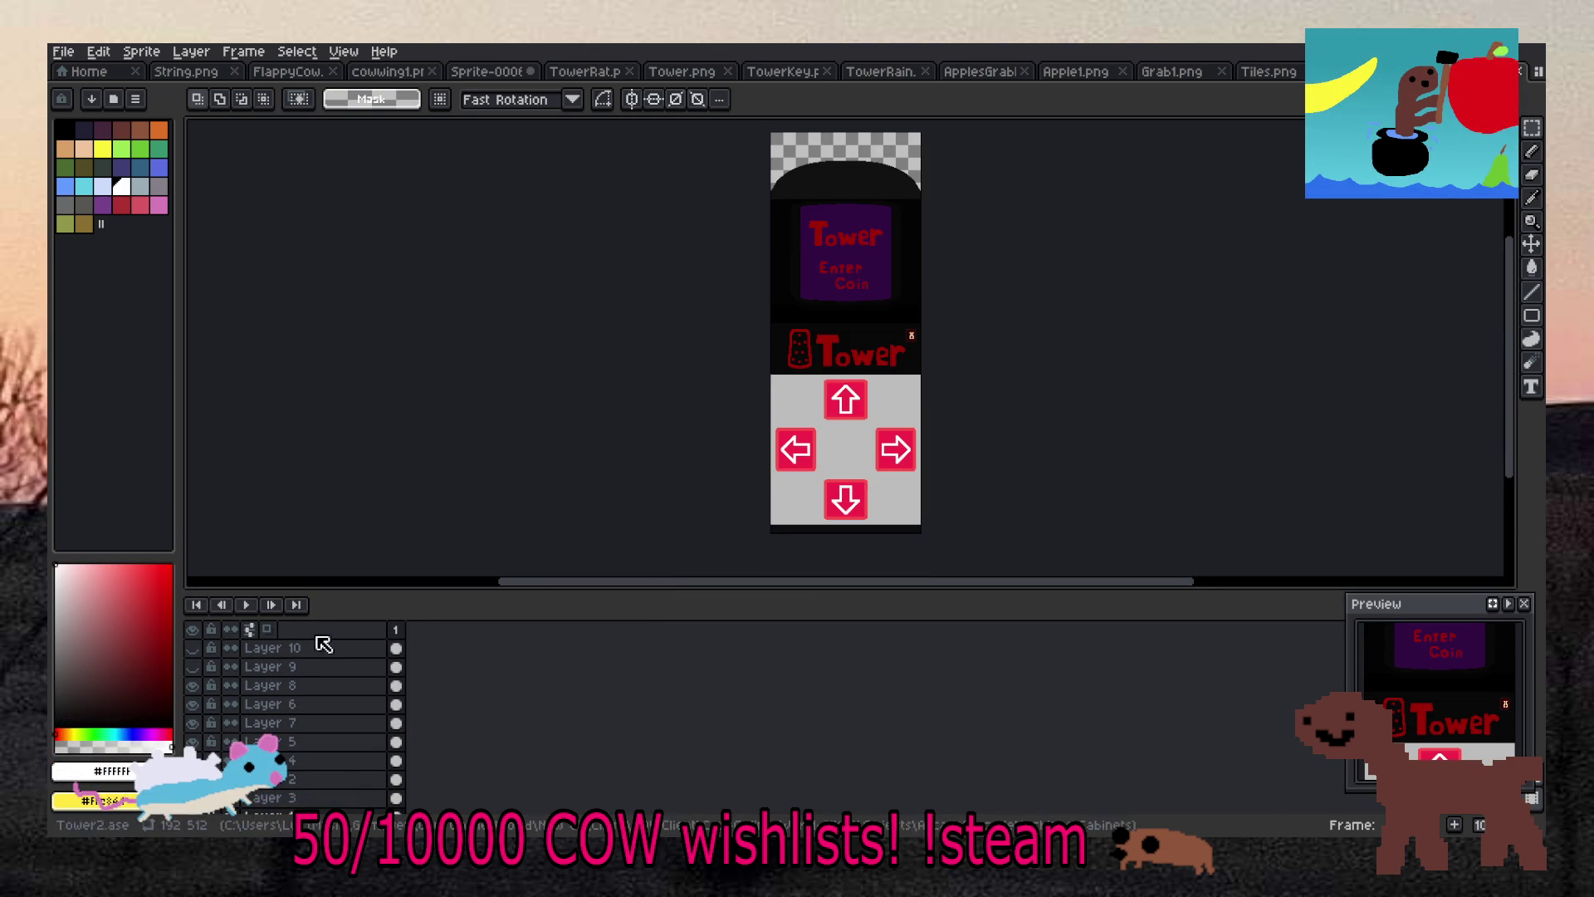
Step: Flatten the Tower layers, undo it, and return to the Sprite-0006 tile sprite
right_click(296, 656)
left_click(318, 799)
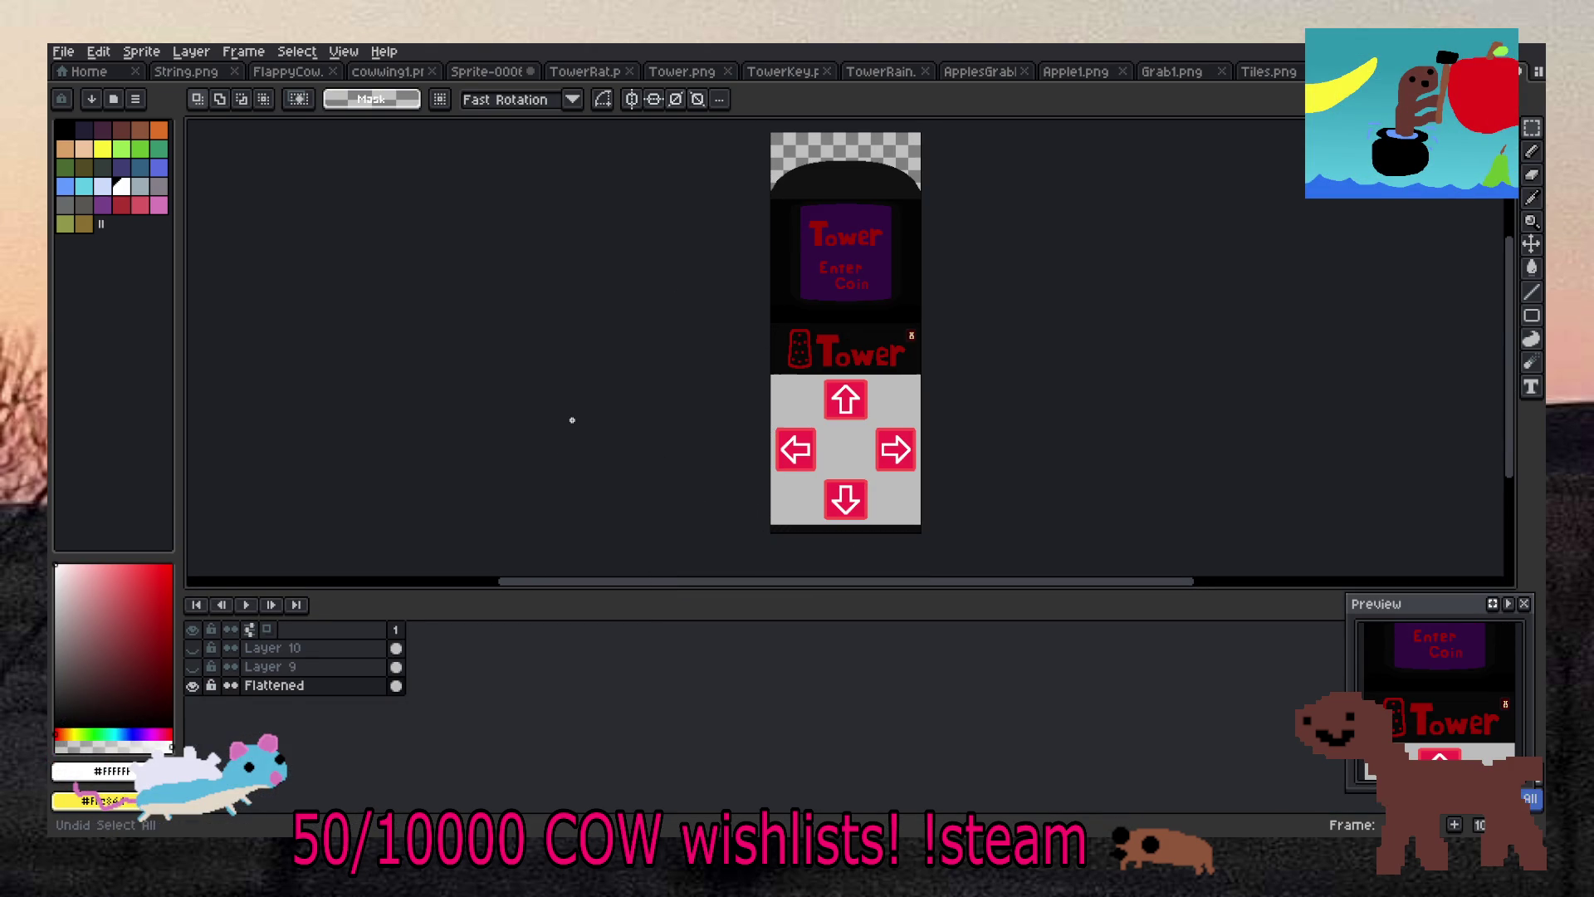
key("ctrl+z")
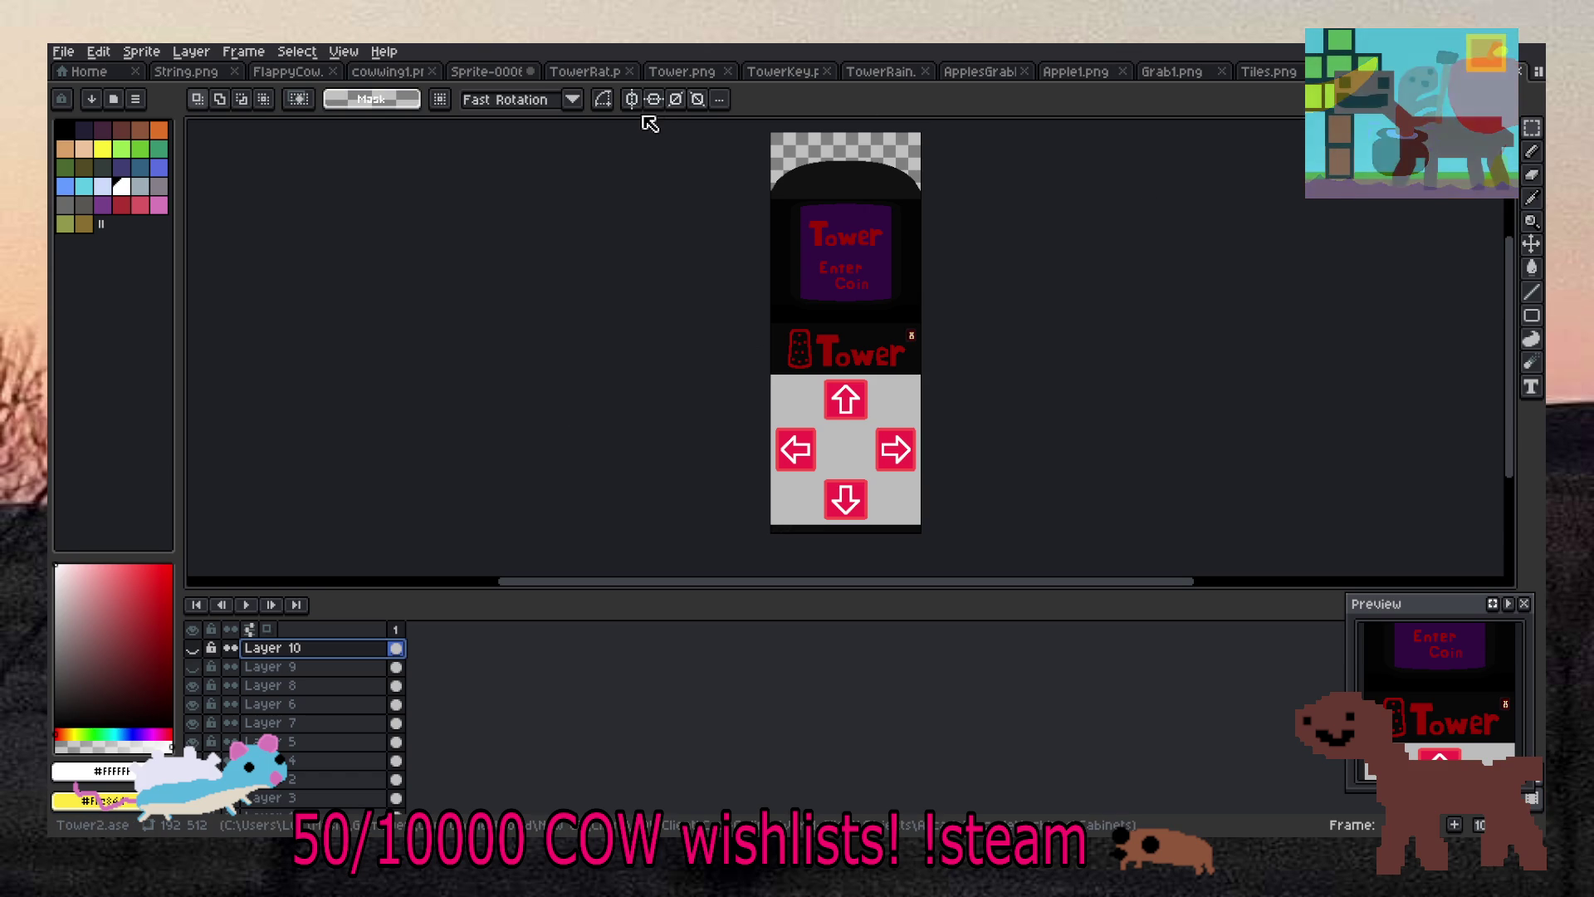
left_click(498, 71)
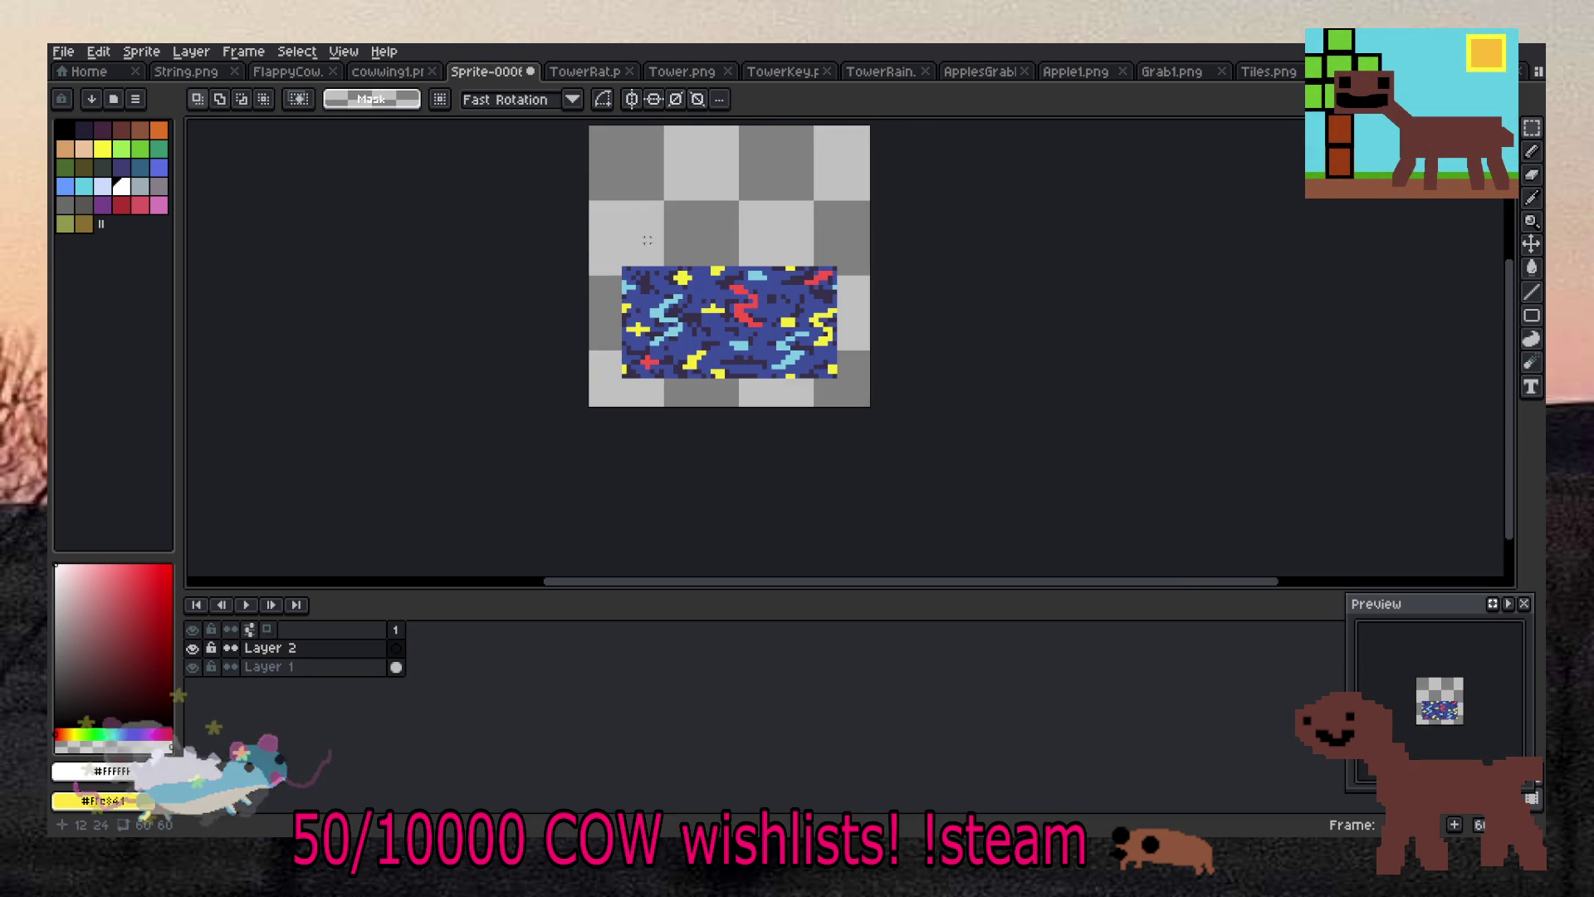
key("ctrl+v")
left_click_drag(666, 333, 730, 260)
scroll(831, 311, "down", 5)
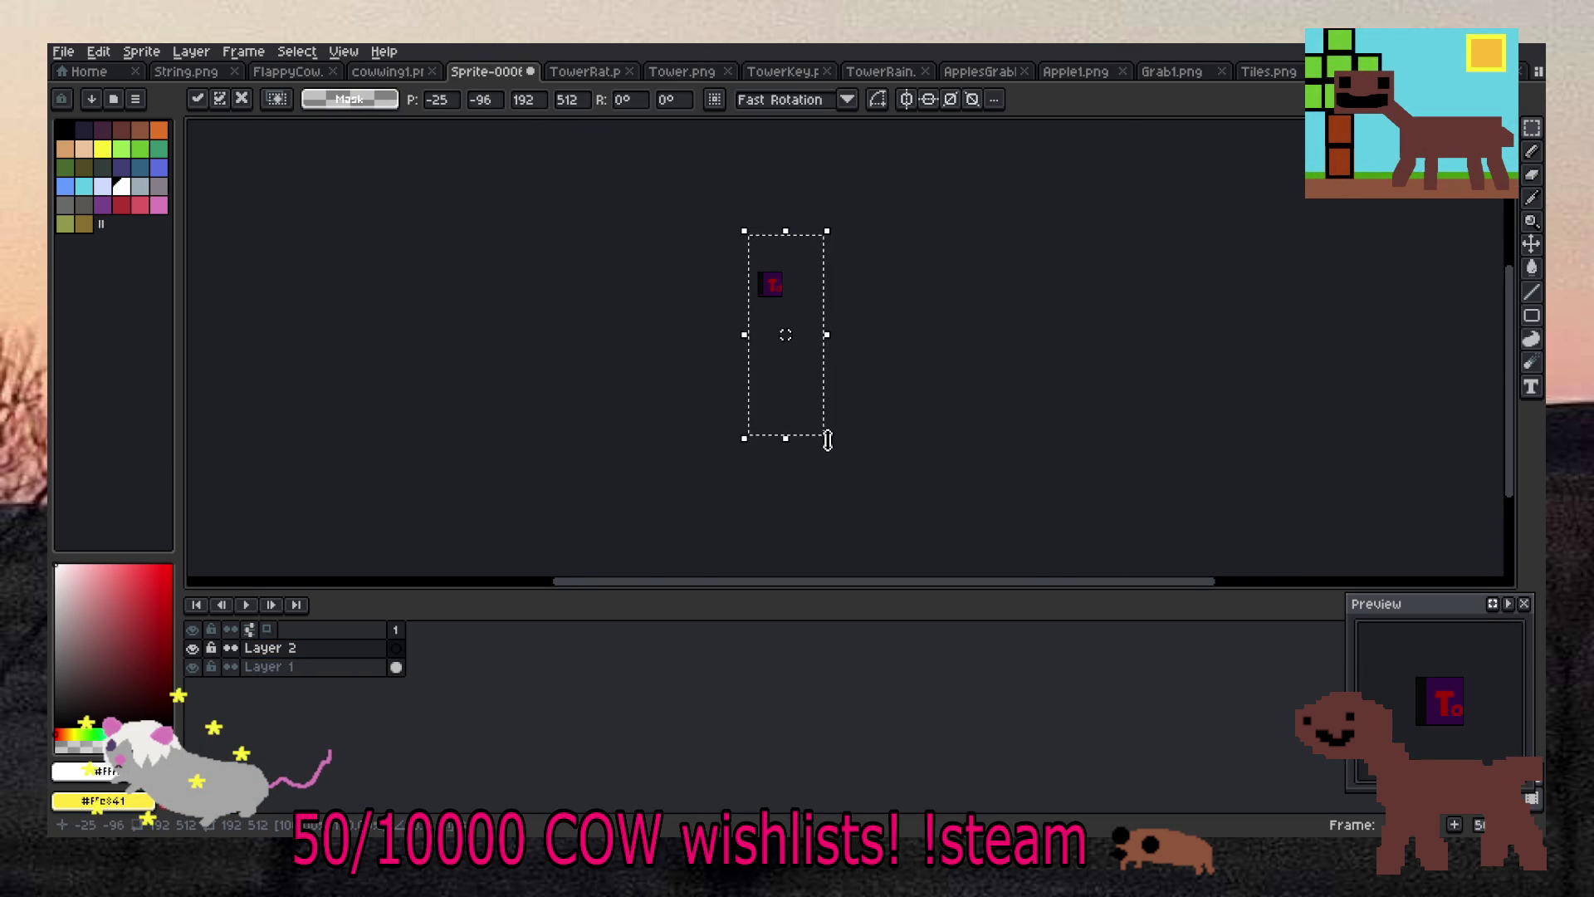
left_click_drag(830, 441, 755, 282)
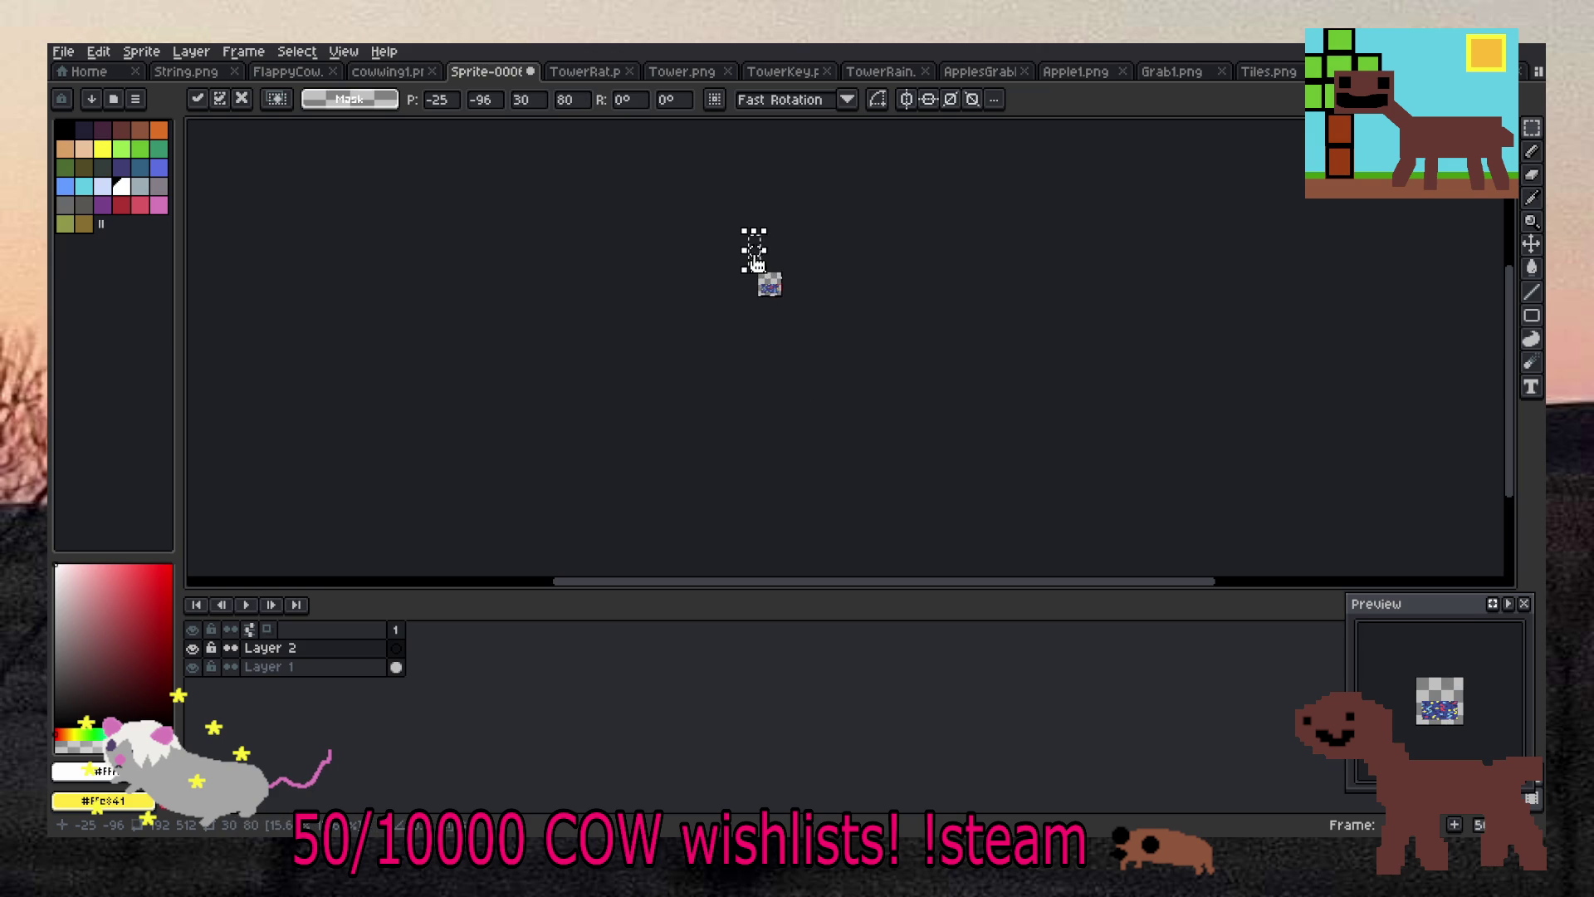
scroll(755, 261, "up", 5)
mouse_move(757, 208)
left_mouse_down()
mouse_move(954, 474)
mouse_move(868, 321)
mouse_move(824, 451)
mouse_move(841, 405)
left_mouse_up()
scroll(899, 415, "up", 1)
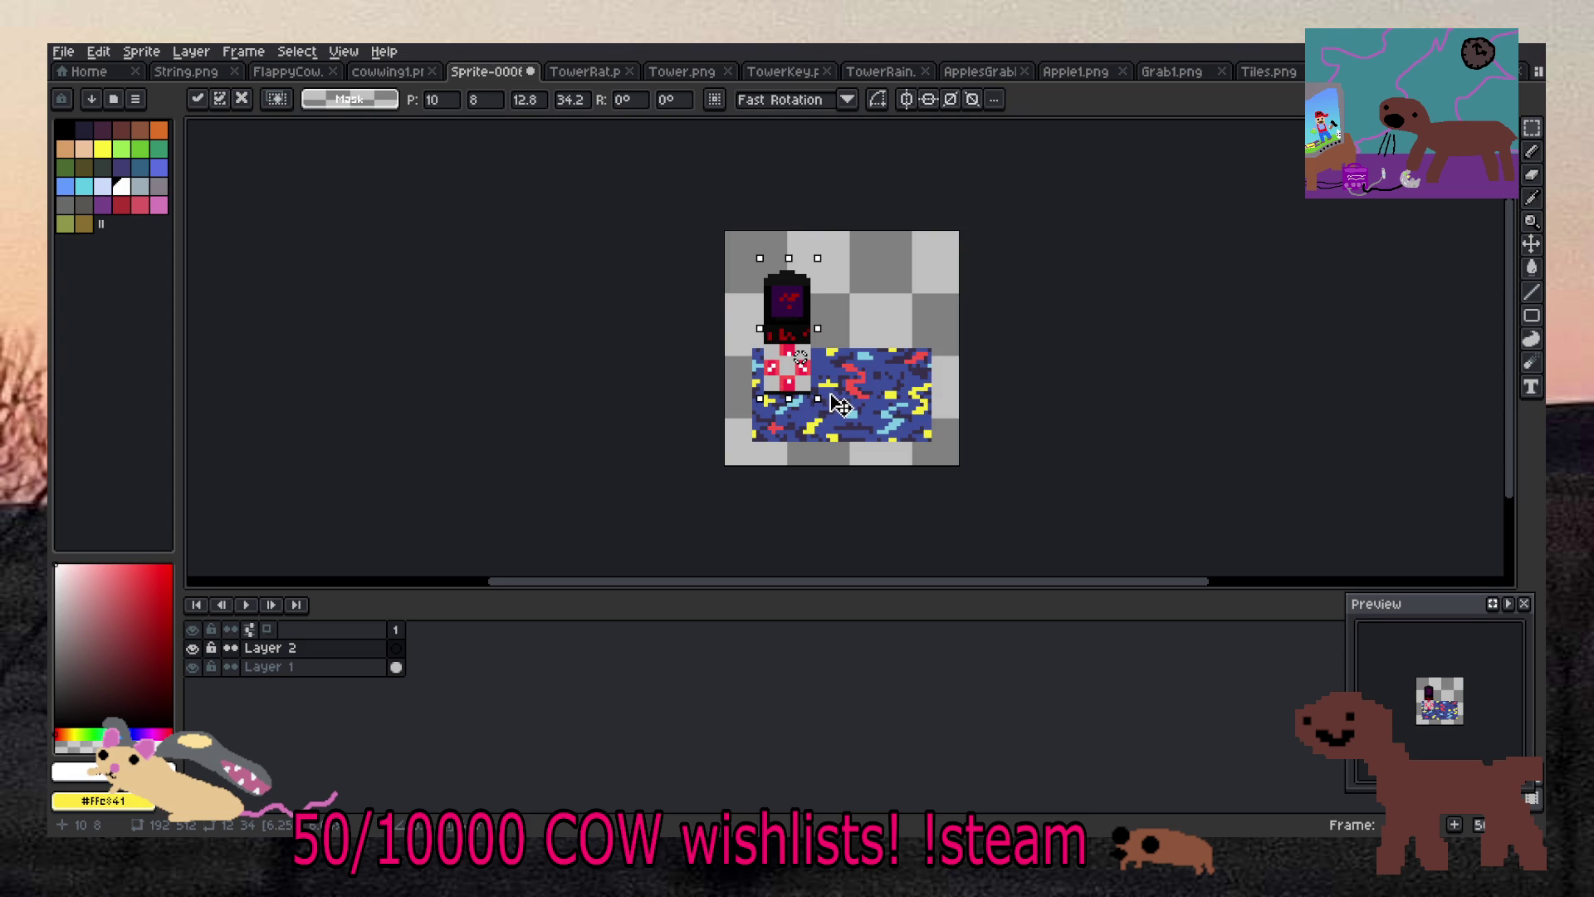
left_click_drag(808, 392, 807, 402)
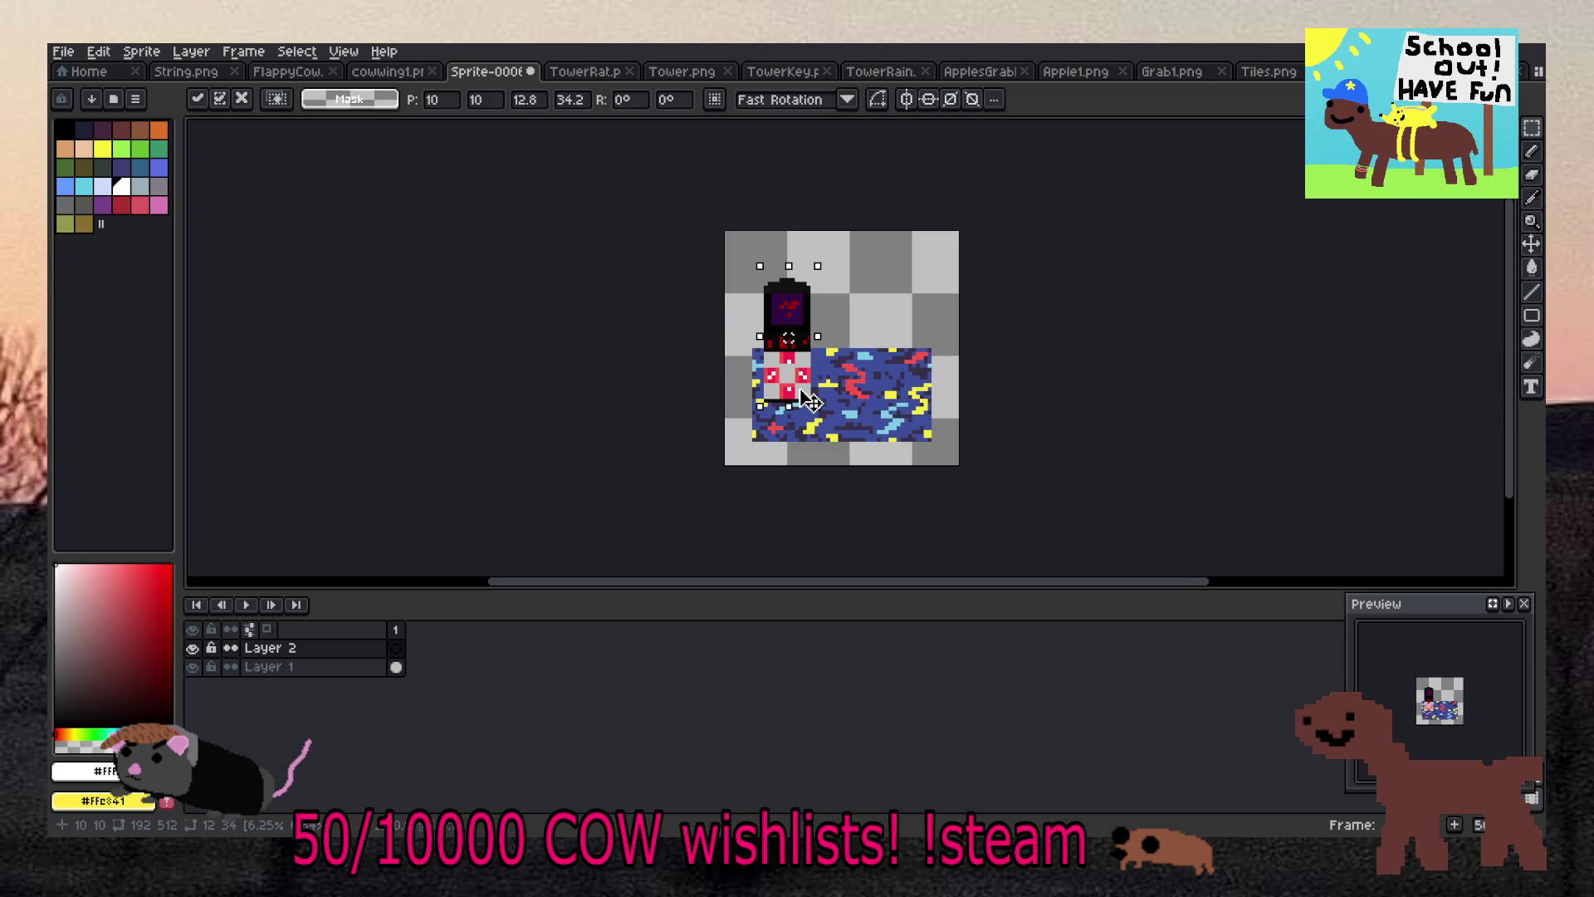
key("Escape")
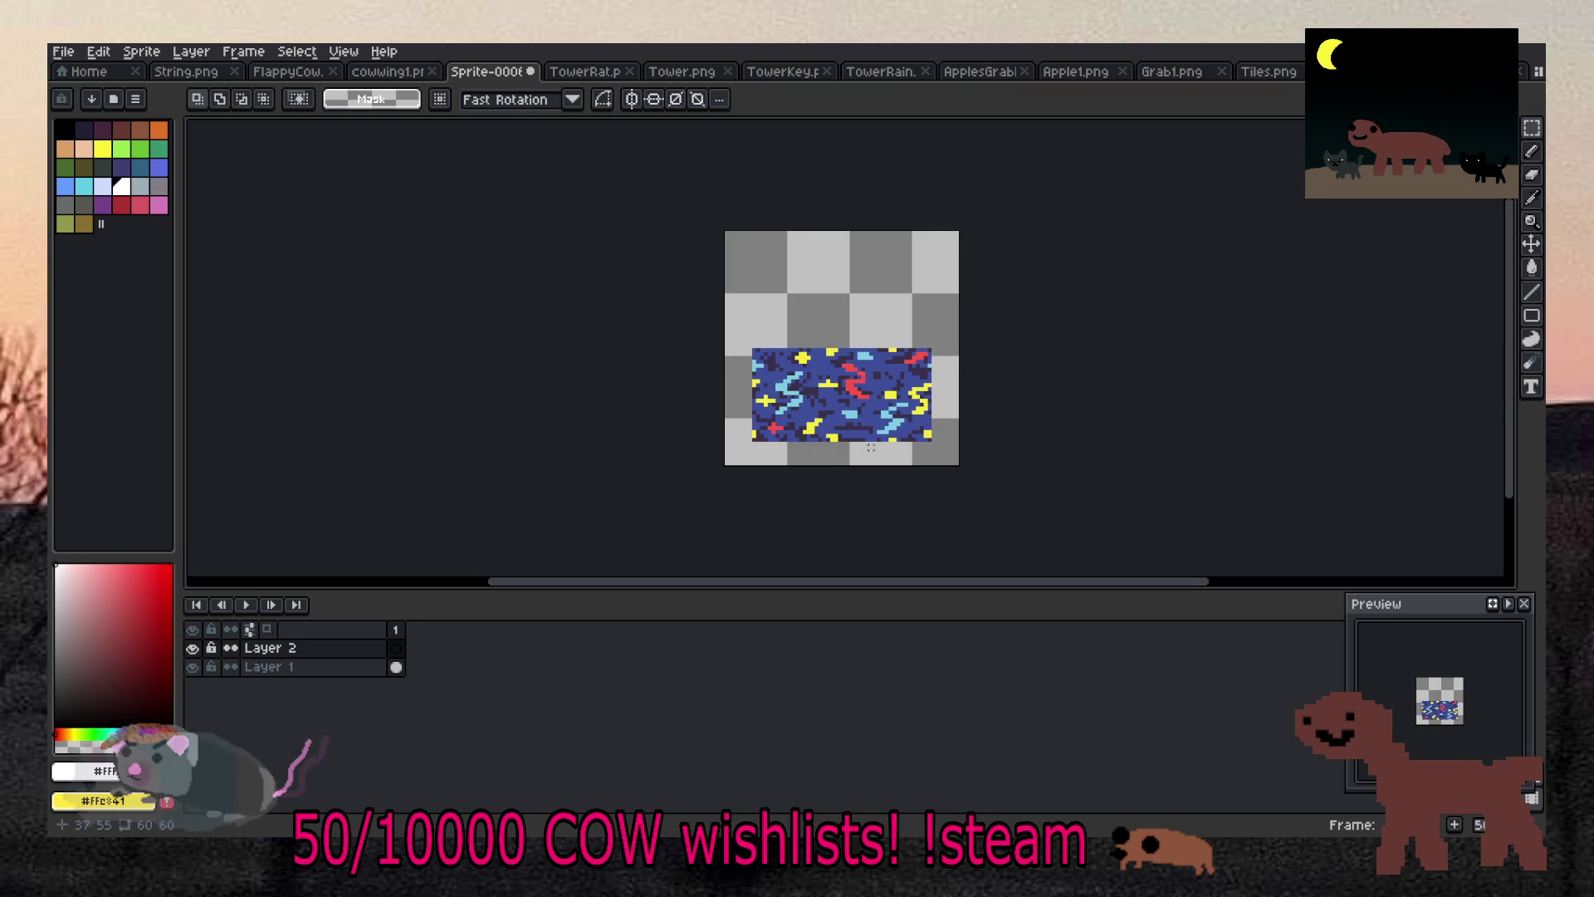
scroll(887, 388, "up", 1)
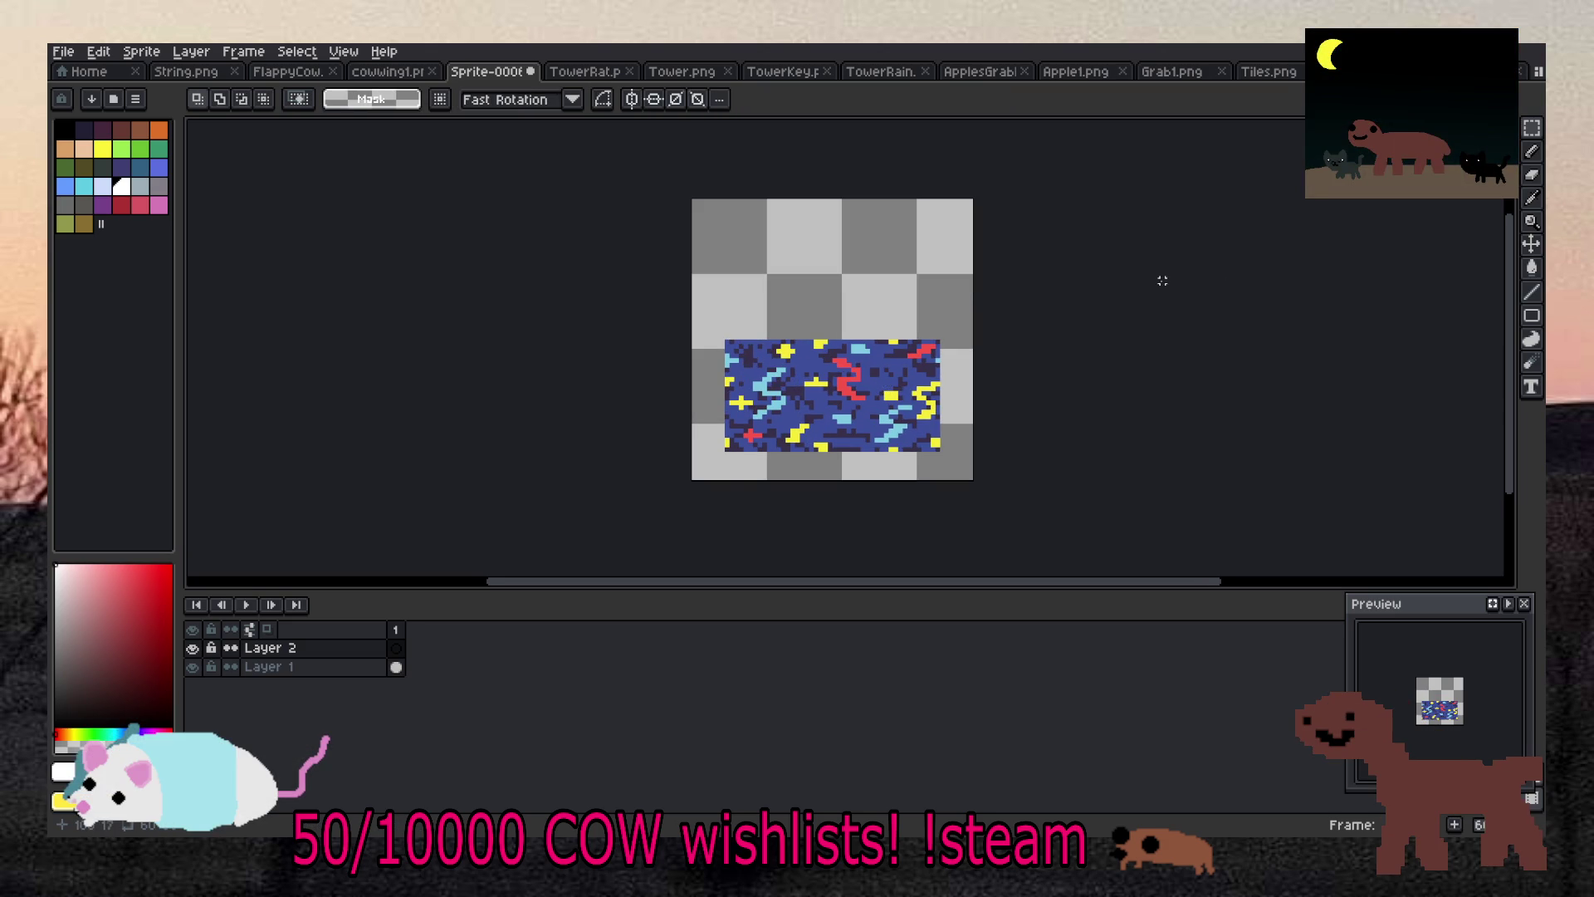
scroll(881, 210, "up", 1)
scroll(881, 210, "up", 1)
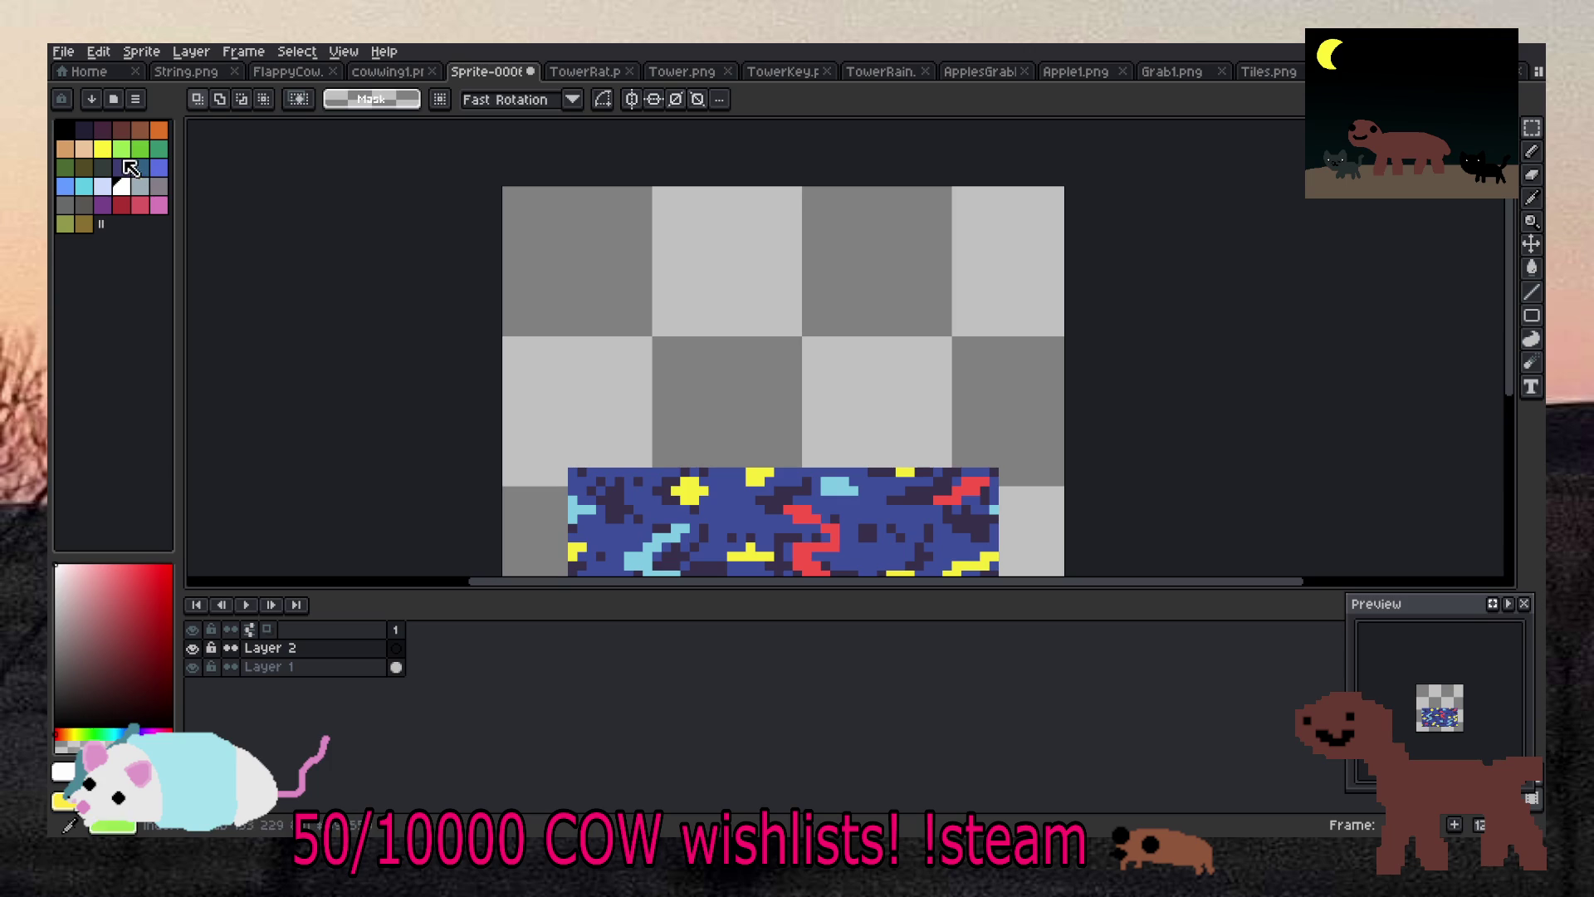
Step: Try a black bucket fill, undo it, and make Layer 2 the active drawing layer
left_click(75, 140)
key("g")
left_click(723, 346)
scroll(727, 346, "down", 2)
scroll(727, 347, "up", 1)
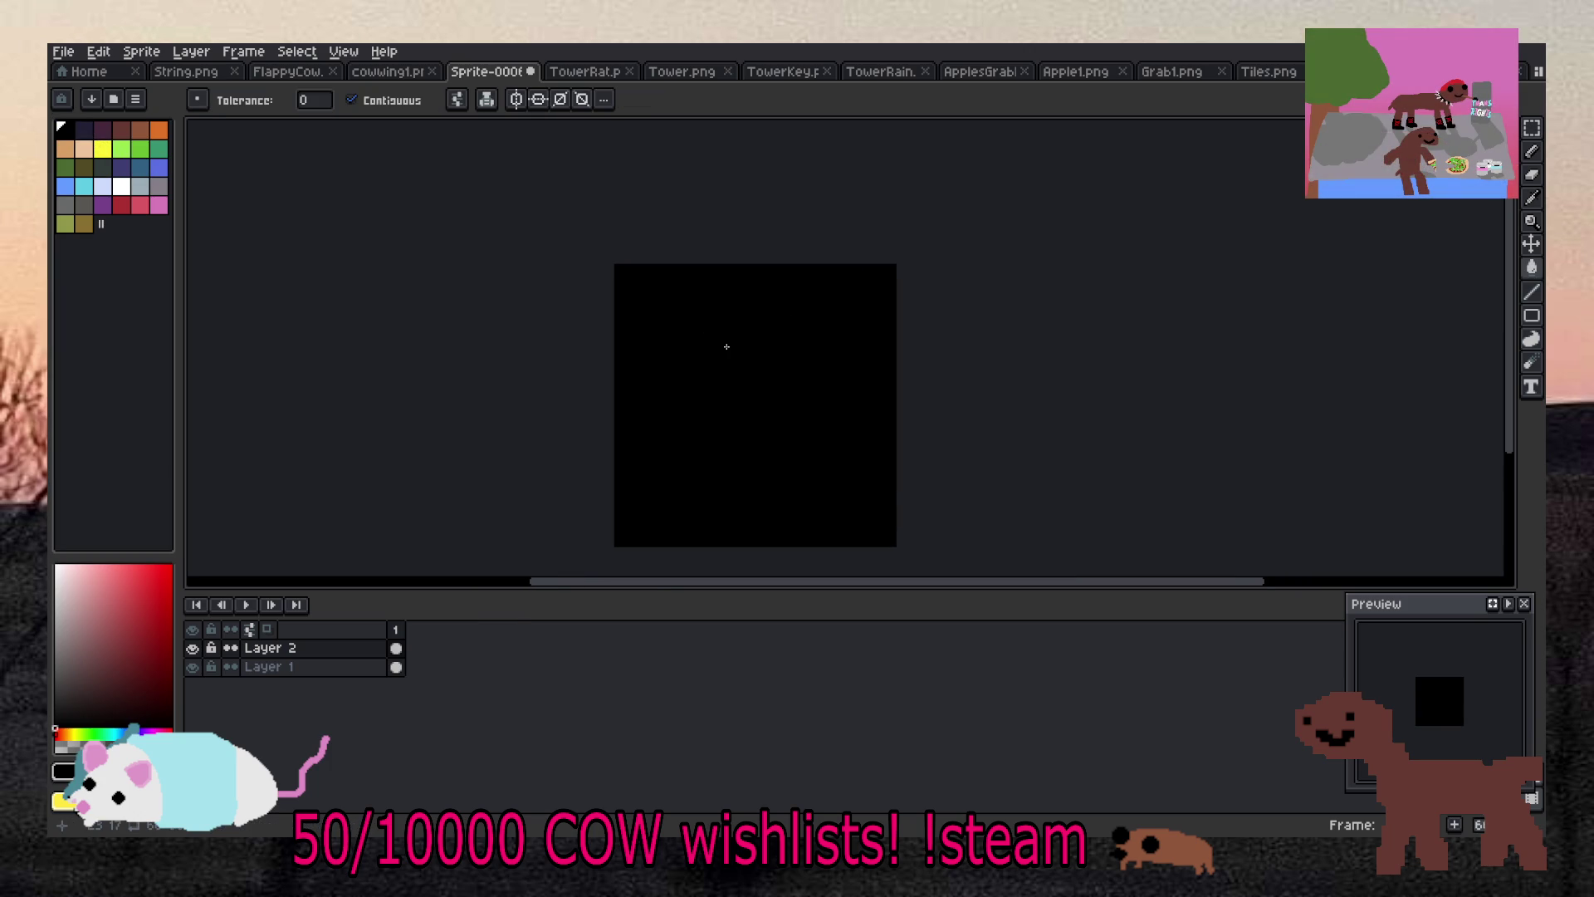
key("ctrl+z")
left_click(396, 649)
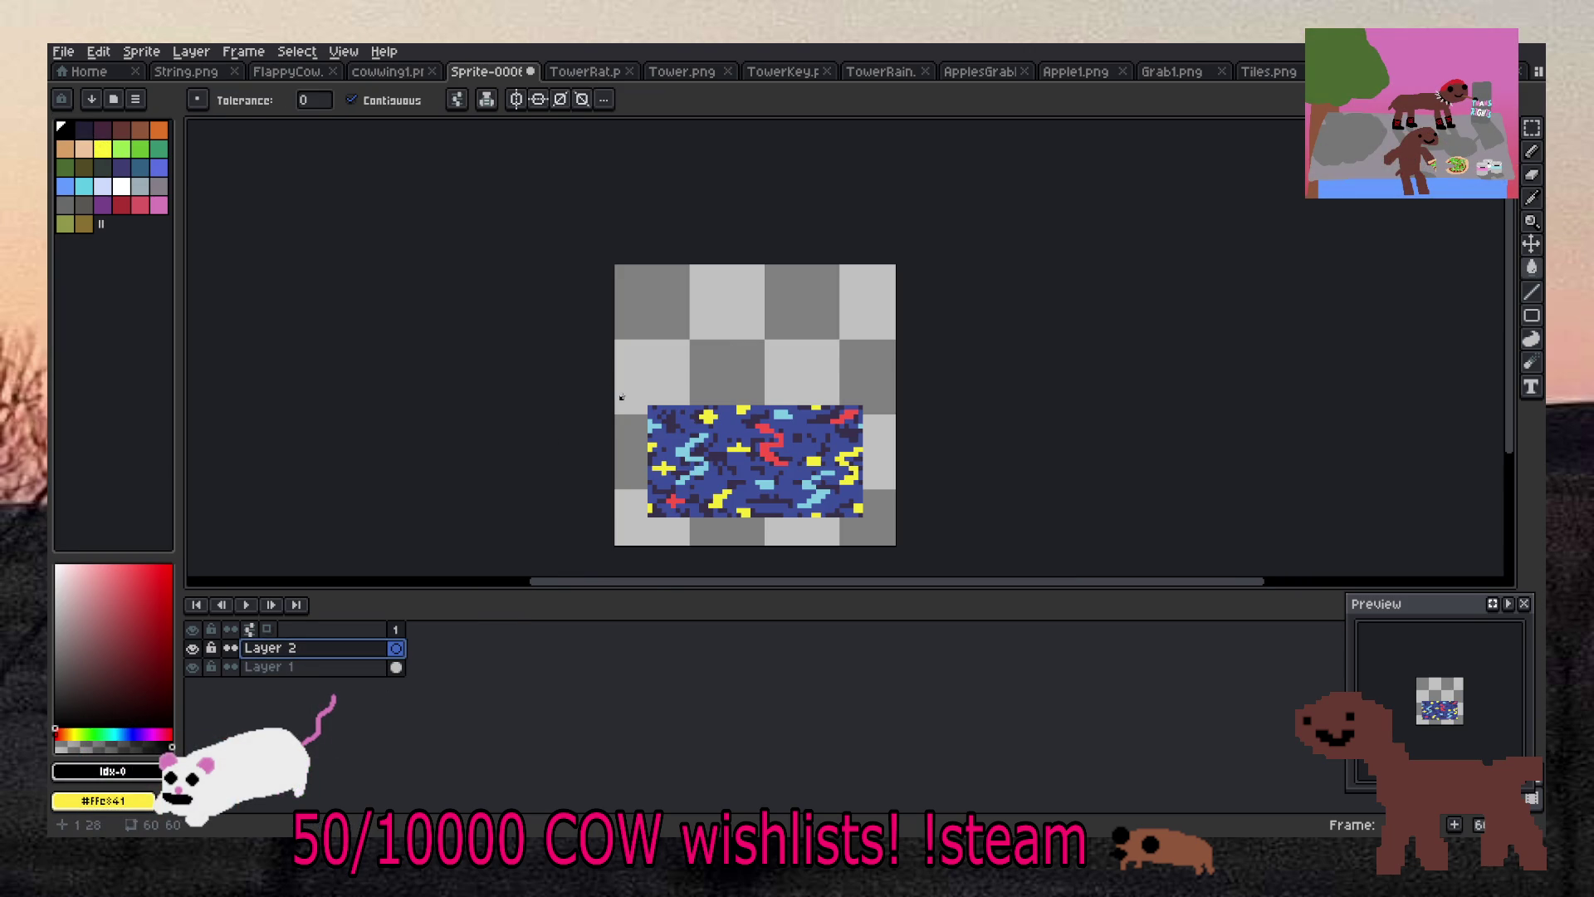
key("b")
Step: Draw a black rectangle above the tile and fill its interior black
left_click(1534, 316)
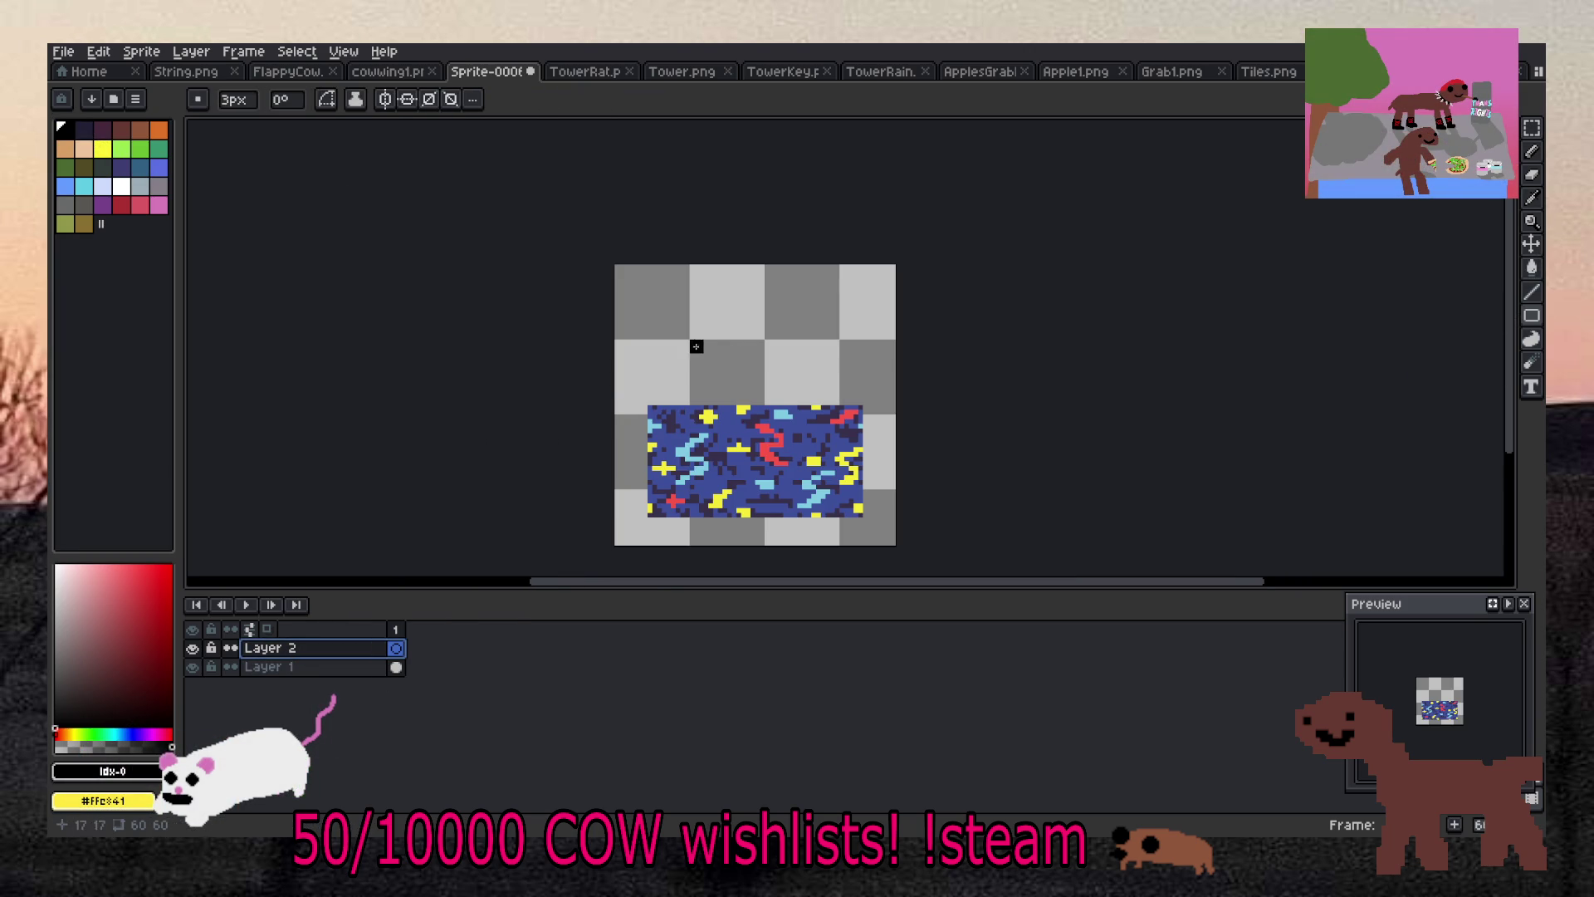
left_click_drag(654, 303, 860, 393)
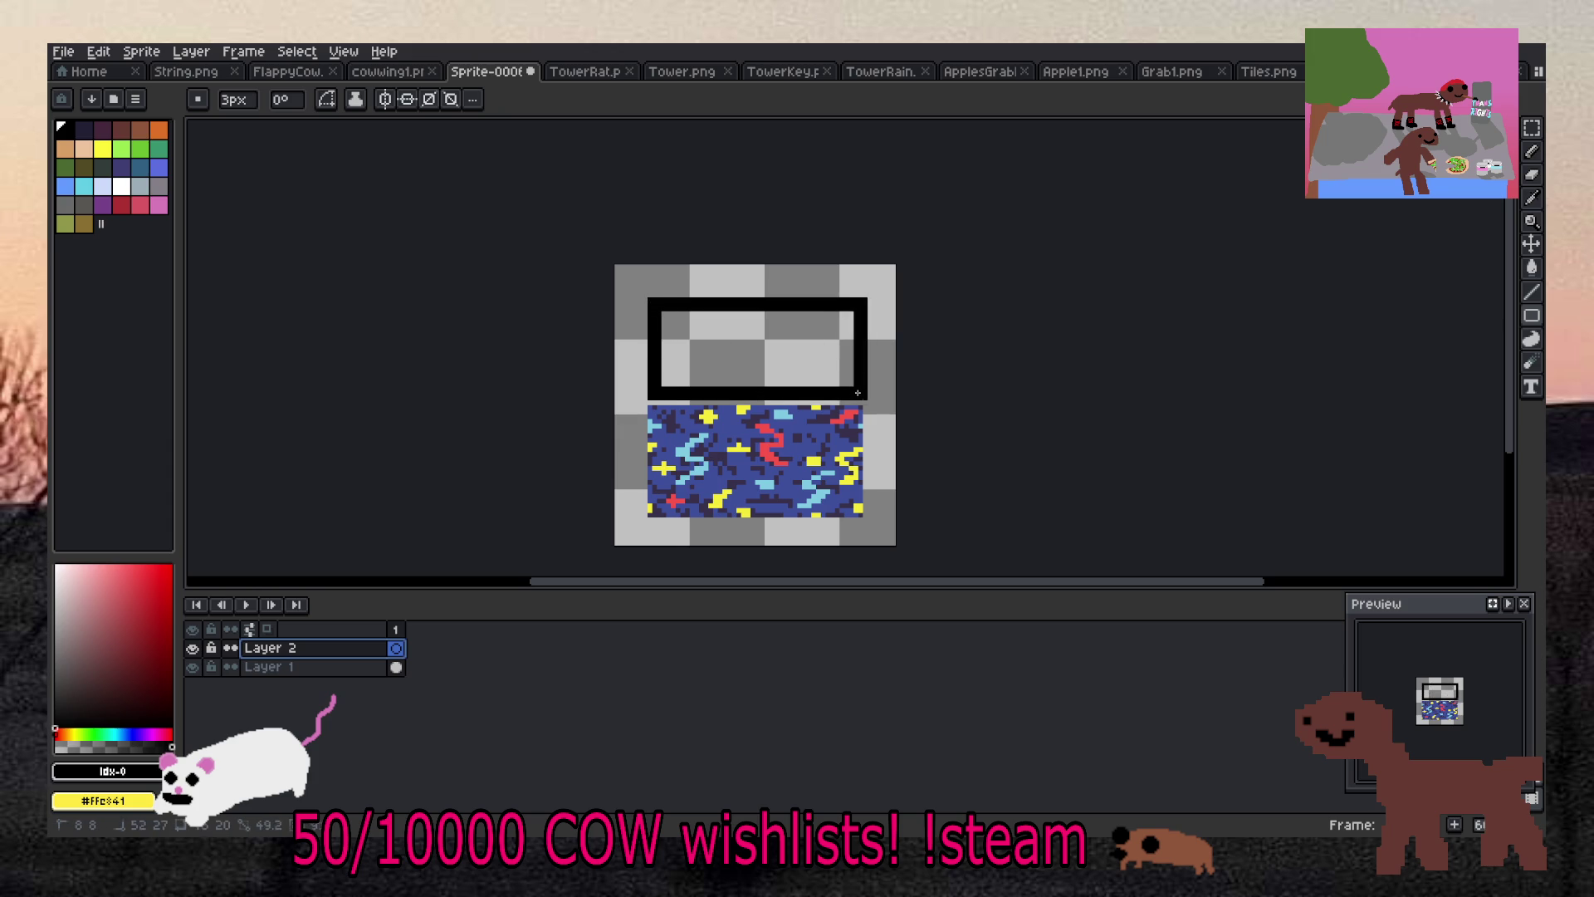
key("g")
left_click(797, 345)
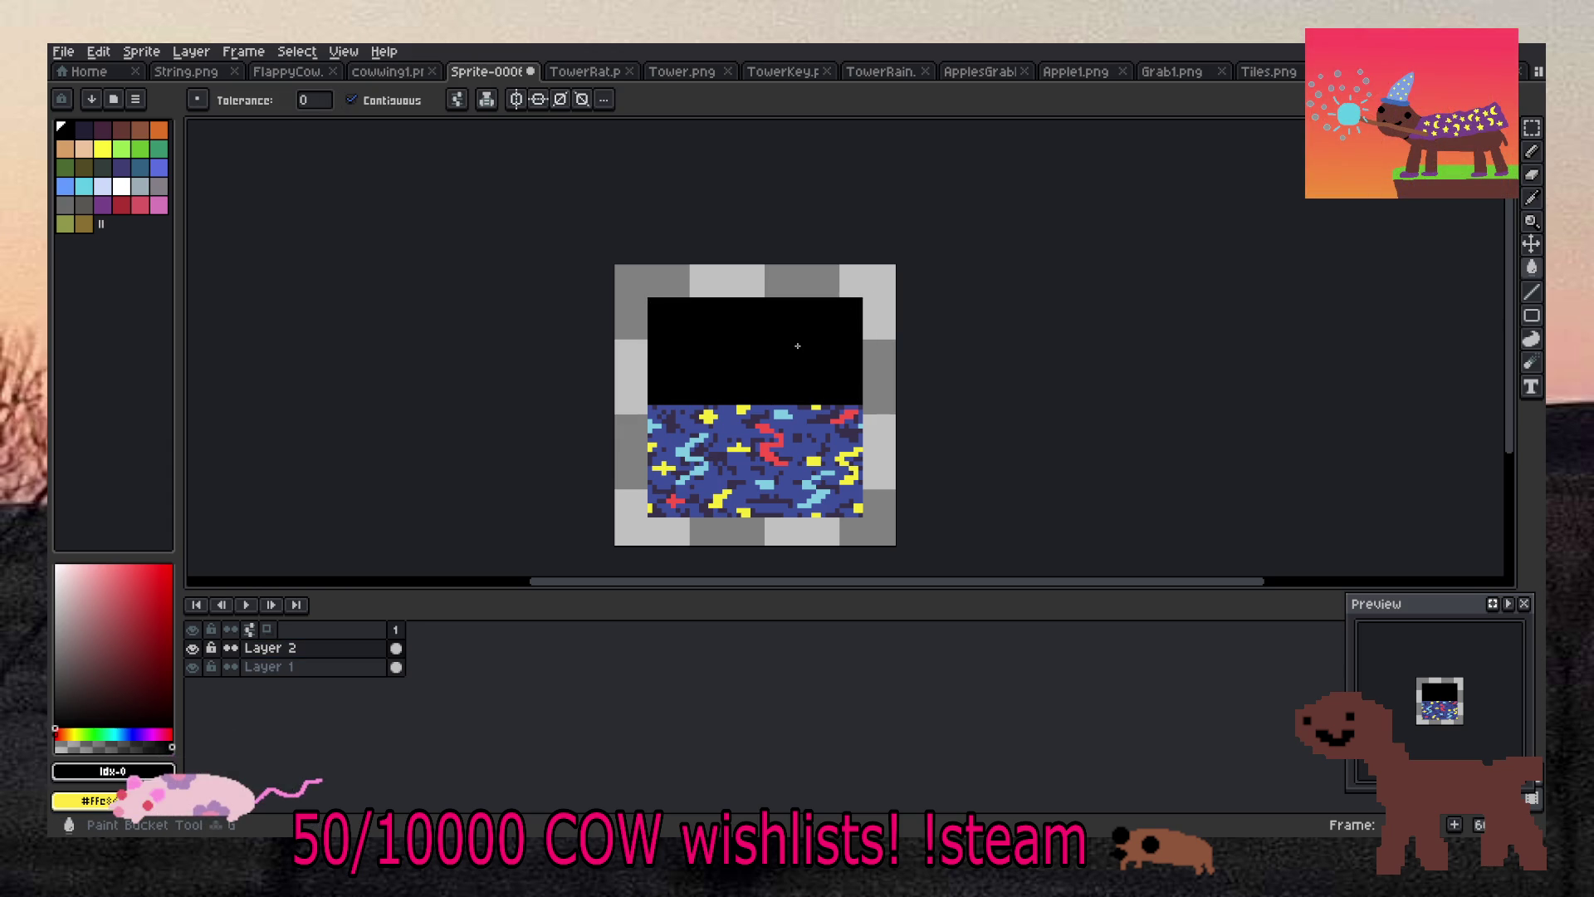
scroll(797, 344, "up", 1)
scroll(797, 345, "down", 2)
scroll(789, 356, "up", 1)
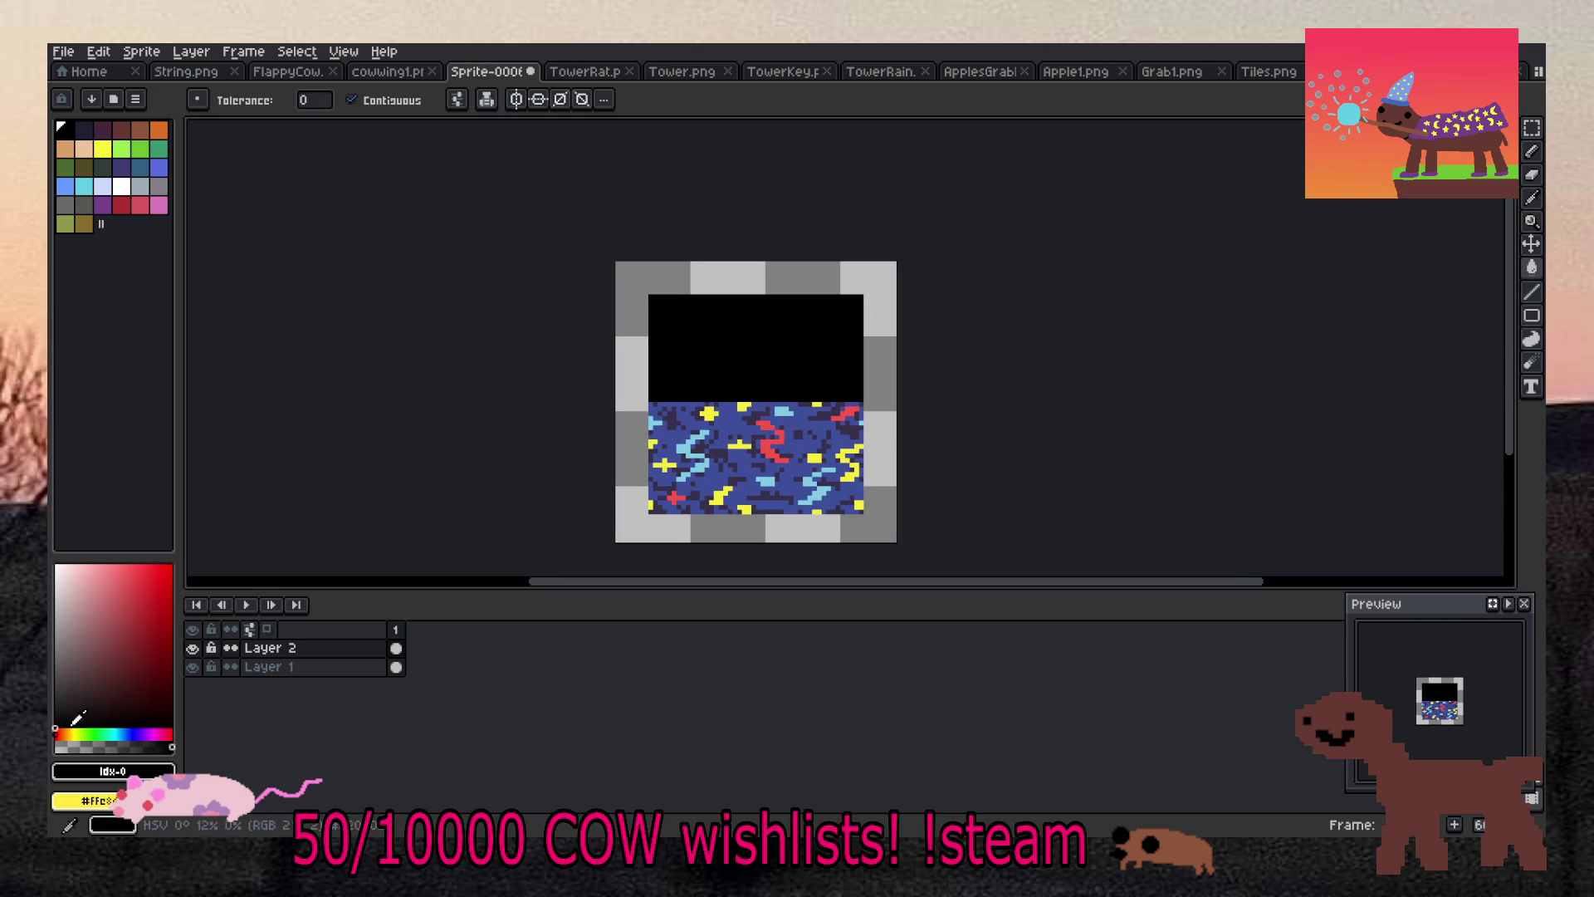
Step: Pick a very dark navy (hue 239°) and refill the black top area with it
left_click(132, 735)
left_click(160, 710)
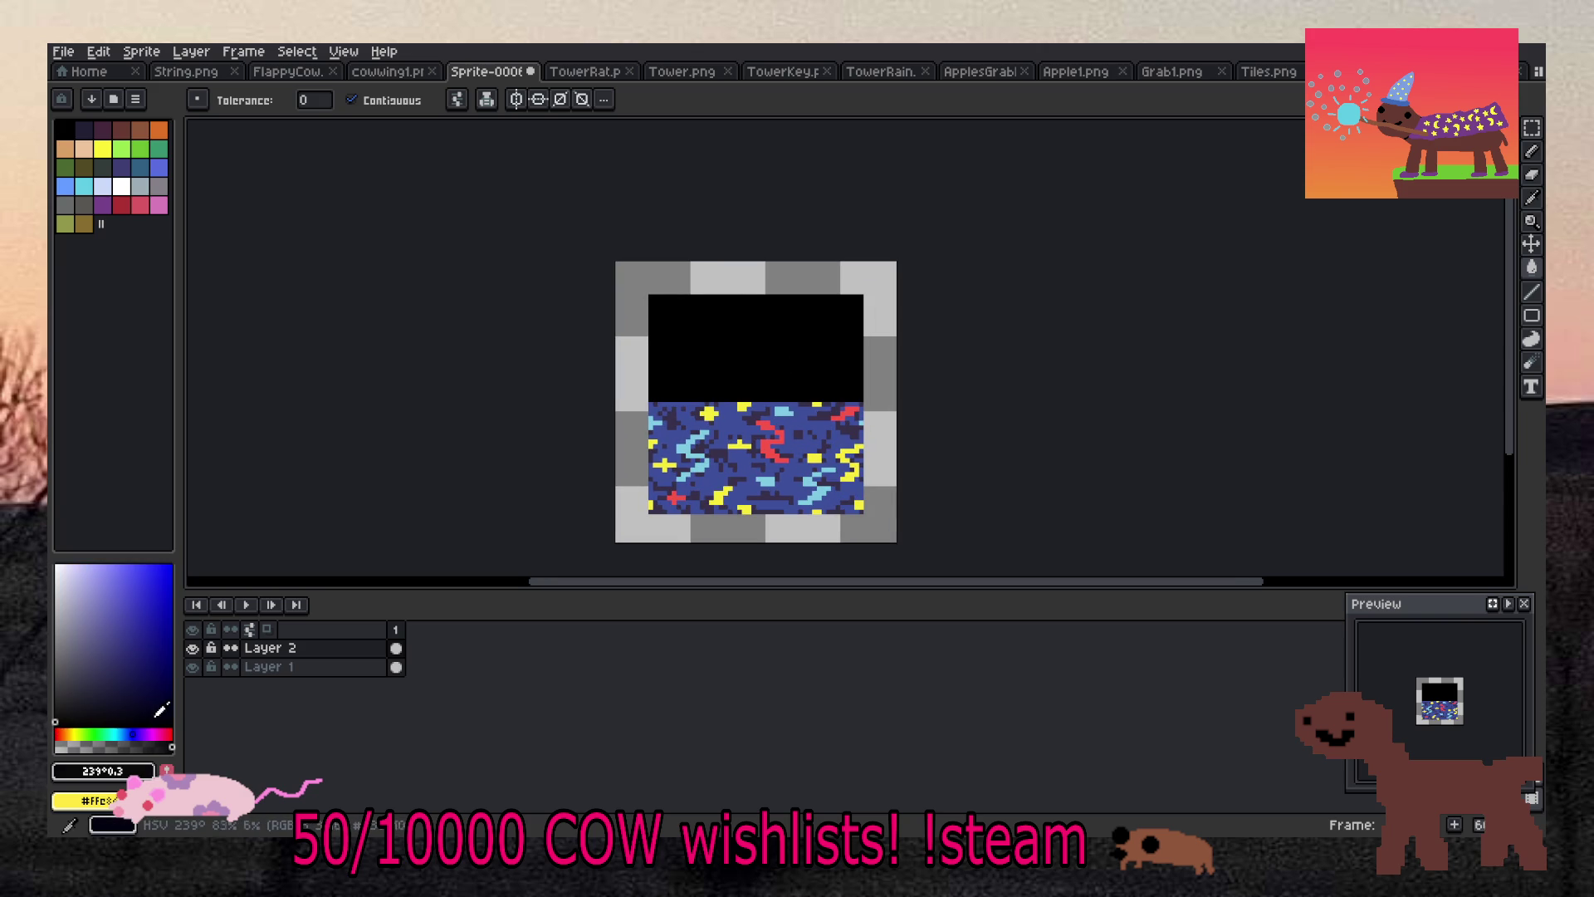
left_click(699, 377)
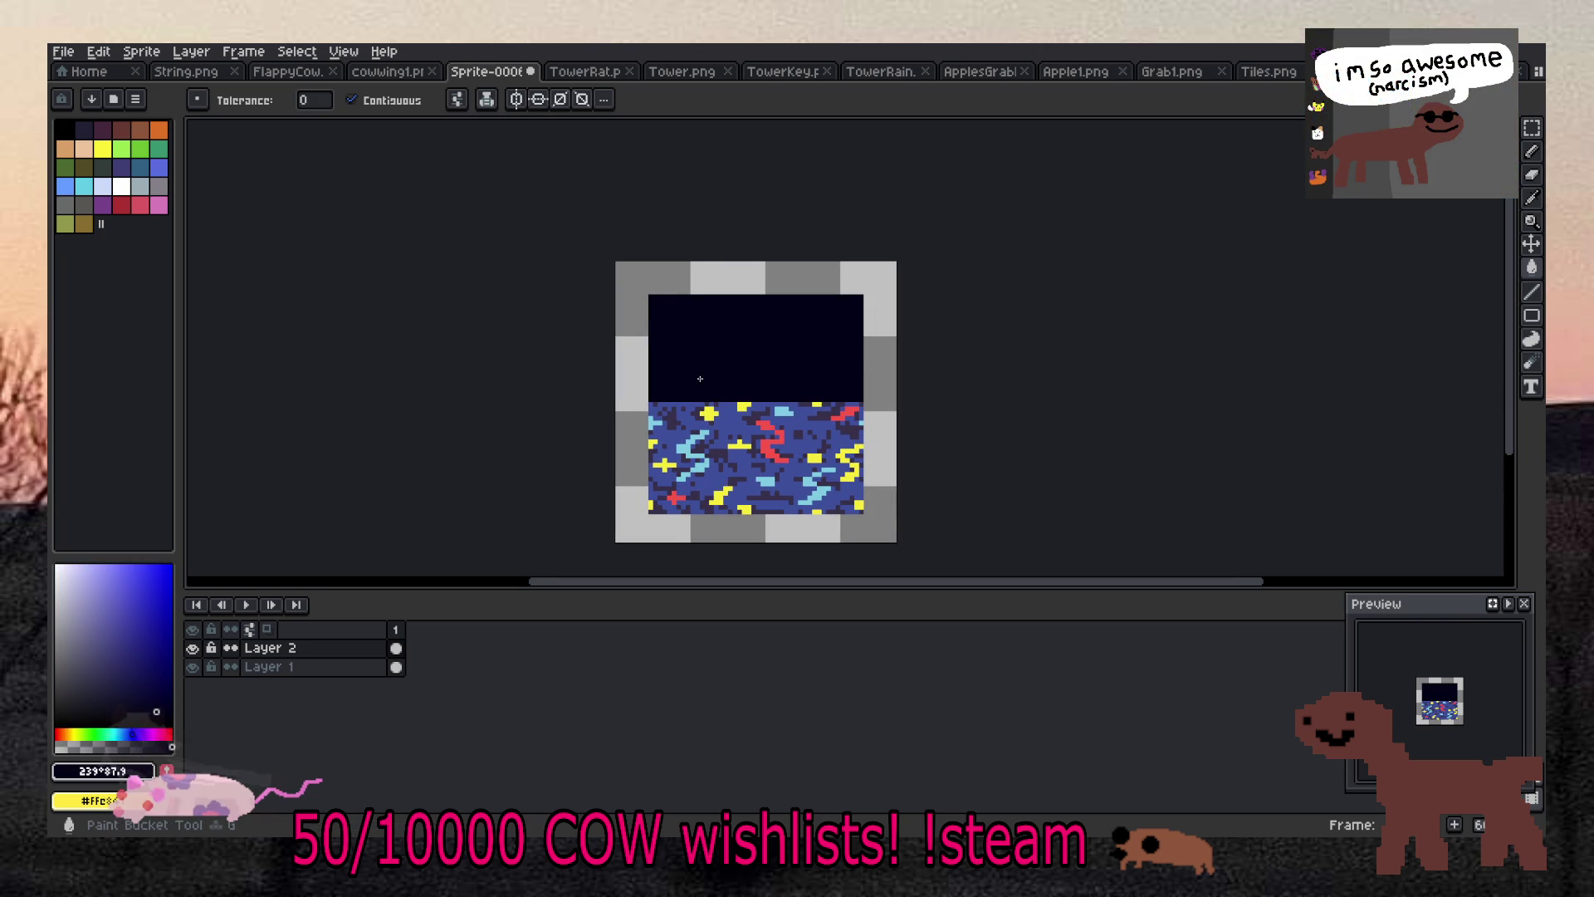
scroll(700, 378, "down", 1)
scroll(707, 399, "up", 1)
scroll(719, 425, "up", 1)
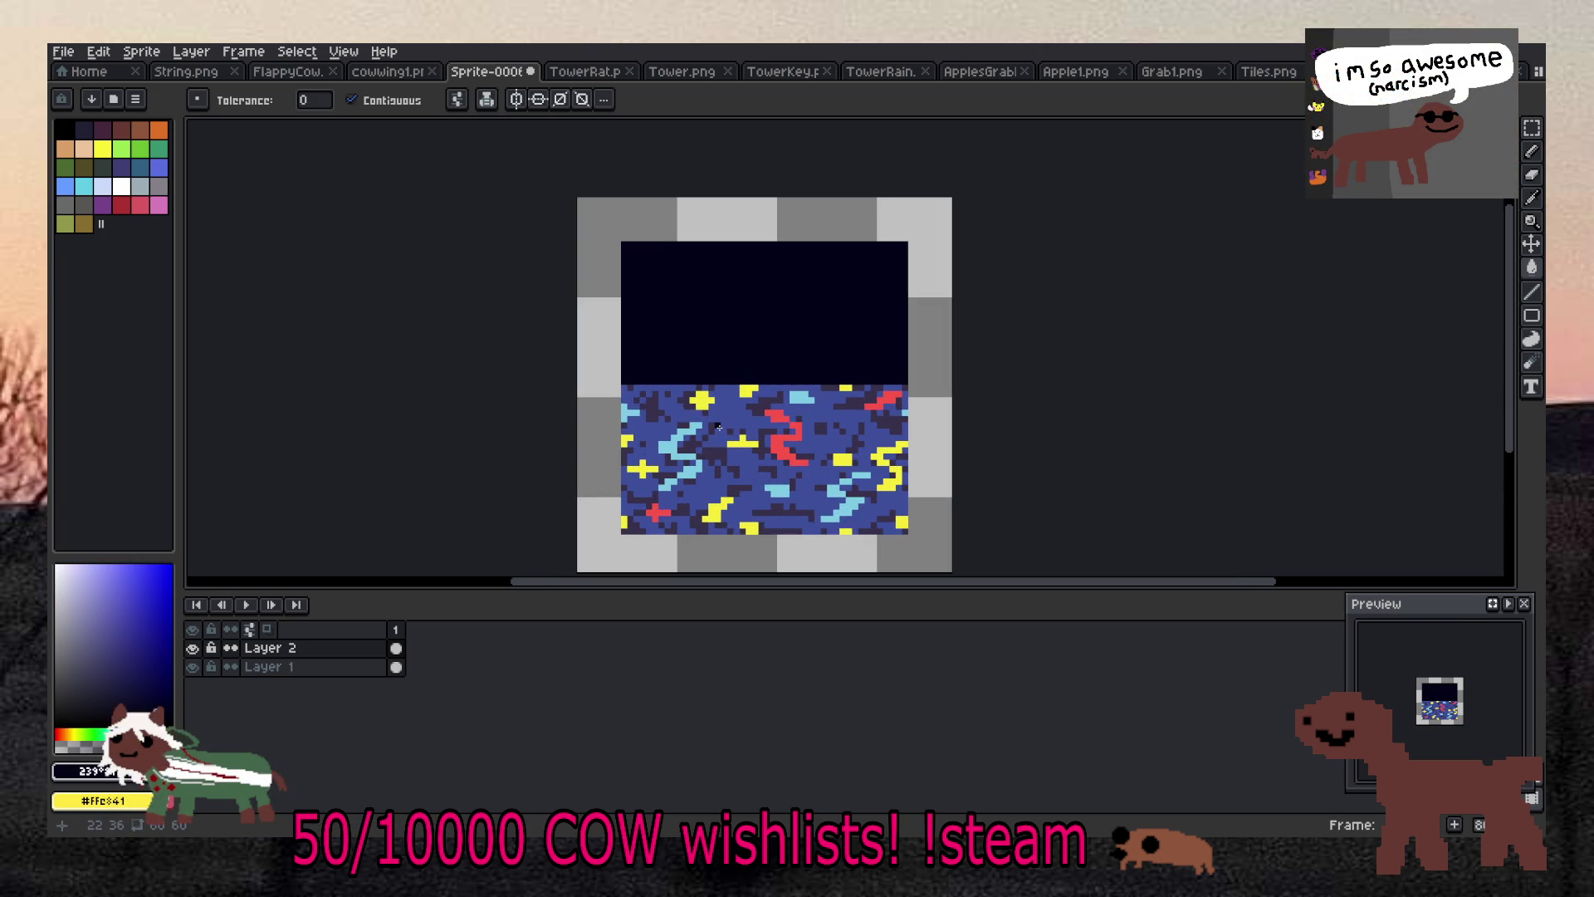
scroll(719, 427, "down", 1)
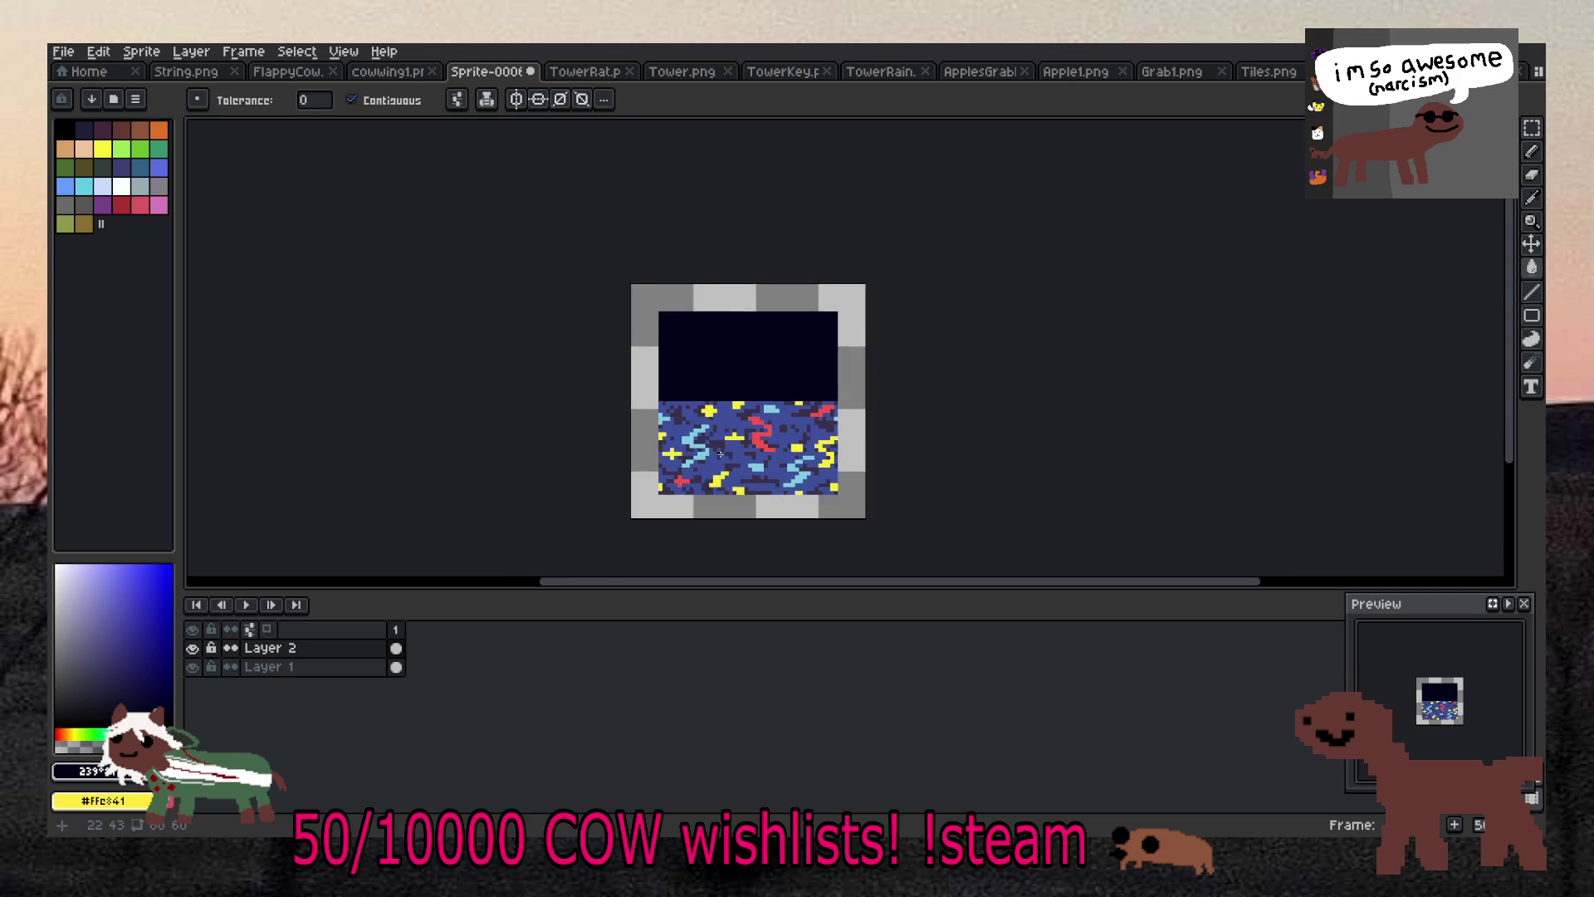
scroll(718, 427, "up", 1)
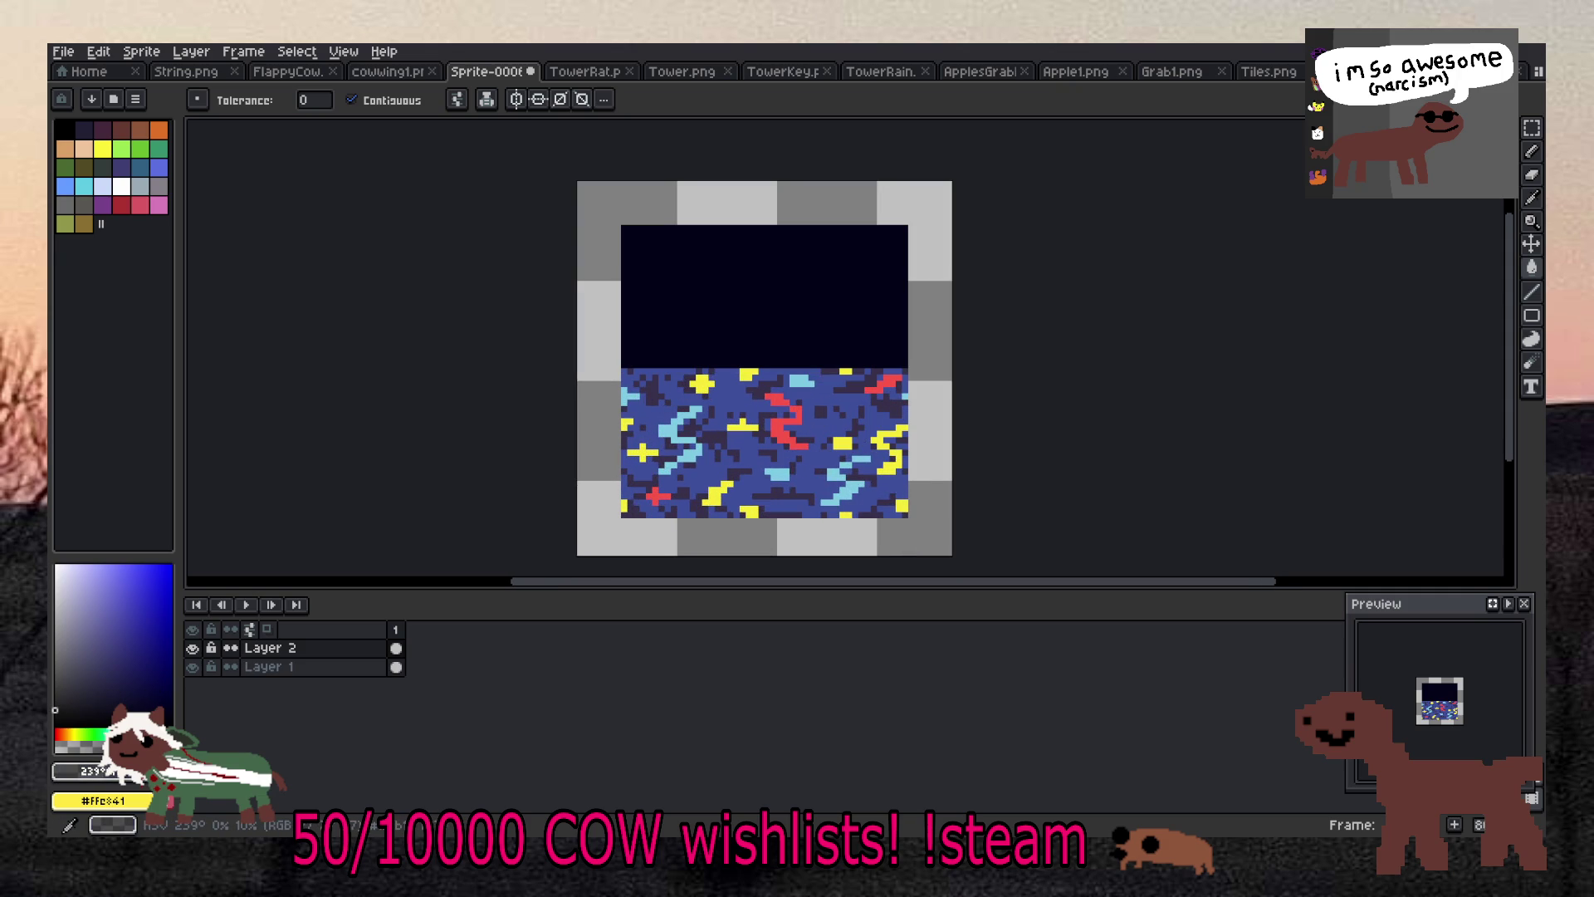
left_click(1532, 316)
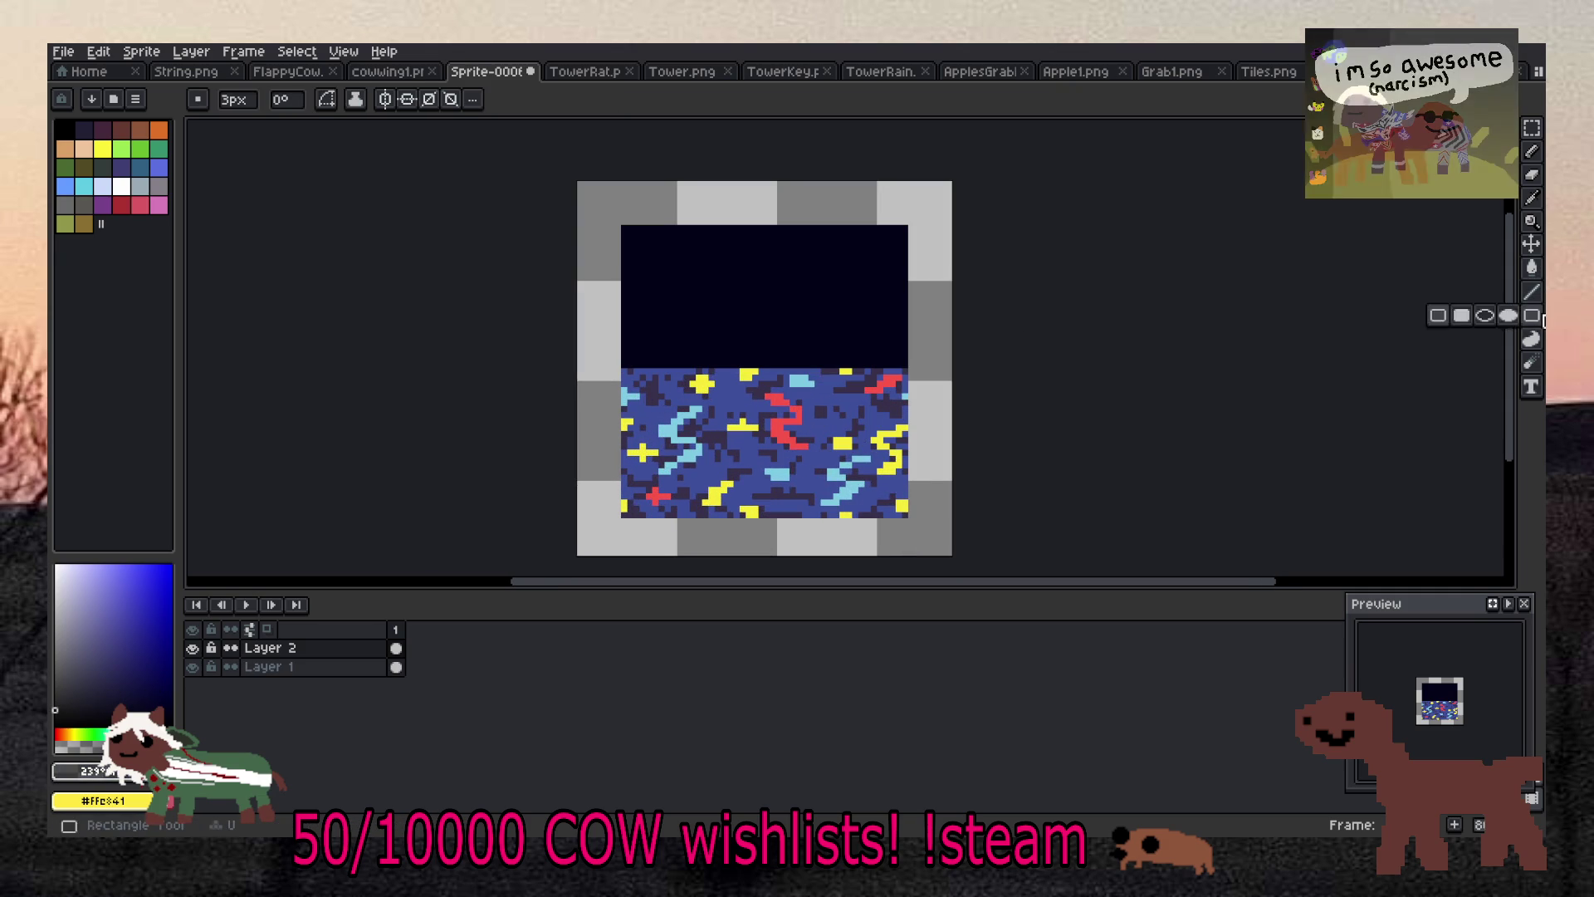
Step: Draw a rectangle over the confetti band, darken it, then refill it with brighter blue
left_click_drag(639, 380, 901, 513)
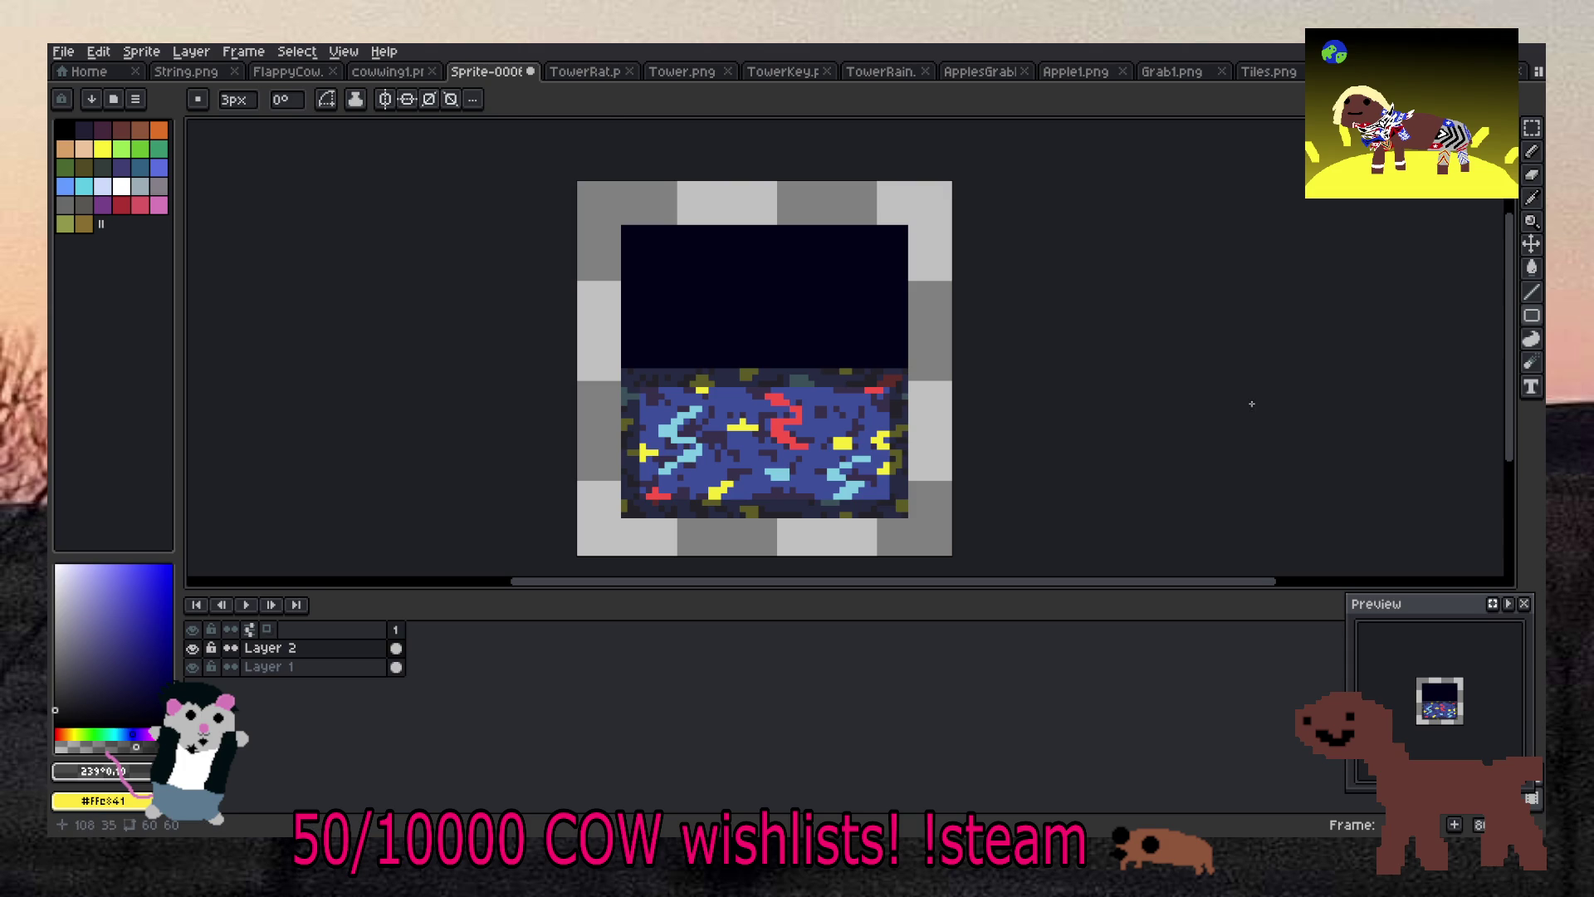
key("g")
left_click(745, 444)
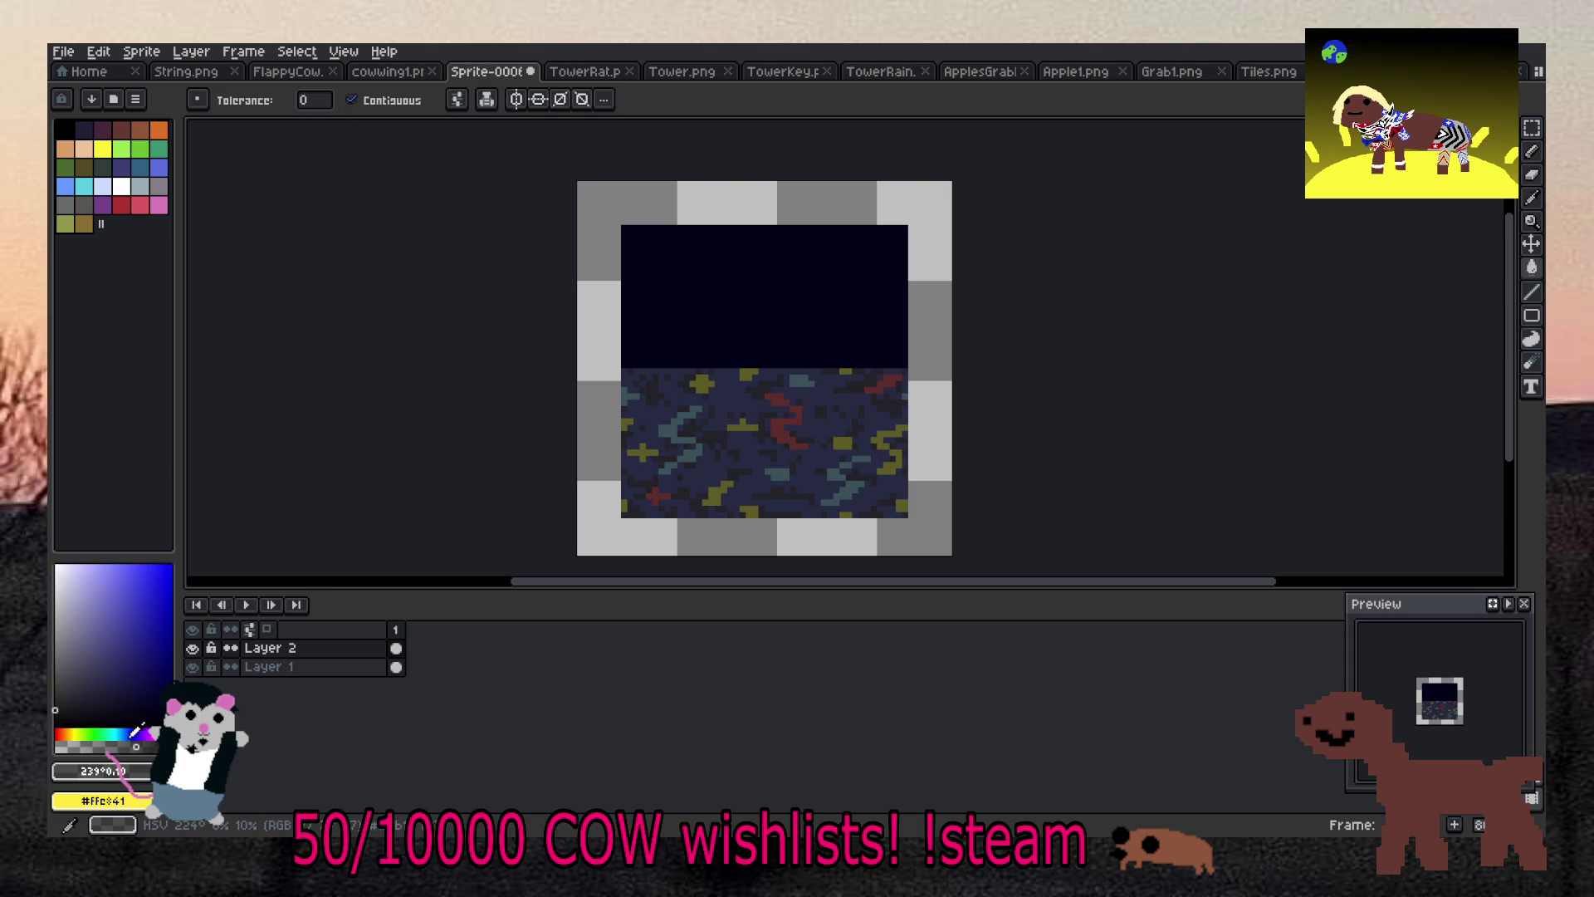
left_click(752, 453)
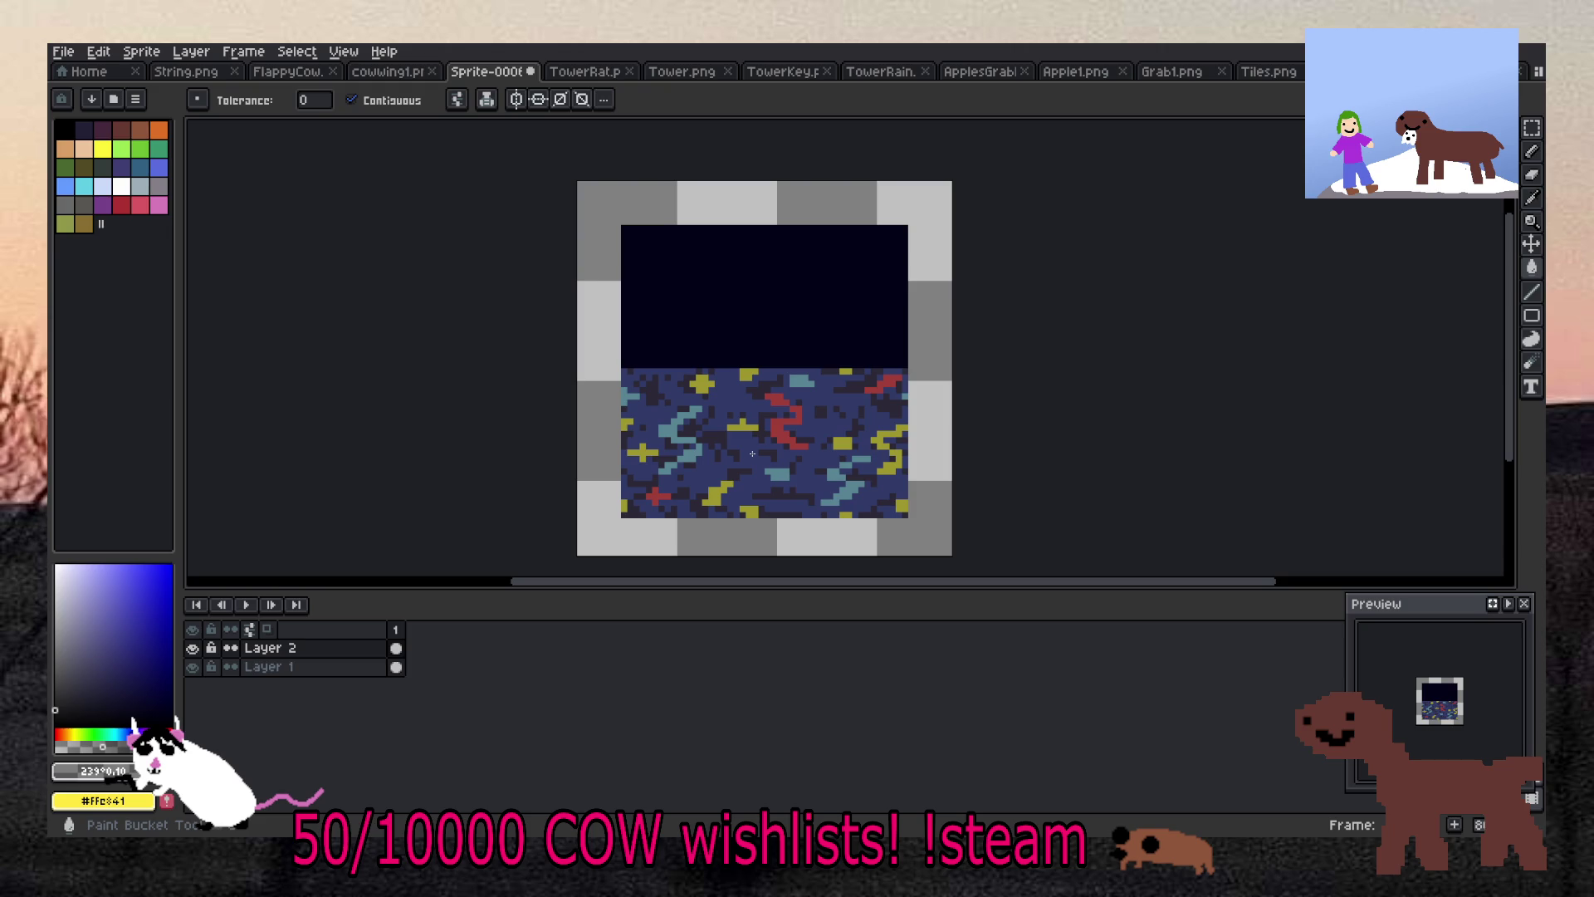
Step: Add a new empty layer above the existing ones
left_click(191, 51)
left_click(374, 144)
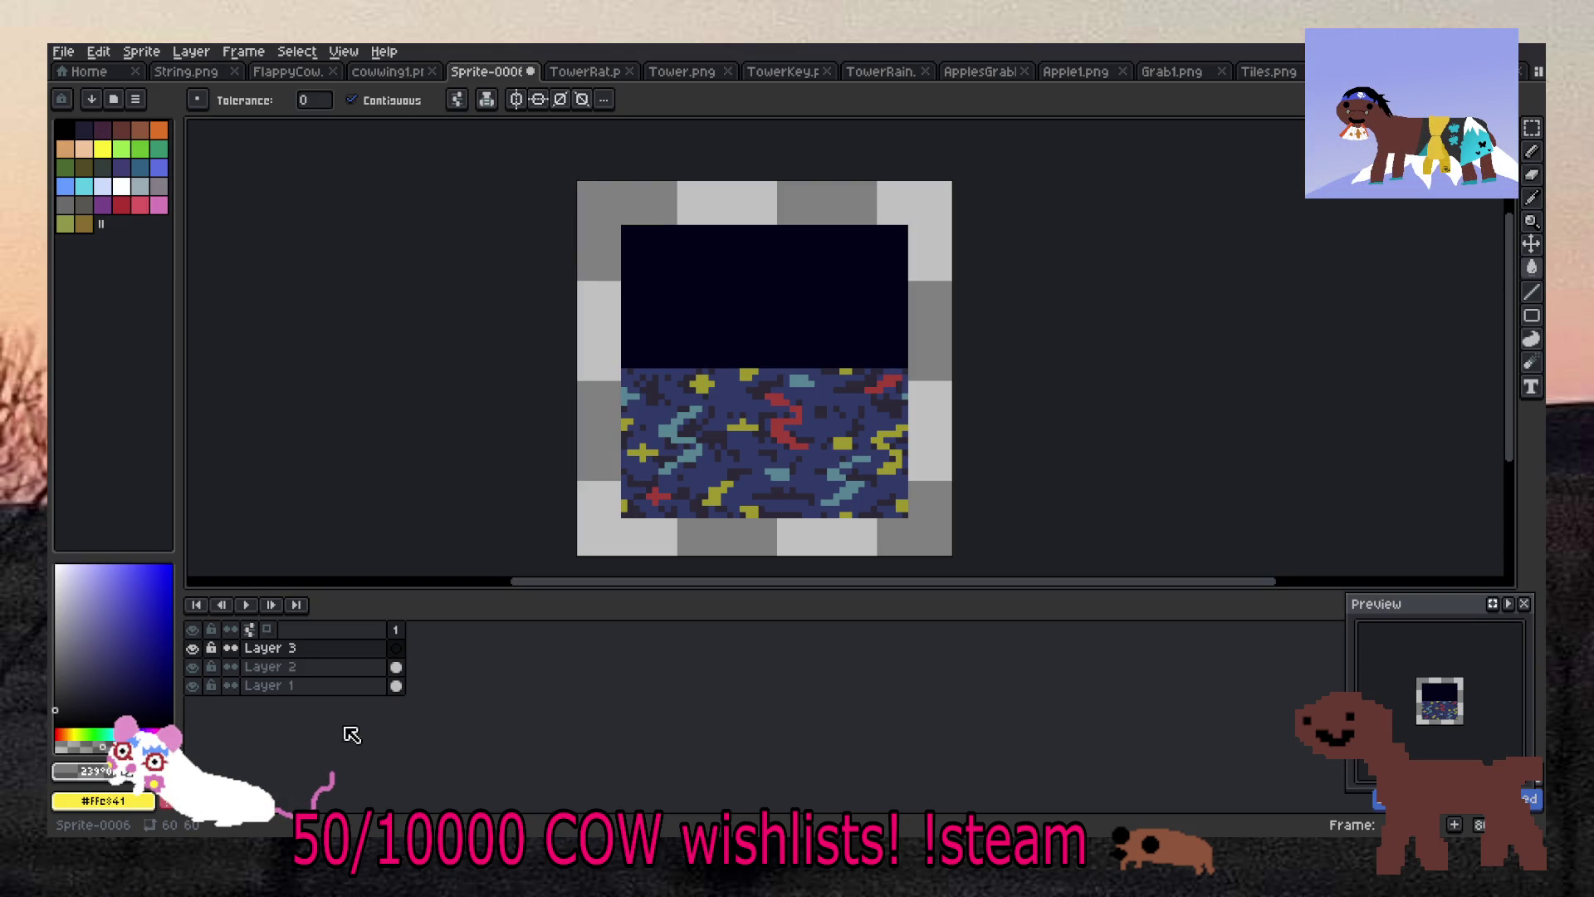
Step: Paste the green rat into Layer 3 and try scaling and moving it, then undo the trial
mouse_move(345, 652)
left_mouse_down()
mouse_move(361, 671)
mouse_move(410, 665)
left_mouse_up()
key("ctrl+v")
mouse_move(661, 268)
left_mouse_down()
mouse_move(707, 391)
mouse_move(797, 473)
left_mouse_up()
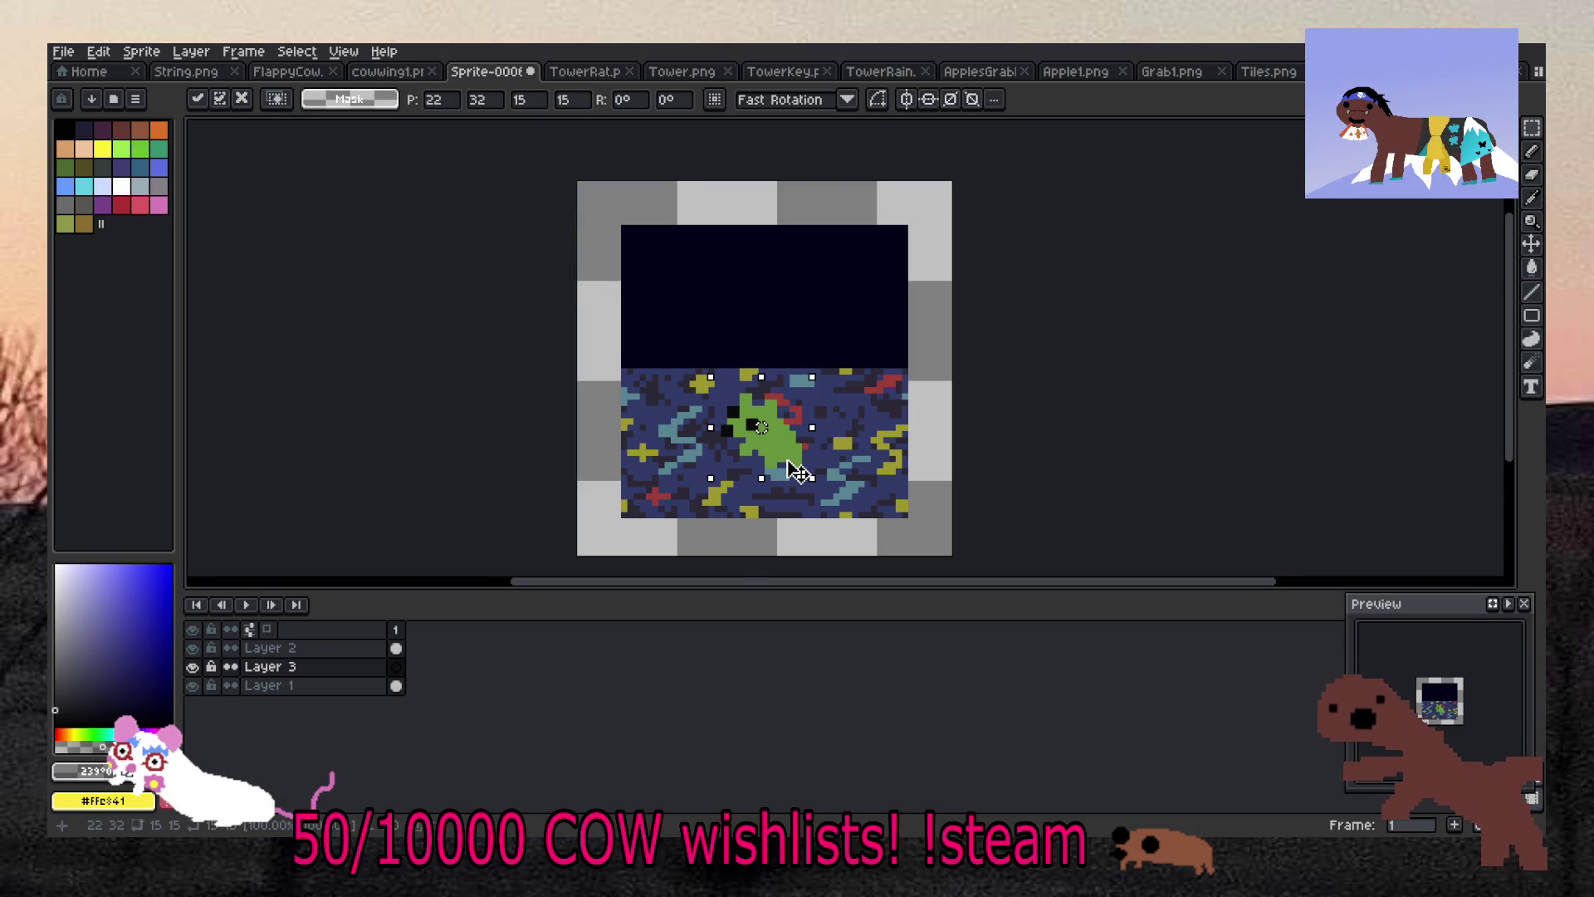
left_click_drag(812, 376, 944, 296)
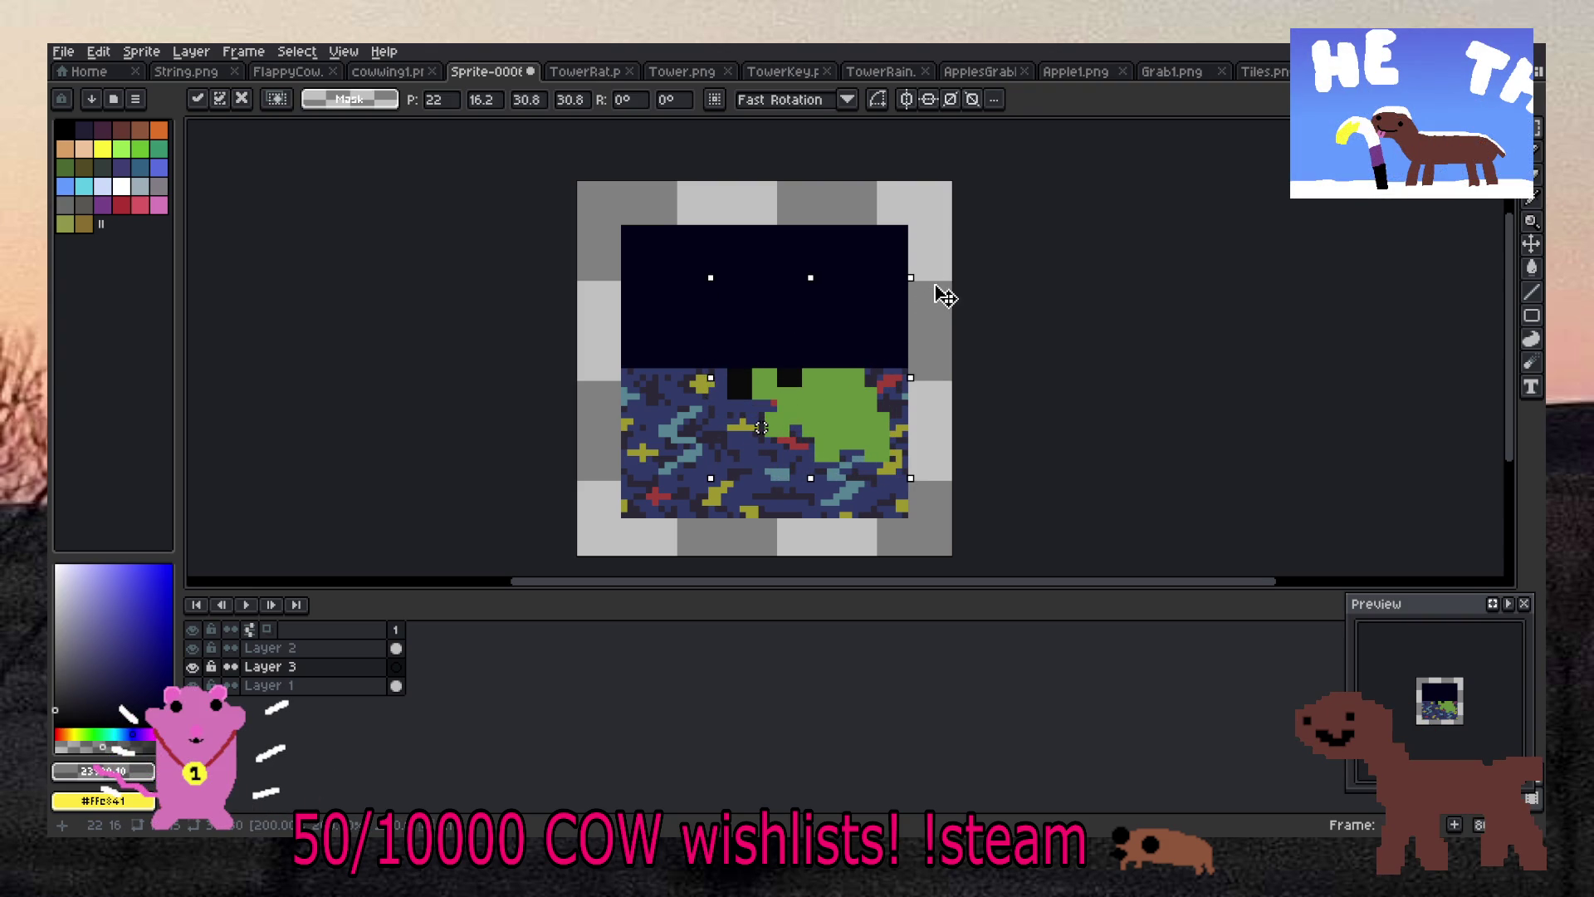
left_click_drag(876, 423, 833, 448)
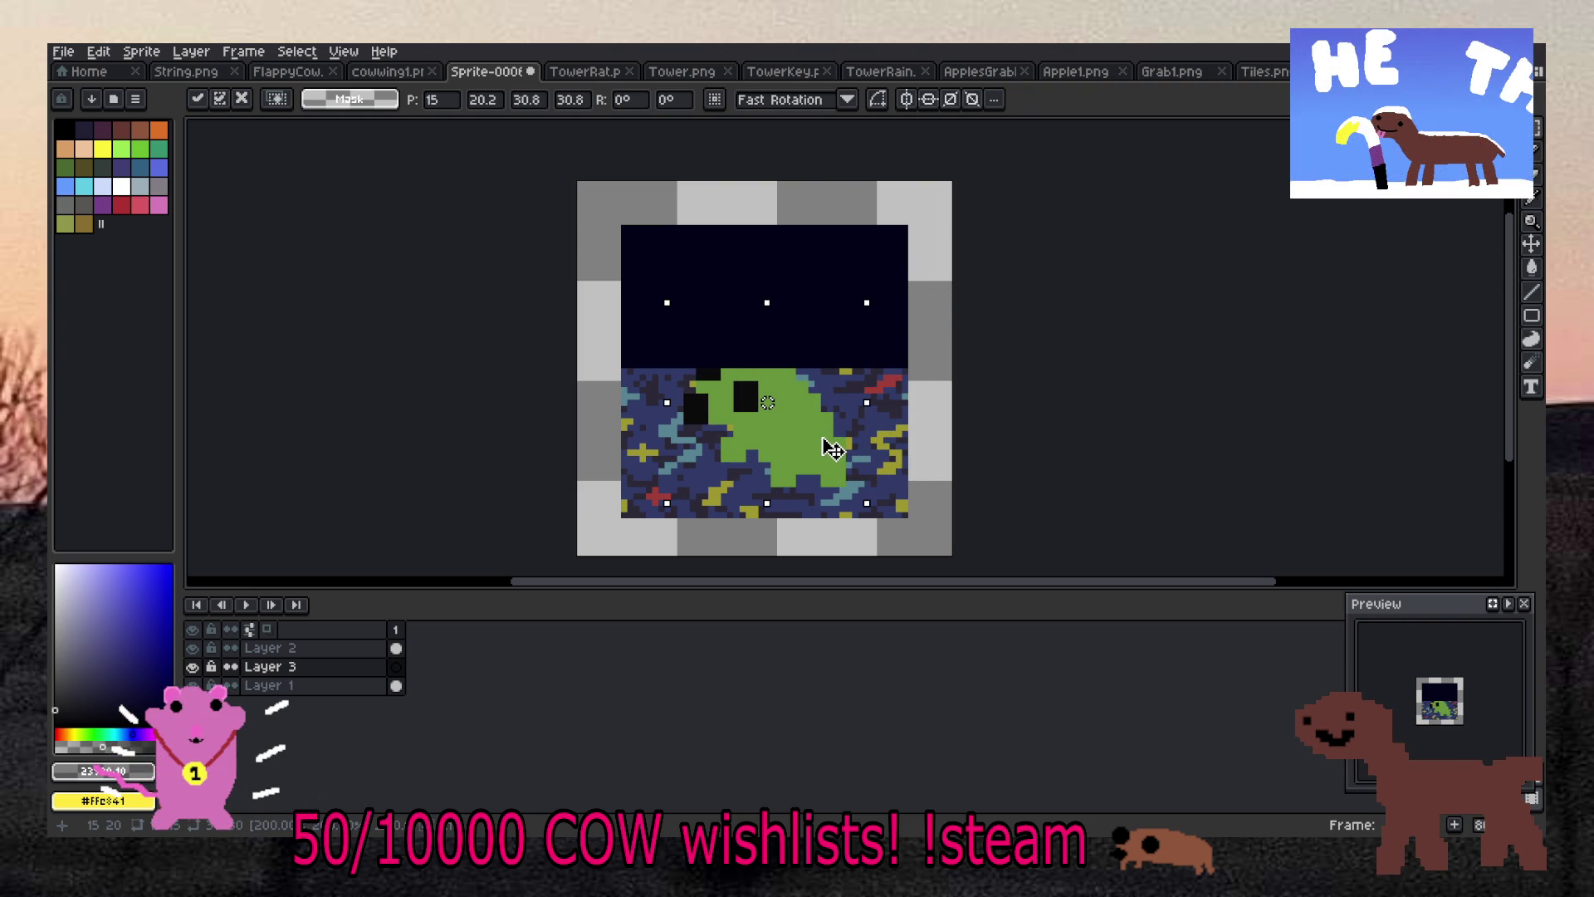
key("ctrl+z")
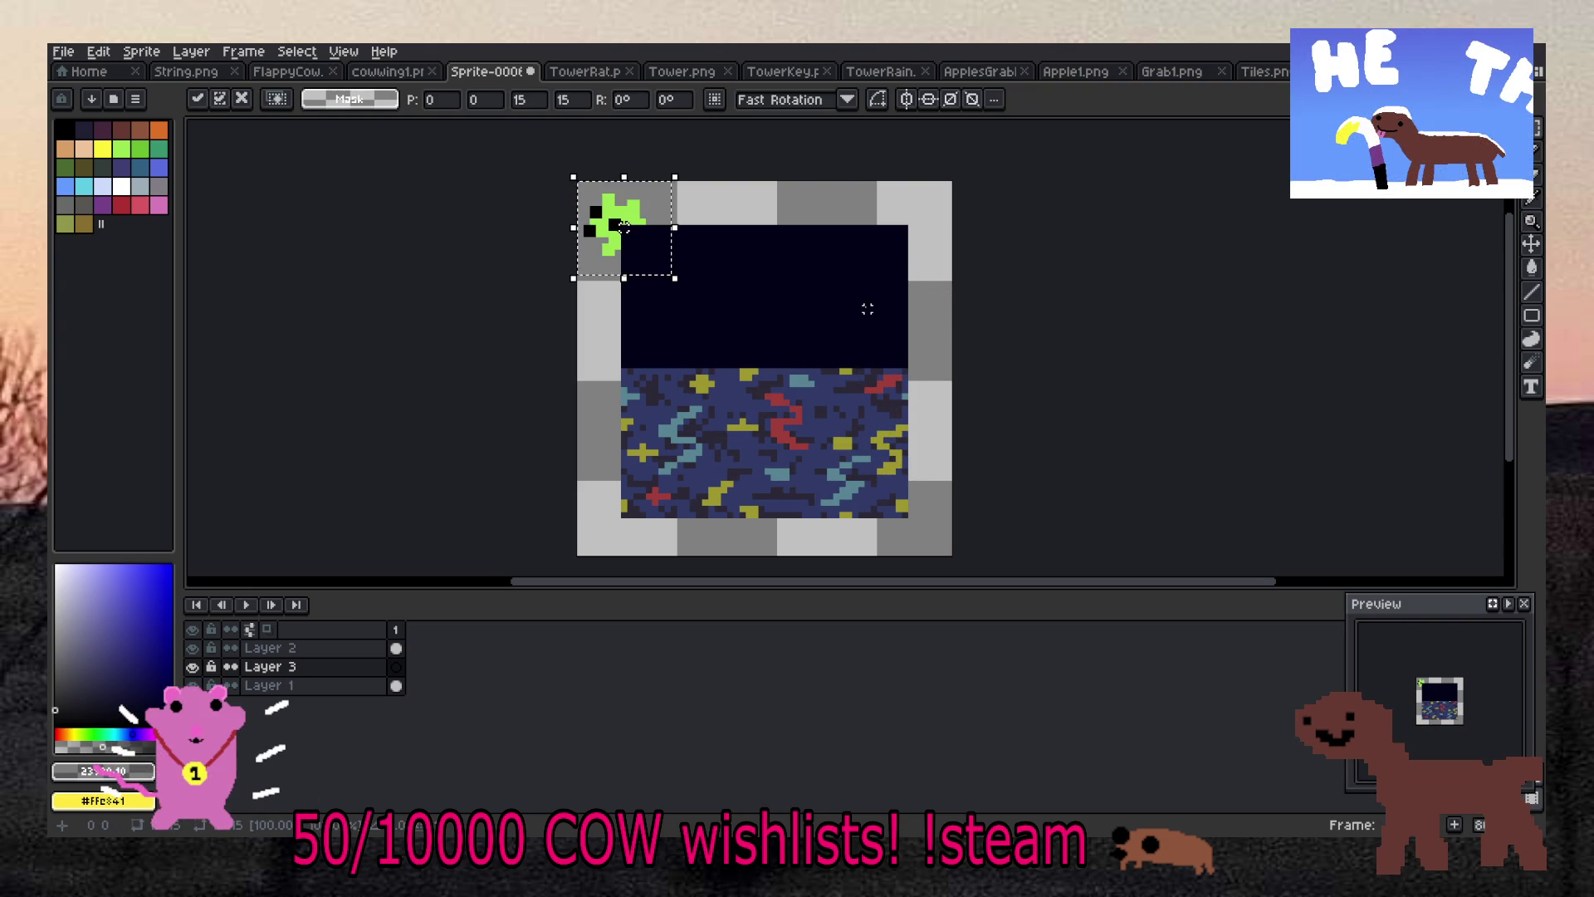
Step: Move the pasted rat to the dark band's upper edge and drop it in place
left_click_drag(595, 261, 773, 464)
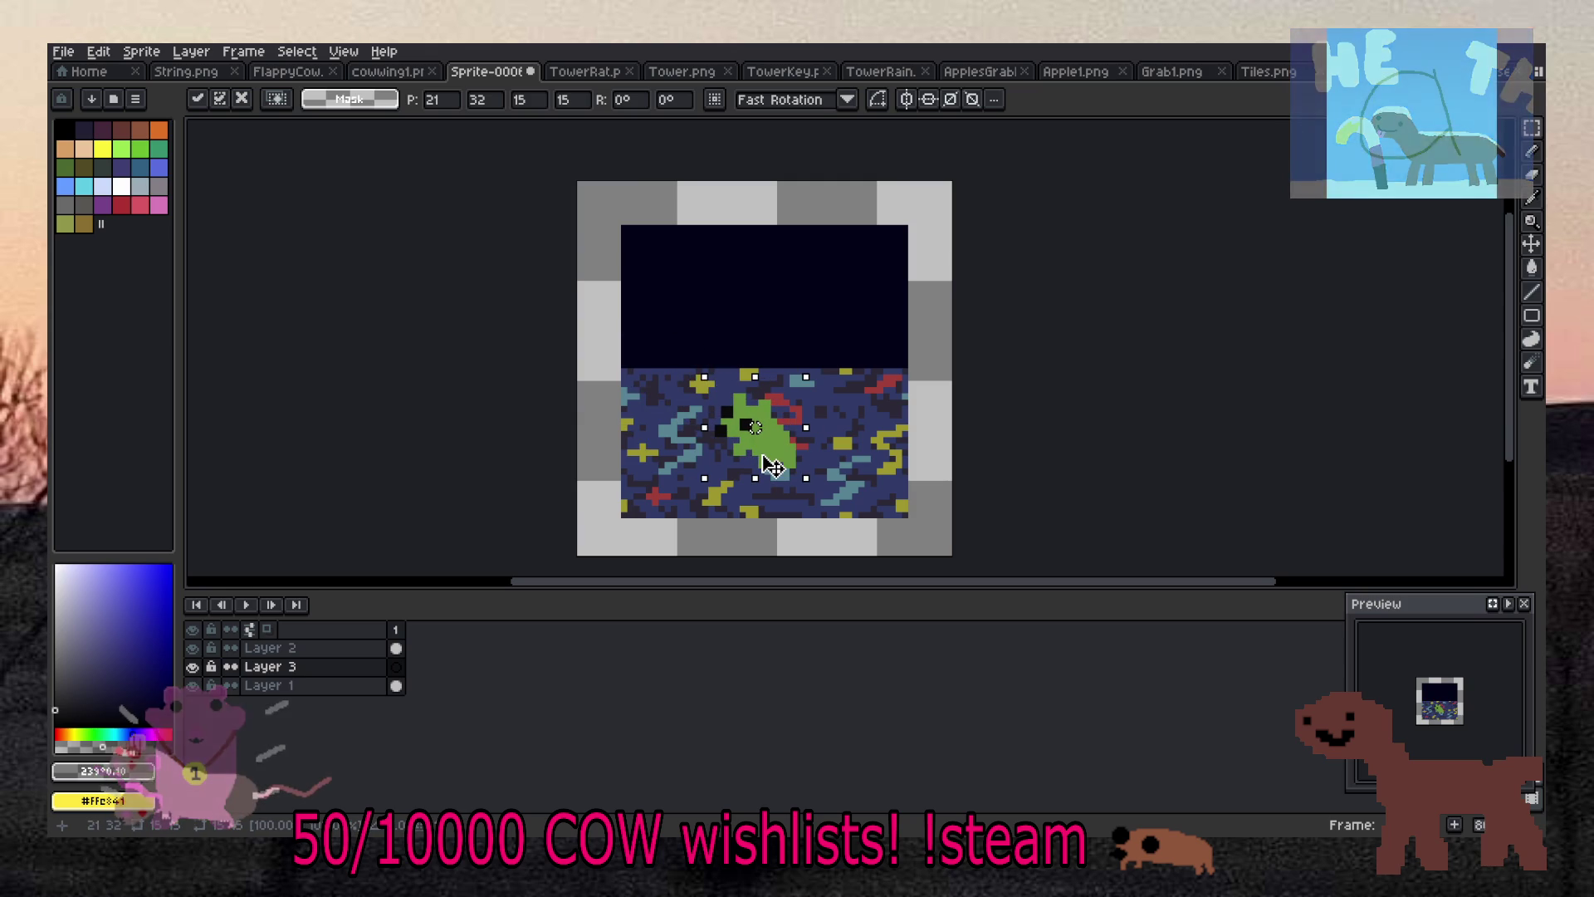
mouse_move(773, 464)
left_mouse_down()
mouse_move(774, 387)
mouse_move(828, 392)
left_mouse_up()
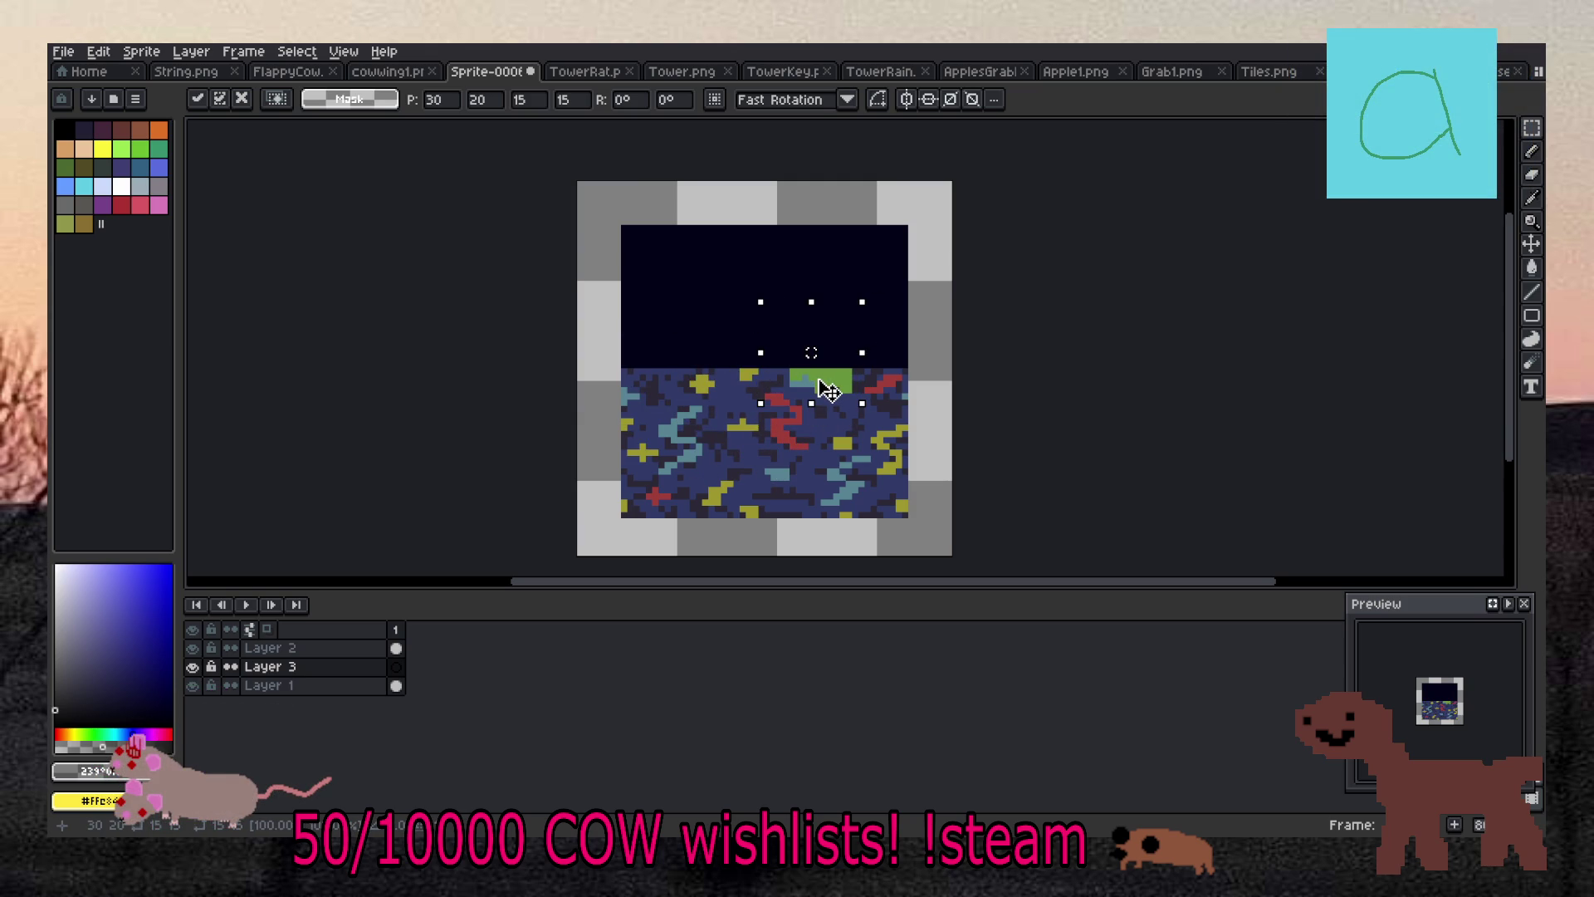
left_click(350, 669)
Step: Reorder Layer 3 above Layer 2, reposition the rat on the pattern's top edge and deselect it
left_click_drag(350, 668, 361, 649)
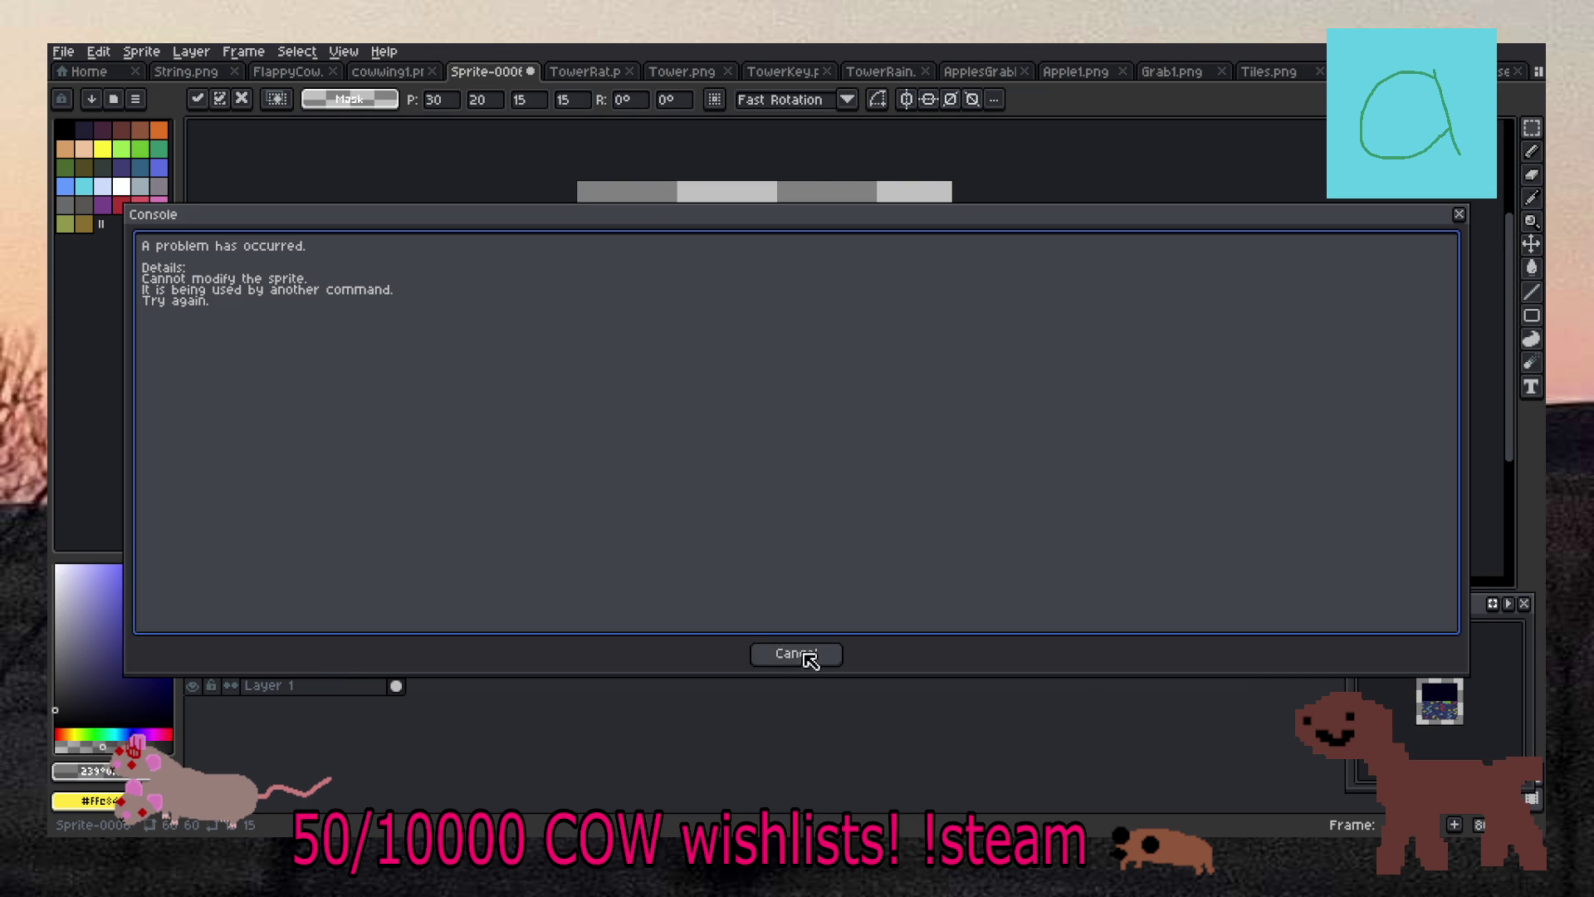
left_click(804, 655)
left_click_drag(324, 667, 334, 650)
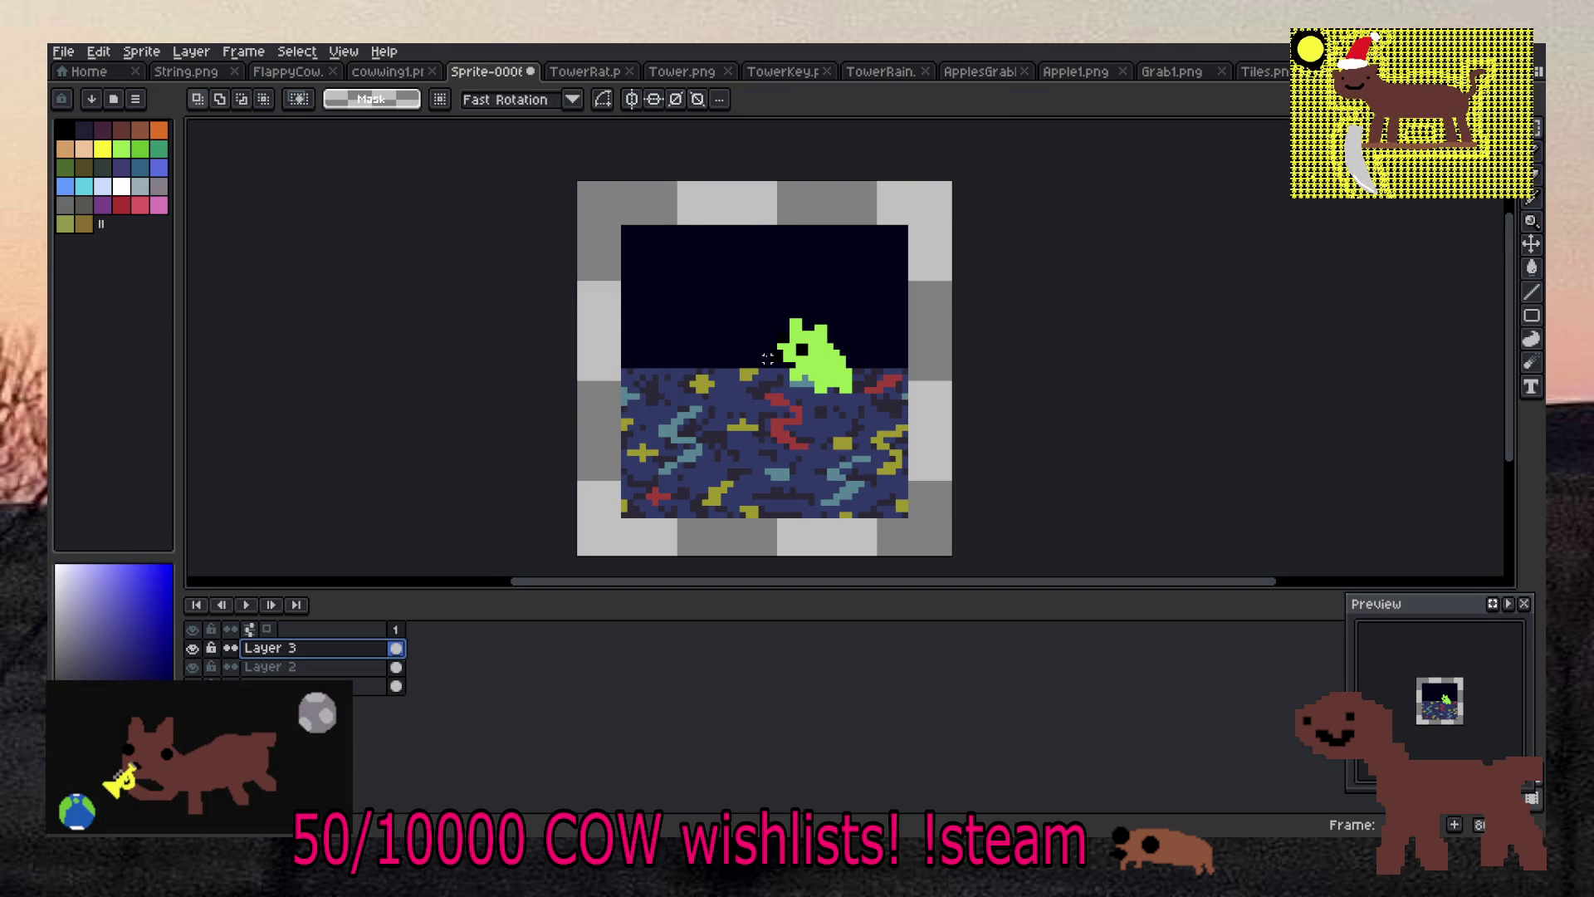
mouse_move(752, 303)
left_mouse_down()
mouse_move(873, 396)
mouse_move(853, 392)
left_mouse_up()
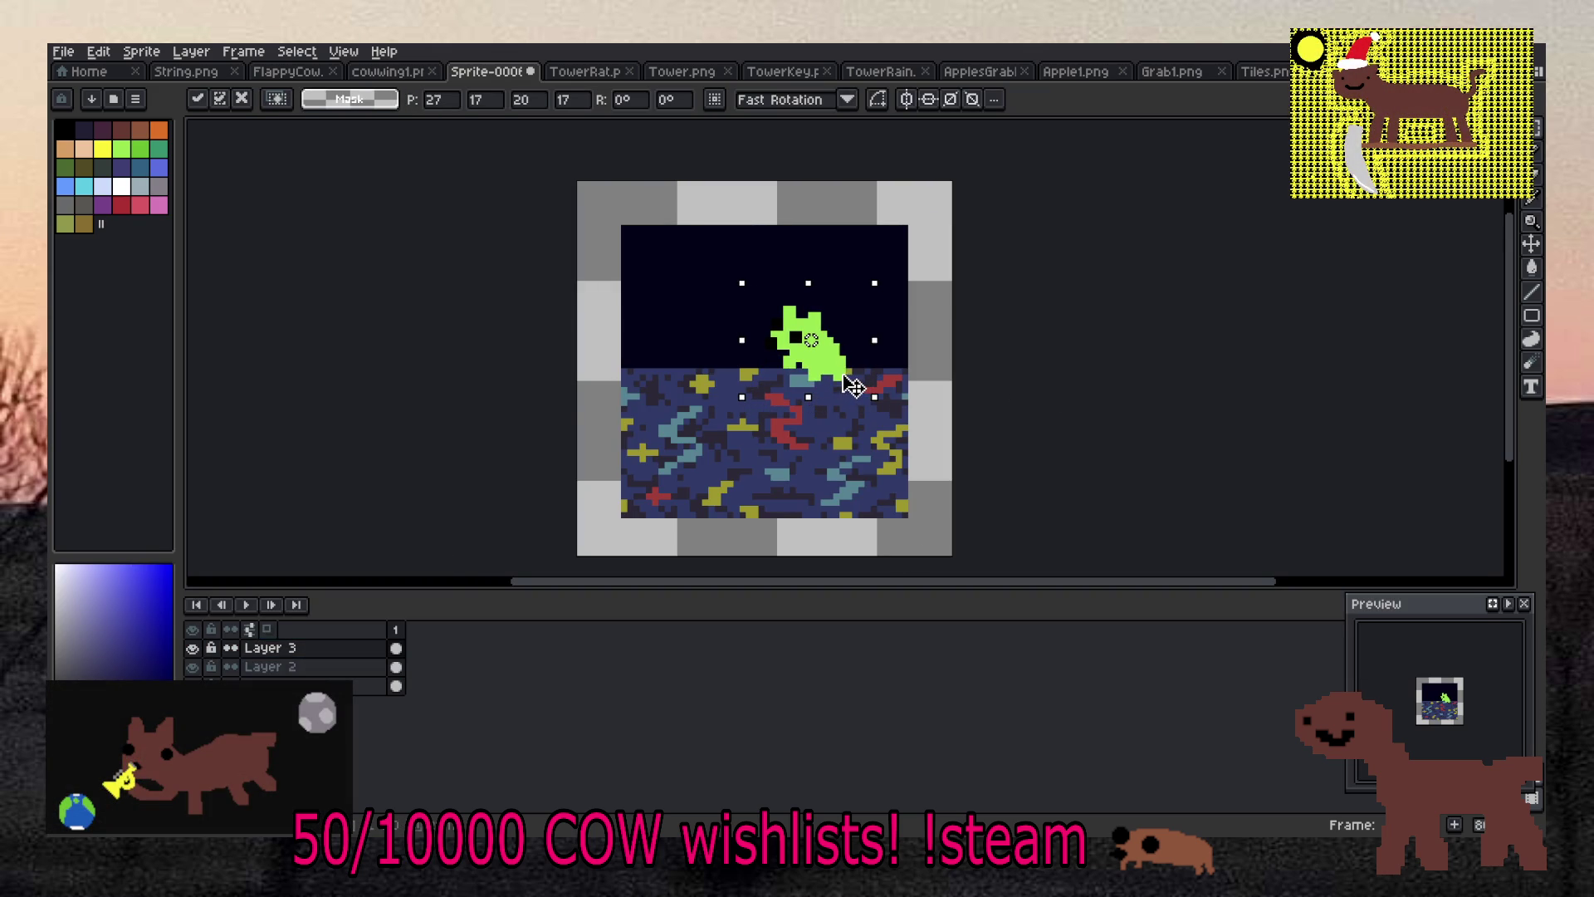
key("ctrl+d")
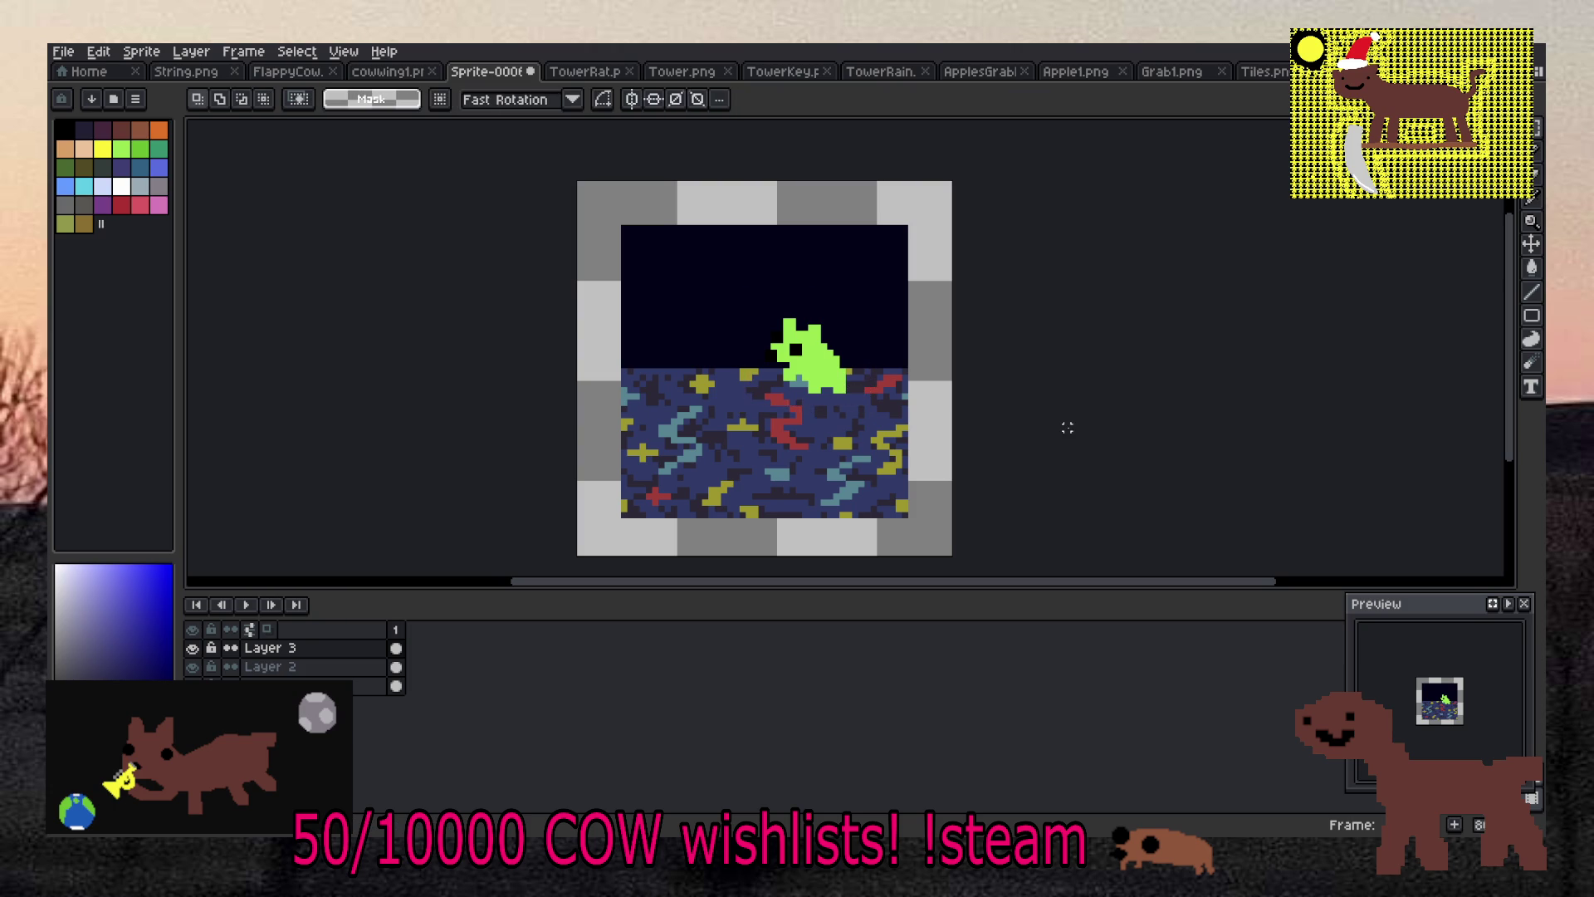
scroll(936, 368, "up", 1)
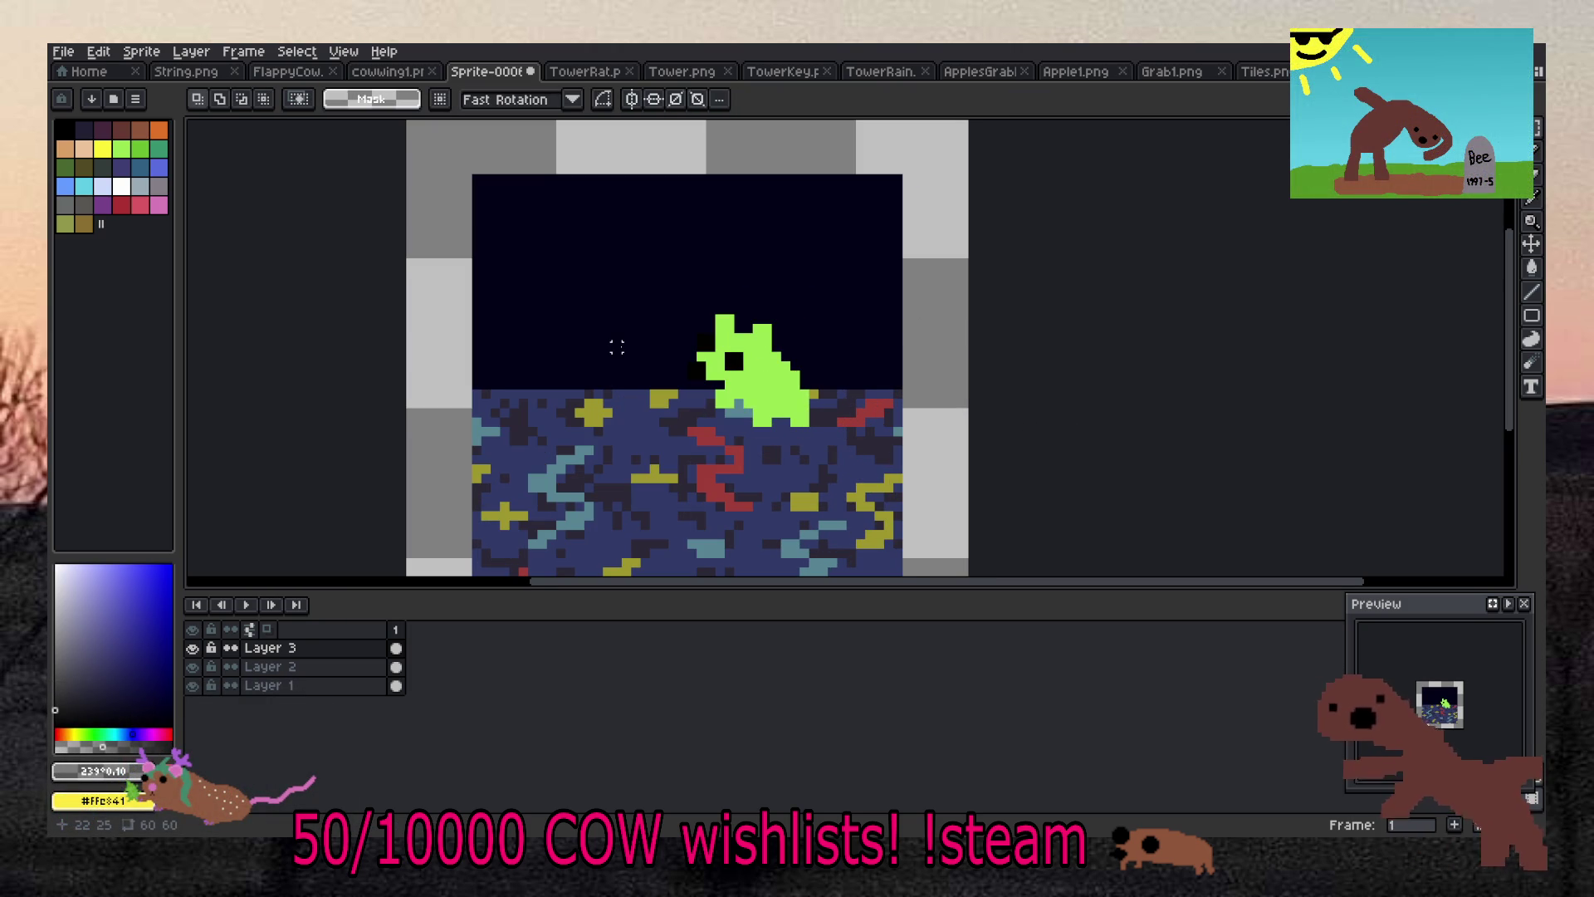
Step: On Layer 2, sample the sky colour and bucket-fill the sky with a lighter navy shade
left_click(194, 685)
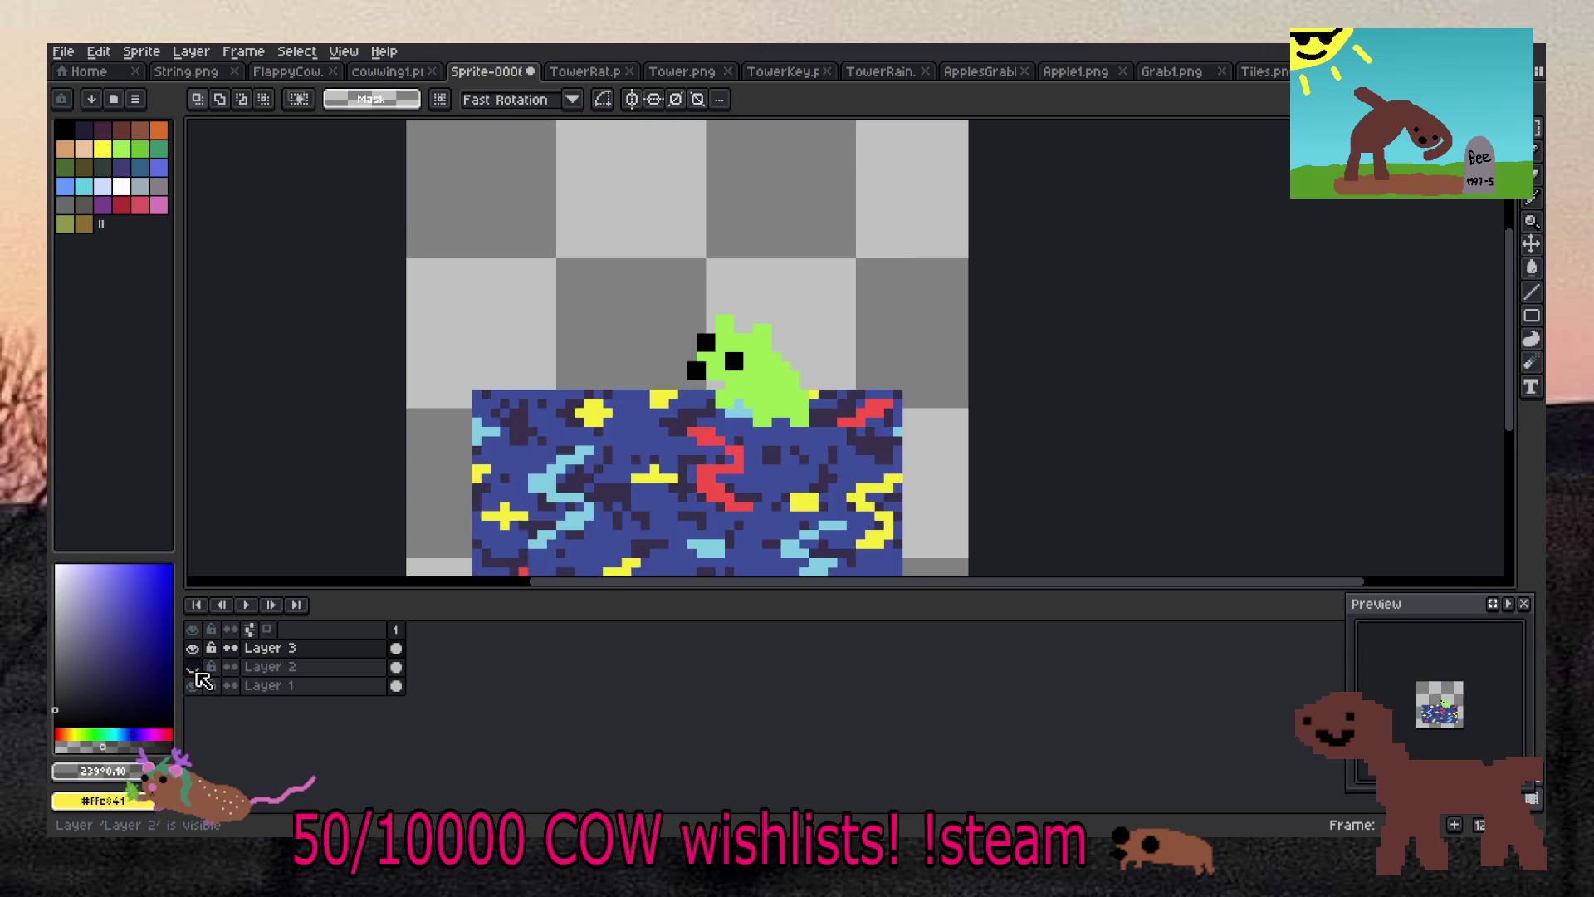
left_click(271, 667)
key("i")
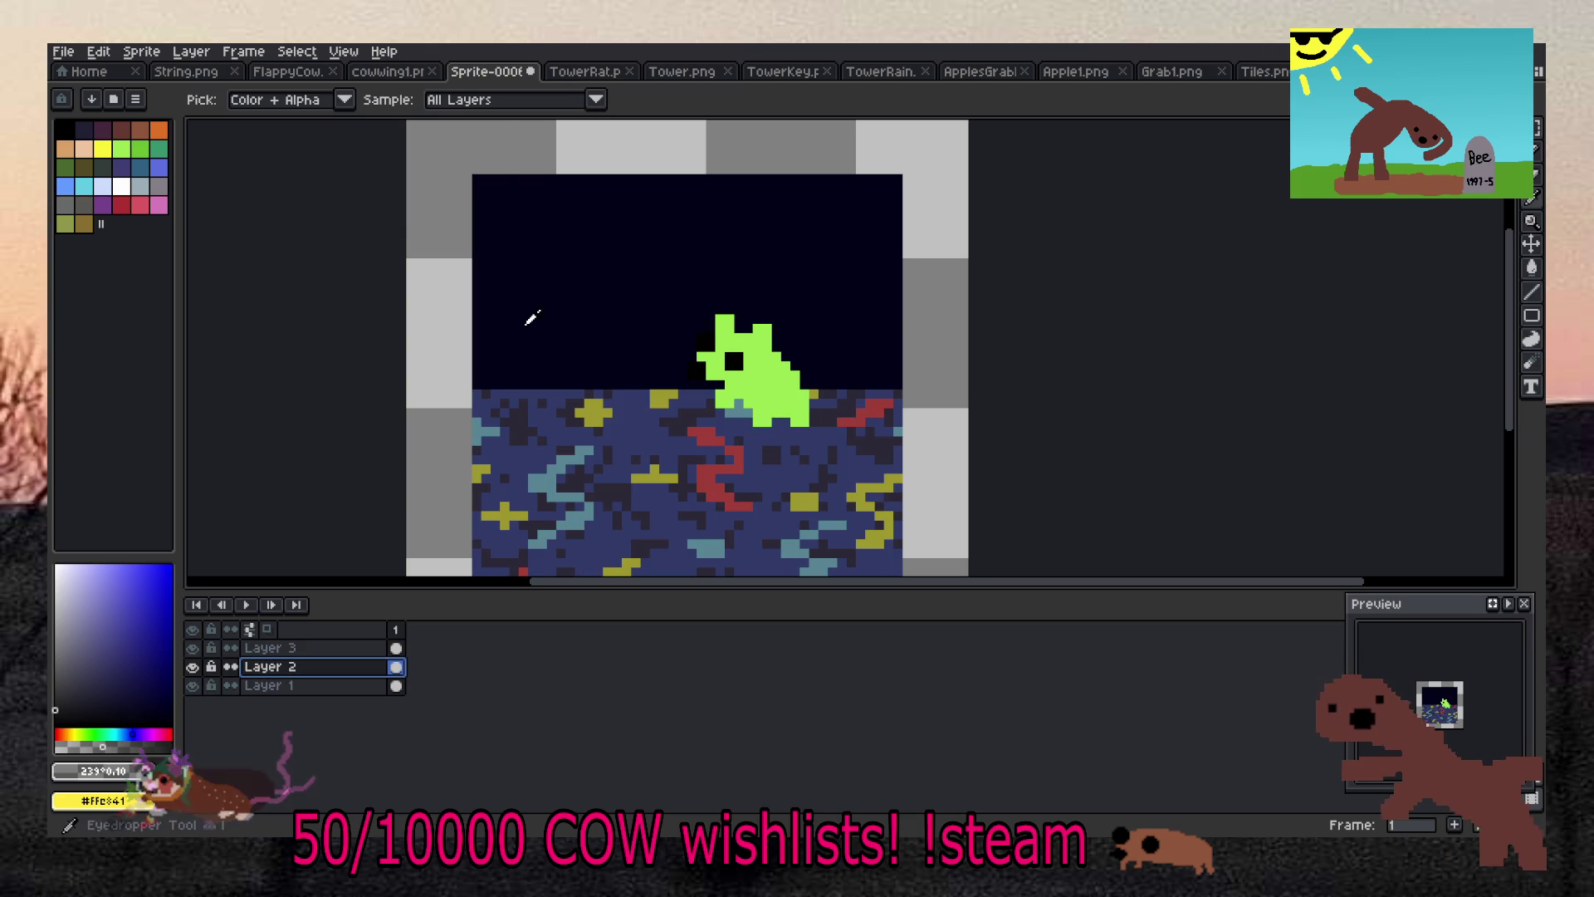
left_click(527, 313)
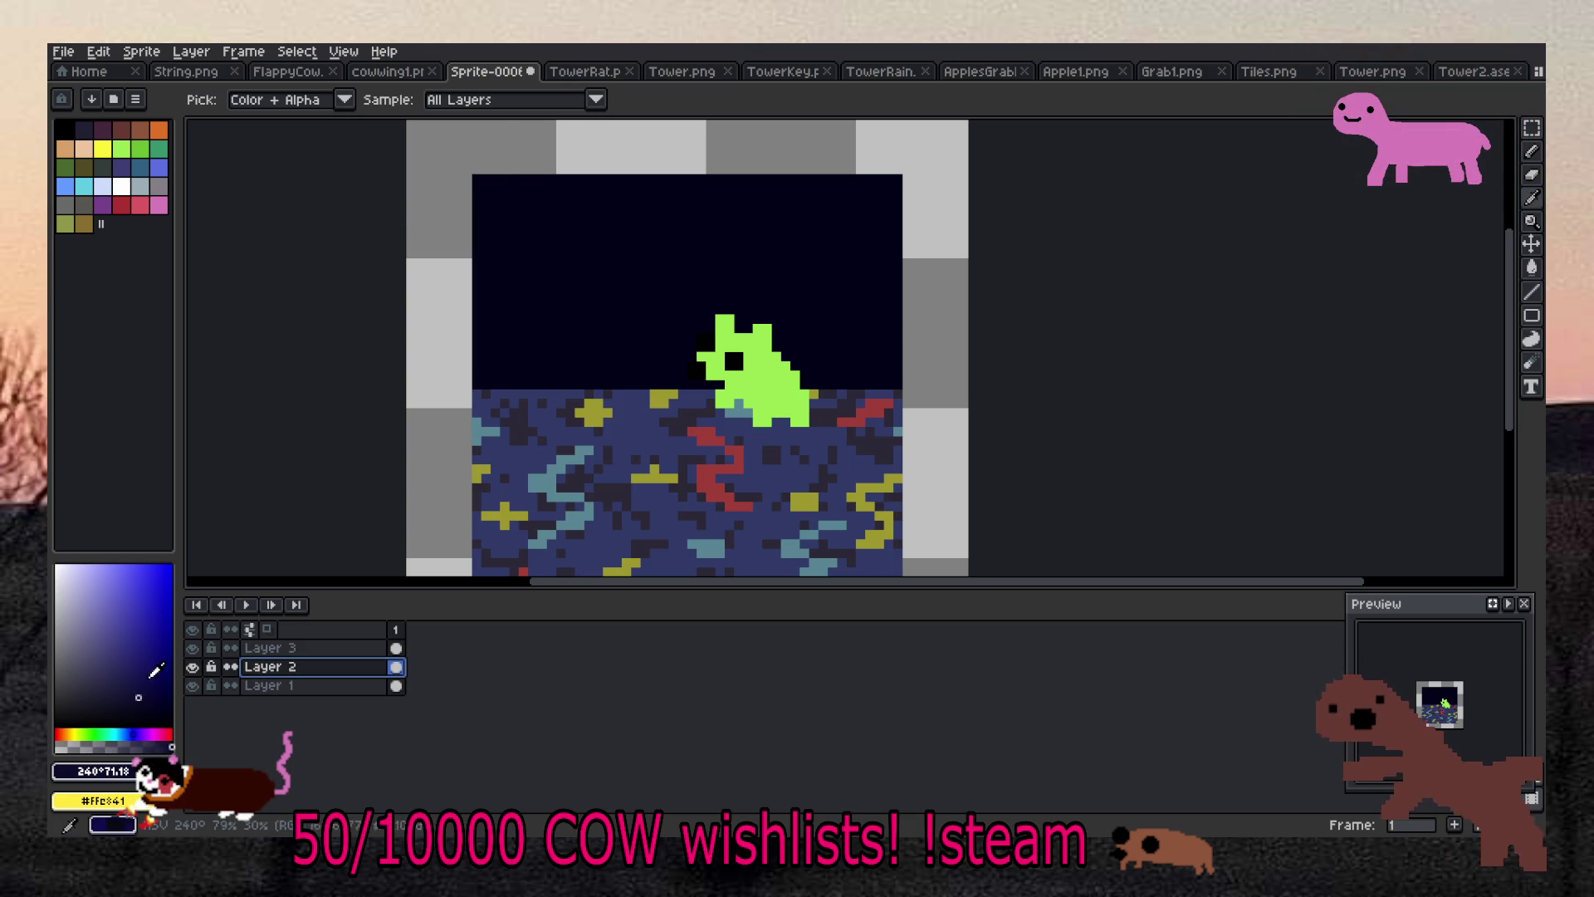
key("g")
left_click(539, 322)
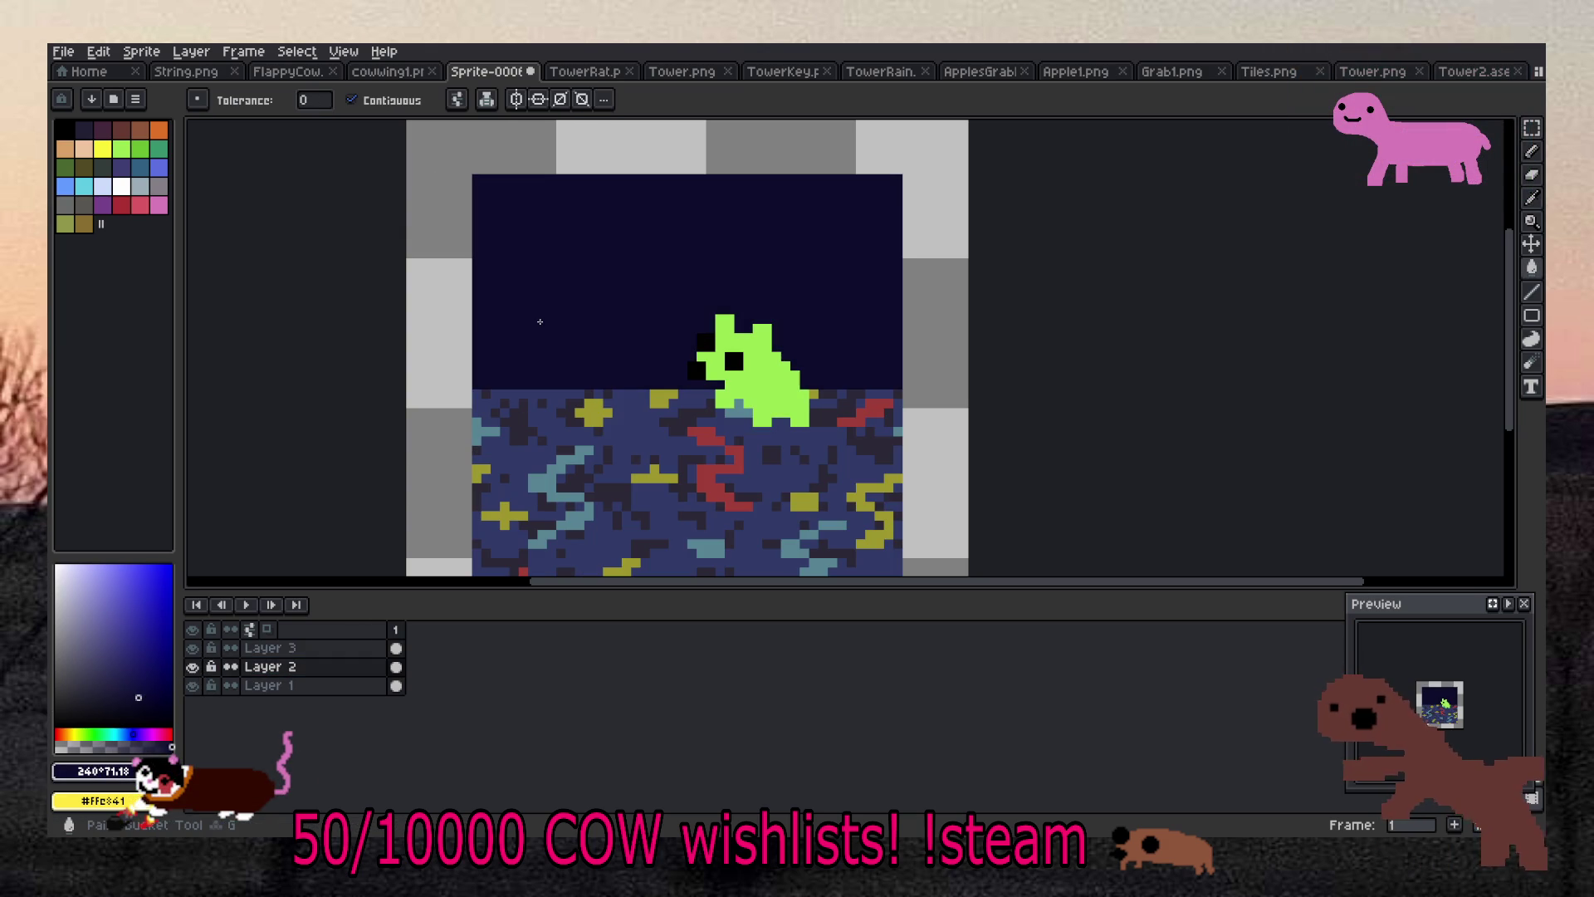
left_click(100, 687)
left_click(555, 237)
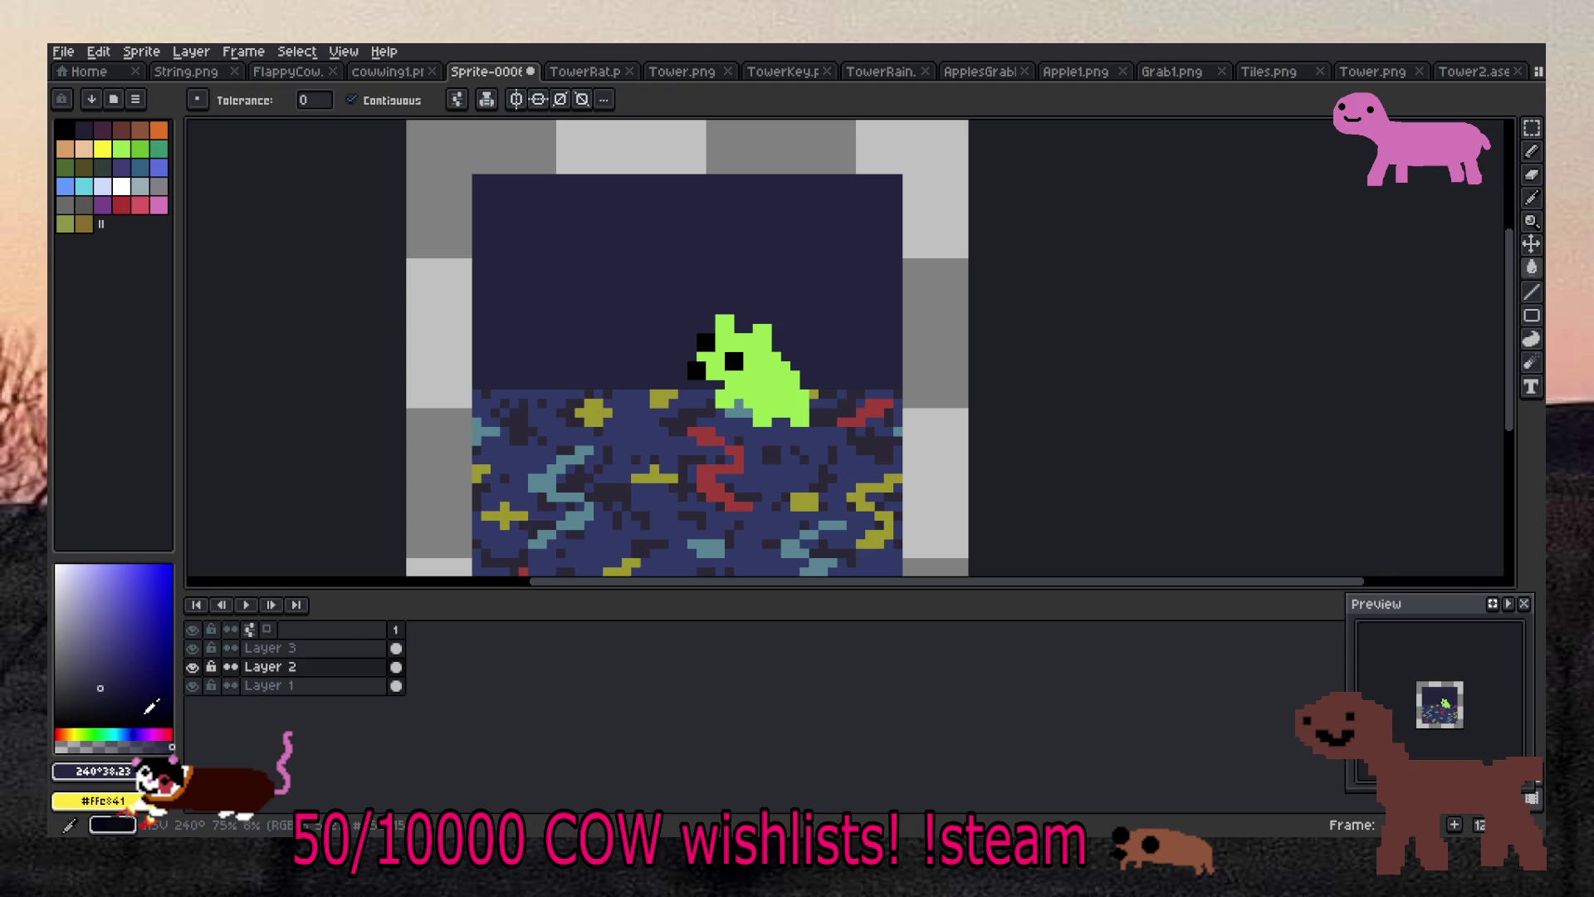
Step: Shift the fill colour's hue to a muted purple and refill the sky with it
left_click(152, 734)
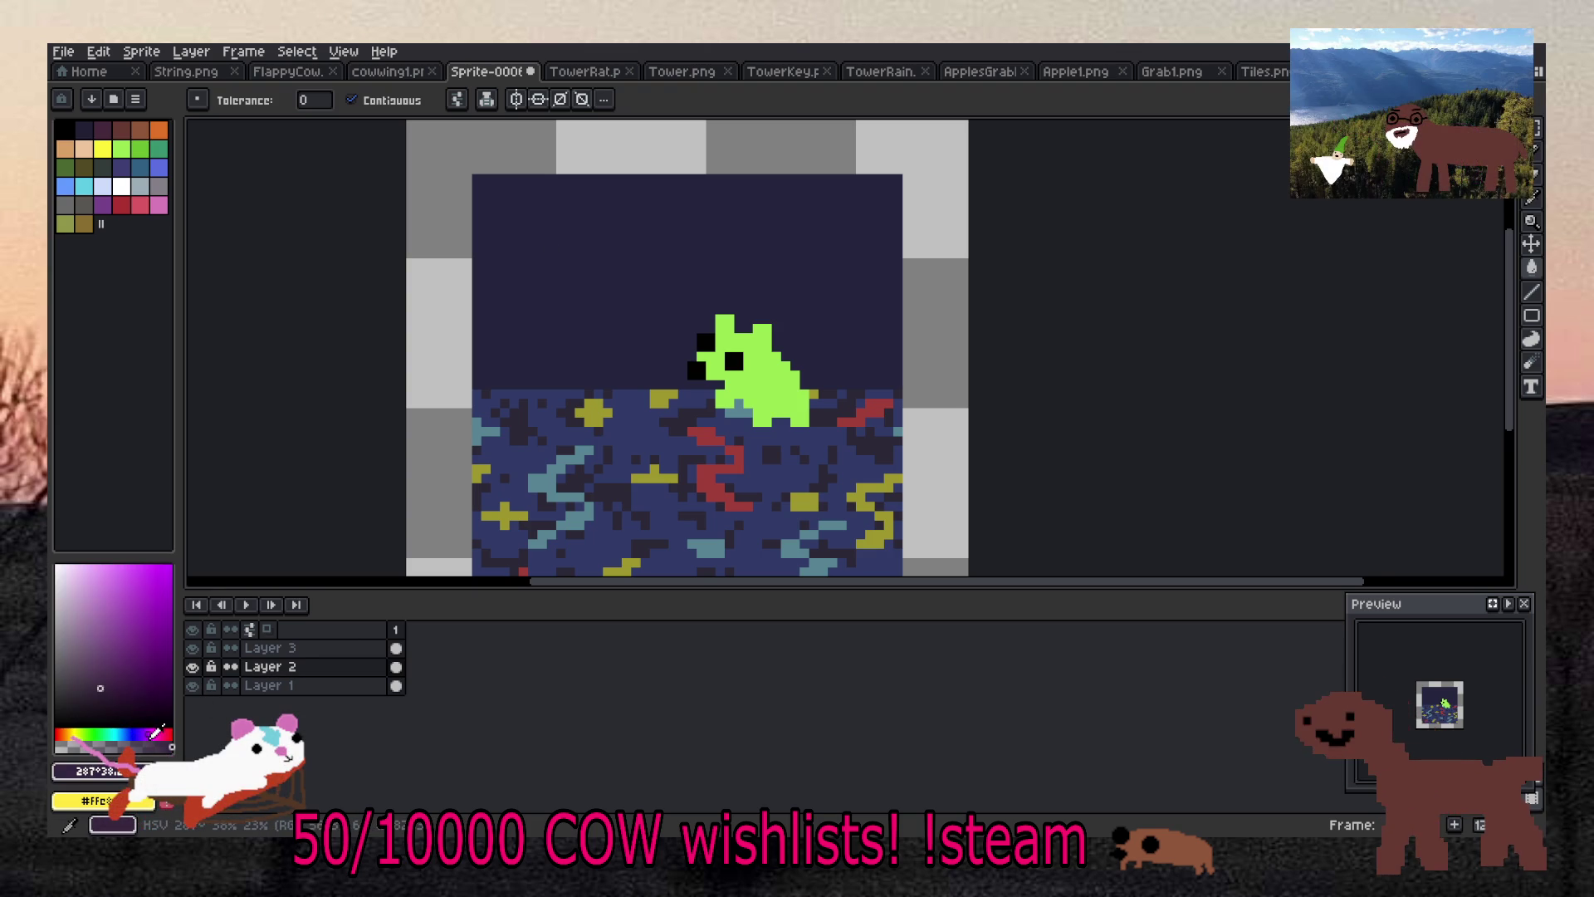
left_click(104, 676)
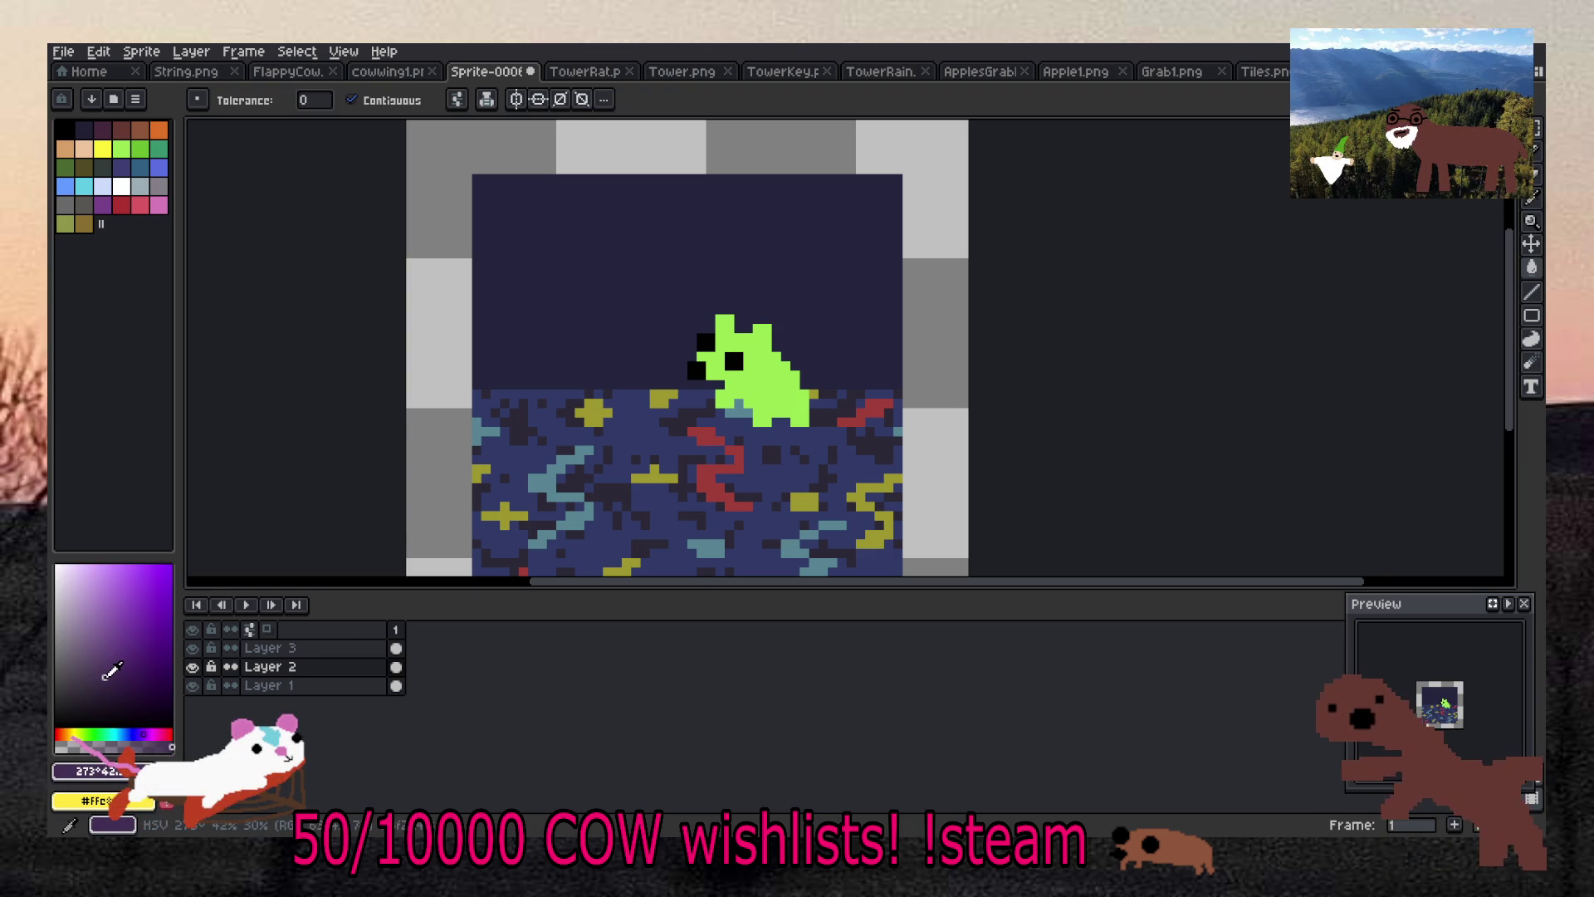
left_click(571, 258)
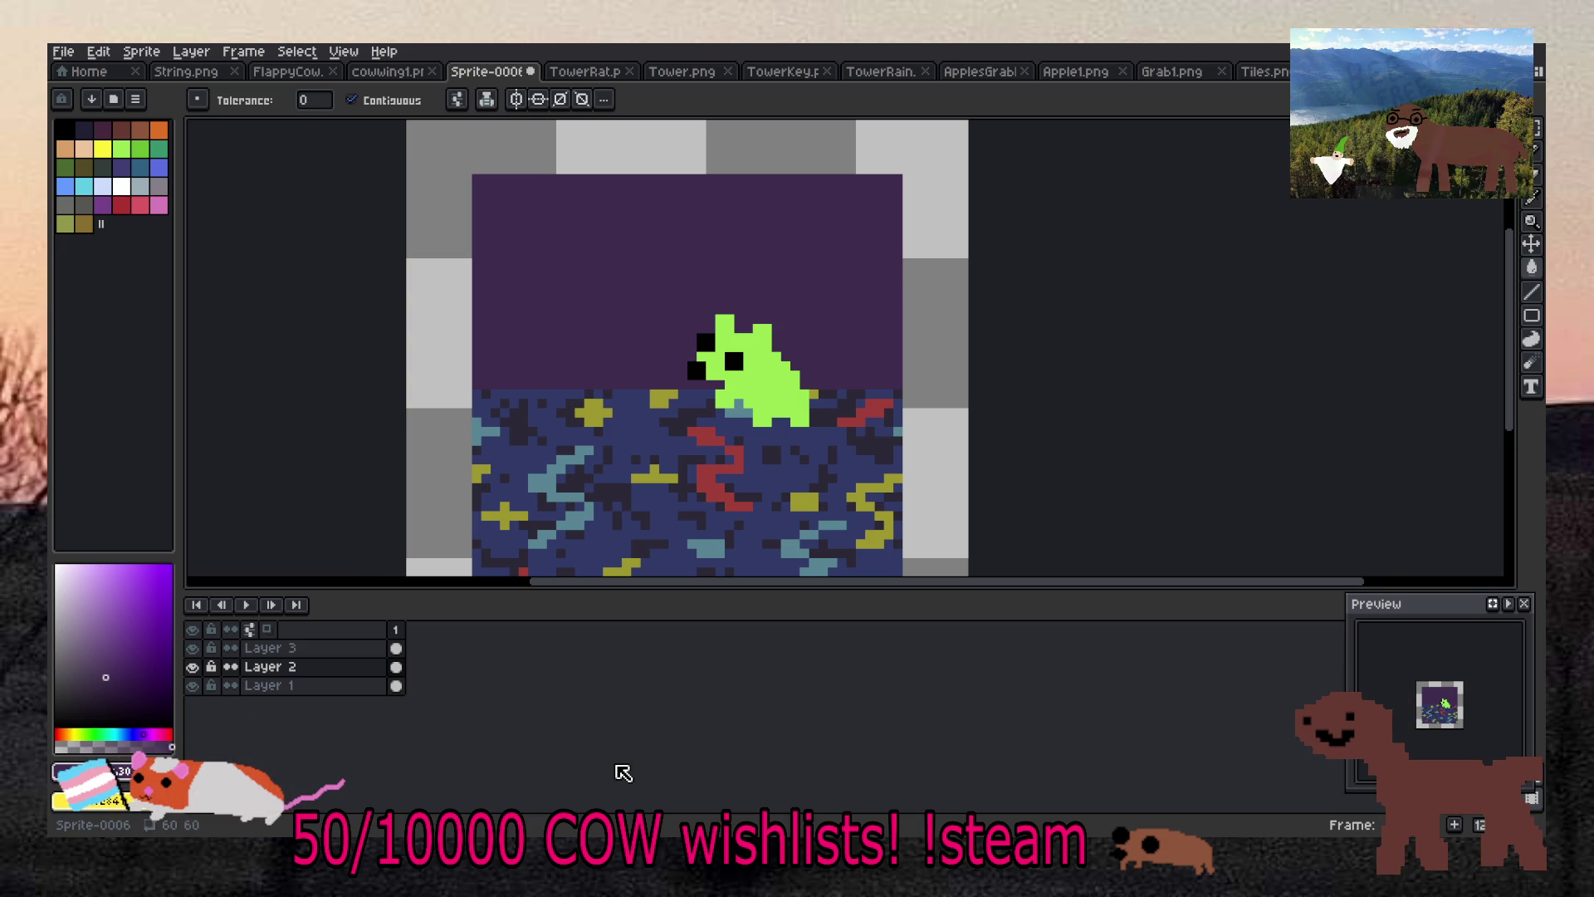
scroll(835, 389, "down", 2)
scroll(835, 390, "up", 1)
scroll(835, 389, "up", 1)
scroll(835, 390, "down", 1)
scroll(836, 390, "up", 1)
scroll(835, 389, "up", 1)
scroll(834, 391, "down", 2)
scroll(835, 390, "down", 1)
scroll(836, 390, "up", 1)
scroll(835, 389, "up", 1)
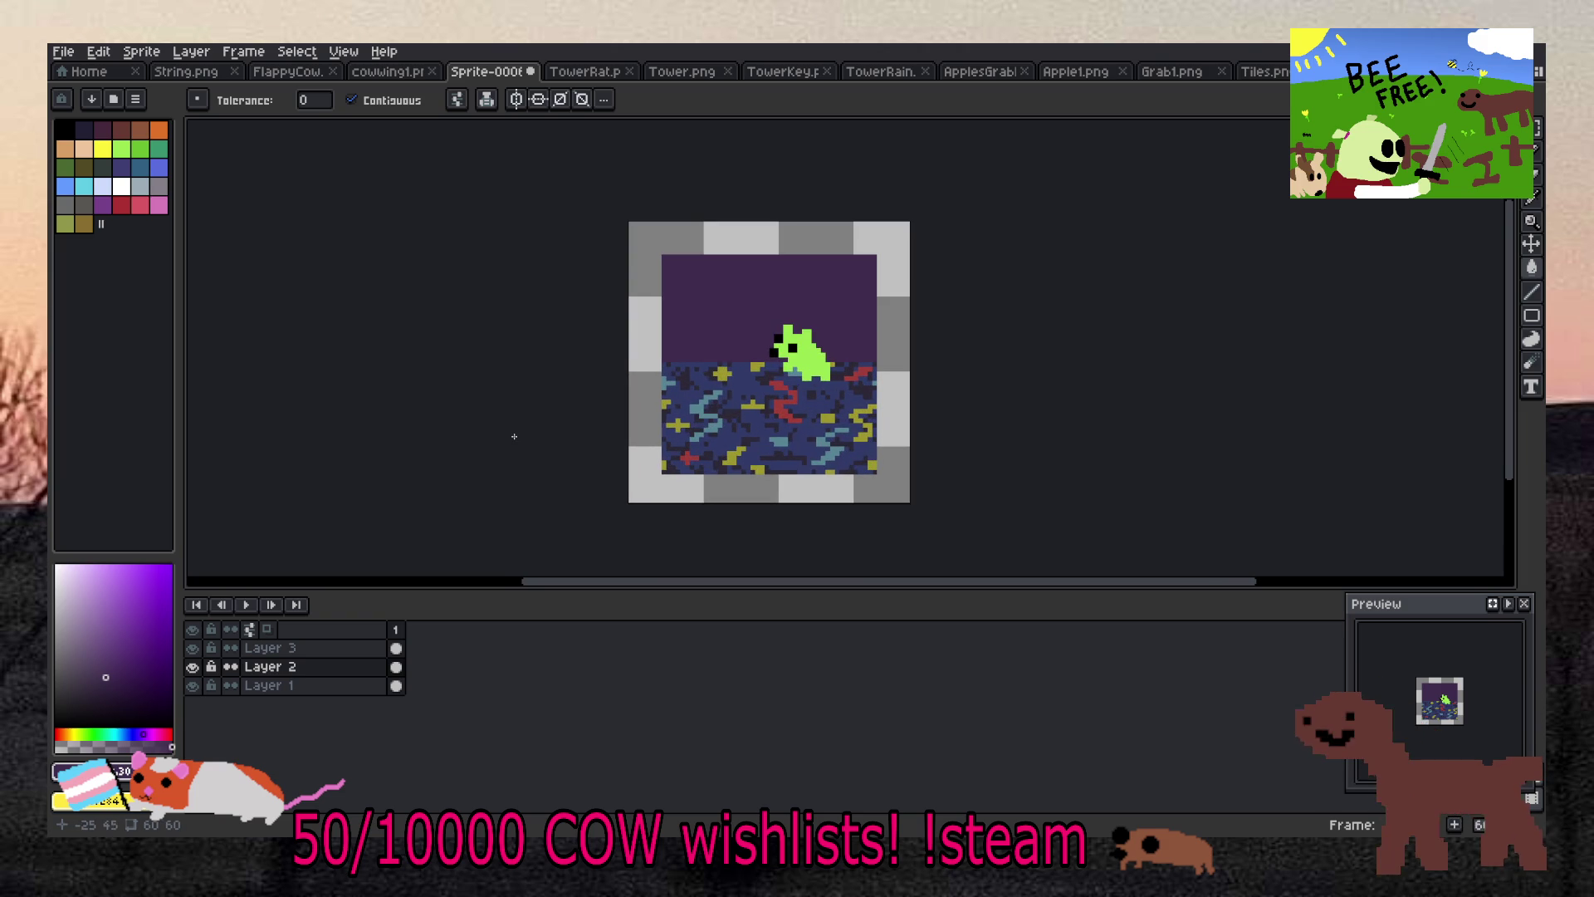
scroll(516, 423, "up", 1)
left_click_drag(520, 419, 527, 422)
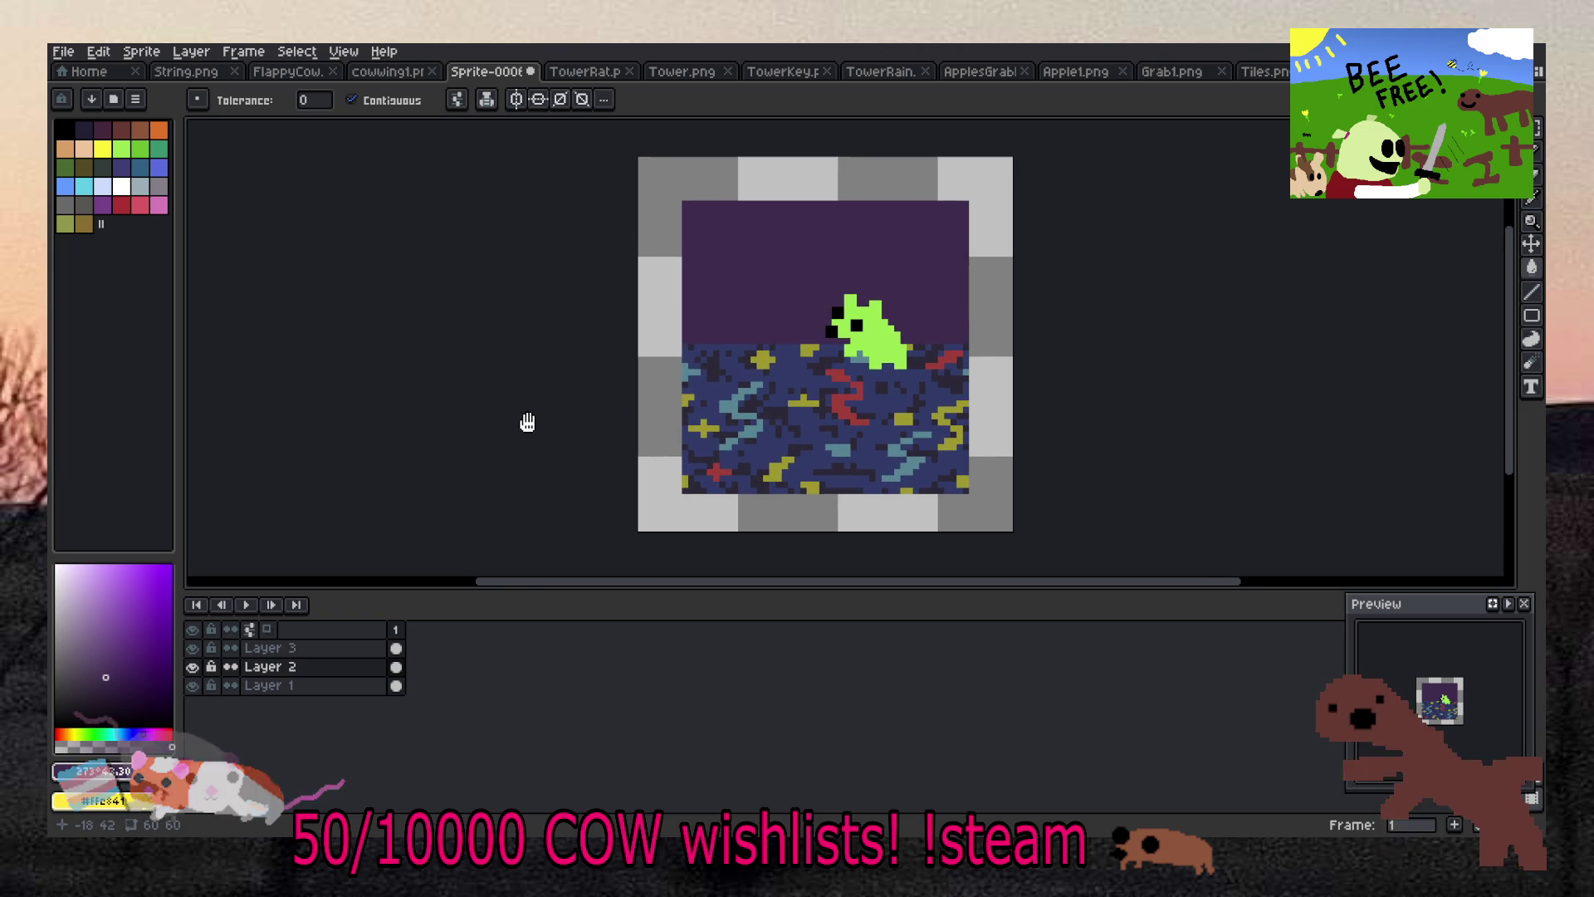
scroll(527, 423, "down", 1)
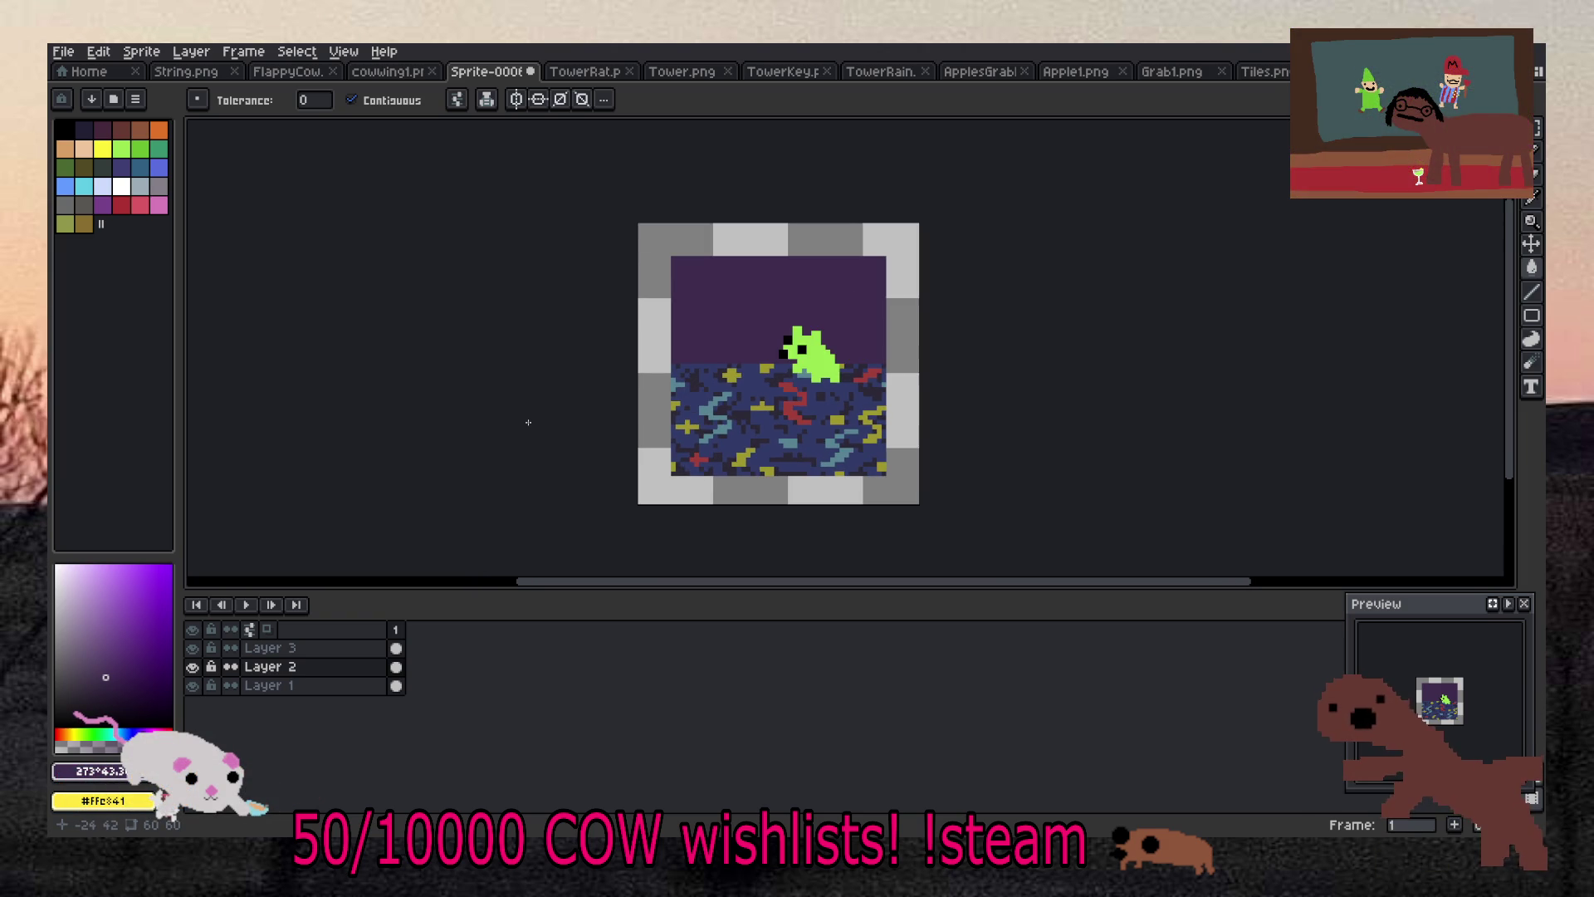
scroll(527, 422, "up", 1)
left_click_drag(737, 426, 675, 414)
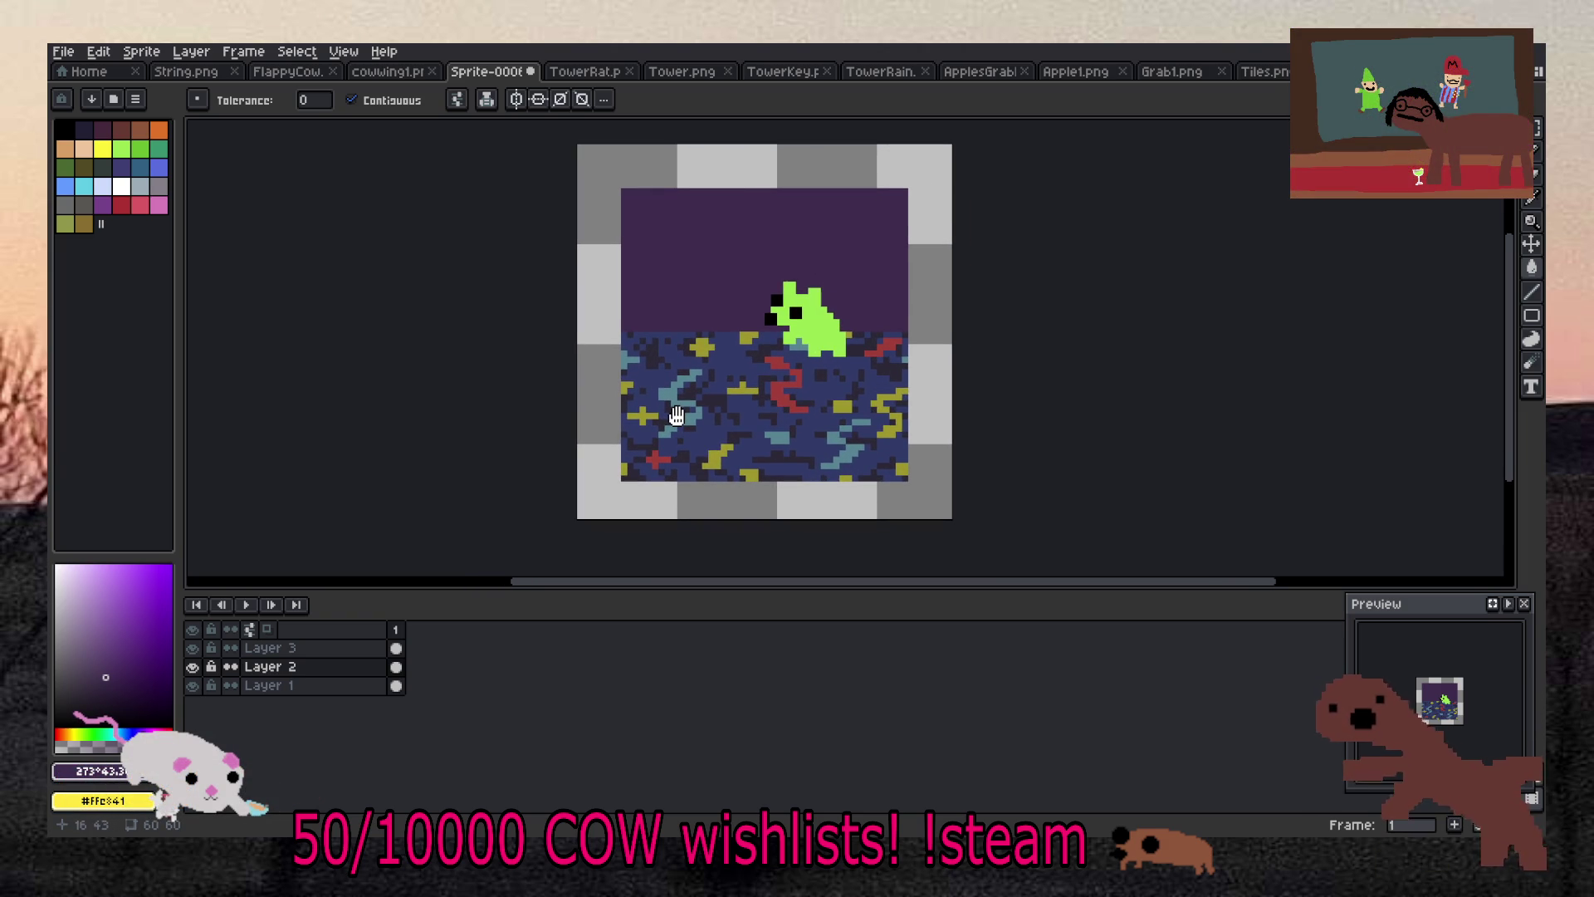
scroll(726, 268, "up", 1)
scroll(726, 269, "down", 1)
left_click_drag(791, 305, 849, 326)
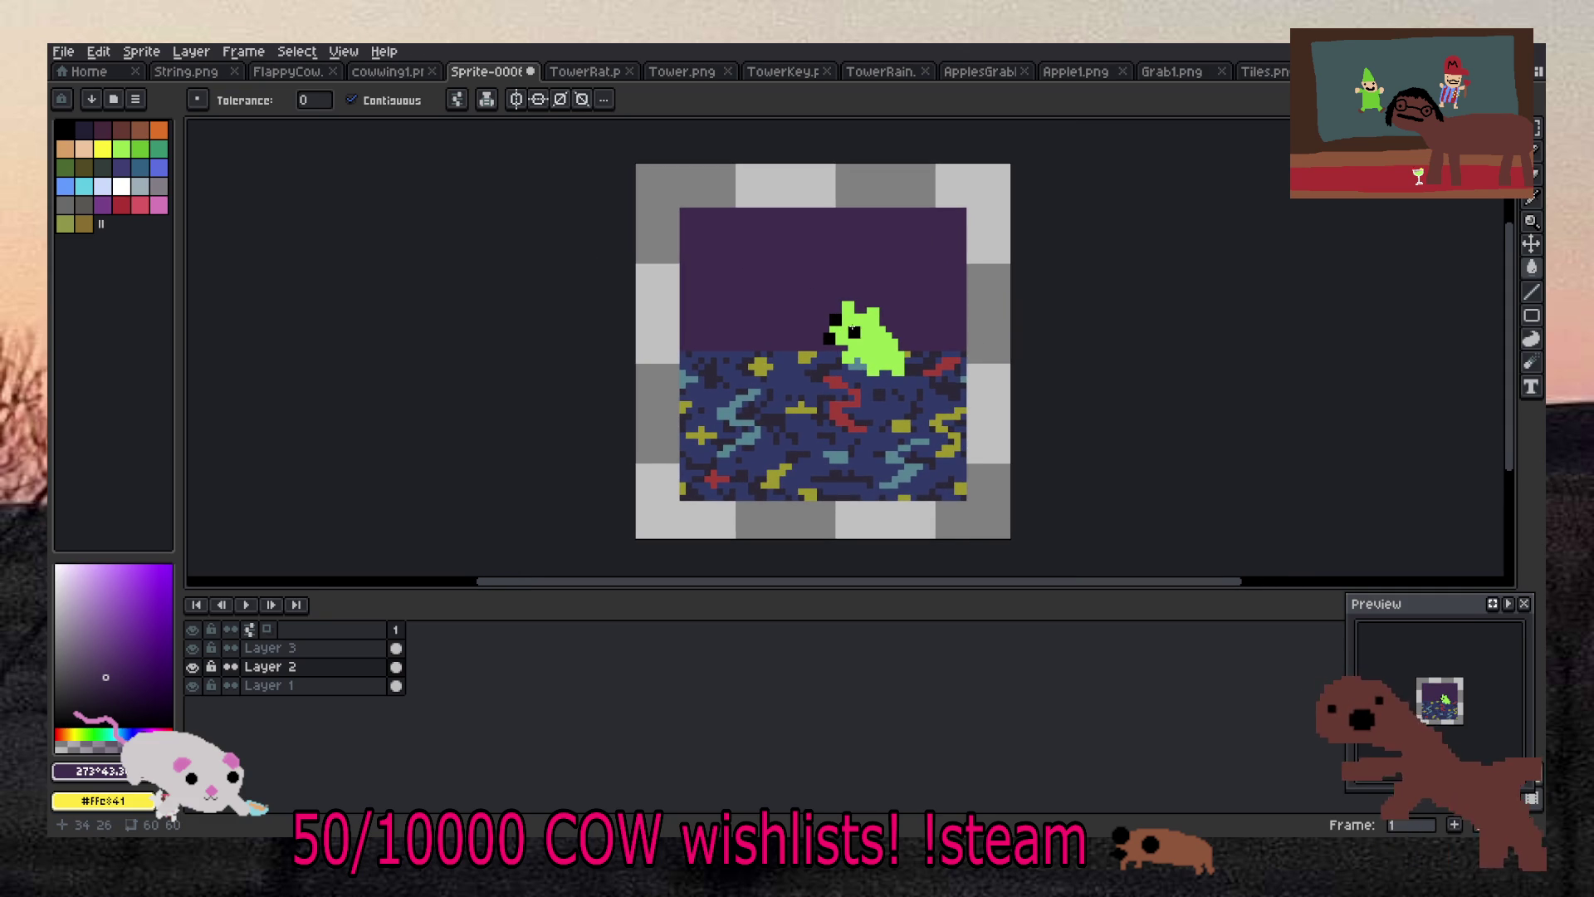
Step: Marquee the green rat on Layer 3 and move it slightly to the right
key("m")
mouse_move(788, 298)
left_mouse_down()
mouse_move(900, 405)
mouse_move(915, 378)
left_mouse_up()
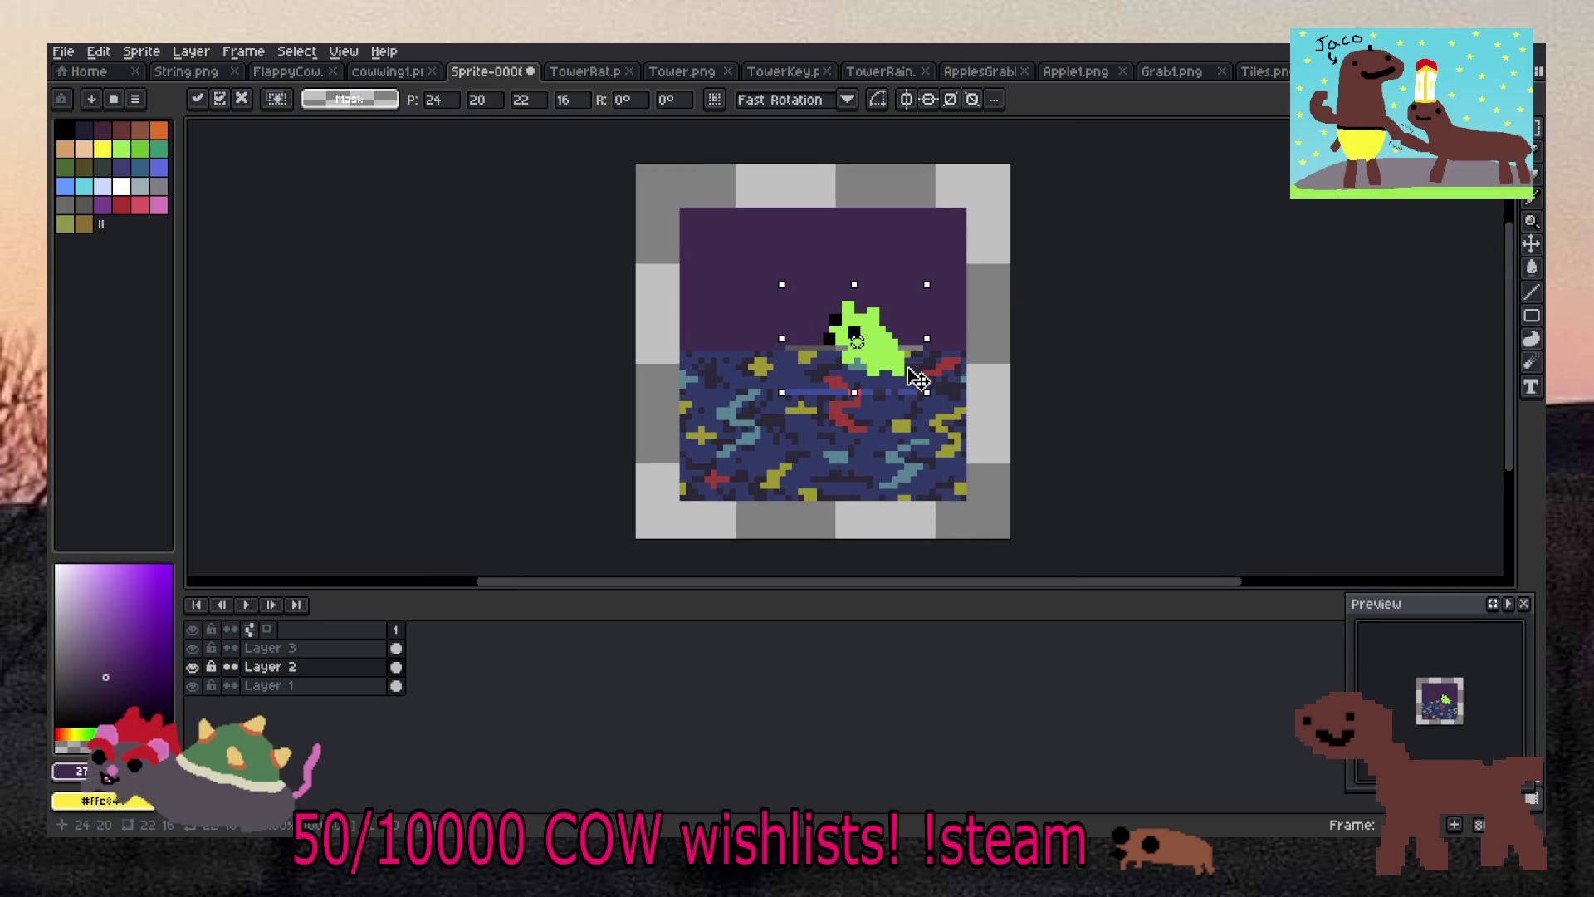
key("Return")
left_click(271, 647)
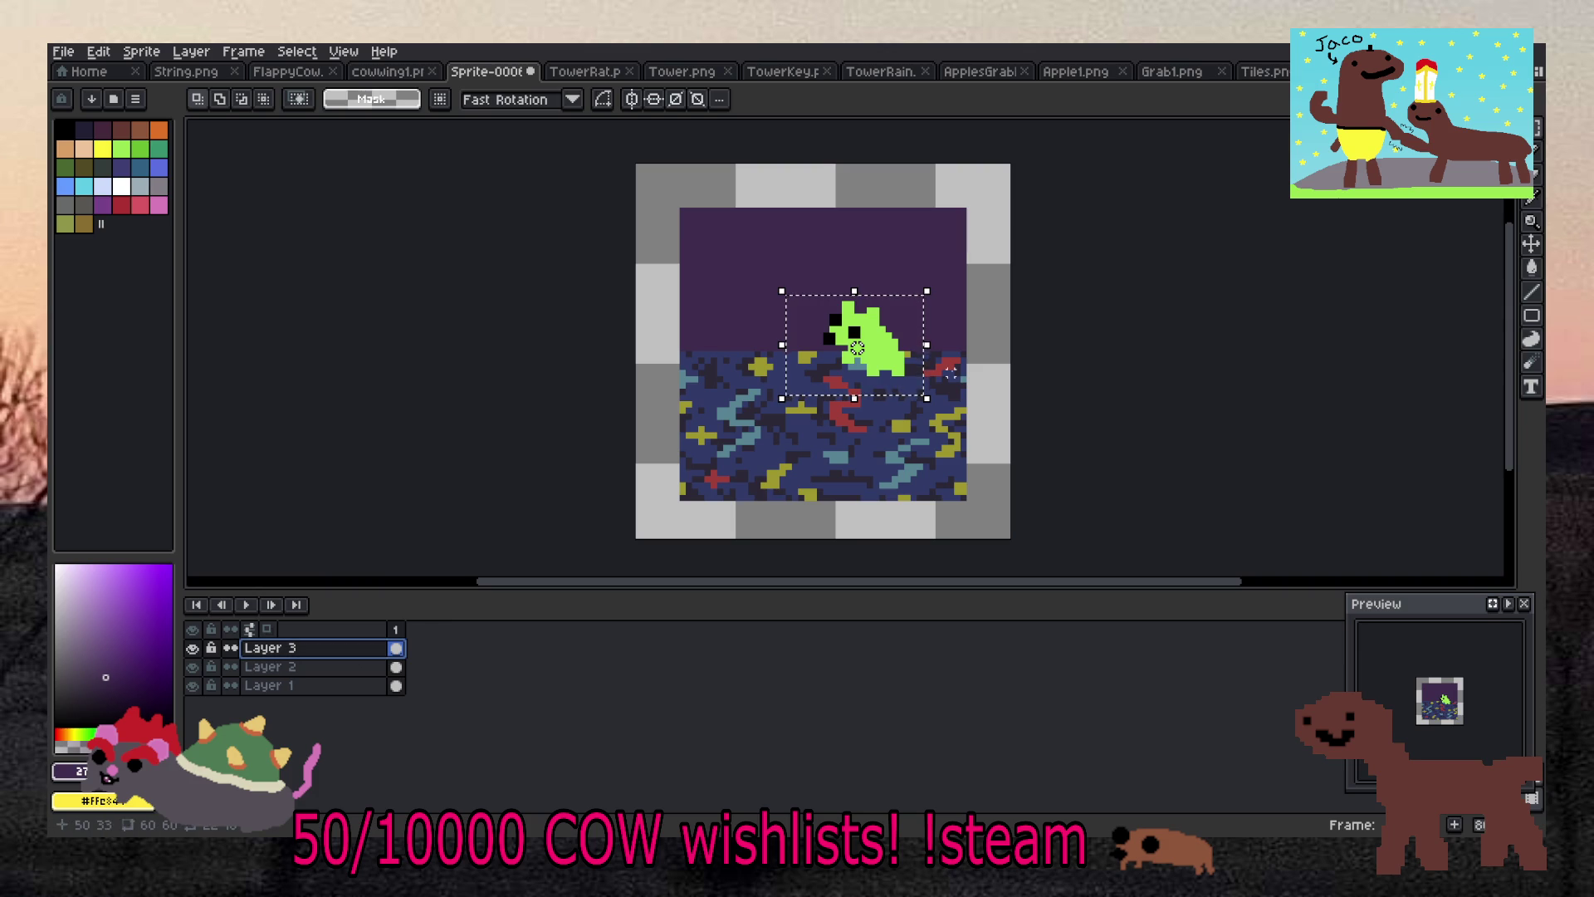
left_click_drag(907, 382, 928, 386)
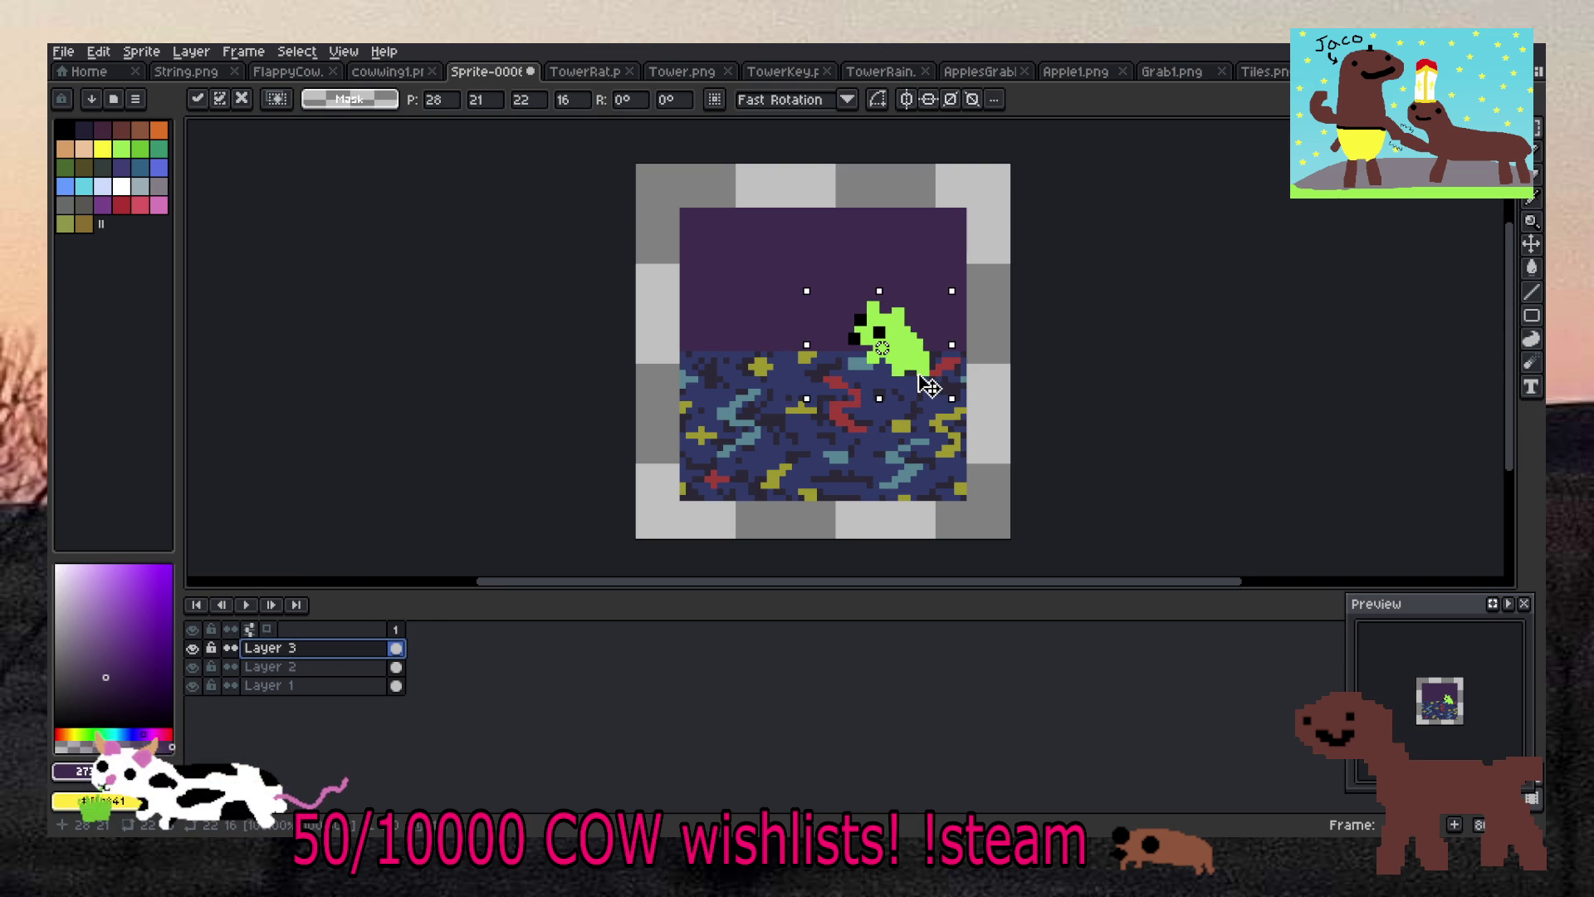
key("Return")
Step: Hide Layer 2 so transparency shows above the confetti tile
left_click_drag(1026, 391, 963, 390)
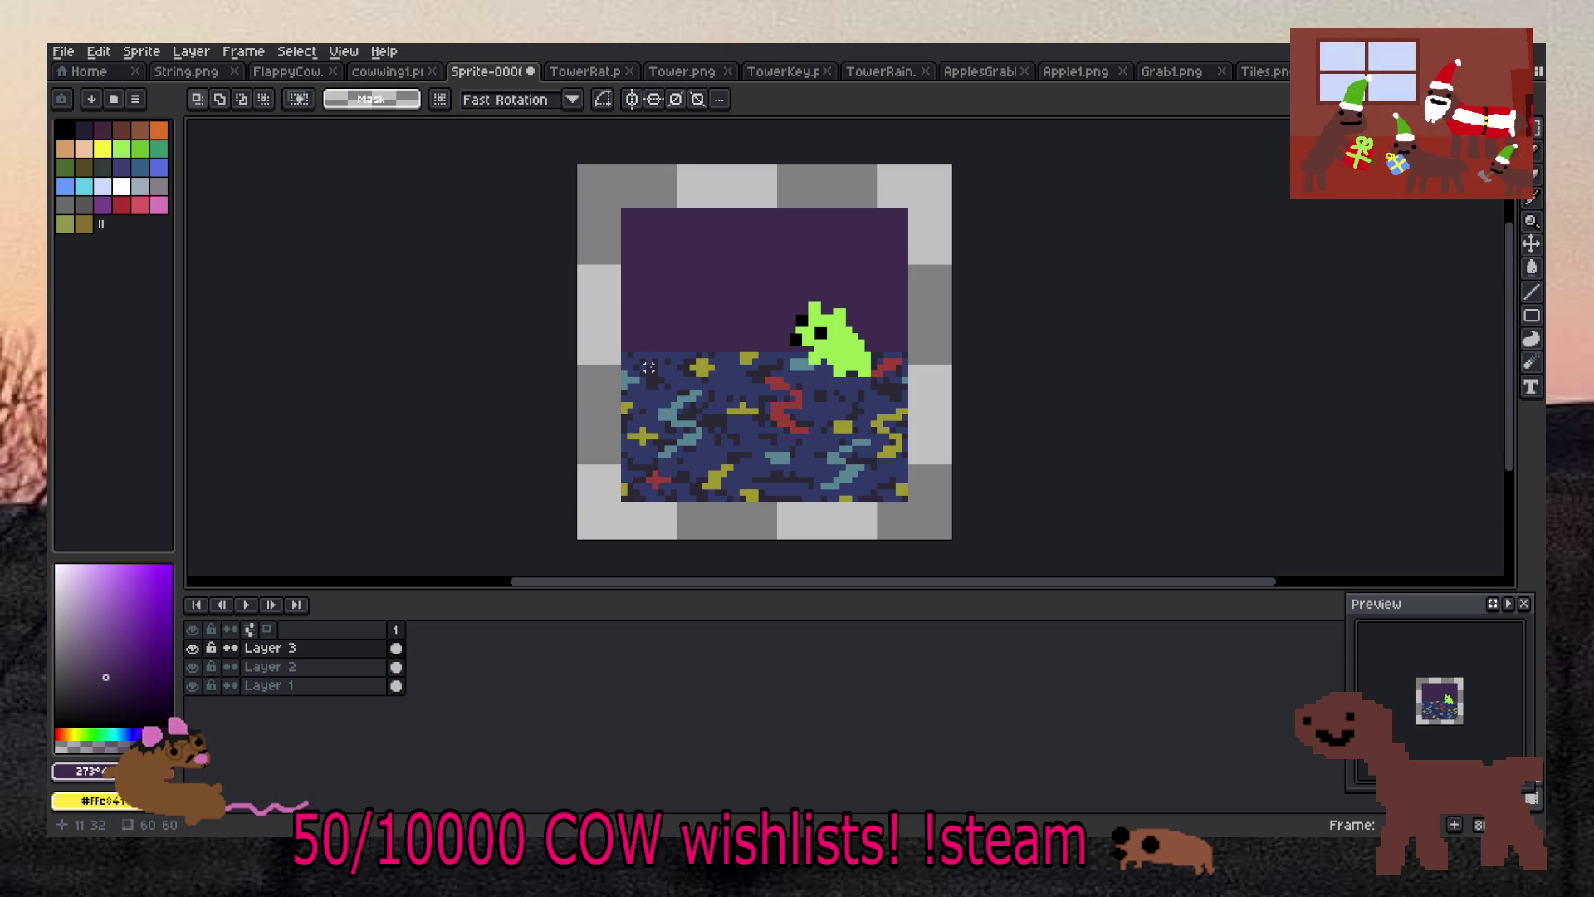
left_click(193, 669)
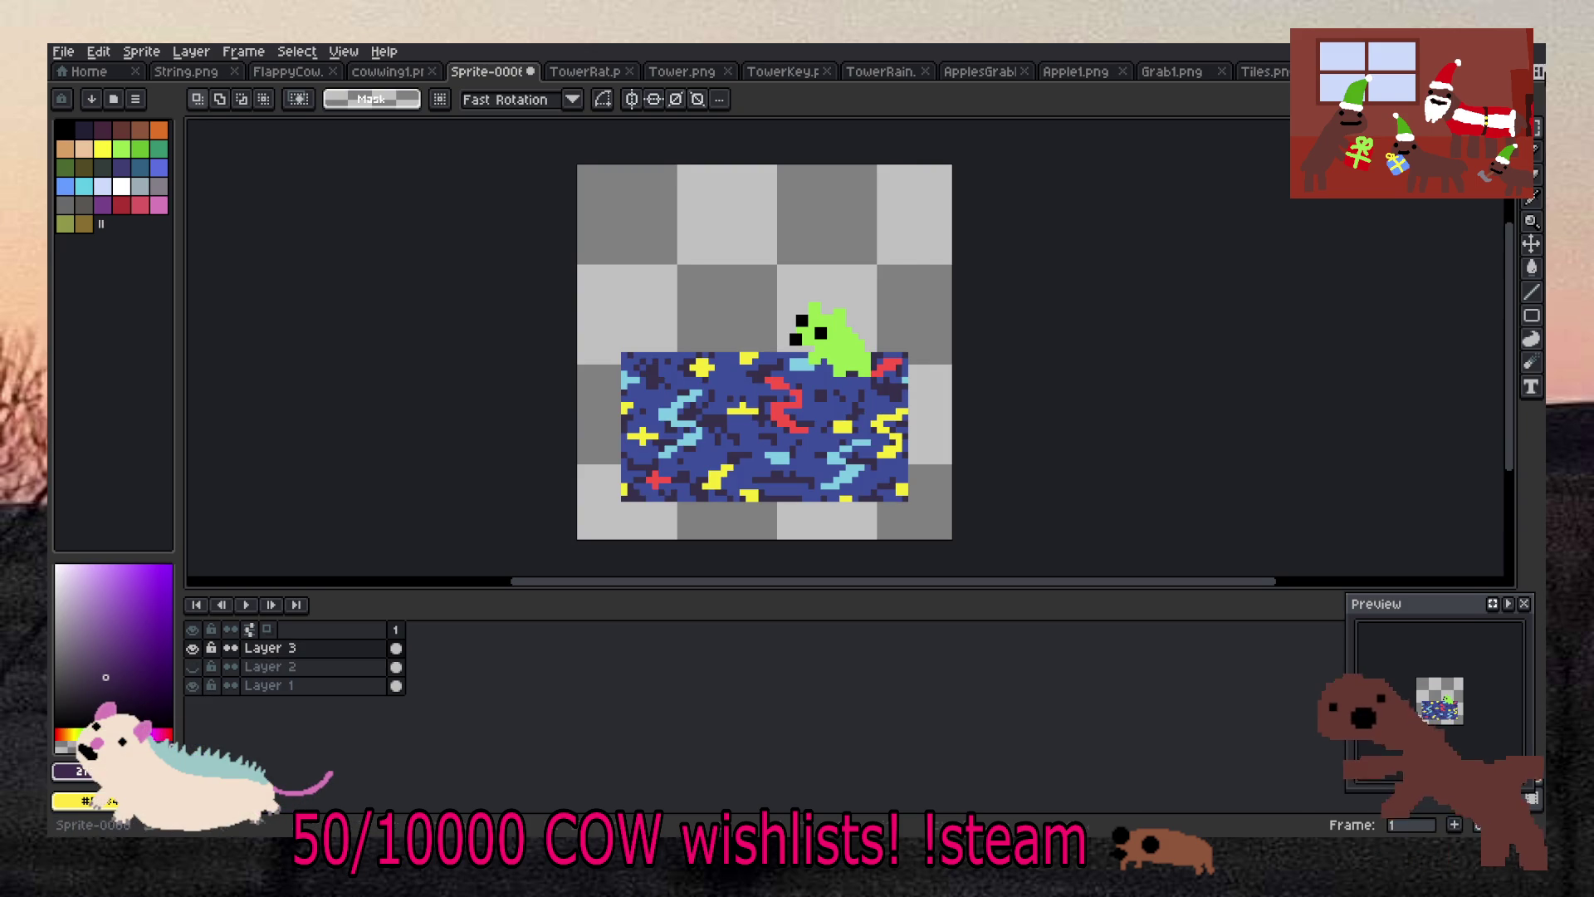
Step: Select the rat and try enlarging it from its top-right corner, then cancel
mouse_move(617, 186)
left_mouse_down()
mouse_move(911, 406)
mouse_move(811, 376)
left_mouse_up()
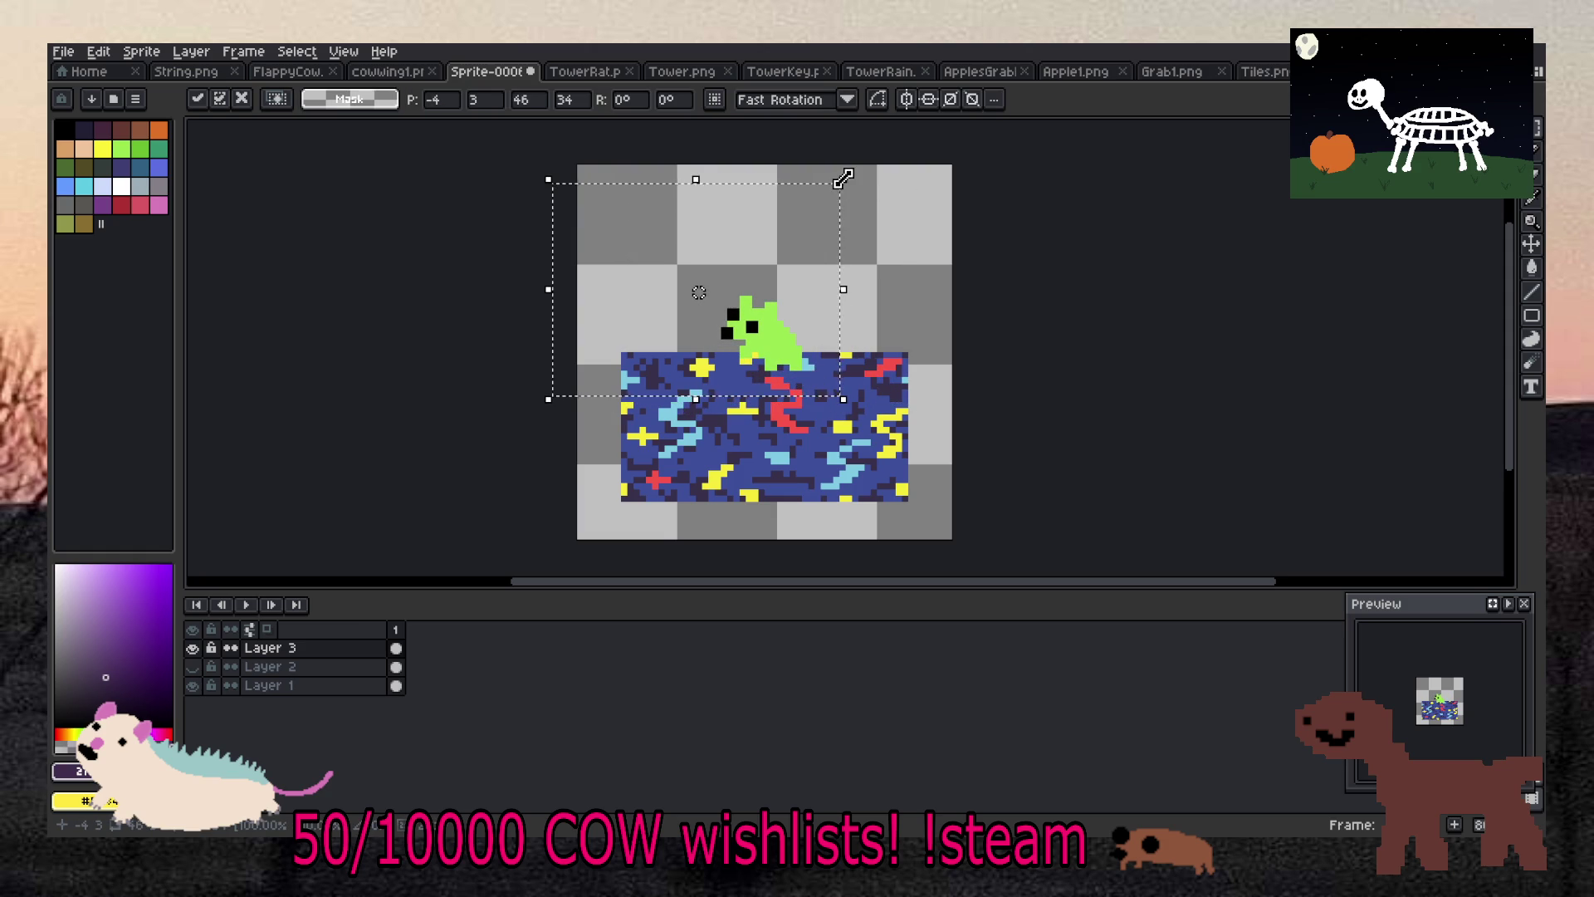
left_click_drag(843, 180, 981, 135)
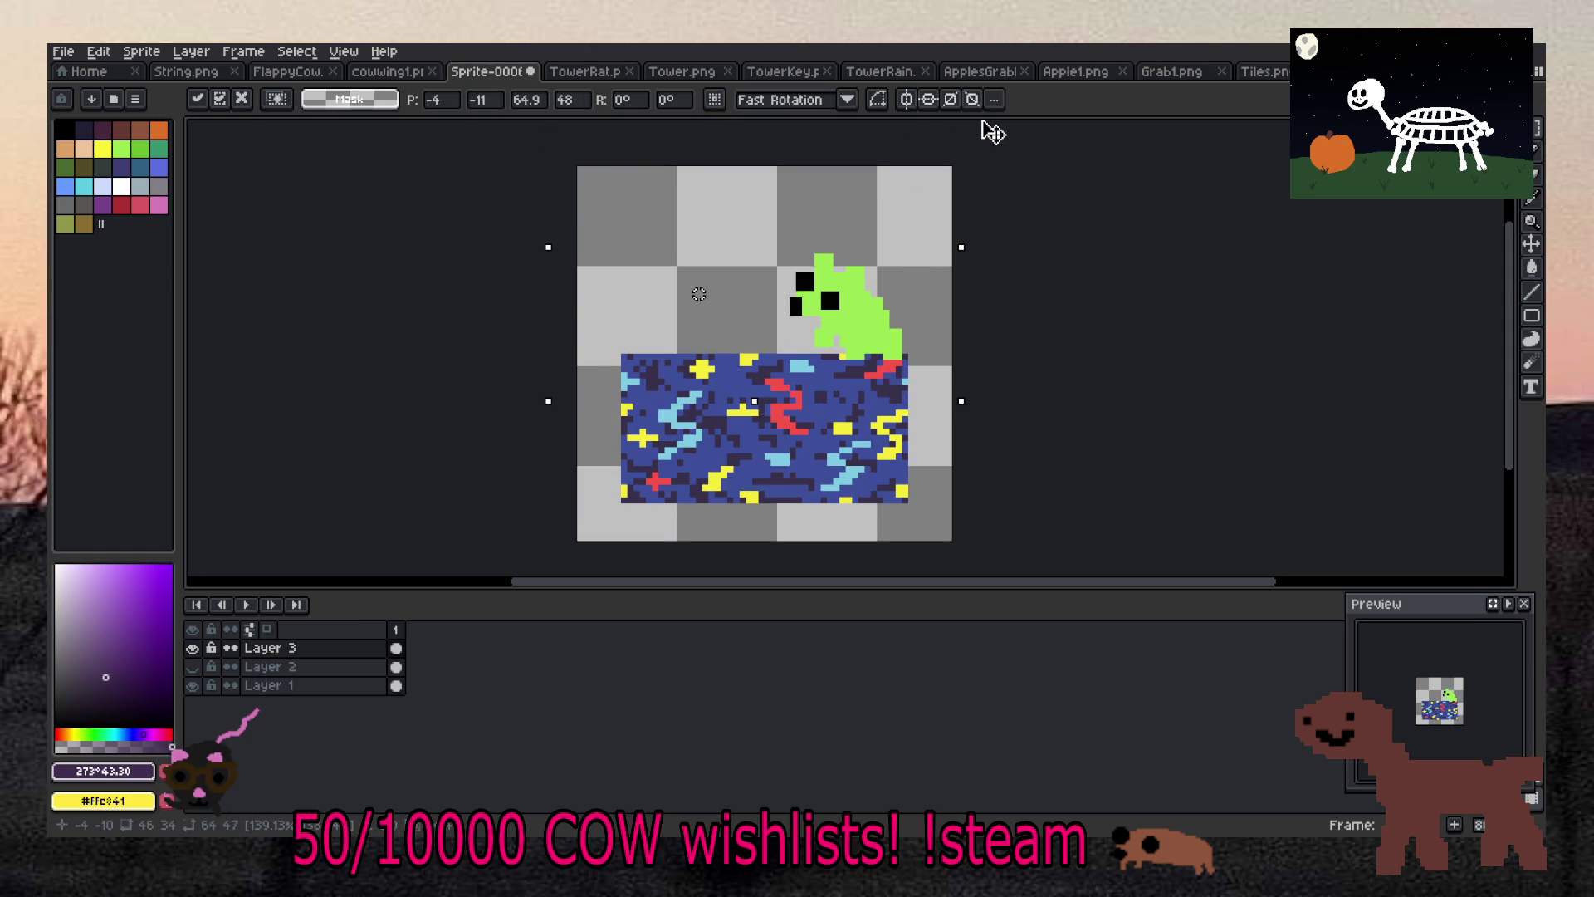
left_click_drag(982, 134, 1018, 222)
key("Escape")
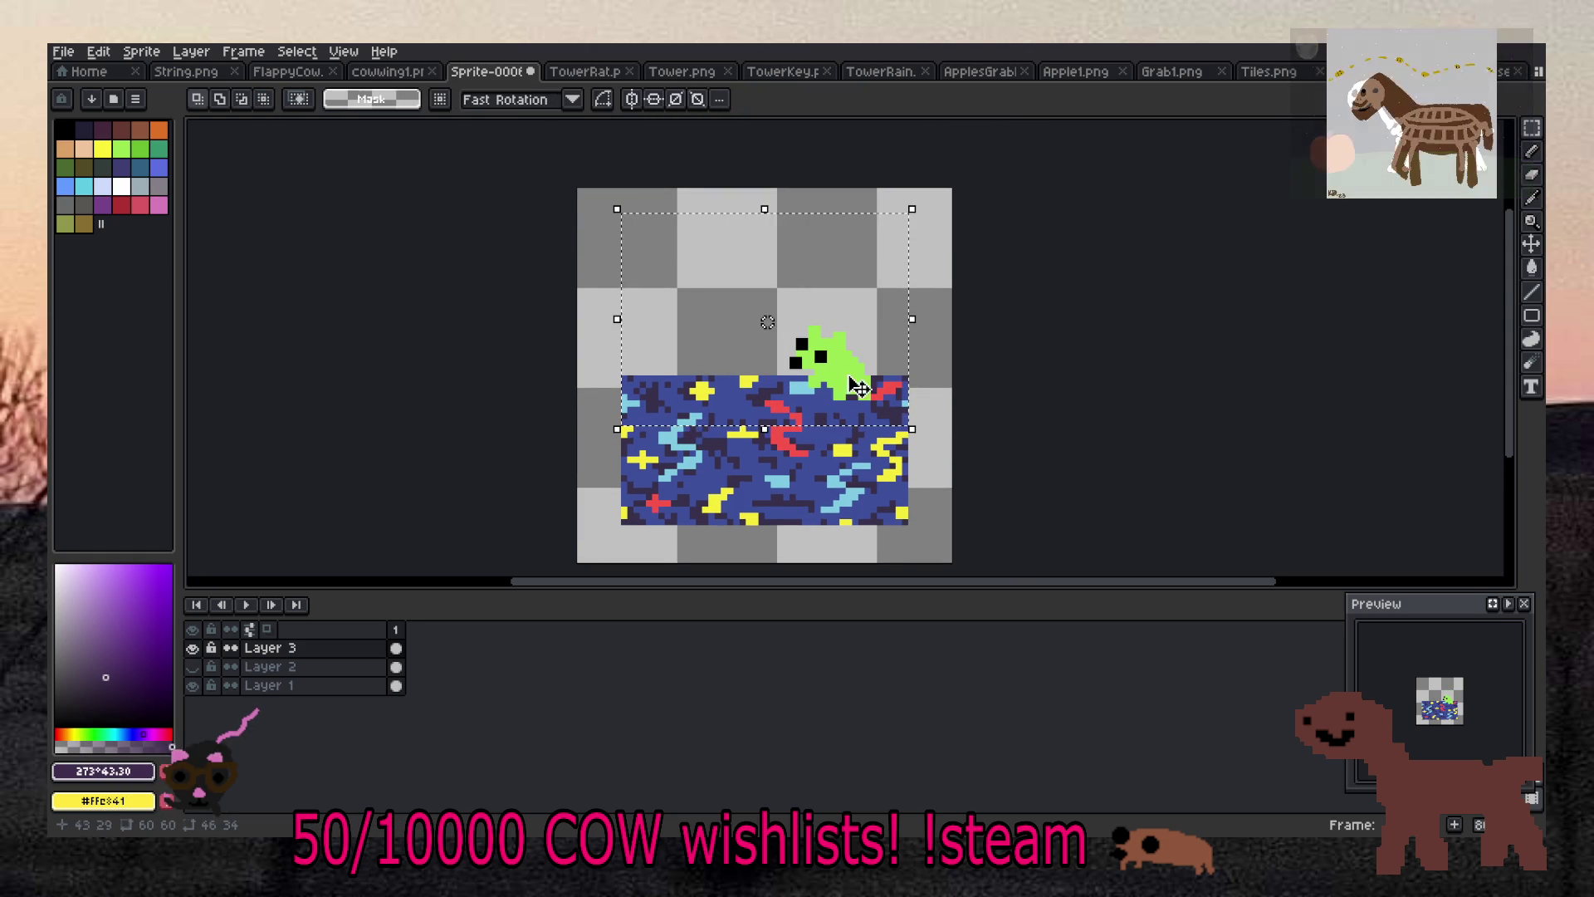
Step: Try scaling and moving the rat again, cancel it, then delete the rat from the icon
mouse_move(785, 322)
left_mouse_down()
mouse_move(879, 416)
mouse_move(875, 403)
left_mouse_up()
left_click_drag(880, 307, 1008, 257)
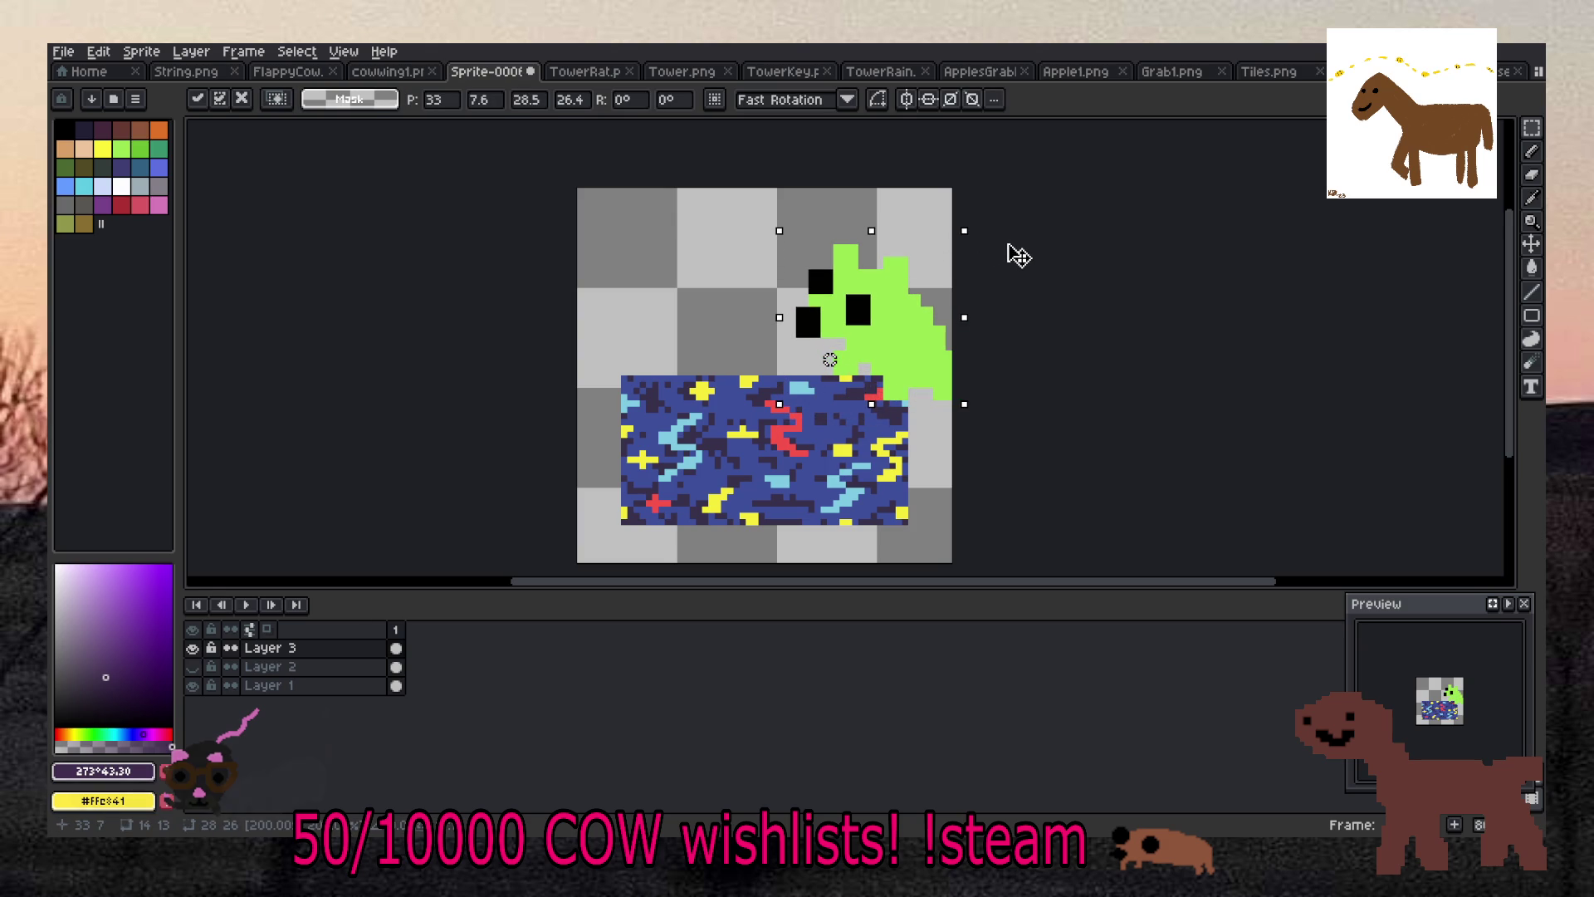
left_click_drag(928, 334, 835, 340)
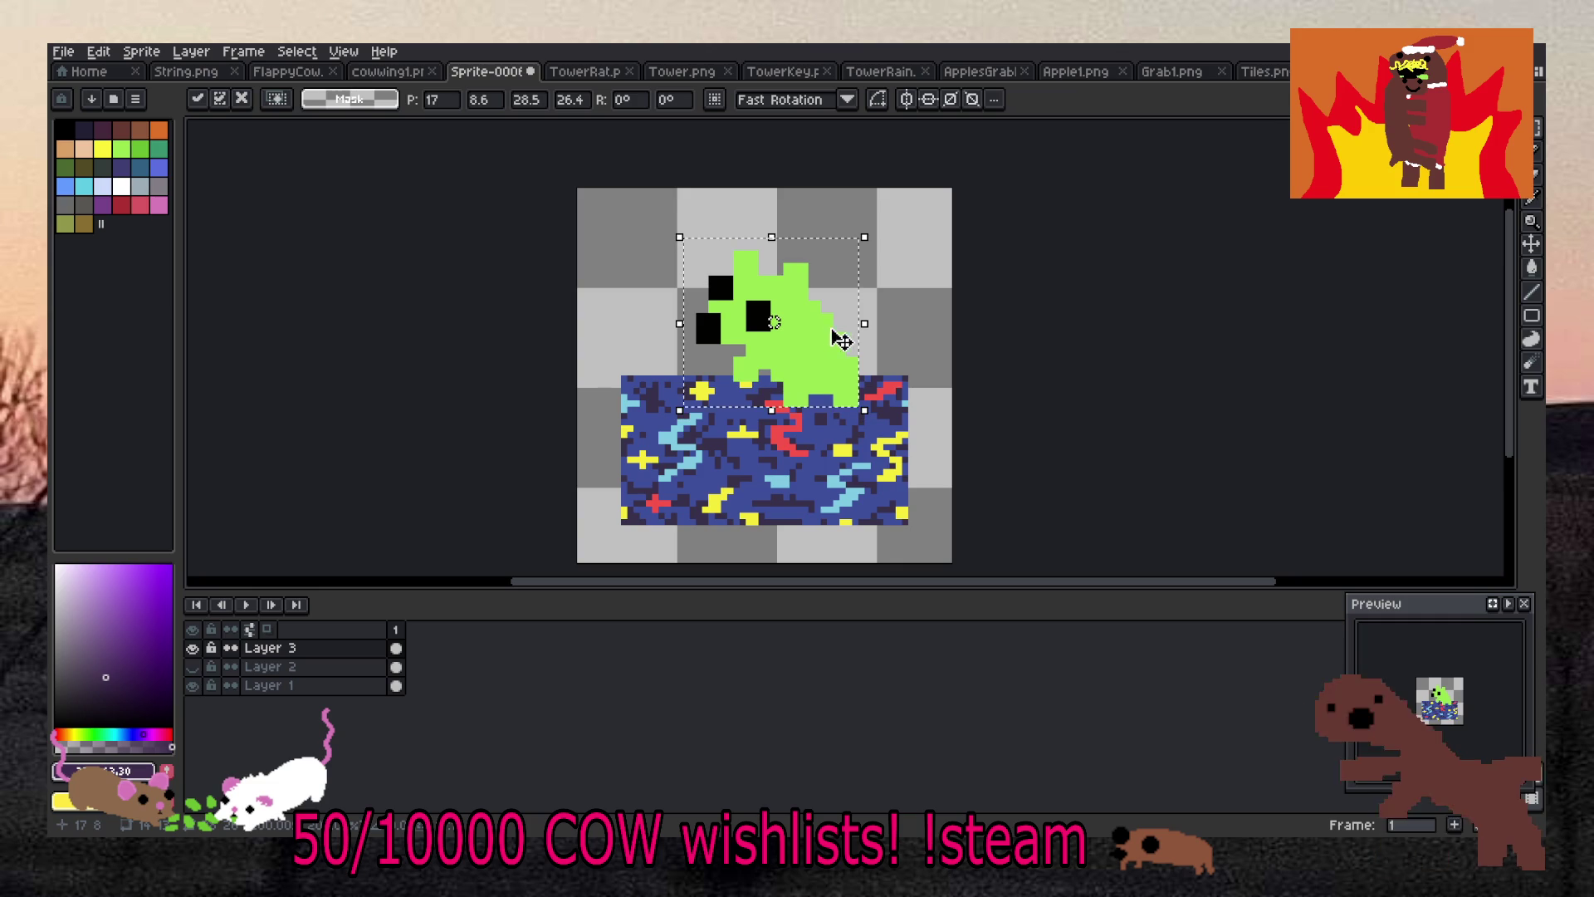
key("Escape")
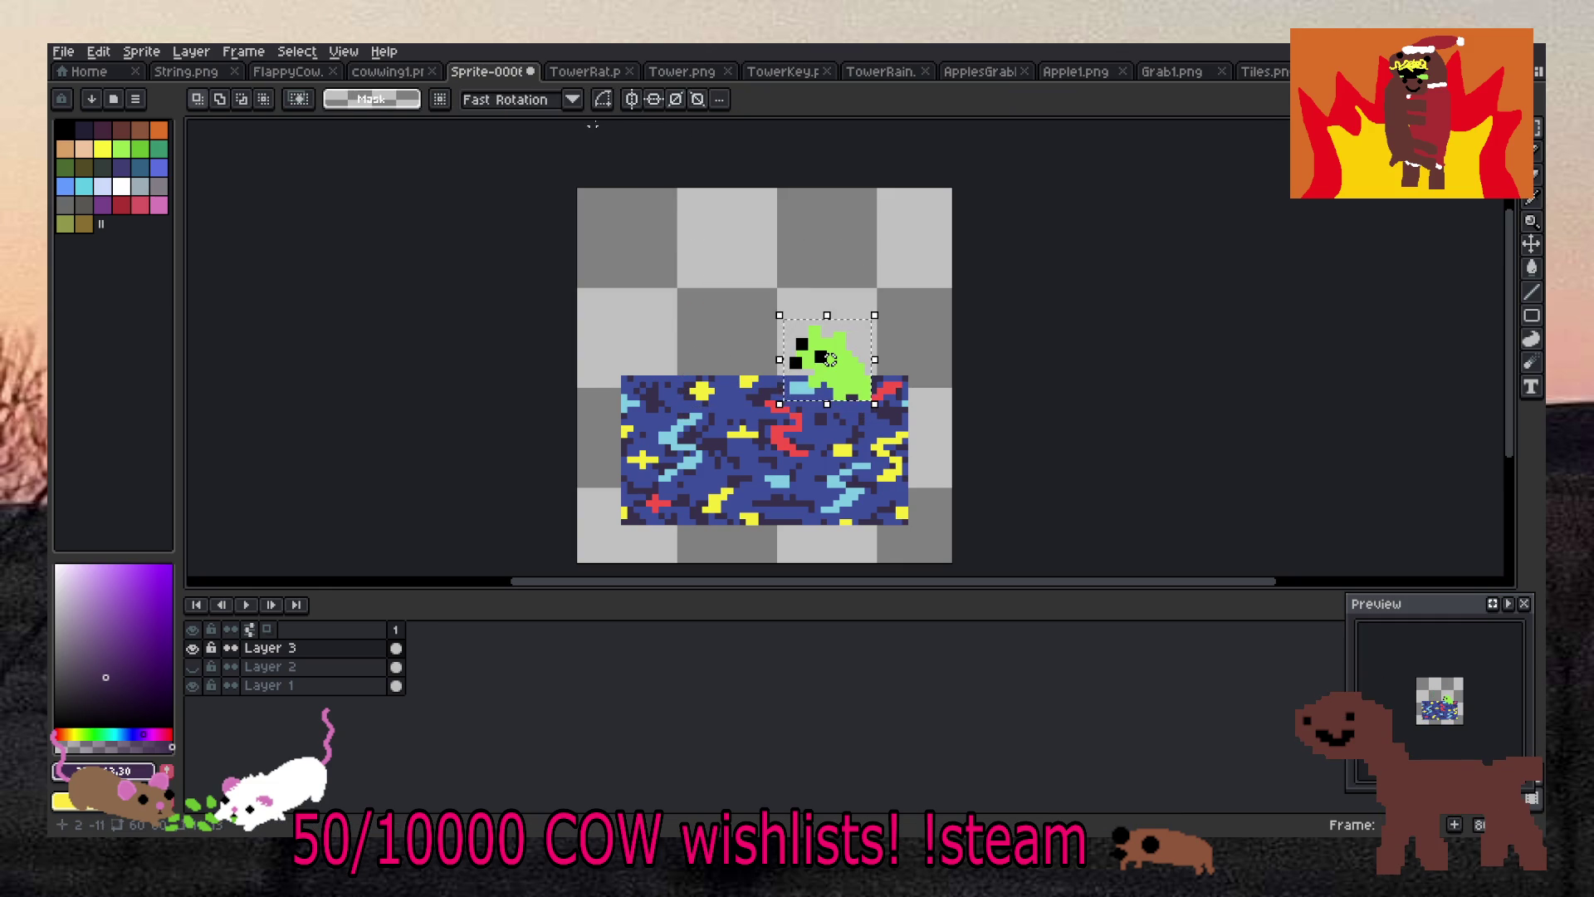
key("Delete")
Step: Bring the green rat over from TowerRat.png and drop it onto the tile's centre
left_click(586, 70)
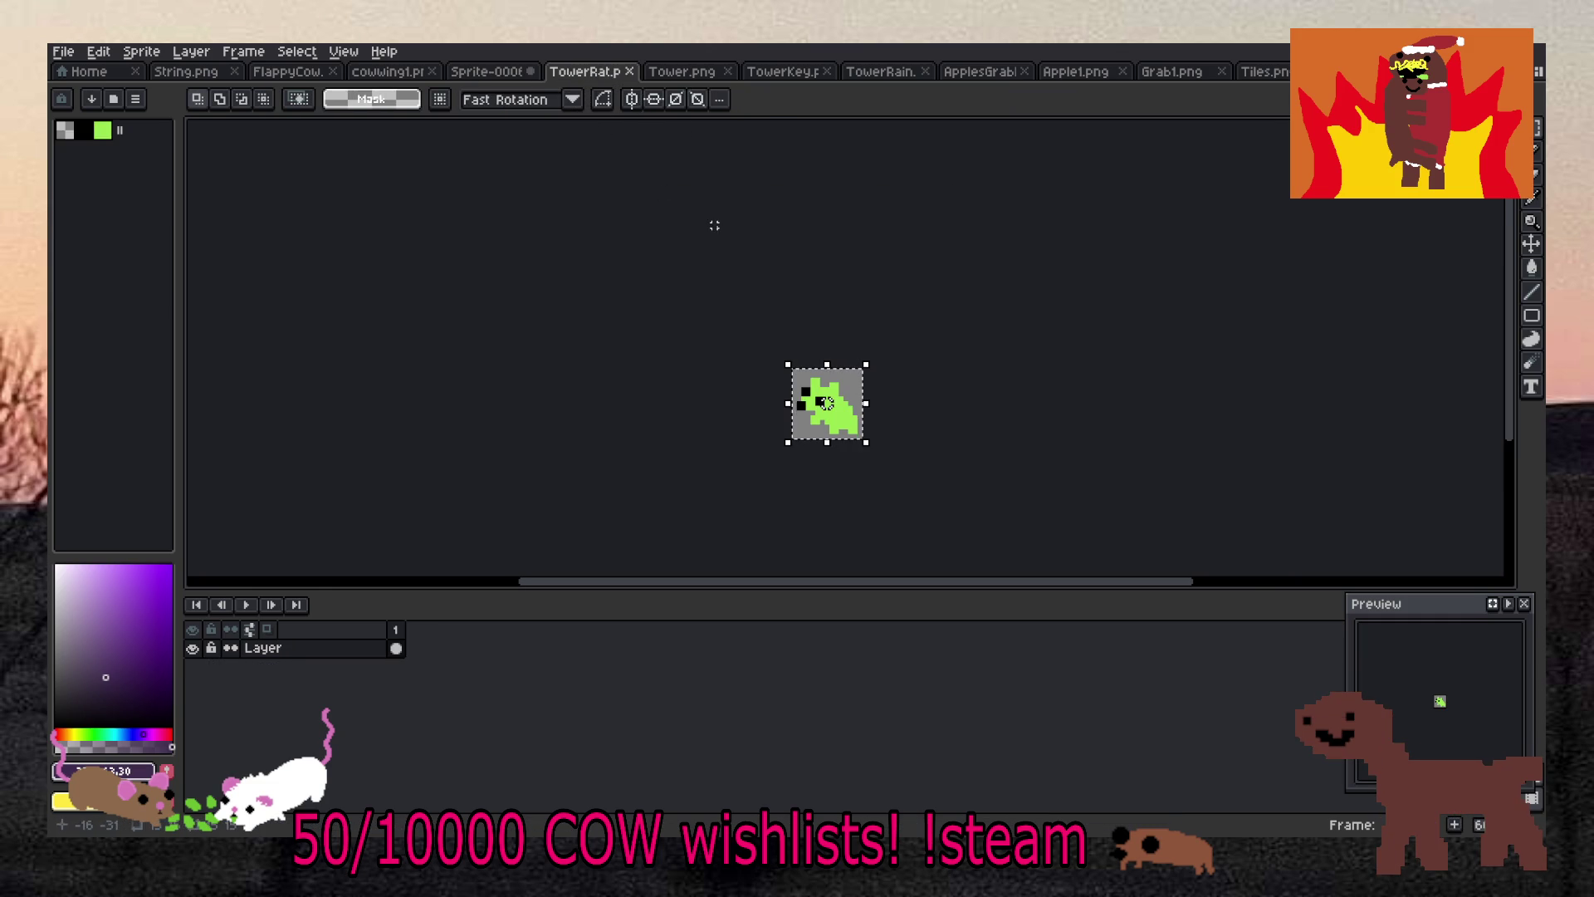
left_click(486, 71)
key("ctrl+v")
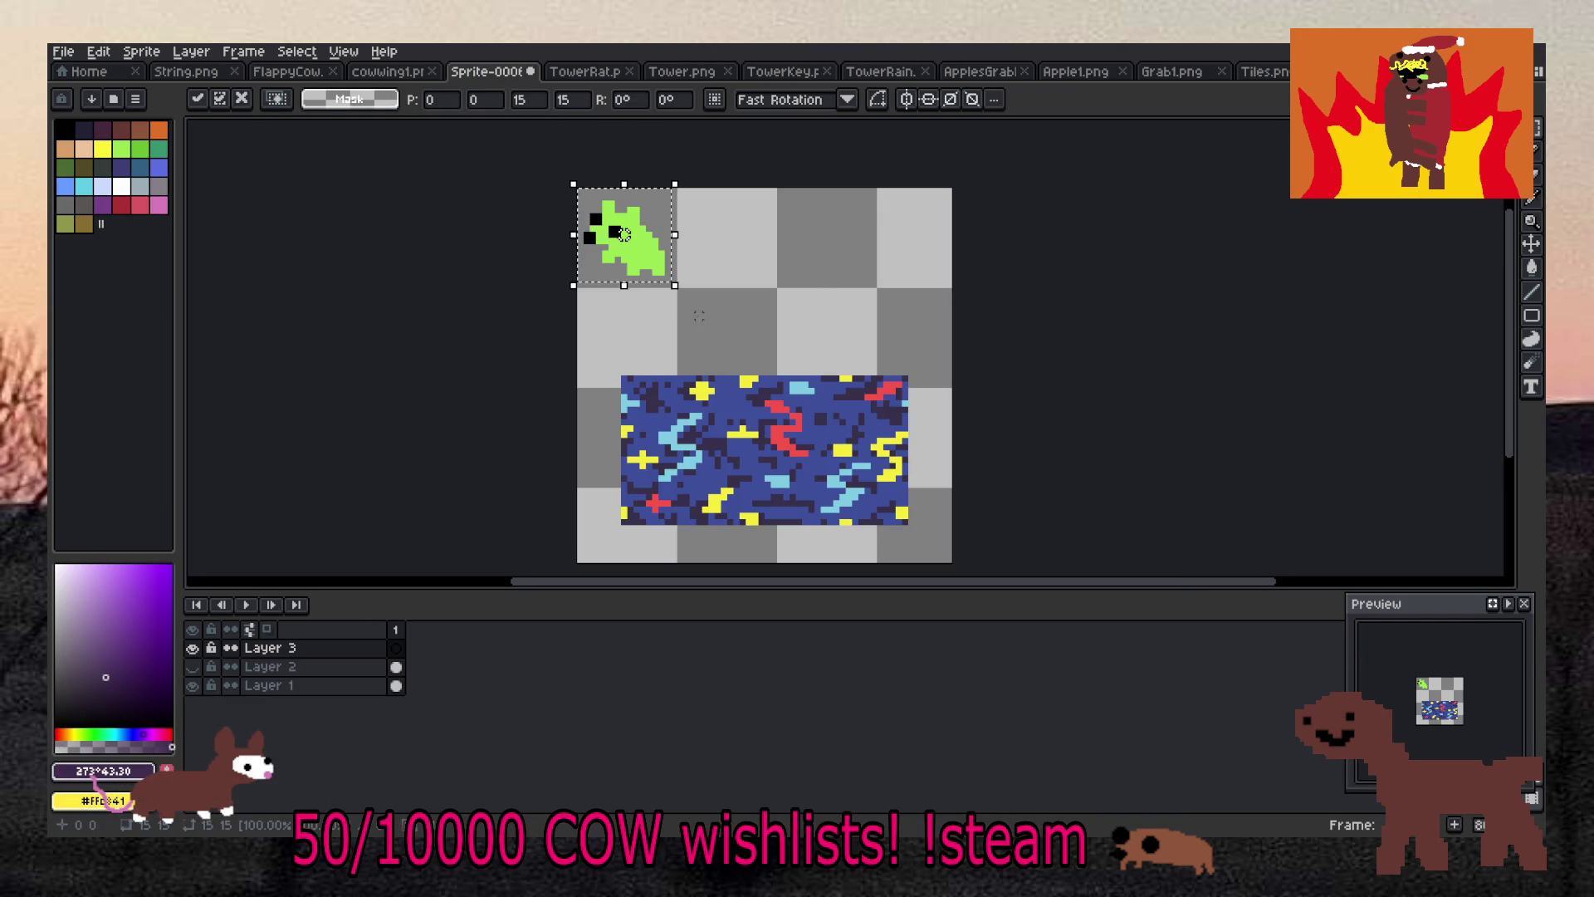
left_click_drag(653, 281, 843, 391)
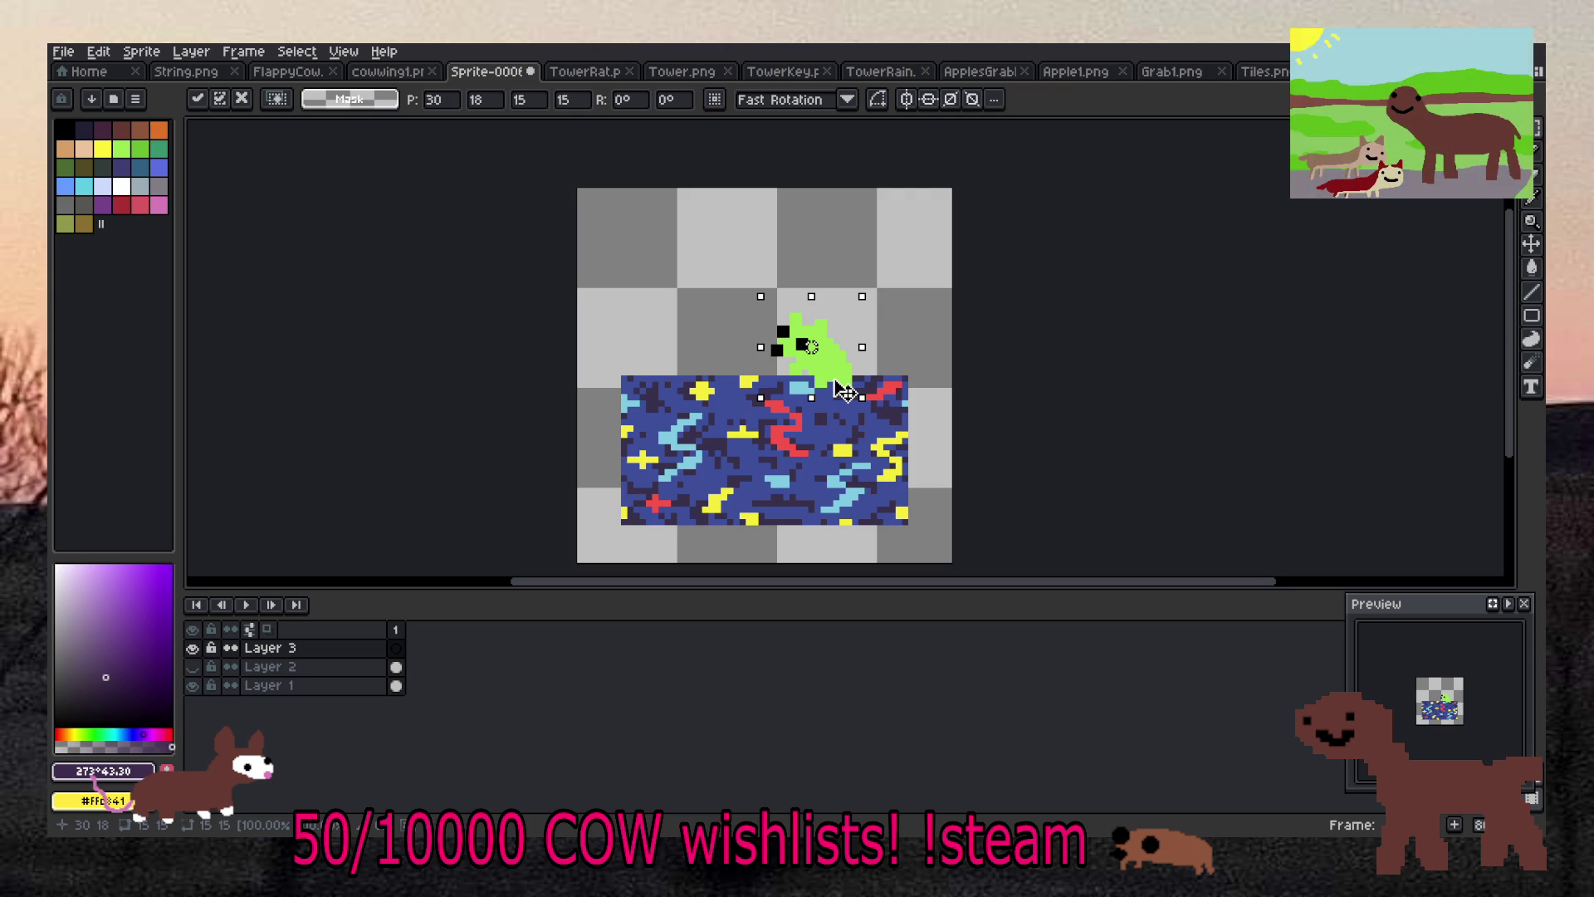
left_click(992, 384)
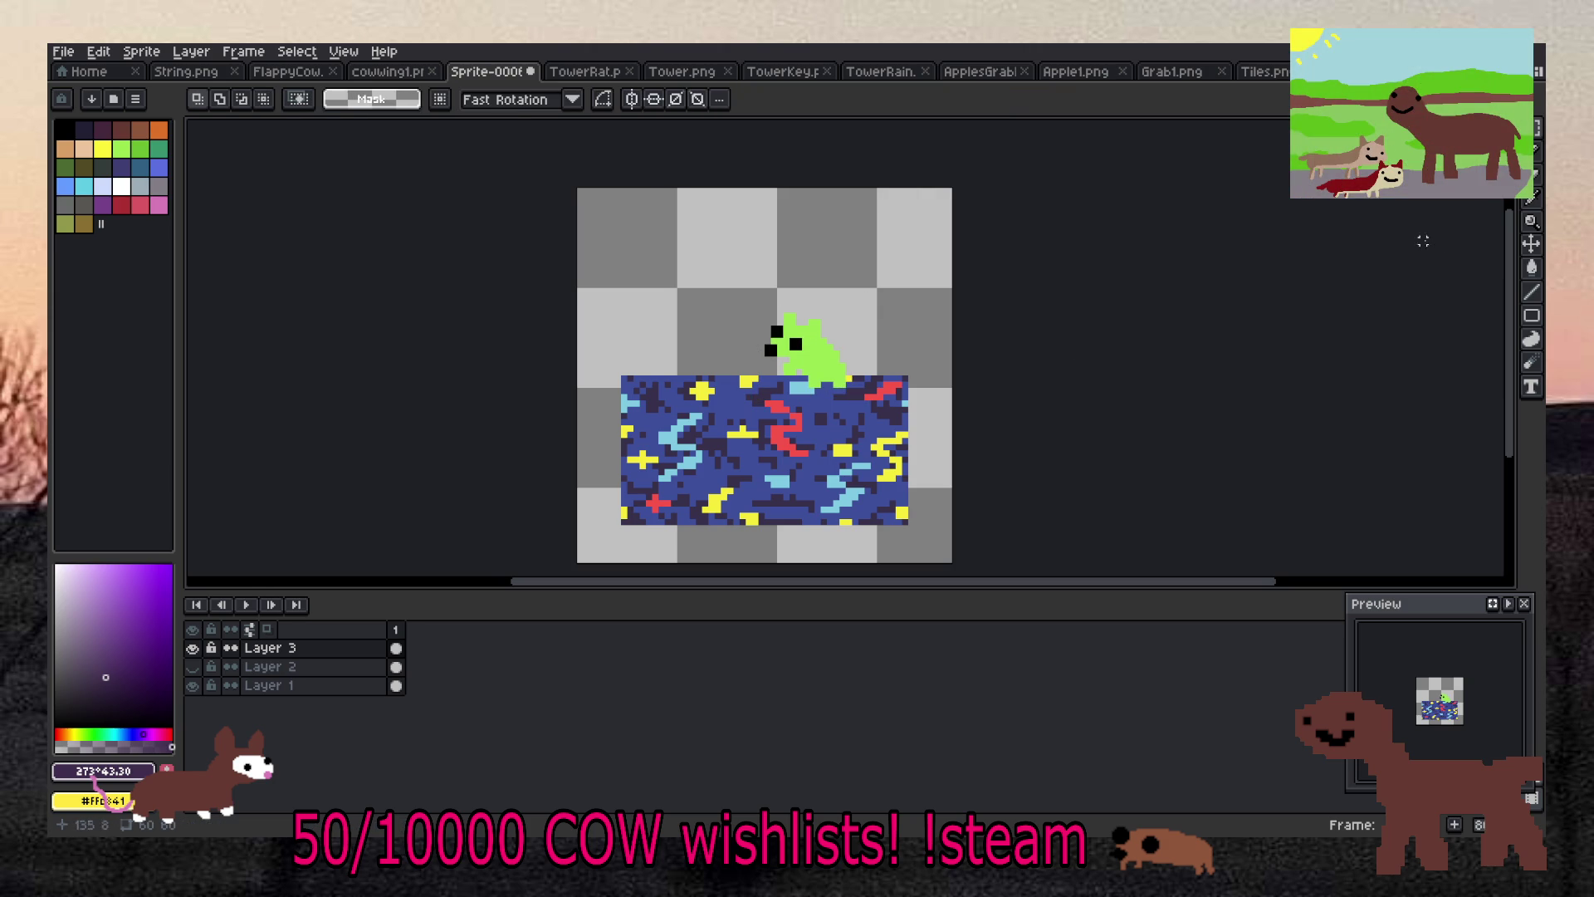
Step: Undo a premature flatten and delete the purple background Layer 2
right_click(326, 649)
left_click(374, 783)
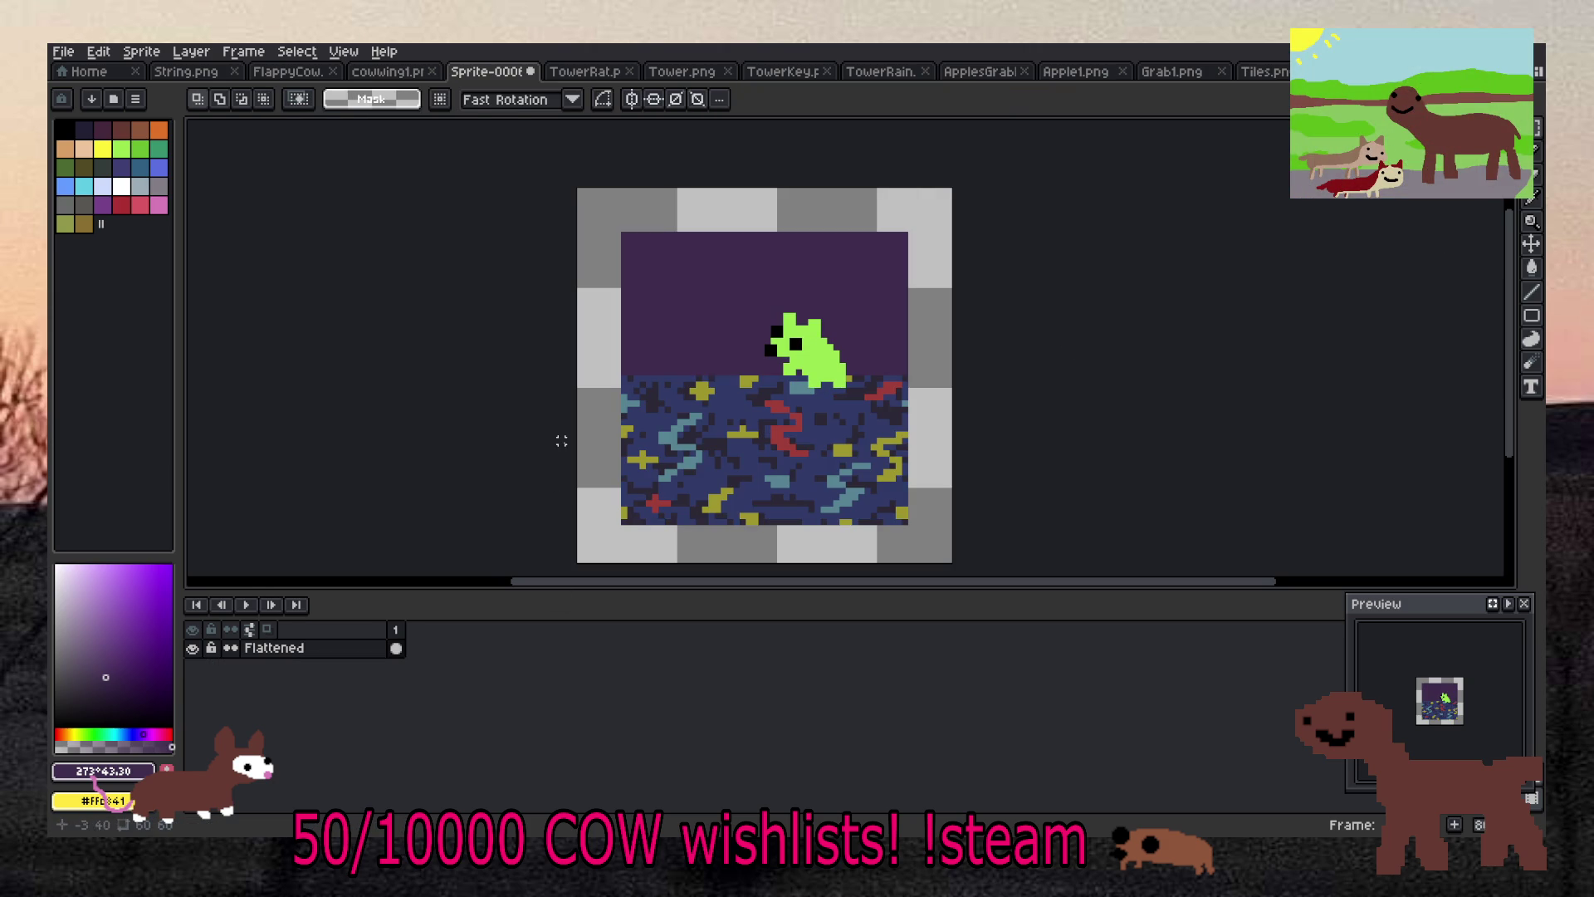
key("ctrl+z")
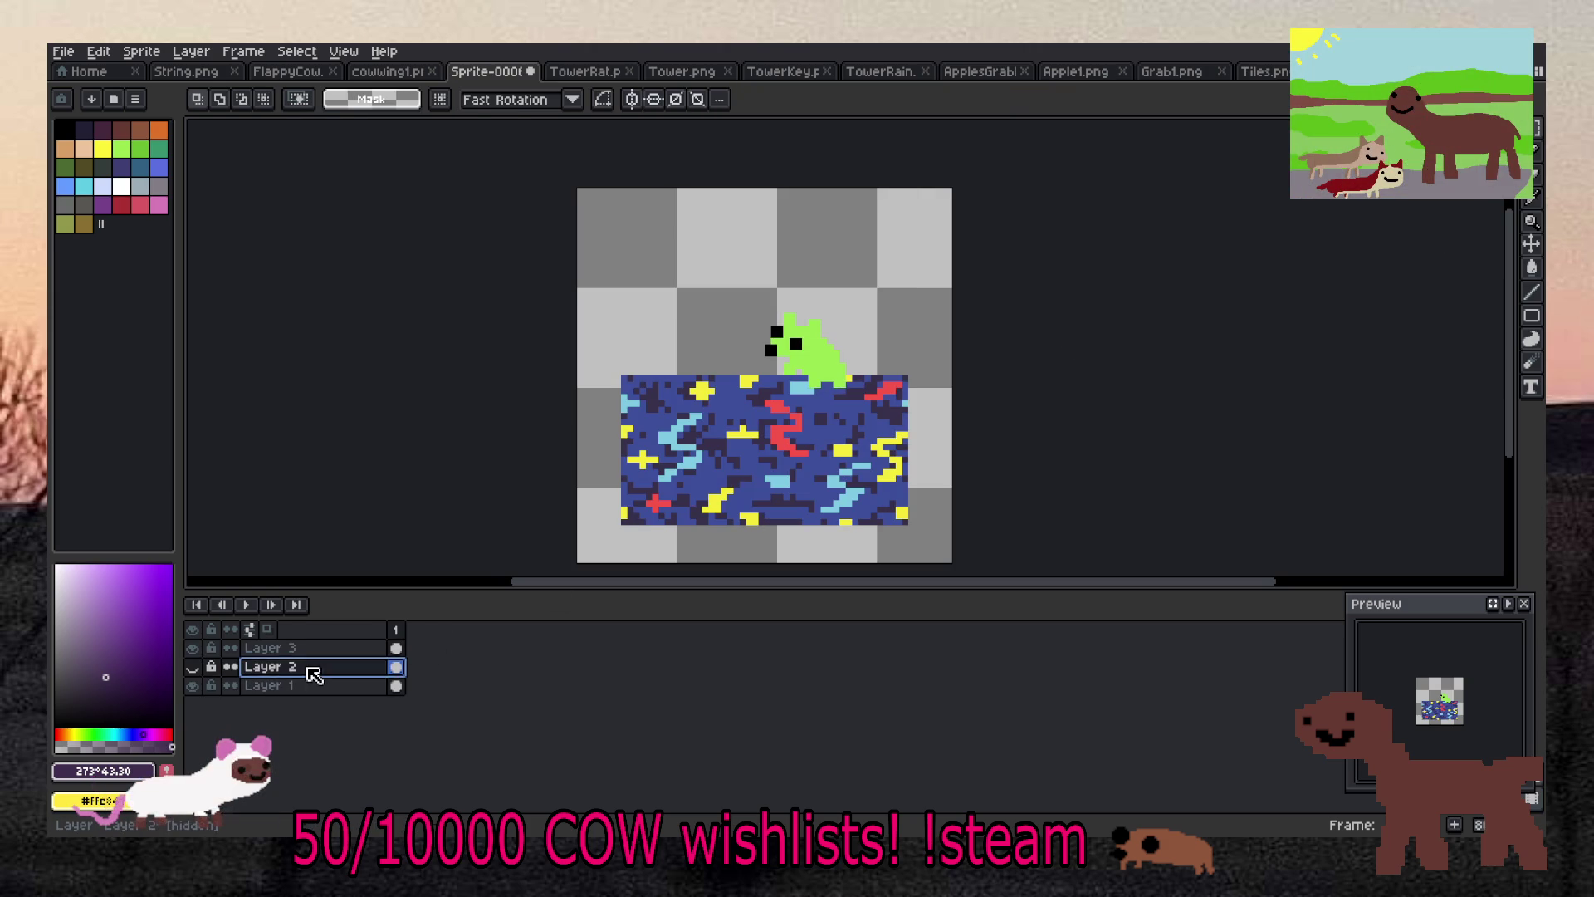
right_click(314, 668)
left_click(362, 719)
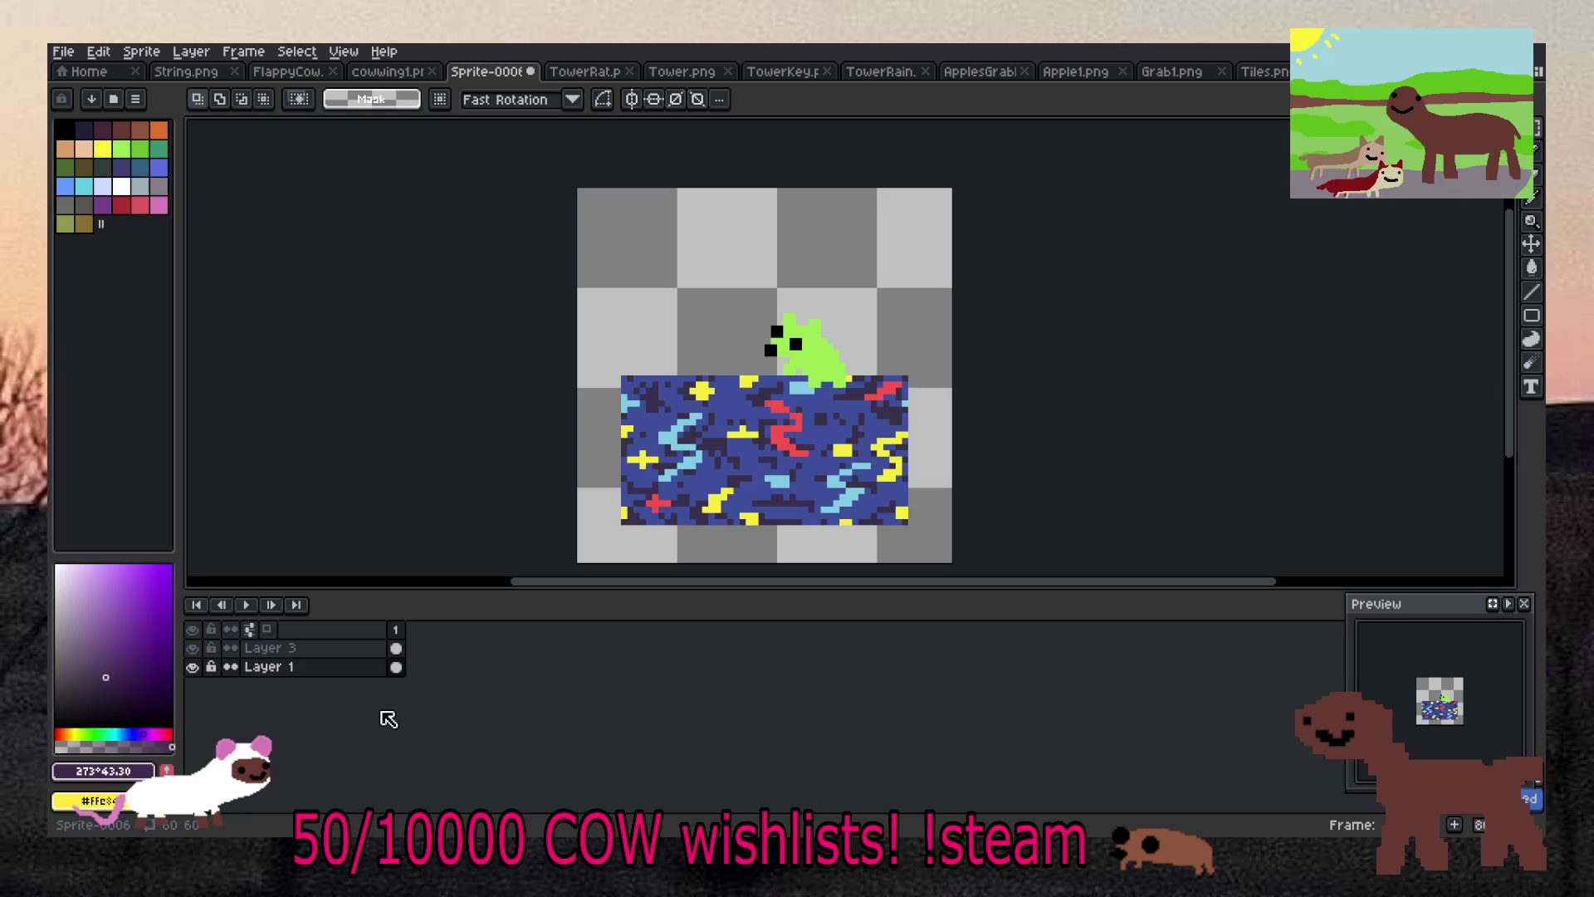
Step: Flatten the visible layers into one and nudge the flattened image up and right
right_click(380, 664)
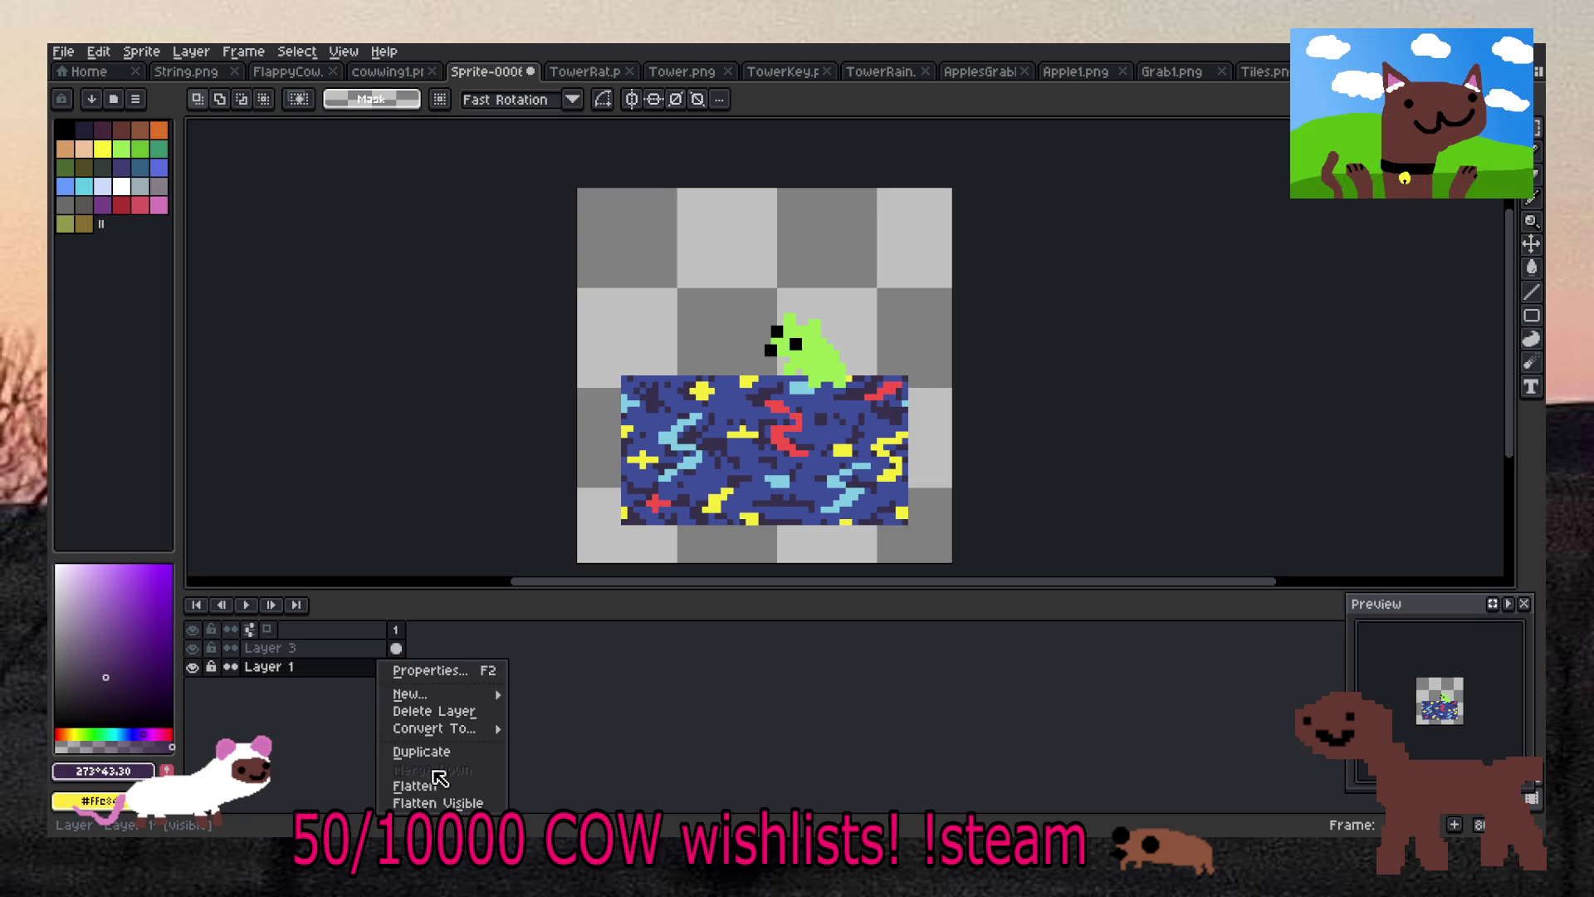
left_click(450, 803)
mouse_move(586, 233)
left_mouse_down()
mouse_move(959, 535)
mouse_move(915, 477)
mouse_move(909, 490)
left_mouse_up()
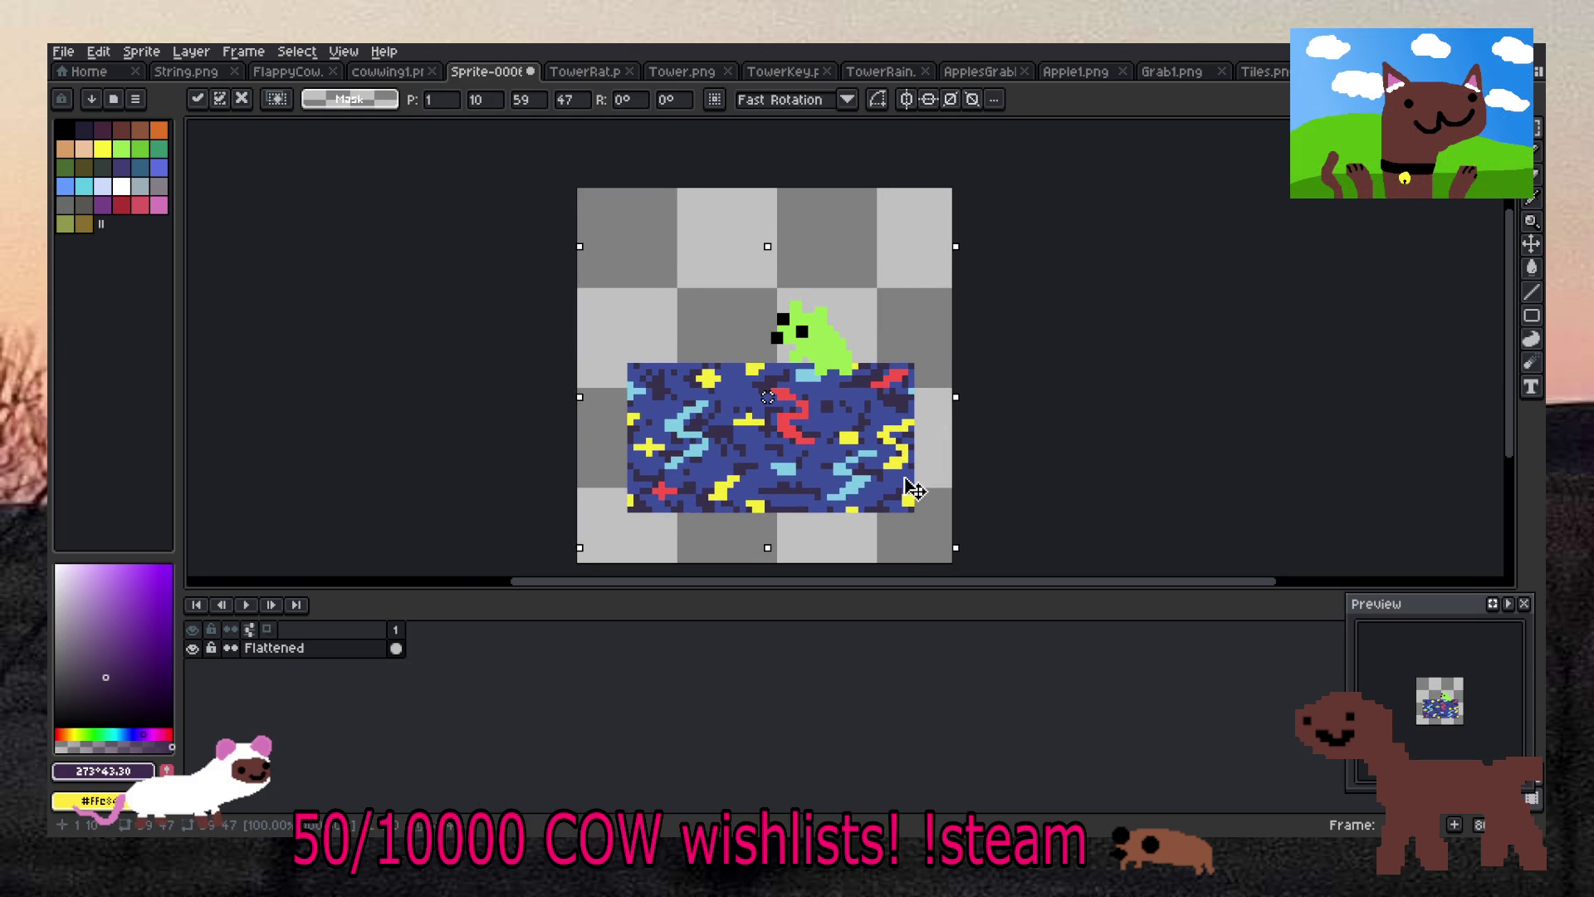
left_click(975, 484)
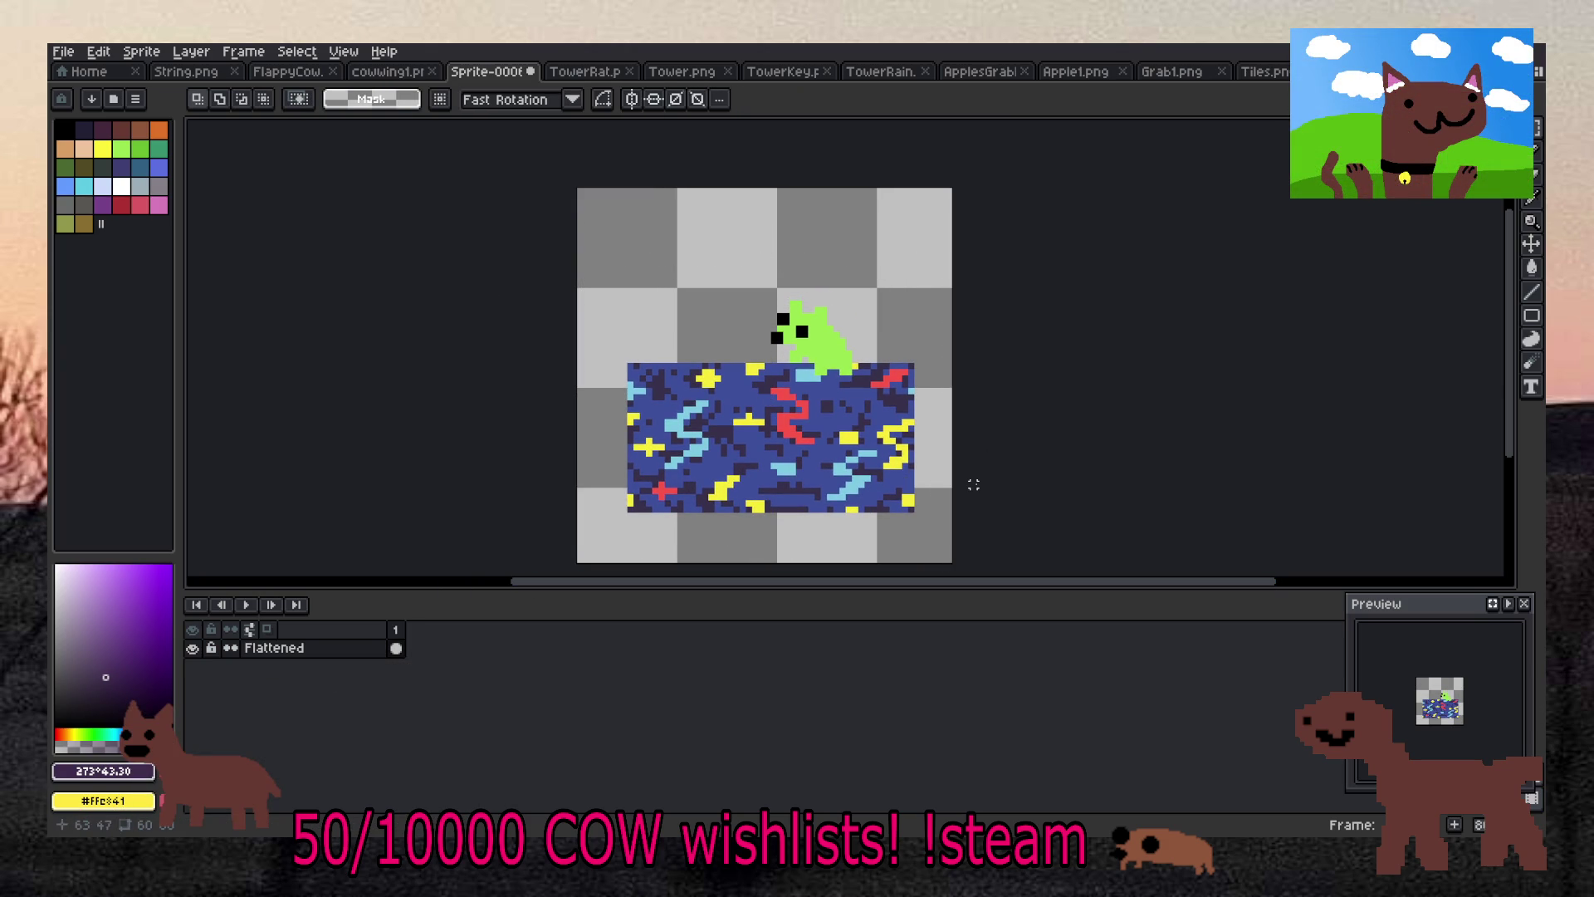
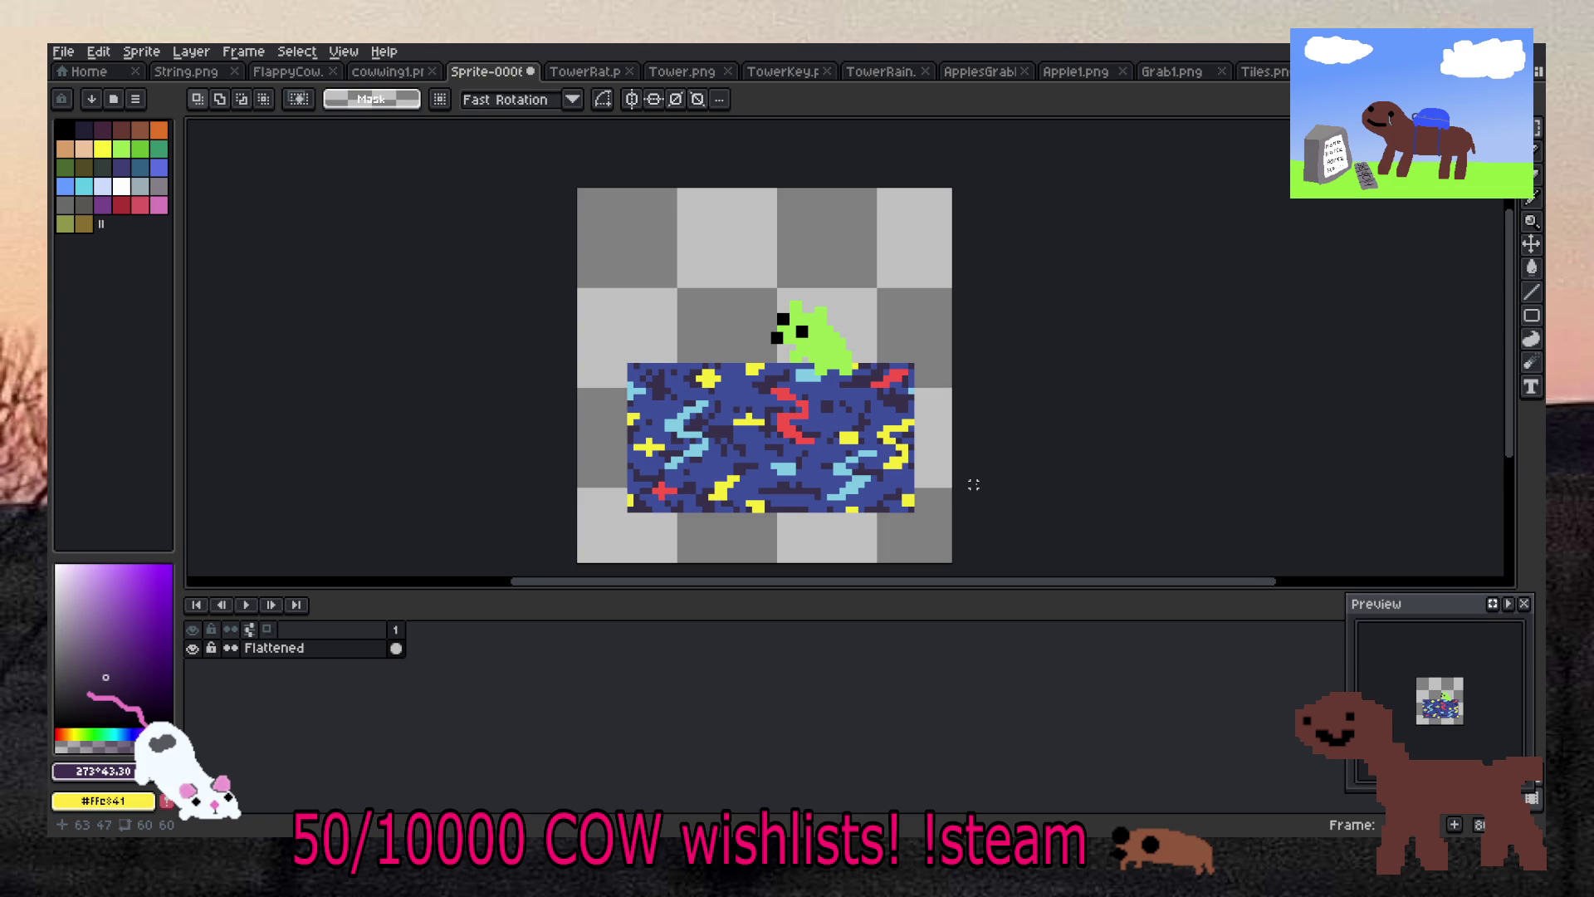
Step: Marquee-select the blue block and green creature, nudge them up one pixel, commit, and switch to Godot
left_click_drag(577, 275, 949, 527)
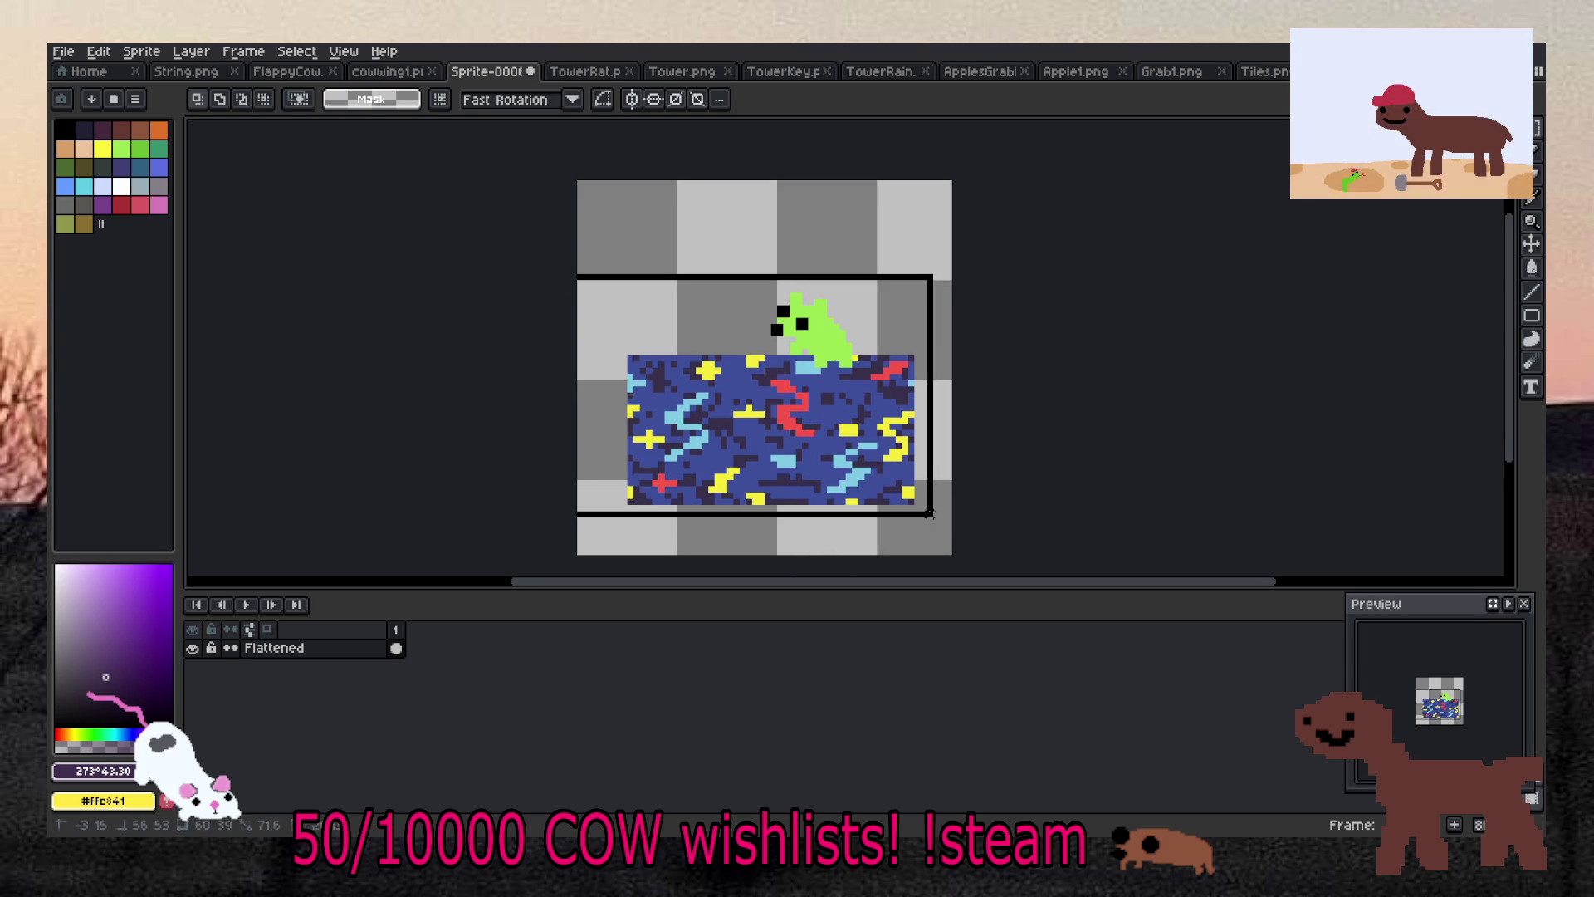
left_click_drag(950, 527, 1021, 540)
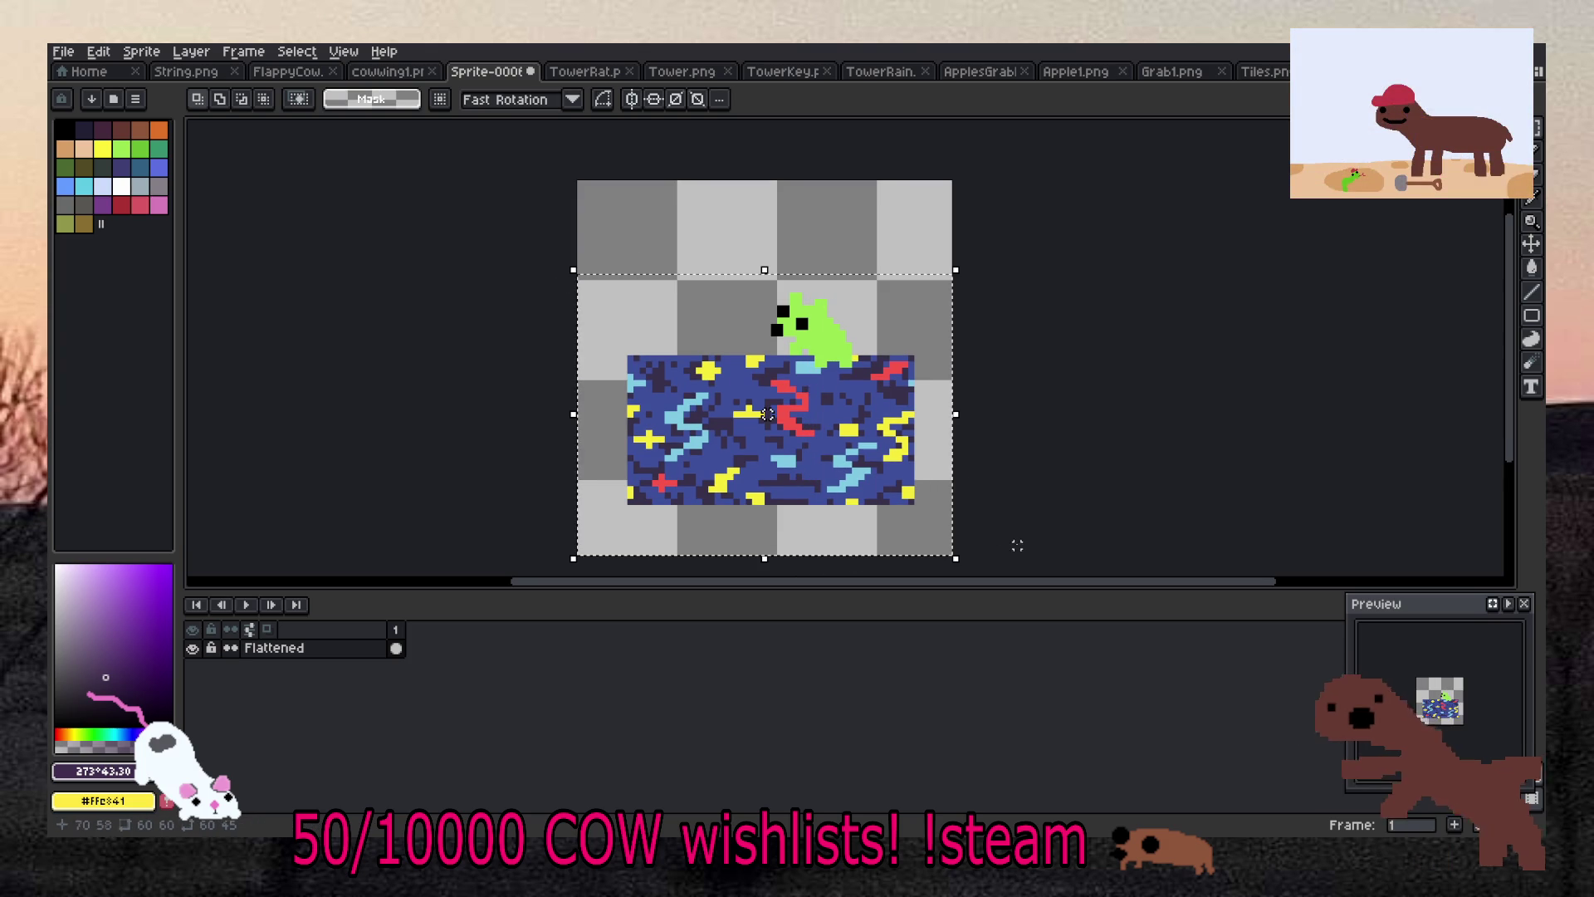
left_click_drag(923, 475, 925, 468)
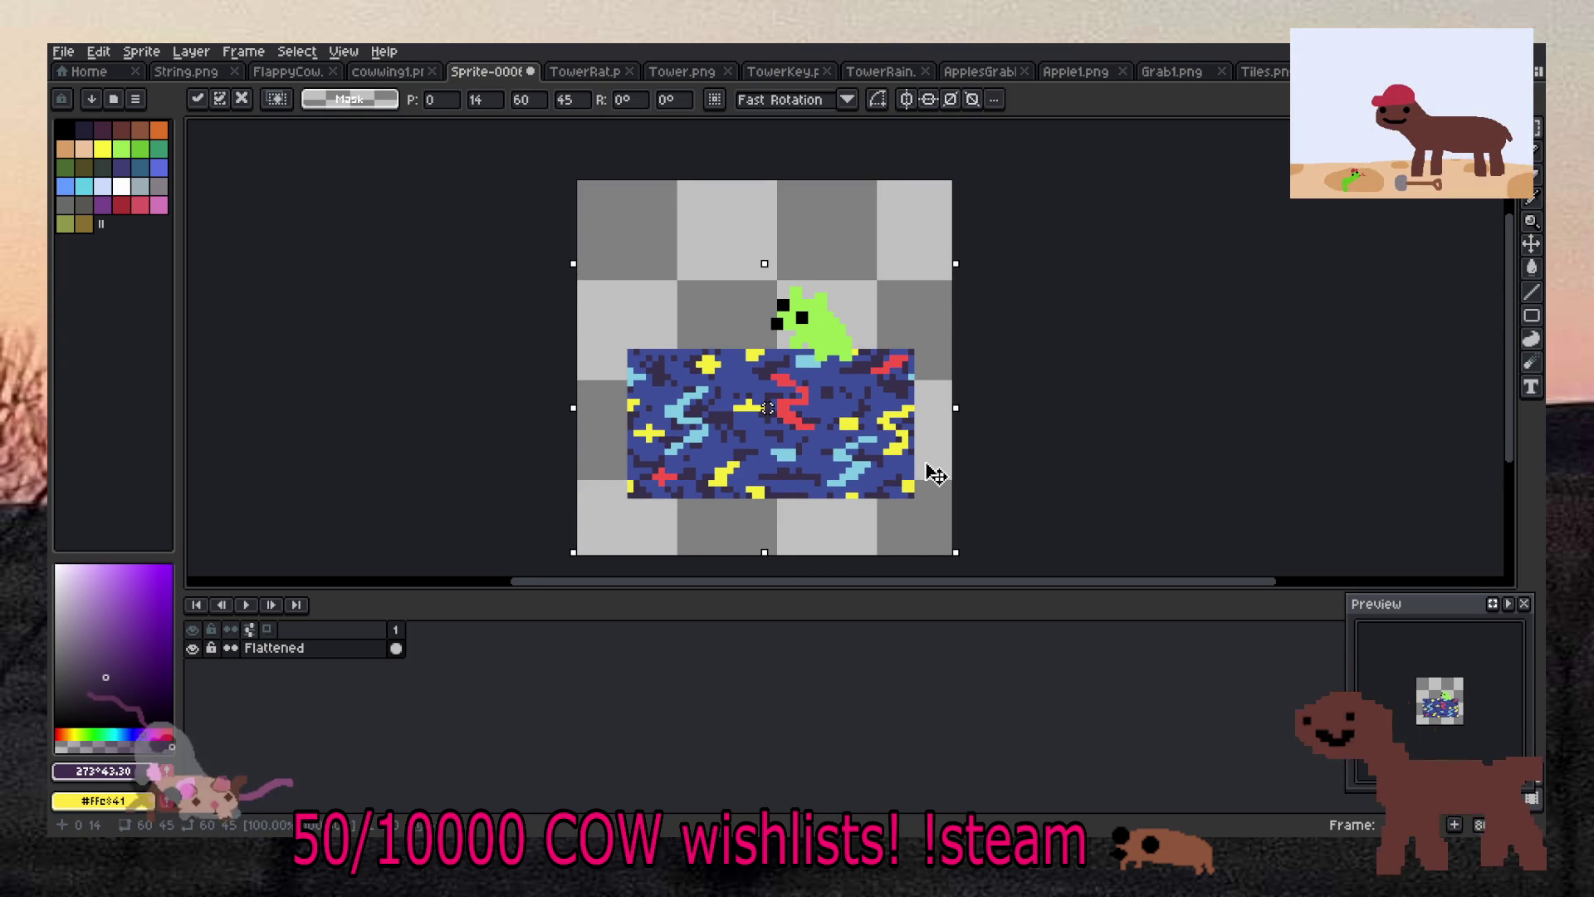
left_click(1155, 464)
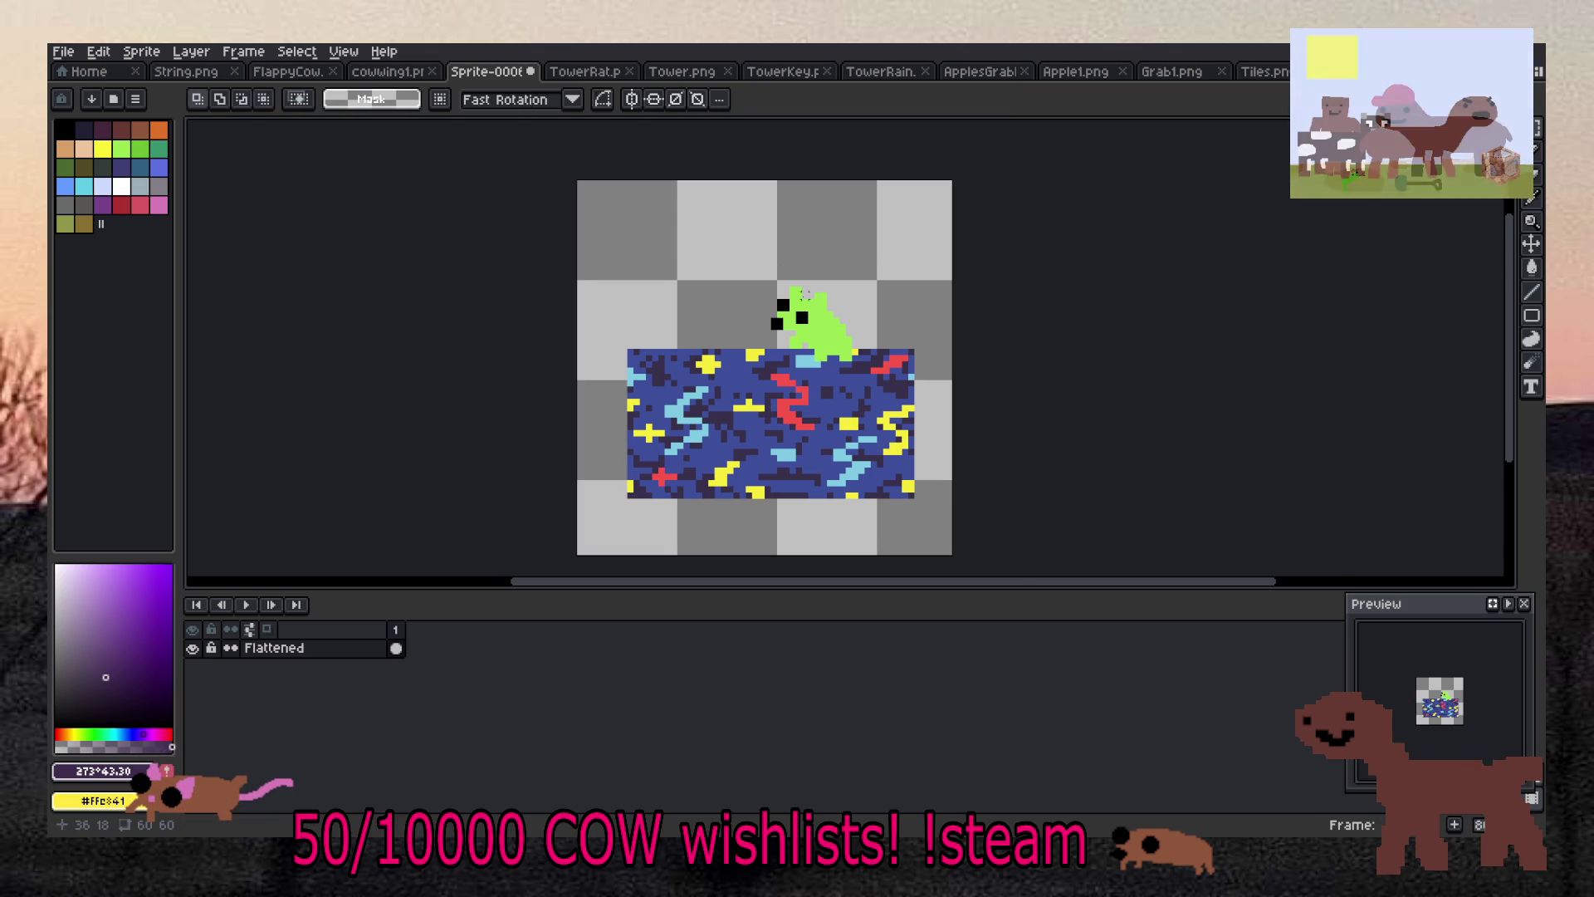
scroll(807, 289, "up", 3)
scroll(806, 289, "down", 3)
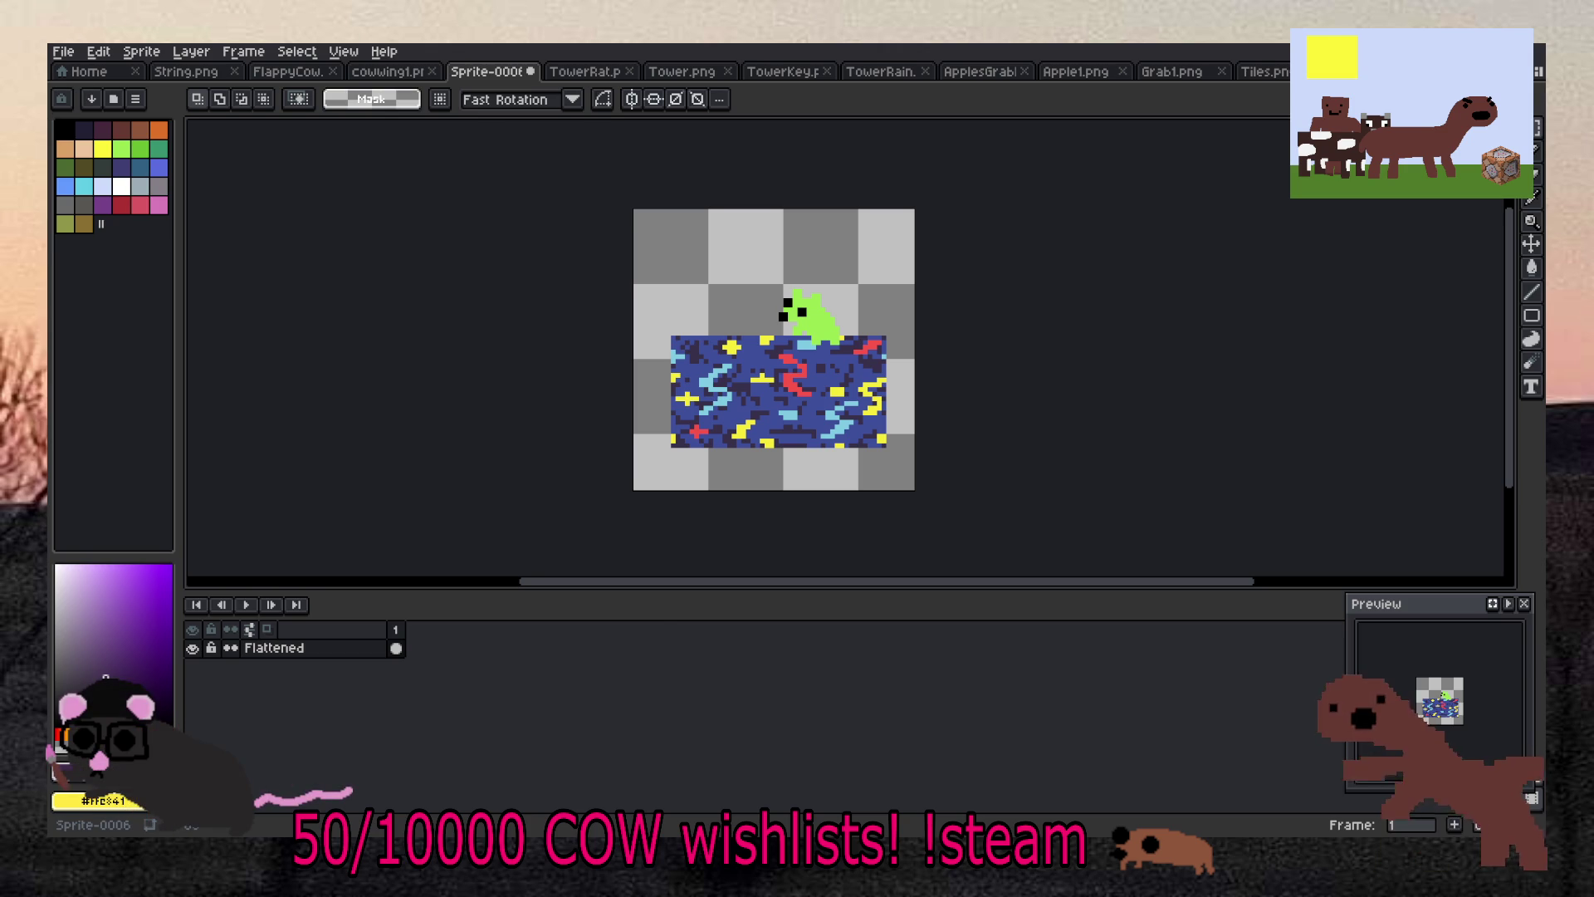
key("alt+Tab")
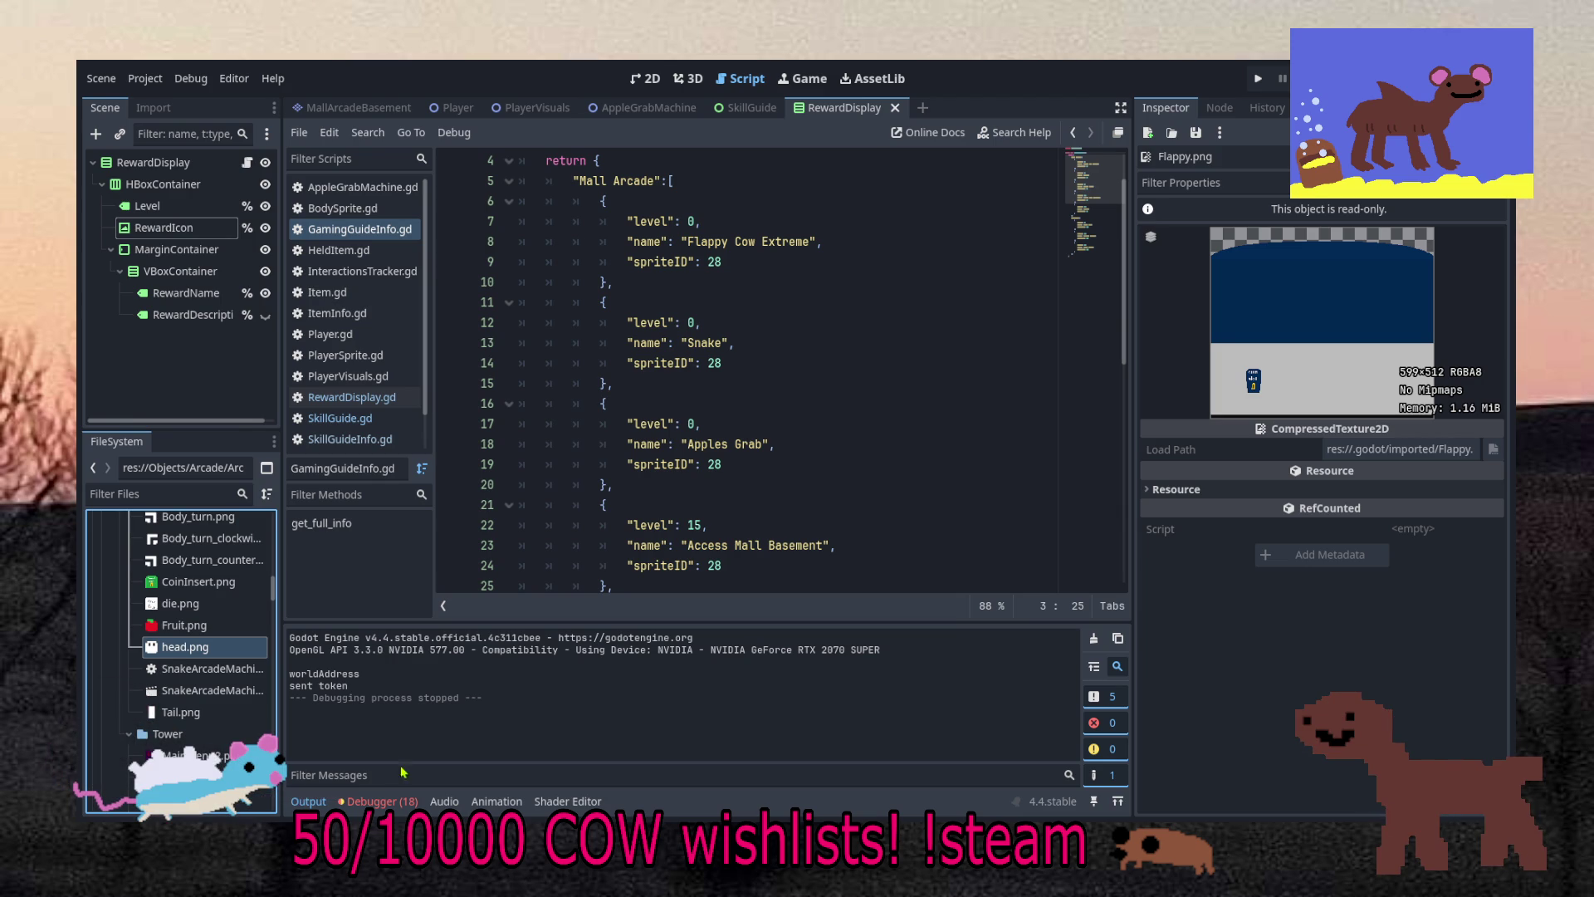
Step: Collapse Objects and GuideInfo, then expand Skills > GuideIcons and show the Gaming icons folder
left_click(742, 402)
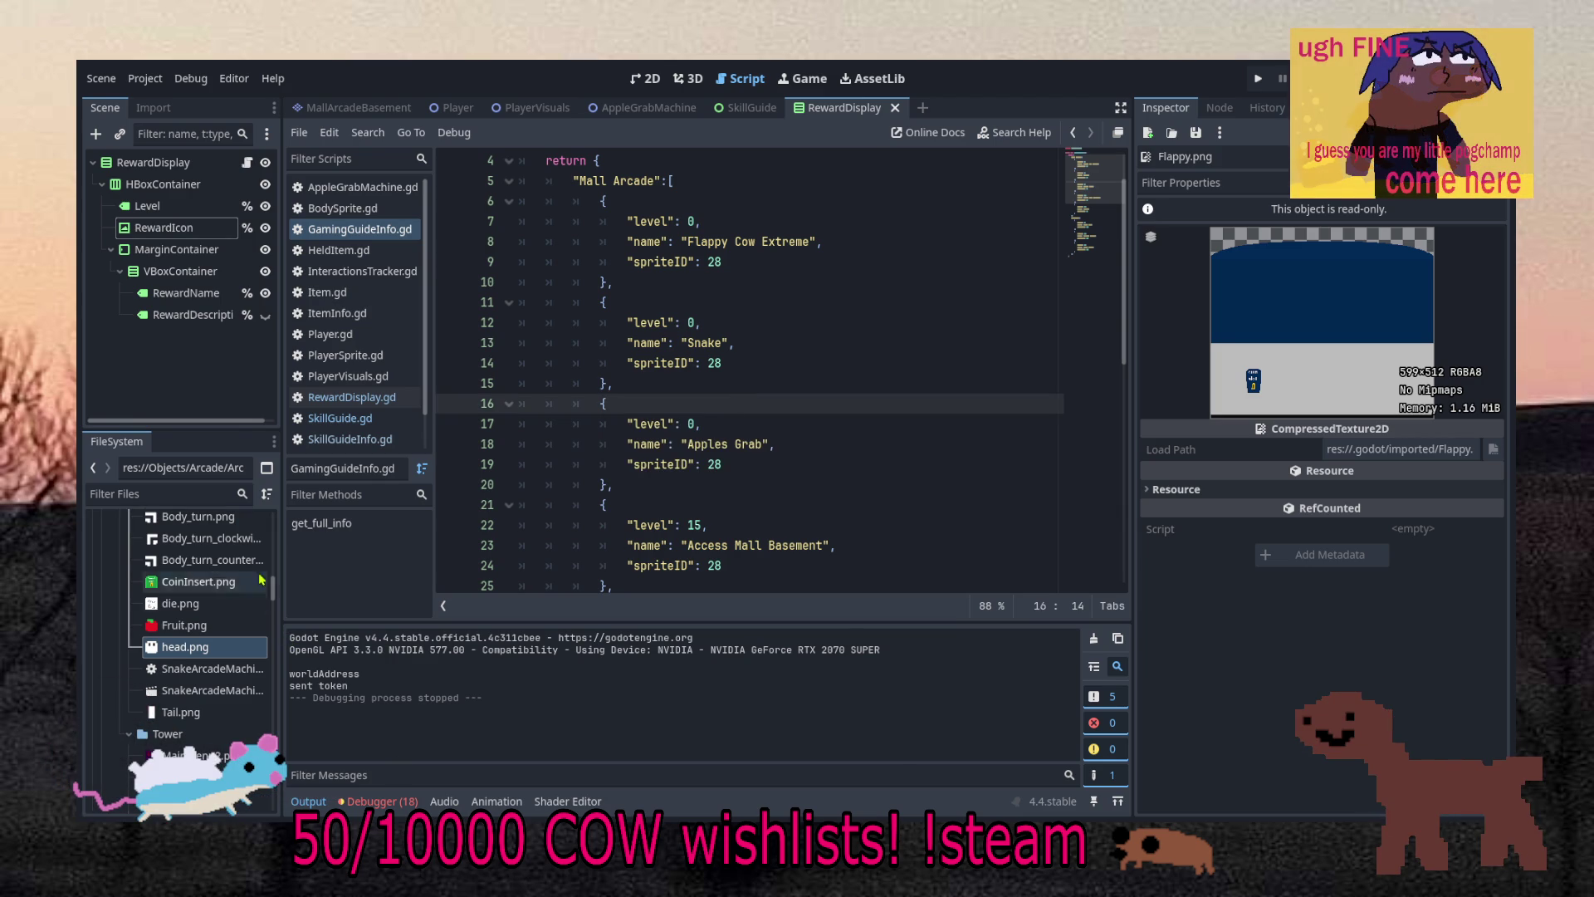
scroll(236, 580, "up", 3)
scroll(174, 589, "up", 3)
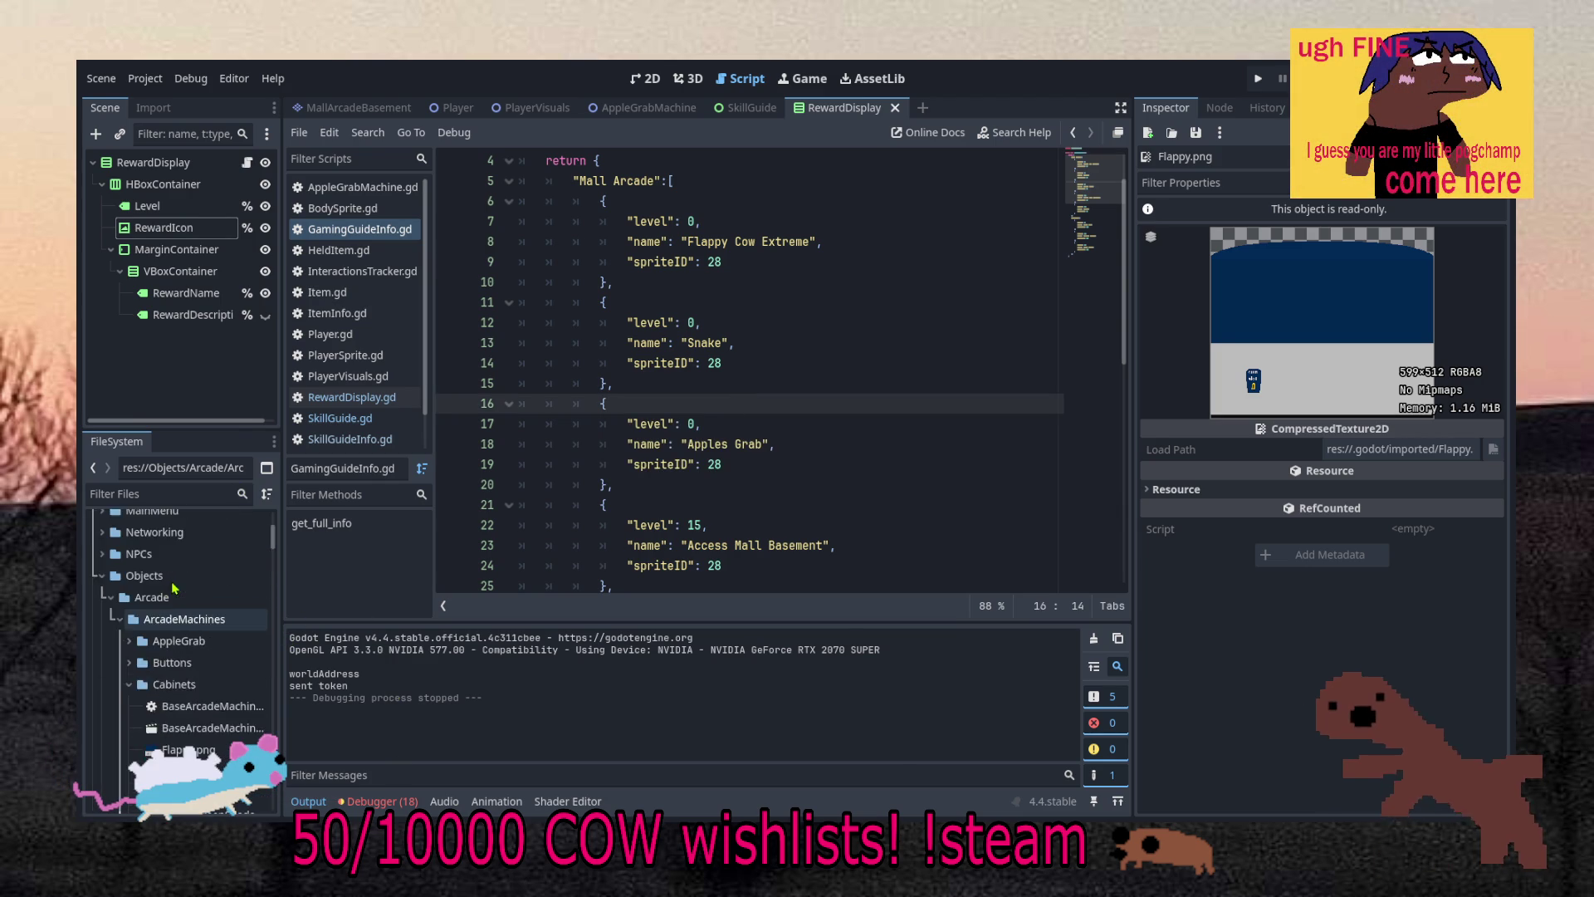
scroll(150, 592, "up", 1)
left_click(99, 598)
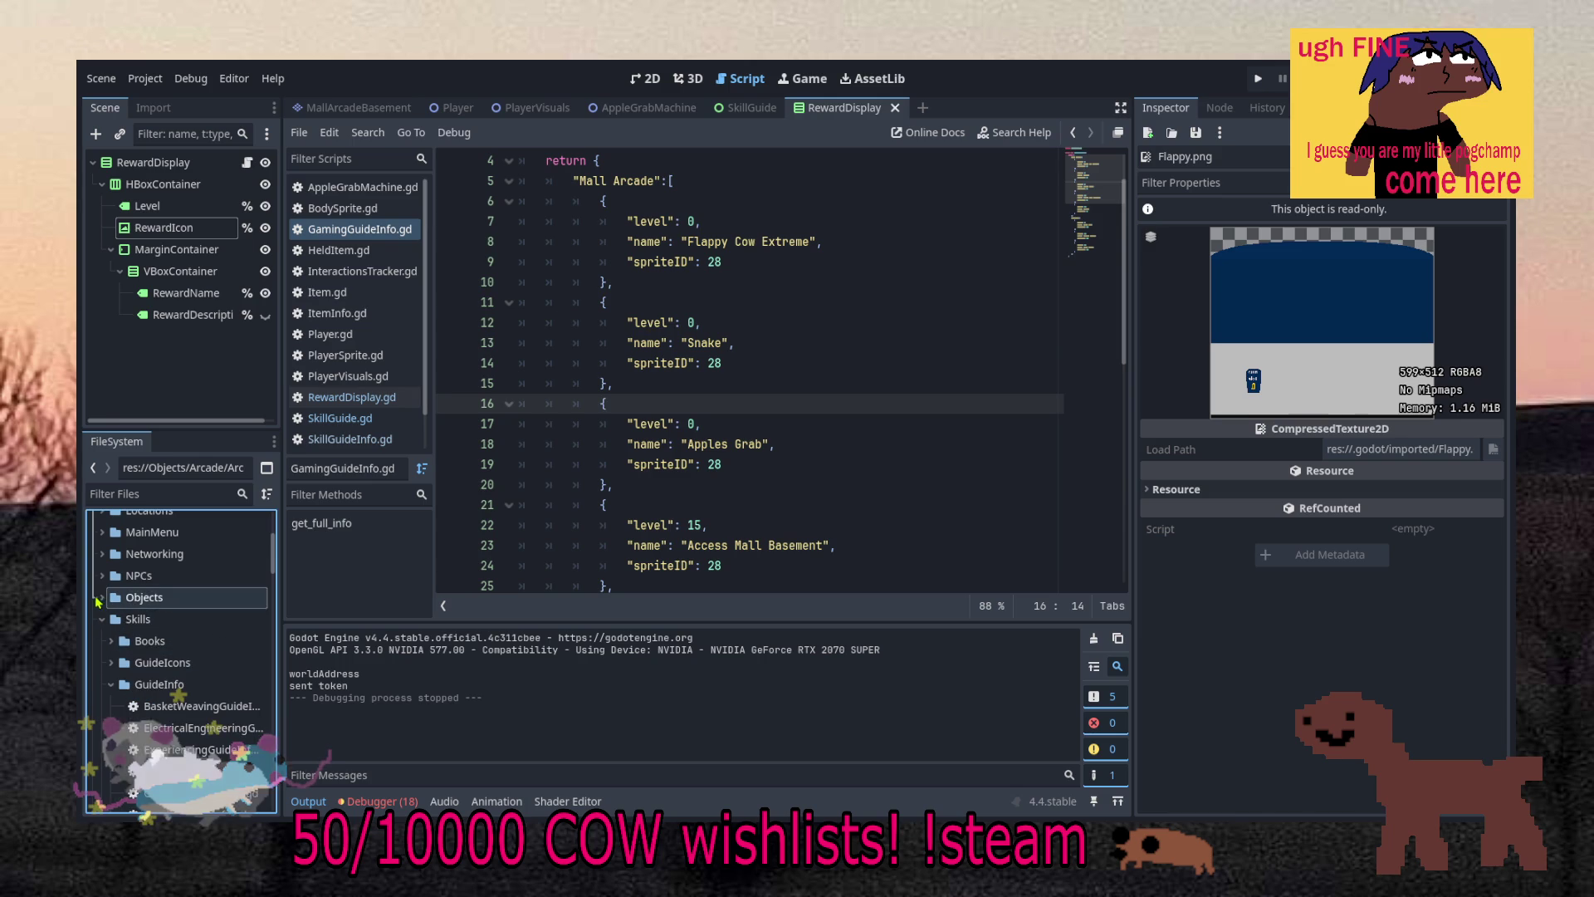
scroll(100, 595, "down", 2)
left_click(111, 573)
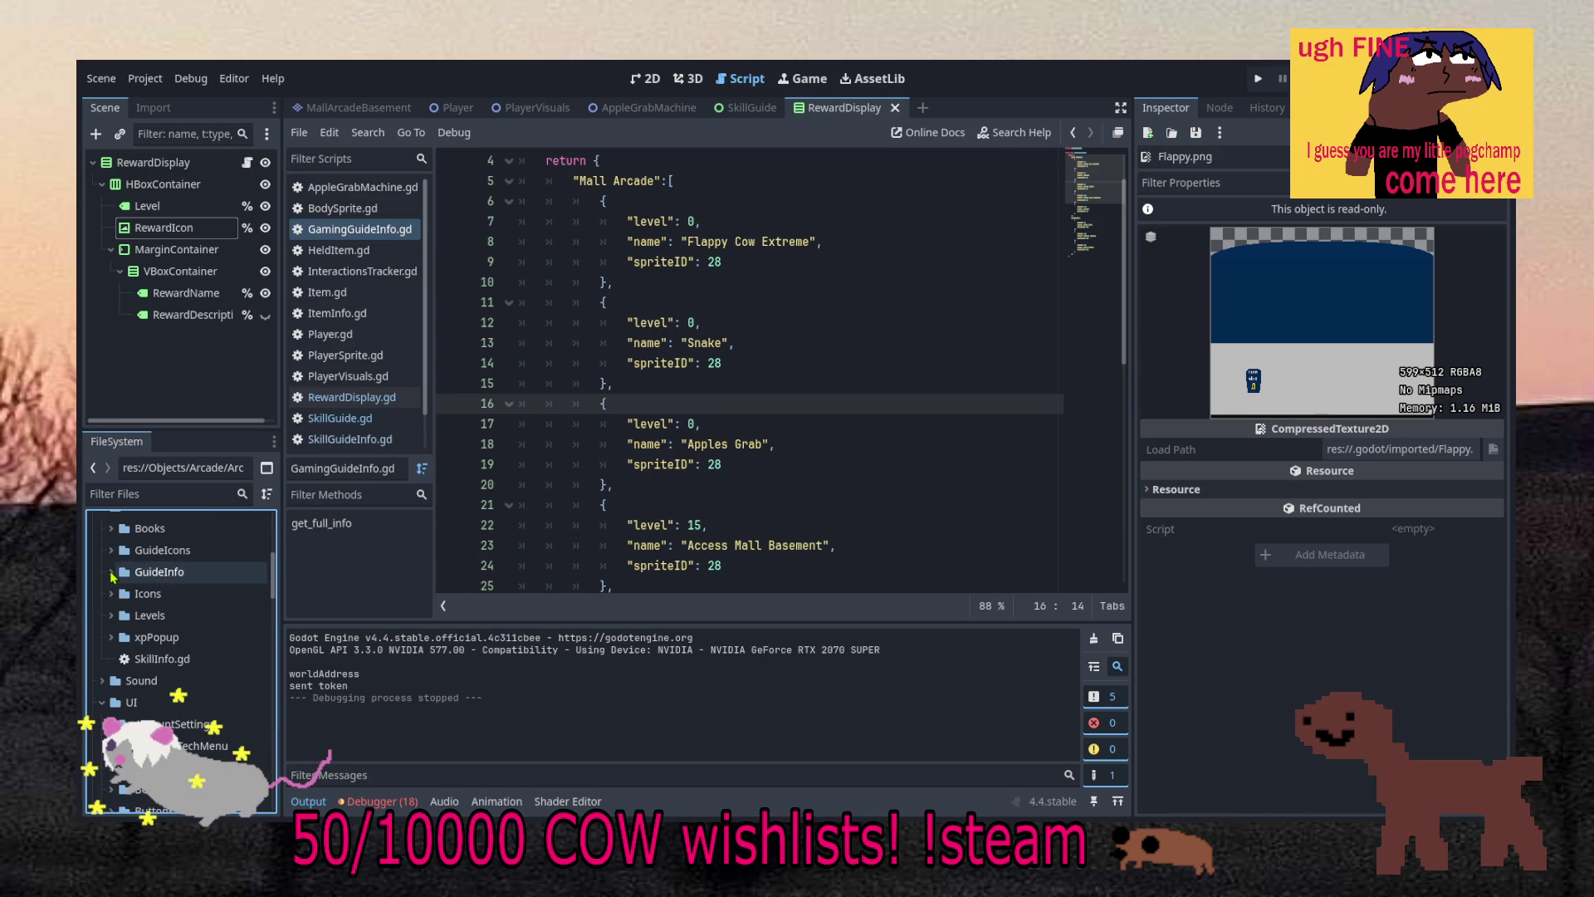
left_click(111, 550)
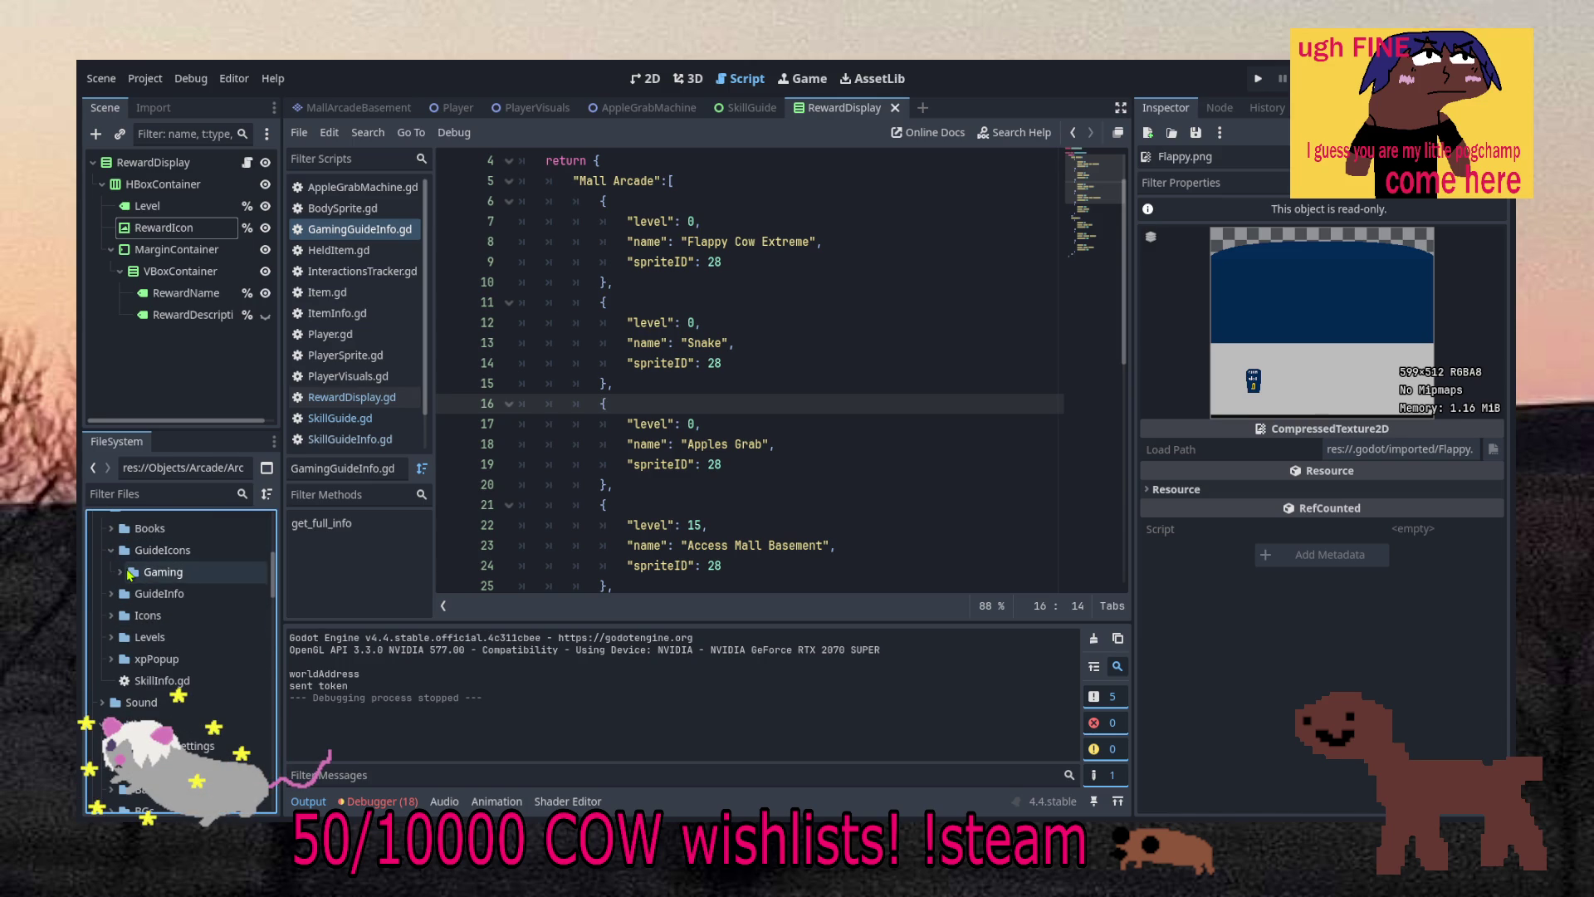
left_click(118, 573)
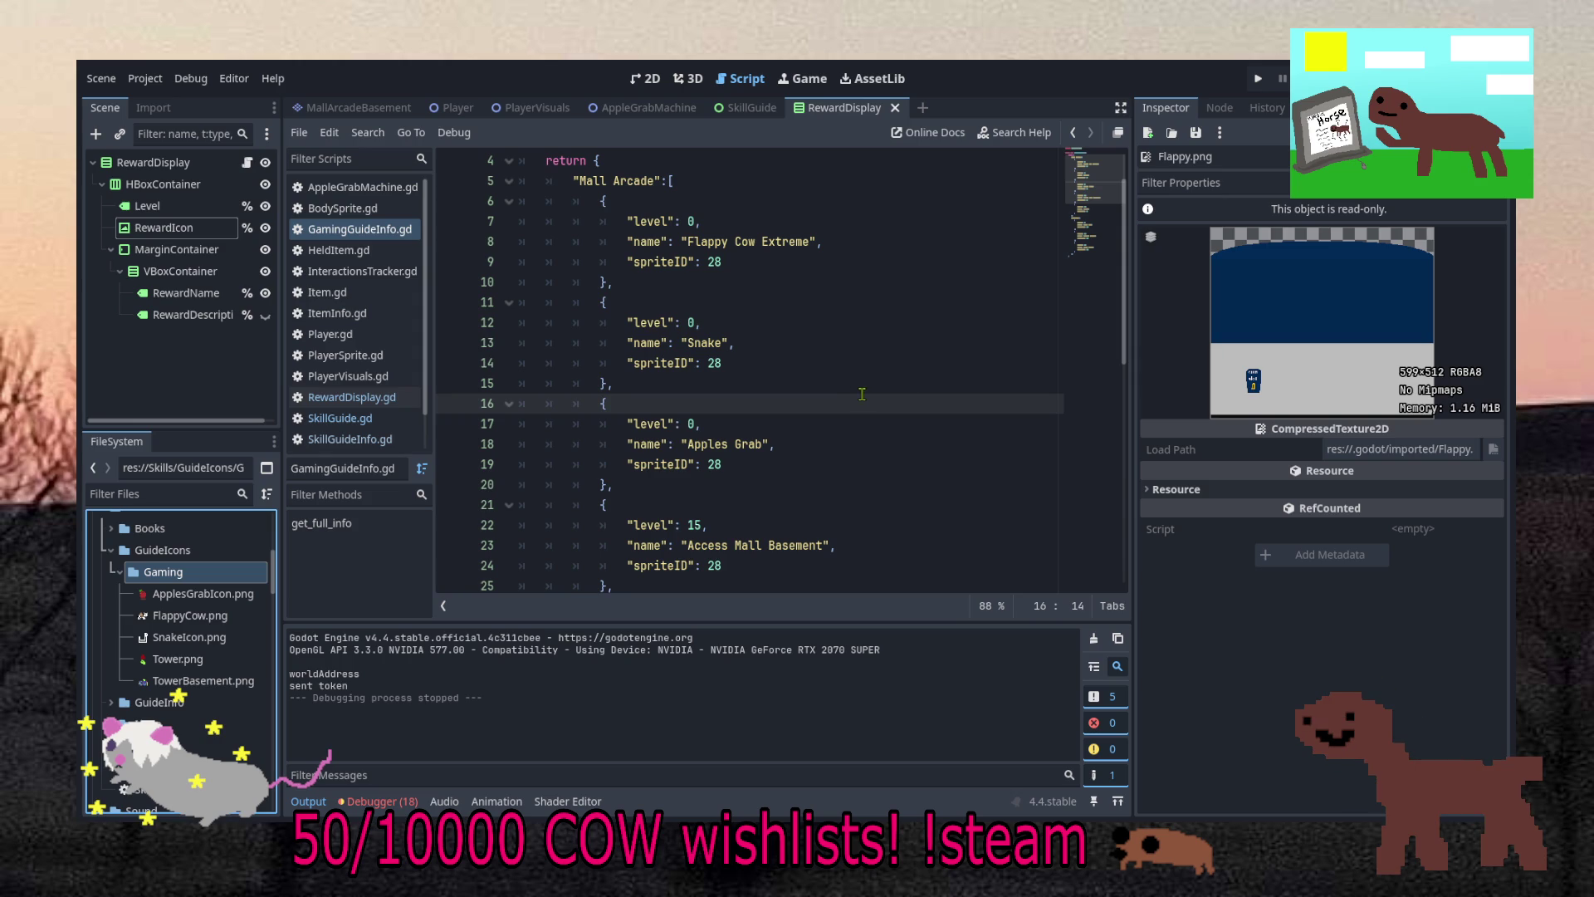
Step: Replace the spriteID key with iconID on each Mall Arcade entry in GamingGuideInfo
left_click_drag(1133, 374, 1231, 360)
scroll(872, 380, "down", 3)
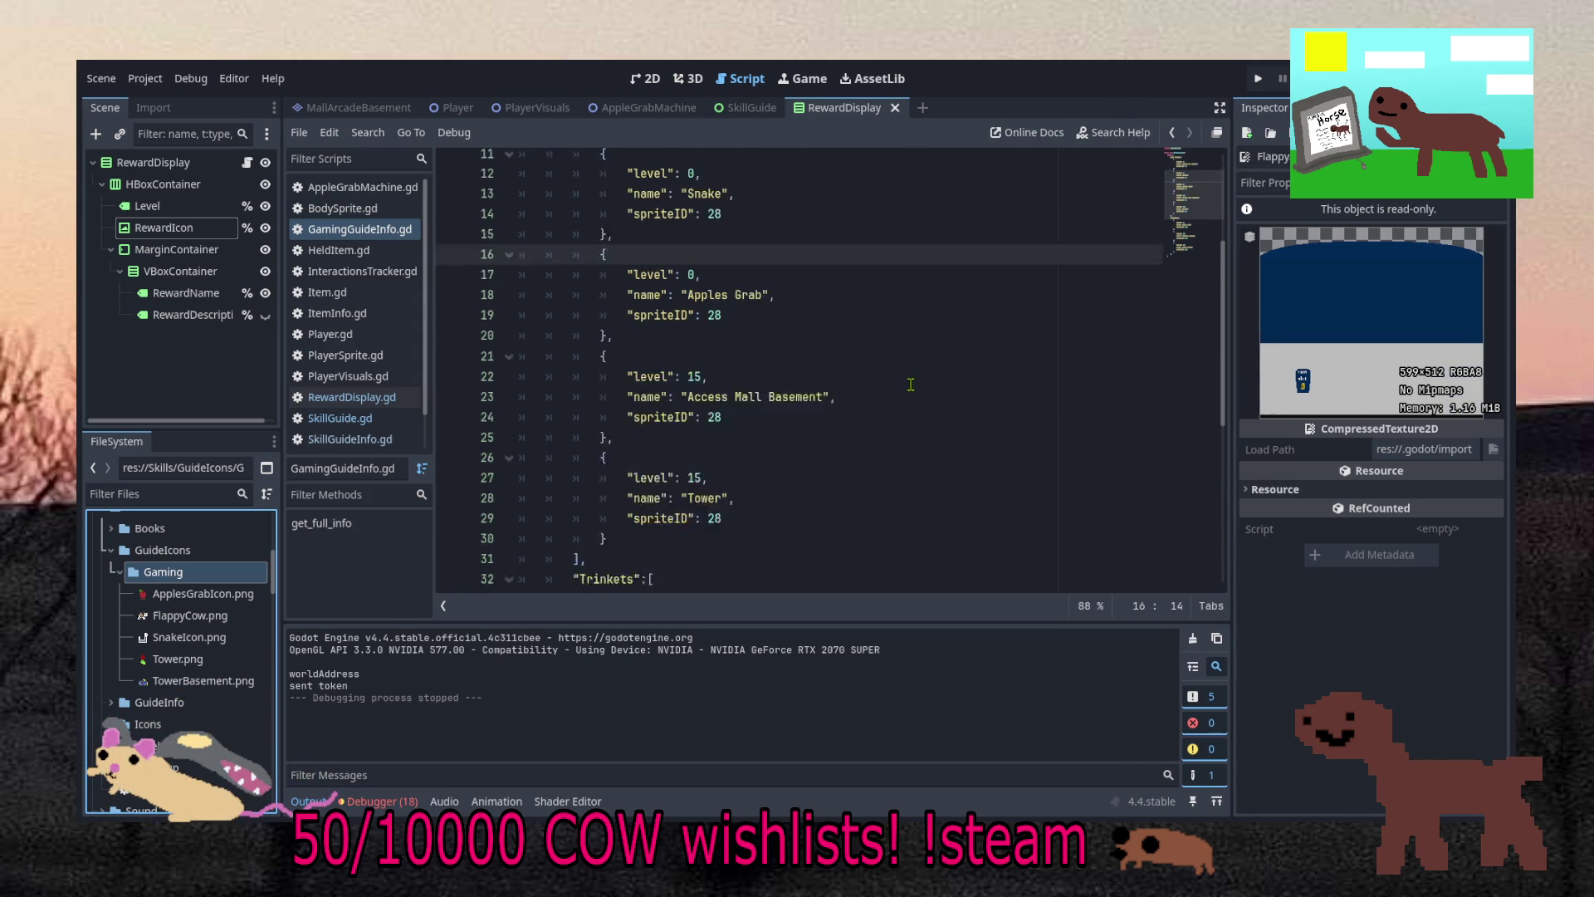
scroll(866, 379, "down", 3)
scroll(857, 380, "down", 2)
scroll(857, 380, "down", 1)
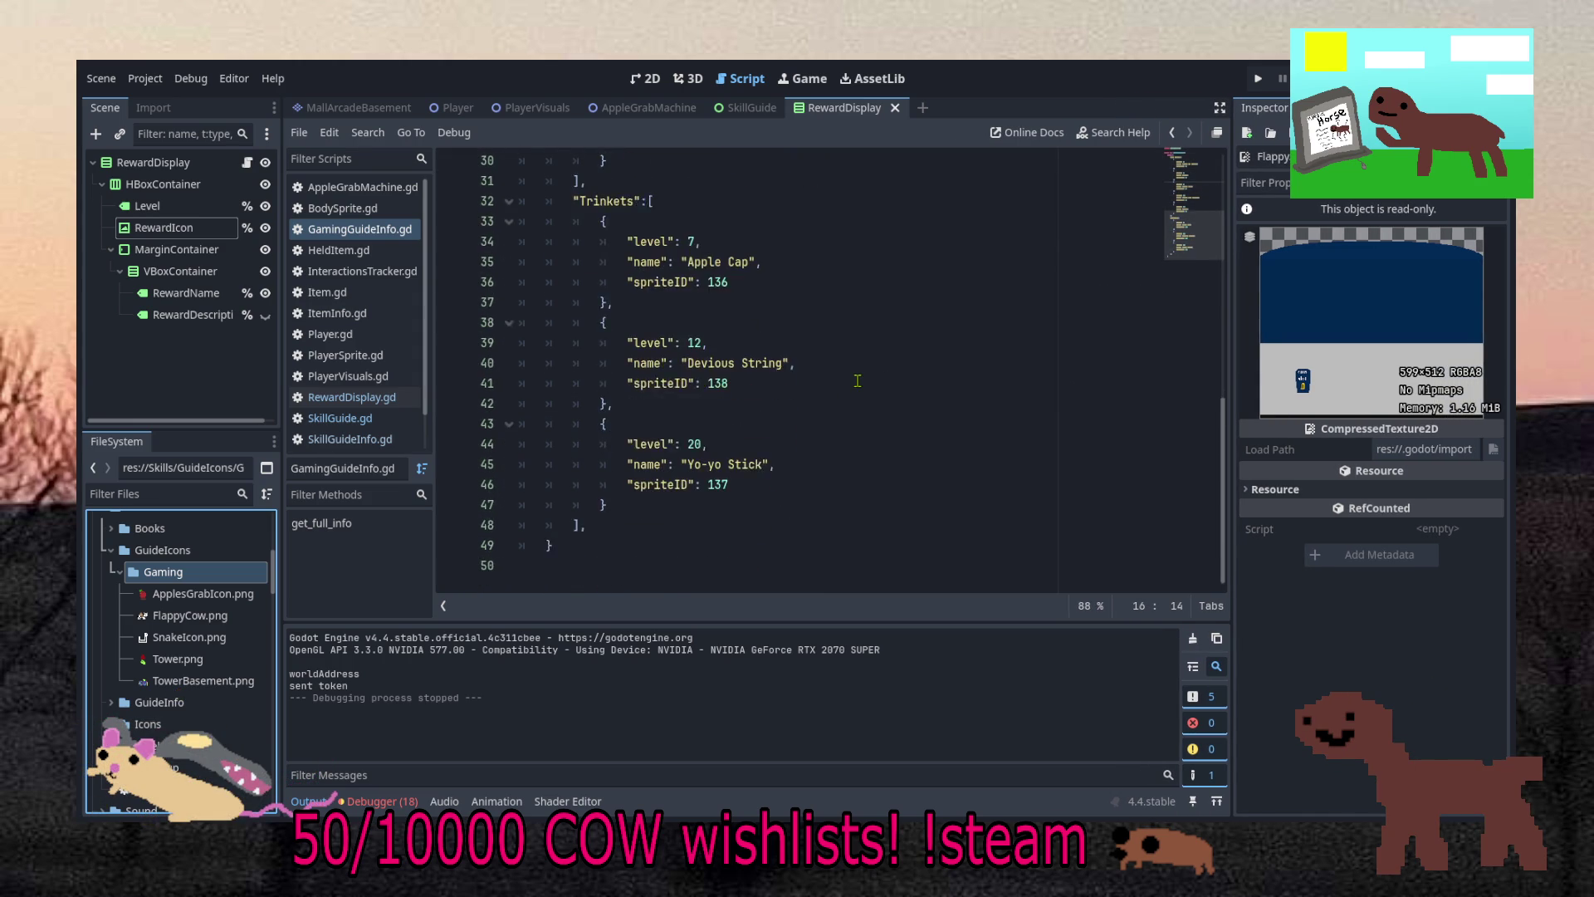
scroll(549, 389, "up", 4)
scroll(573, 362, "up", 2)
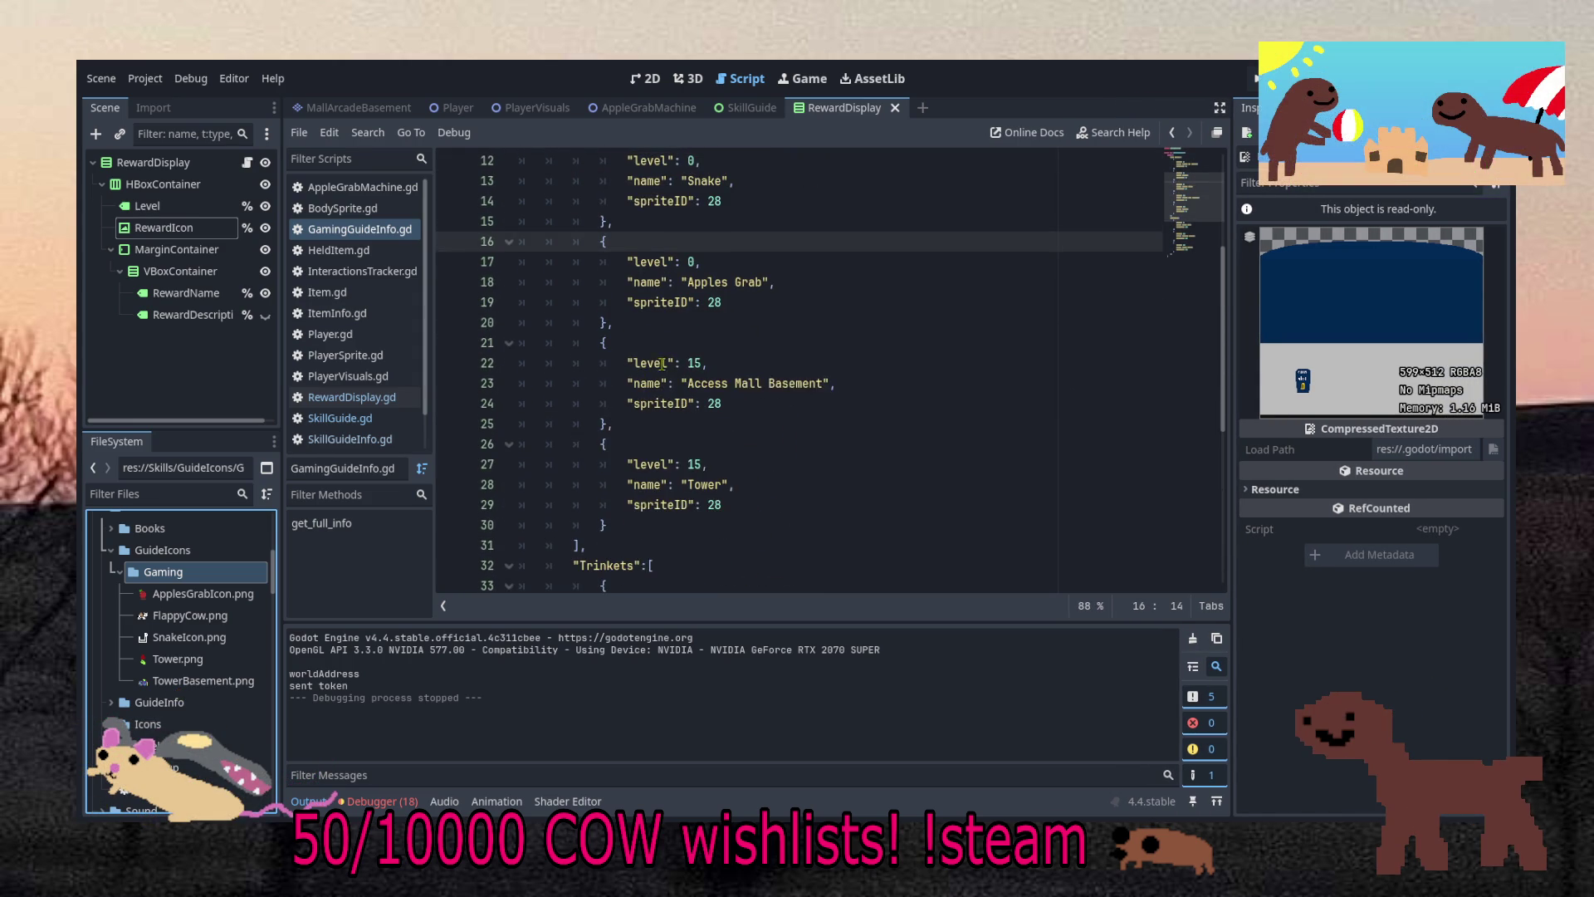
scroll(669, 301, "up", 1)
scroll(674, 264, "up", 3)
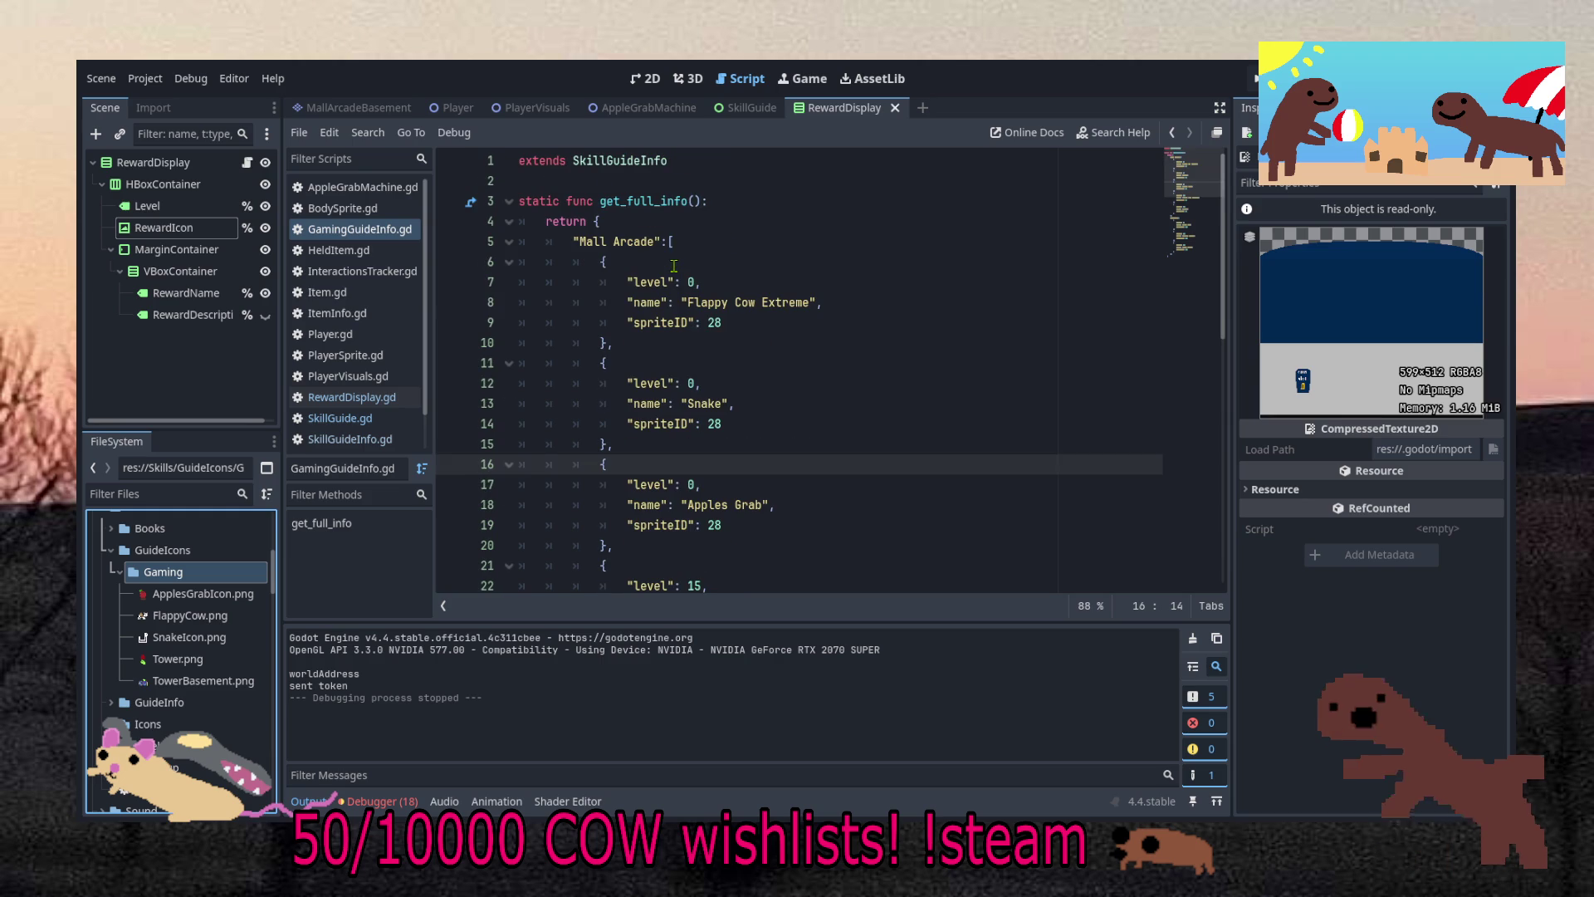
left_click_drag(673, 323, 636, 322)
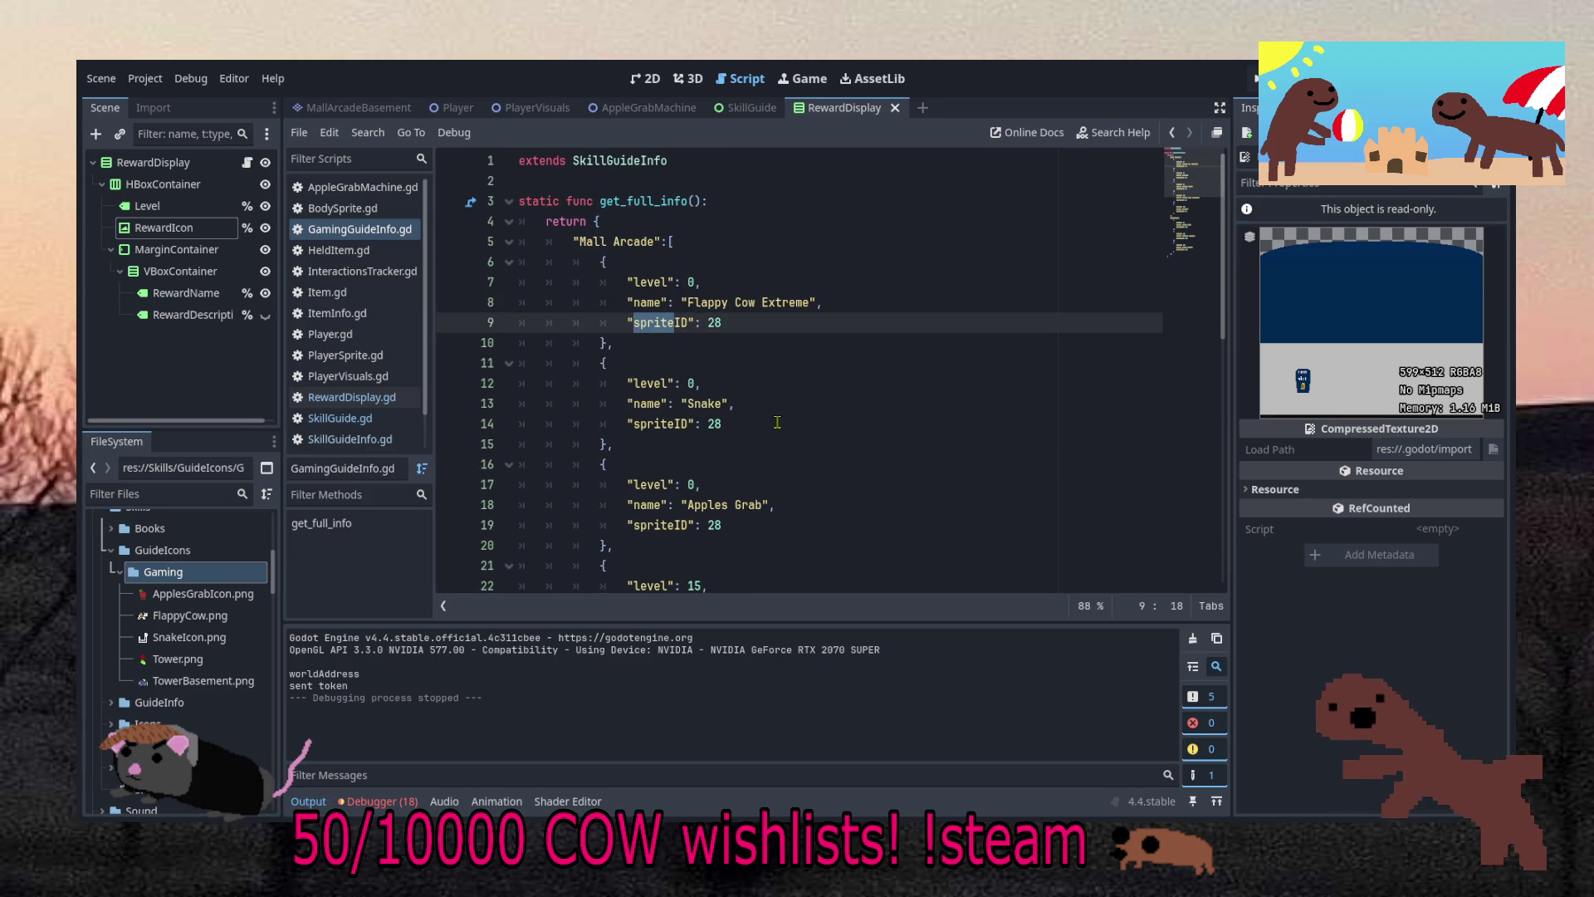
type("icon")
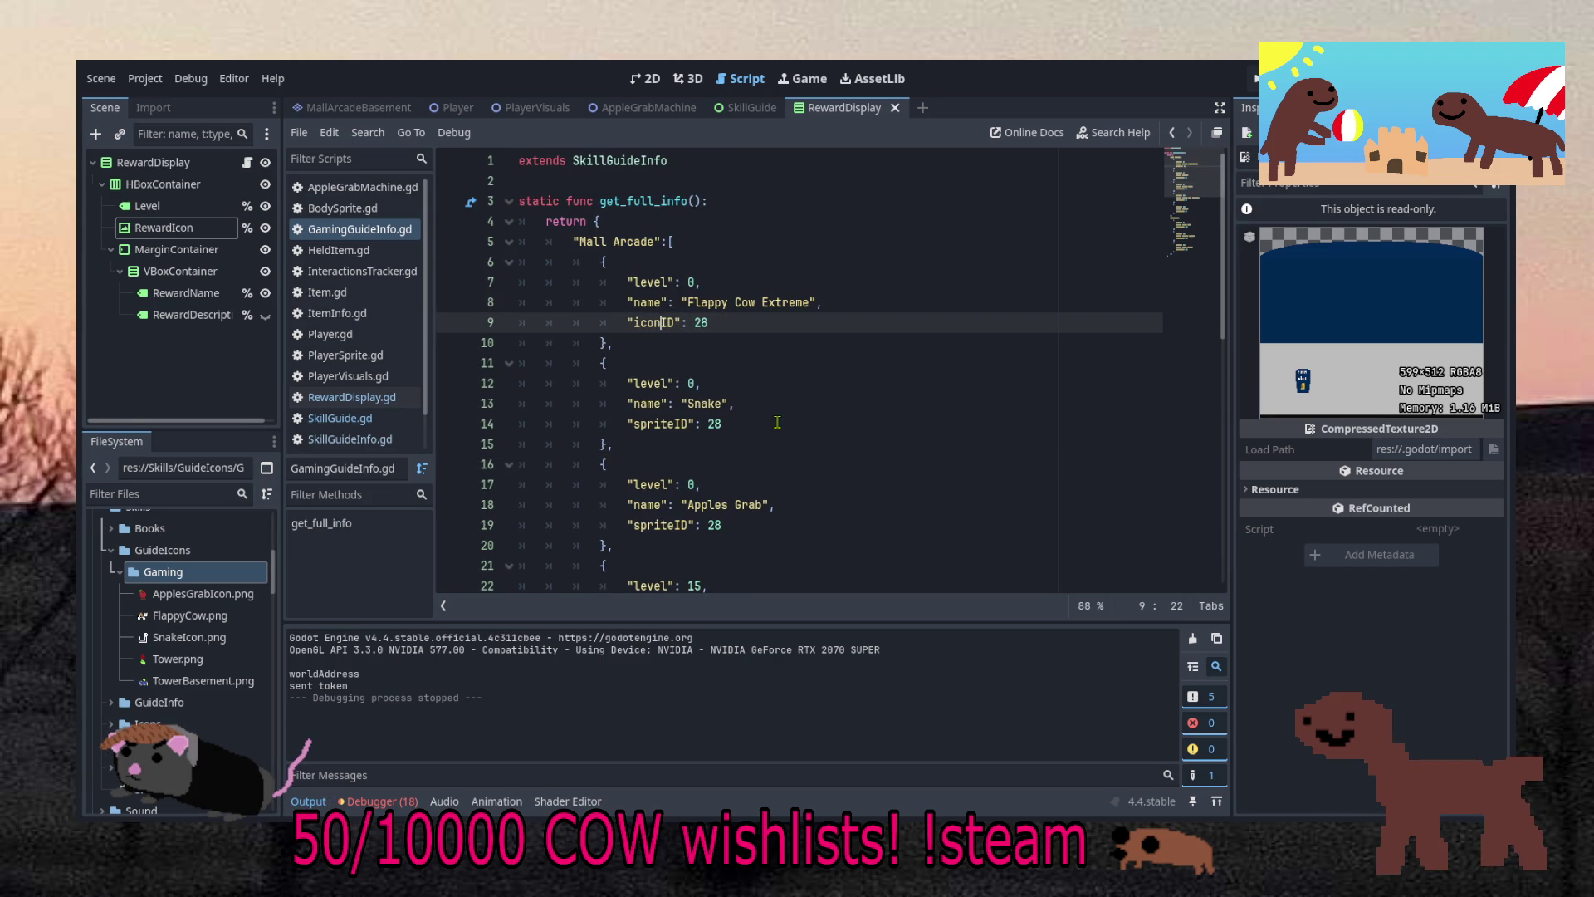
double_click(661, 321)
key("ctrl+c")
scroll(660, 321, "down", 2)
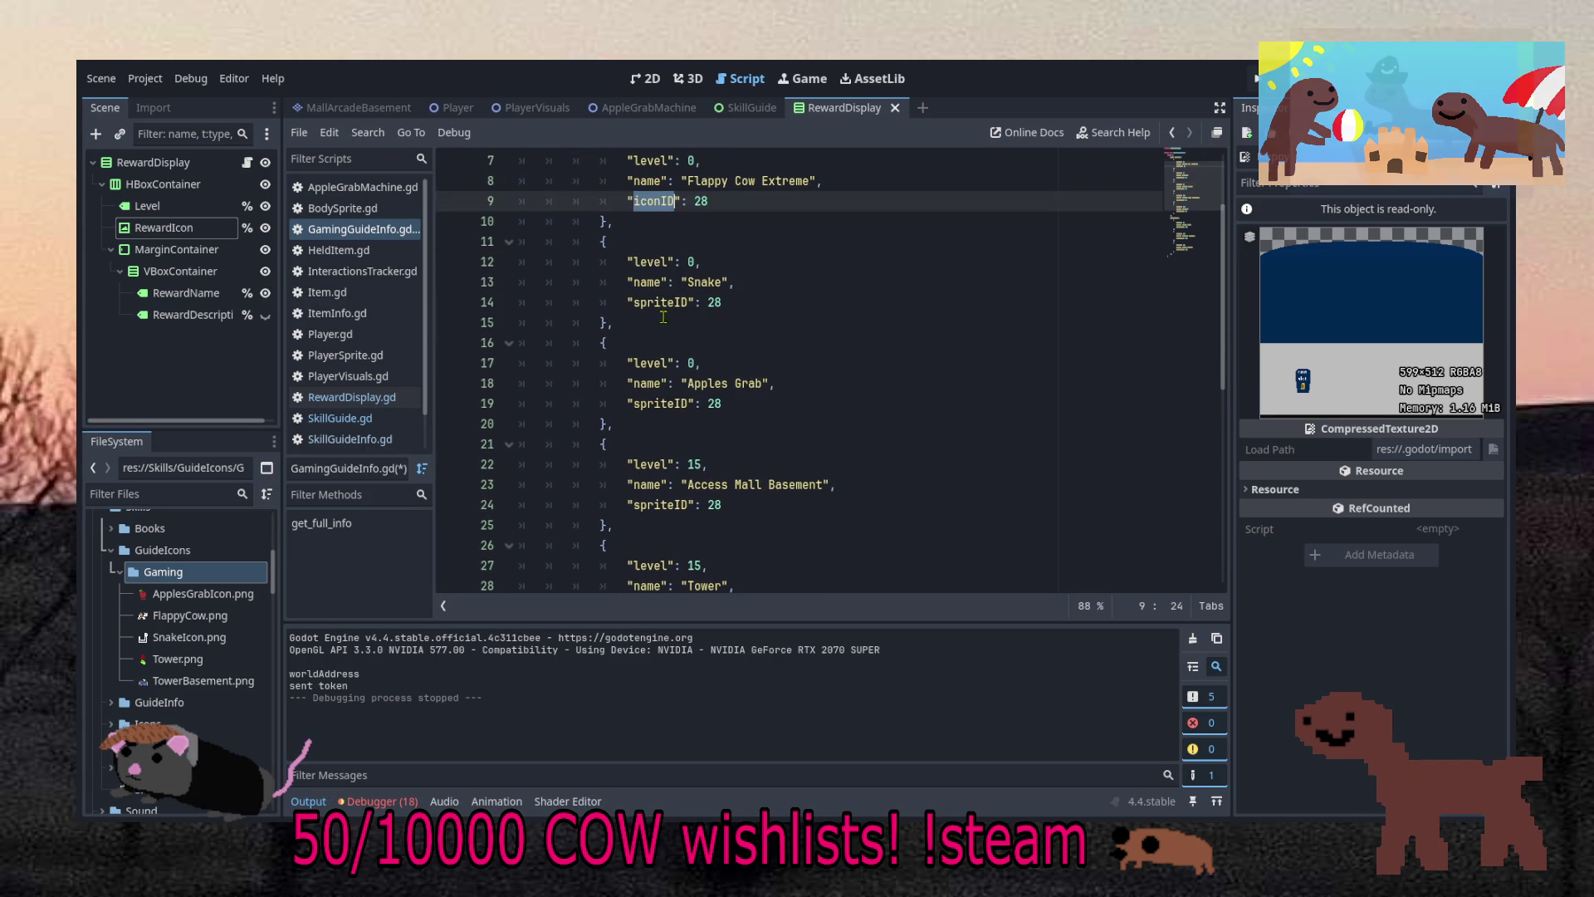
double_click(660, 301)
key("ctrl+v")
double_click(660, 403)
key("ctrl+v")
double_click(660, 505)
key("ctrl+v")
scroll(656, 549, "down", 1)
double_click(655, 548)
key("ctrl+v")
Step: Renumber the entries' values from 28 to 800, 801, 802, 501 and 803, then save the script
left_click(701, 444)
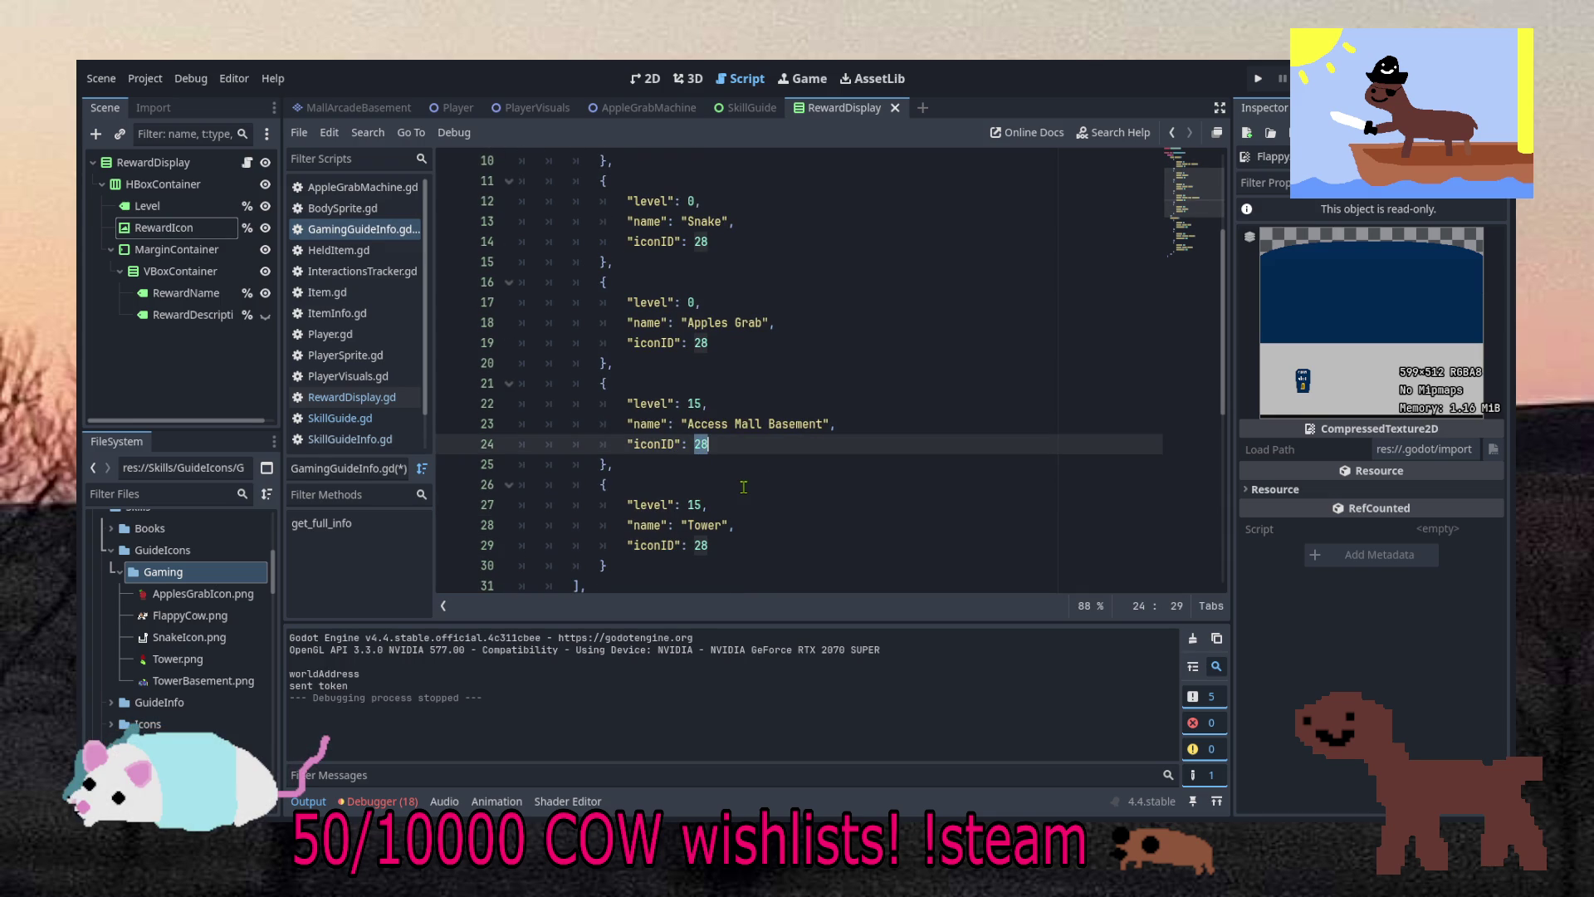
type("1")
key("BackSpace")
key("BackSpace")
key("BackSpace")
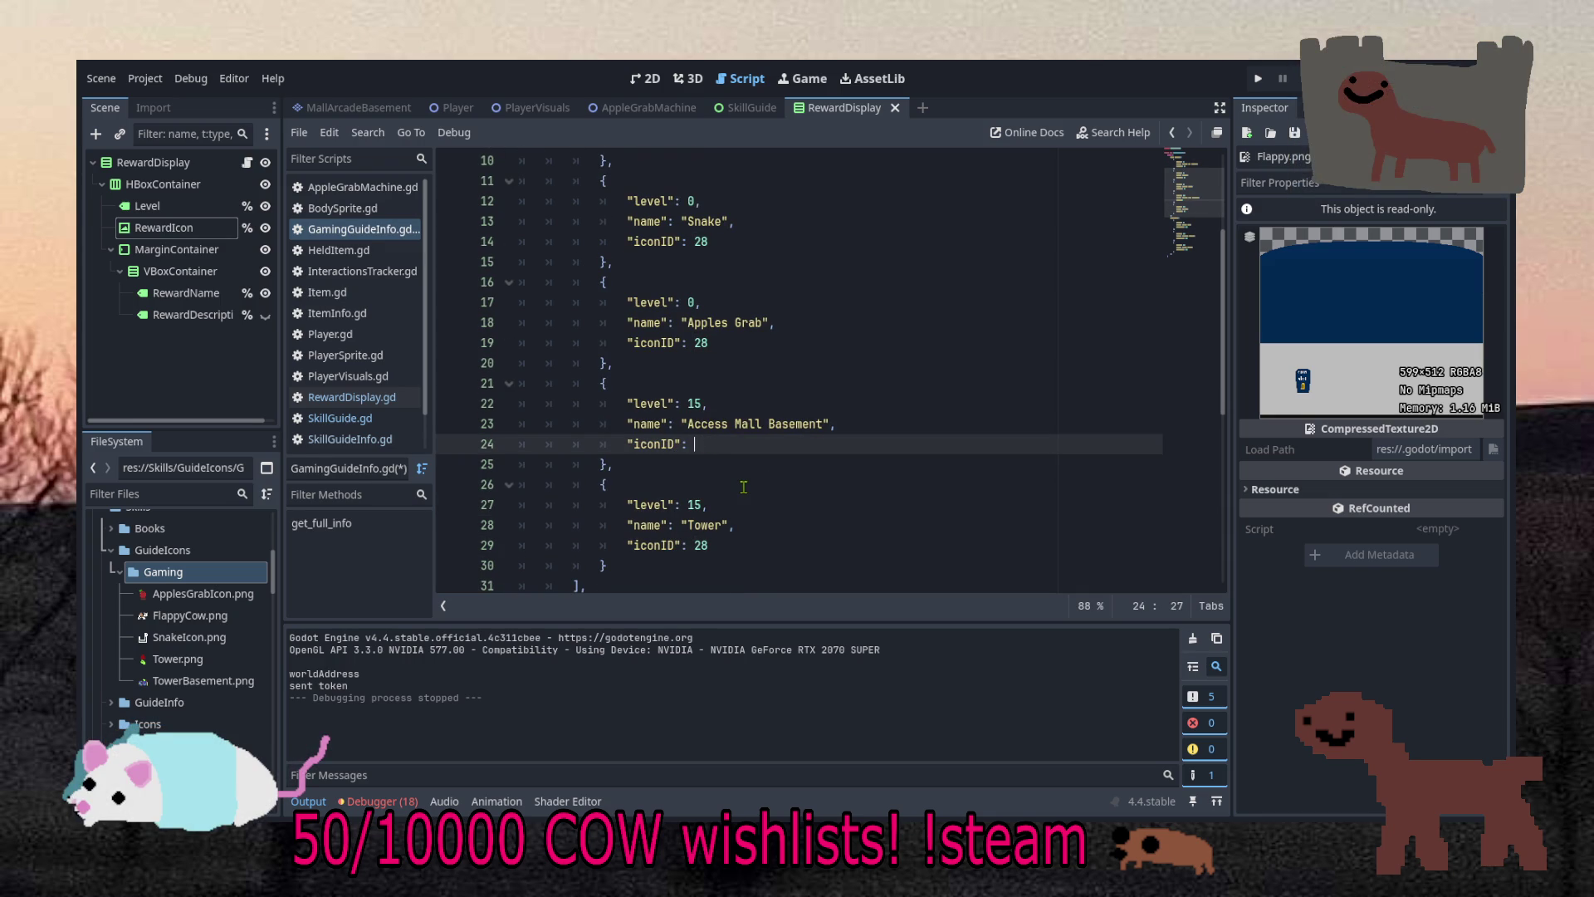
type("01")
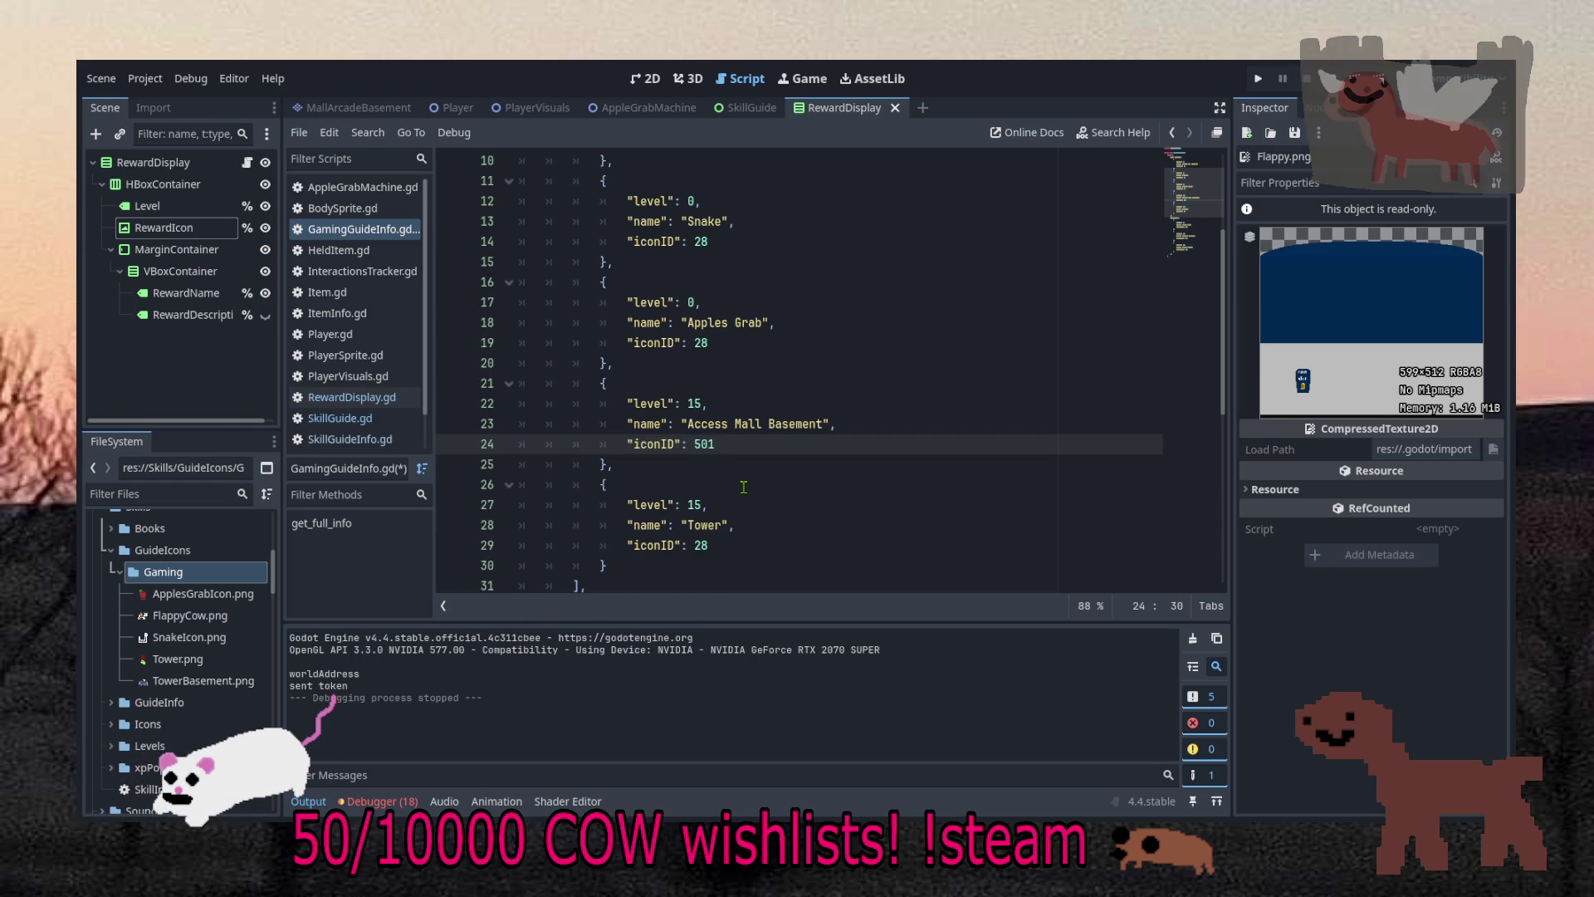
scroll(690, 261, "up", 1)
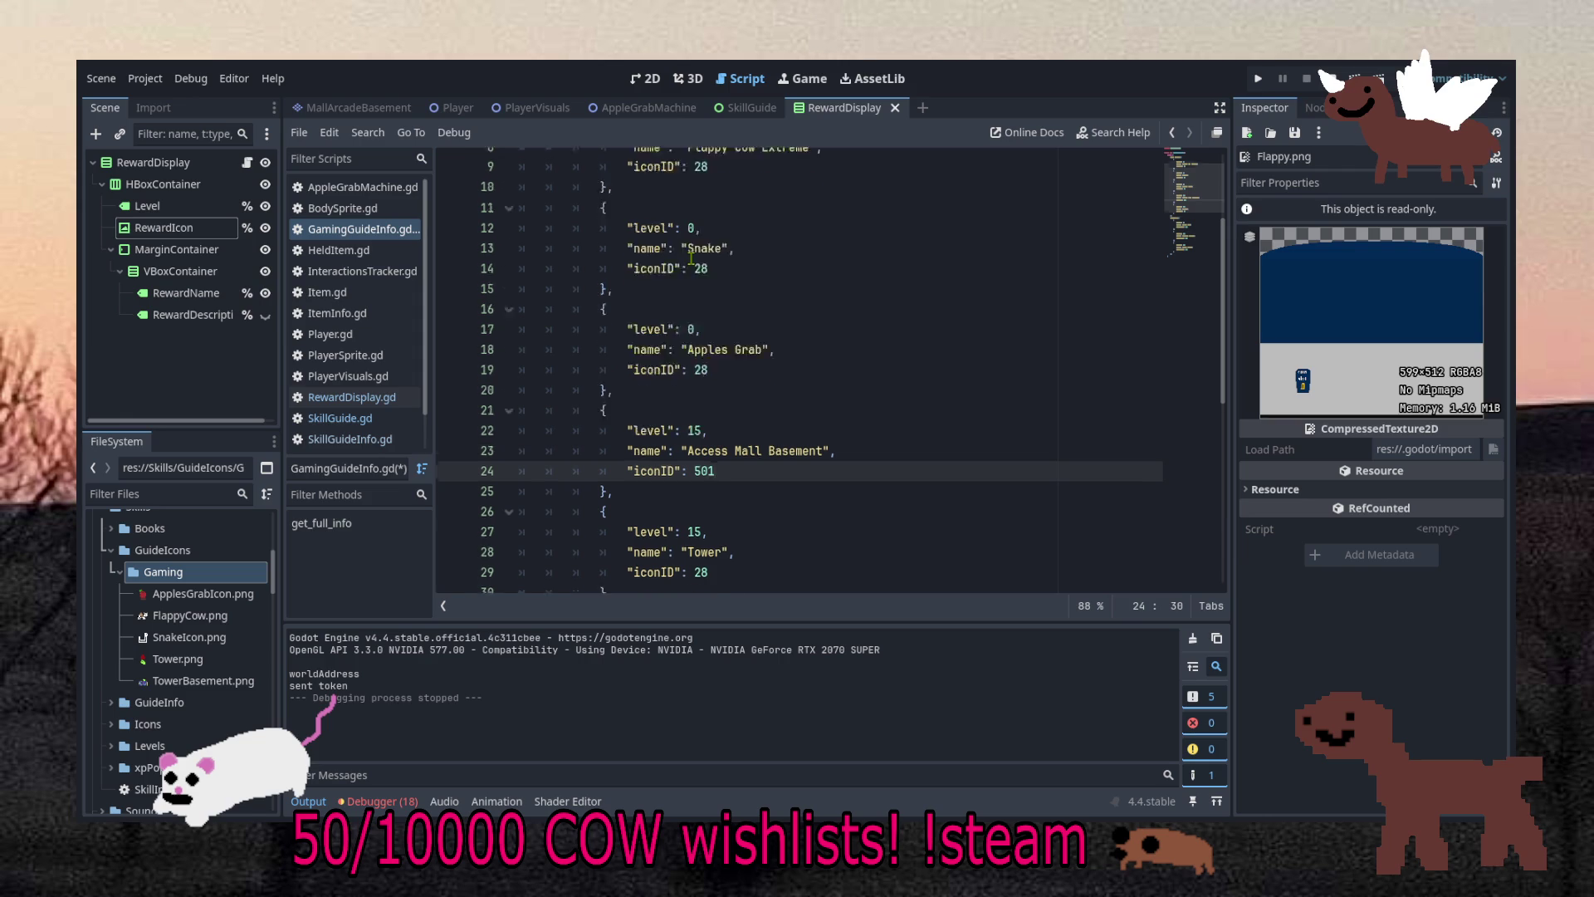
scroll(698, 285, "up", 1)
double_click(702, 262)
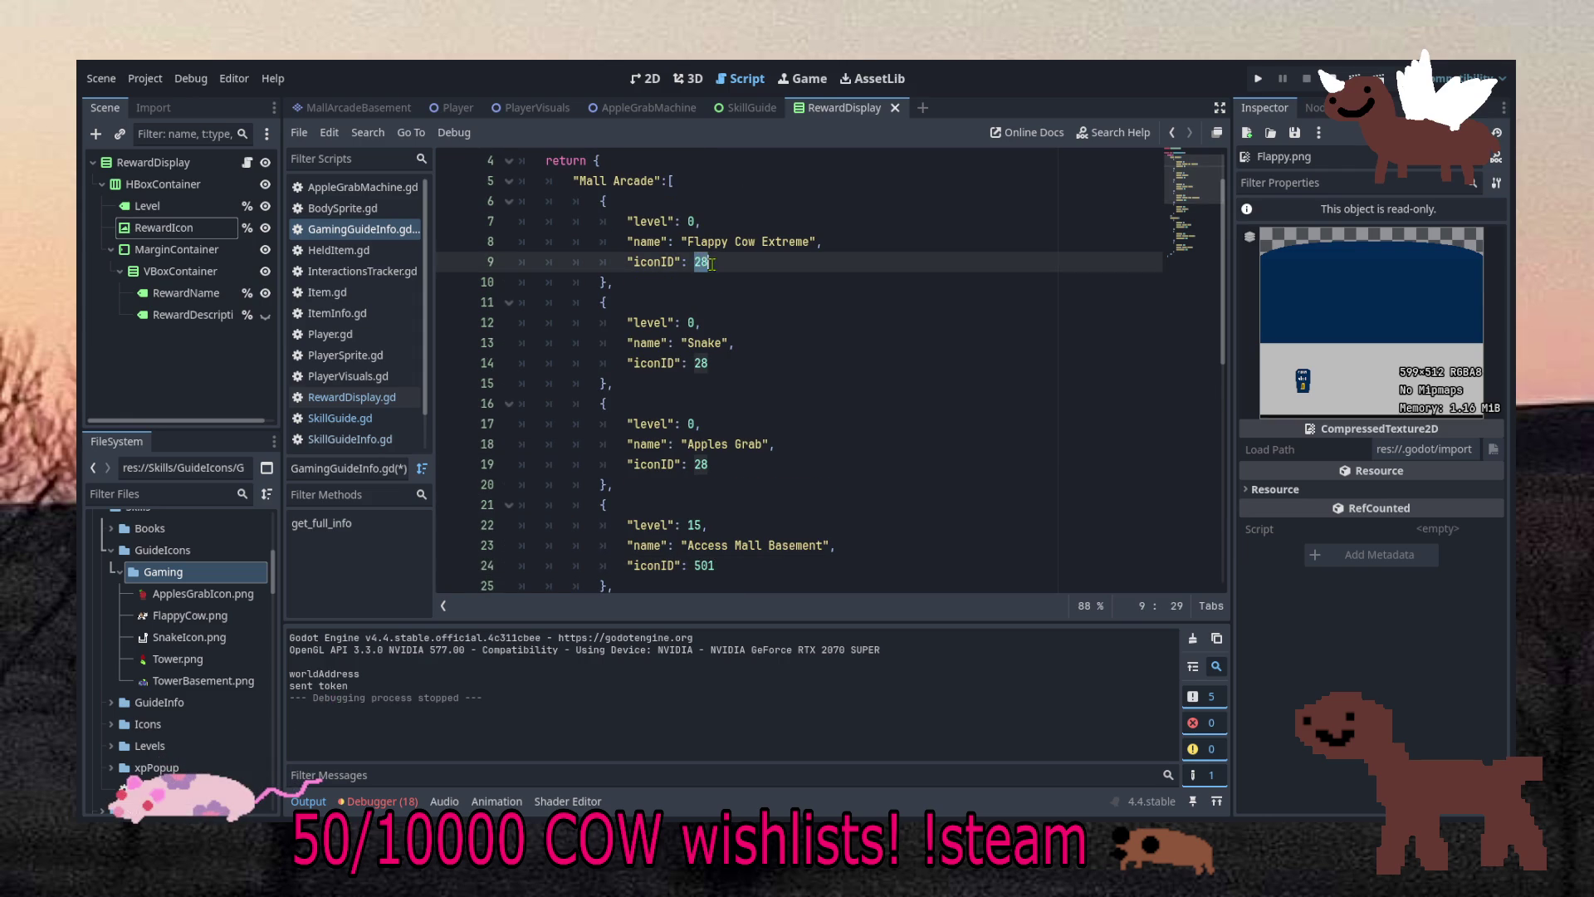
type("80")
type("0")
double_click(701, 261)
key("ctrl+c")
double_click(702, 363)
key("ctrl+v")
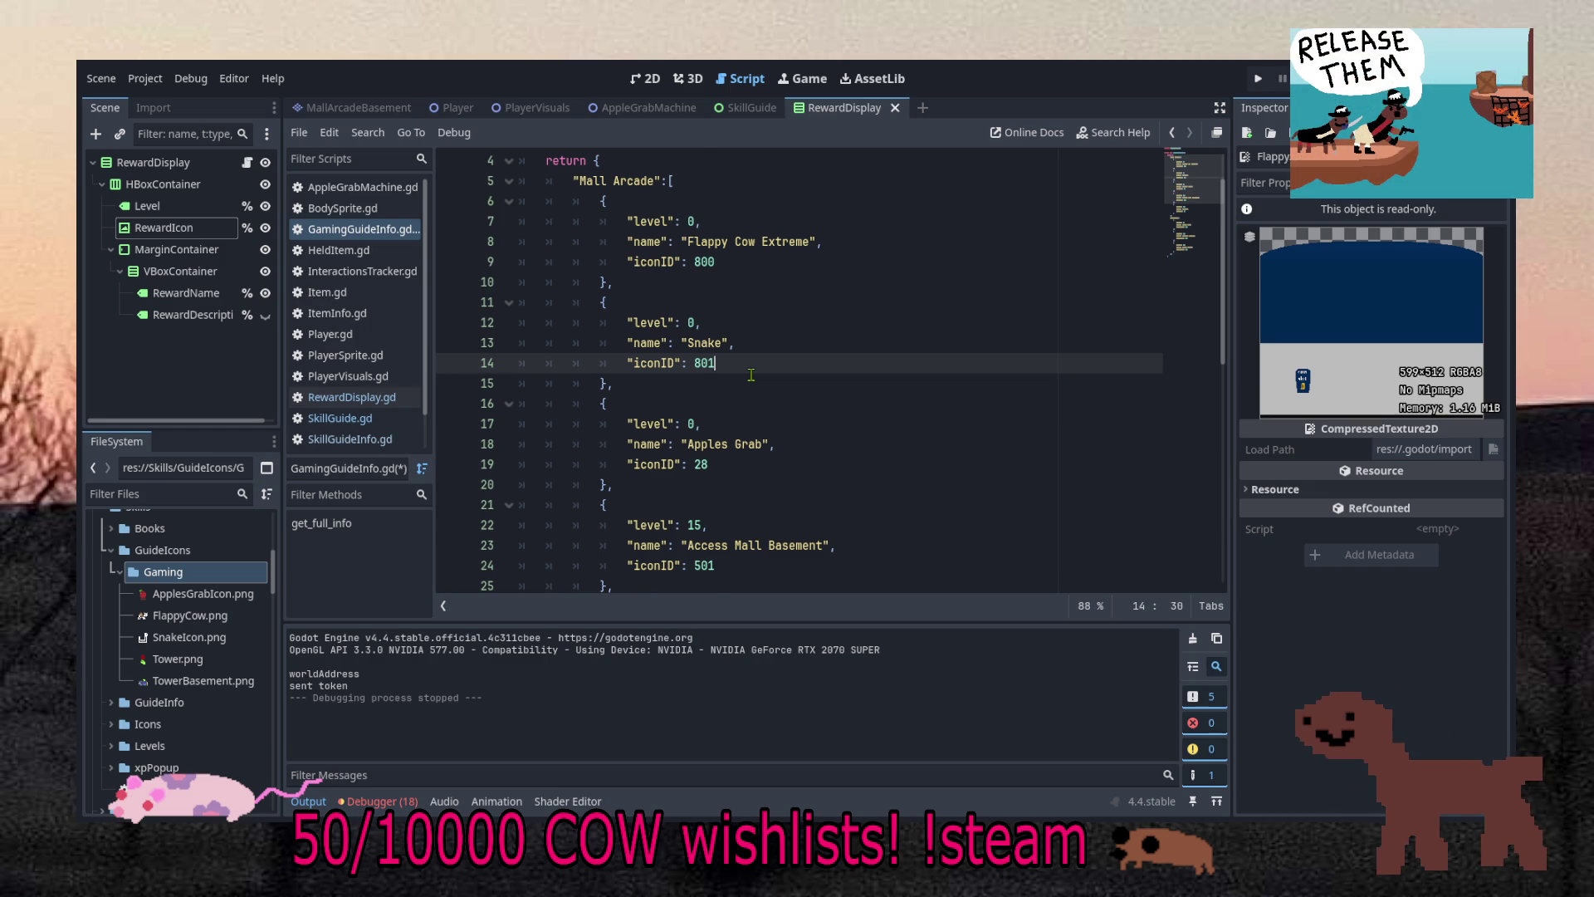
key("BackSpace")
type("1")
scroll(751, 375, "down", 1)
scroll(722, 362, "down", 3)
scroll(692, 344, "up", 2)
double_click(698, 343)
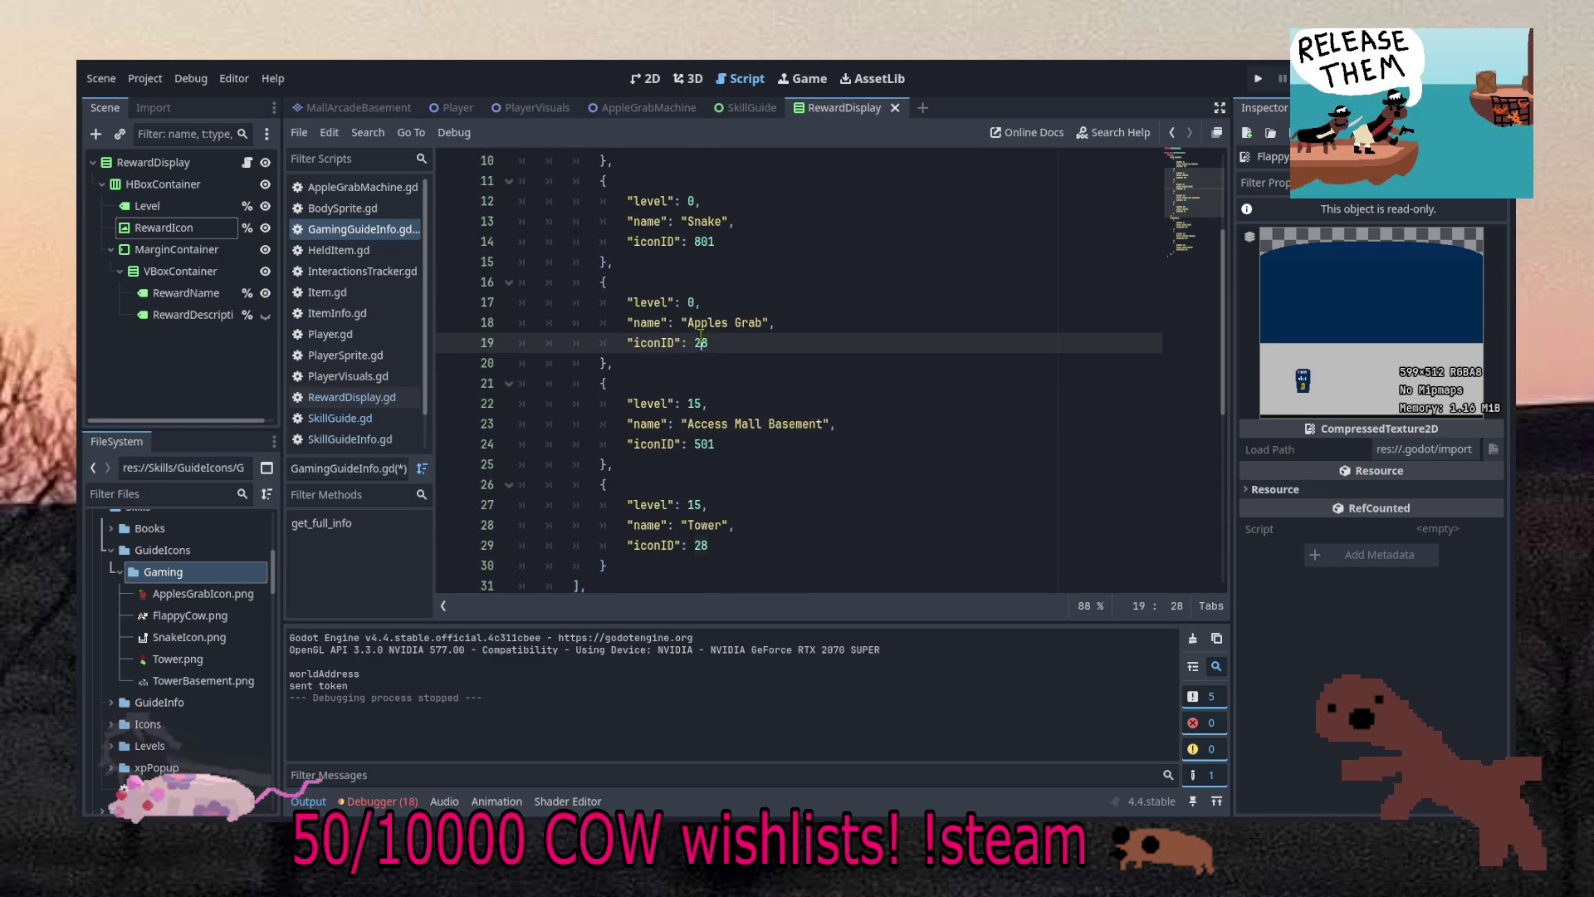
type("802")
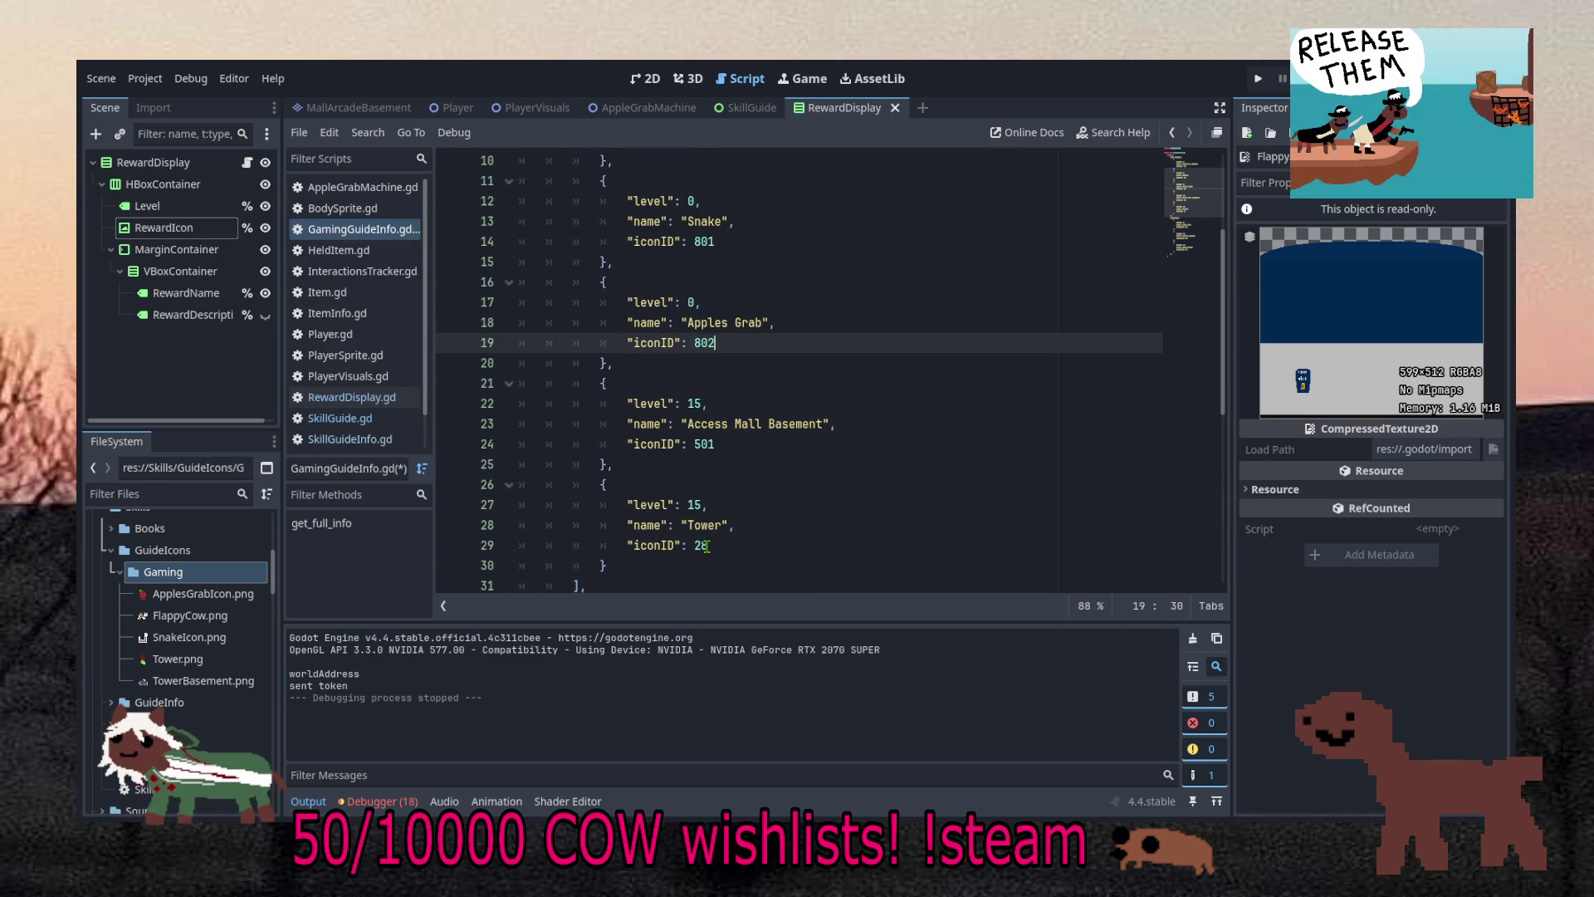
double_click(703, 546)
type("803")
key("ctrl+s")
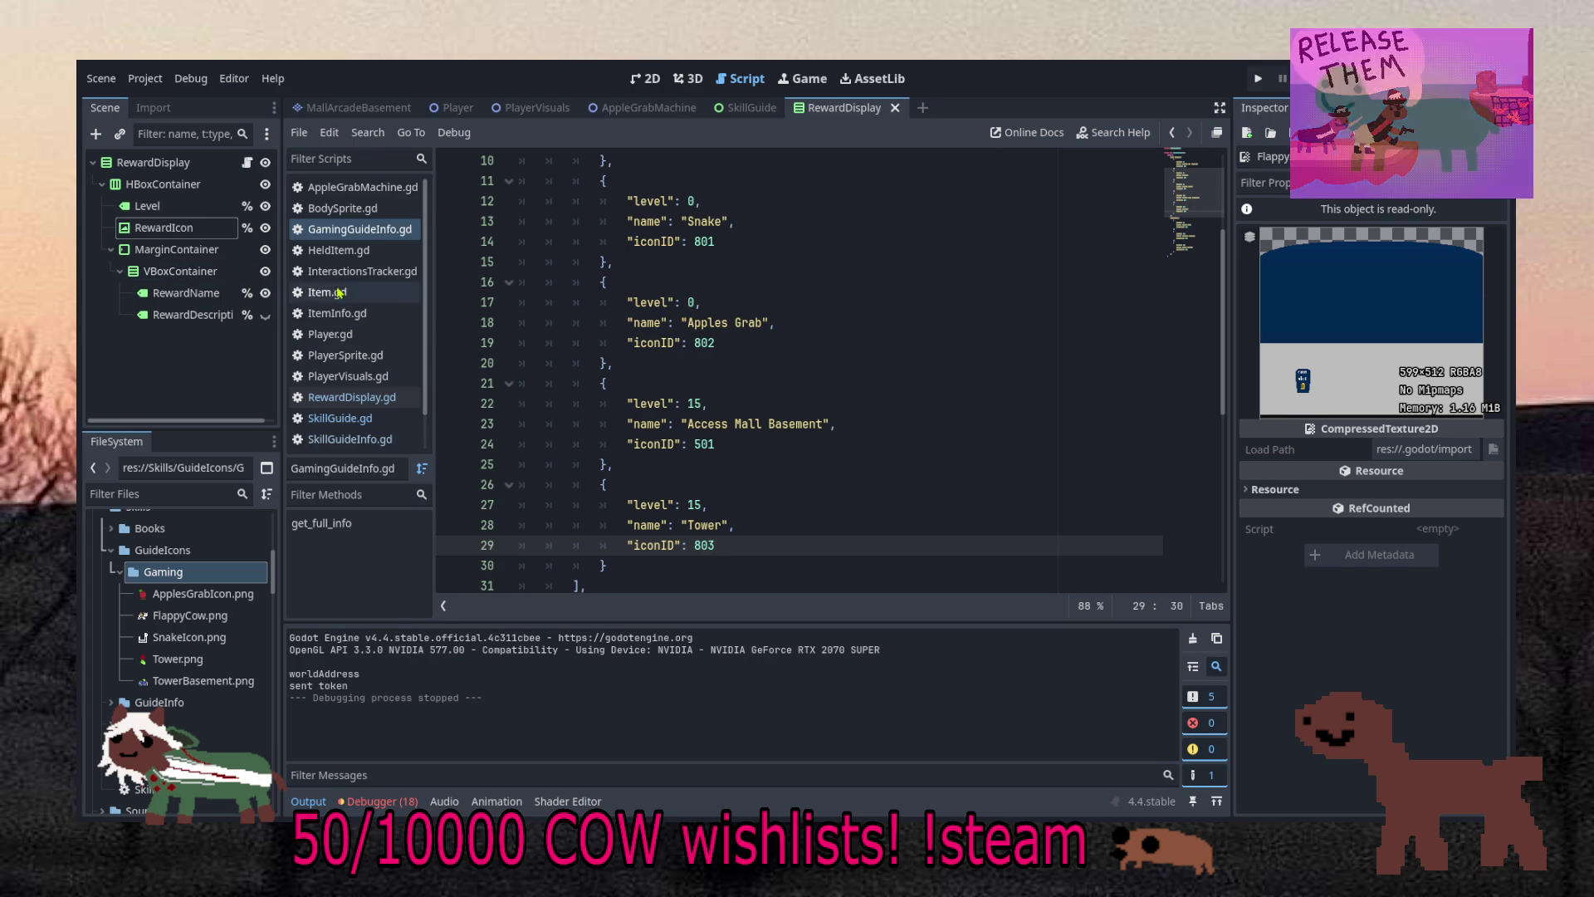
scroll(361, 337, "down", 2)
Step: Switch to SkillGuide.gd and bring its create_reward function into view for editing
left_click(364, 356)
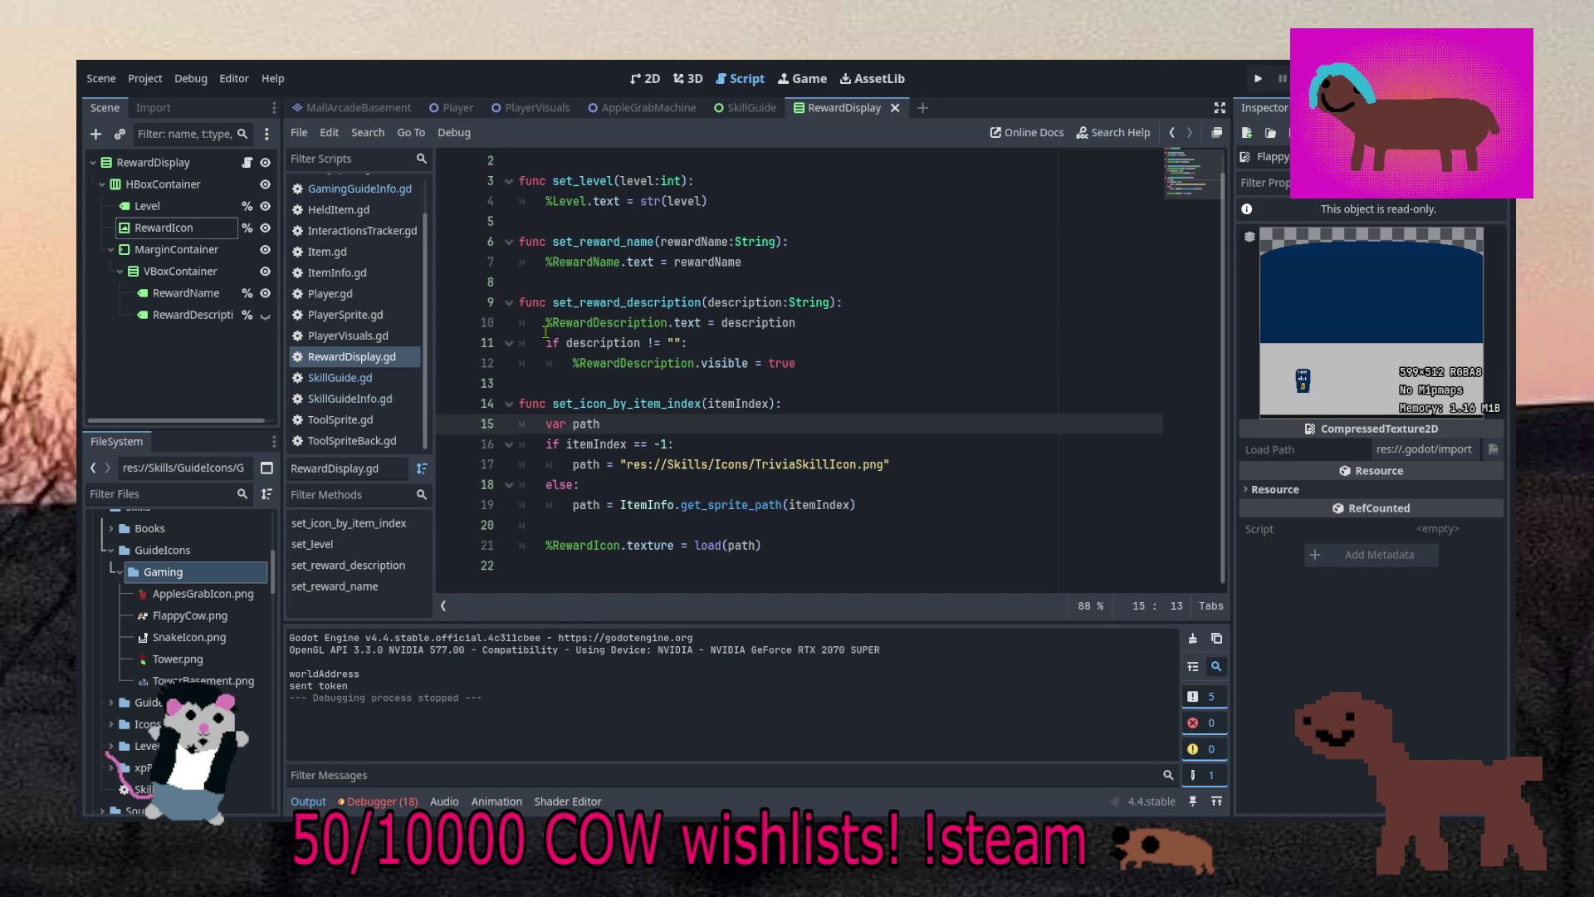
left_click(362, 378)
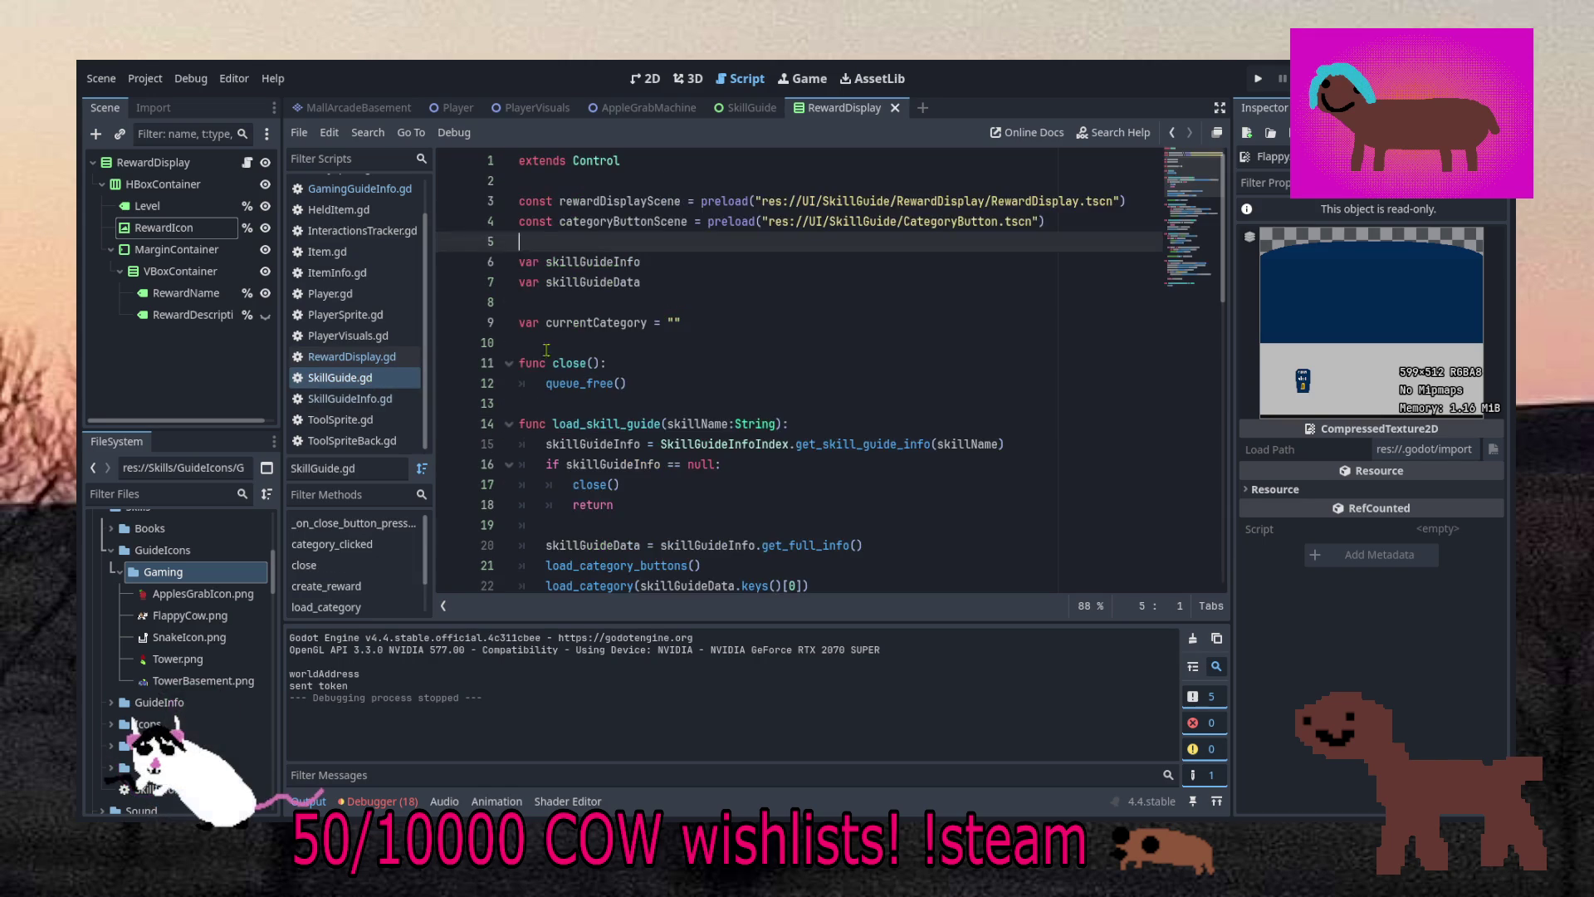
scroll(662, 307, "down", 5)
scroll(676, 284, "down", 4)
scroll(677, 284, "down", 4)
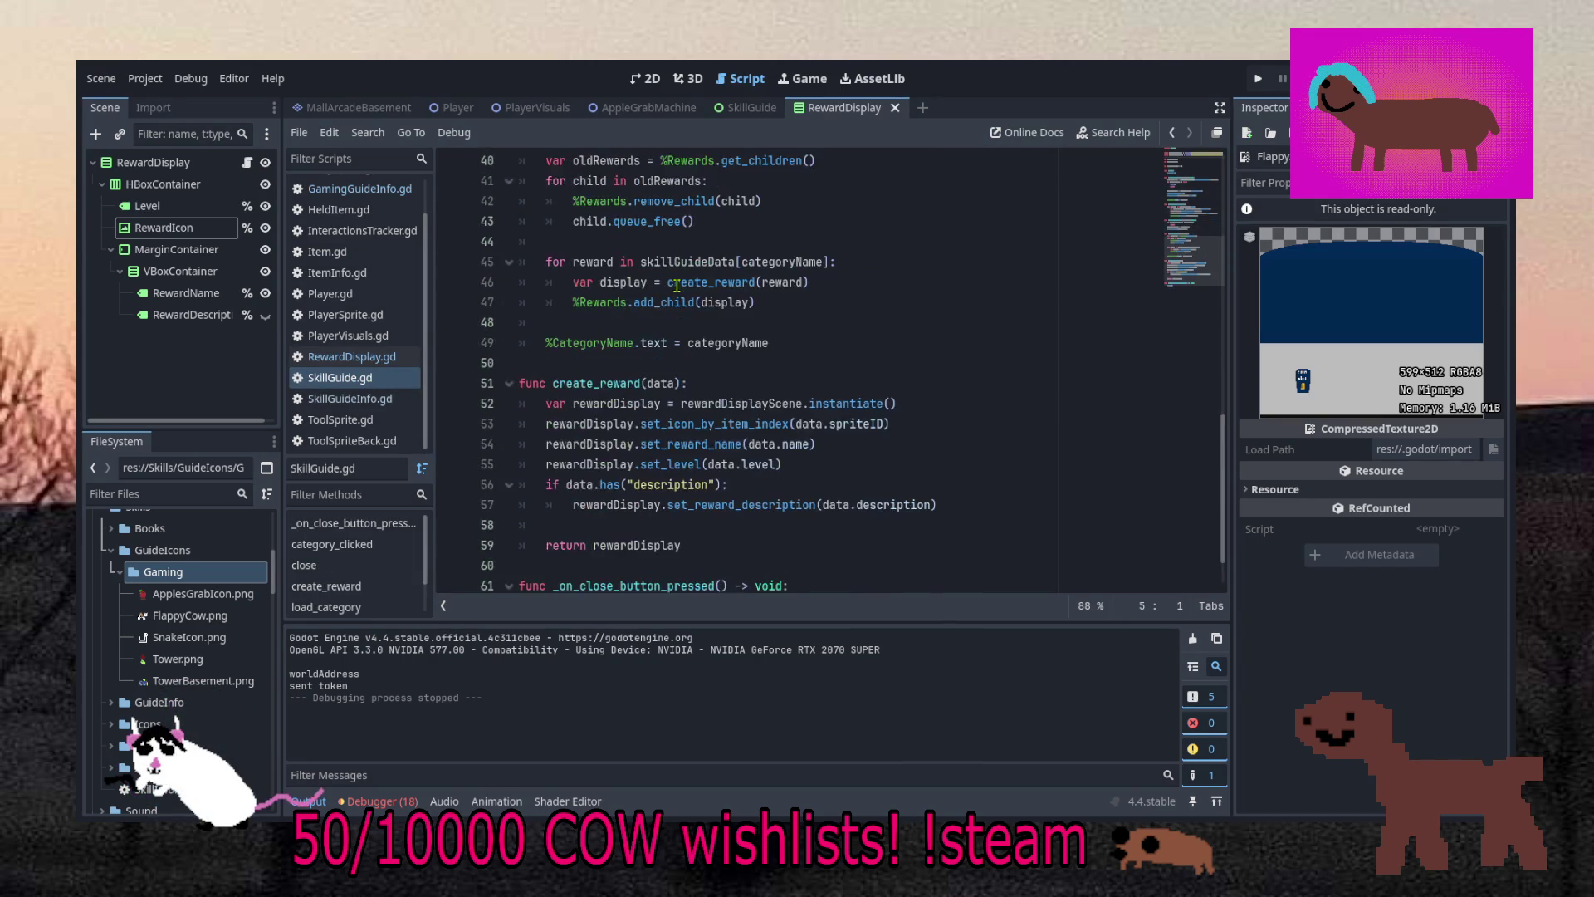
scroll(675, 284, "down", 1)
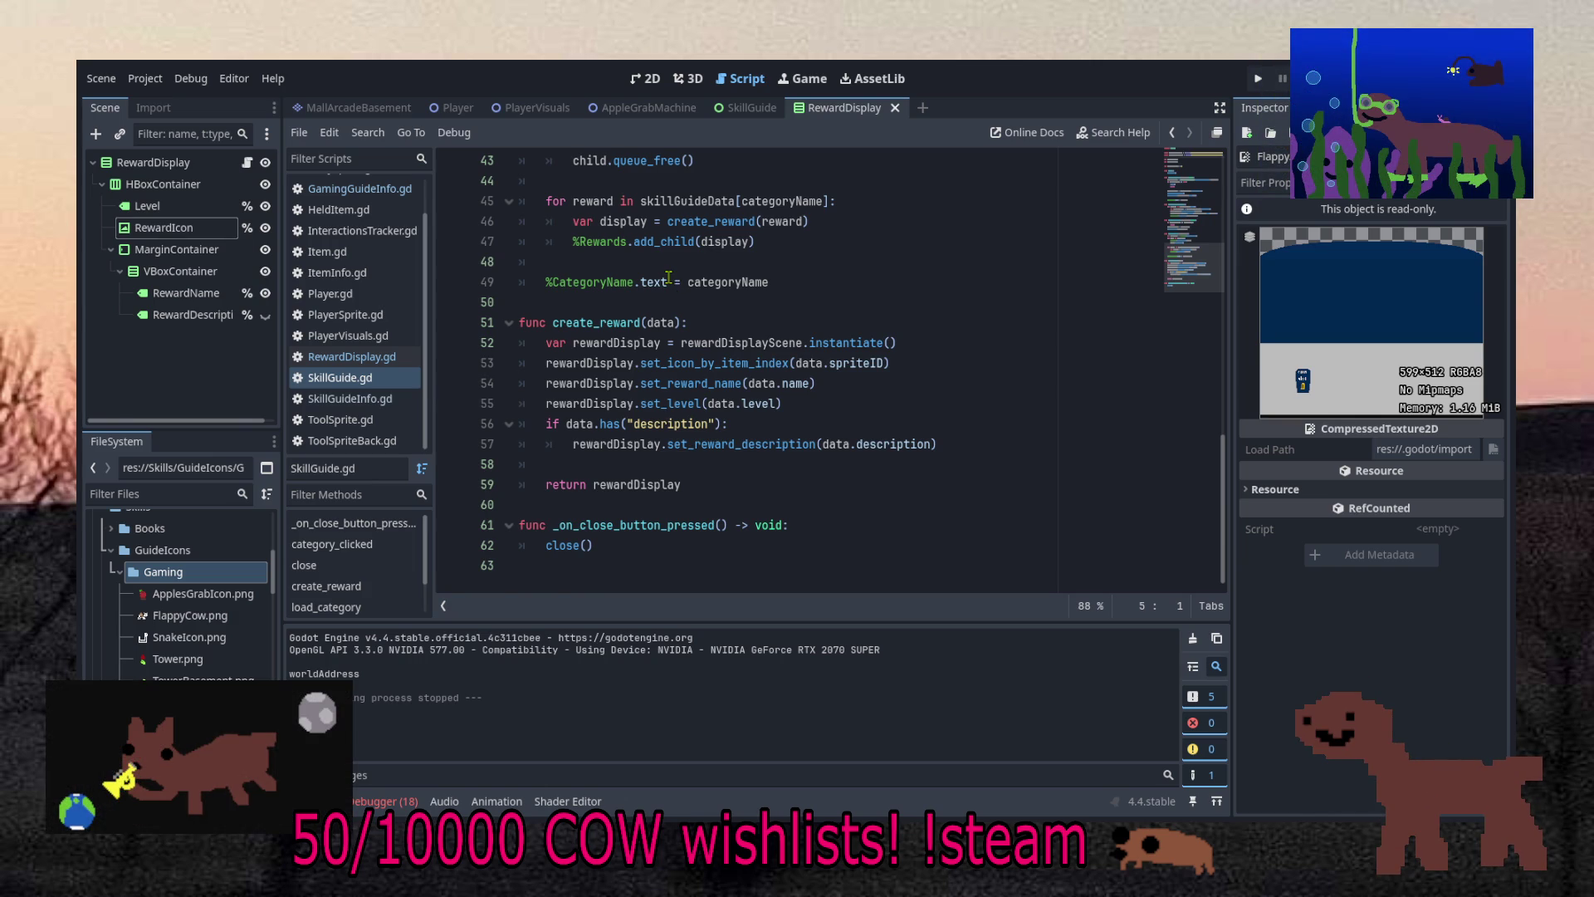
left_click(793, 383)
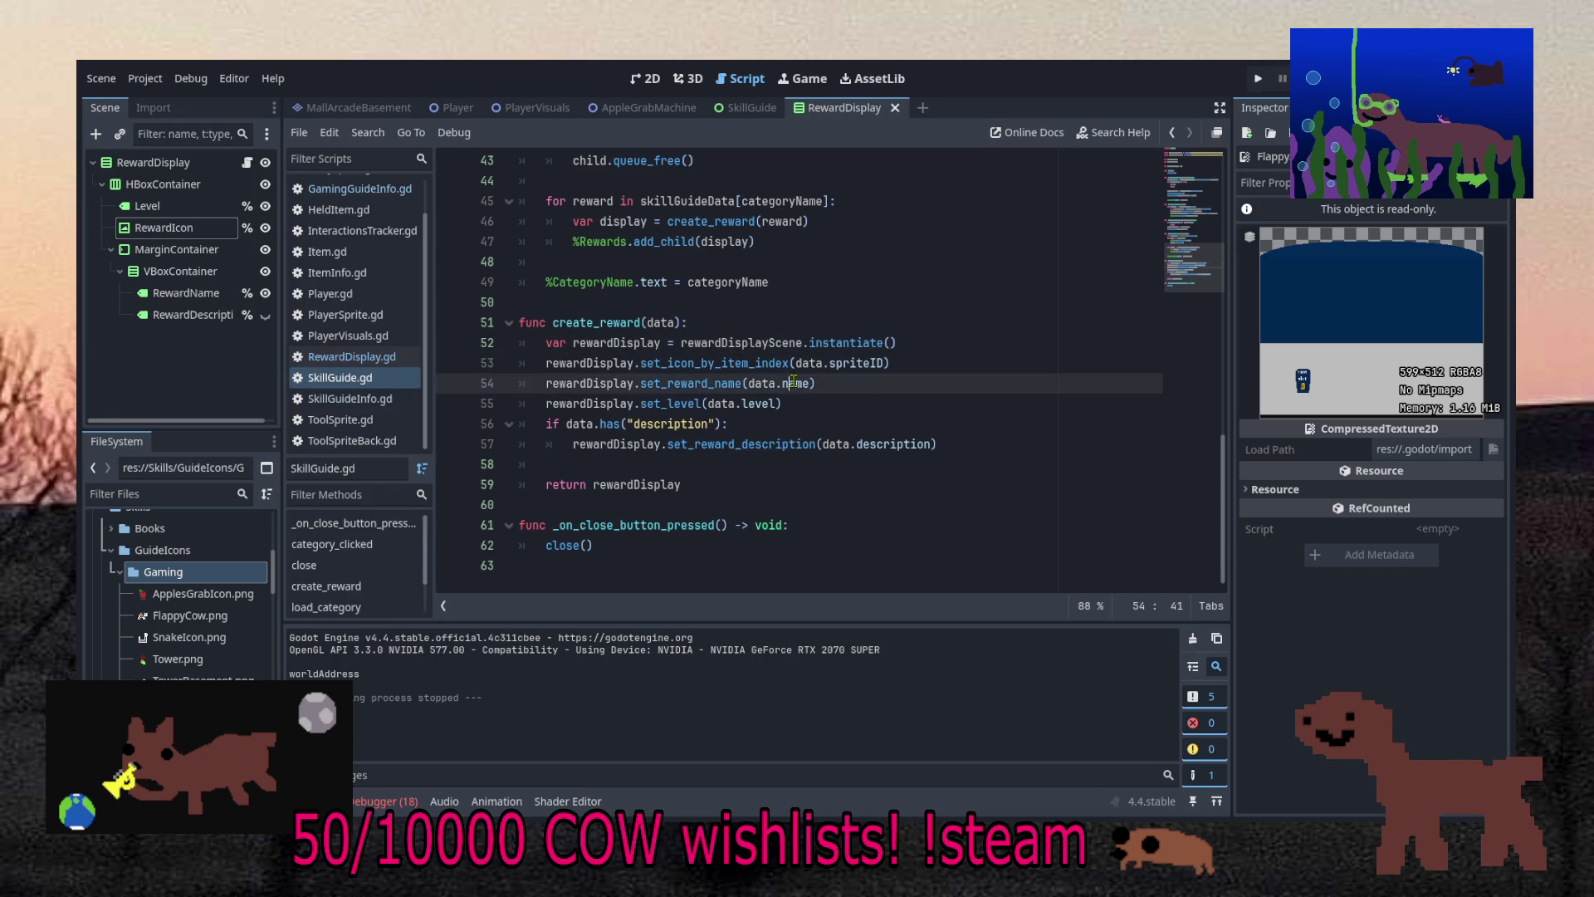
Step: Wrap create_reward's icon call in if data.has("spriteID") and add an else branch skeleton
left_click(924, 340)
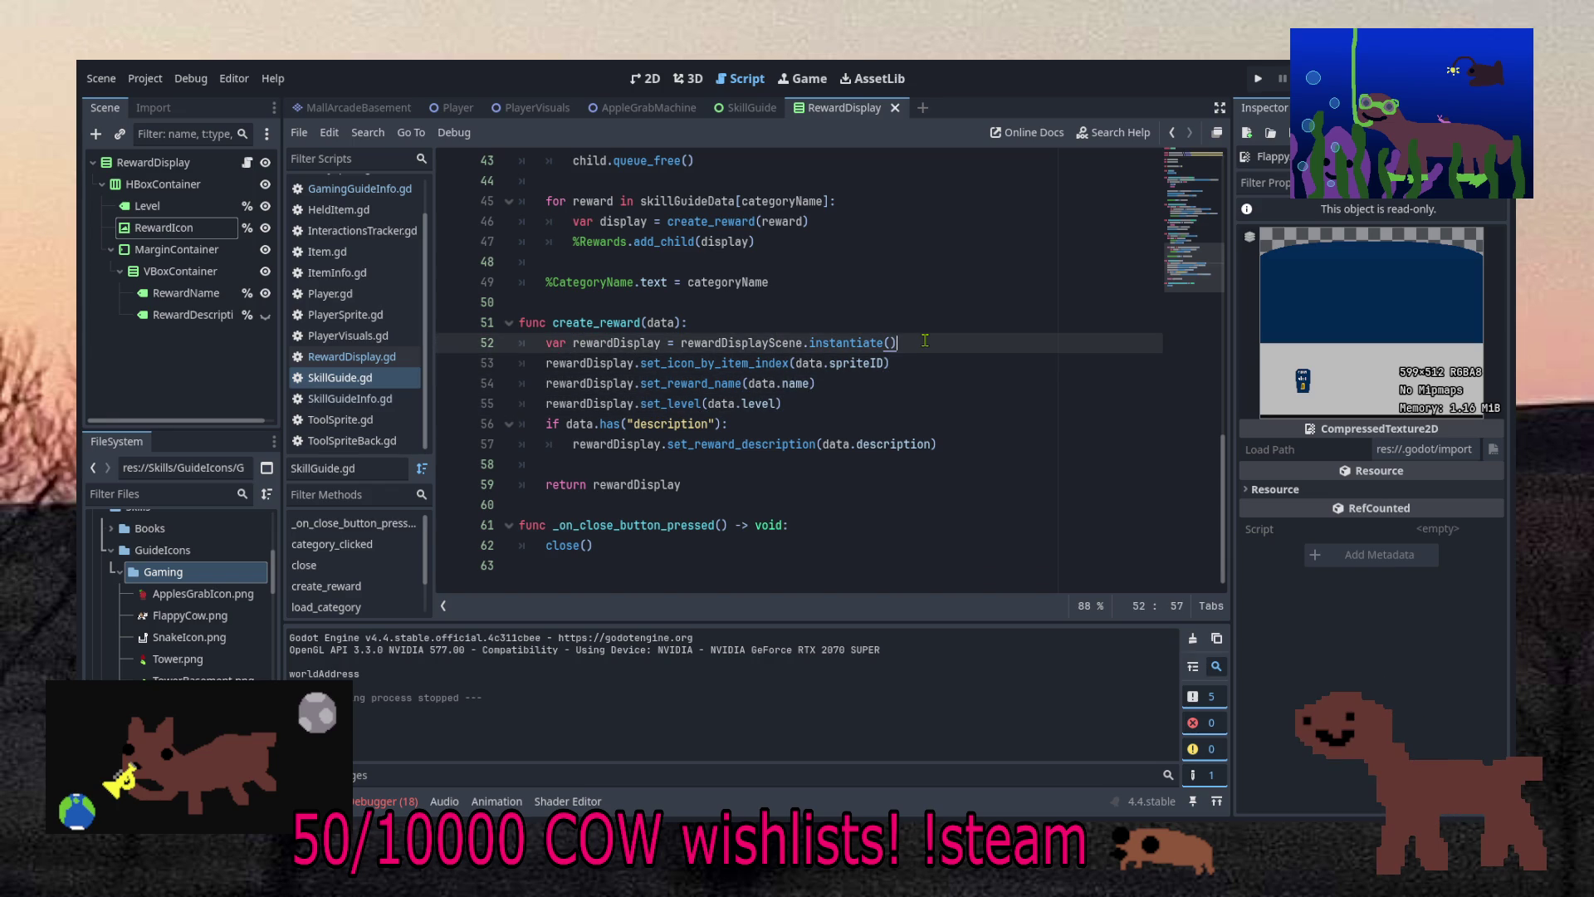
key("Return")
key("Return")
type("if ")
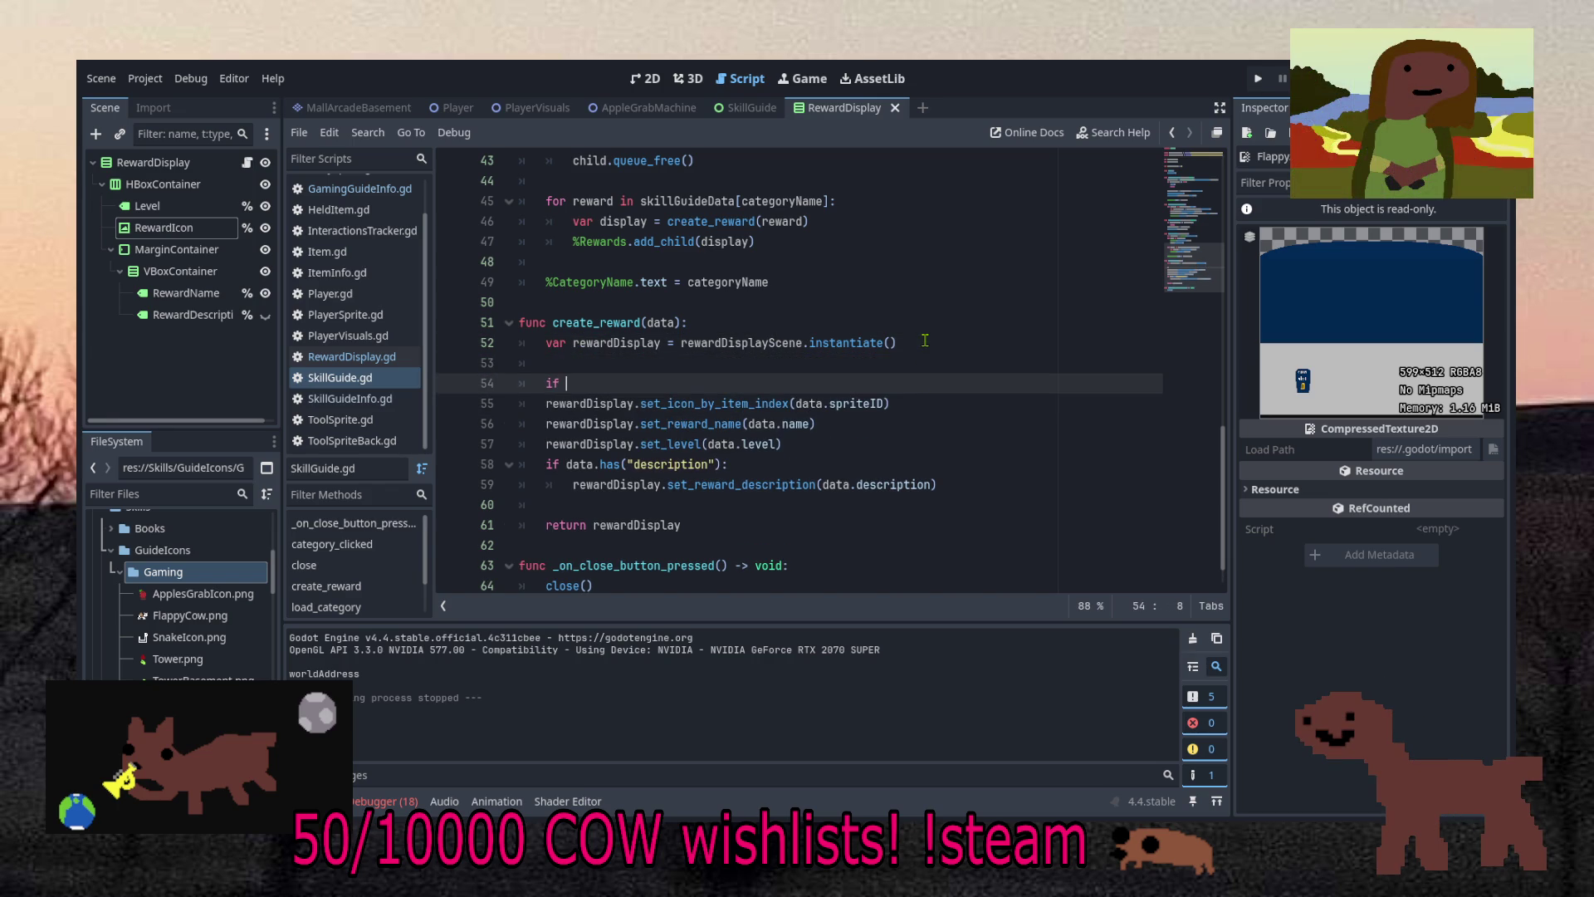
type("ta.has")
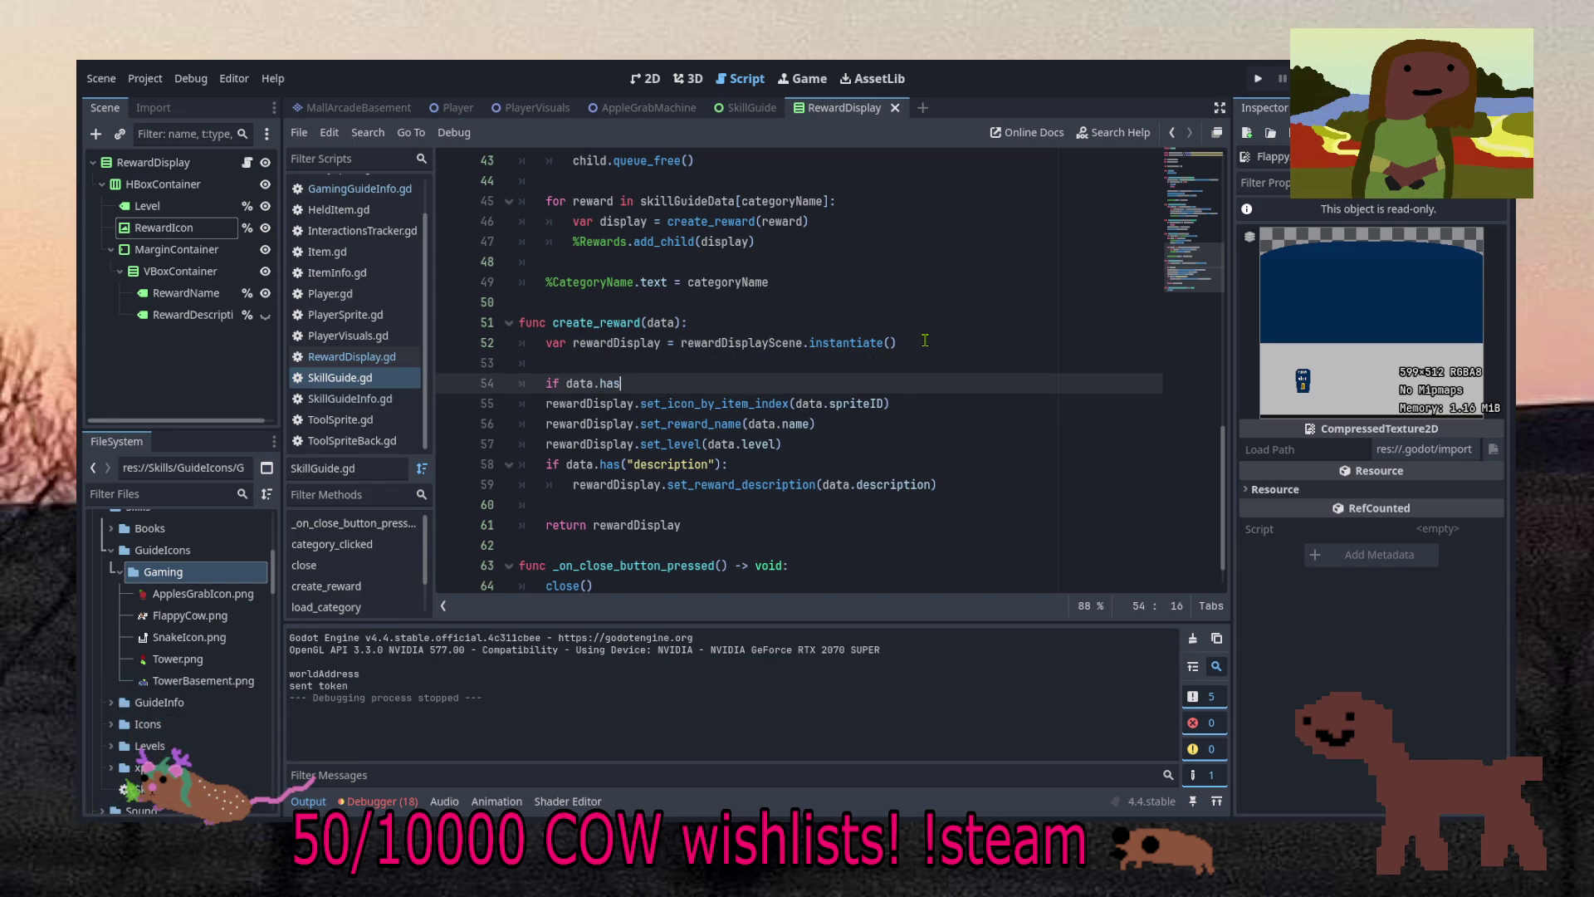
type("(\"spr")
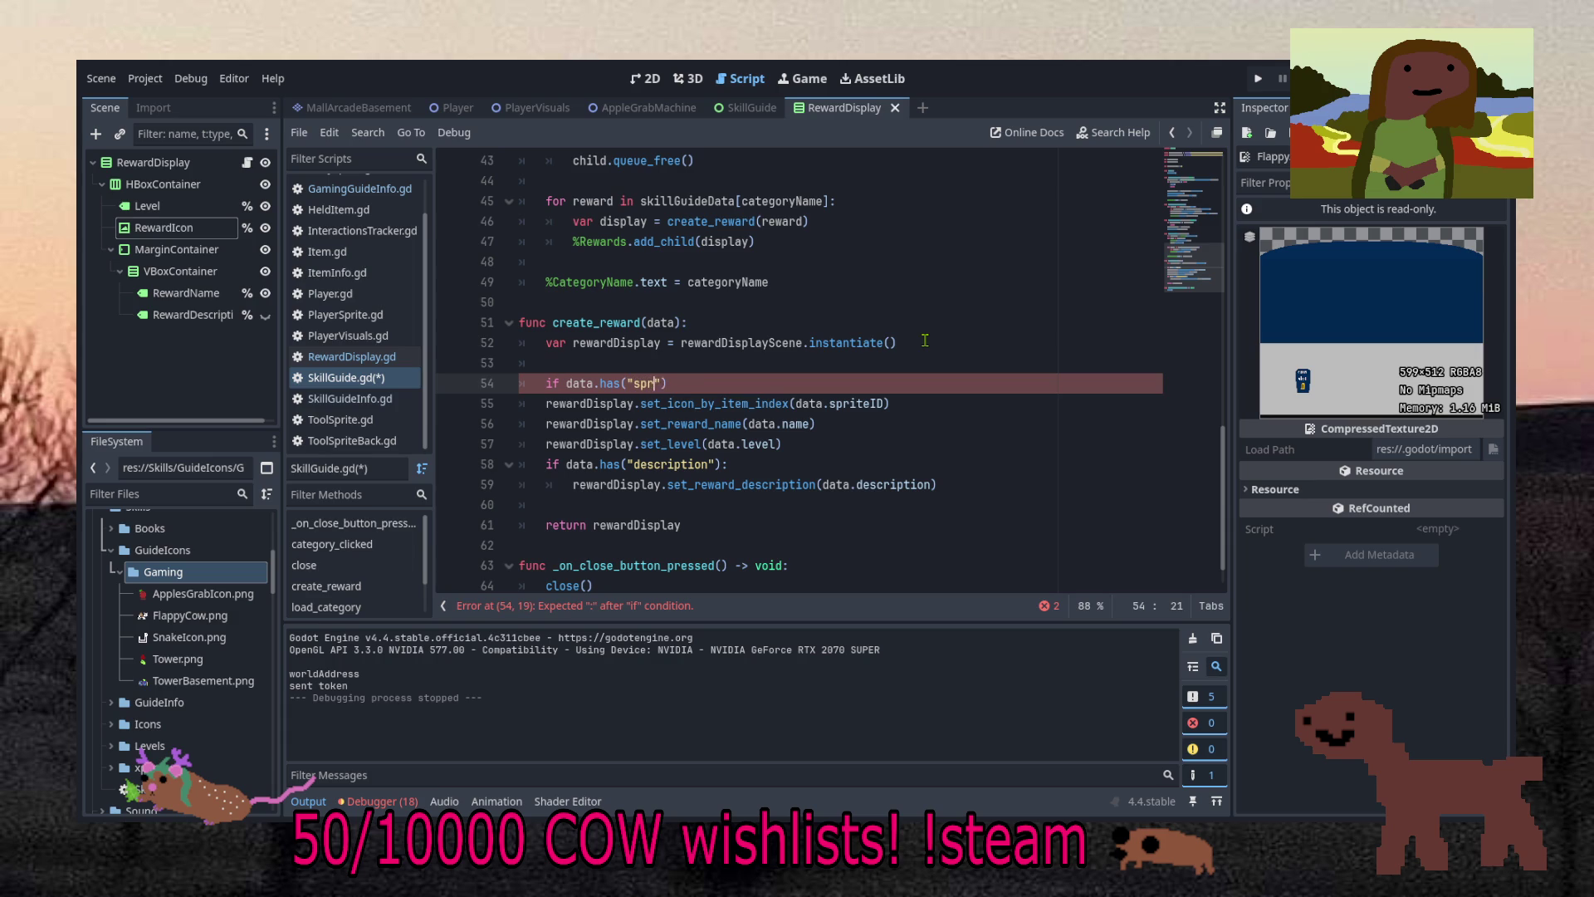
type("ID\"):")
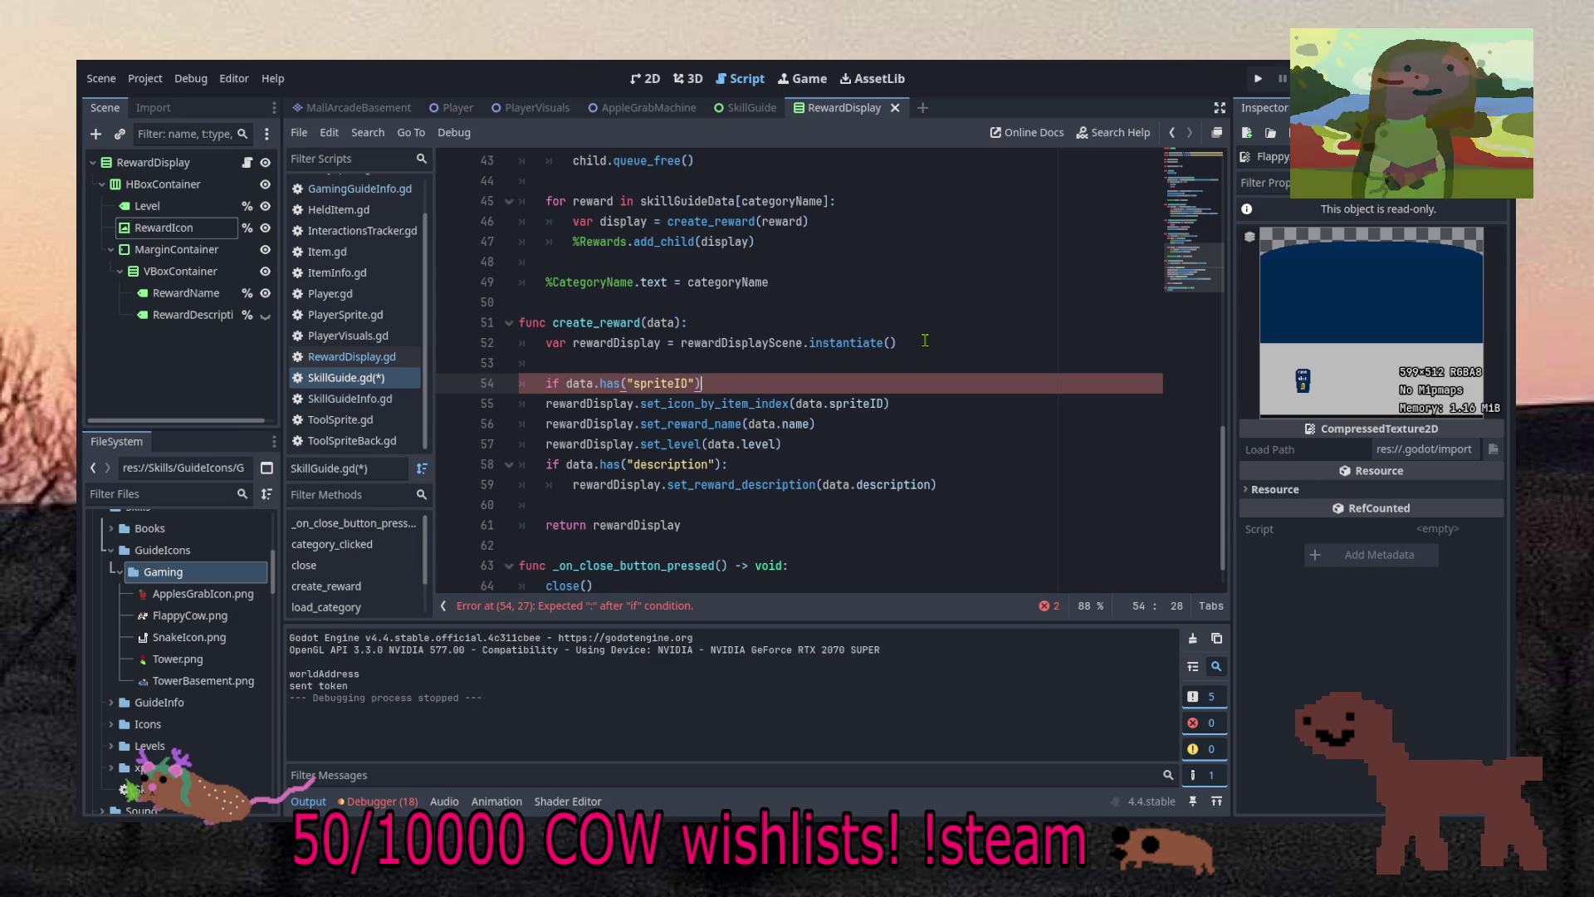
key("Down")
key("Home")
key("Tab")
left_click(975, 414)
key("Return")
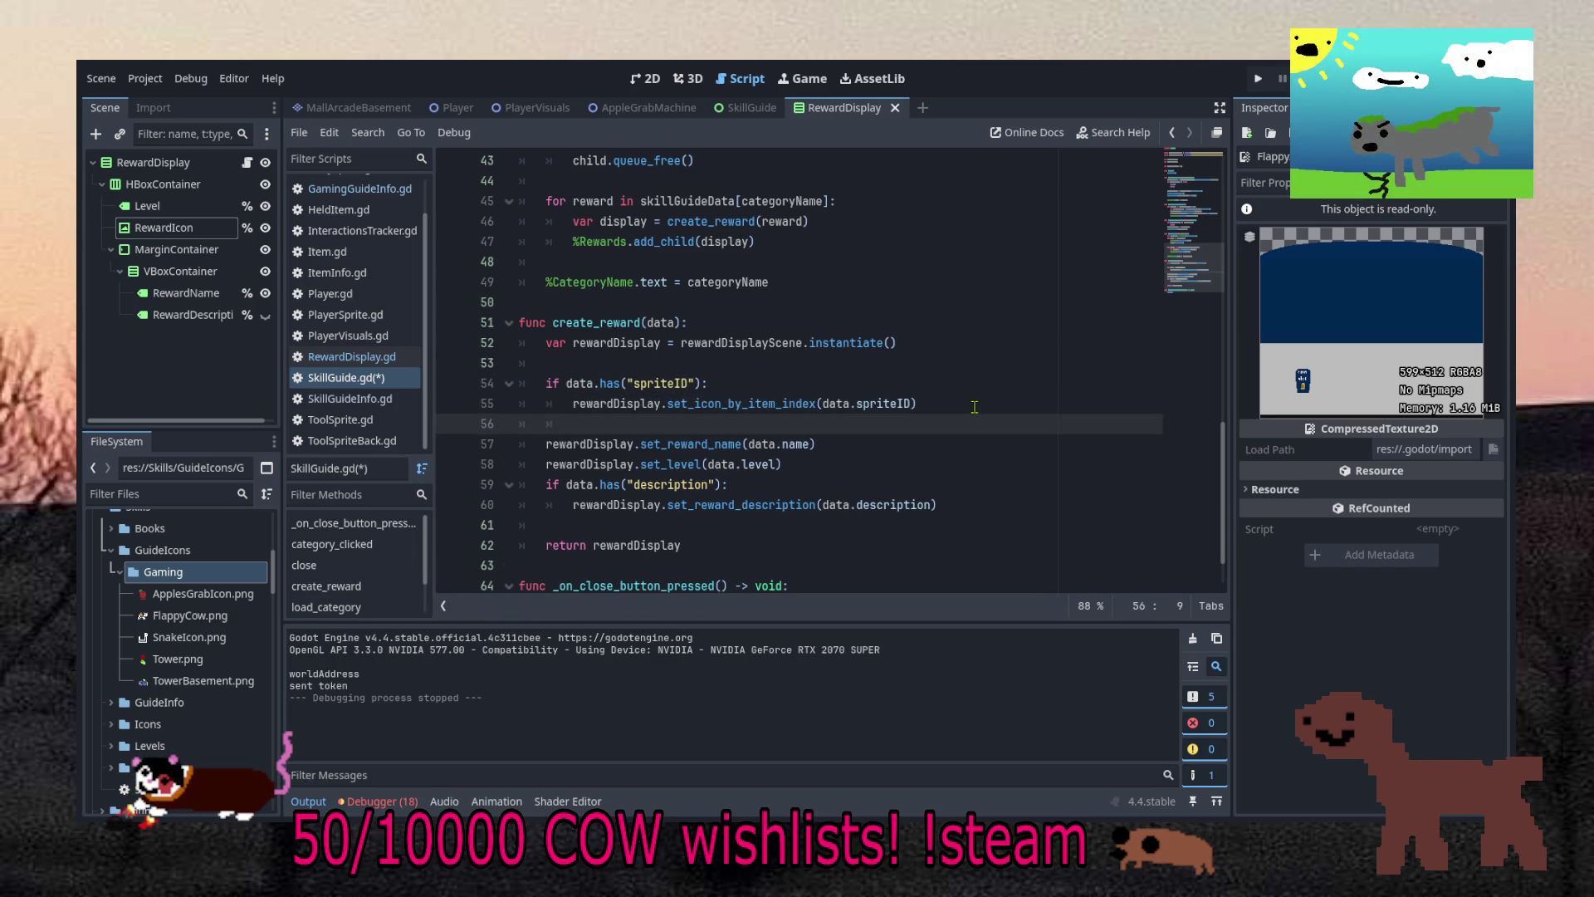
key("Return")
key("Up")
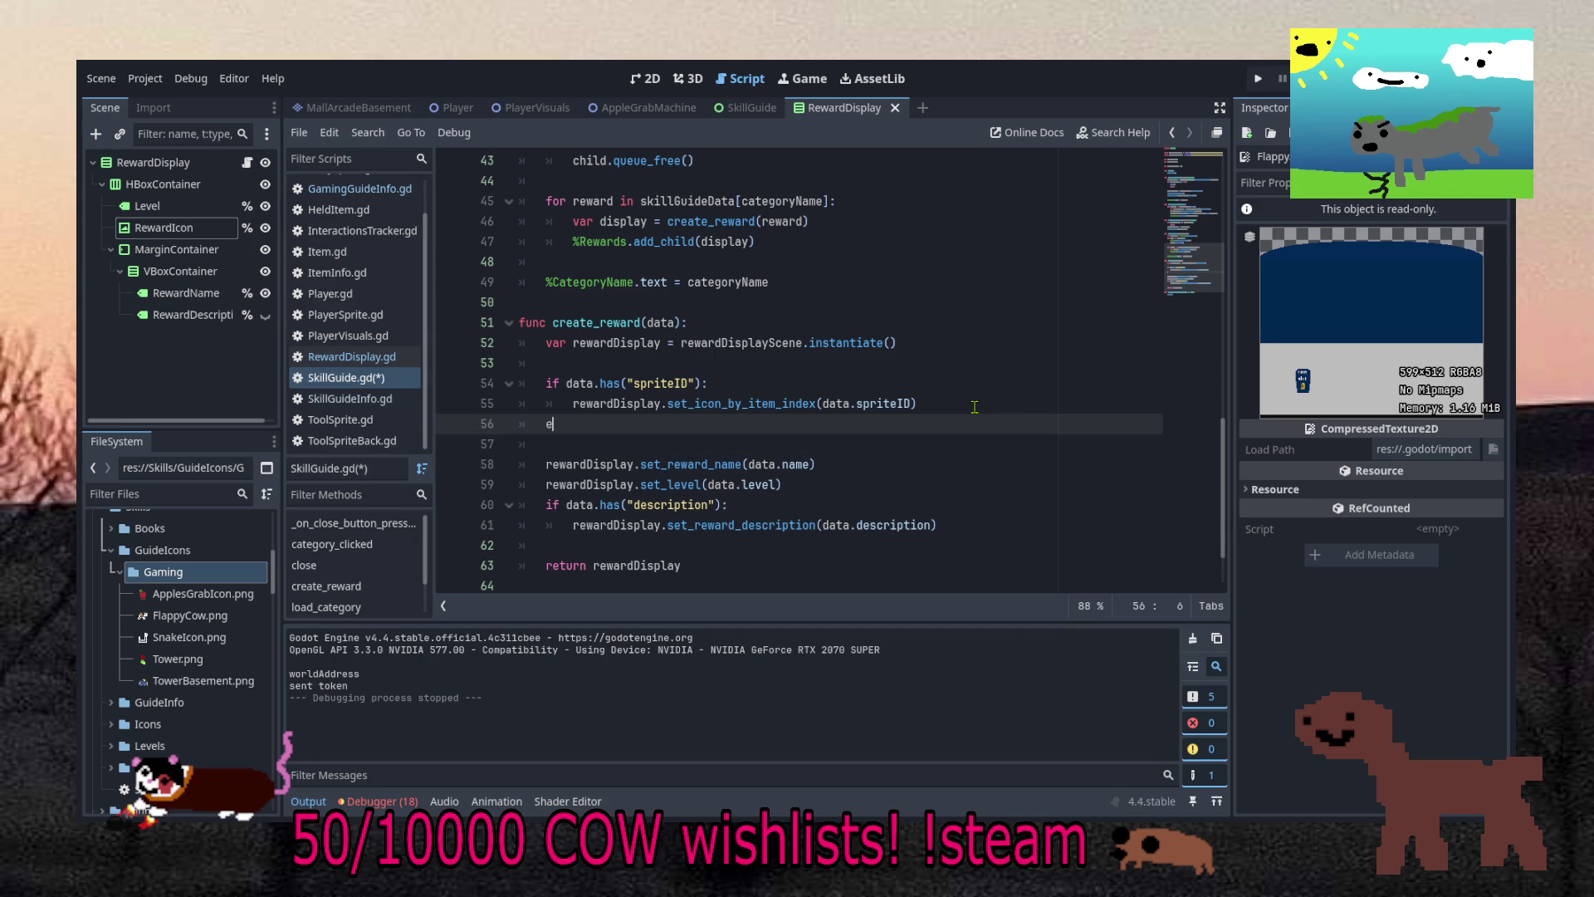
type(":")
key("Return")
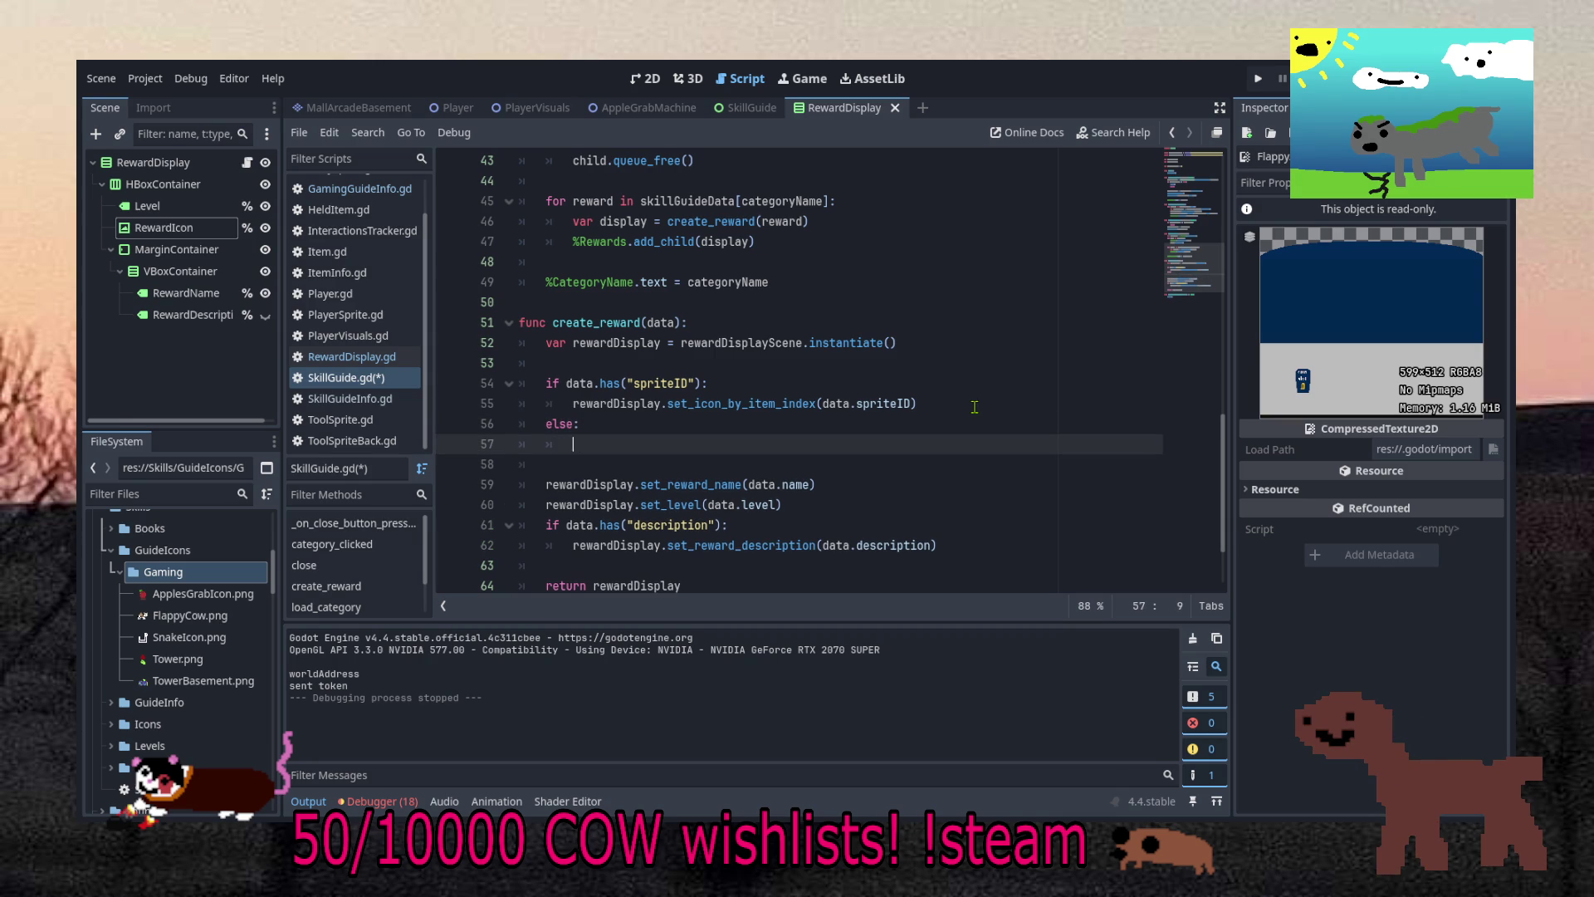
key("Up")
scroll(955, 357, "down", 1)
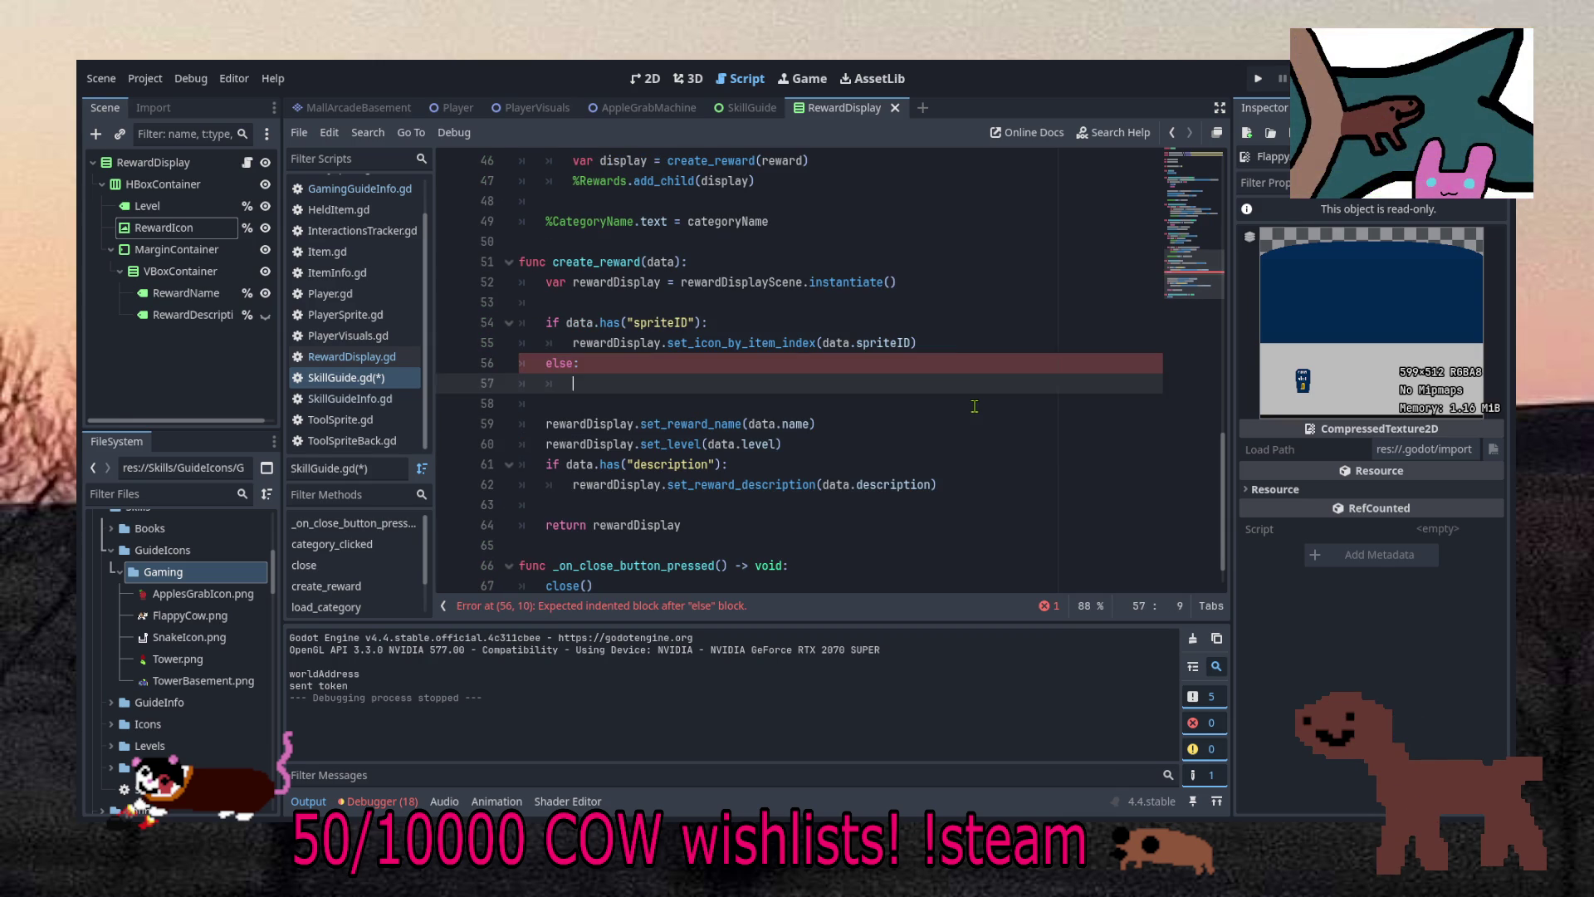
Step: Copy the icon call into the else branch body
left_click_drag(919, 343, 710, 322)
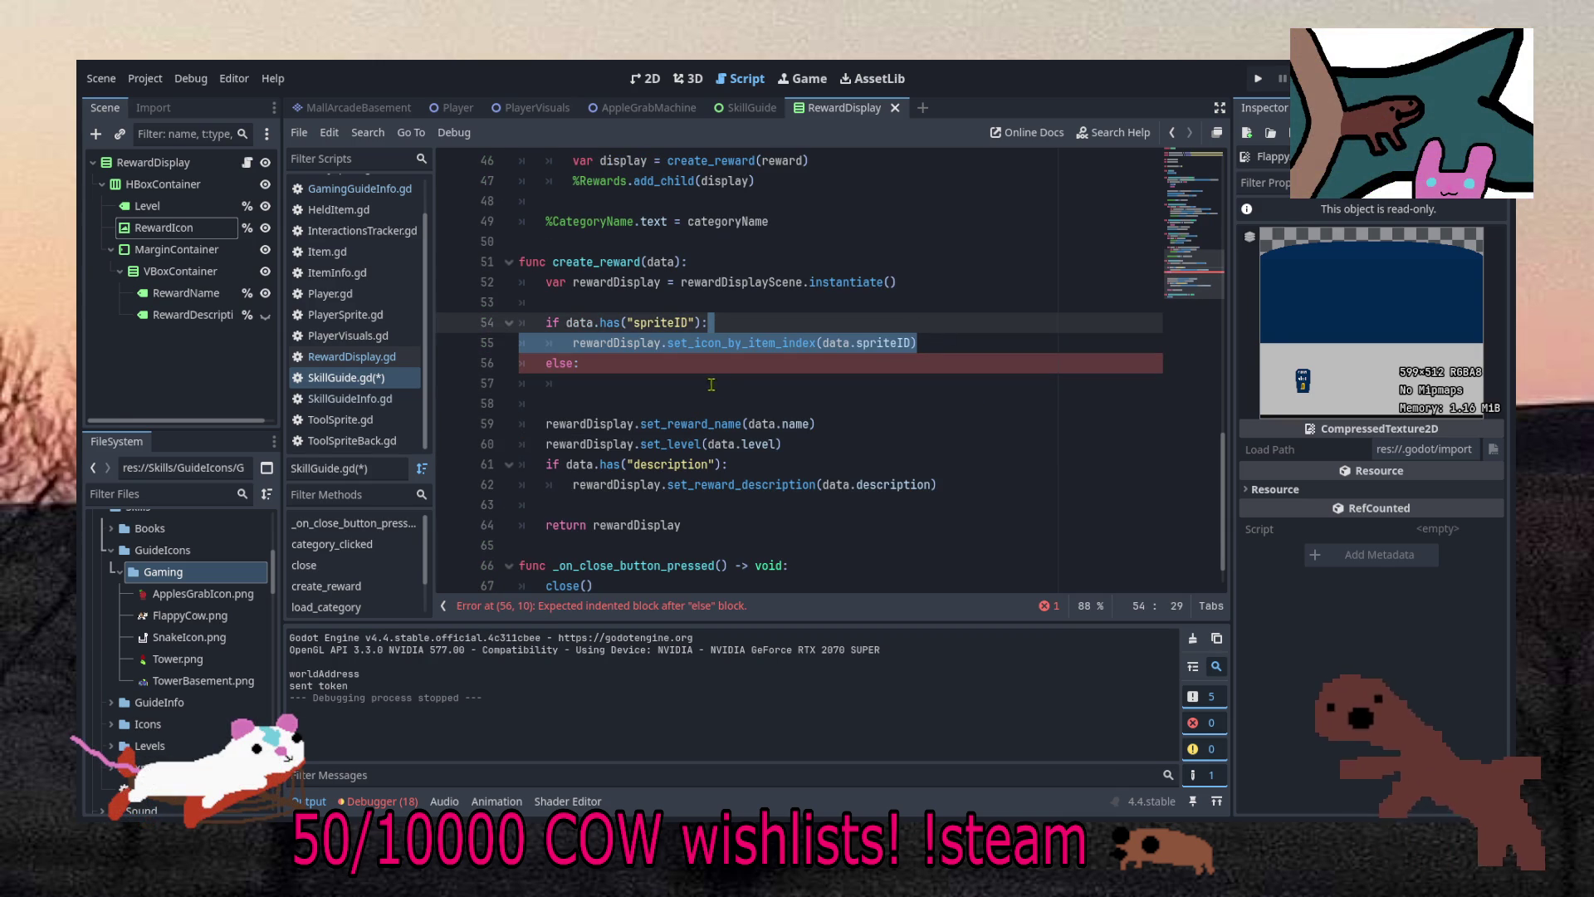
key("ctrl+c")
left_click(644, 387)
key("ctrl+v")
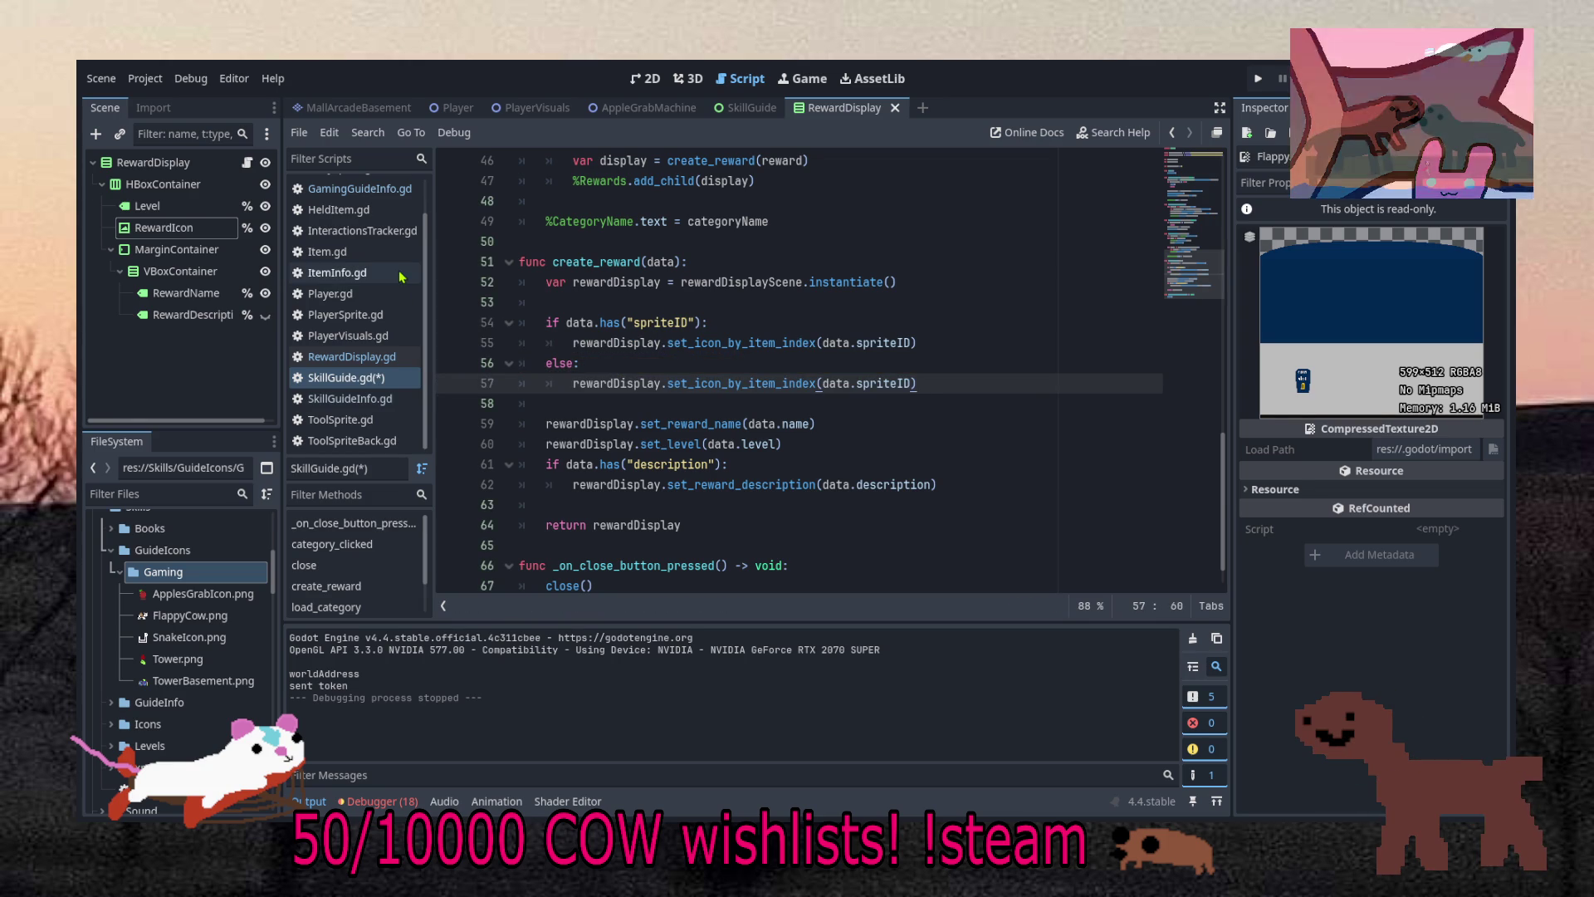
Step: Make the else call use data.iconID via set_icon_by_icon_ID, save, and switch to RewardDisplay.gd
left_click(352, 276)
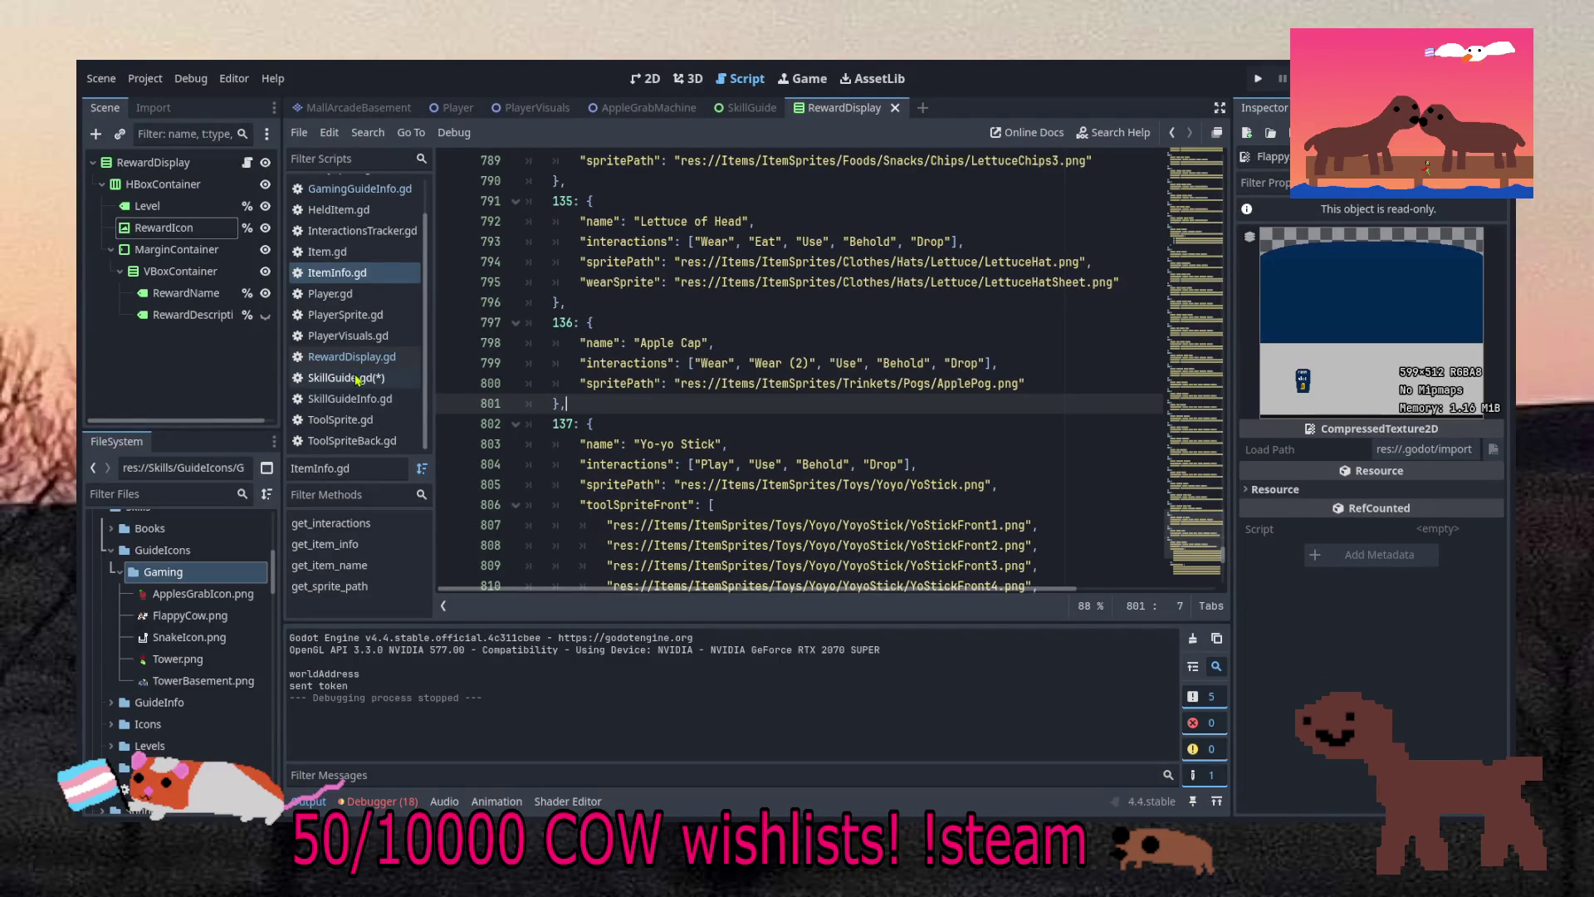
scroll(748, 374, "down", 5)
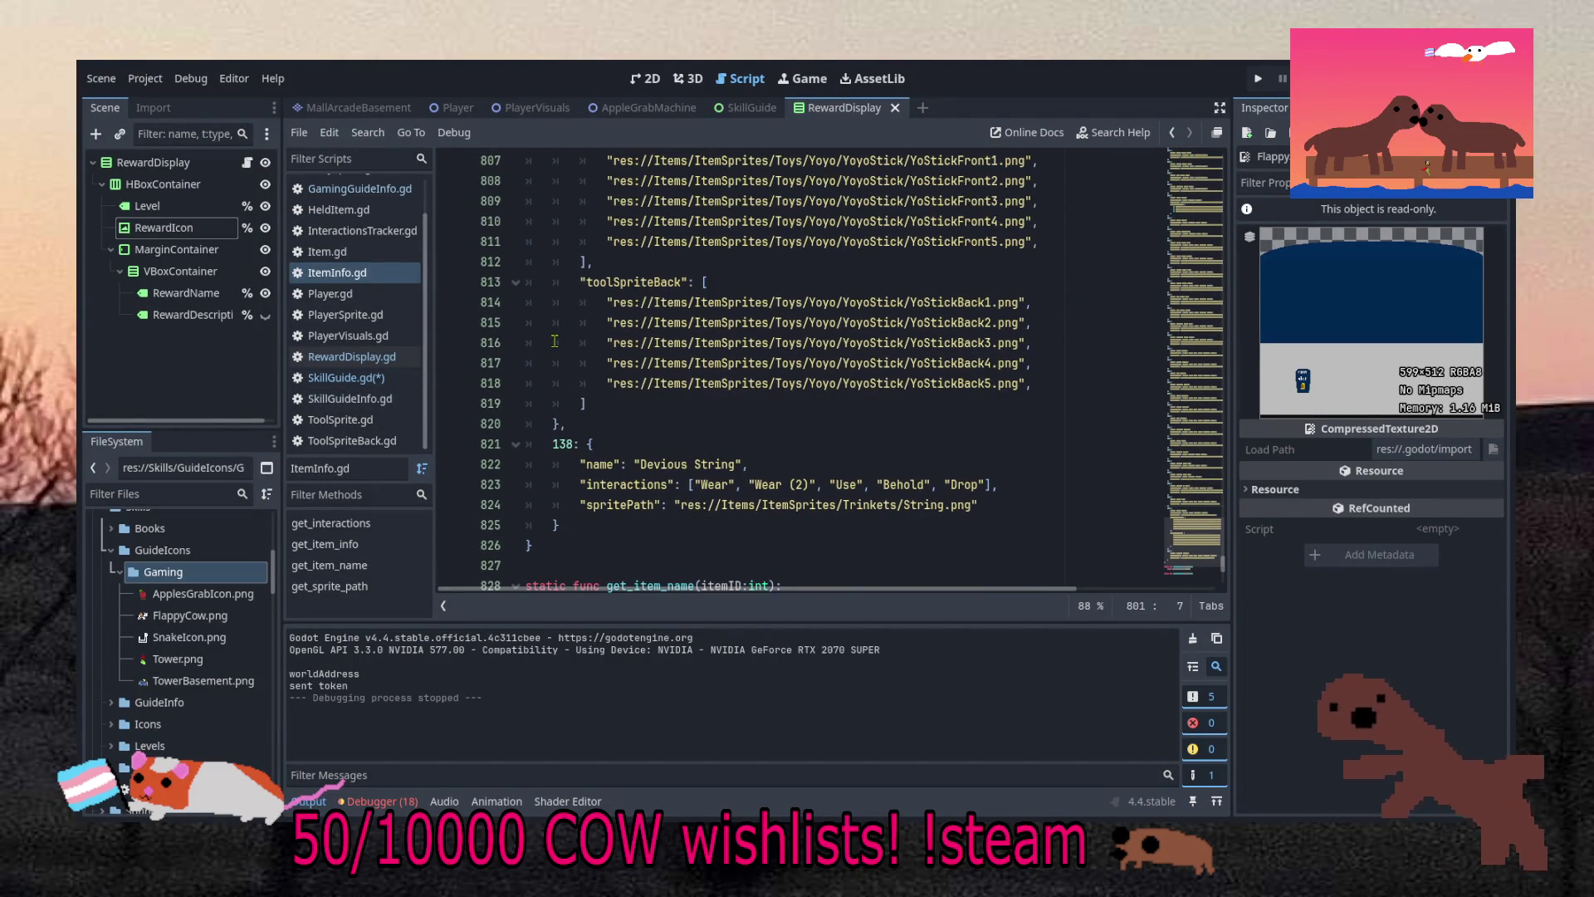
scroll(361, 401, "up", 1)
scroll(360, 401, "down", 1)
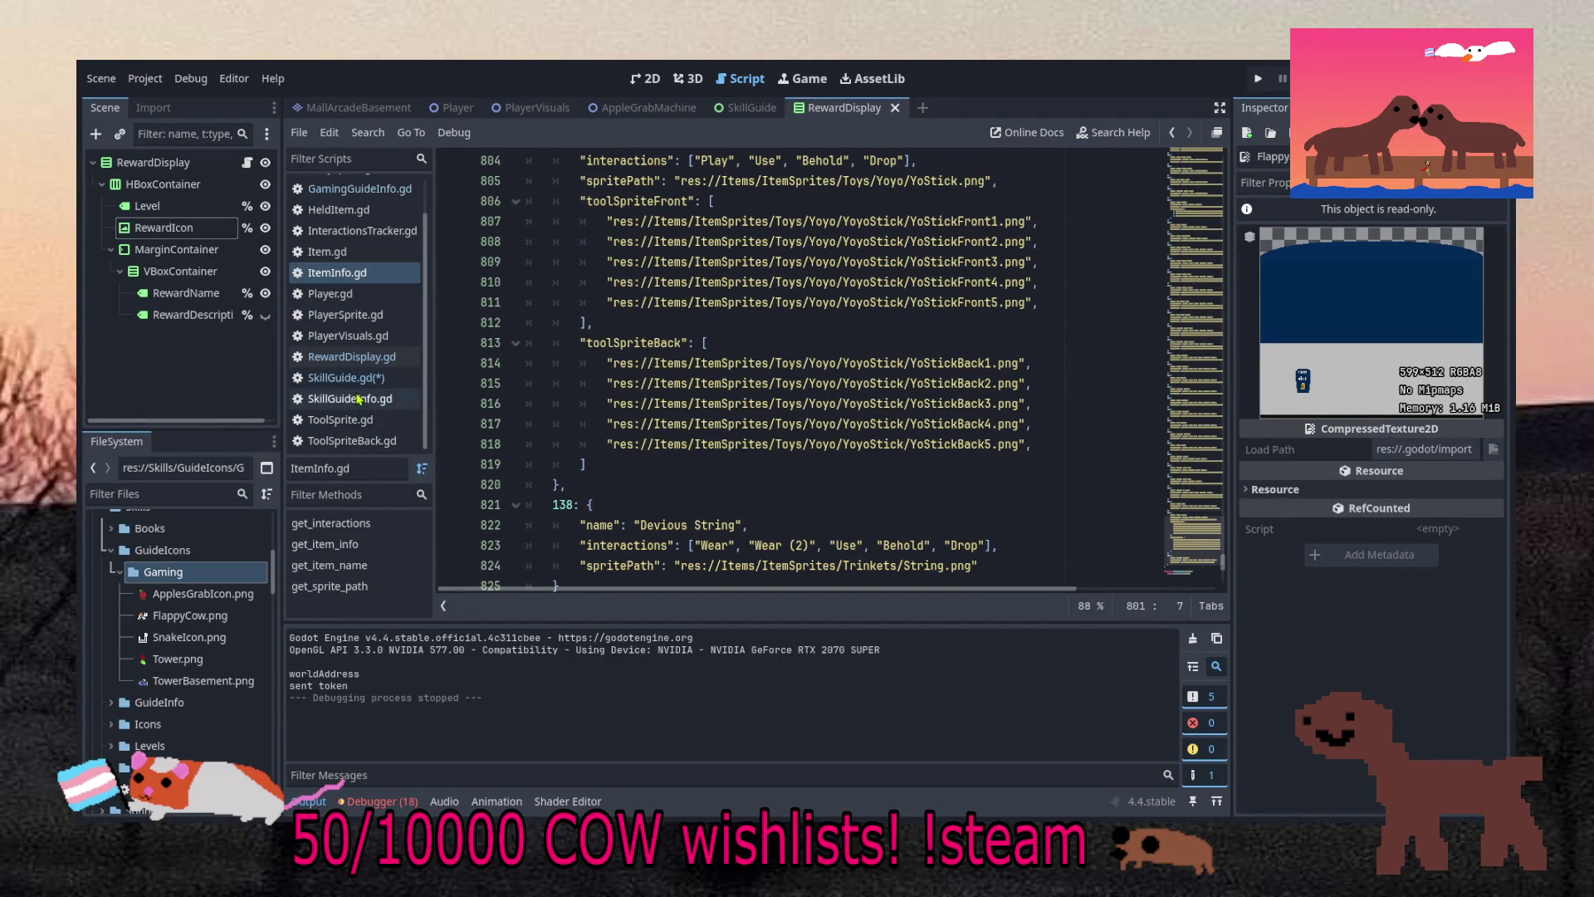
left_click(355, 382)
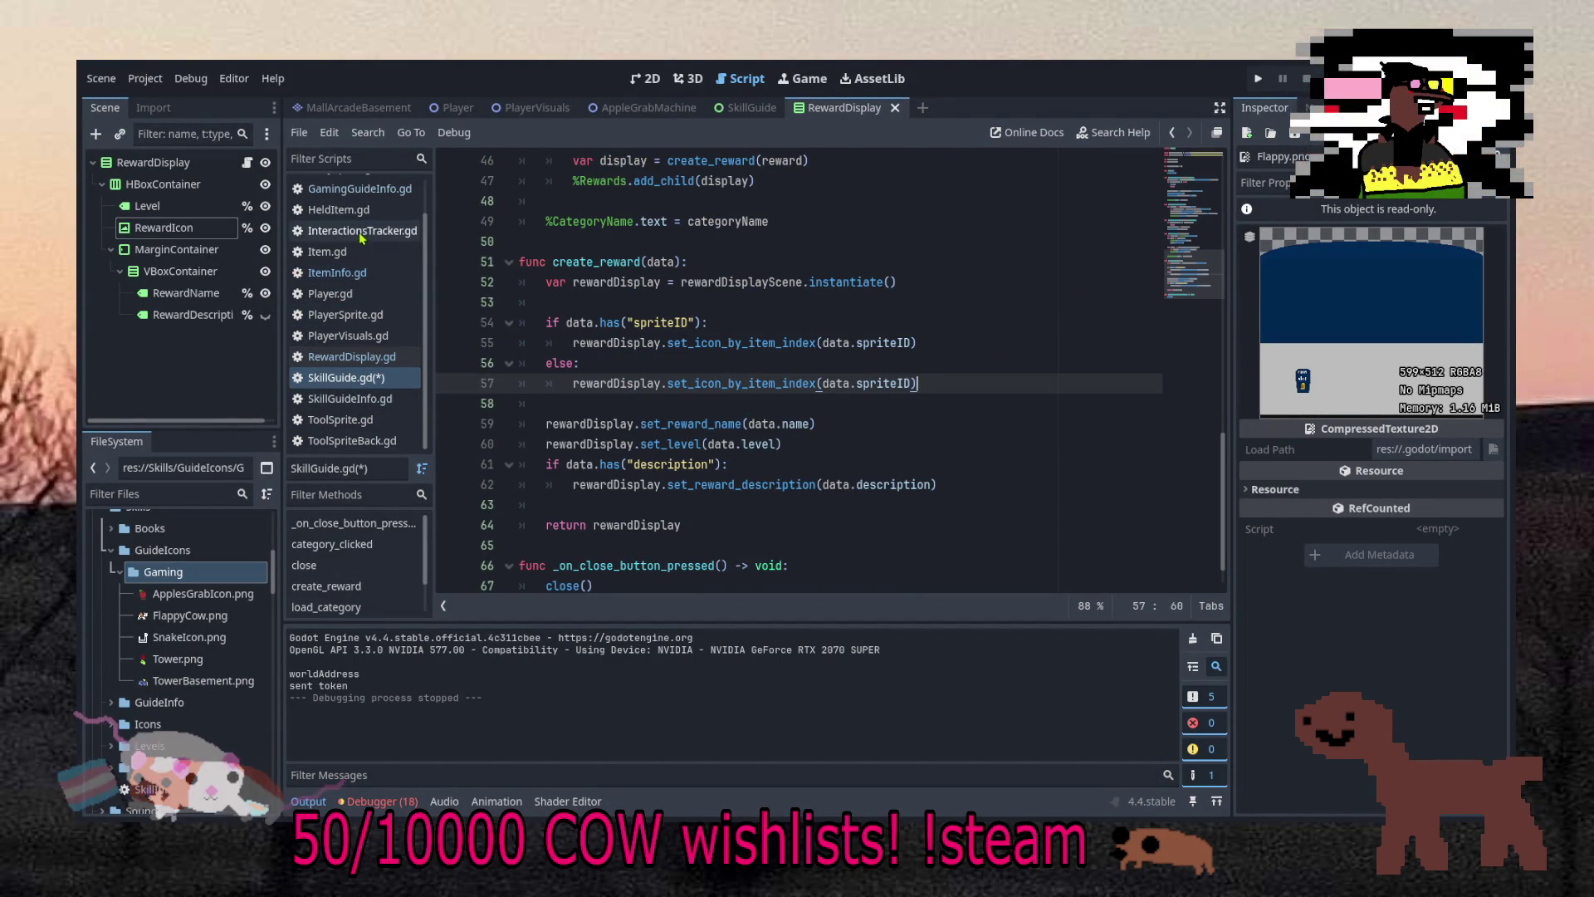
left_click(365, 190)
double_click(656, 345)
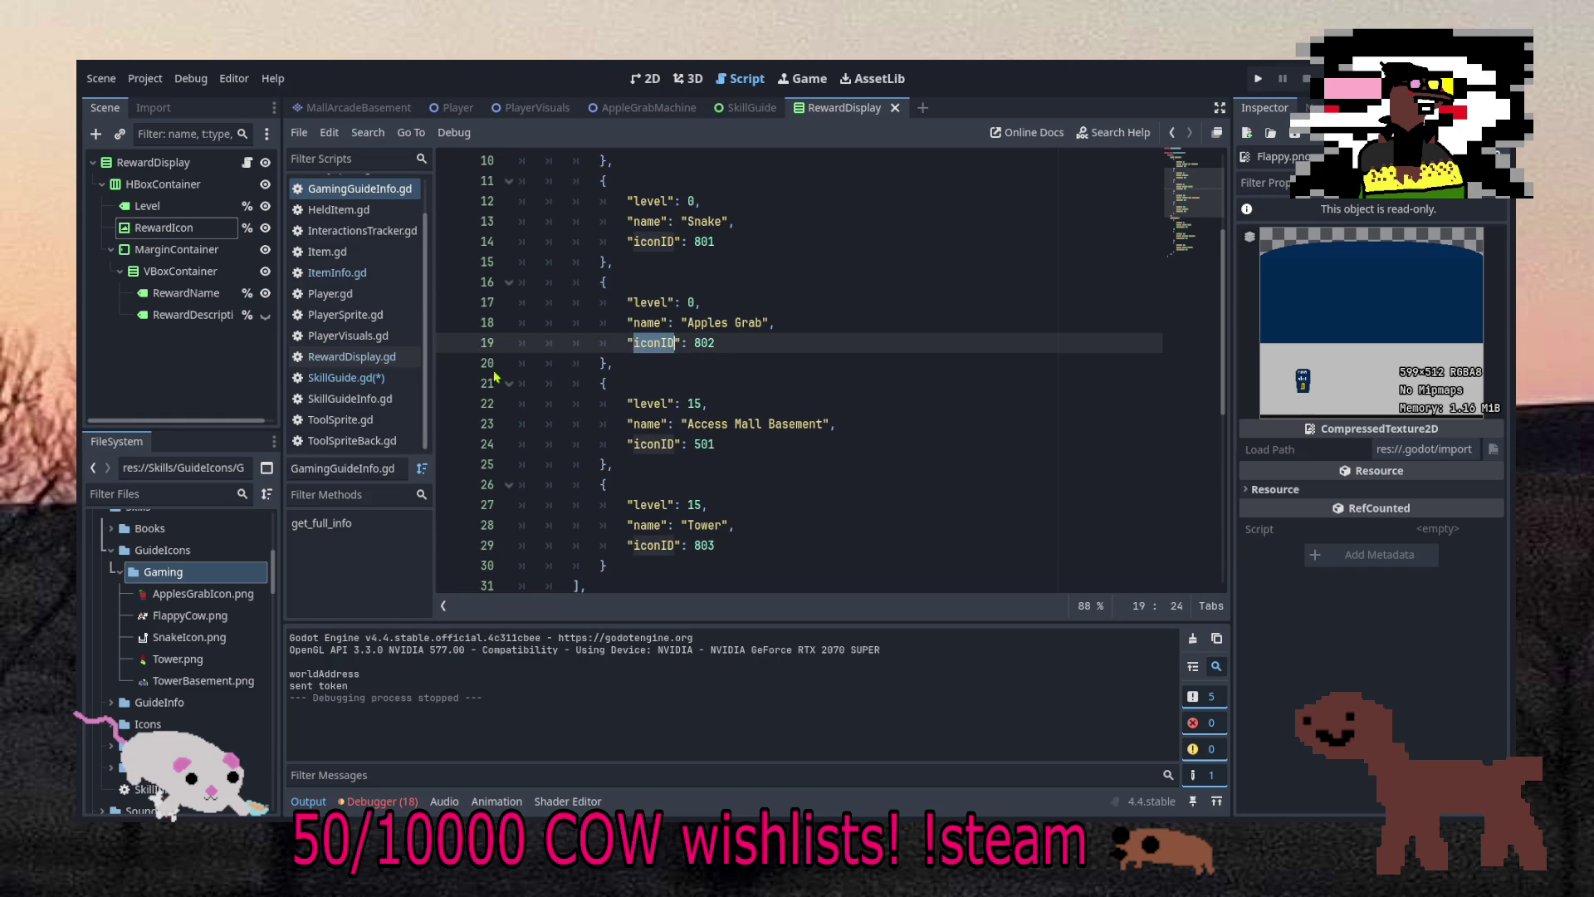
left_click(385, 379)
double_click(882, 382)
key("ctrl+v")
key("ctrl+s")
left_click(774, 412)
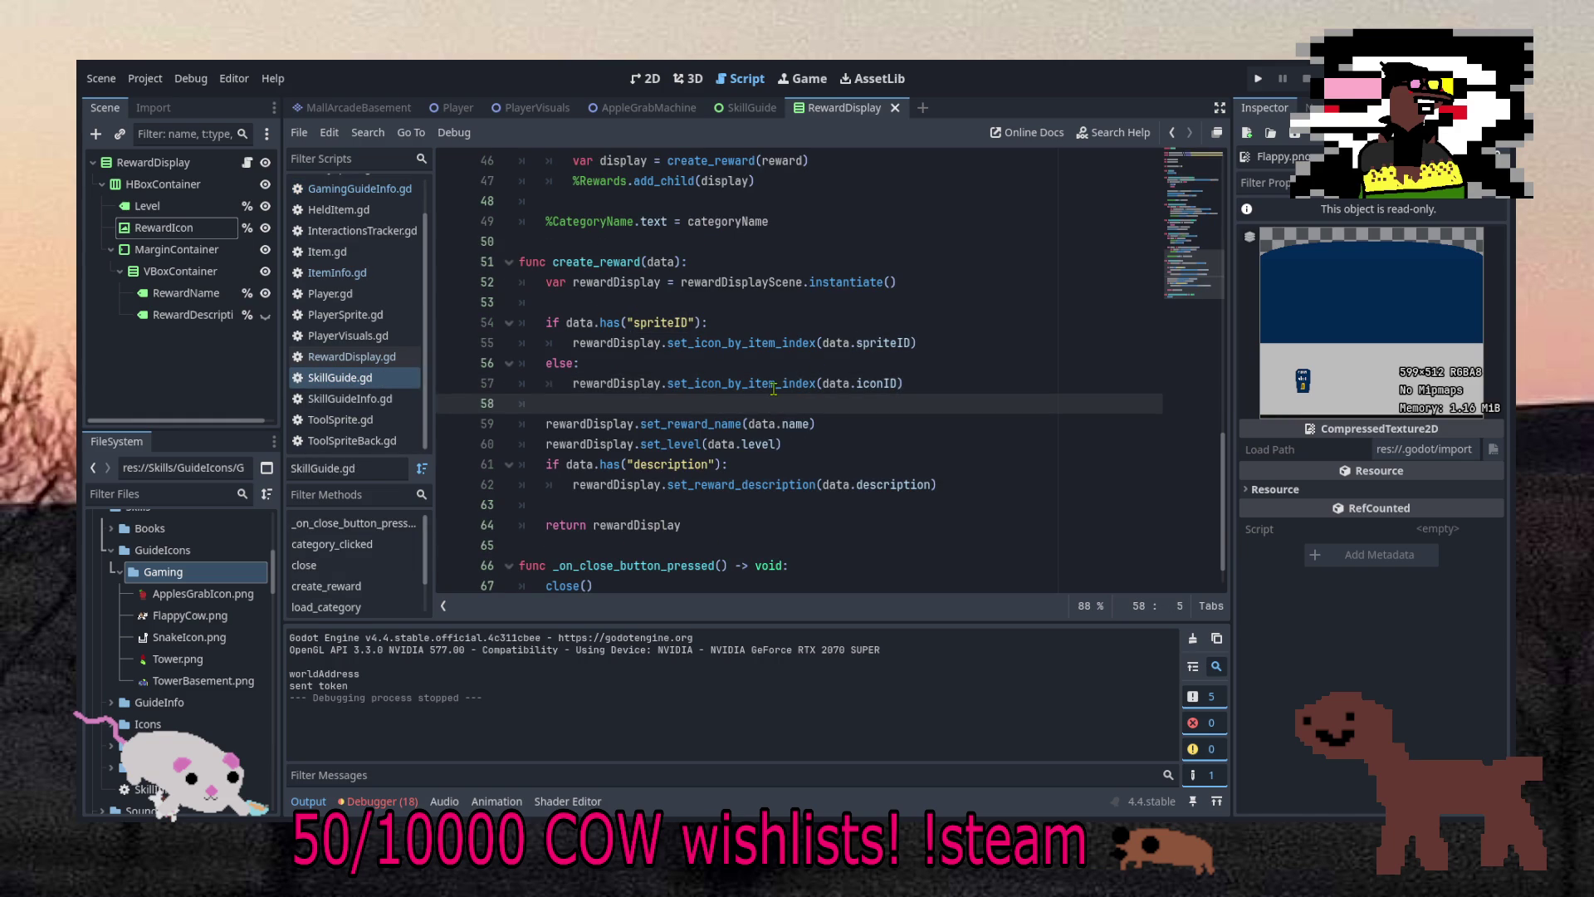
left_click_drag(792, 382, 817, 399)
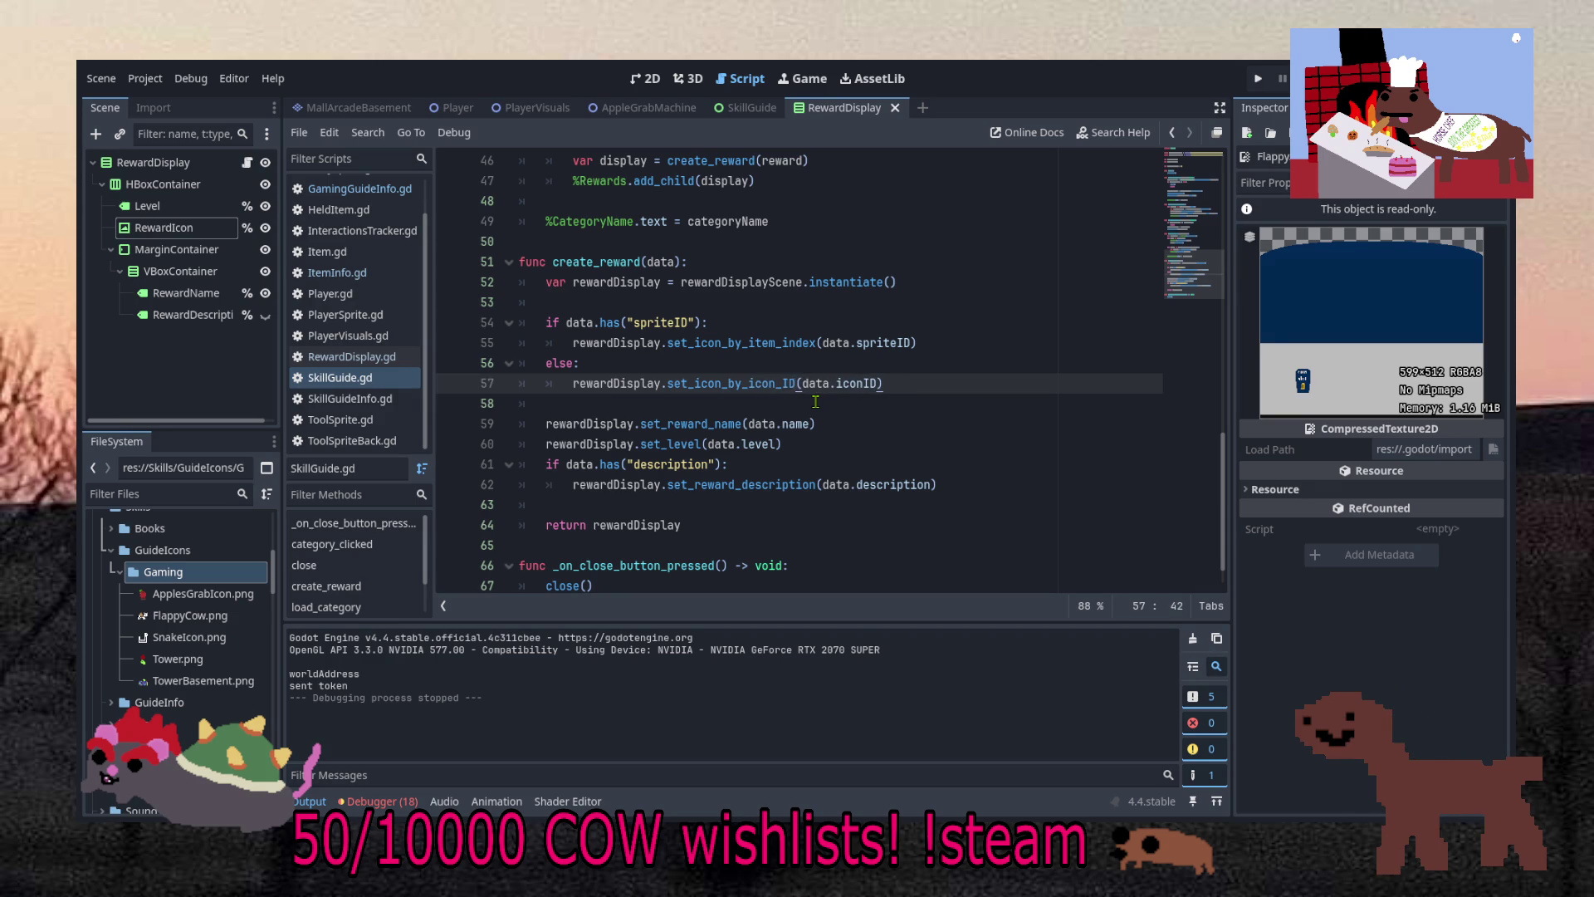
left_click(352, 357)
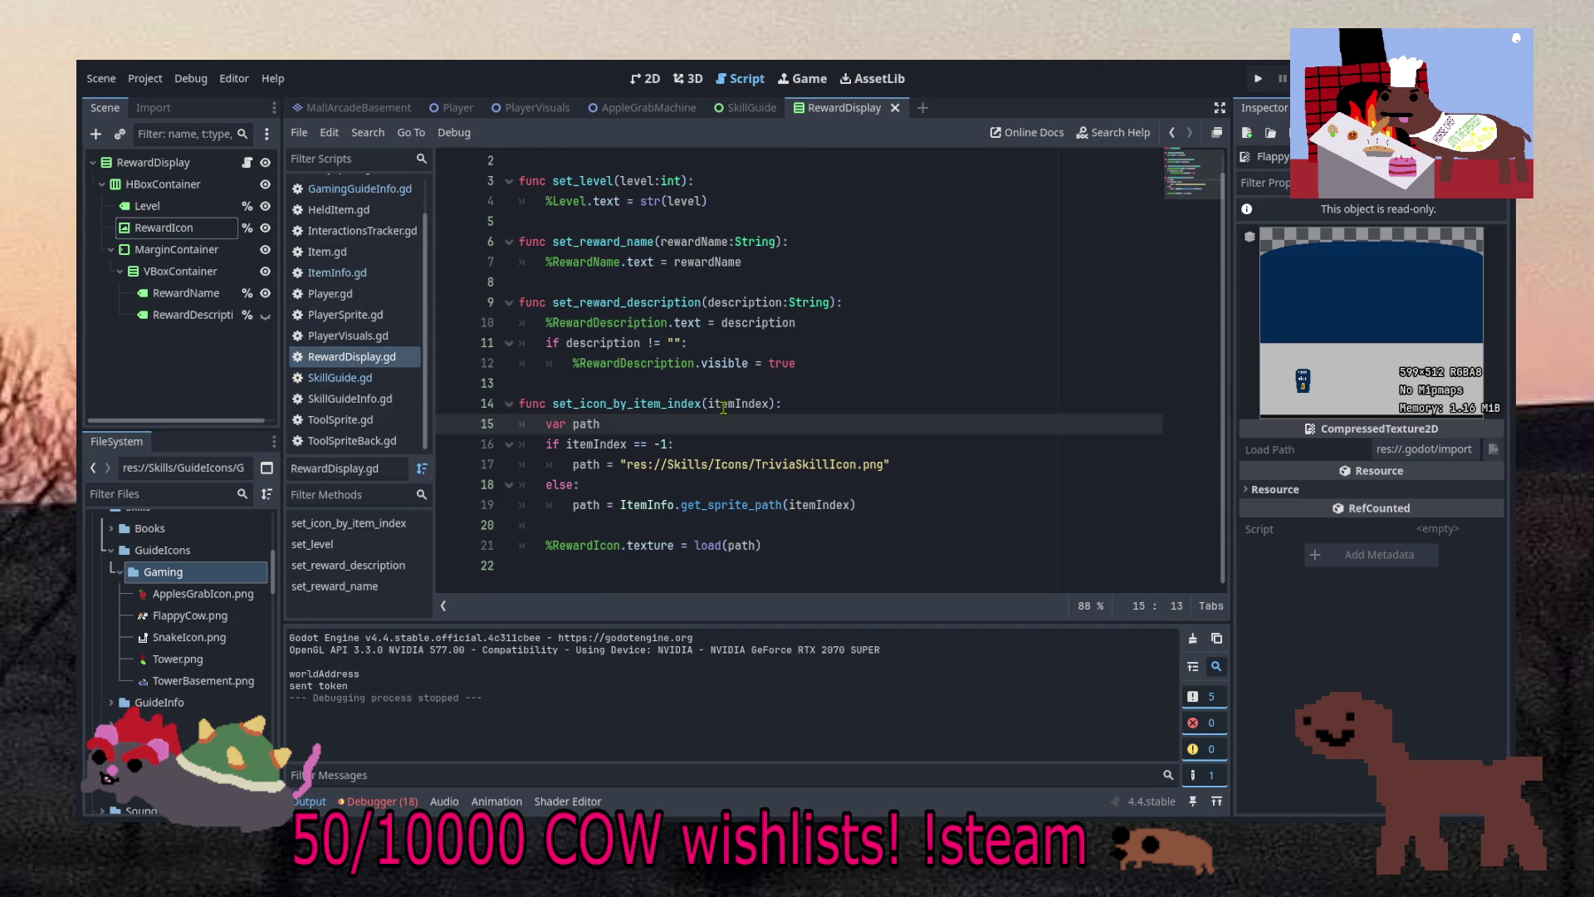
Step: Duplicate set_icon_by_item_index as set_icon_by_icon_ID taking an iconID parameter
left_click_drag(769, 544, 810, 364)
key("ctrl+shift+d")
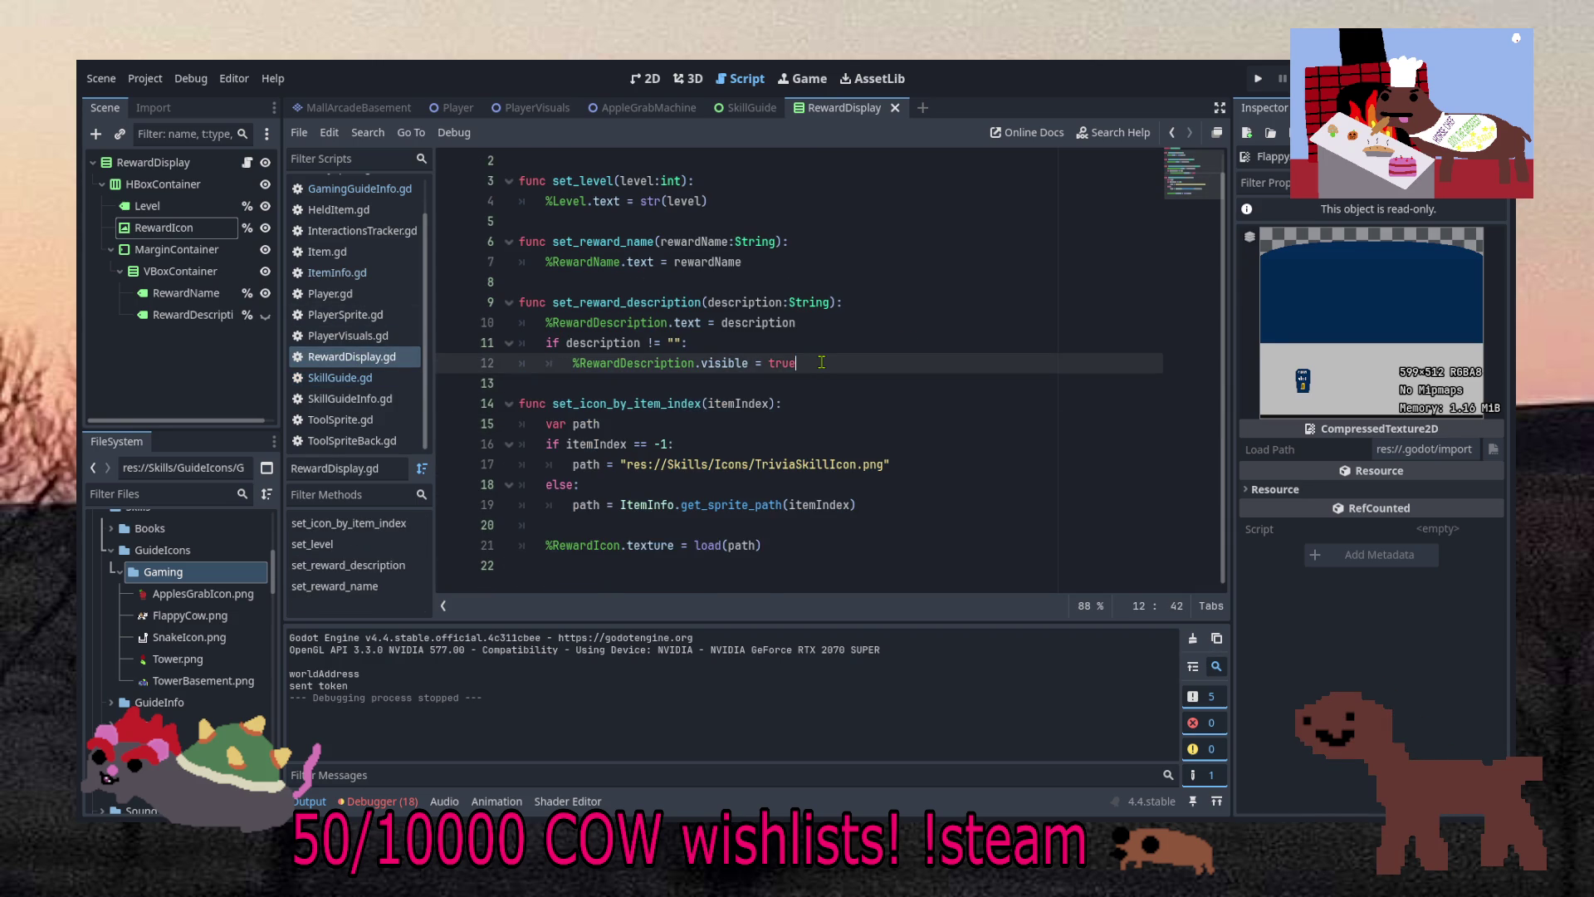
left_click_drag(700, 403, 639, 404)
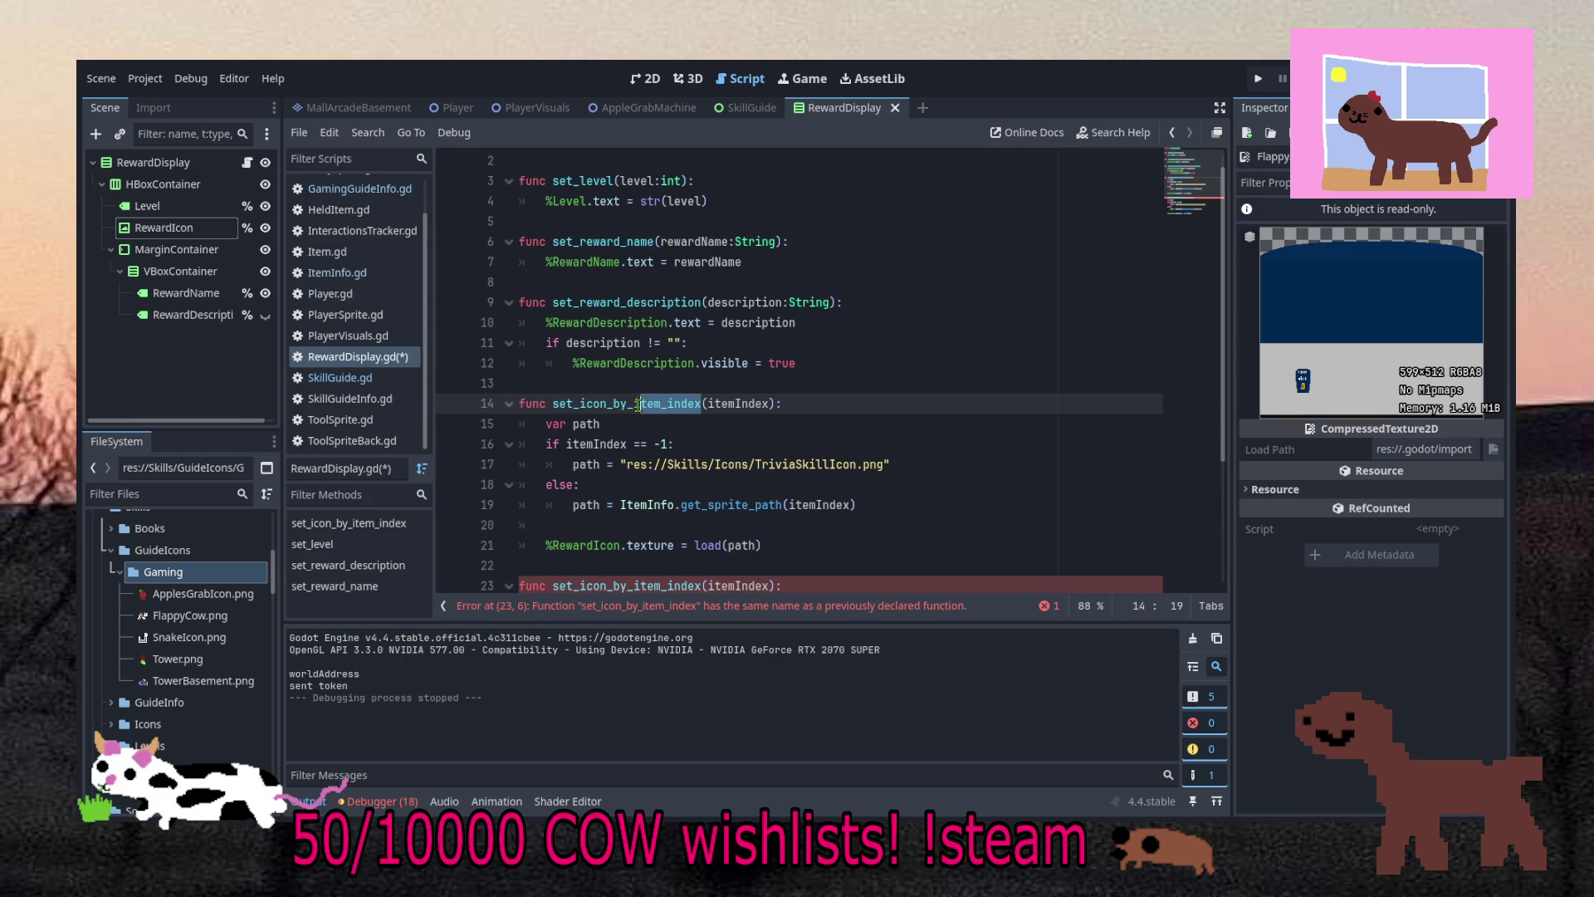
type("D")
double_click(720, 404)
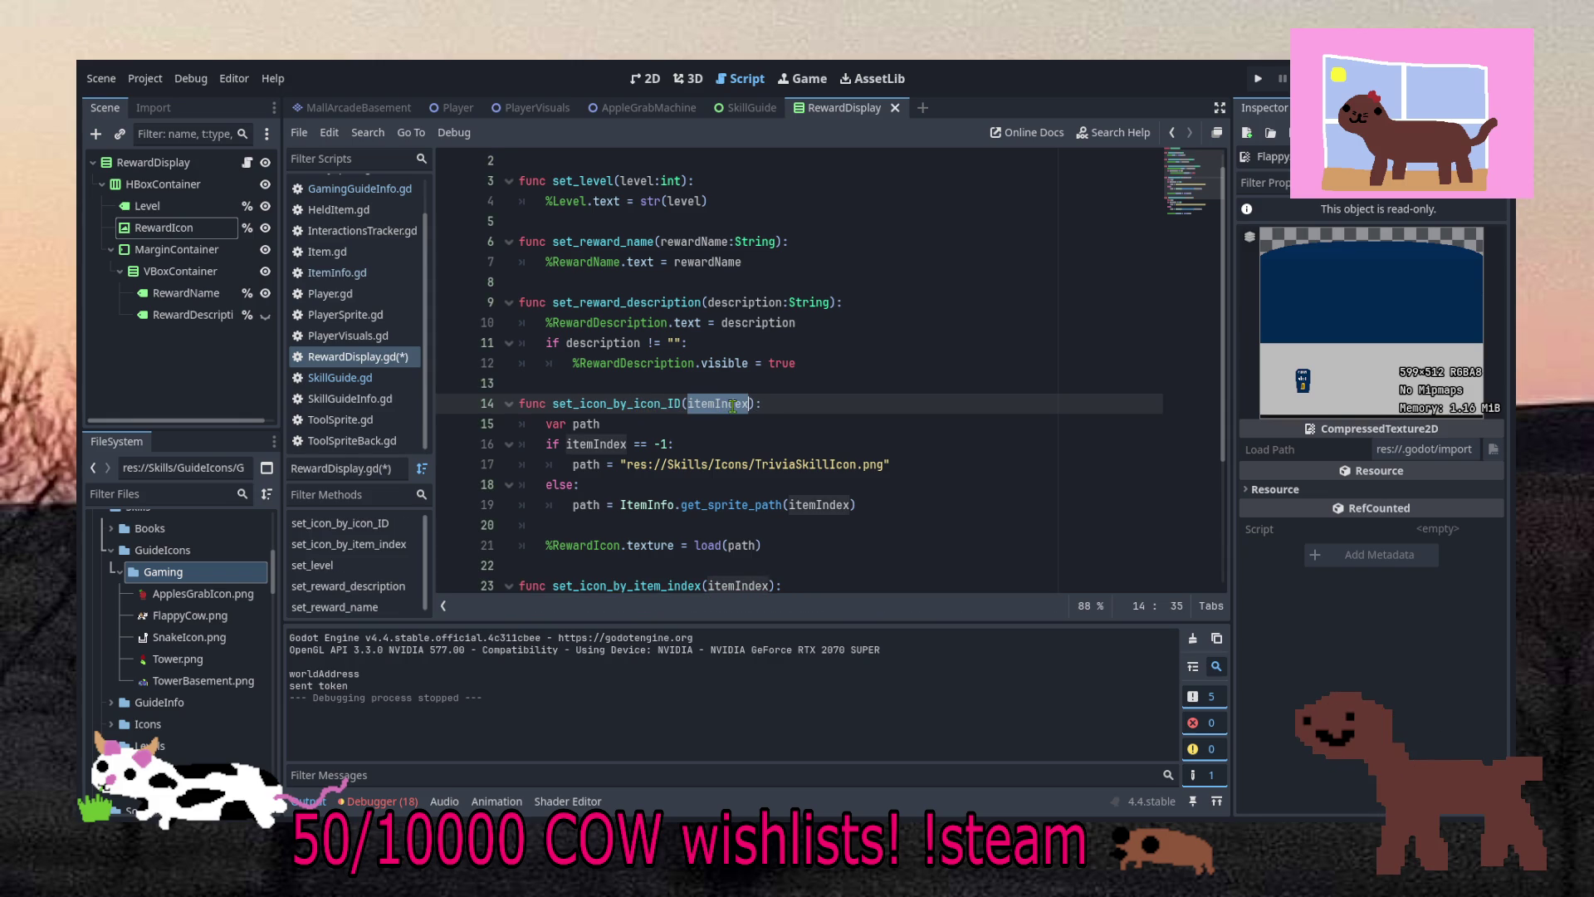
type("iconID:=")
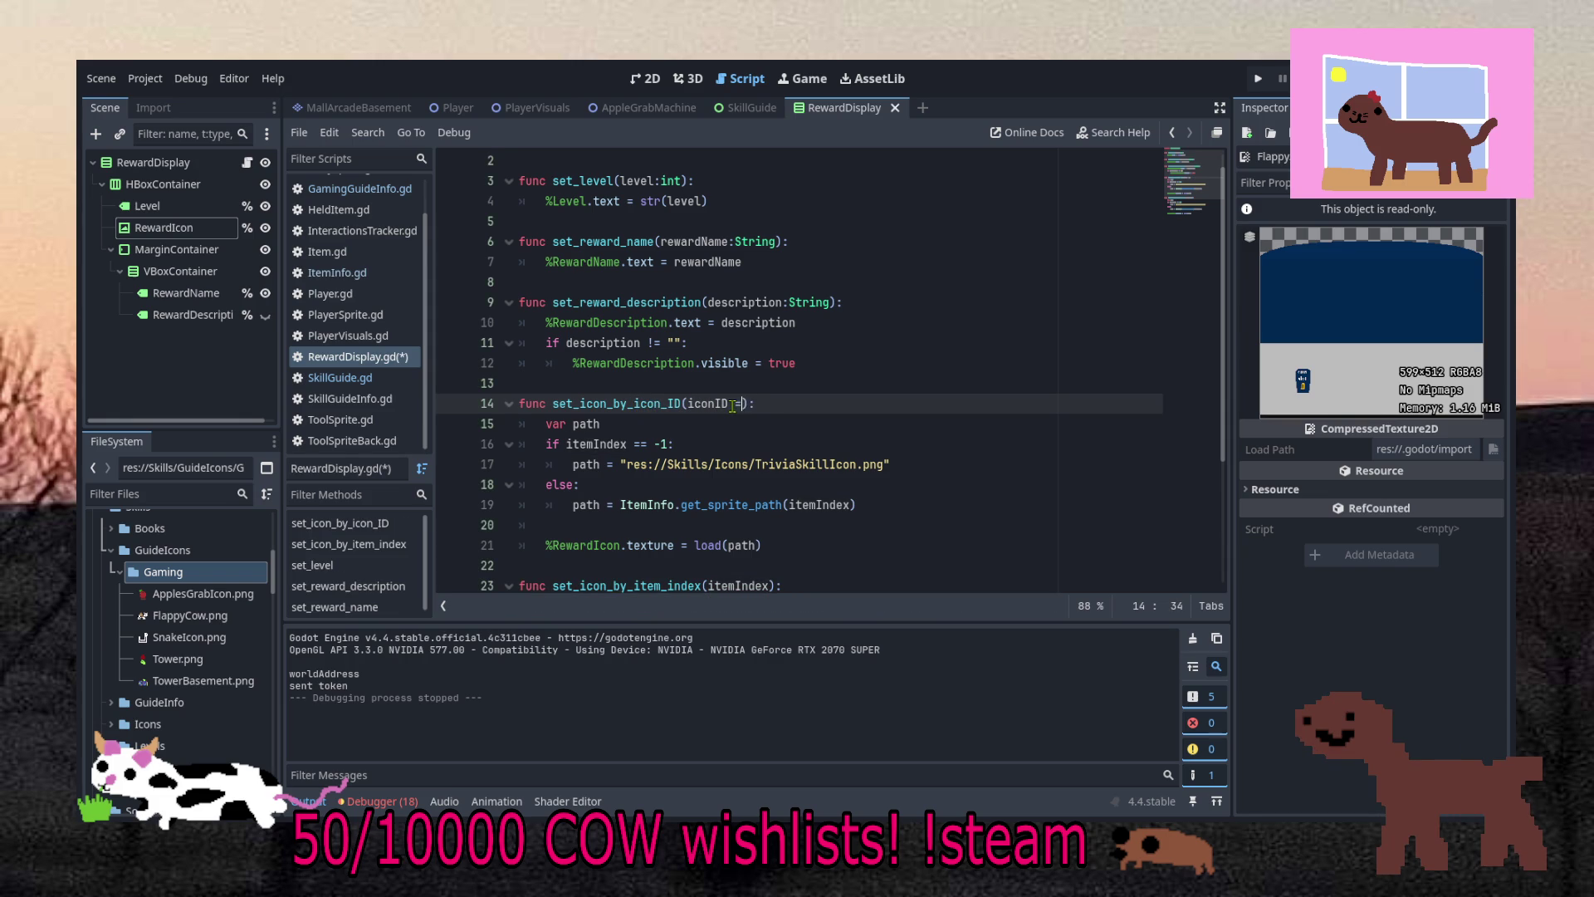
type(" -1")
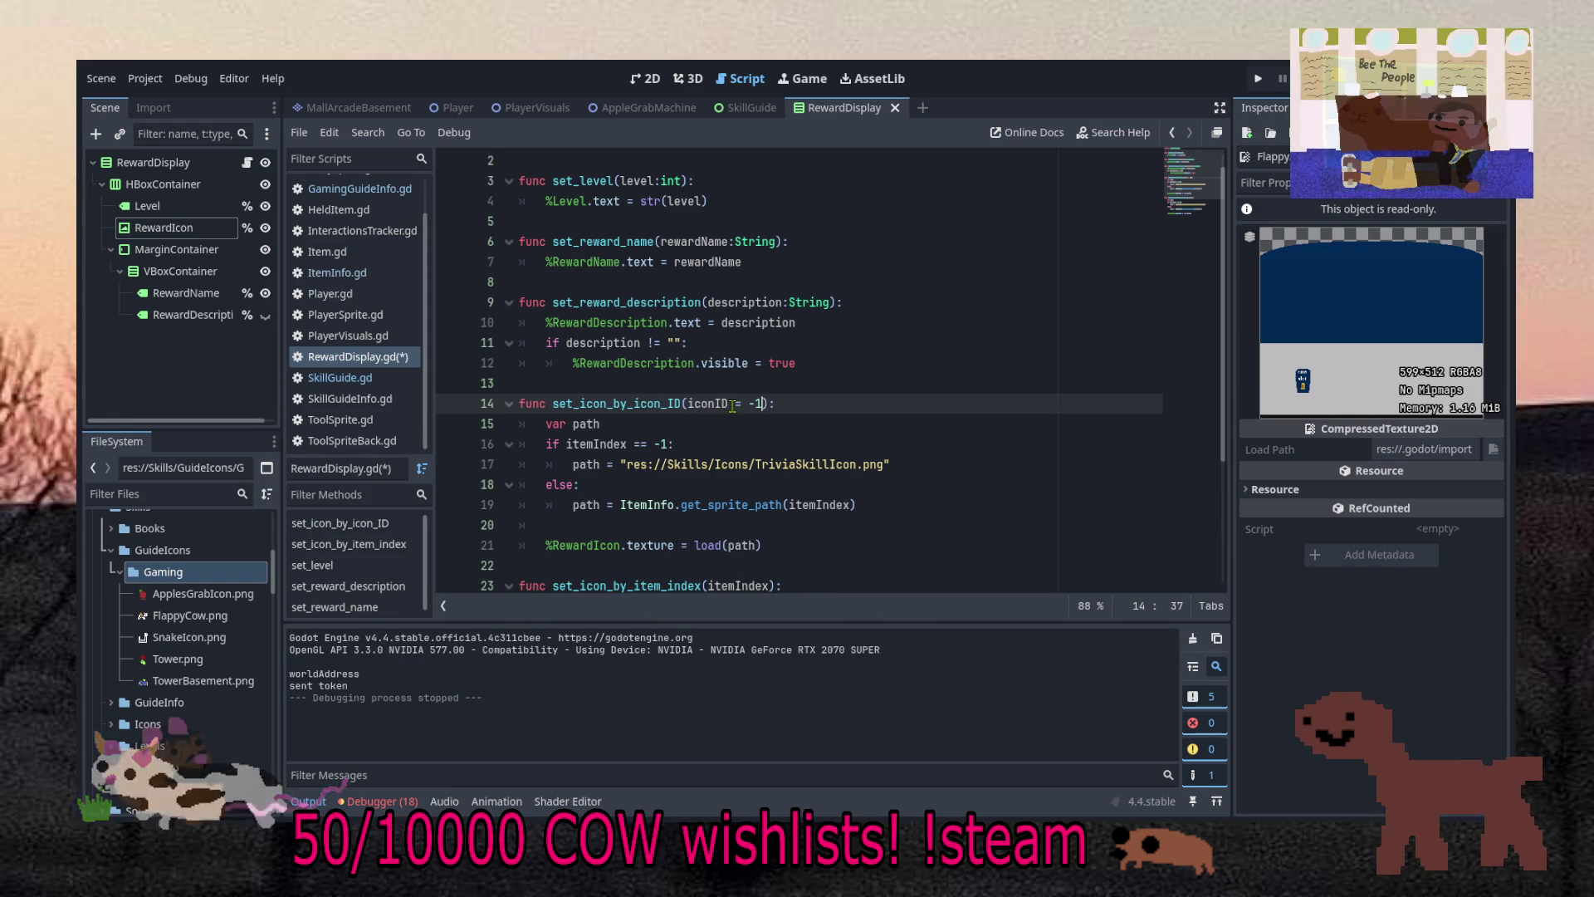
scroll(728, 361, "down", 1)
scroll(723, 299, "down", 1)
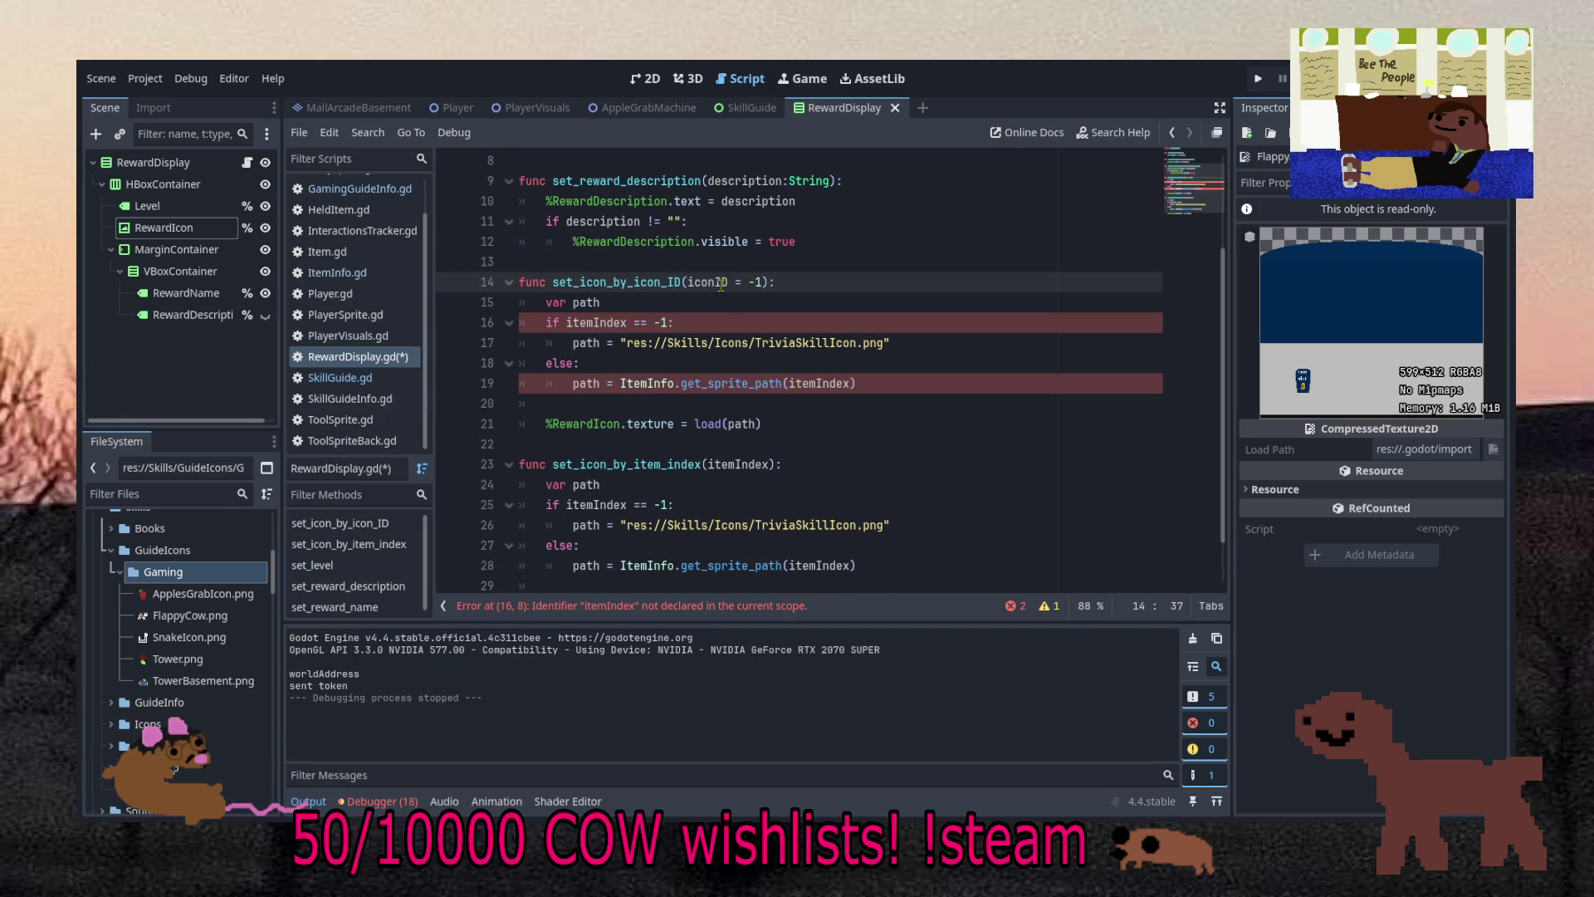
Step: Use iconID in the new function's condition and sprite-path lookup, then save
double_click(616, 321)
type("iconID")
left_click(620, 403)
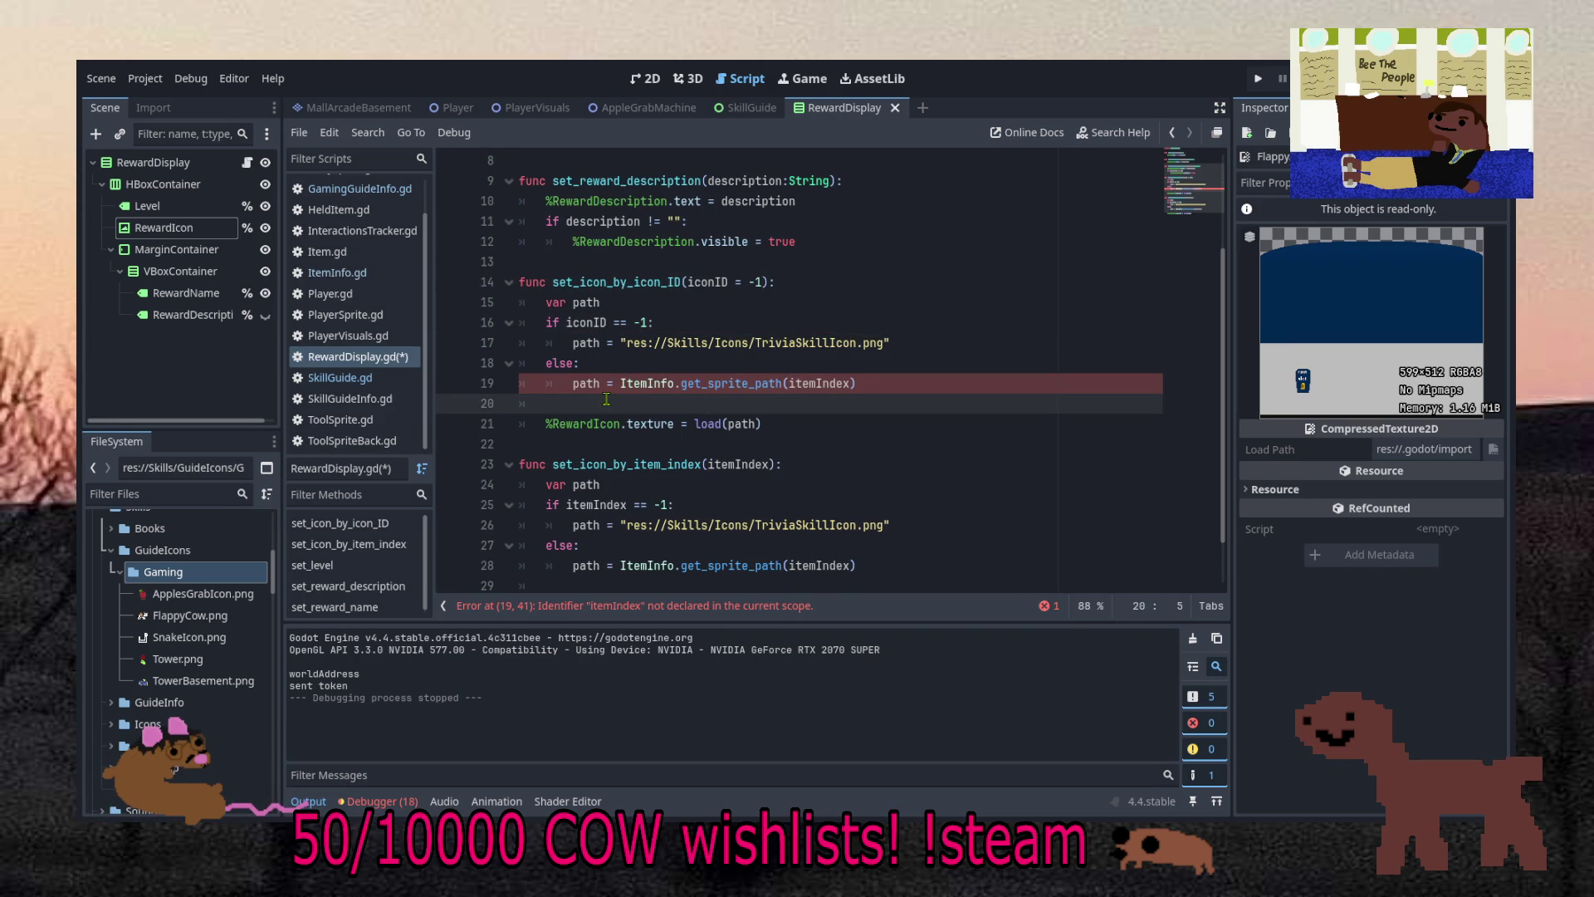
double_click(822, 383)
type("iconID")
left_click(808, 404)
key("ctrl+s")
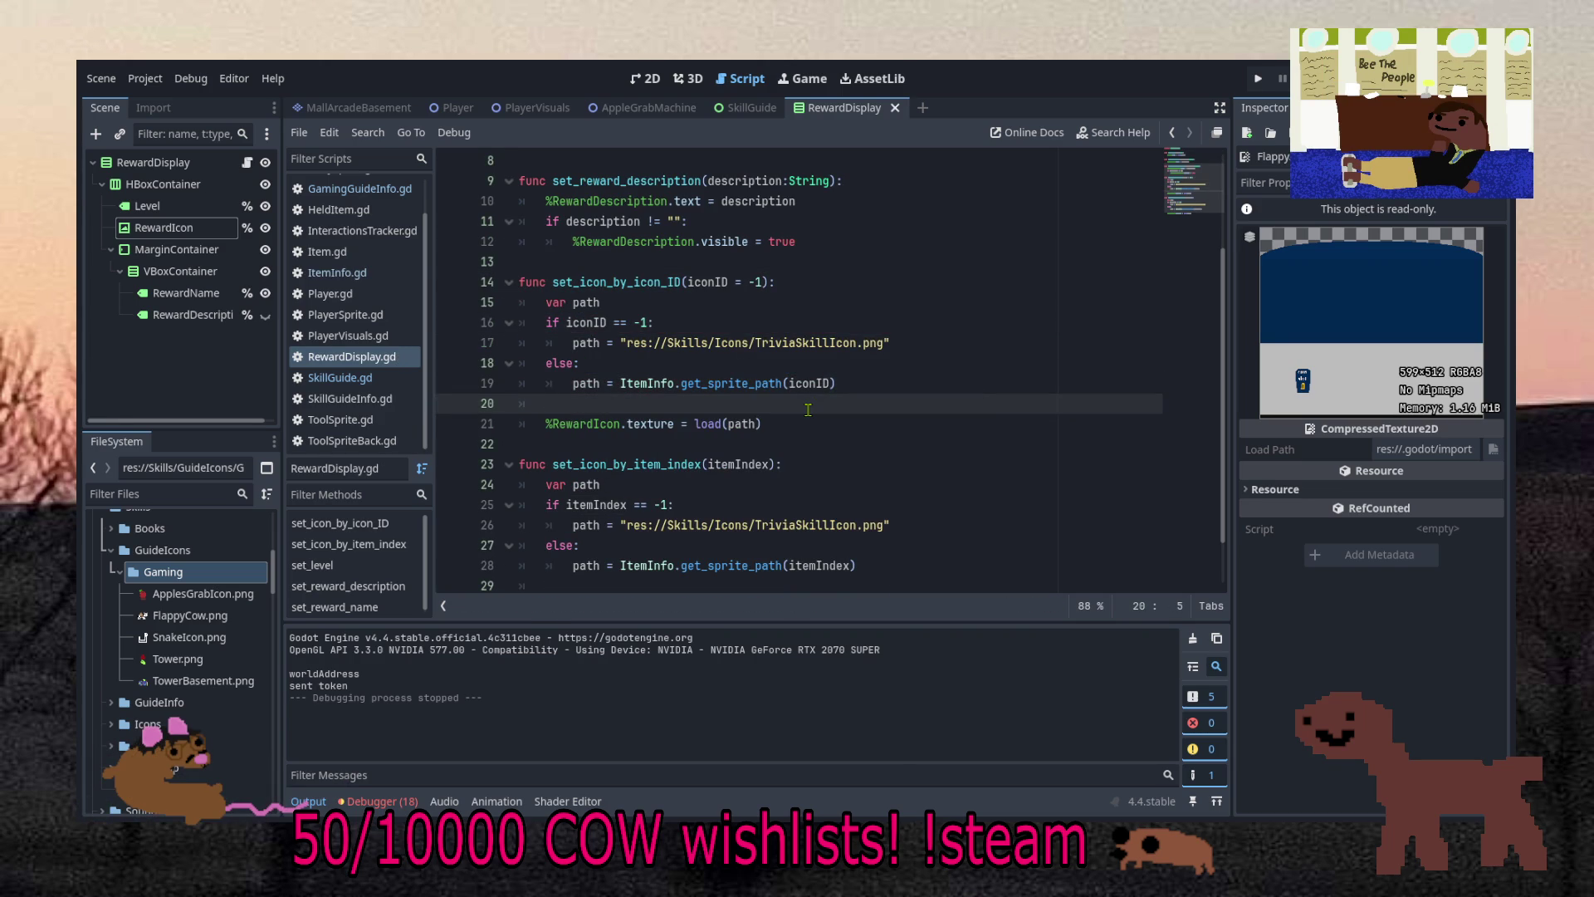
Step: Give itemIndex a default of -1 in set_icon_by_item_index, fix the spacing, and save
left_click(771, 465)
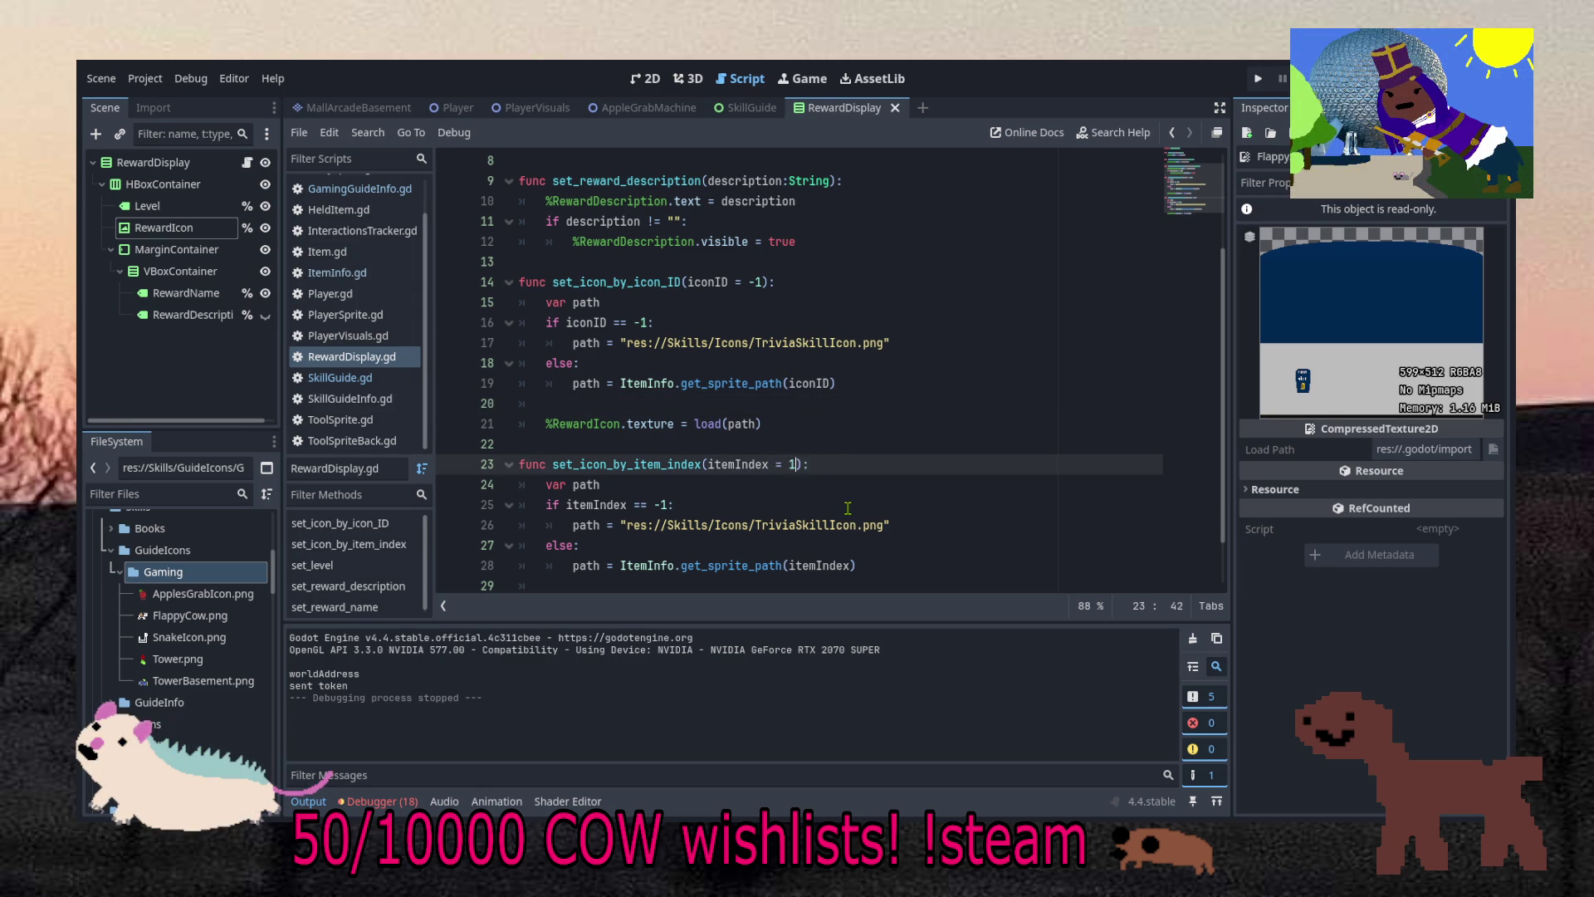
key("BackSpace")
key("ctrl+s")
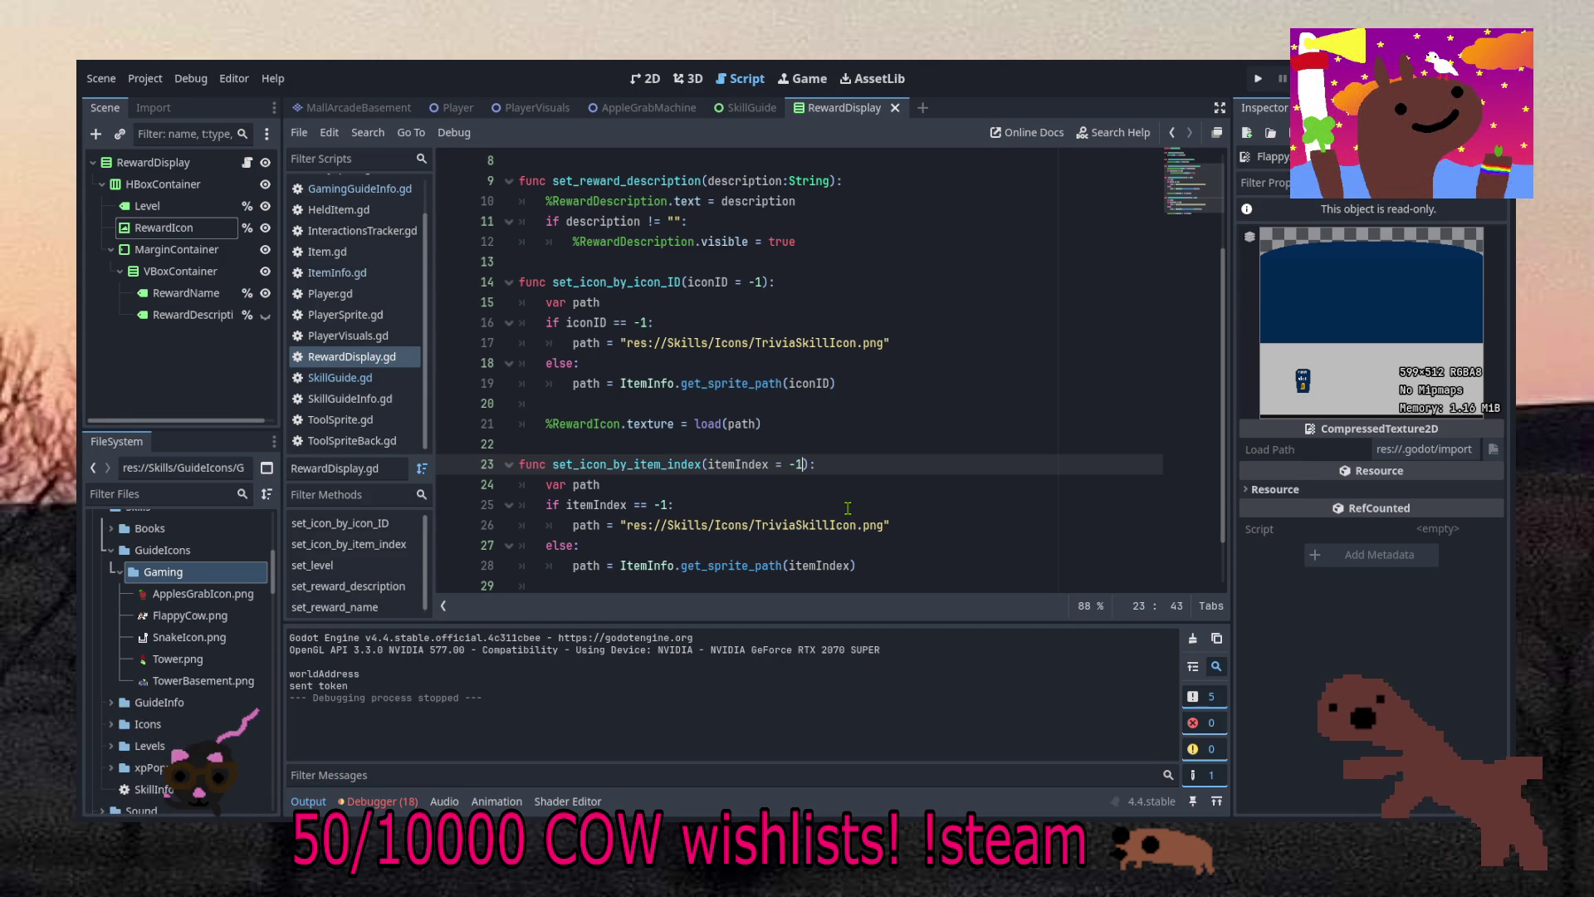
left_click(796, 405)
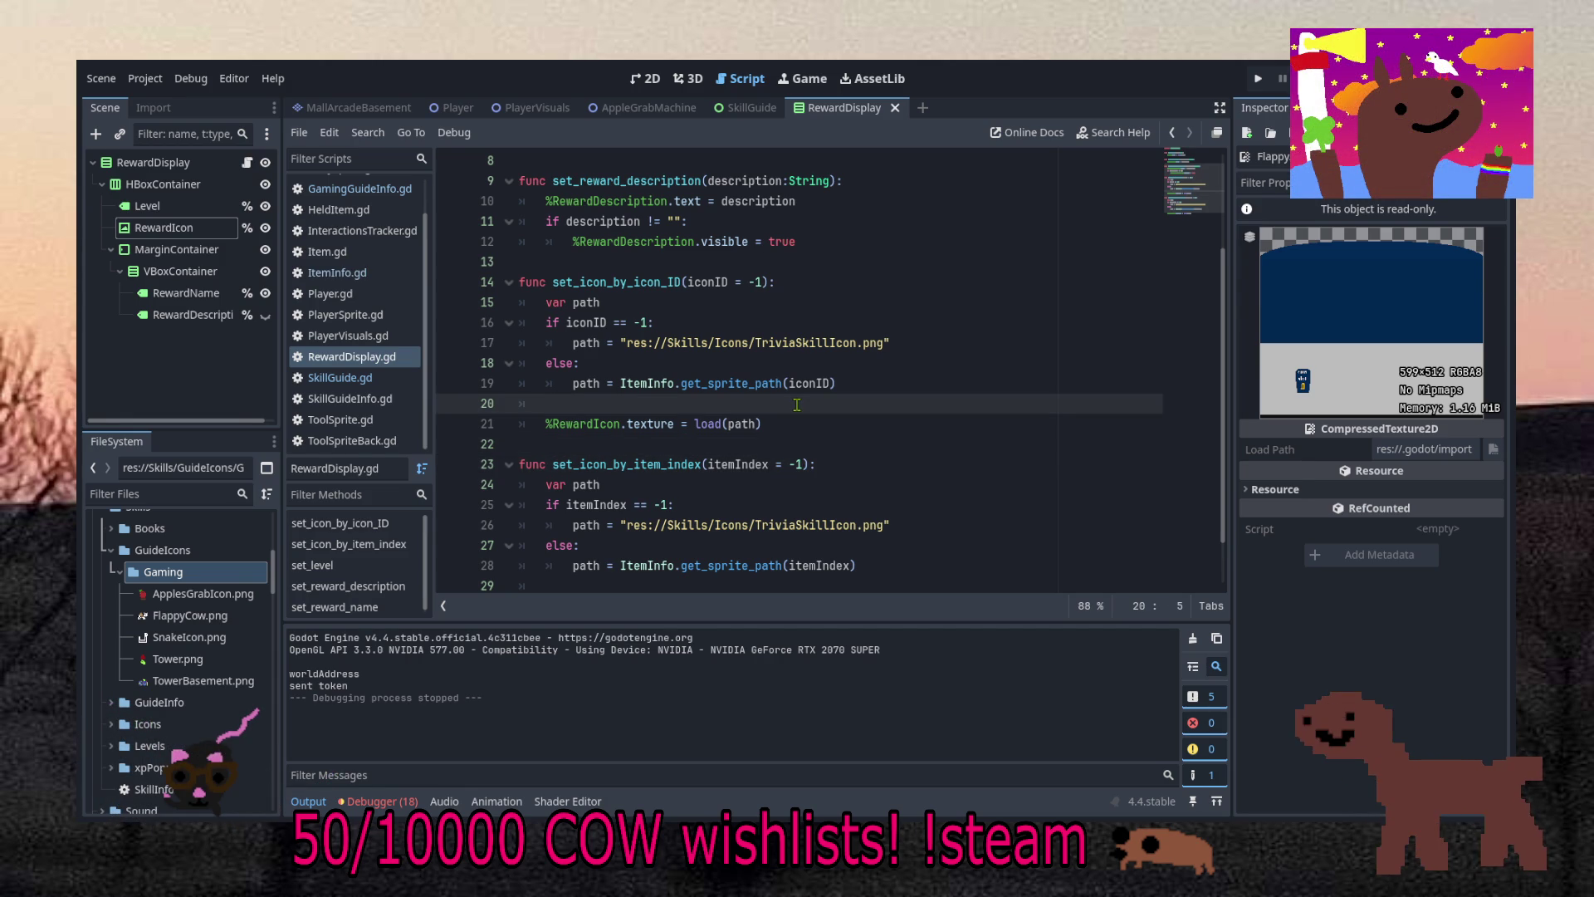
left_click(617, 365)
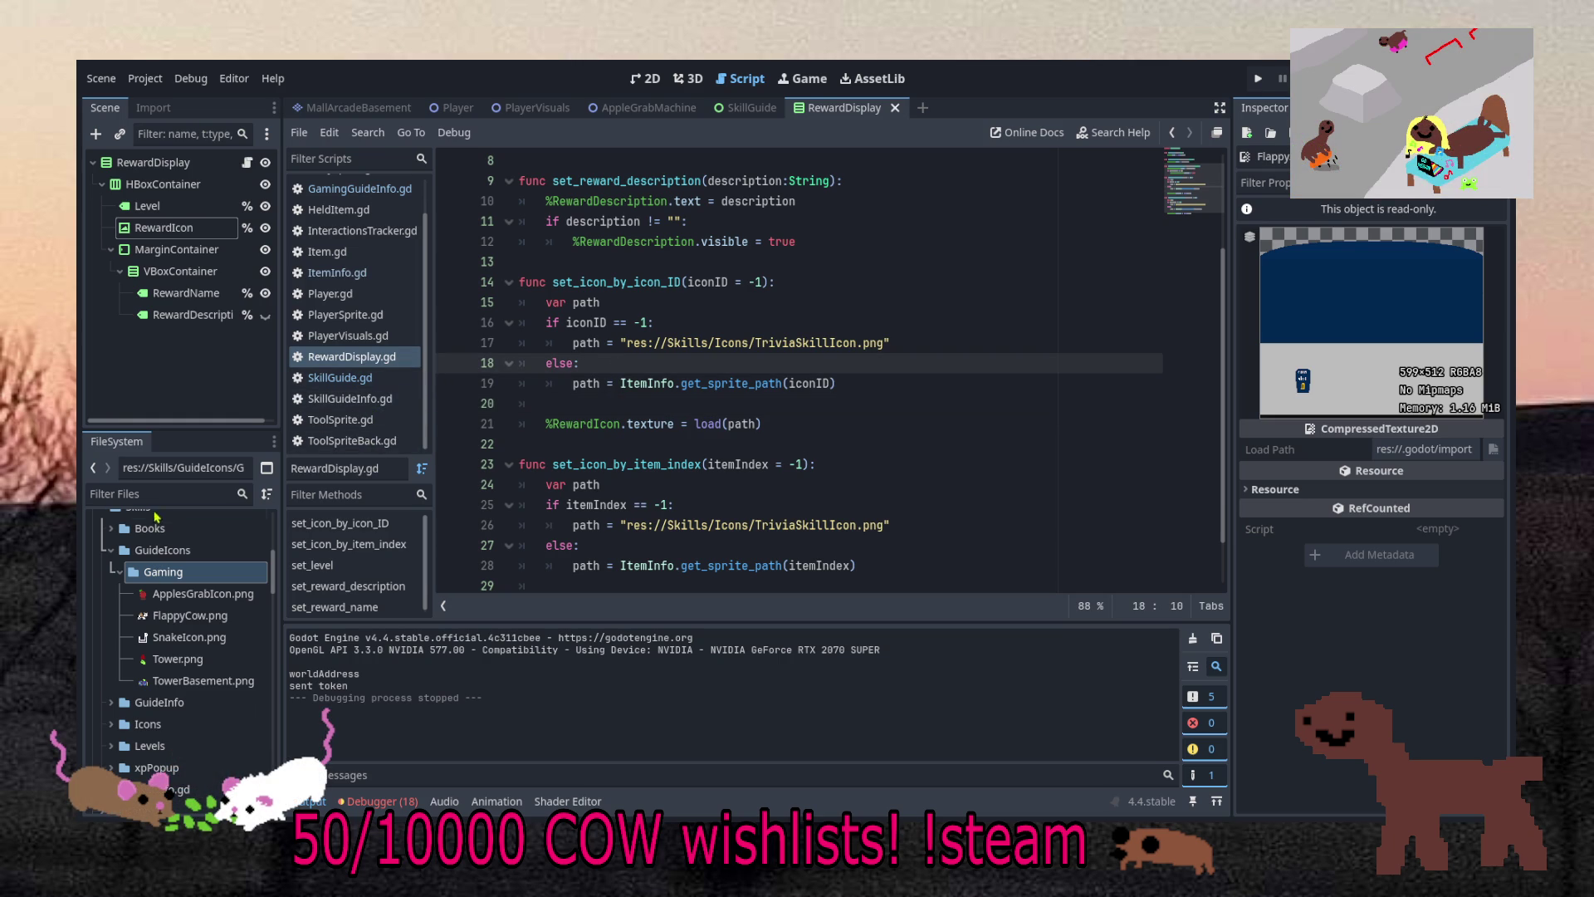
scroll(156, 523, "down", 3)
scroll(175, 560, "down", 3)
scroll(177, 567, "up", 3)
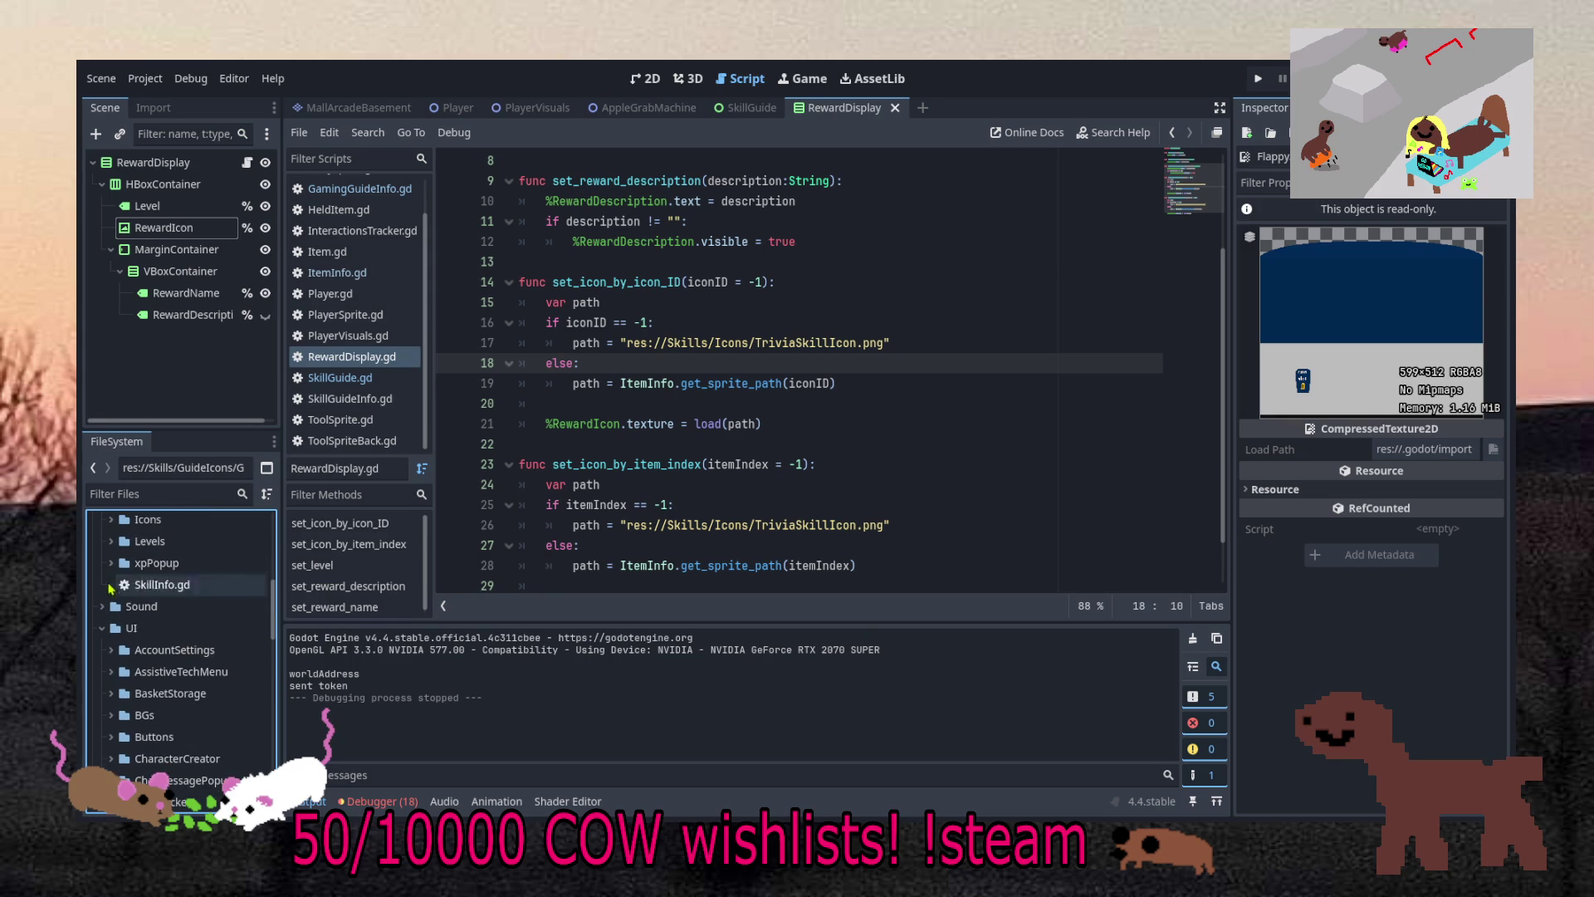
scroll(110, 598, "up", 5)
Step: Open ItemInfo.gd from the Items folder and copy its entire code
left_click(103, 692)
left_click(105, 564)
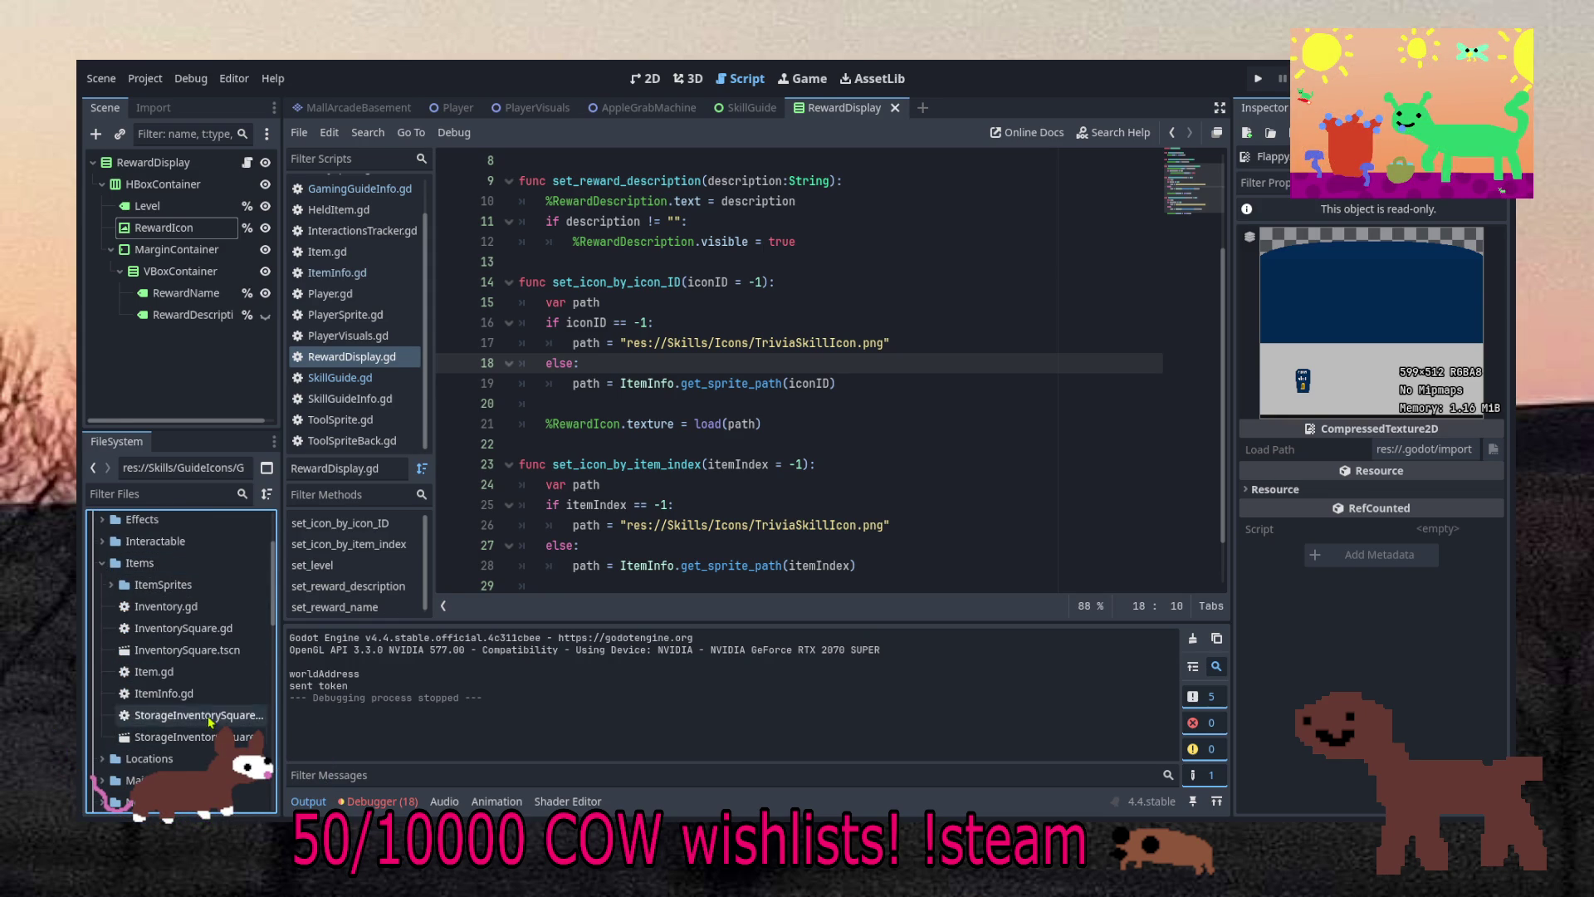
double_click(188, 696)
left_click(607, 403)
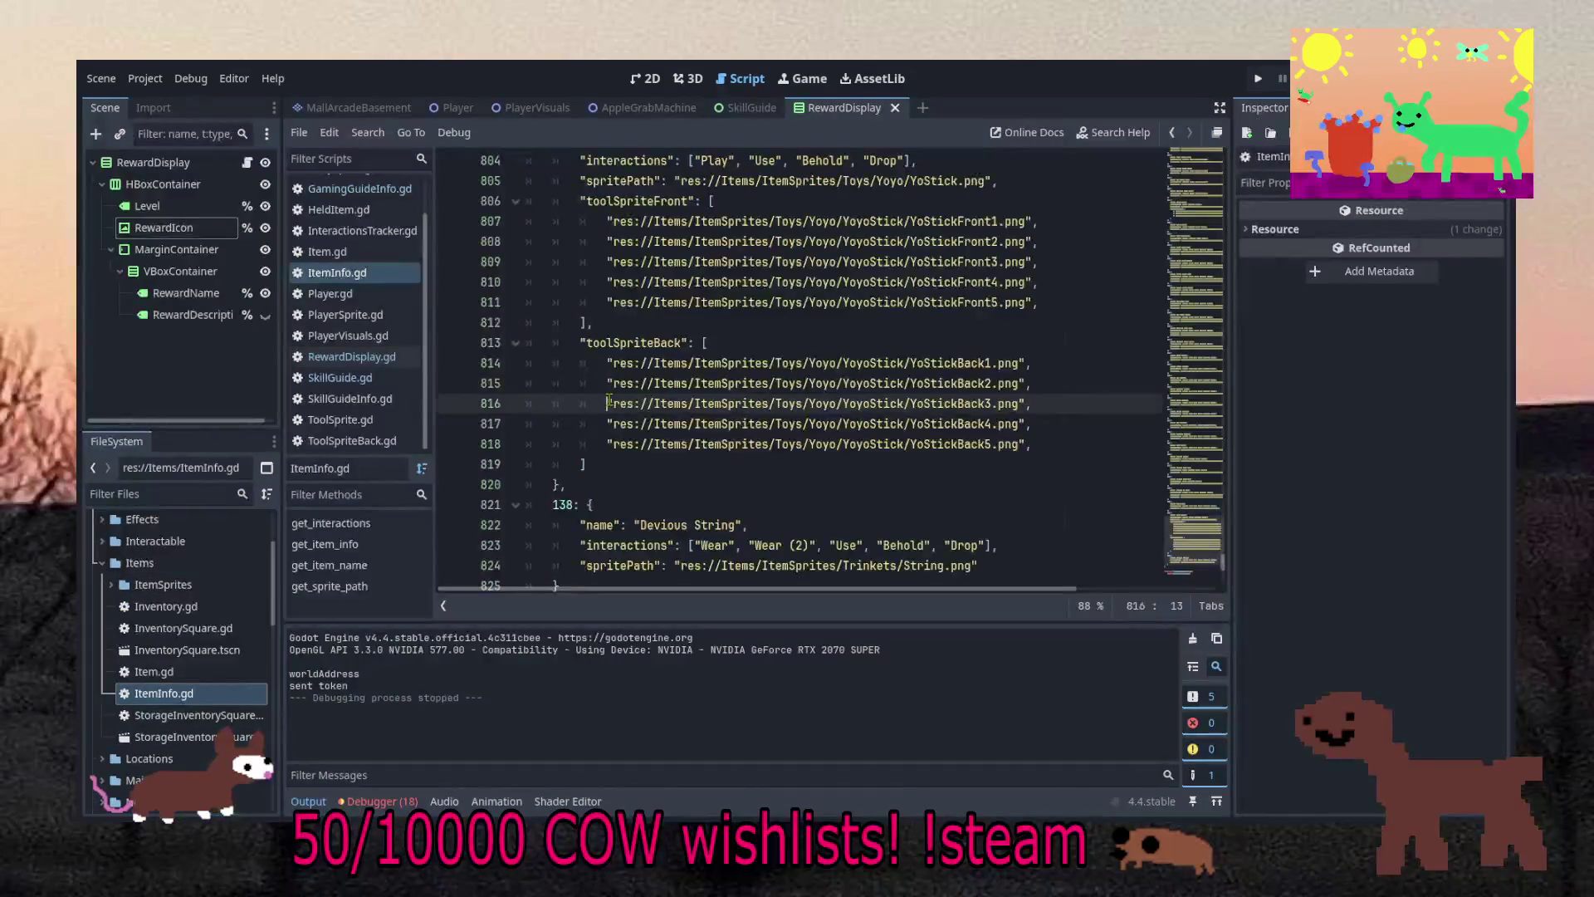
scroll(1112, 457, "down", 8)
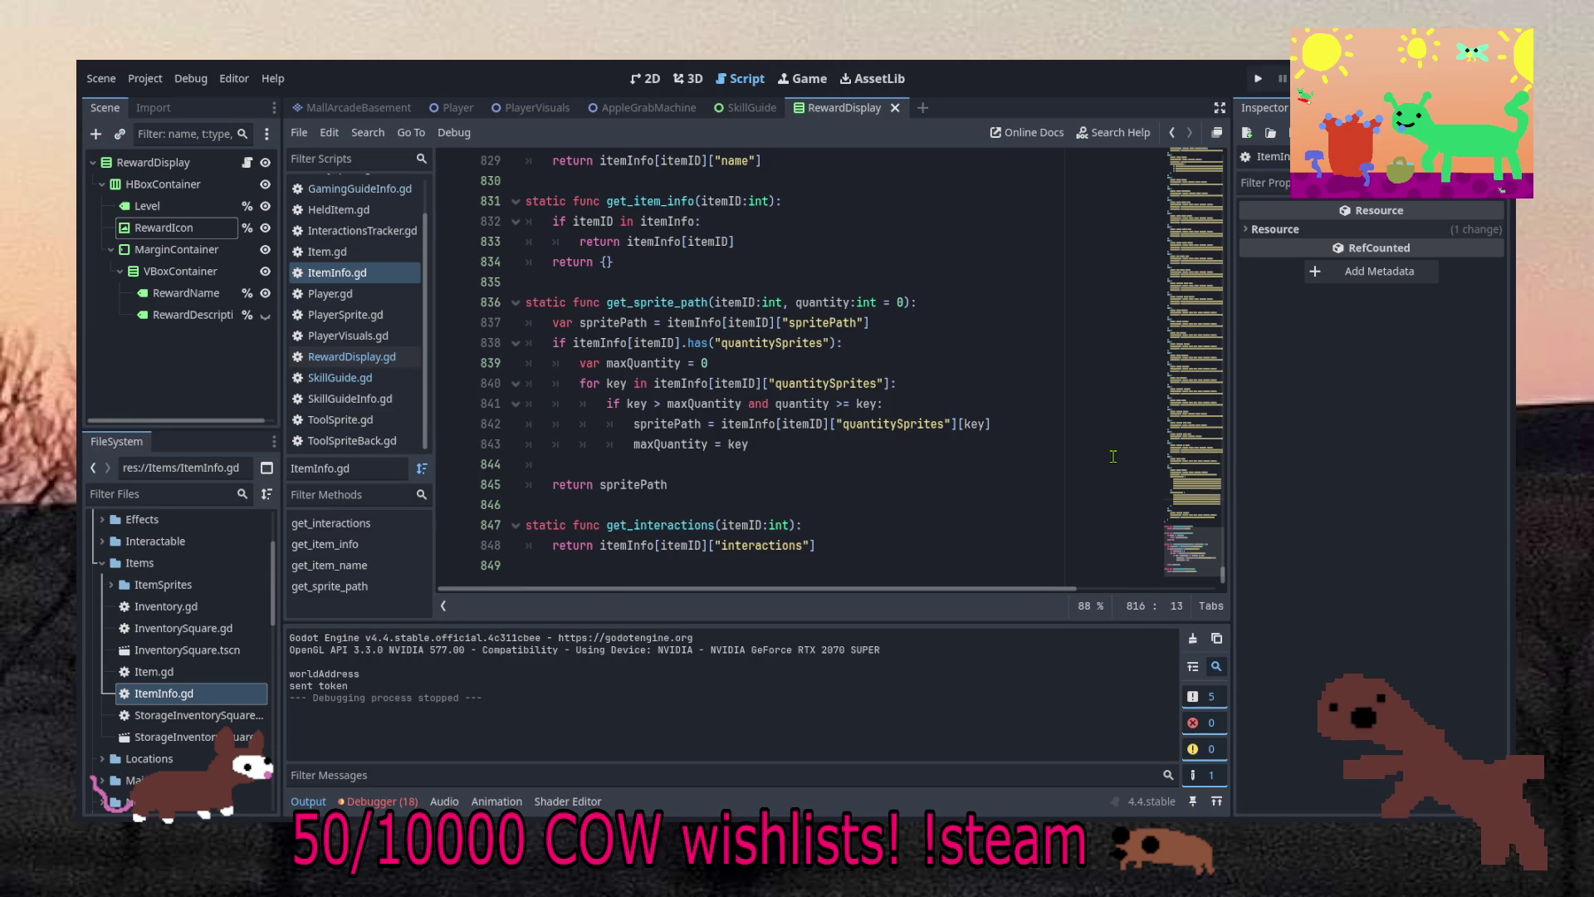
scroll(1112, 457, "up", 7)
scroll(663, 375, "up", 6)
scroll(664, 373, "up", 5)
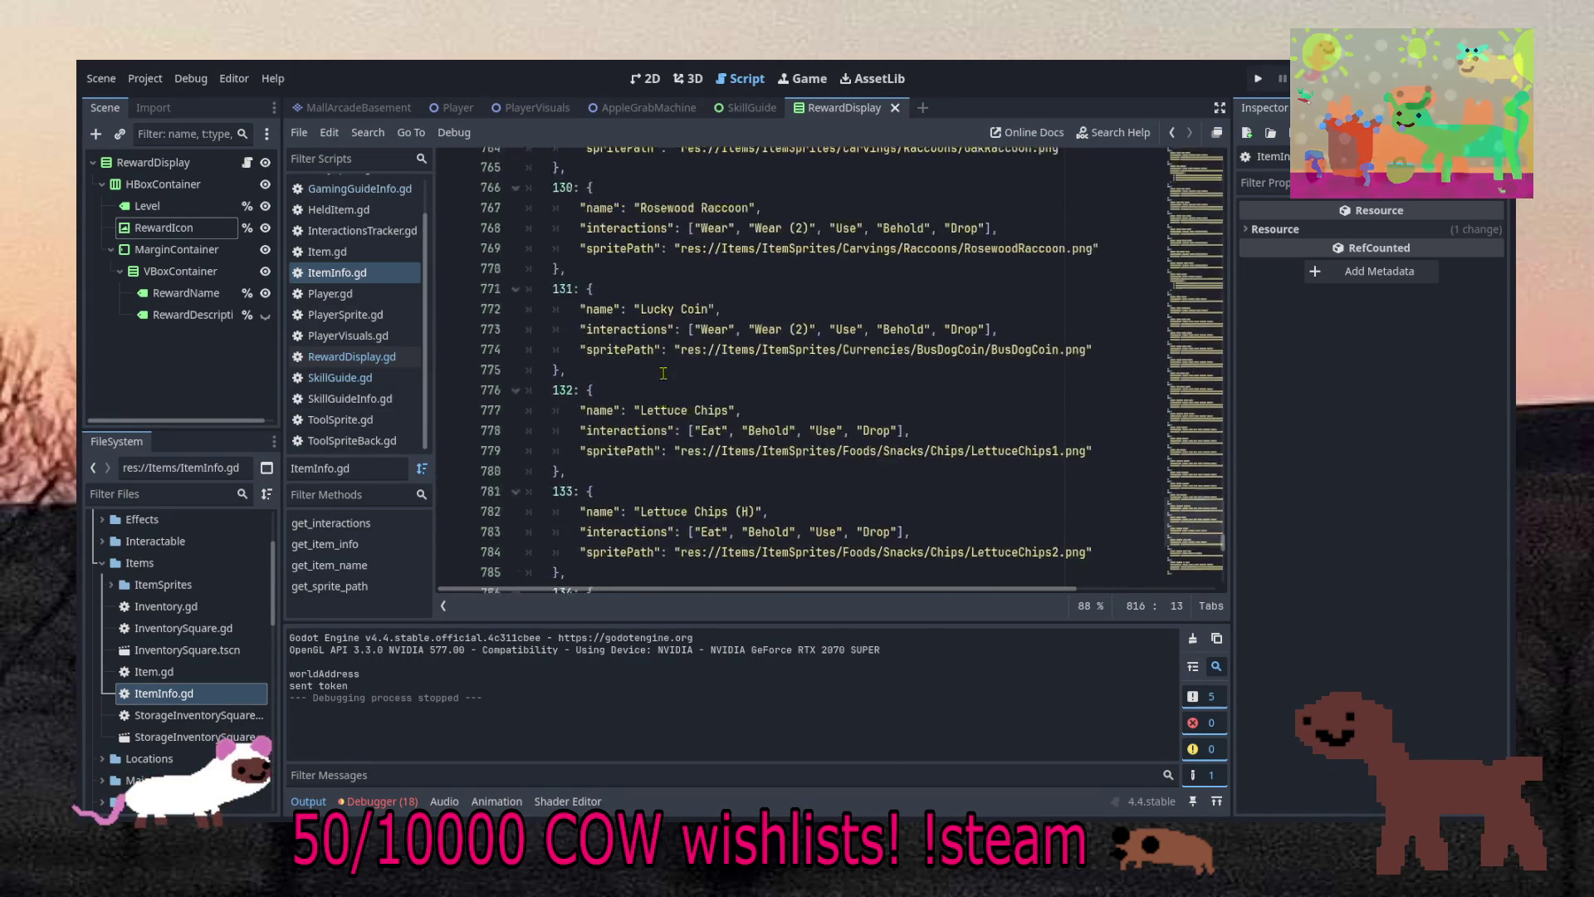
scroll(663, 374, "up", 10)
scroll(665, 375, "up", 10)
scroll(667, 377, "up", 8)
left_click_drag(1182, 498, 1188, 132)
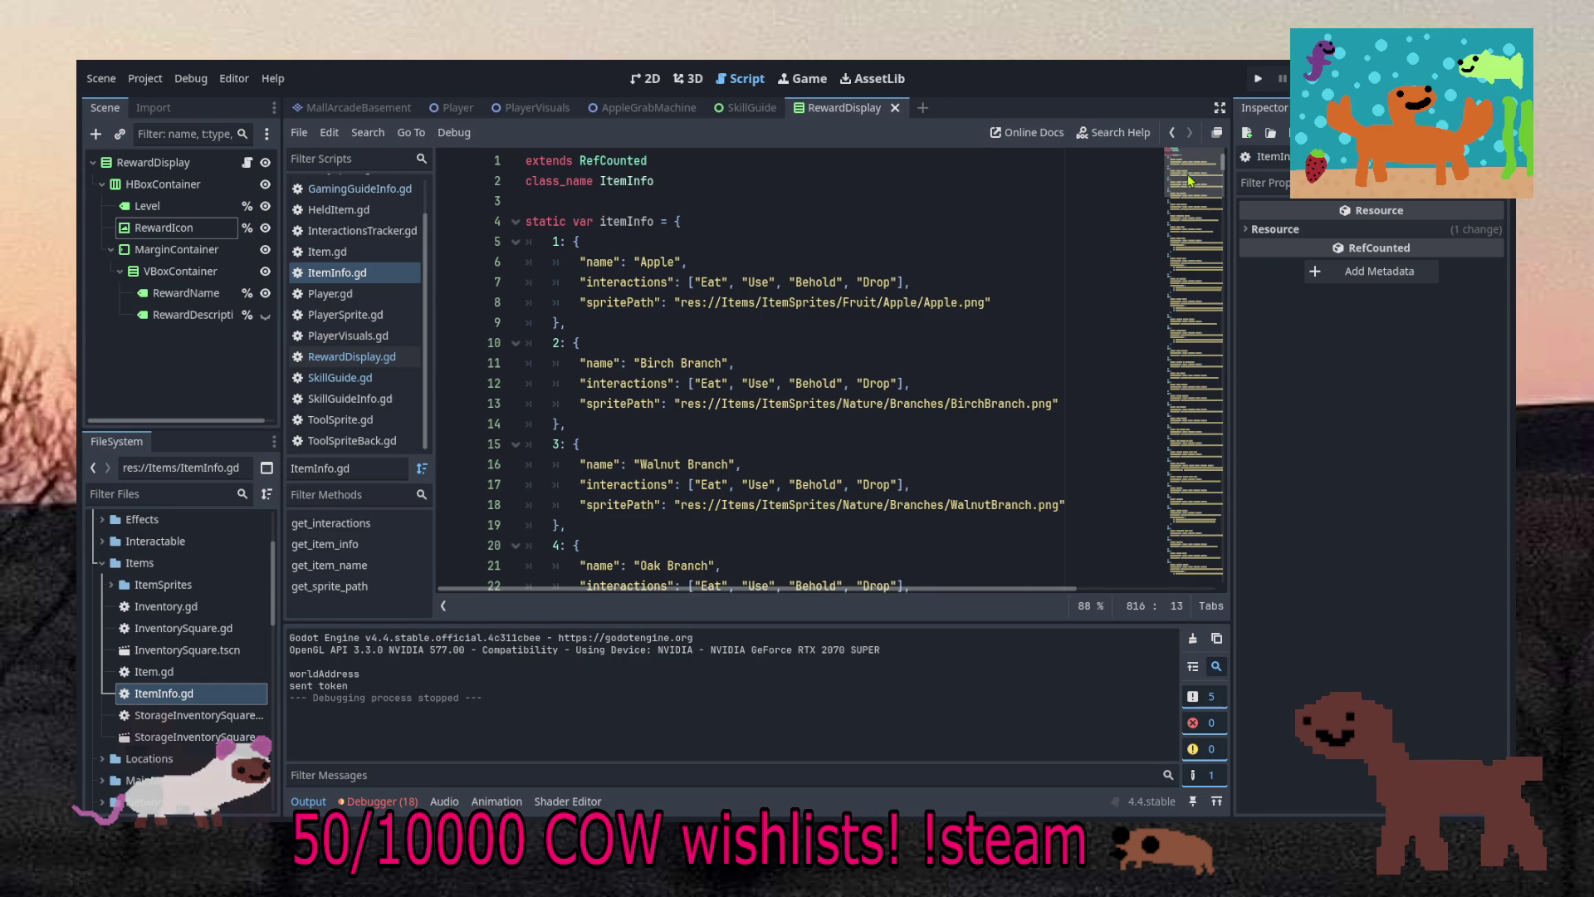
left_click(905, 258)
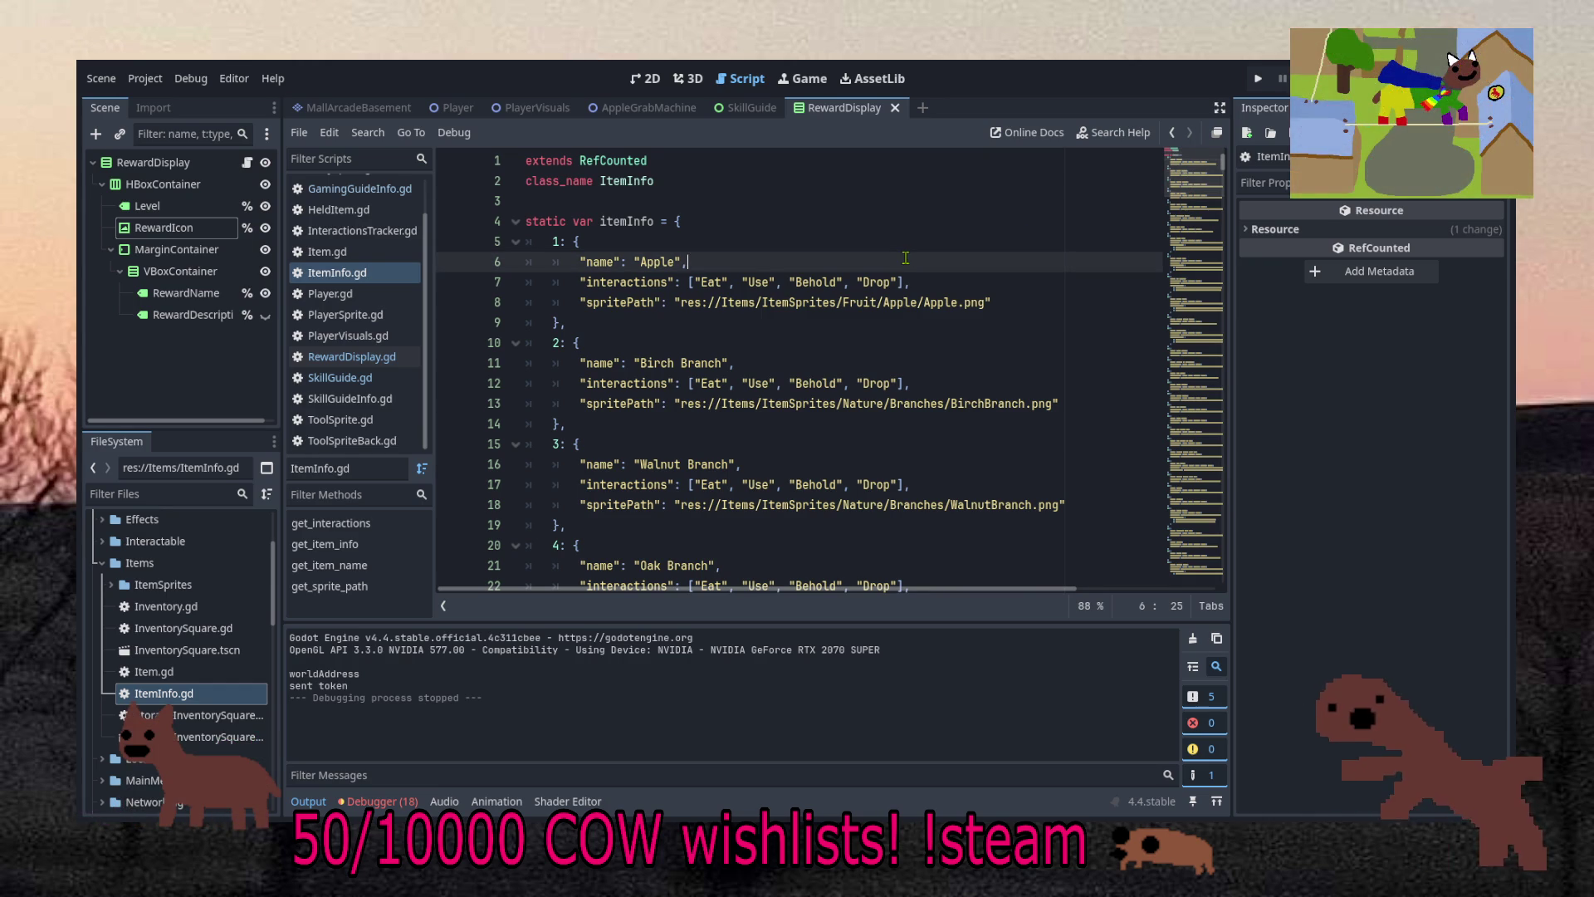
key("ctrl+a")
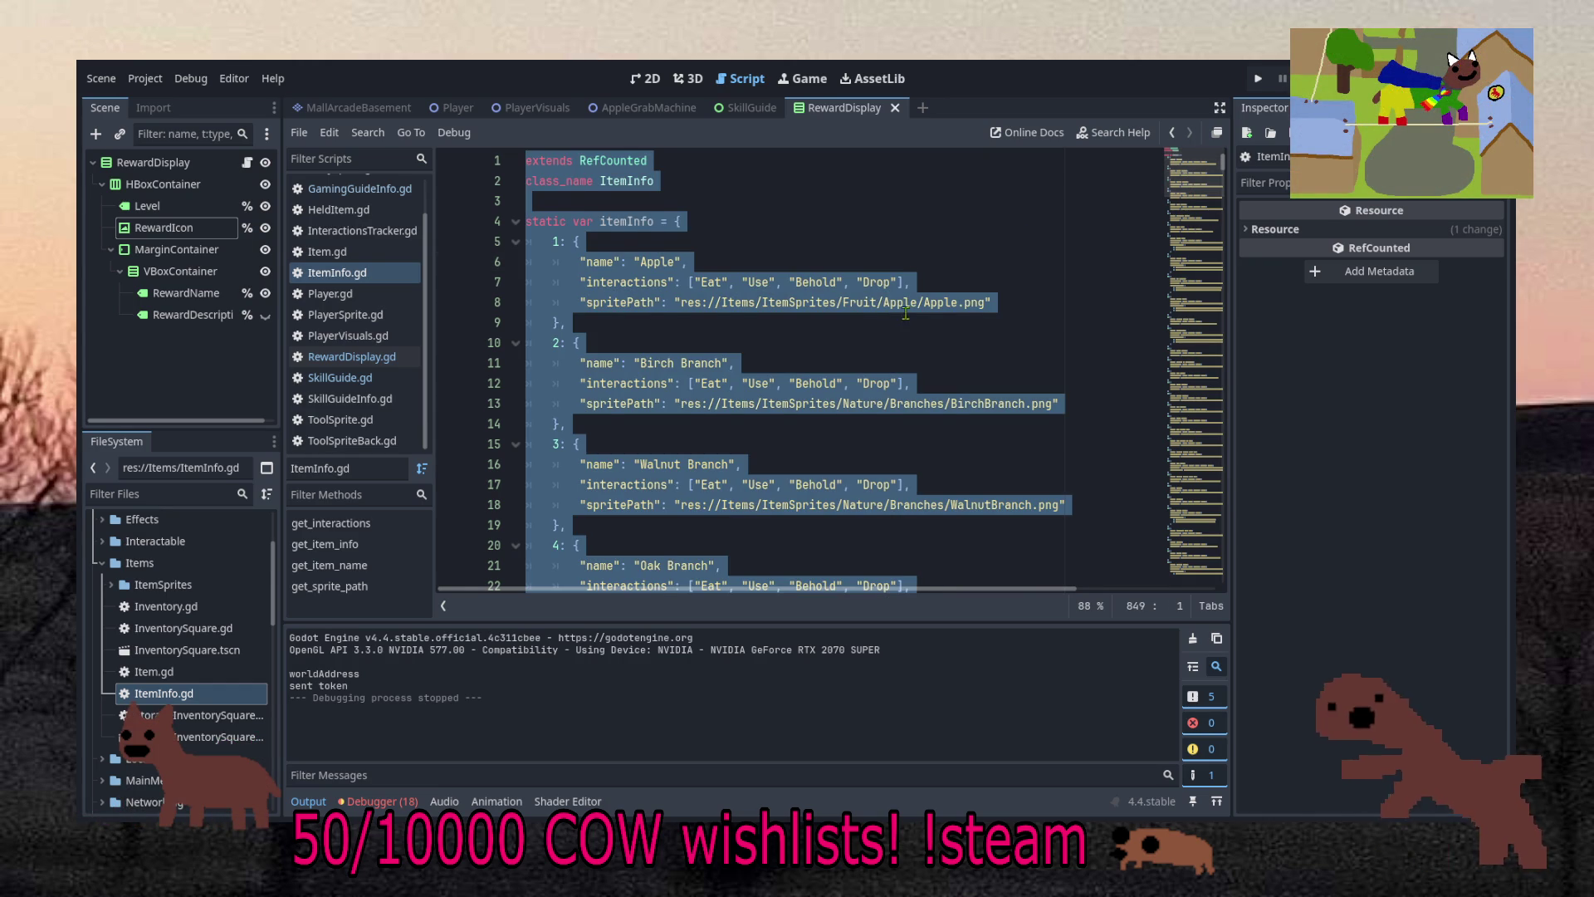
left_click(947, 302)
left_click_drag(1193, 174, 1172, 659)
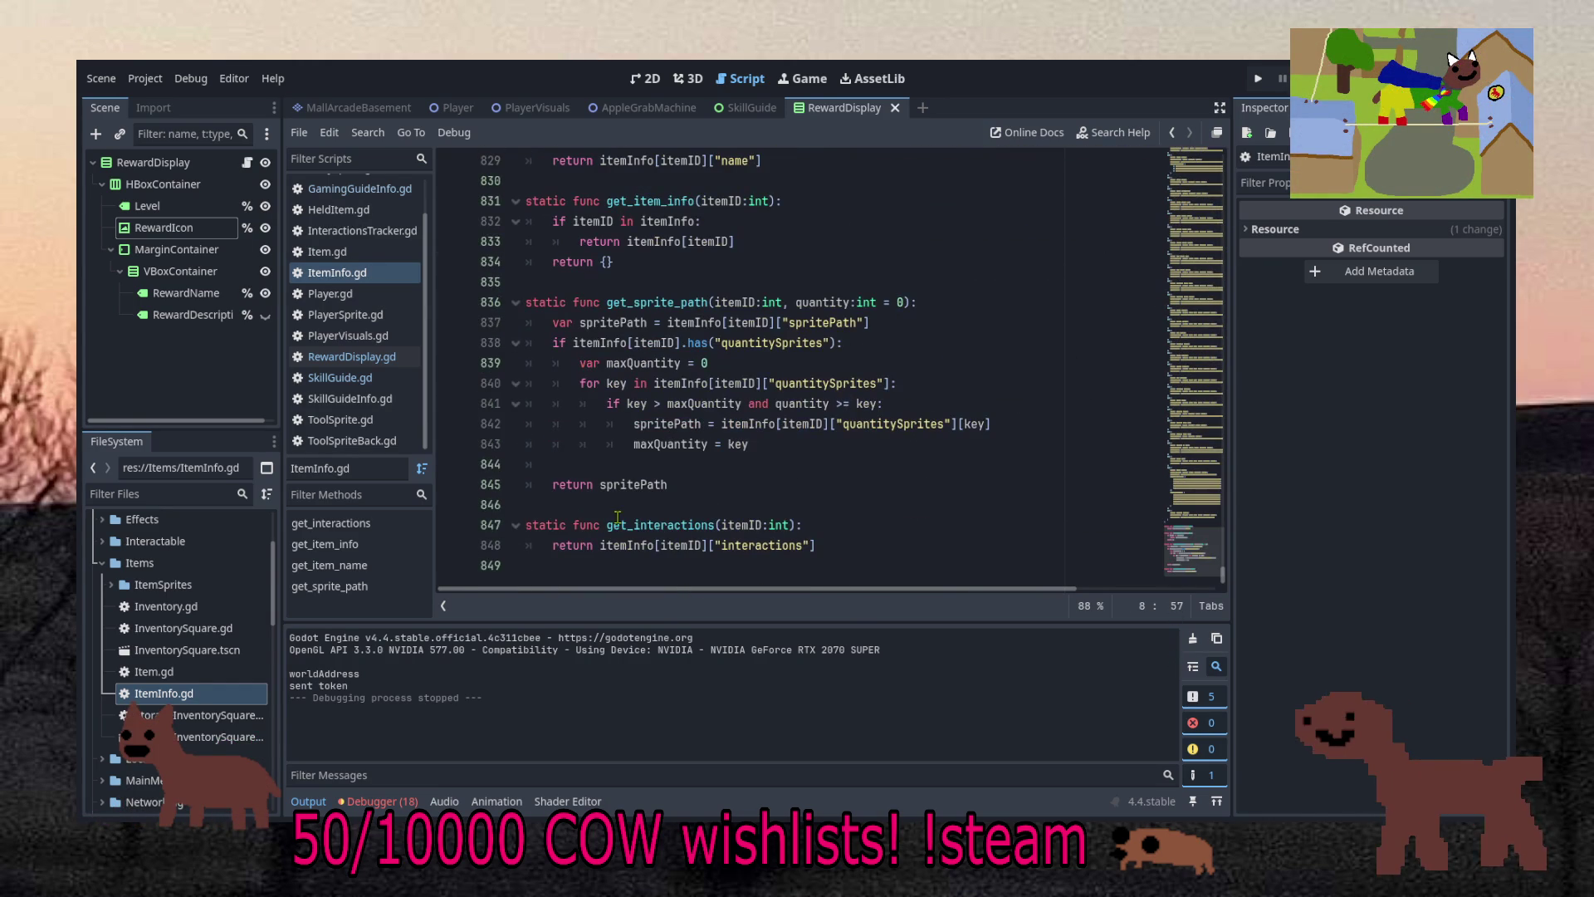
Step: Expand Skills > GuideIcons in the FileSystem dock and choose it as the new IconInfo.gd location
left_click(102, 563)
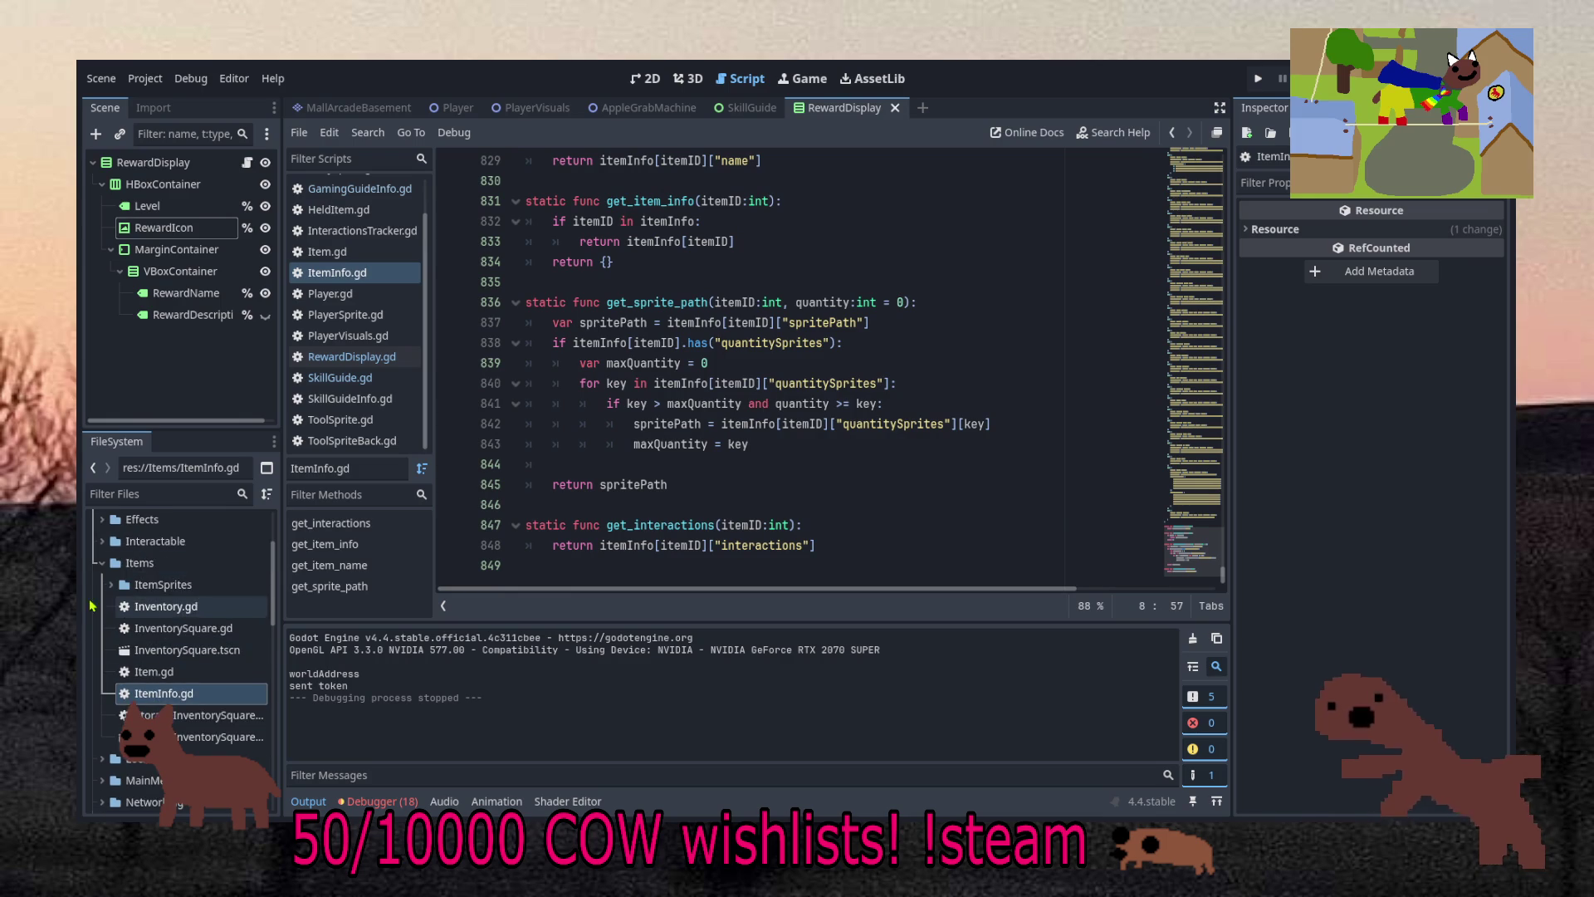
scroll(102, 605, "down", 2)
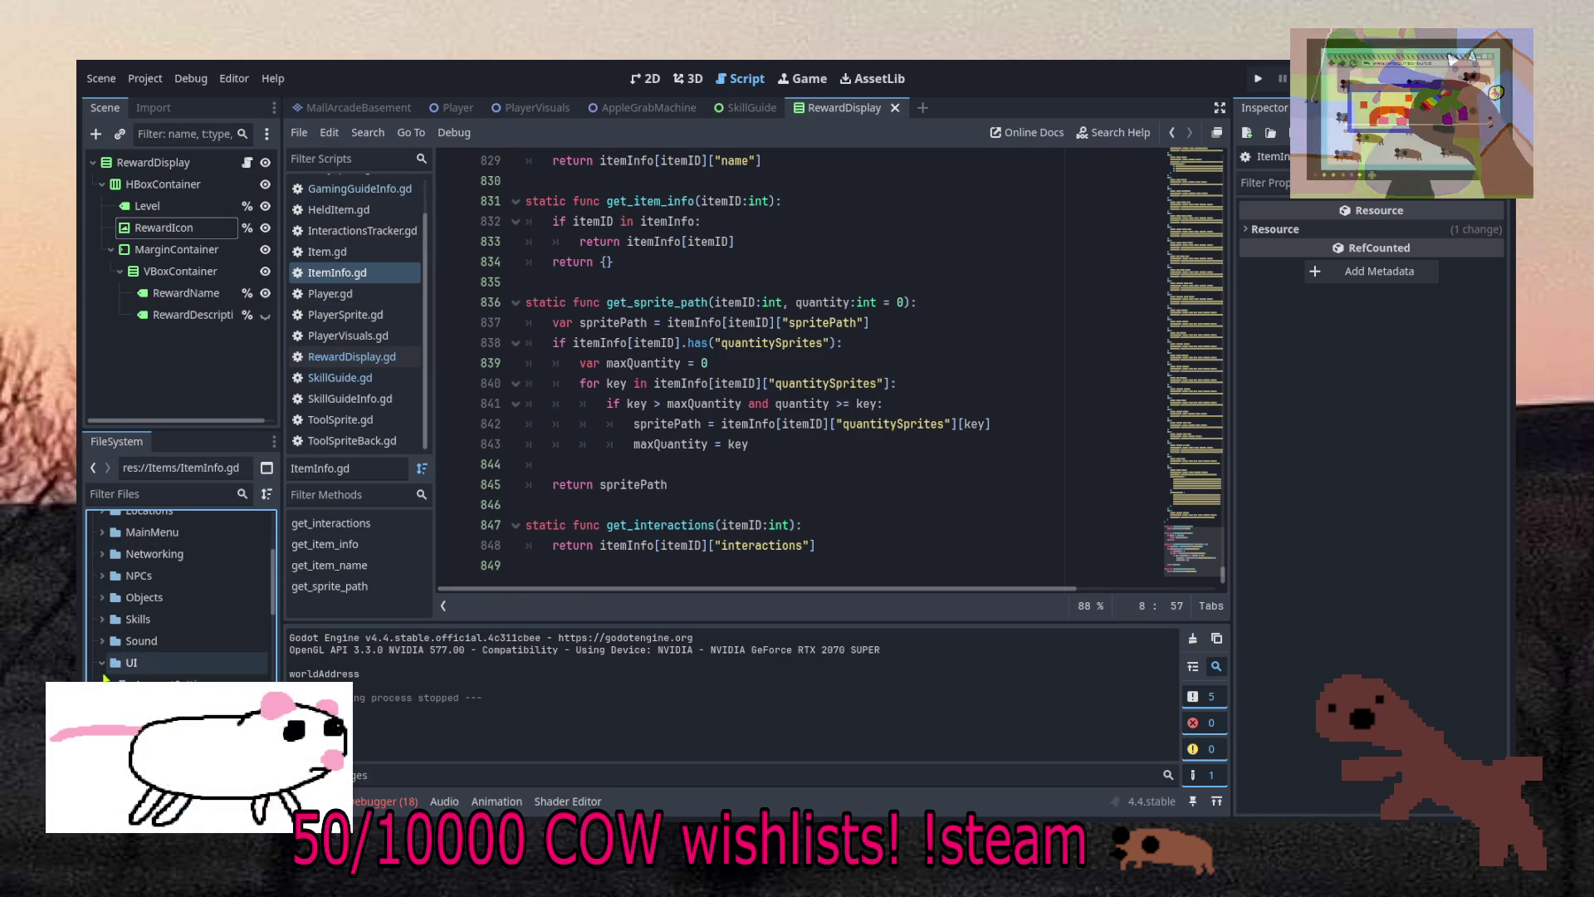
scroll(103, 663, "down", 2)
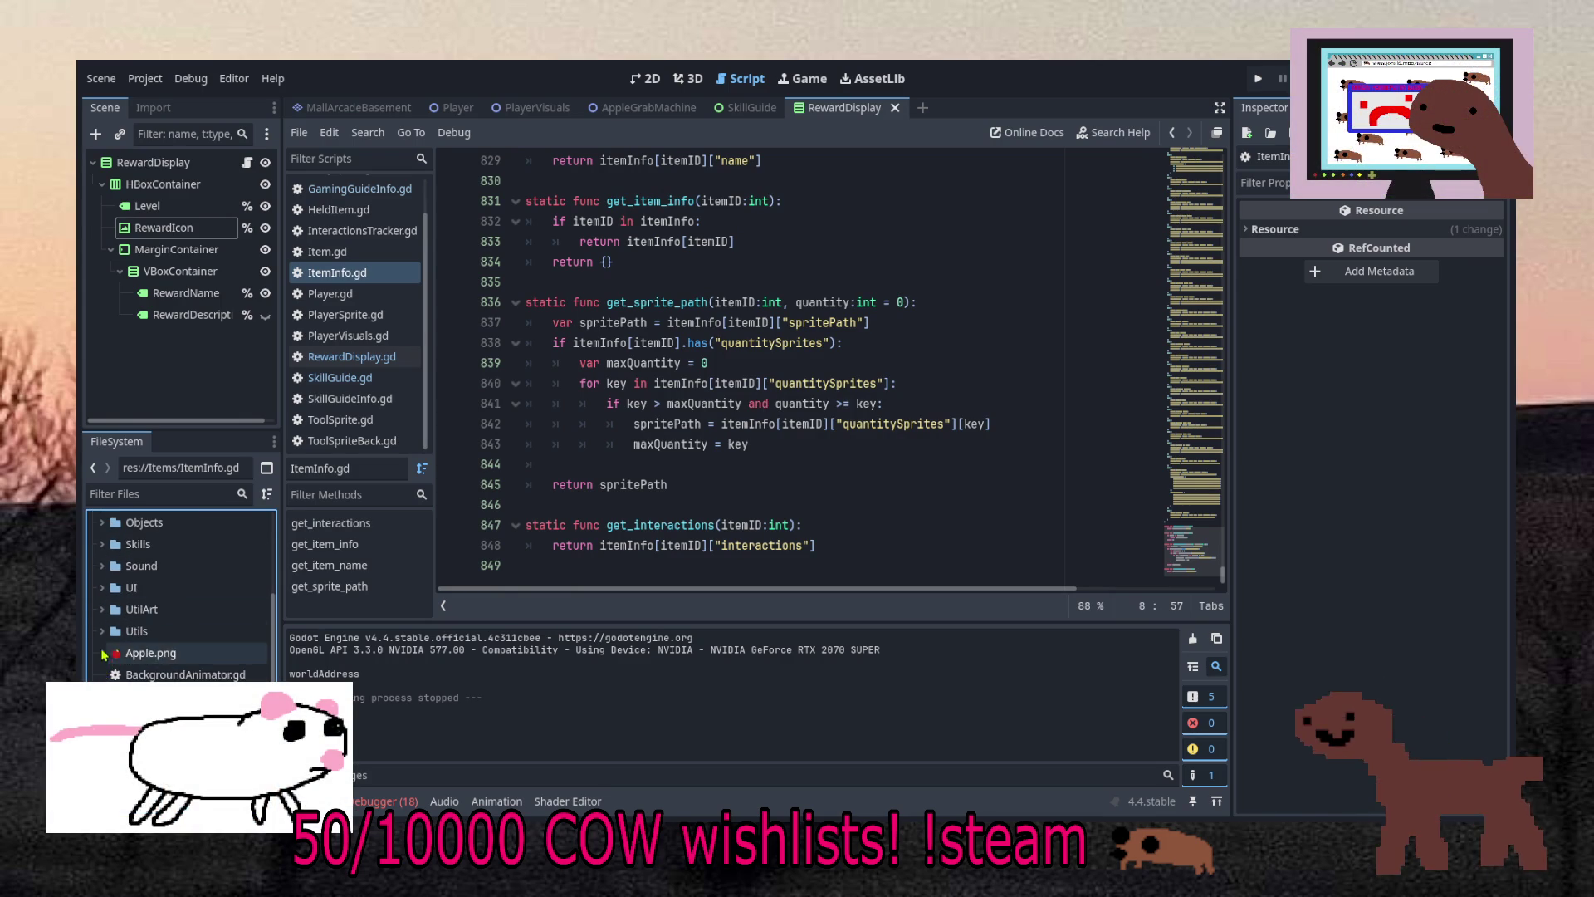
left_click(100, 632)
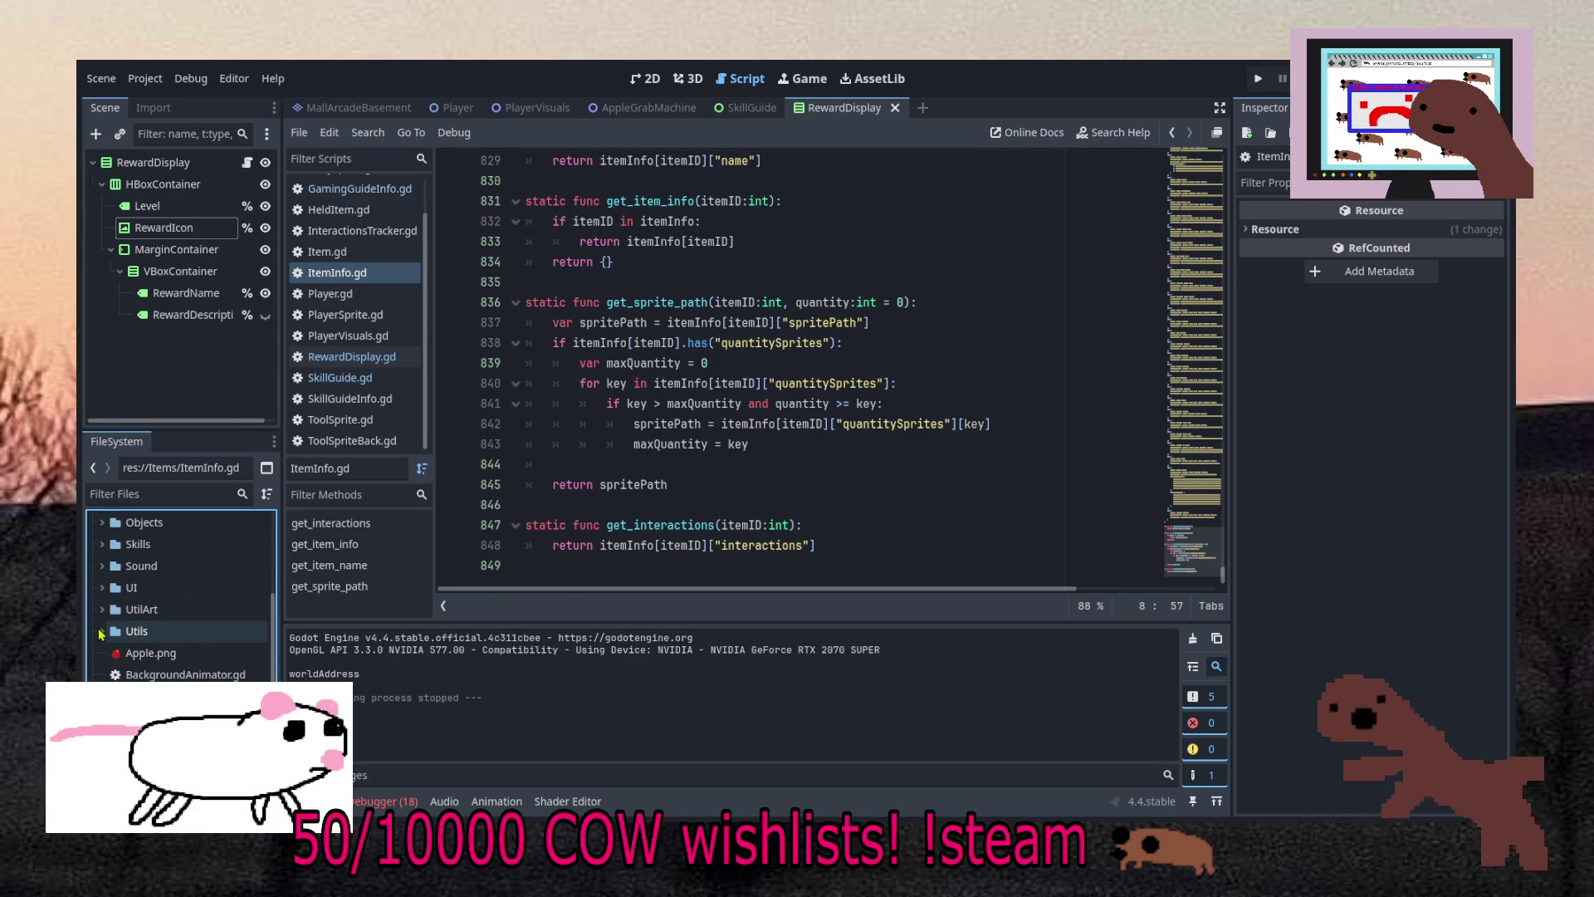
scroll(101, 636, "up", 3)
scroll(101, 624, "up", 3)
scroll(101, 585, "up", 2)
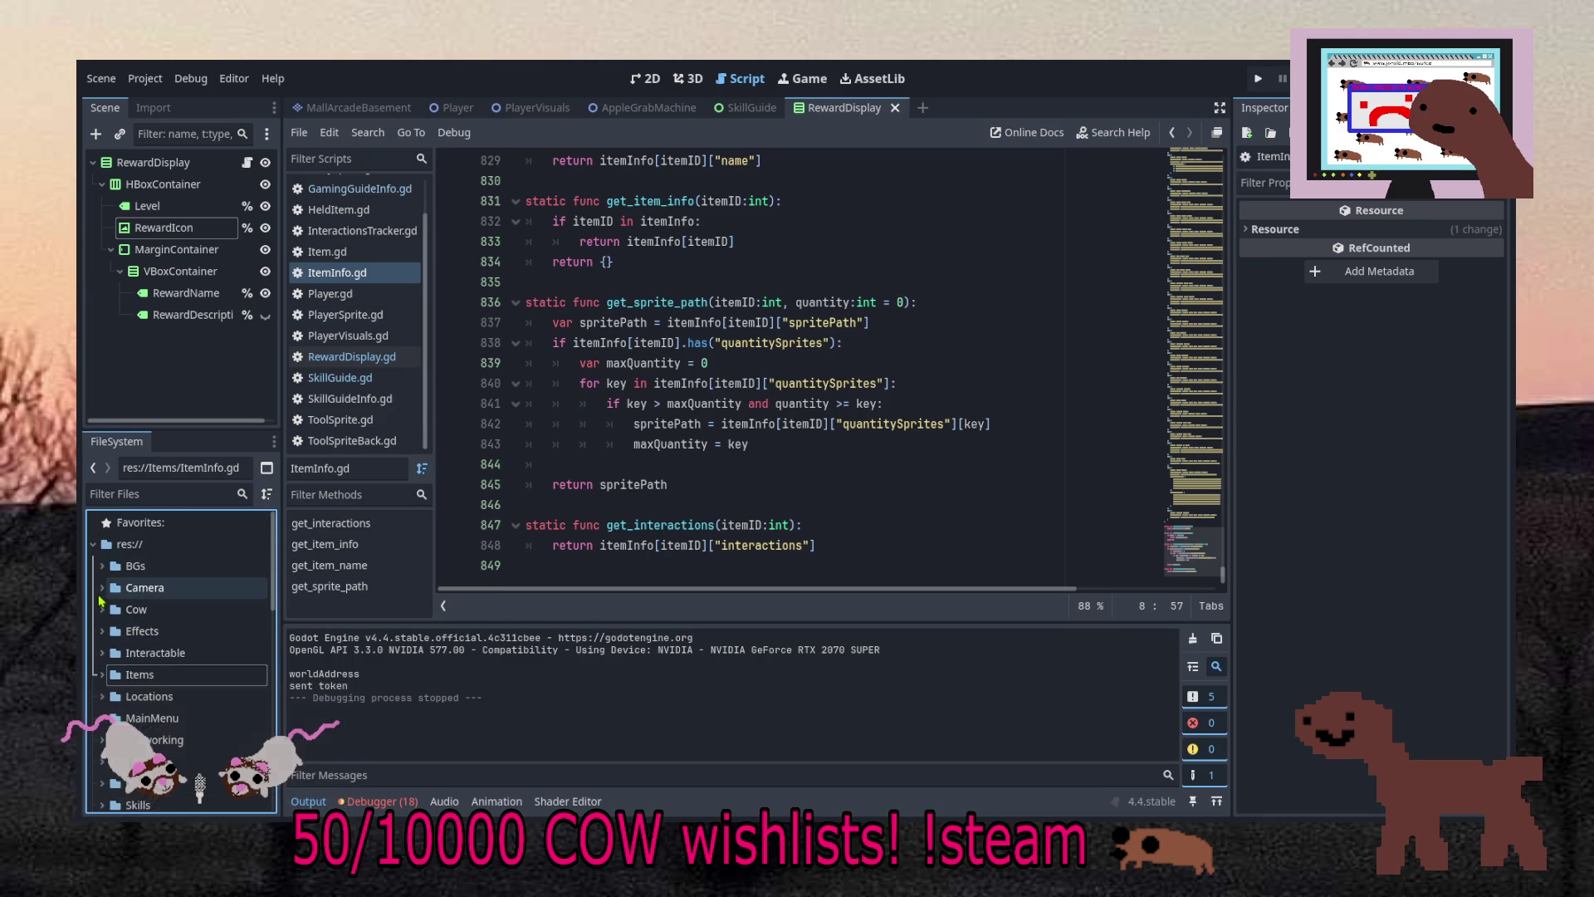
scroll(101, 598, "down", 2)
scroll(102, 629, "down", 1)
scroll(100, 654, "down", 1)
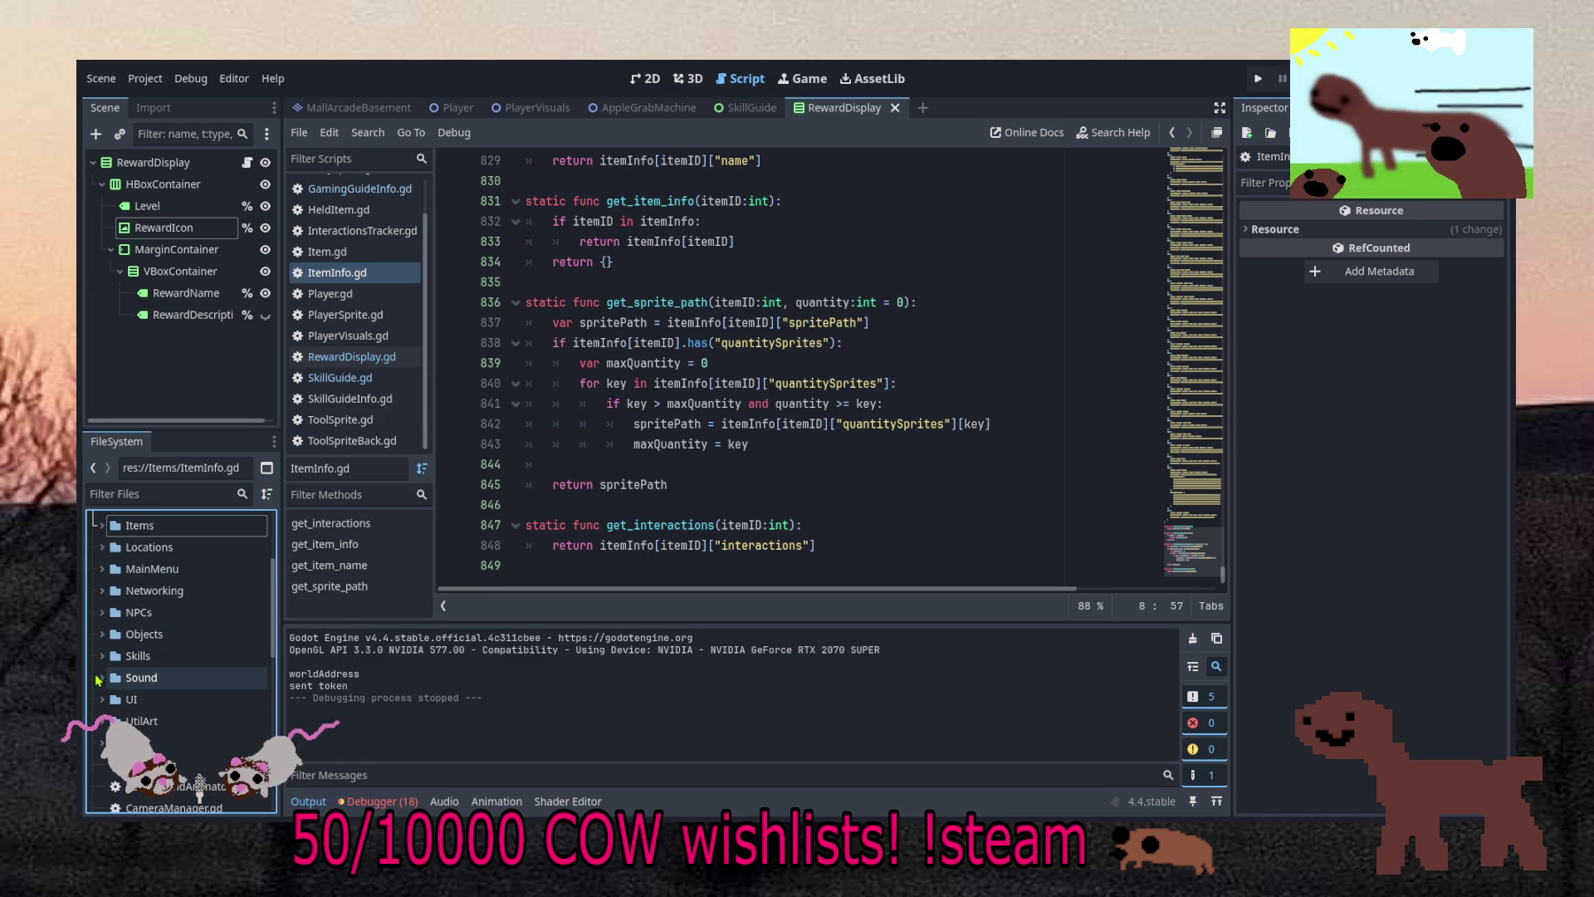
left_click(102, 655)
scroll(109, 650, "down", 2)
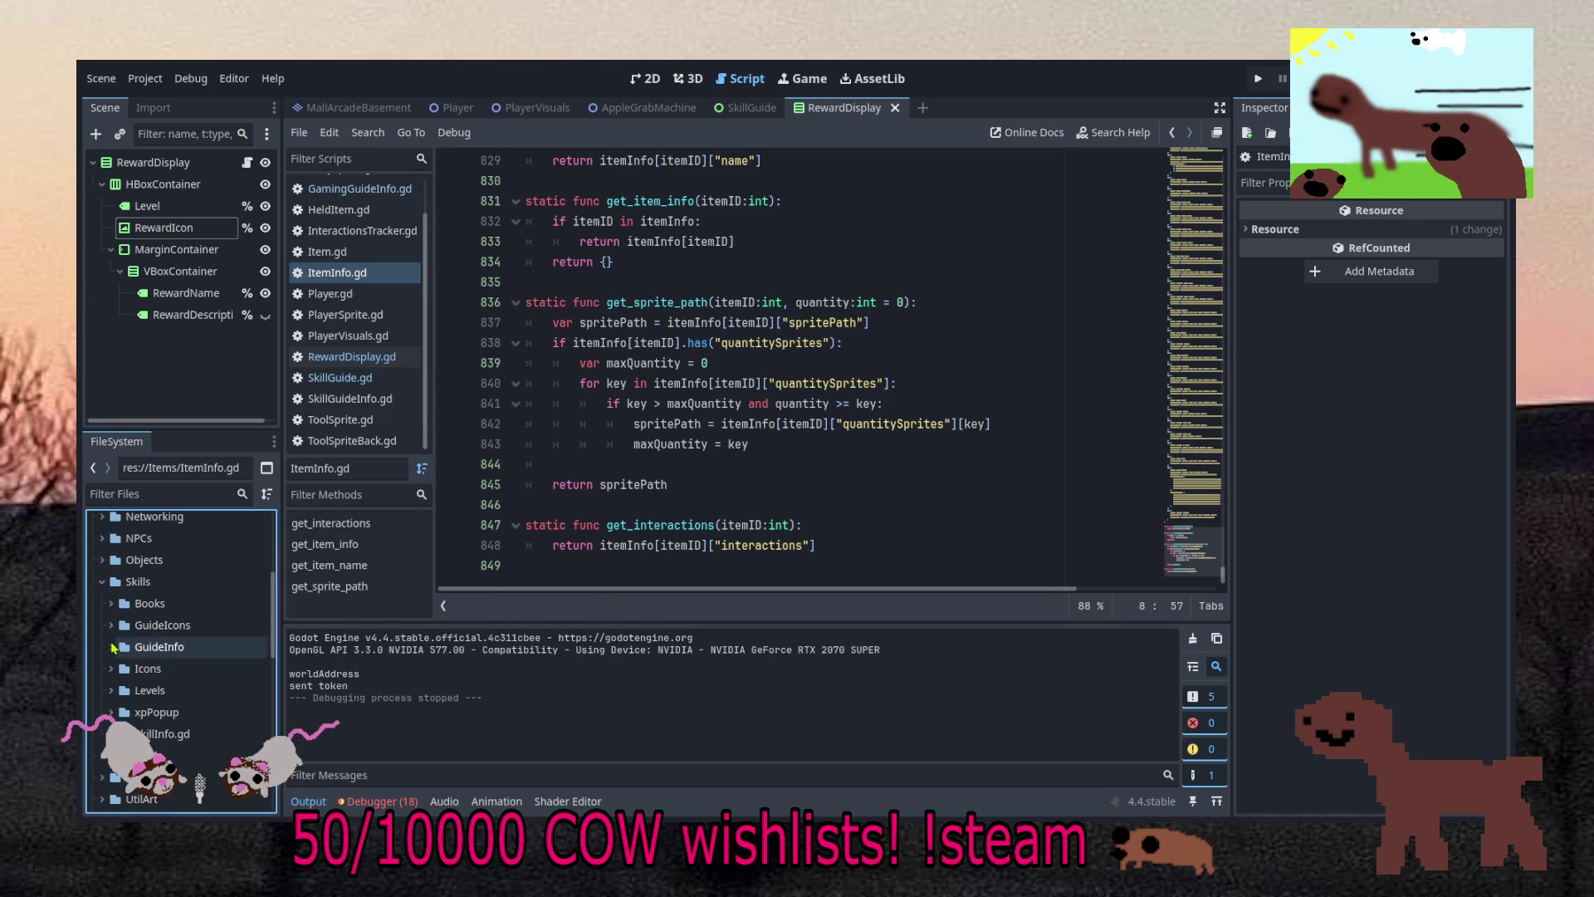
left_click(113, 625)
scroll(126, 617, "down", 1)
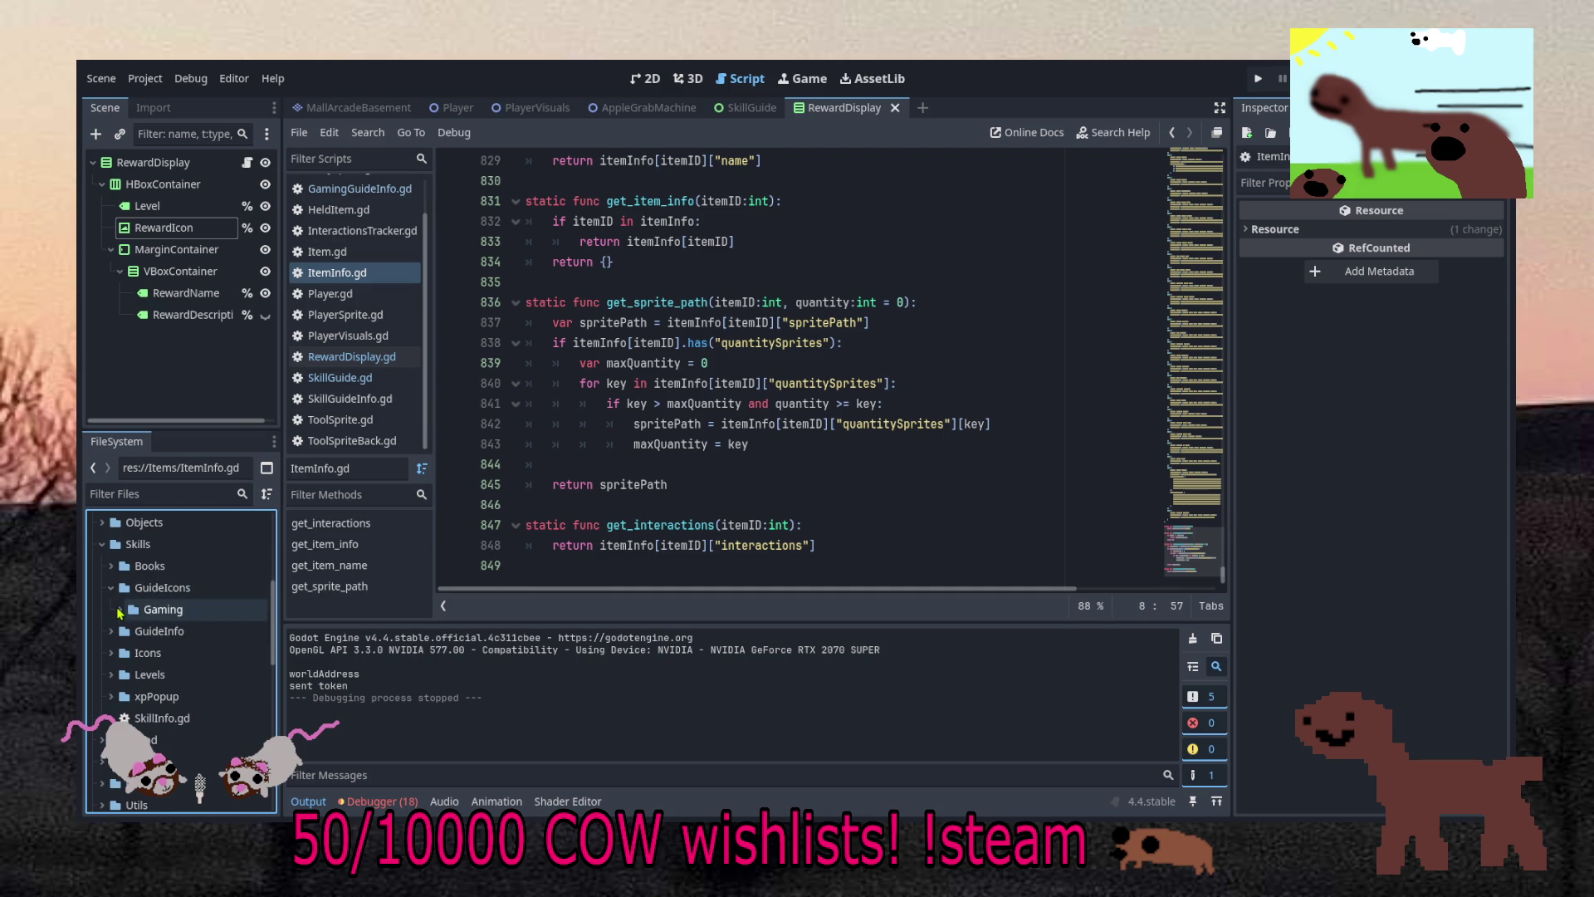
left_click(135, 598)
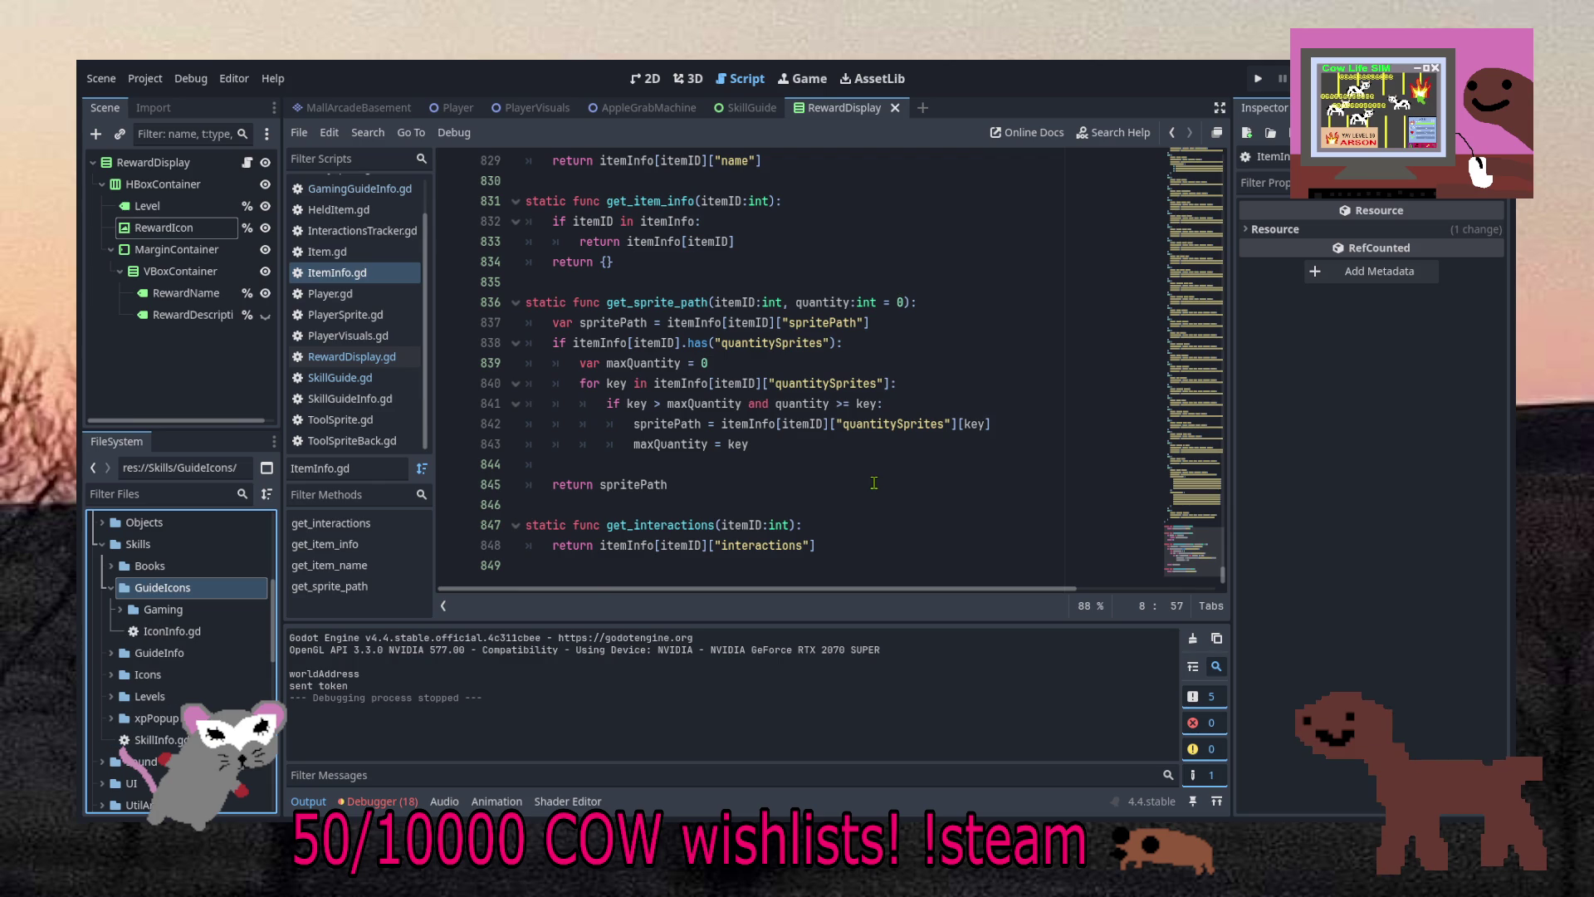
Step: Paste the ItemInfo code into IconInfo.gd, rename the class IconInfo, and delete every entry after Apple
key("ctrl+a")
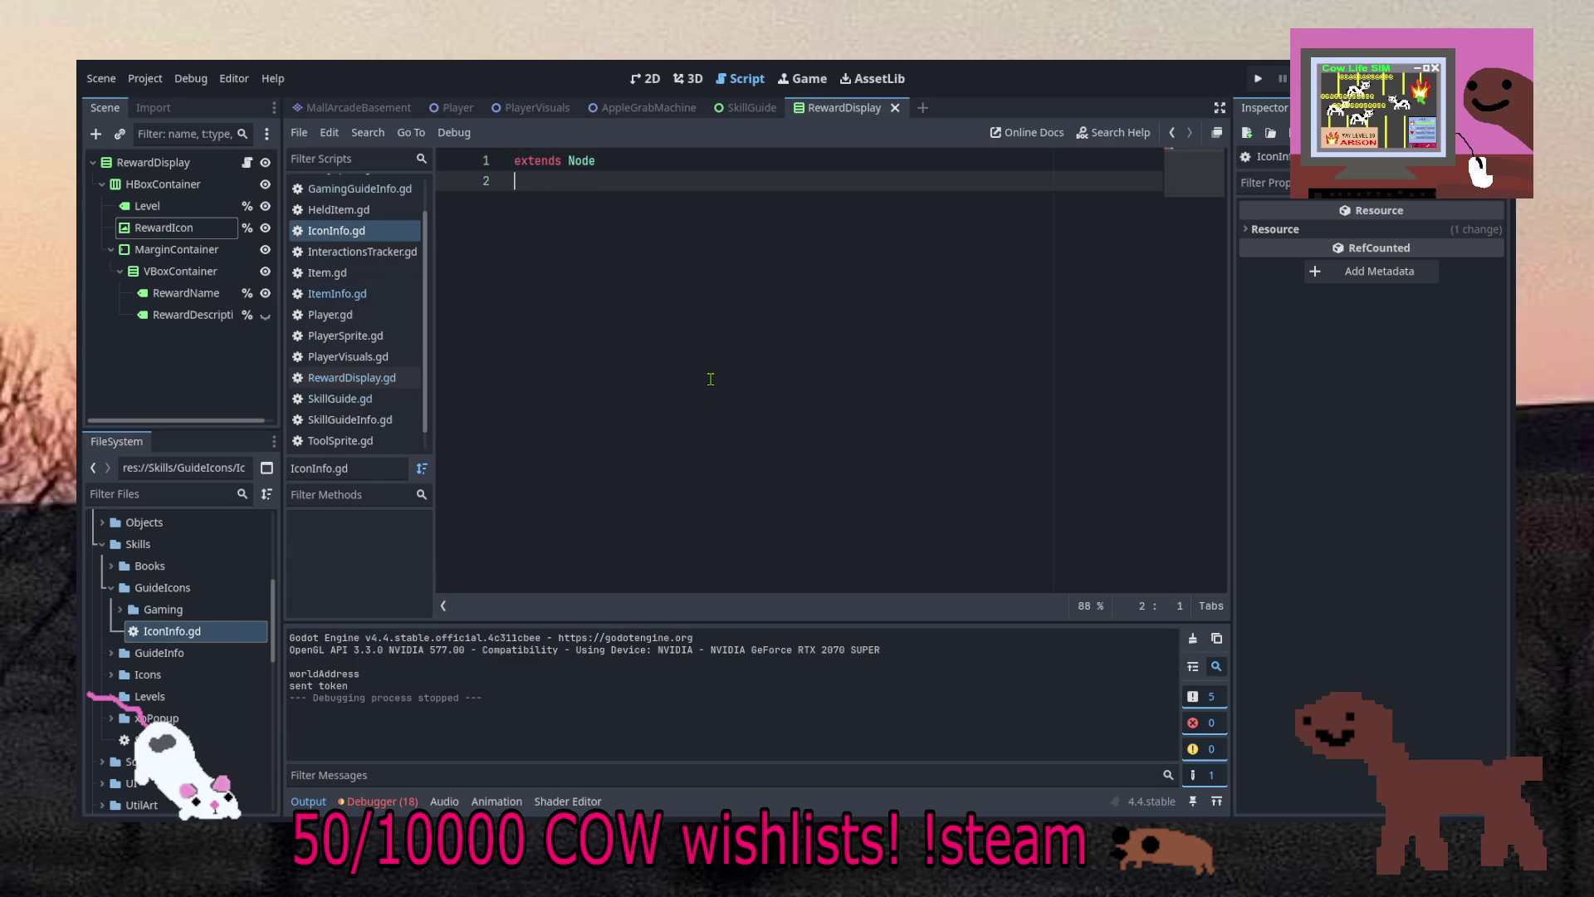
key("ctrl+v")
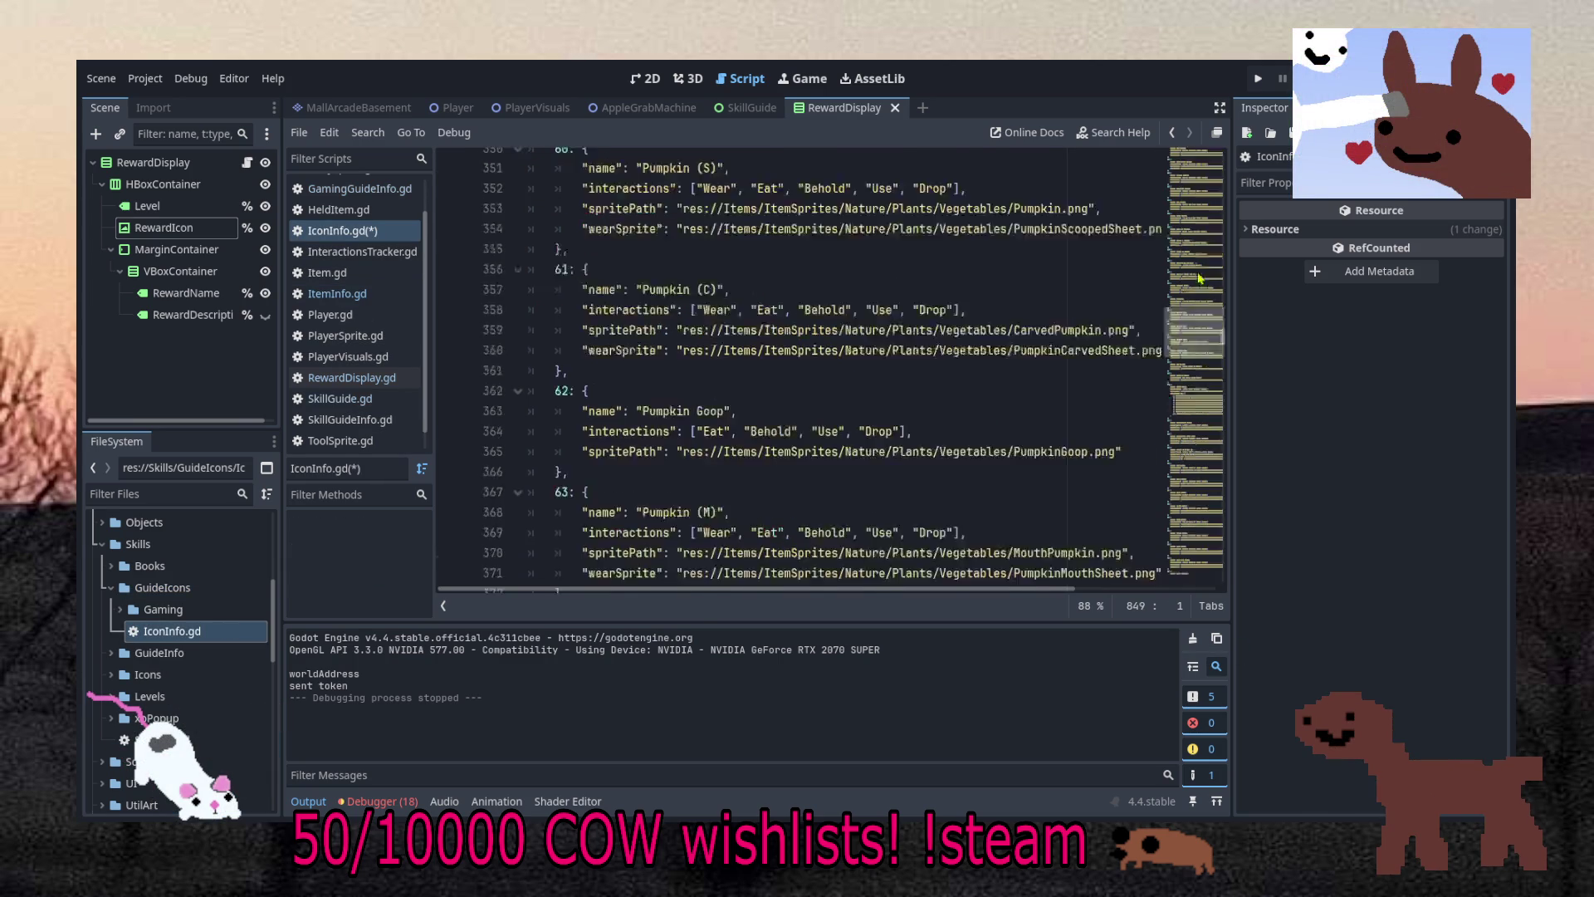
left_click_drag(1222, 567, 1204, 96)
double_click(637, 181)
type("conInfo")
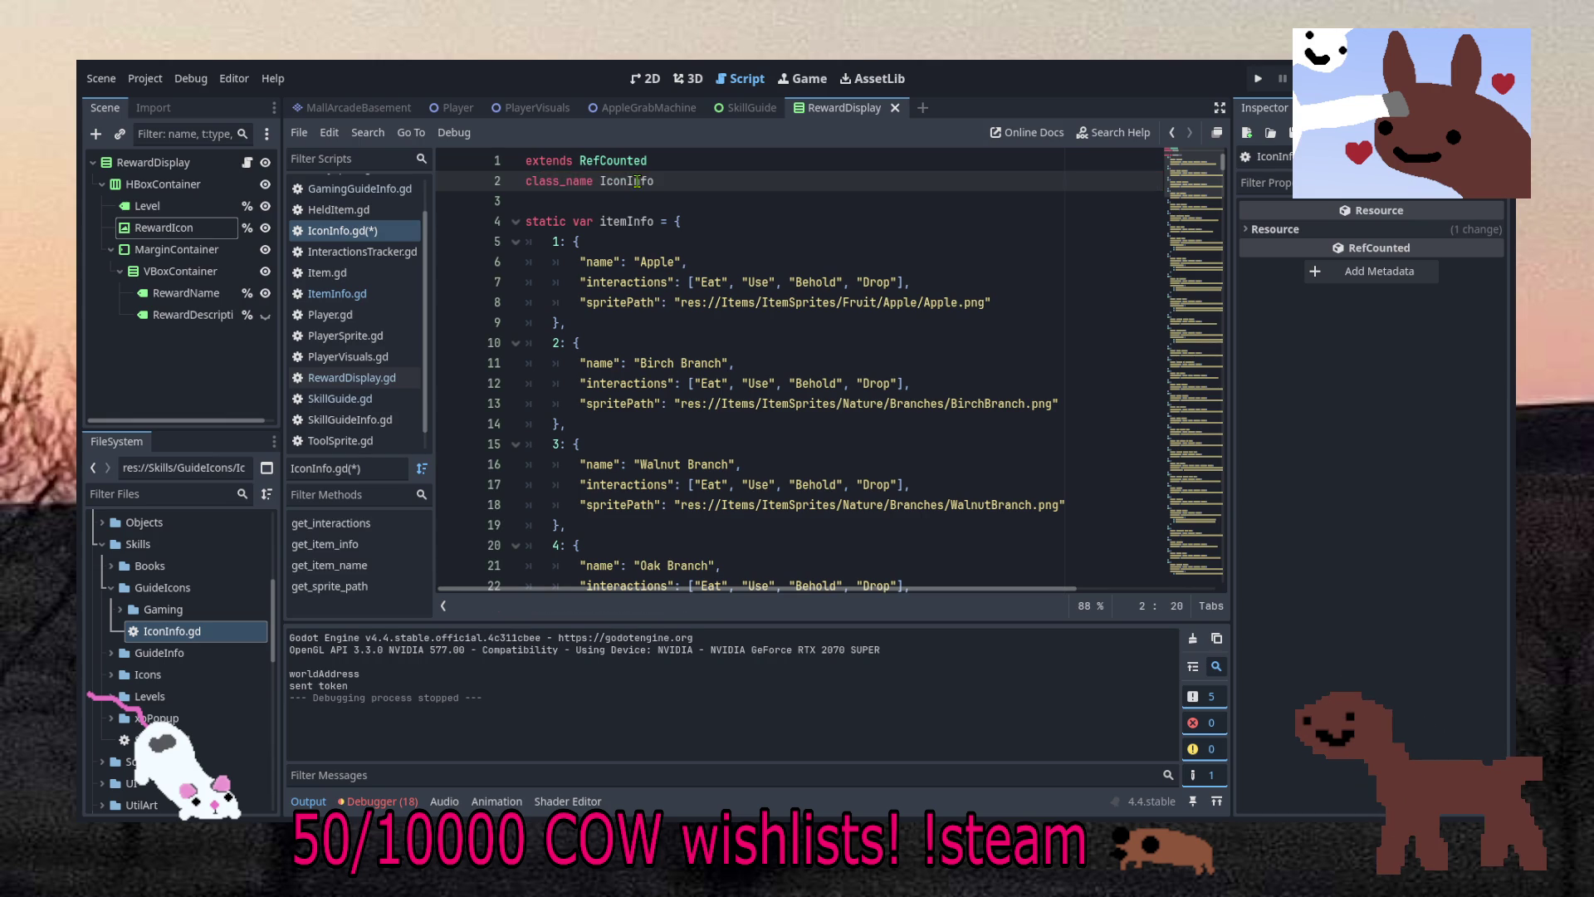
left_click_drag(1193, 174, 1217, 593)
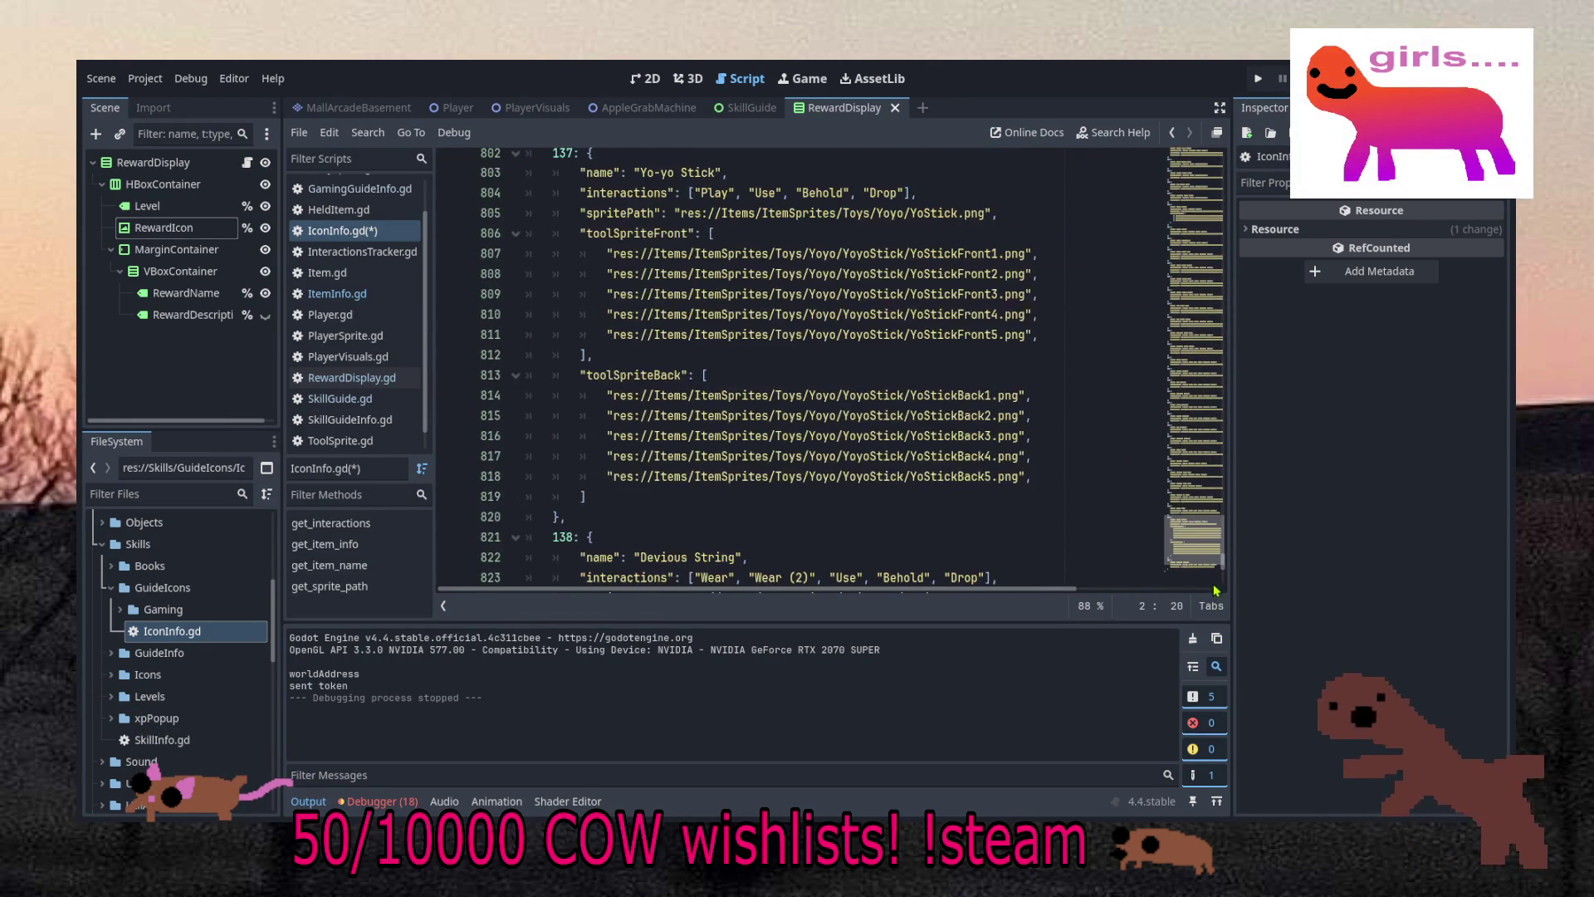
mouse_move(669, 563)
left_mouse_down()
mouse_move(772, 362)
mouse_move(773, 144)
left_mouse_up()
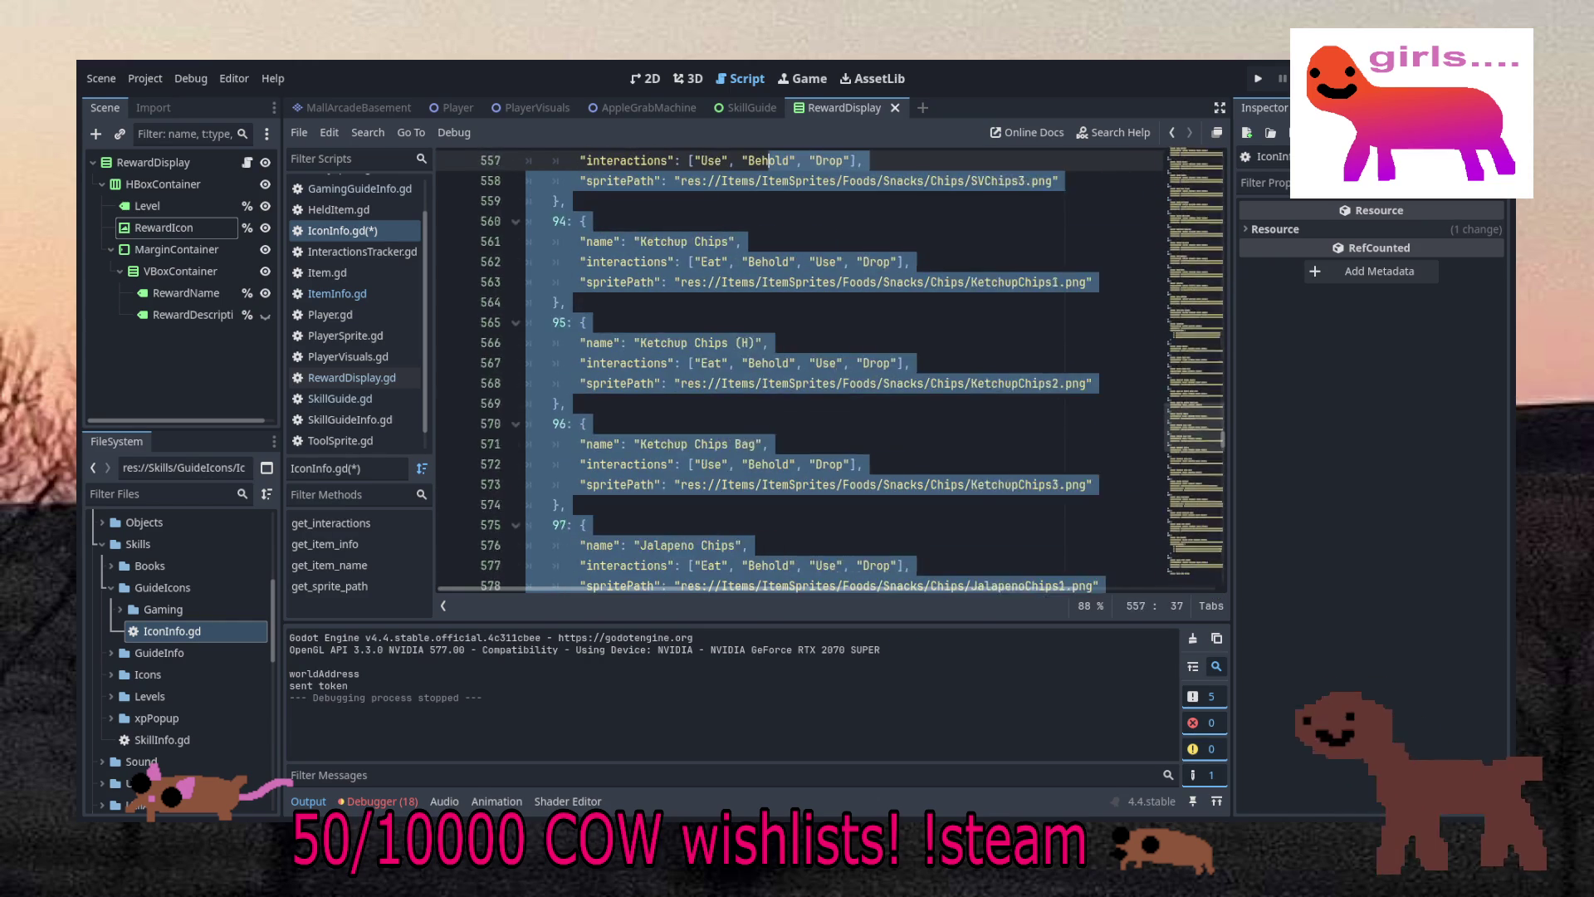
mouse_move(772, 143)
left_mouse_down()
mouse_move(567, 159)
mouse_move(607, 160)
left_mouse_up()
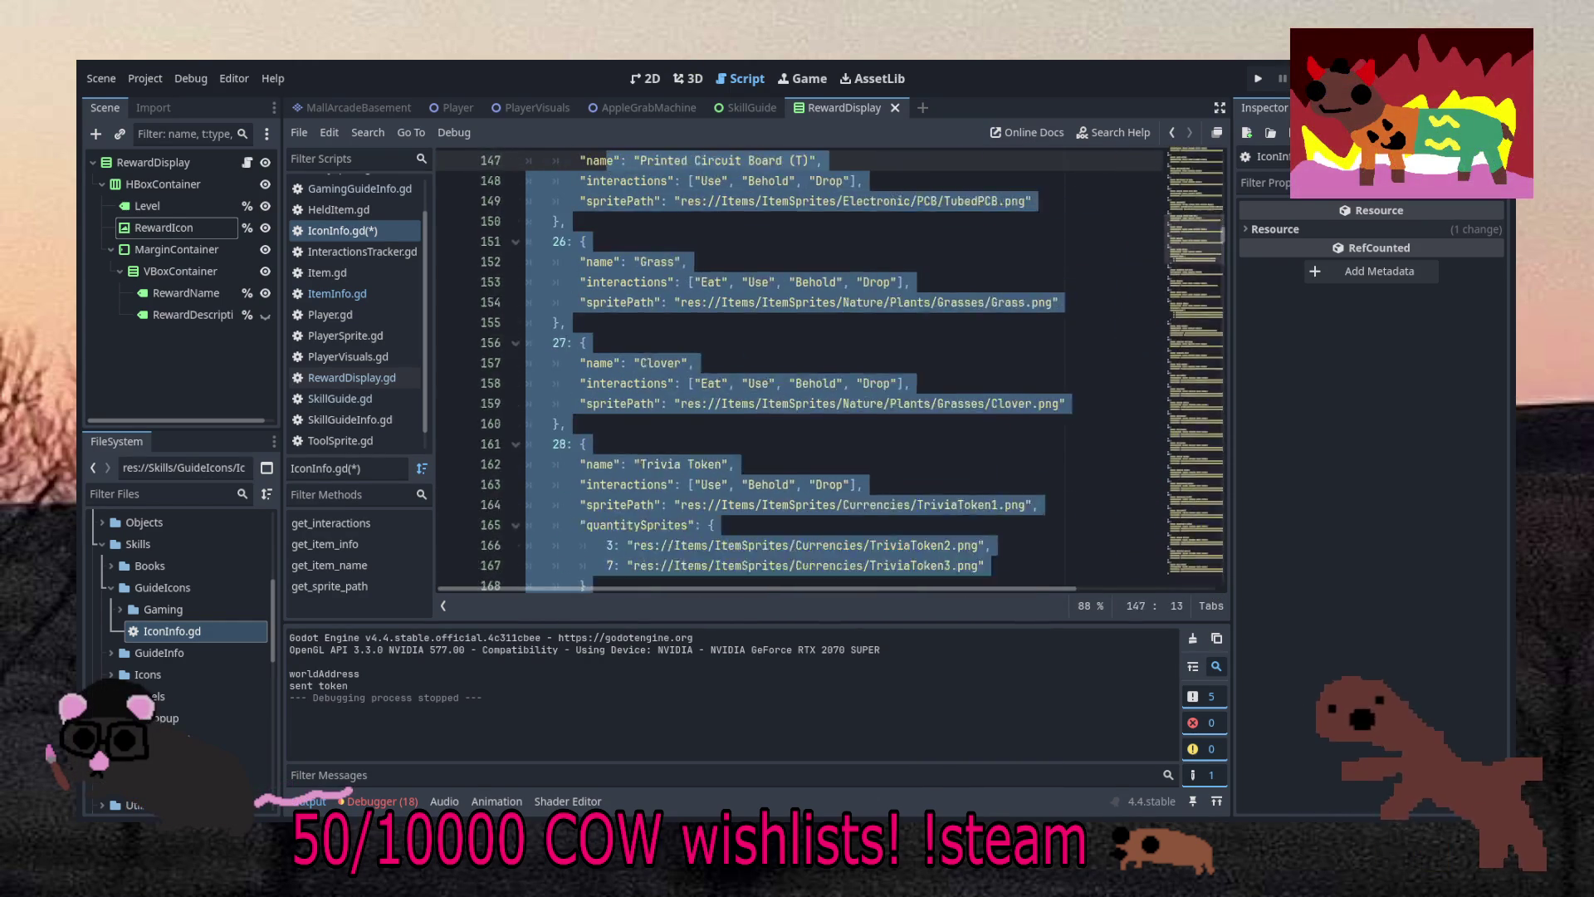
mouse_move(606, 160)
left_mouse_down()
mouse_move(629, 87)
mouse_move(629, 327)
left_mouse_up()
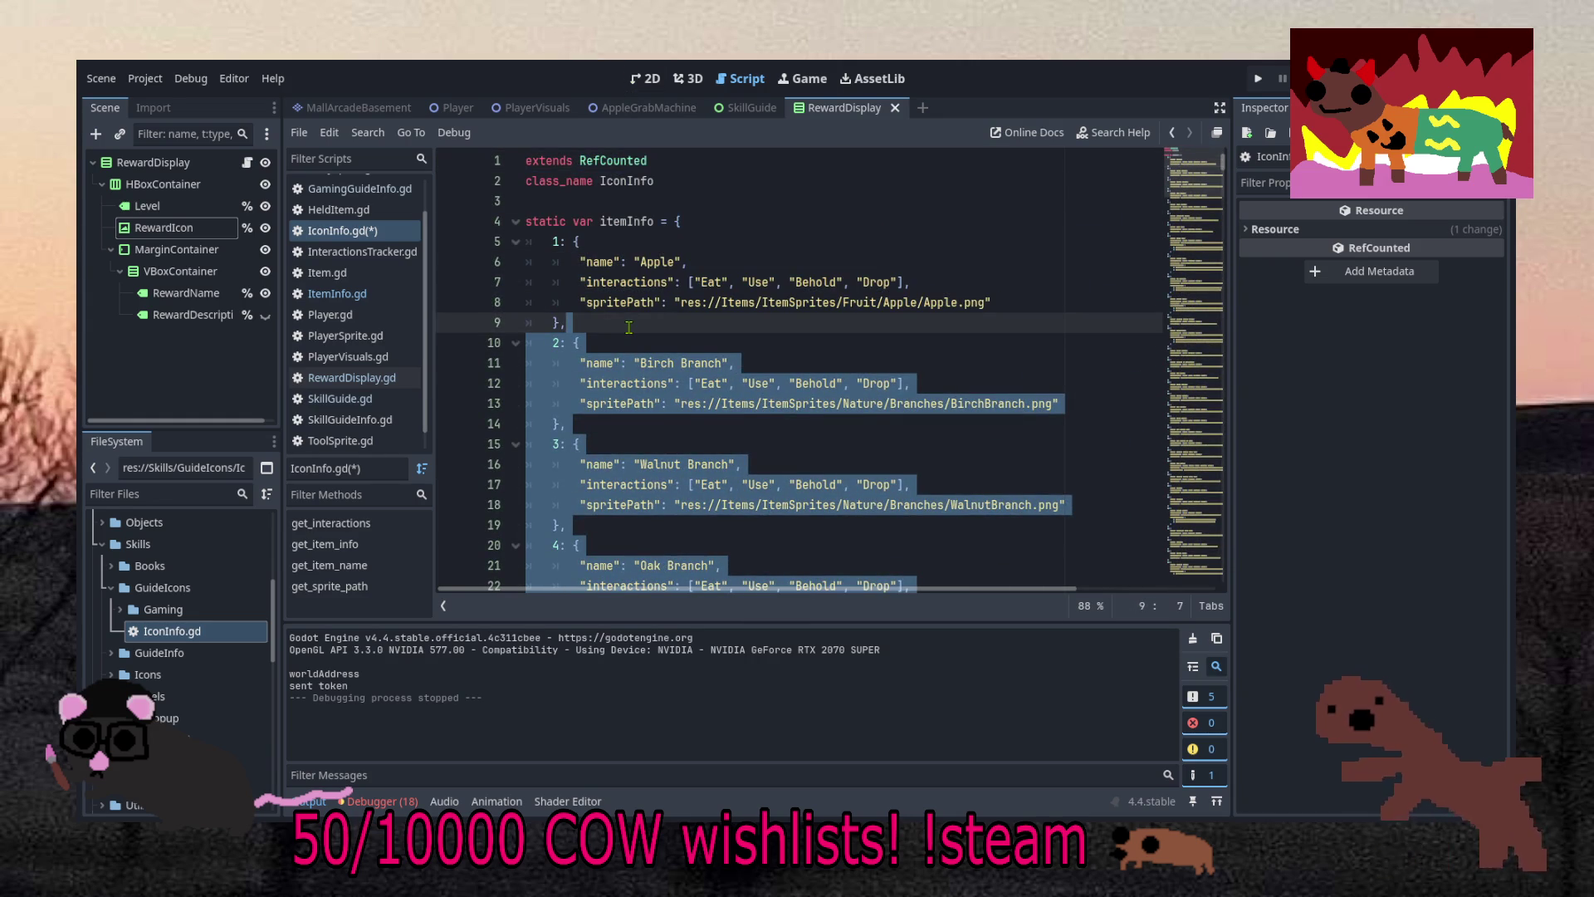
key("Delete")
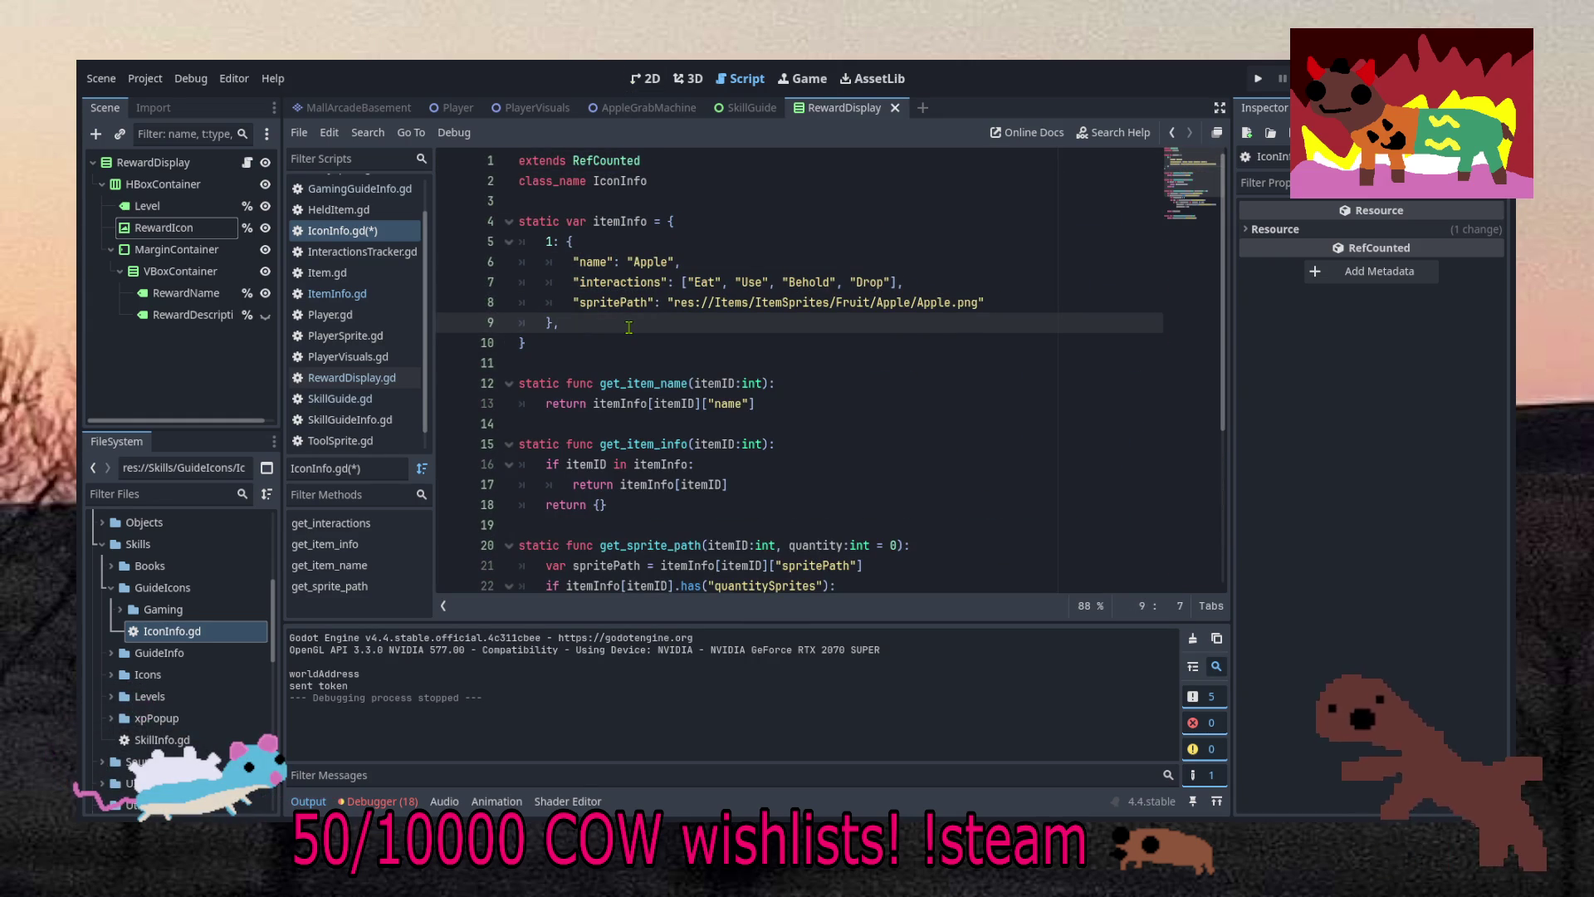
Step: Trim entry 1 to only its Apple spritePath, removing the name, interactions and trailing comma
key("BackSpace")
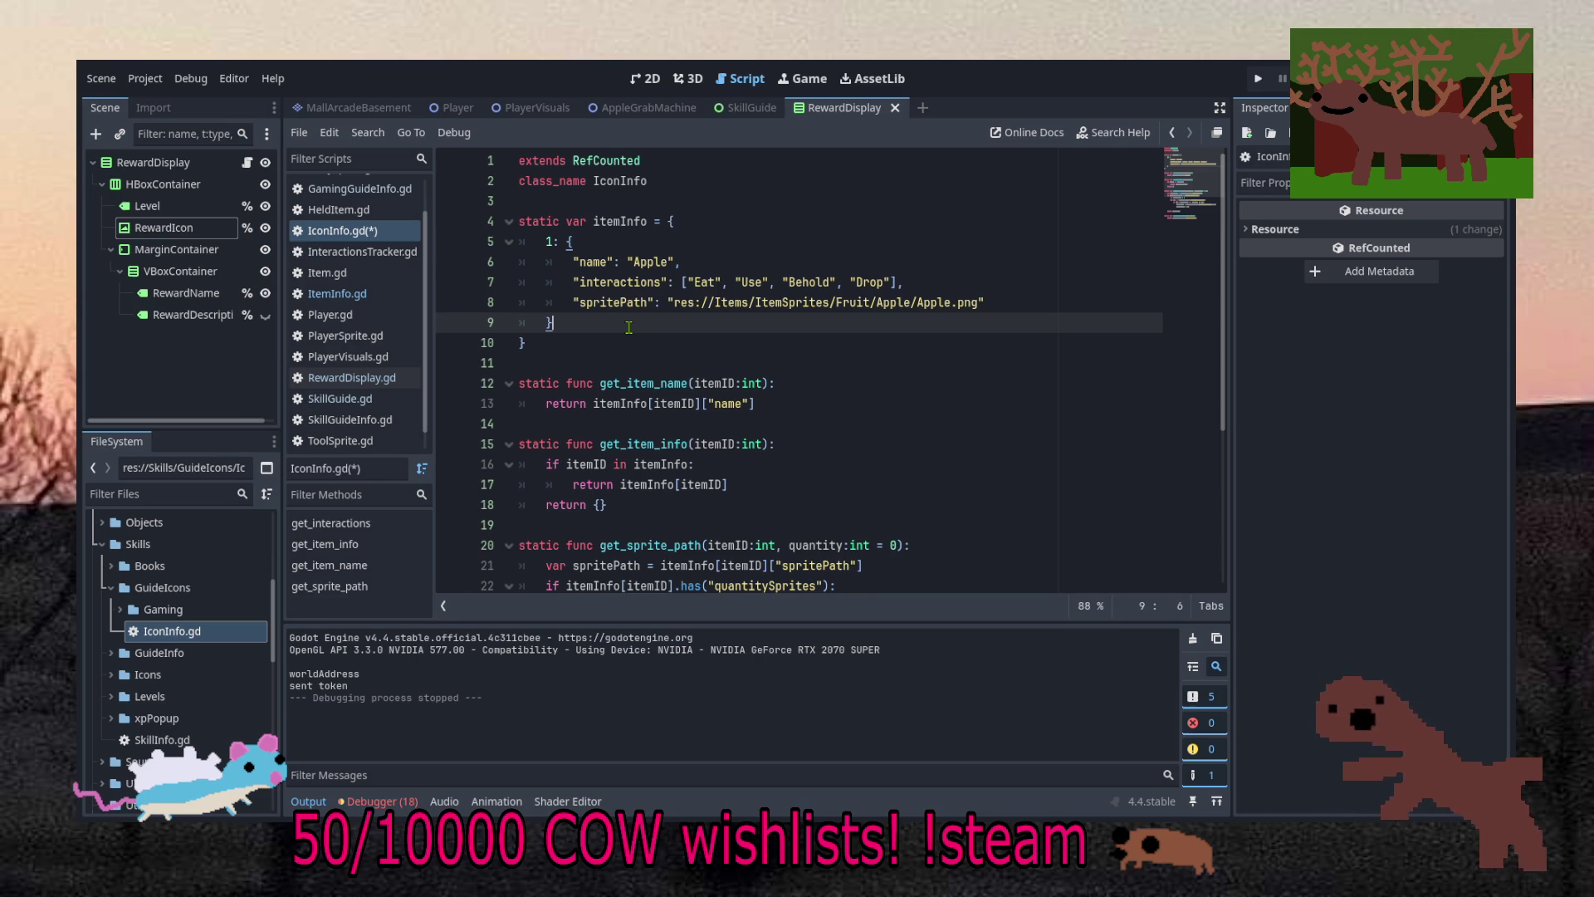
left_click_drag(923, 283, 937, 245)
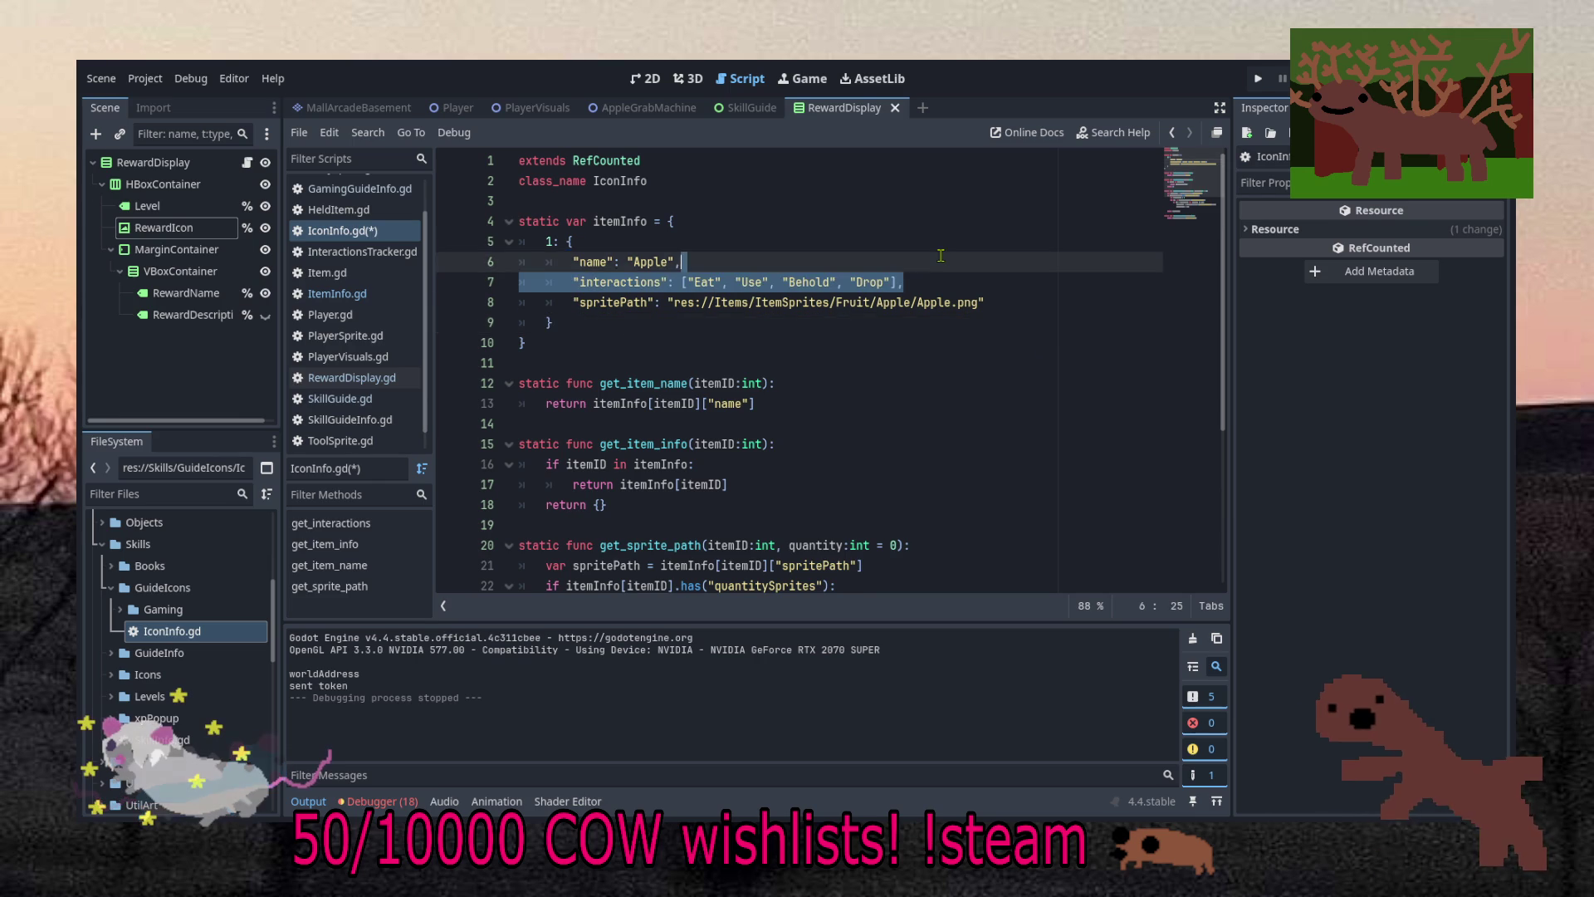
key("BackSpace")
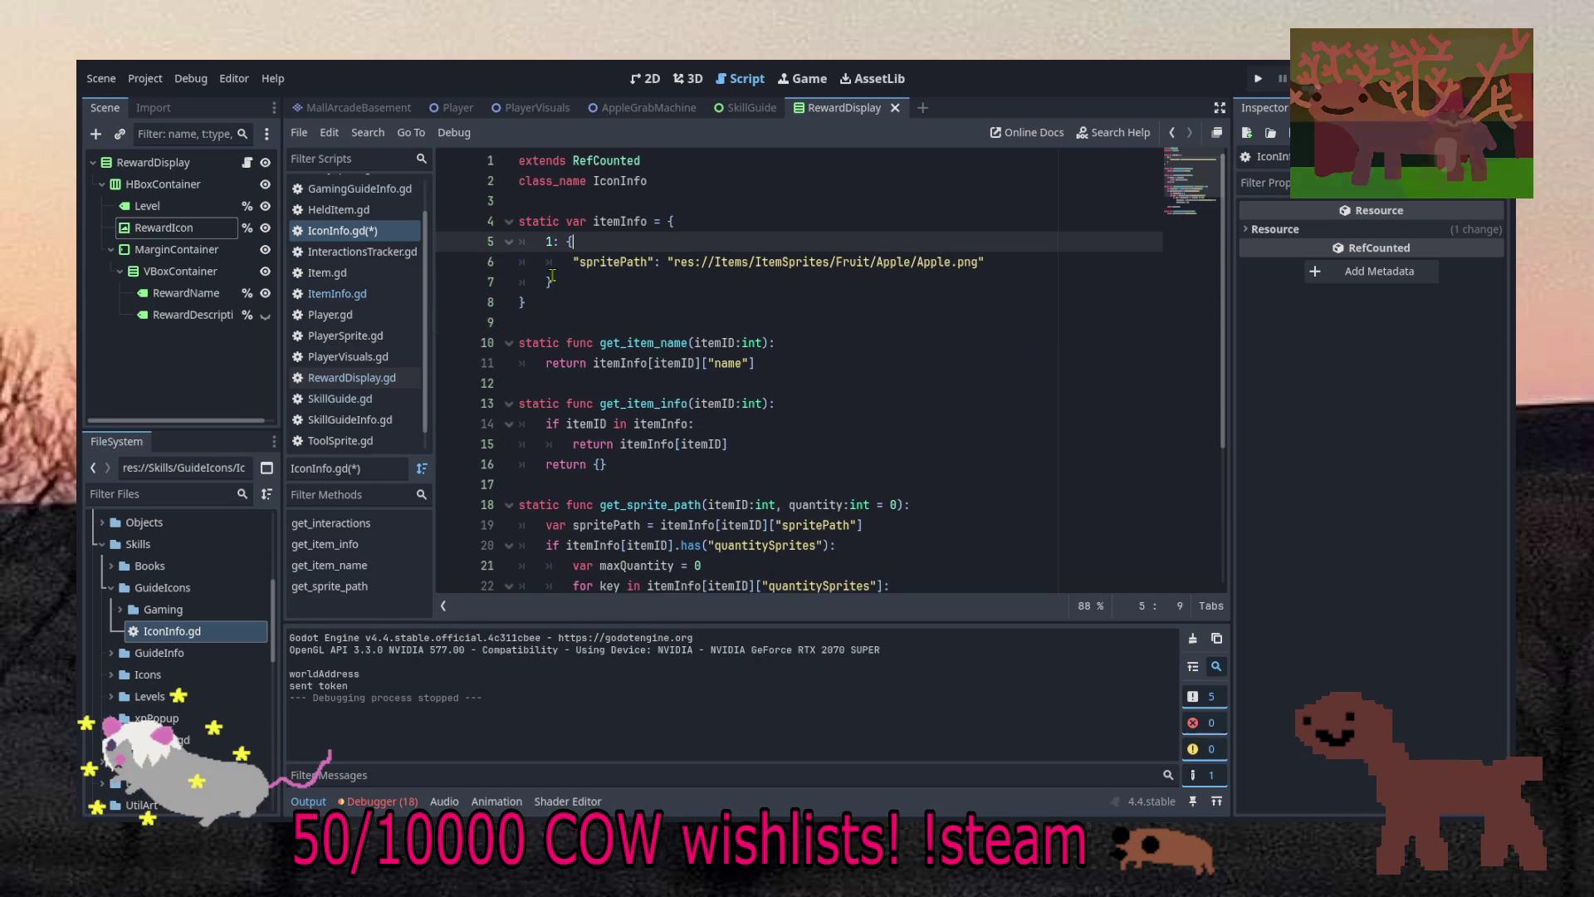
left_click(547, 280)
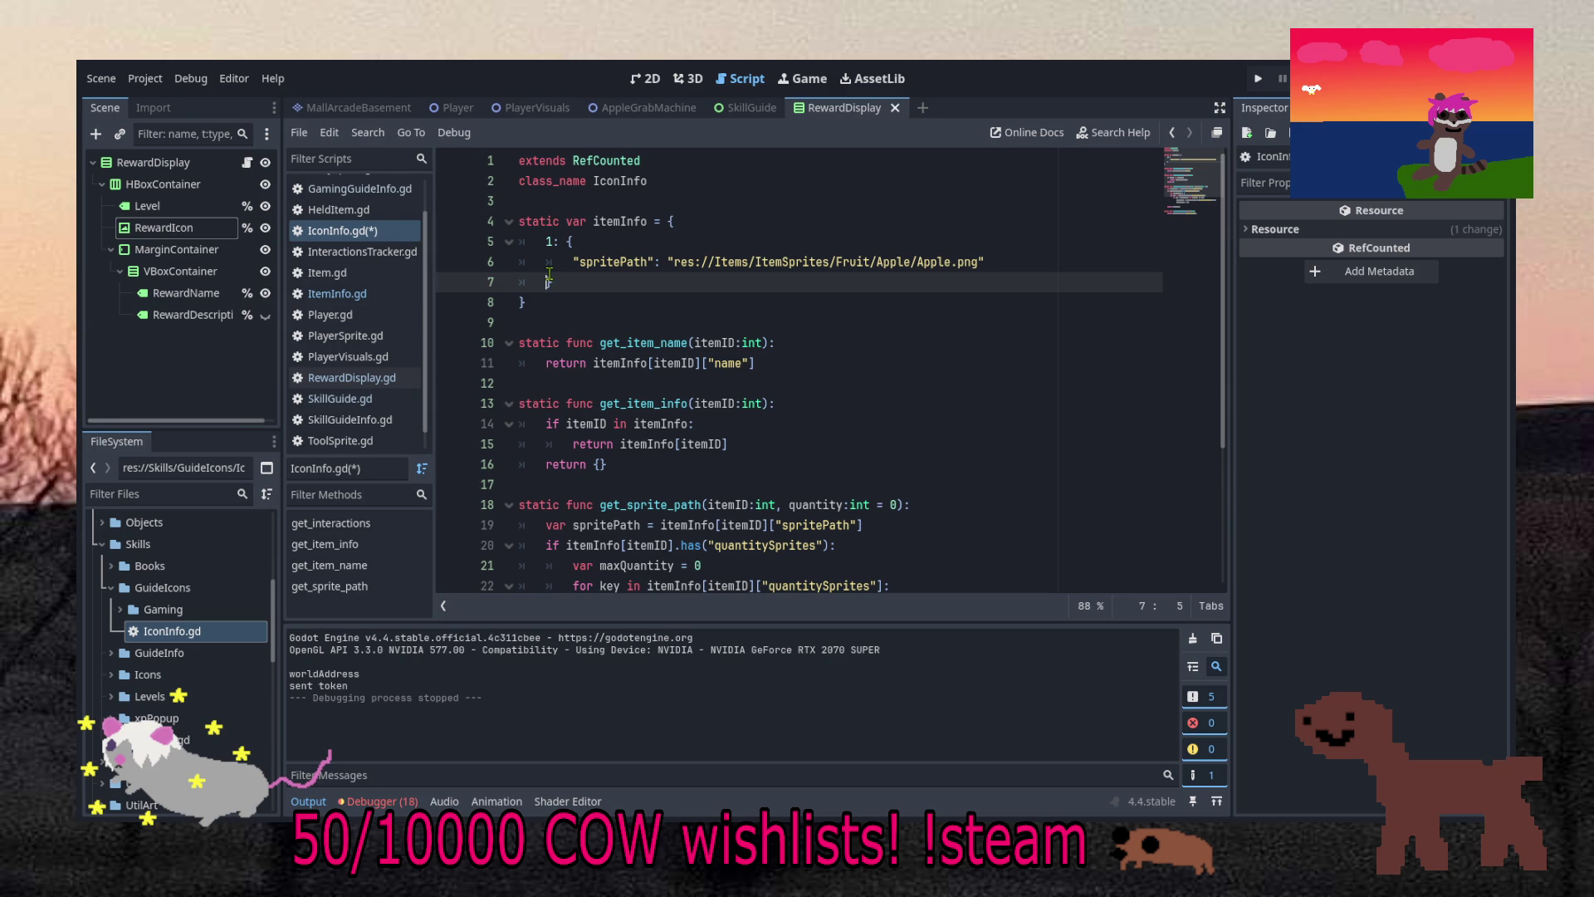
left_click(567, 262)
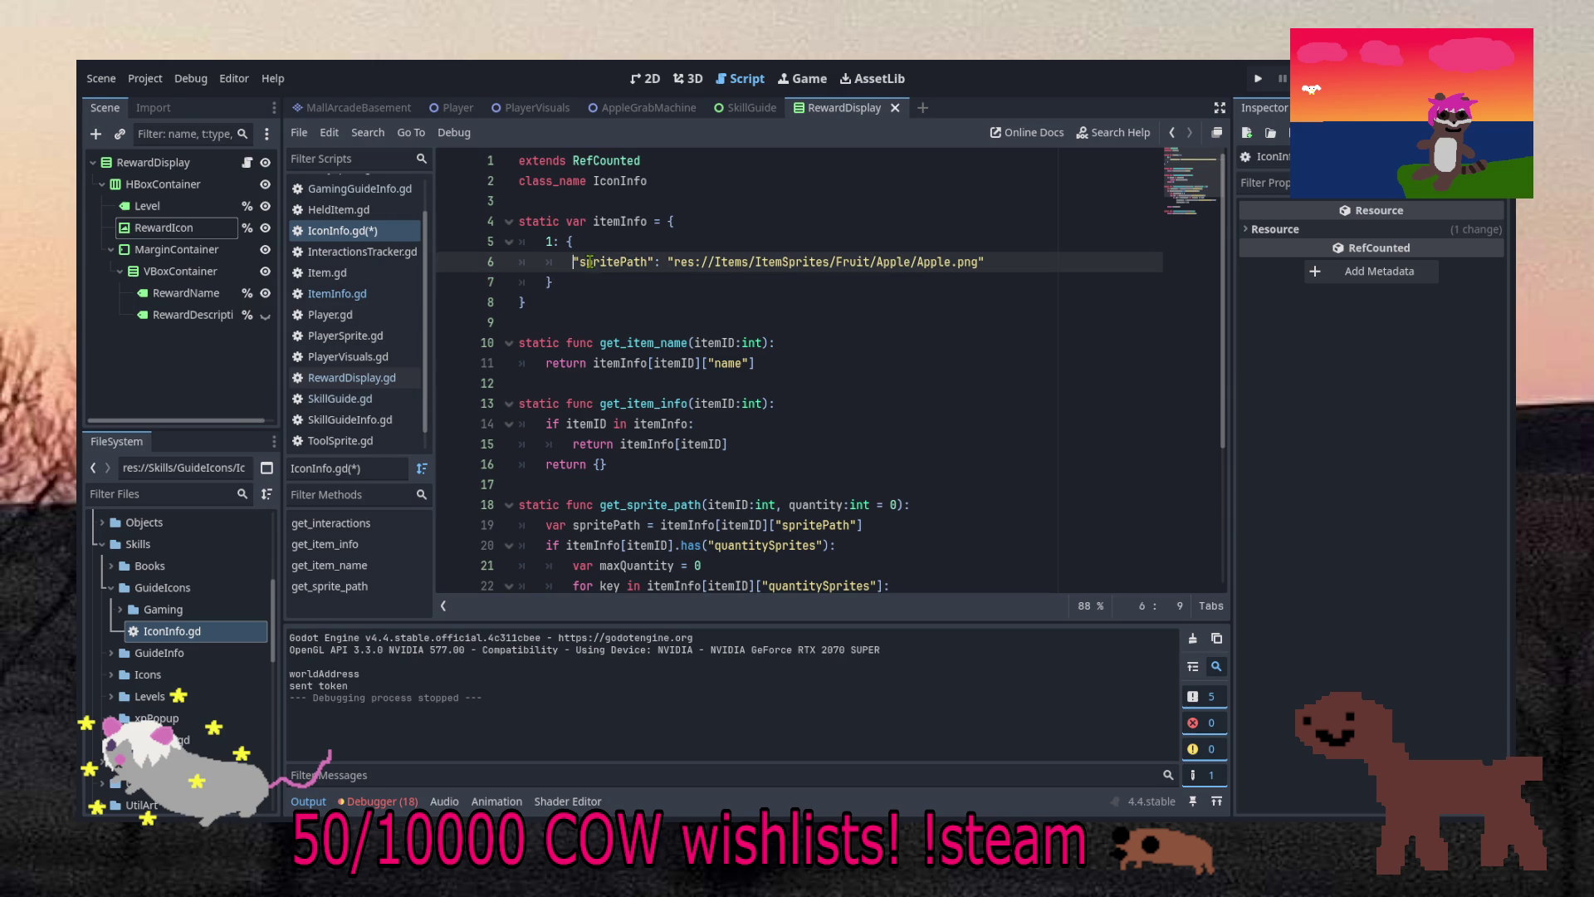
left_click(694, 296)
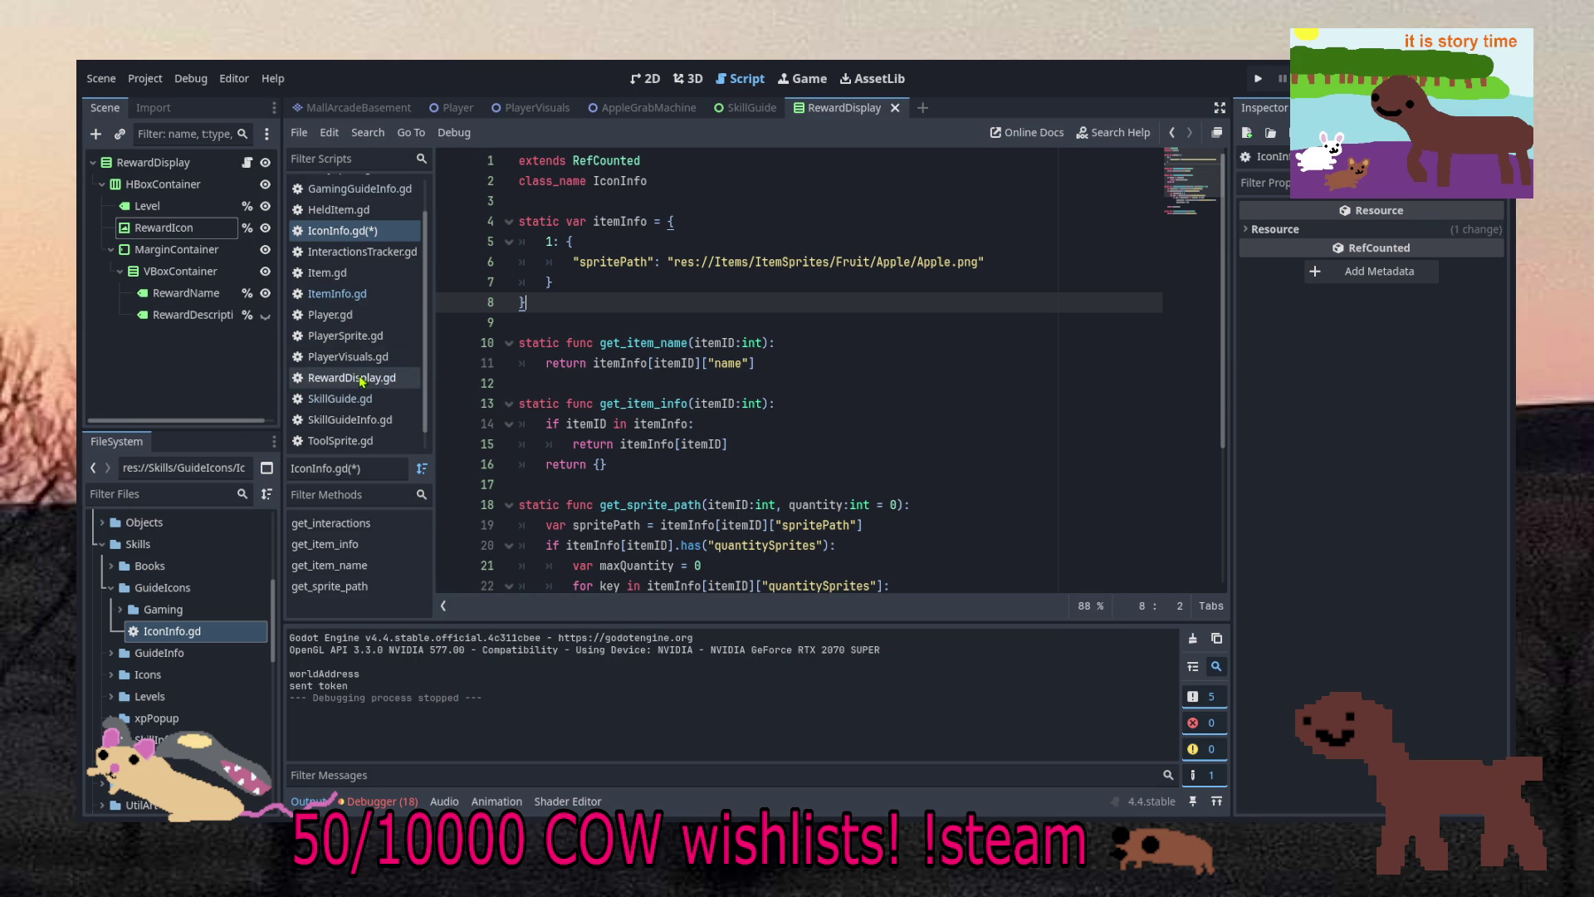
Step: Glance at RewardDisplay.gd and ObjectInfo.gd for reference, then return to IconInfo.gd
left_click(389, 379)
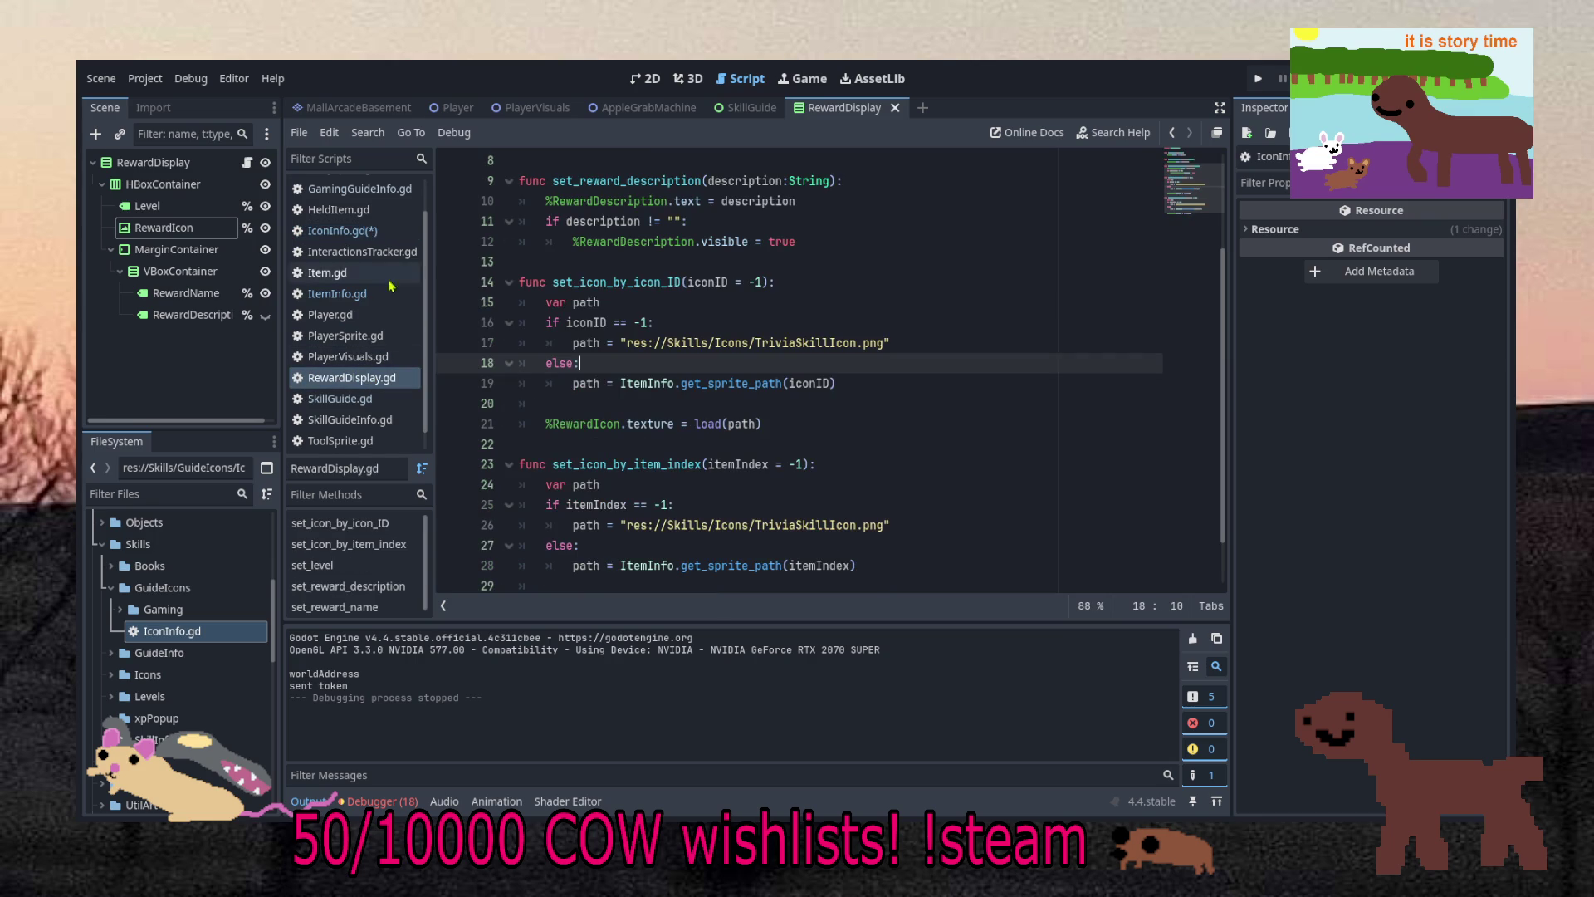
left_click(375, 235)
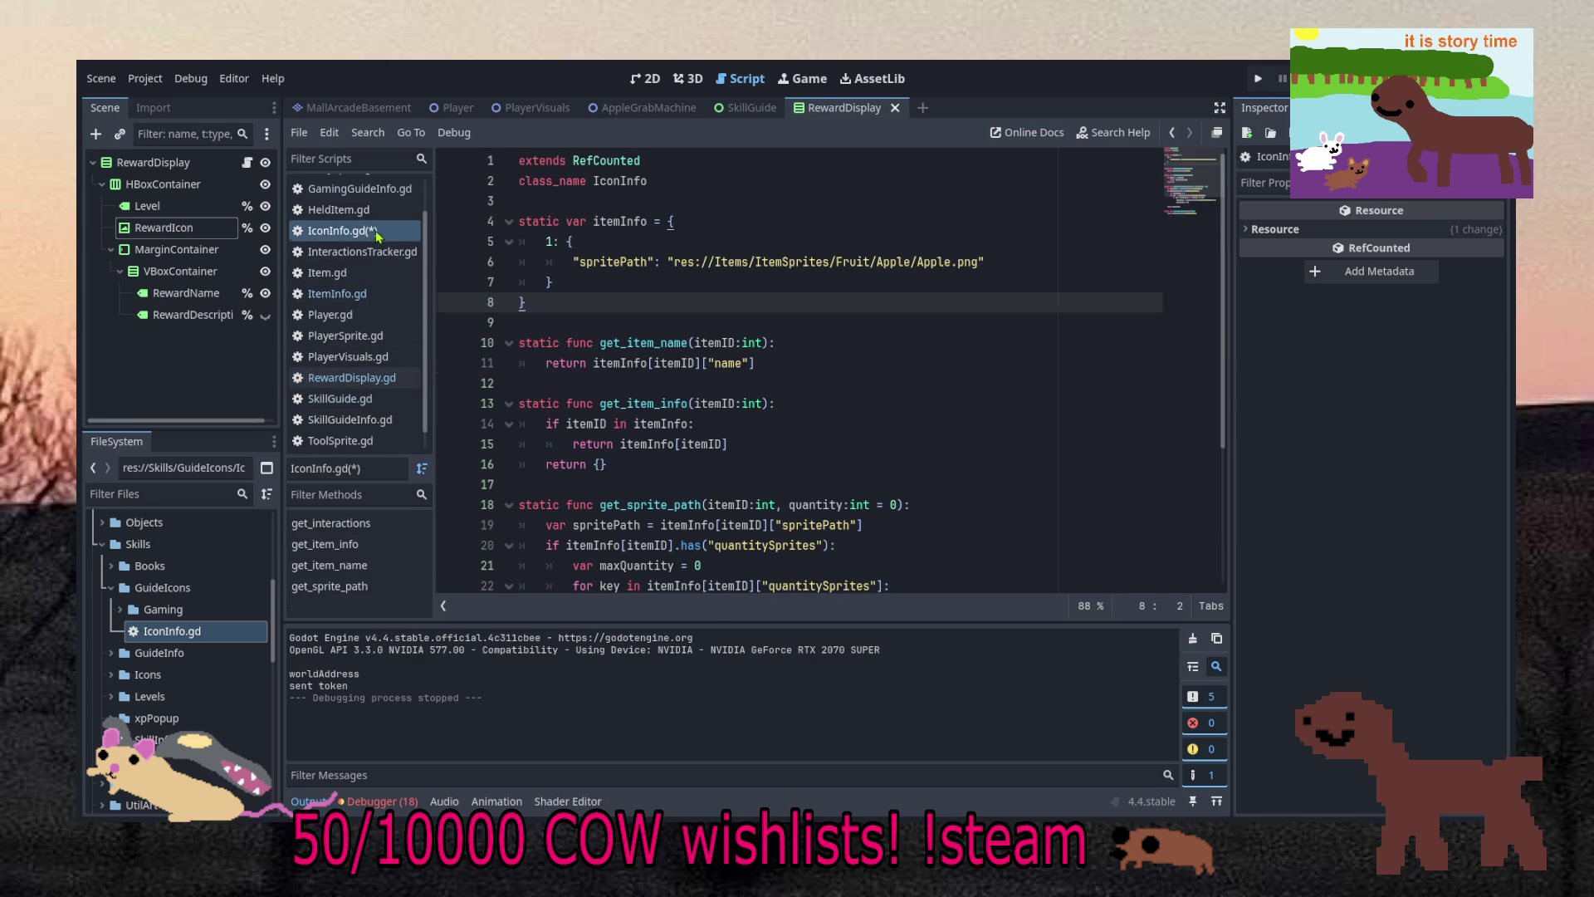
left_click(167, 494)
type("object")
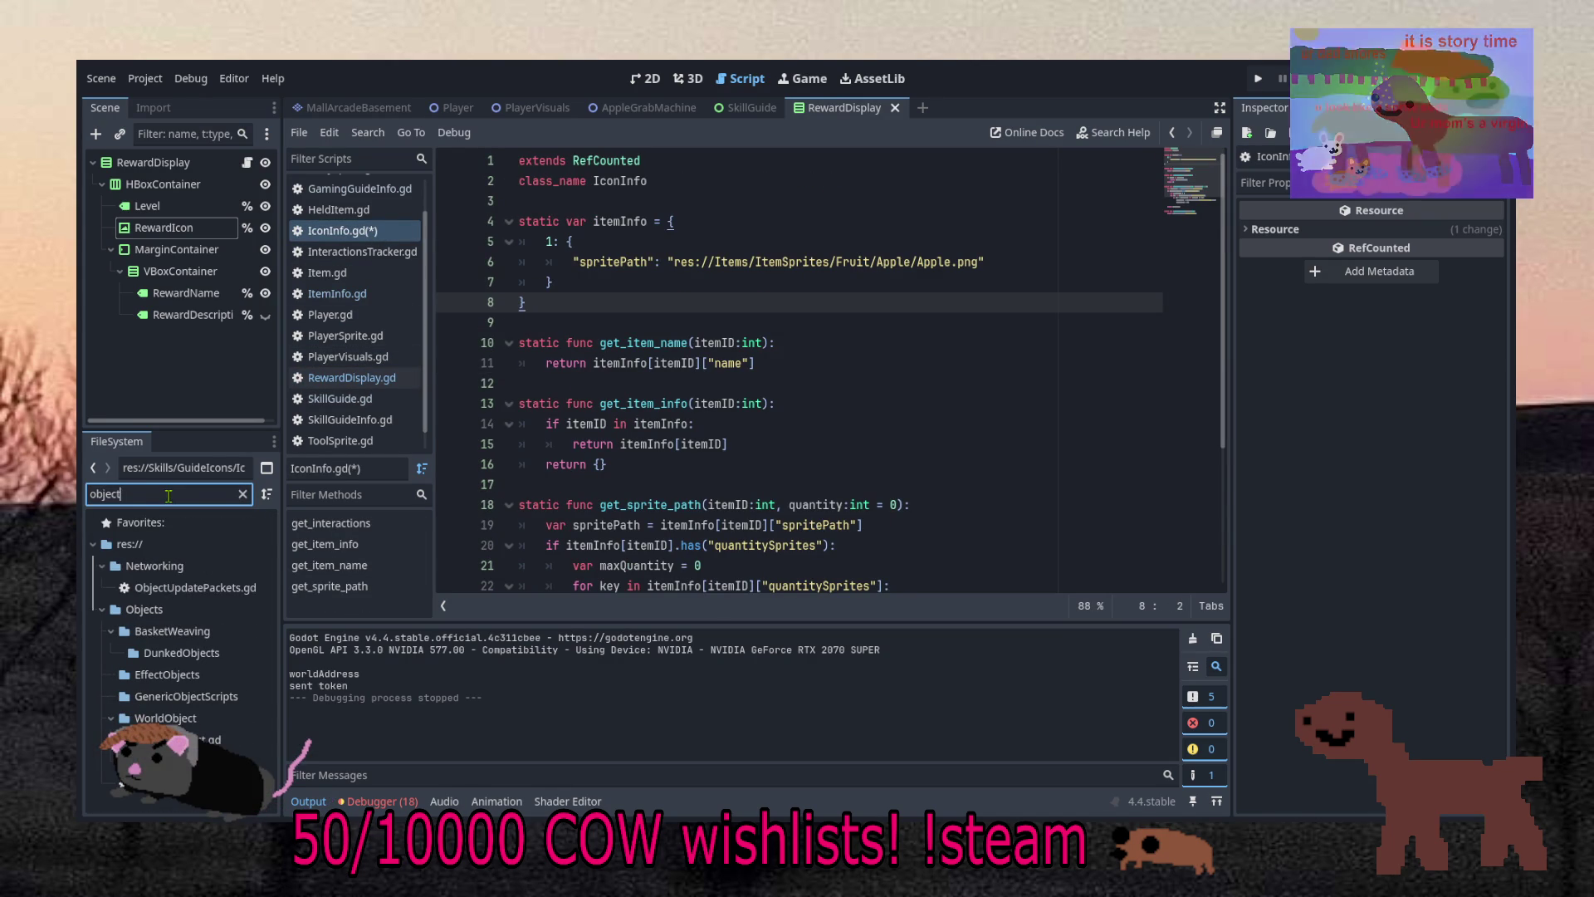
double_click(174, 760)
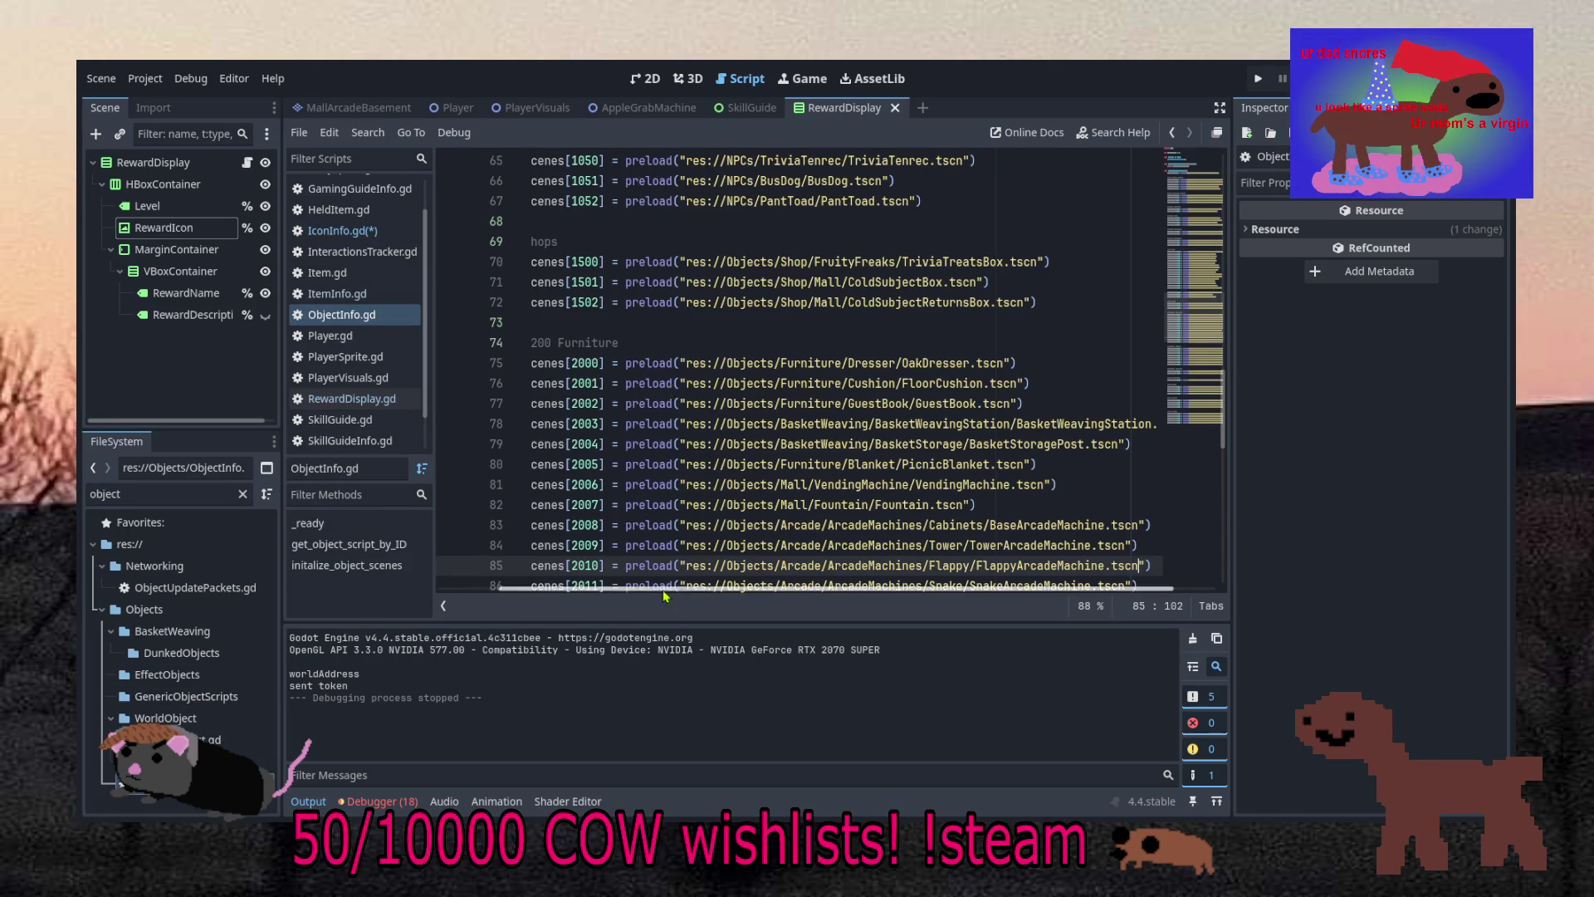
scroll(670, 392, "left", 2)
left_click(342, 232)
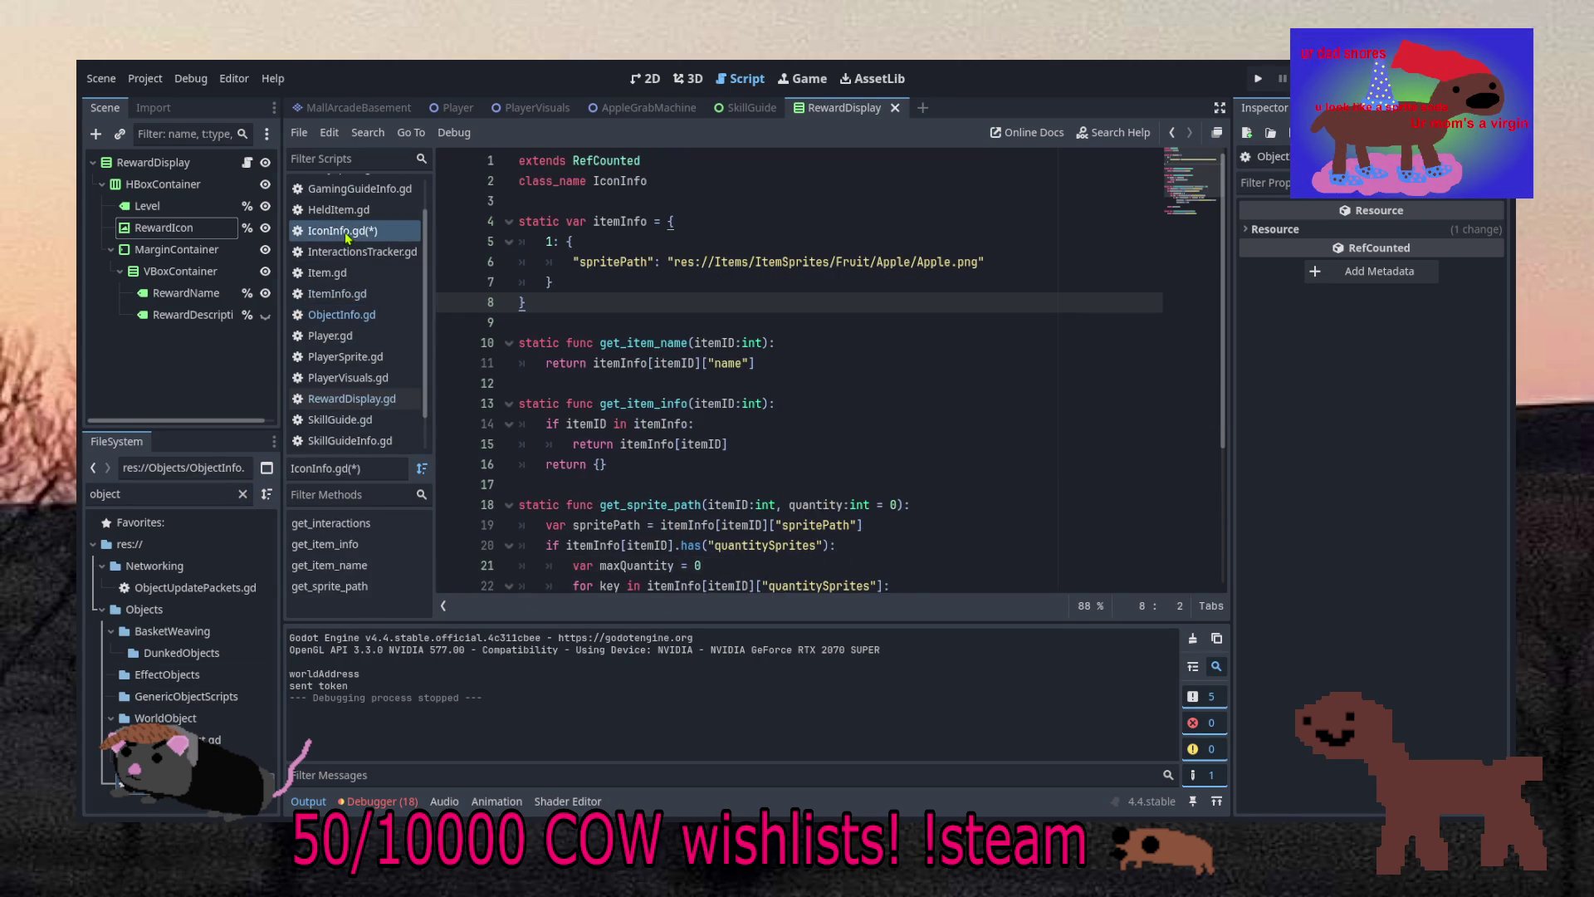
left_click(601, 288)
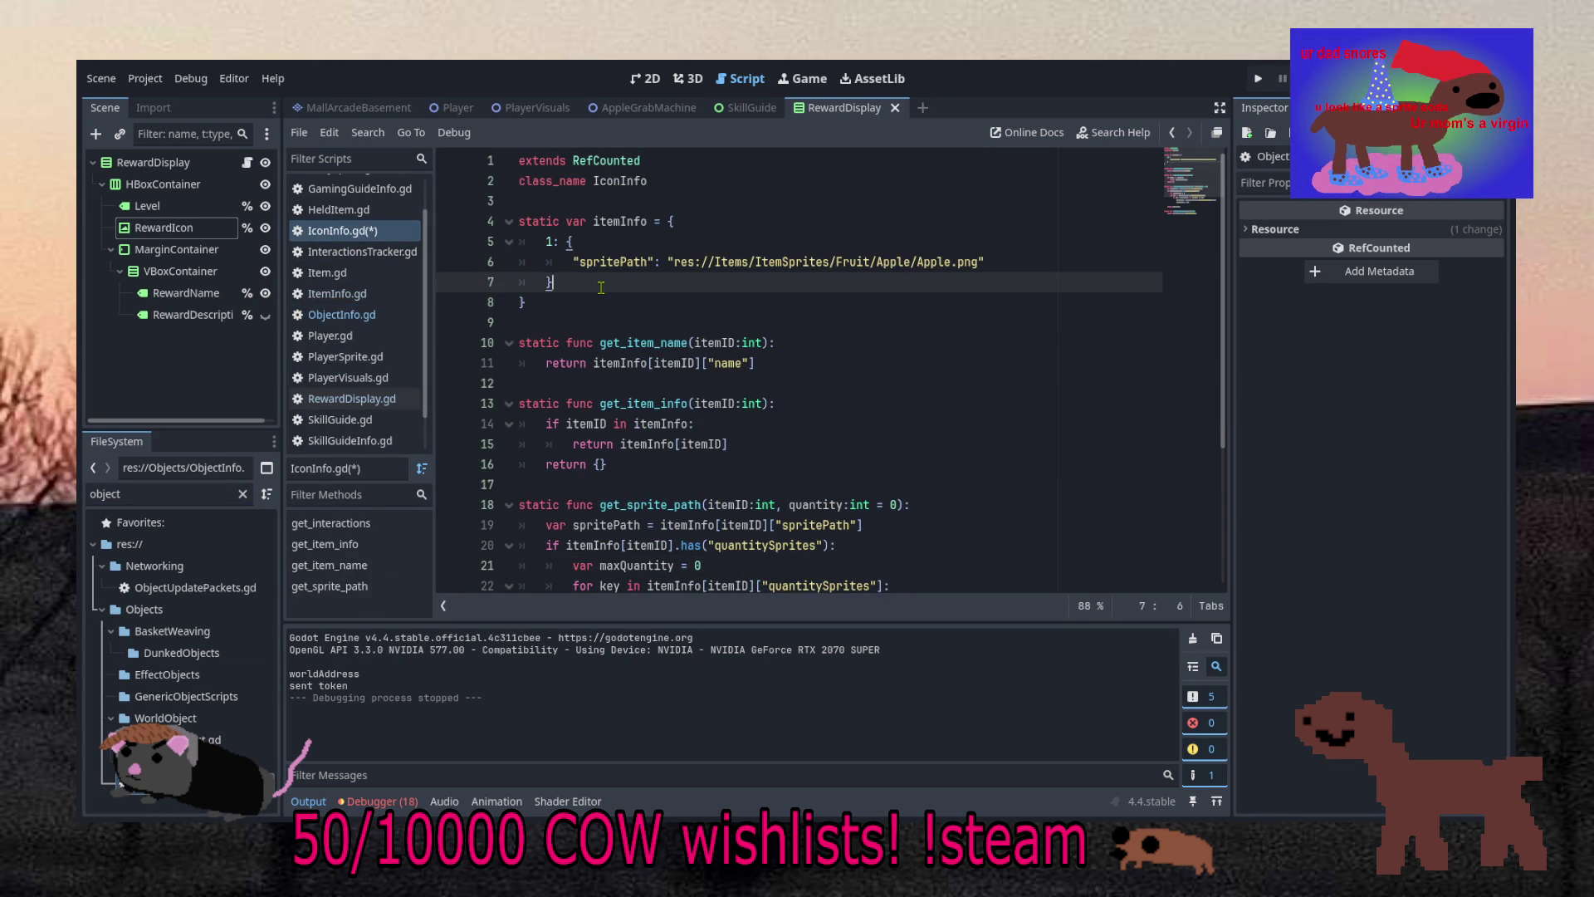
Step: Rename the itemInfo dictionary to iconInfo and delete the get_interactions and get_item_name functions
double_click(618, 220)
type("iconIn")
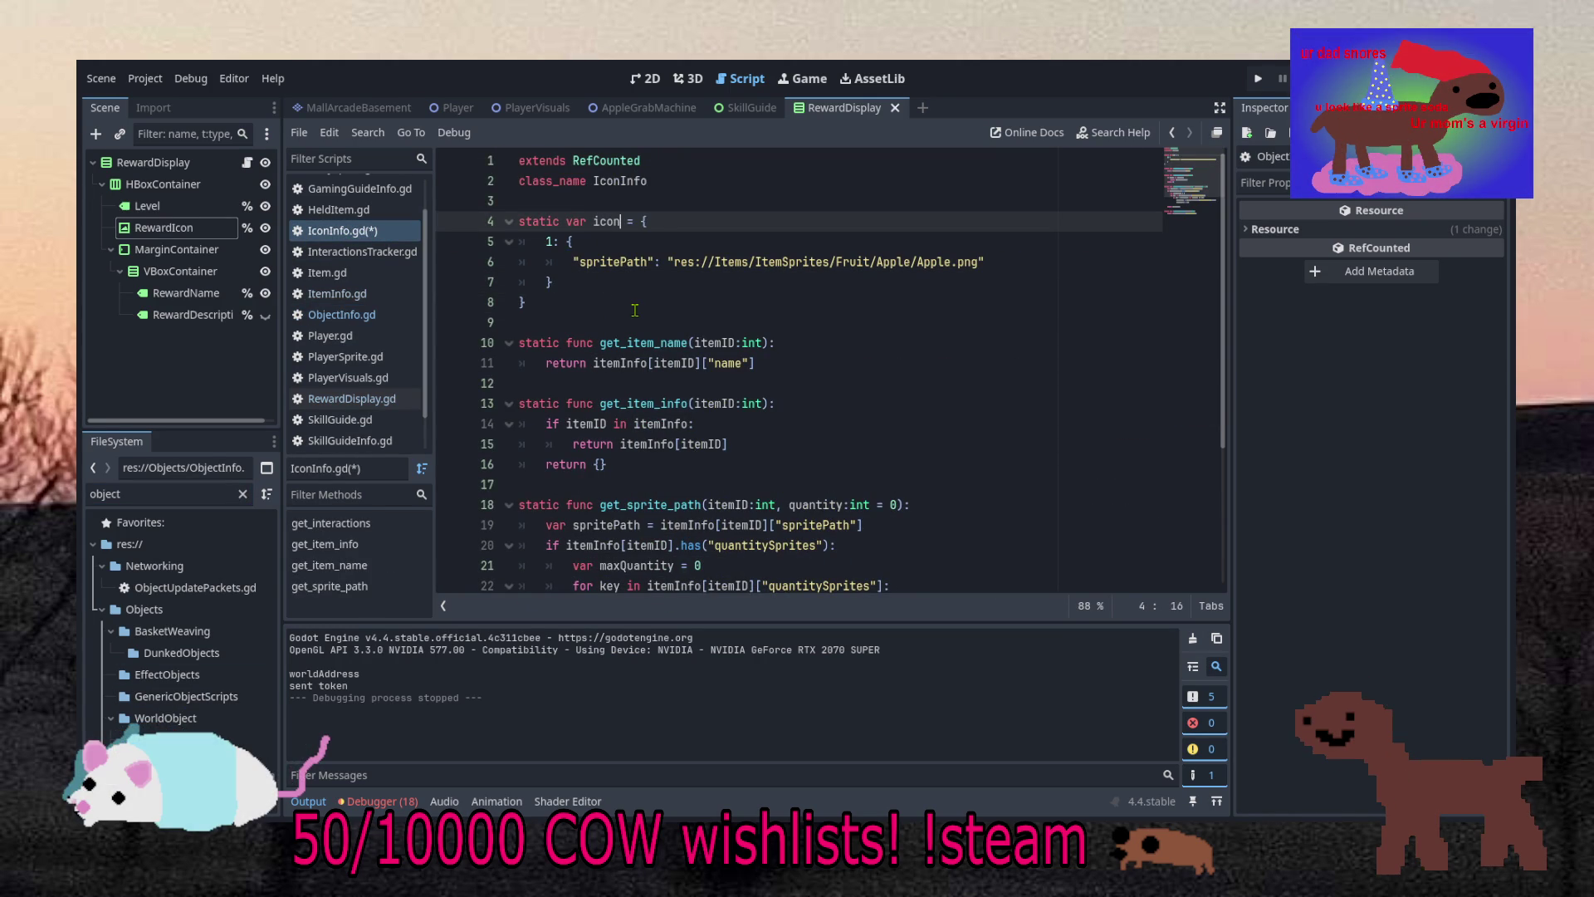
type("fo")
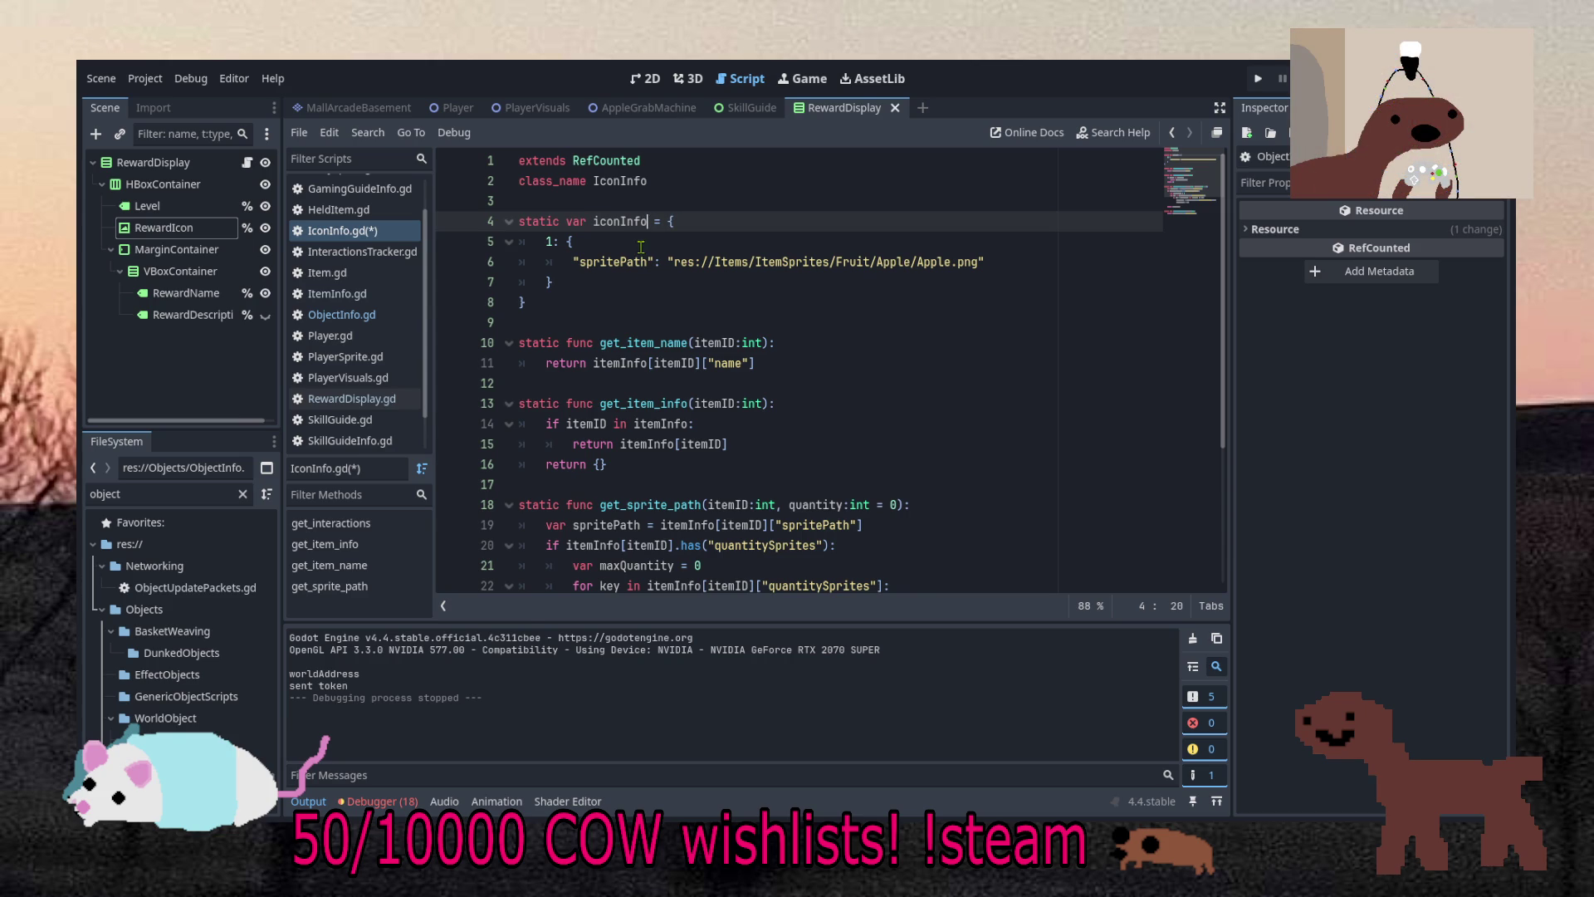
double_click(636, 220)
scroll(633, 280, "down", 3)
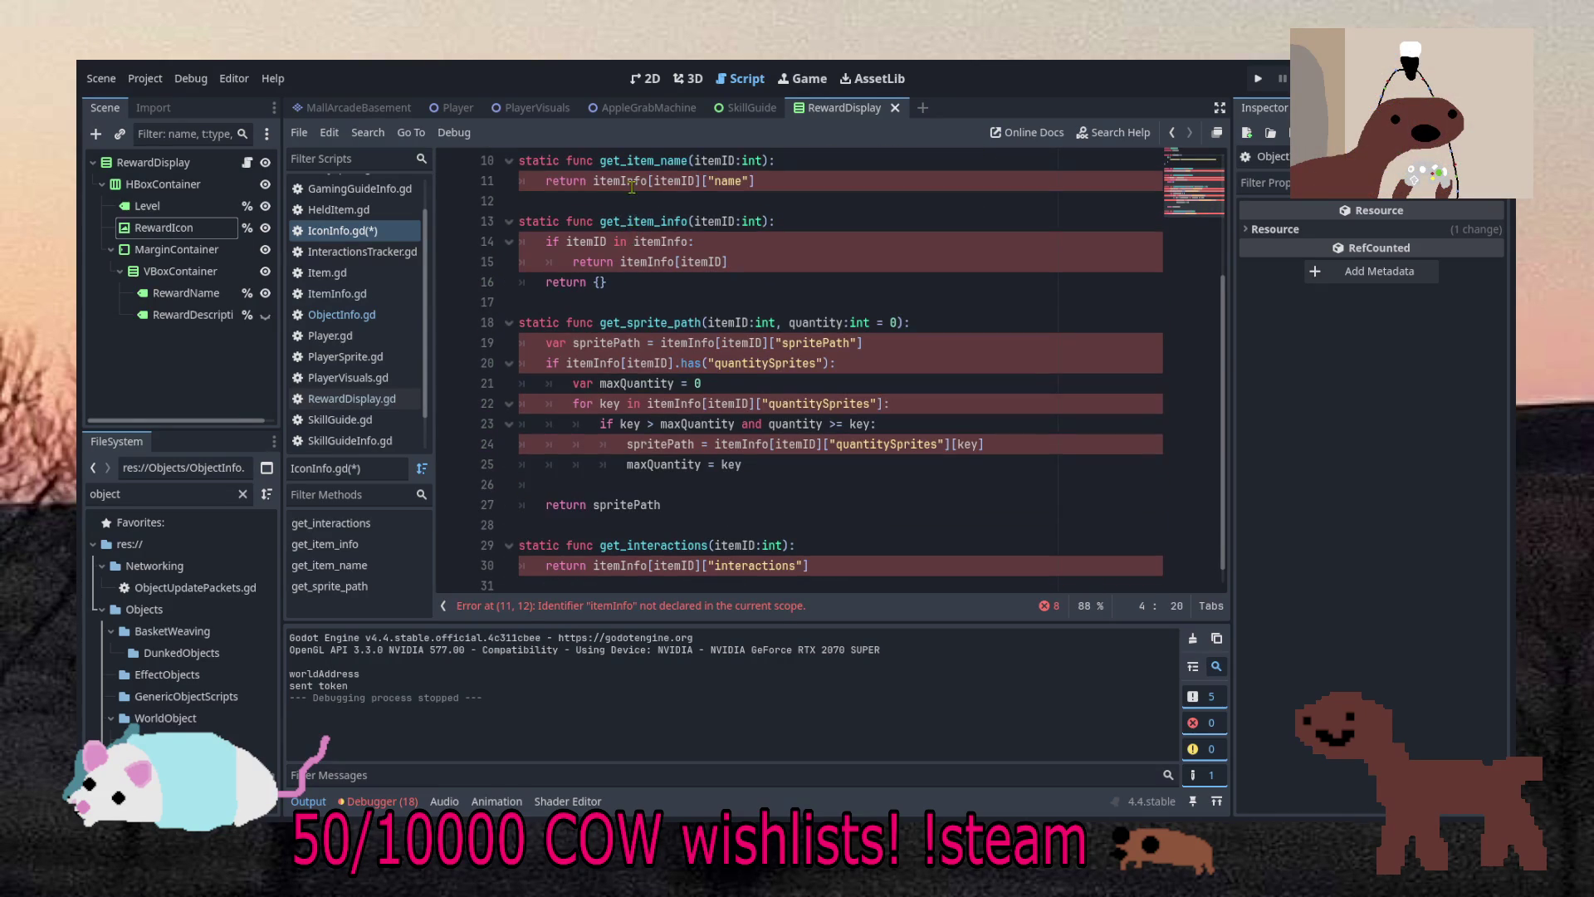
scroll(623, 180, "down", 1)
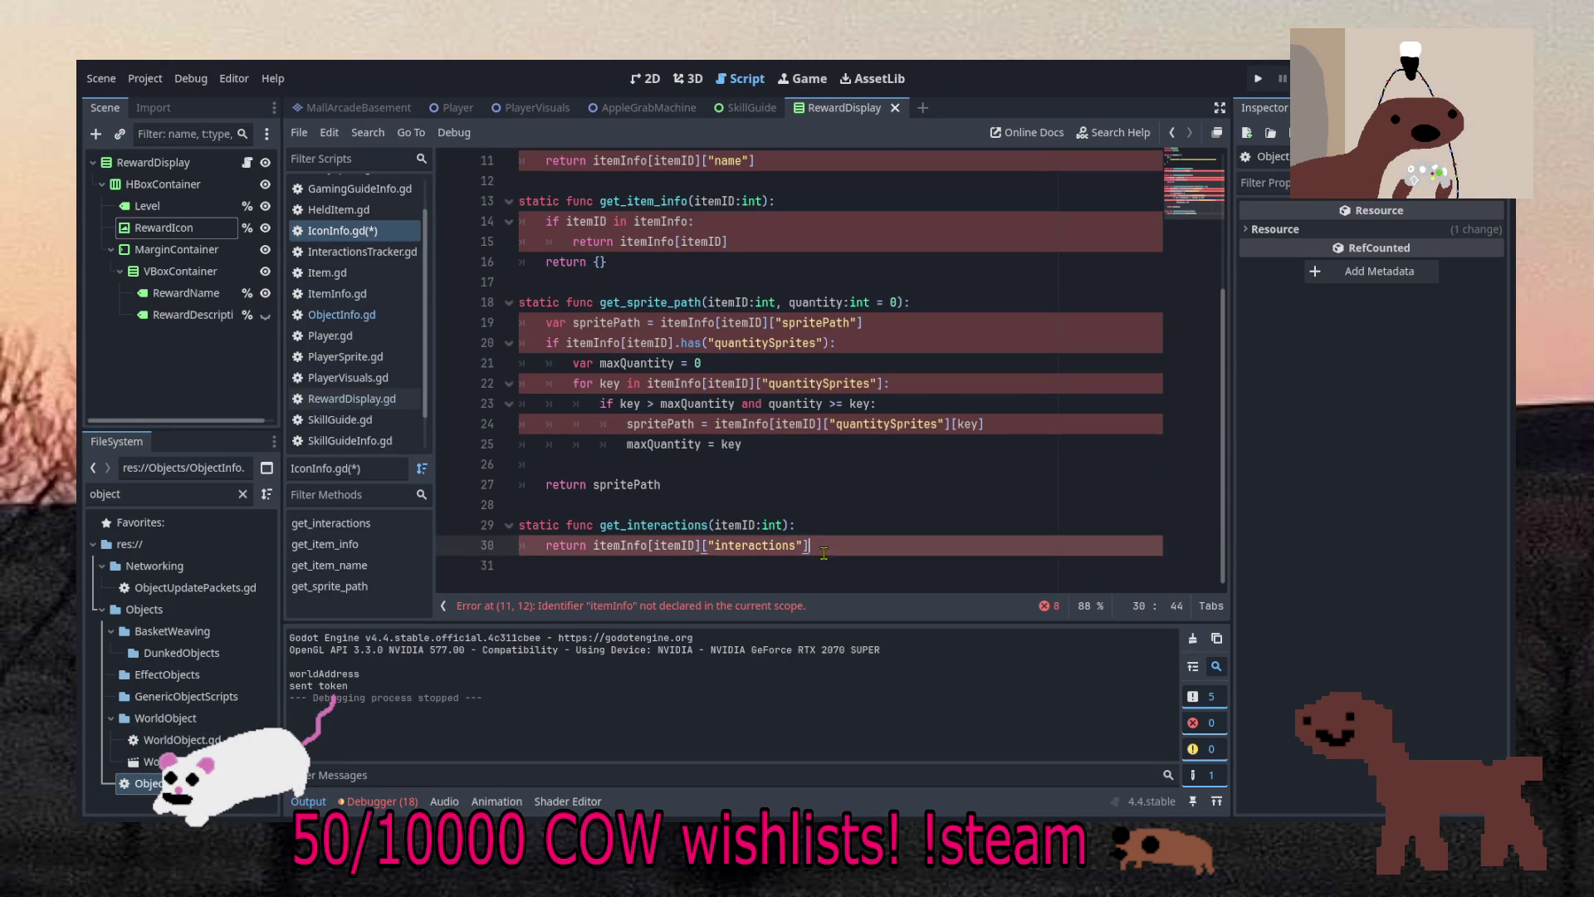
left_click_drag(816, 567, 783, 485)
key("BackSpace")
scroll(788, 384, "up", 3)
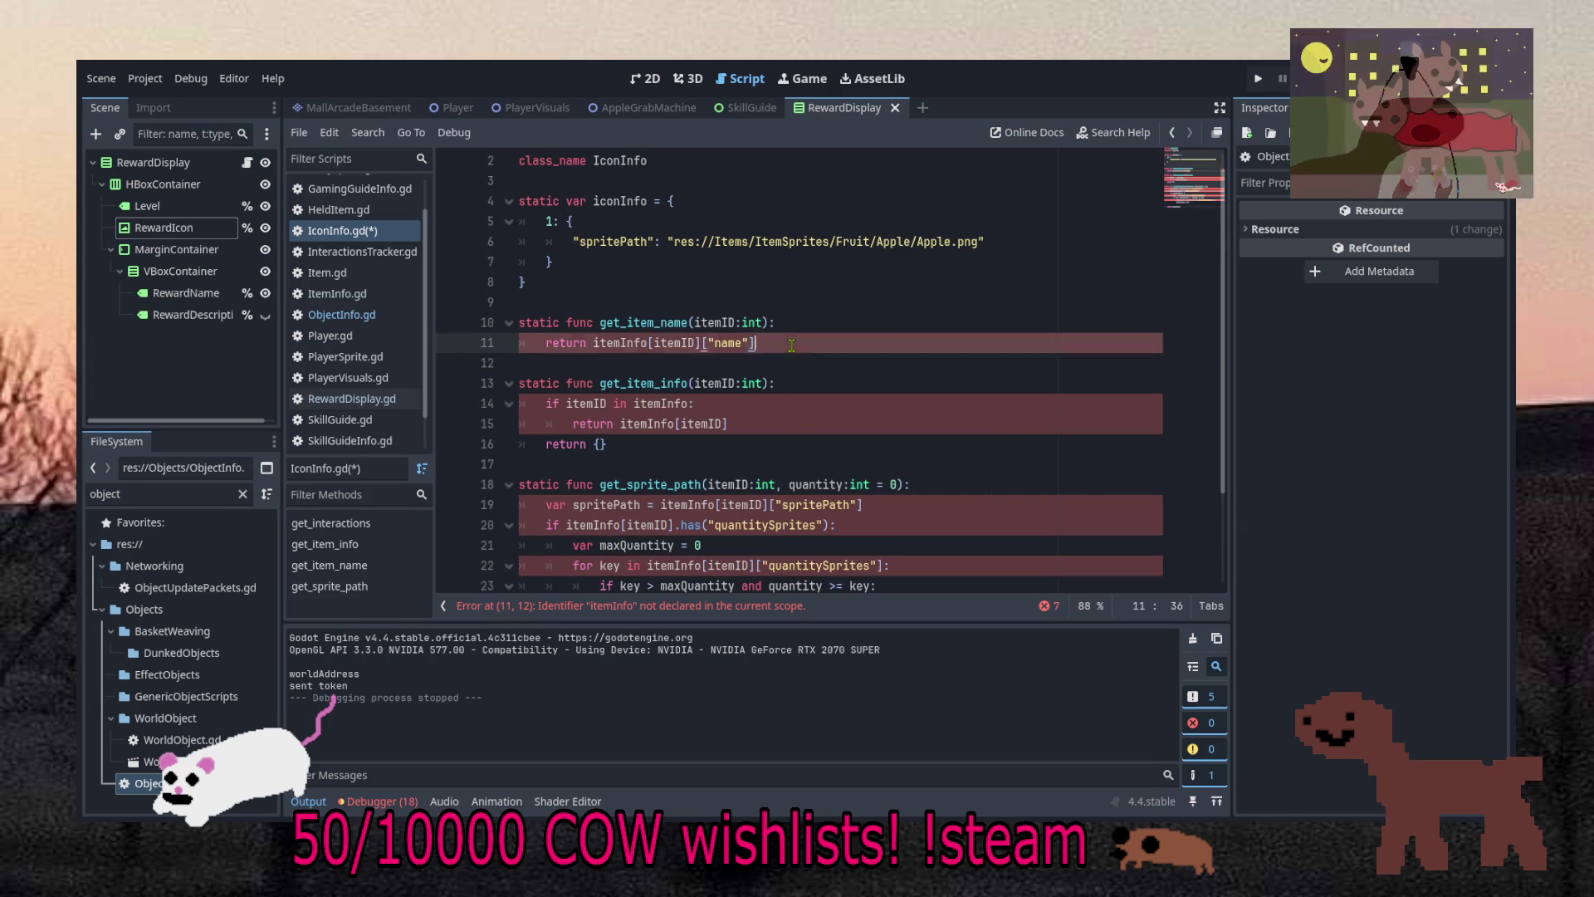
left_click_drag(798, 342, 804, 286)
key("BackSpace")
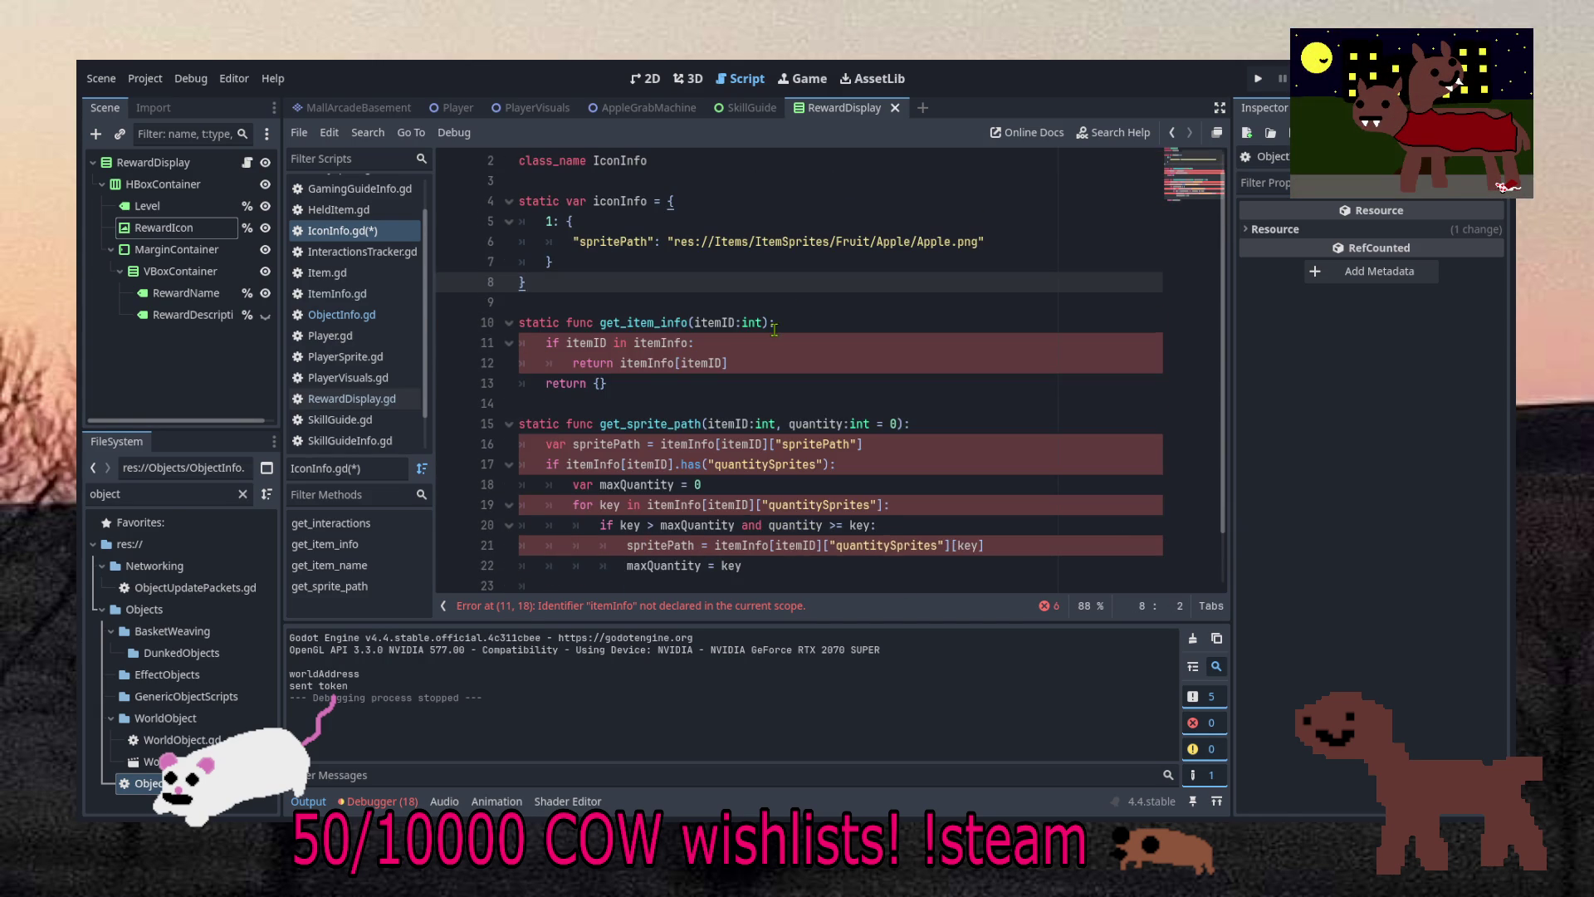
scroll(774, 329, "down", 1)
Step: Rename get_item_info to get_icon_info with an iconID parameter, returning the lookup from iconInfo
left_click_drag(655, 263, 633, 263)
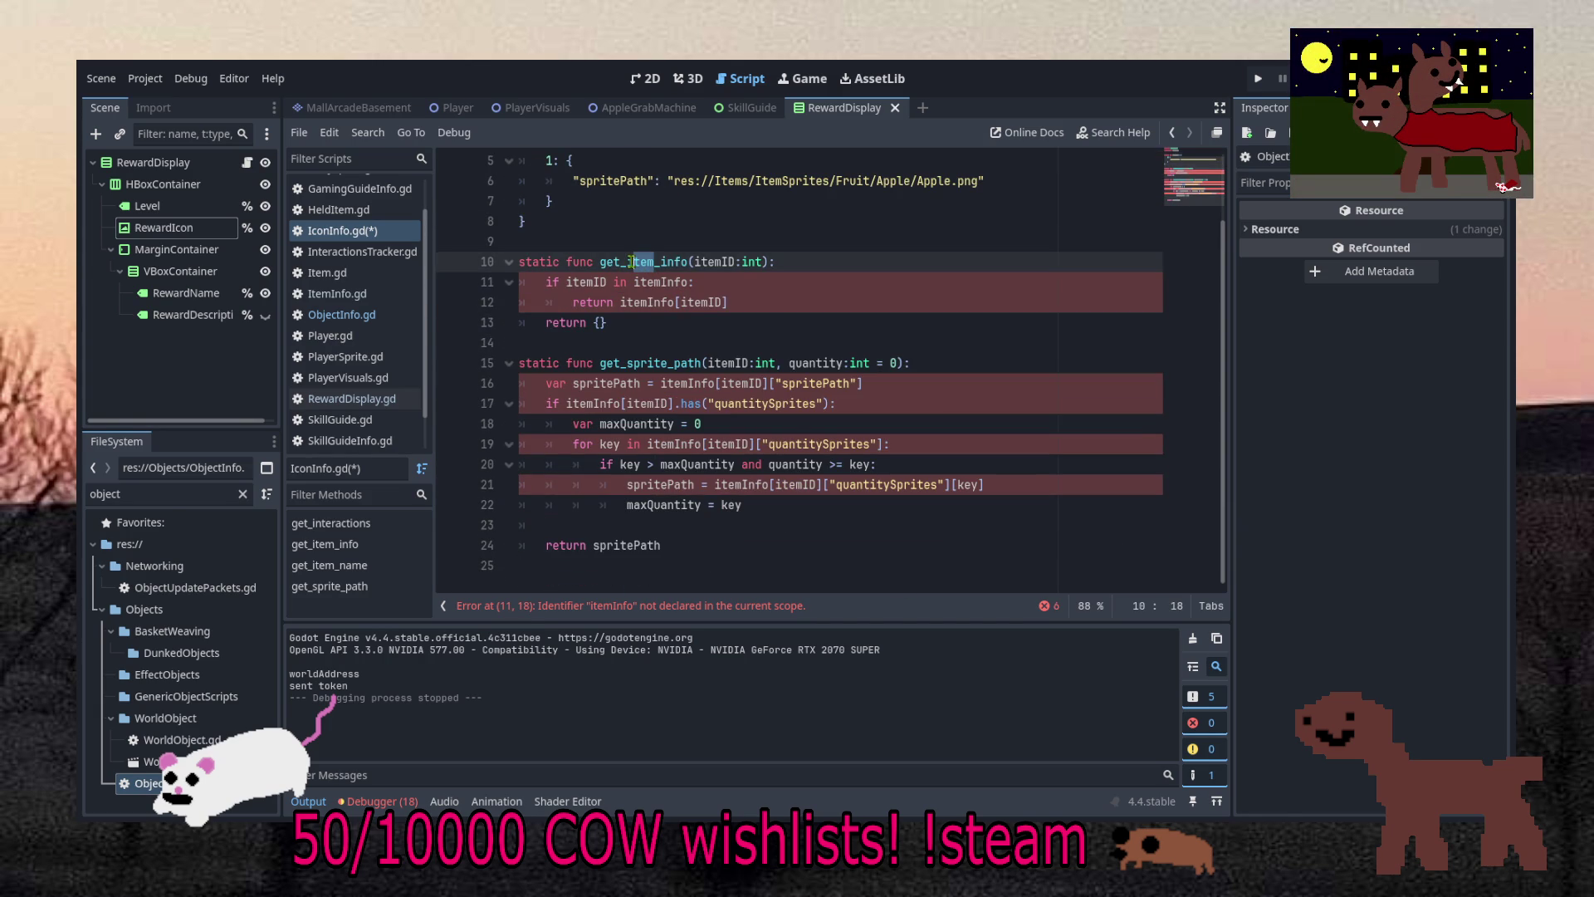
type("on")
double_click(716, 261)
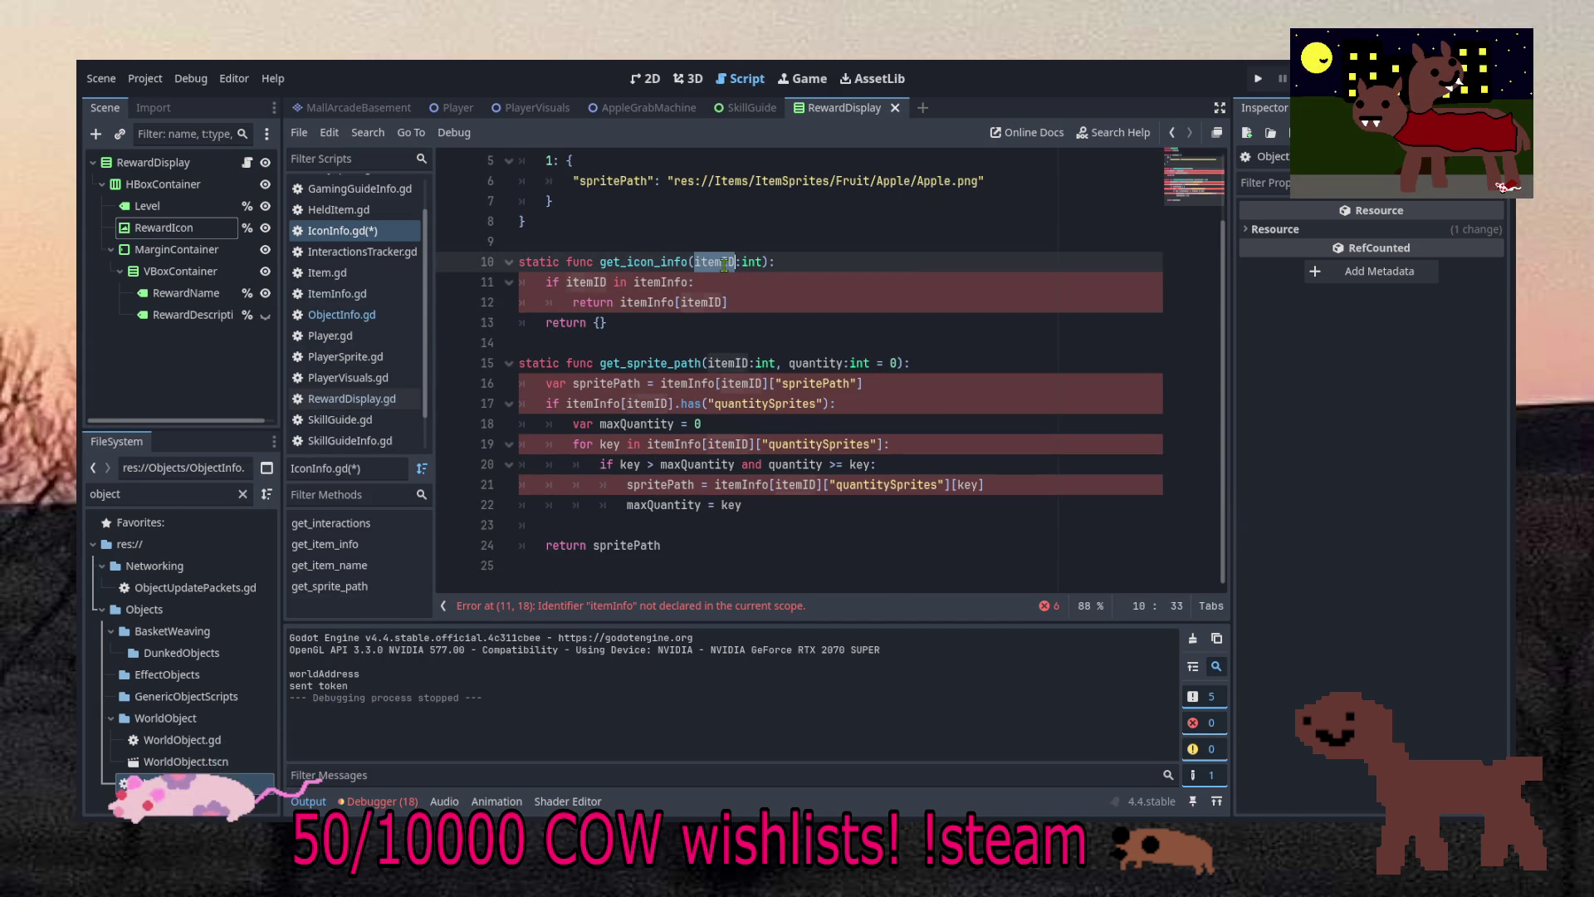
type("iconIF")
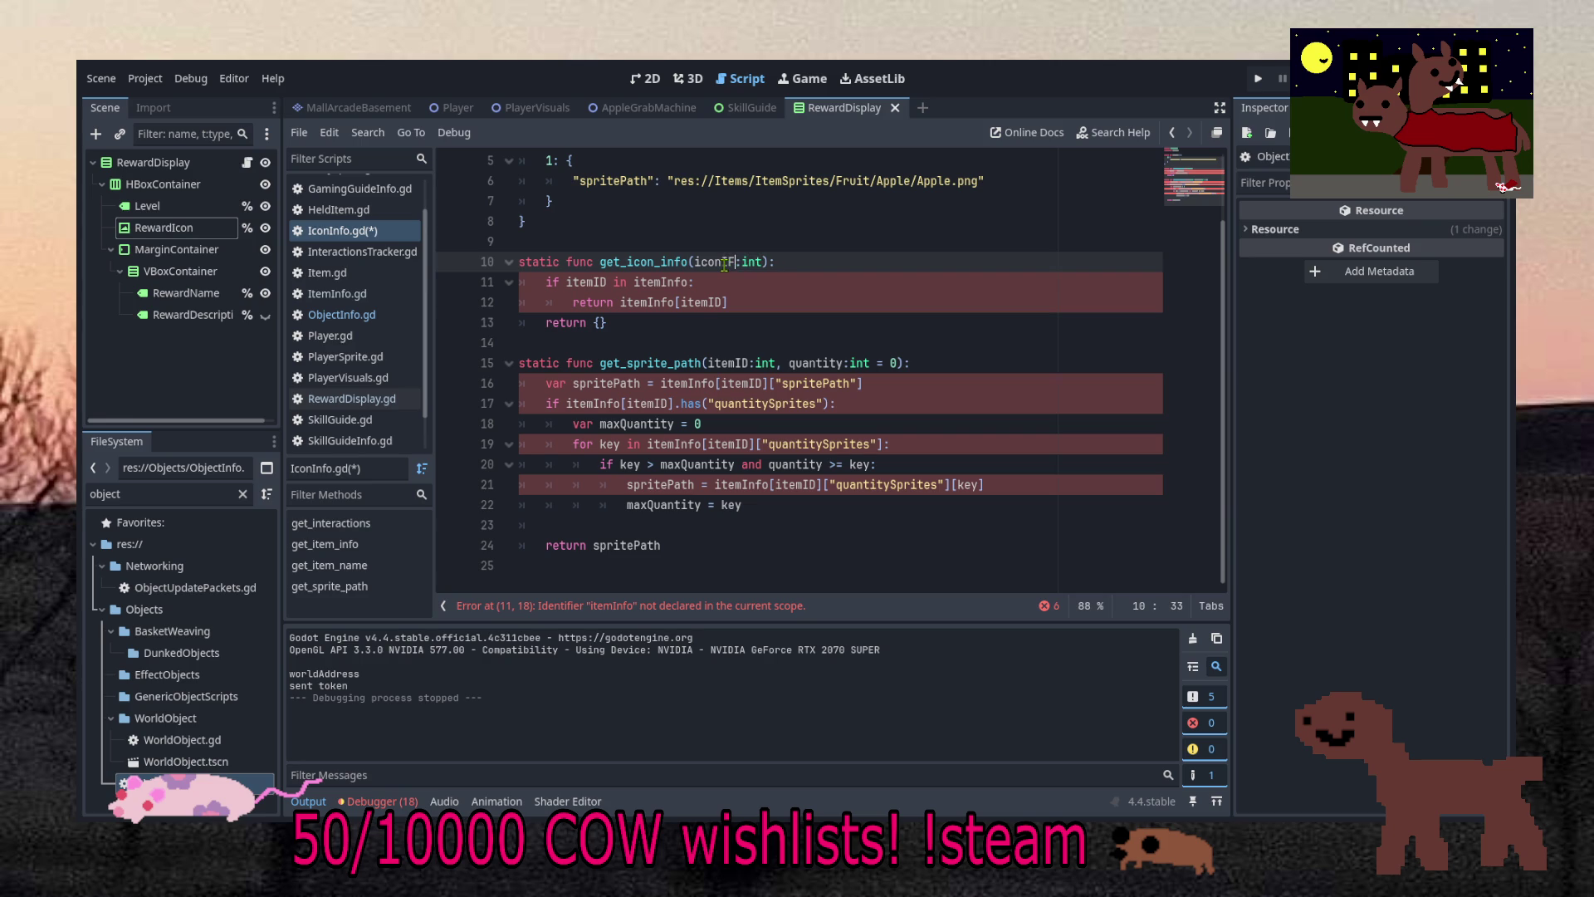
key("BackSpace")
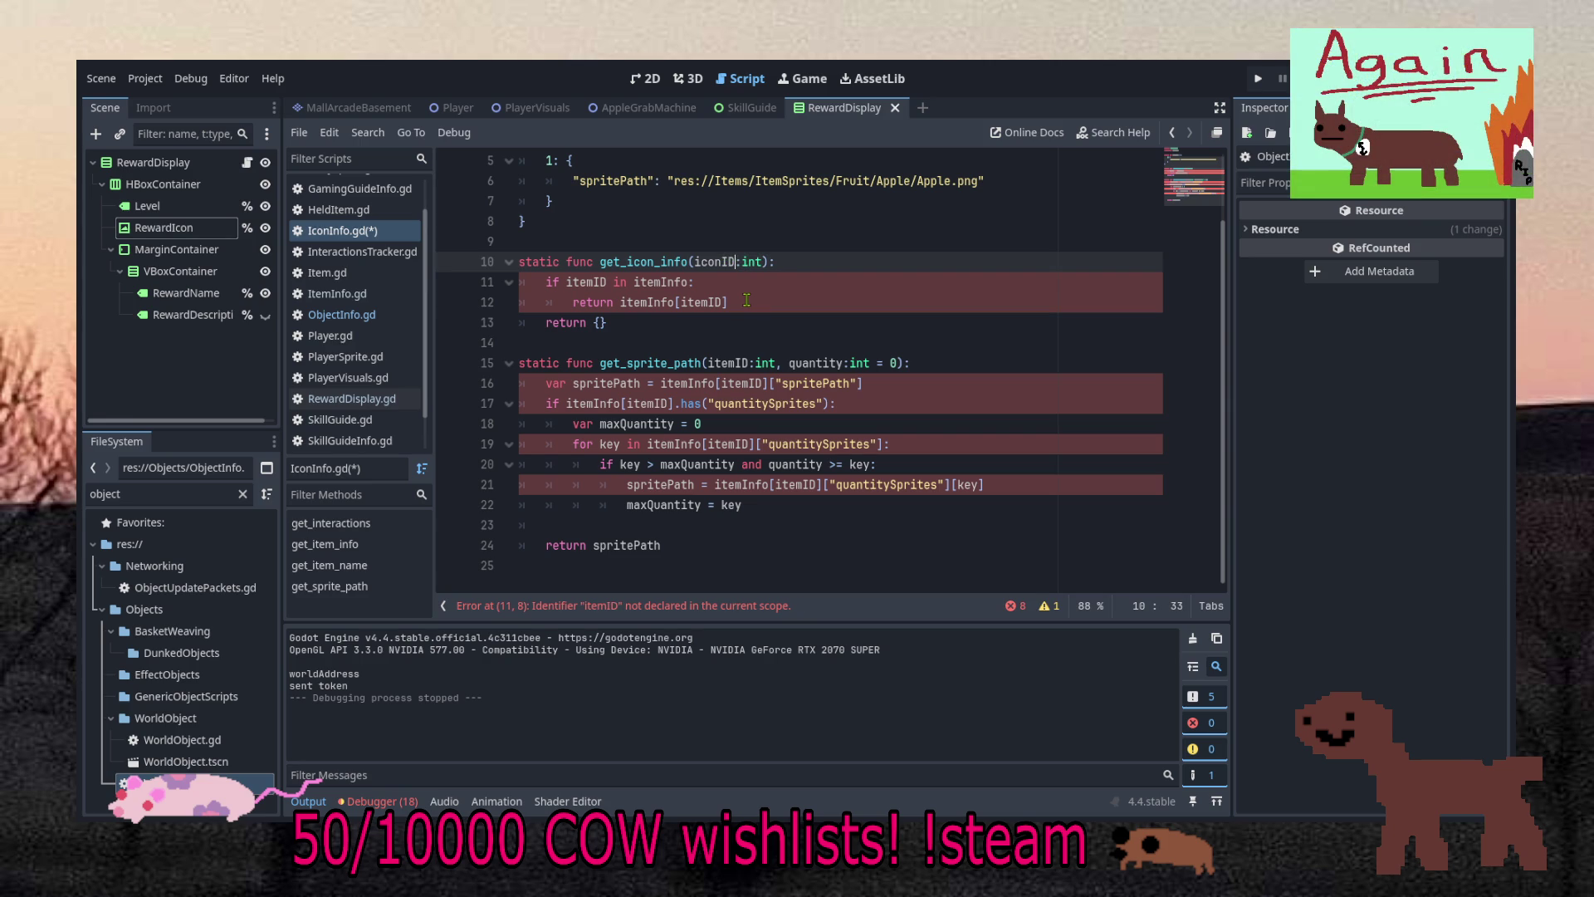
left_click(738, 300)
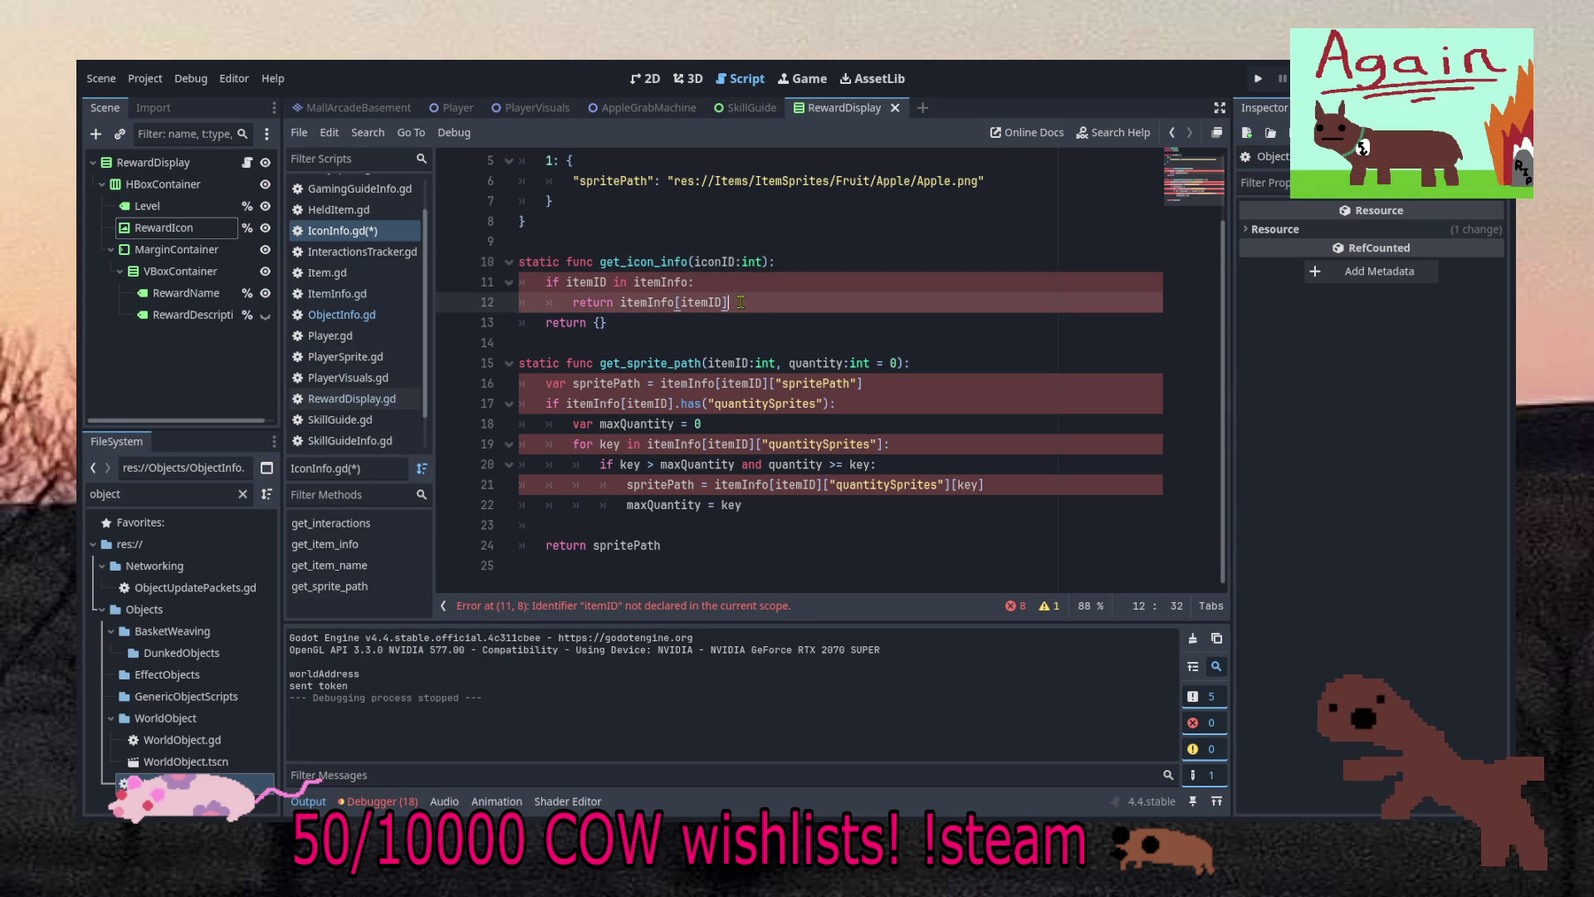
double_click(673, 303)
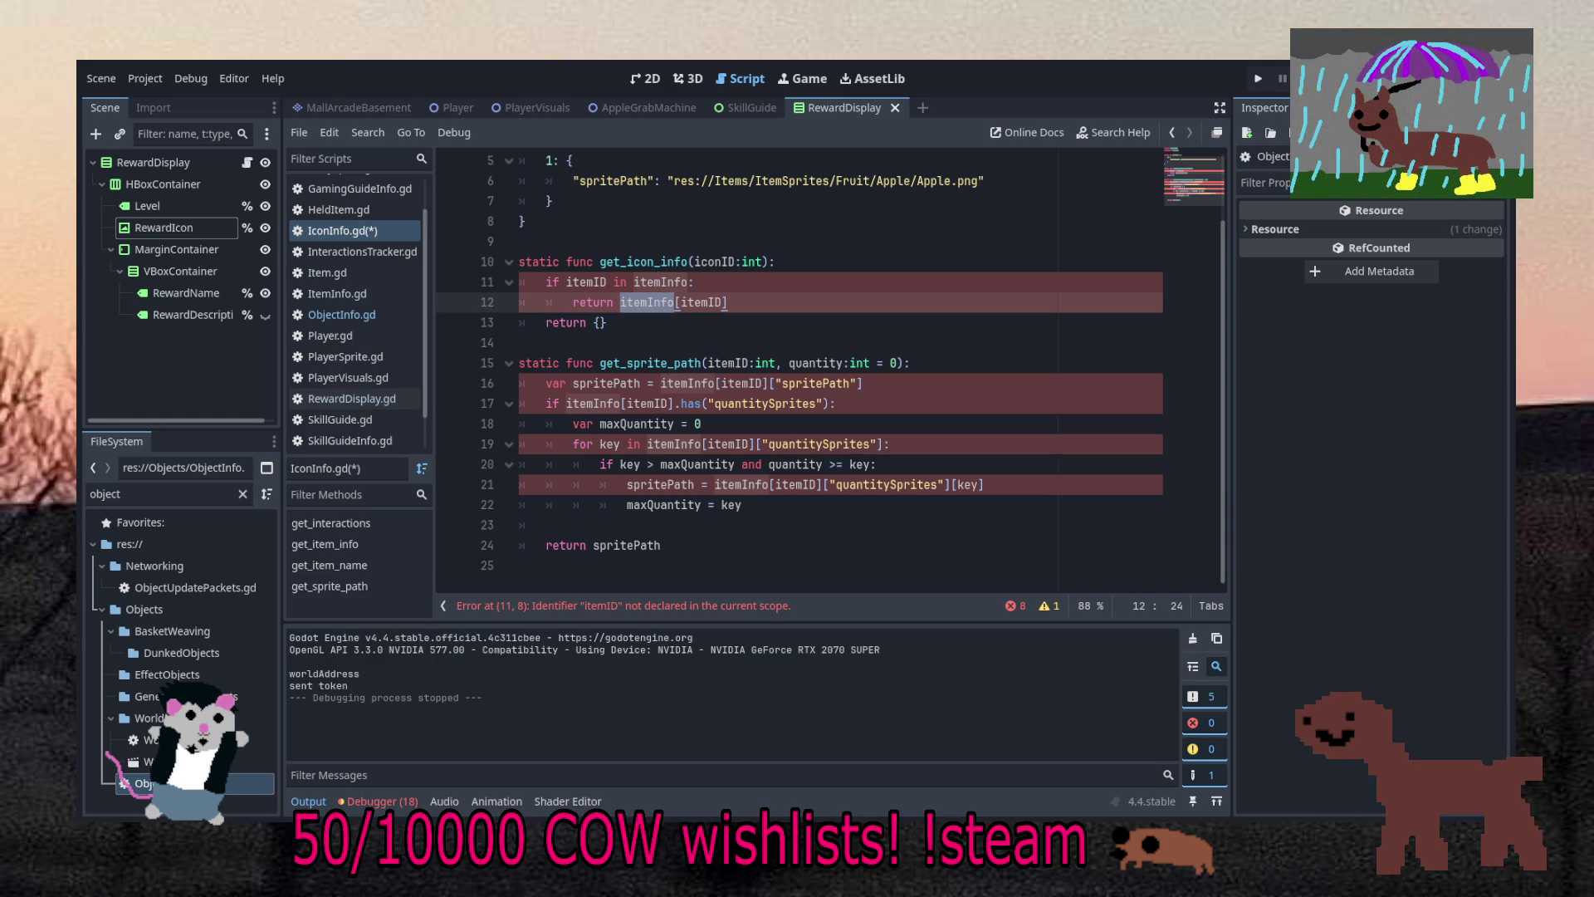
left_click(683, 324)
type("iconInfo")
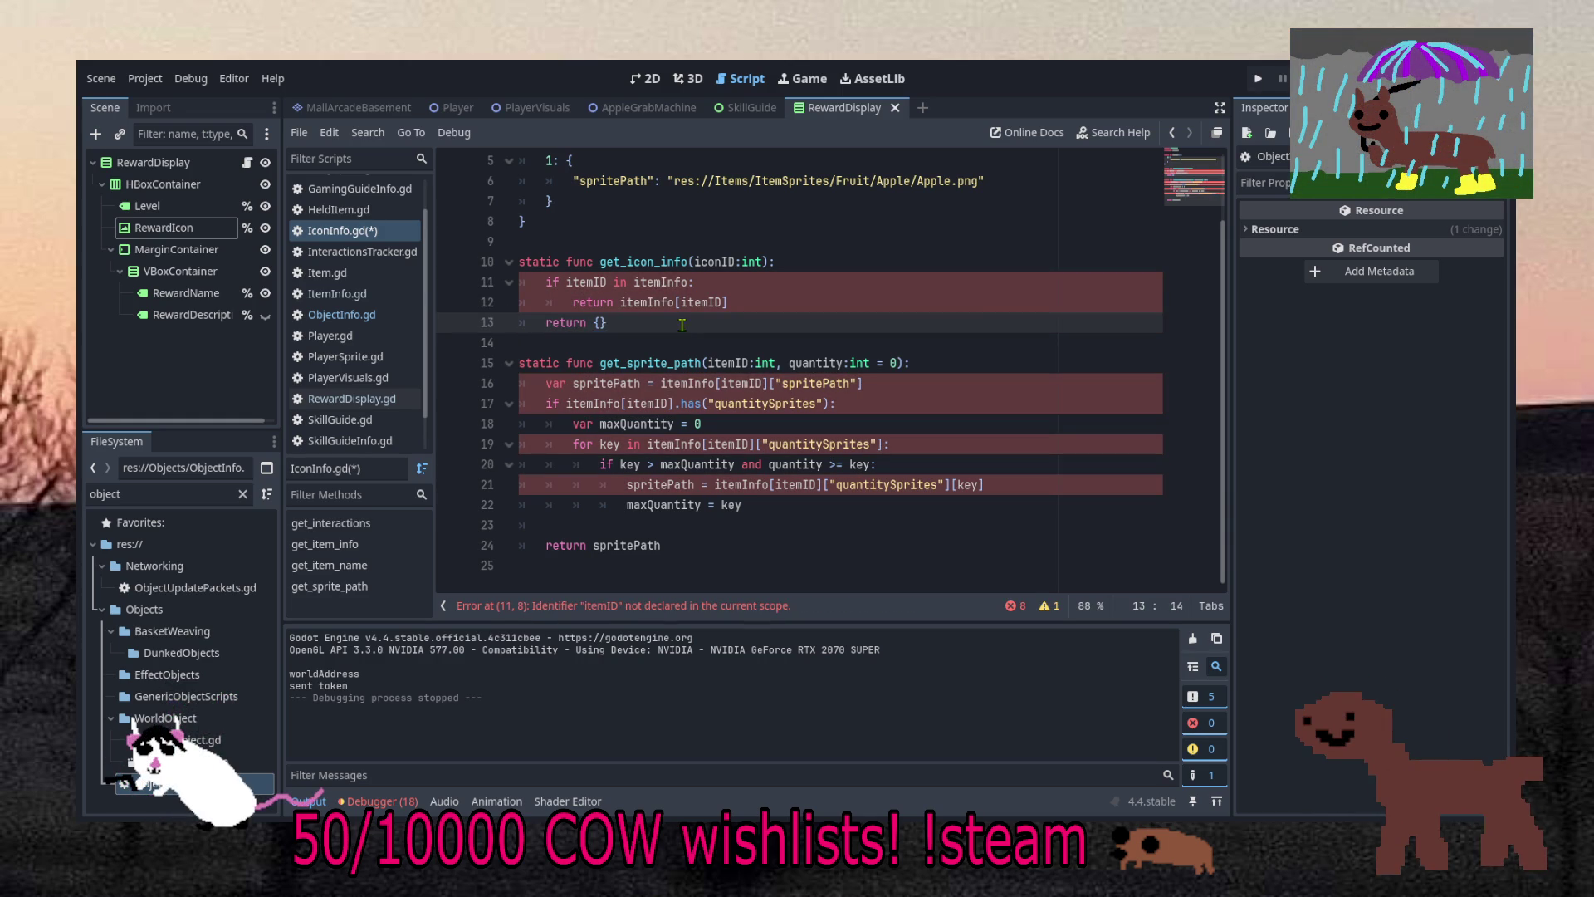
double_click(713, 262)
type("iconInfo")
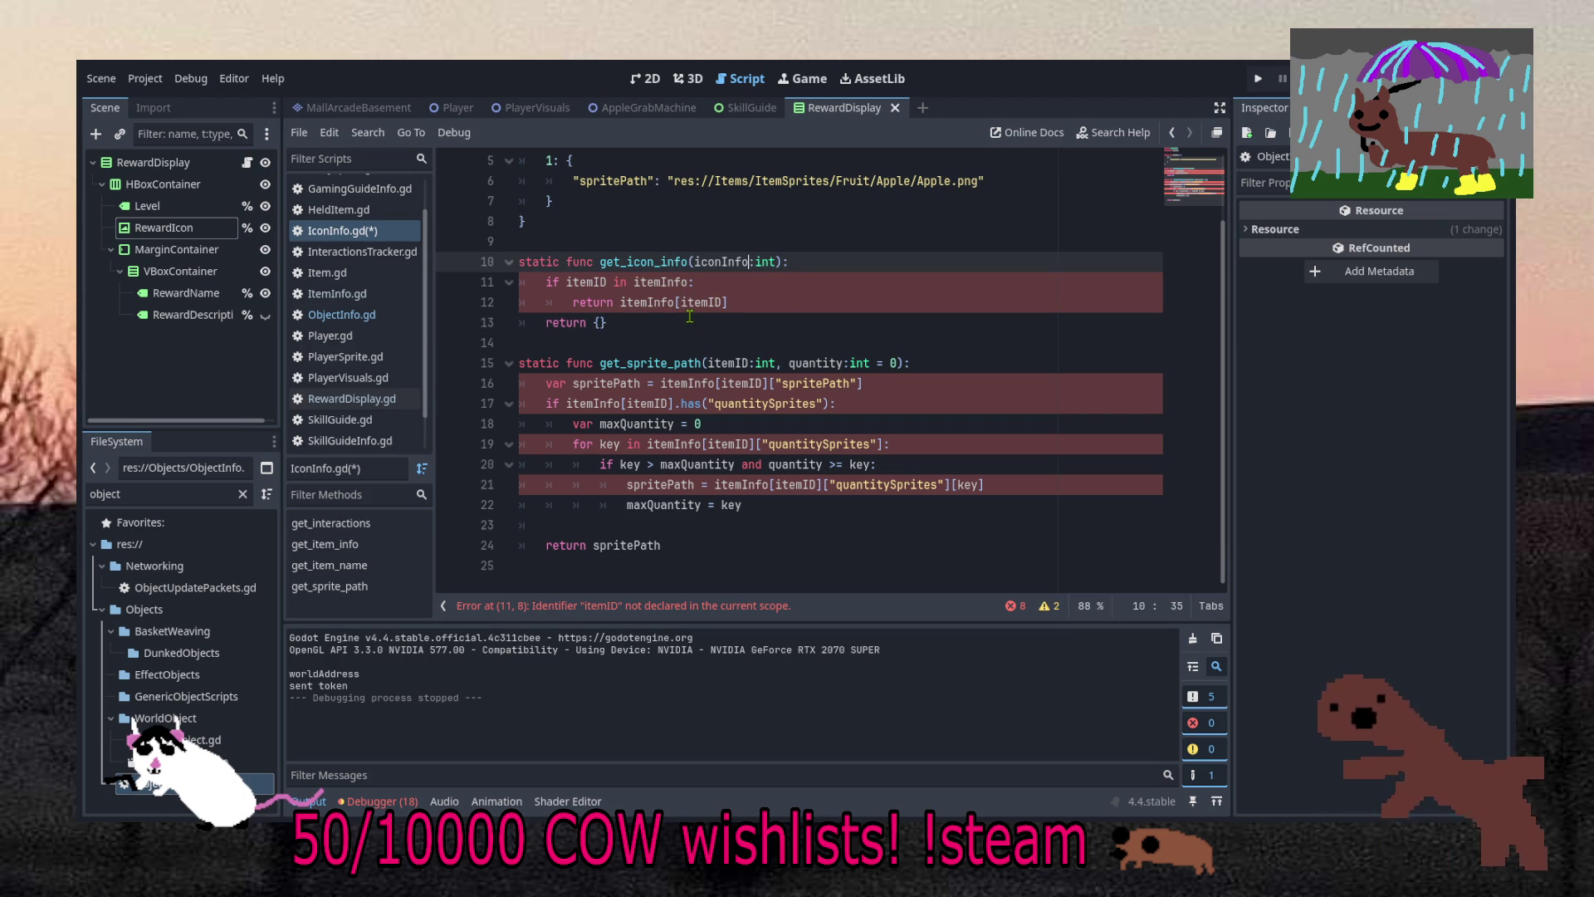
key("BackSpace")
key("BackSpace")
key("BackSpace")
type("D")
key("BackSpace")
key("BackSpace")
key("BackSpace")
type("D")
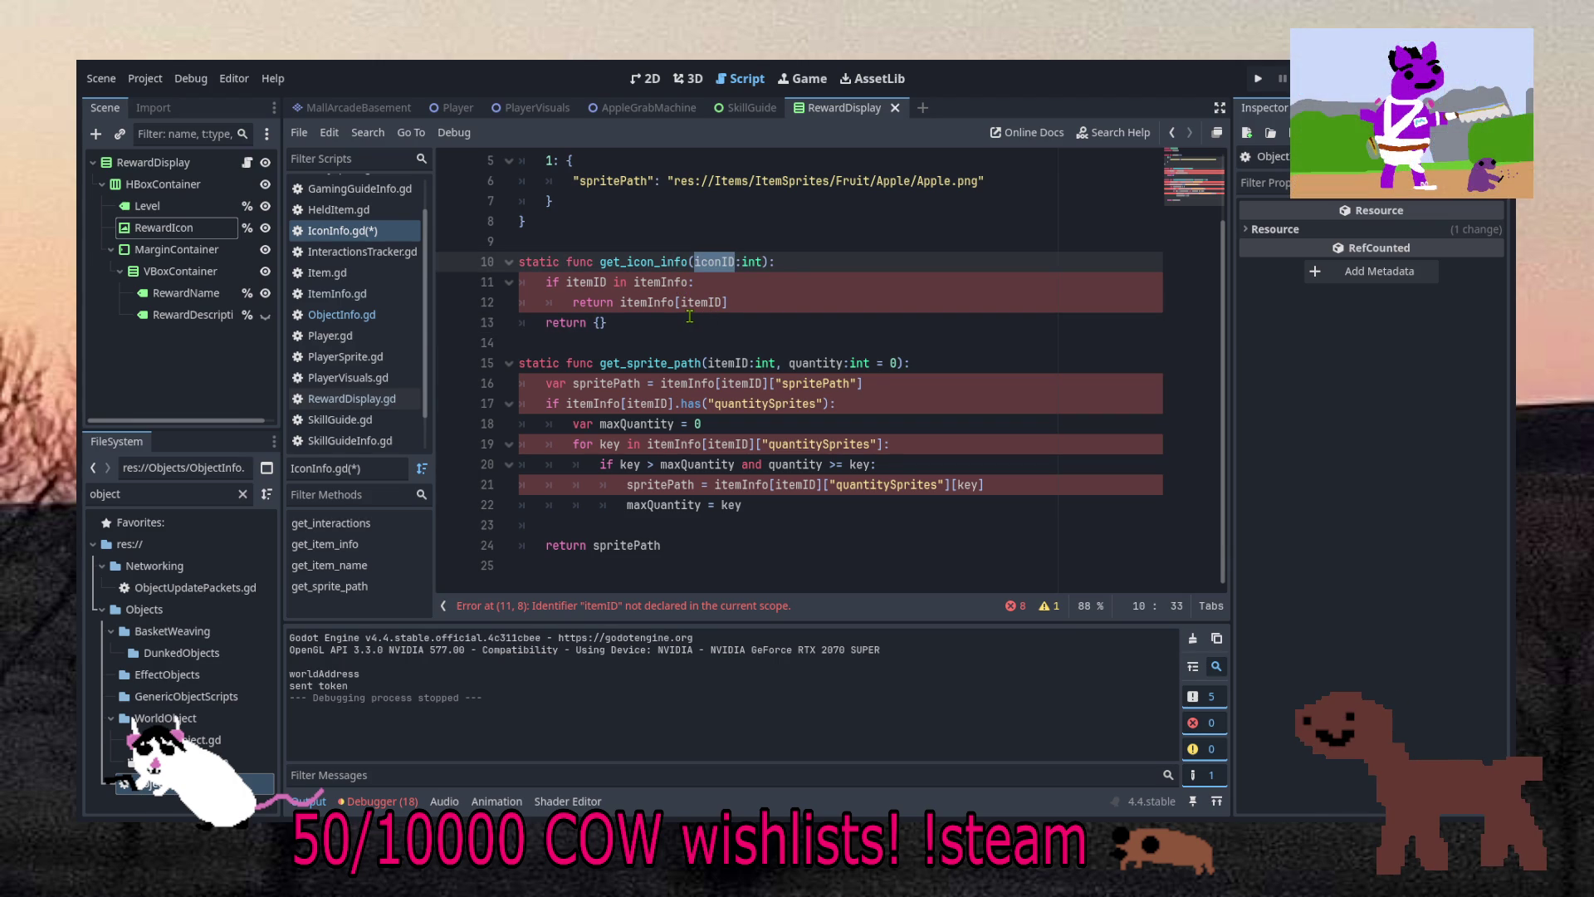
double_click(658, 303)
type("iconInfo")
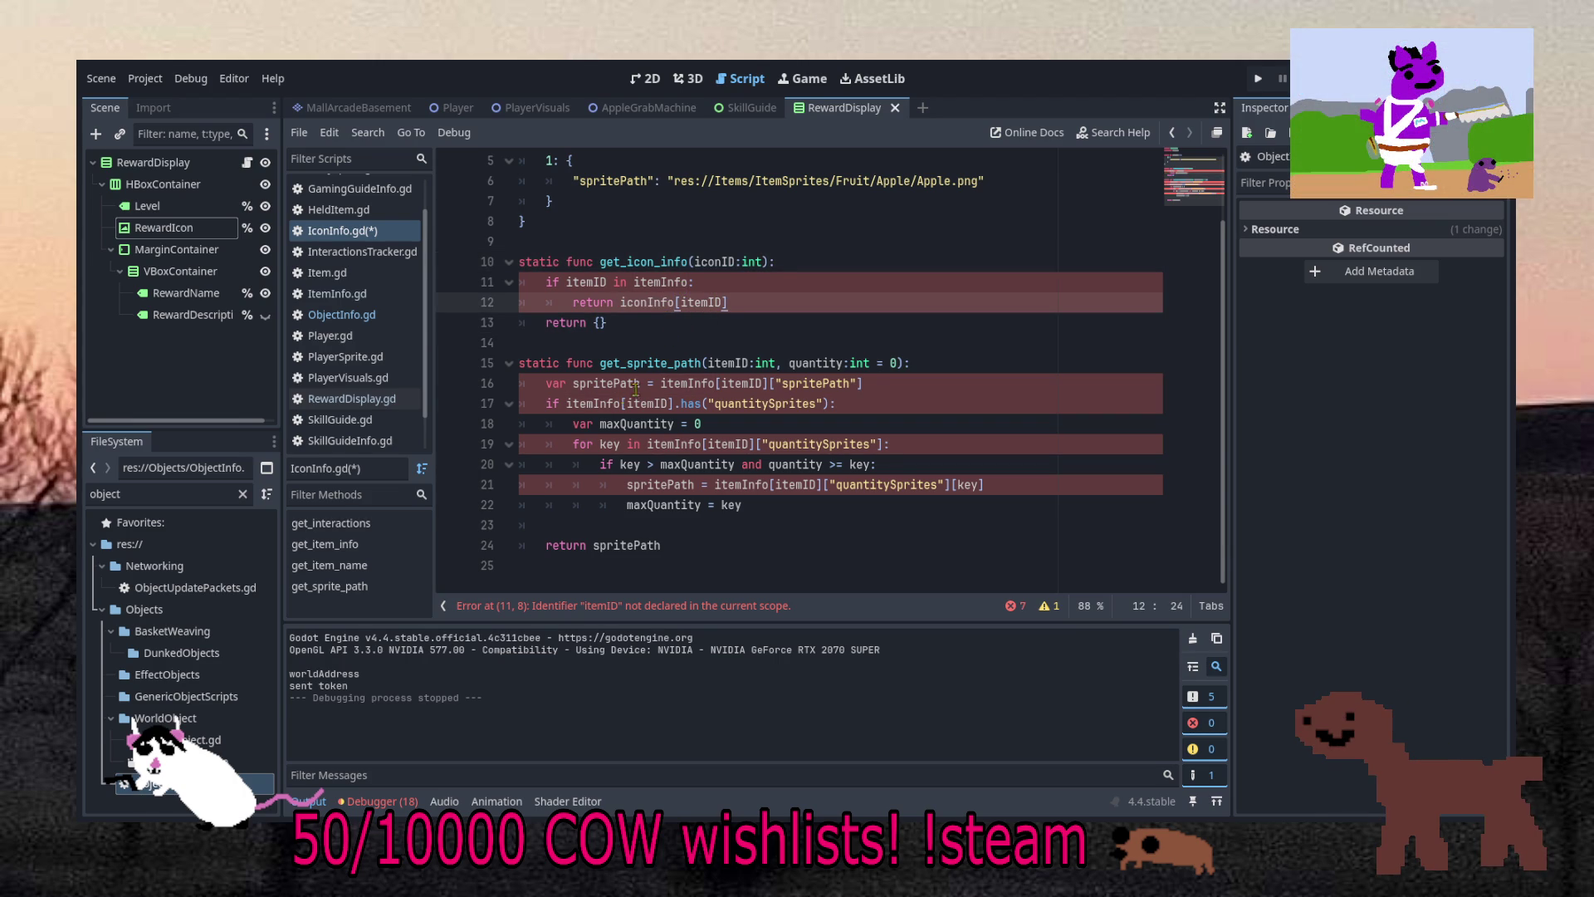
Step: Delete the quantity-sprite loop from get_sprite_path and point its lookup at iconInfo
double_click(603, 403)
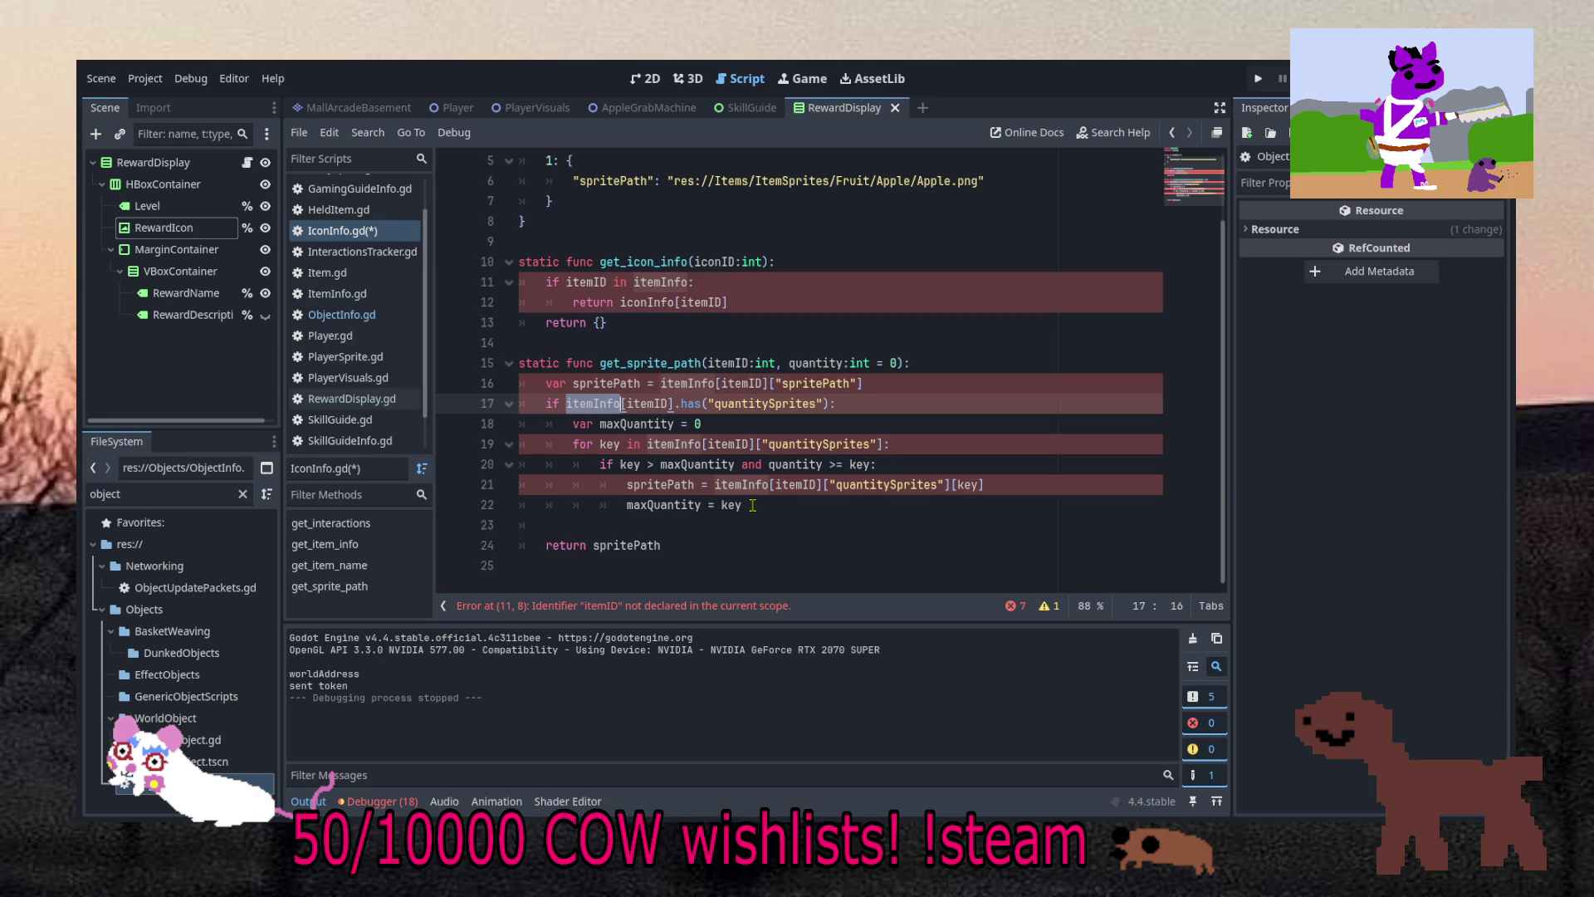
left_click_drag(753, 506, 915, 384)
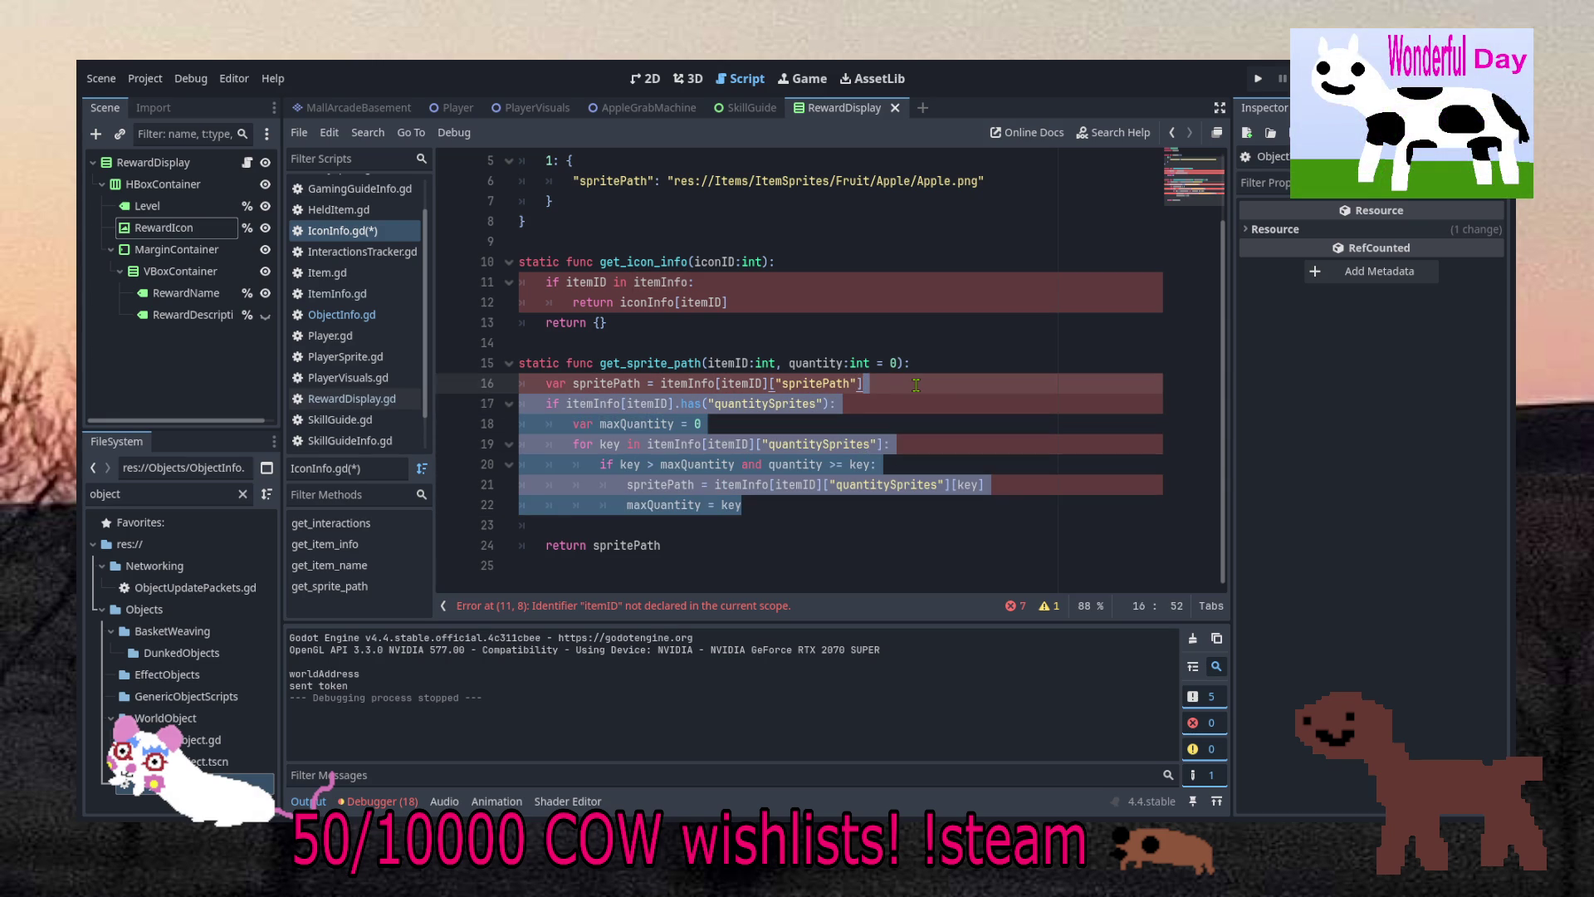
key("BackSpace")
double_click(688, 463)
type("iconInfo")
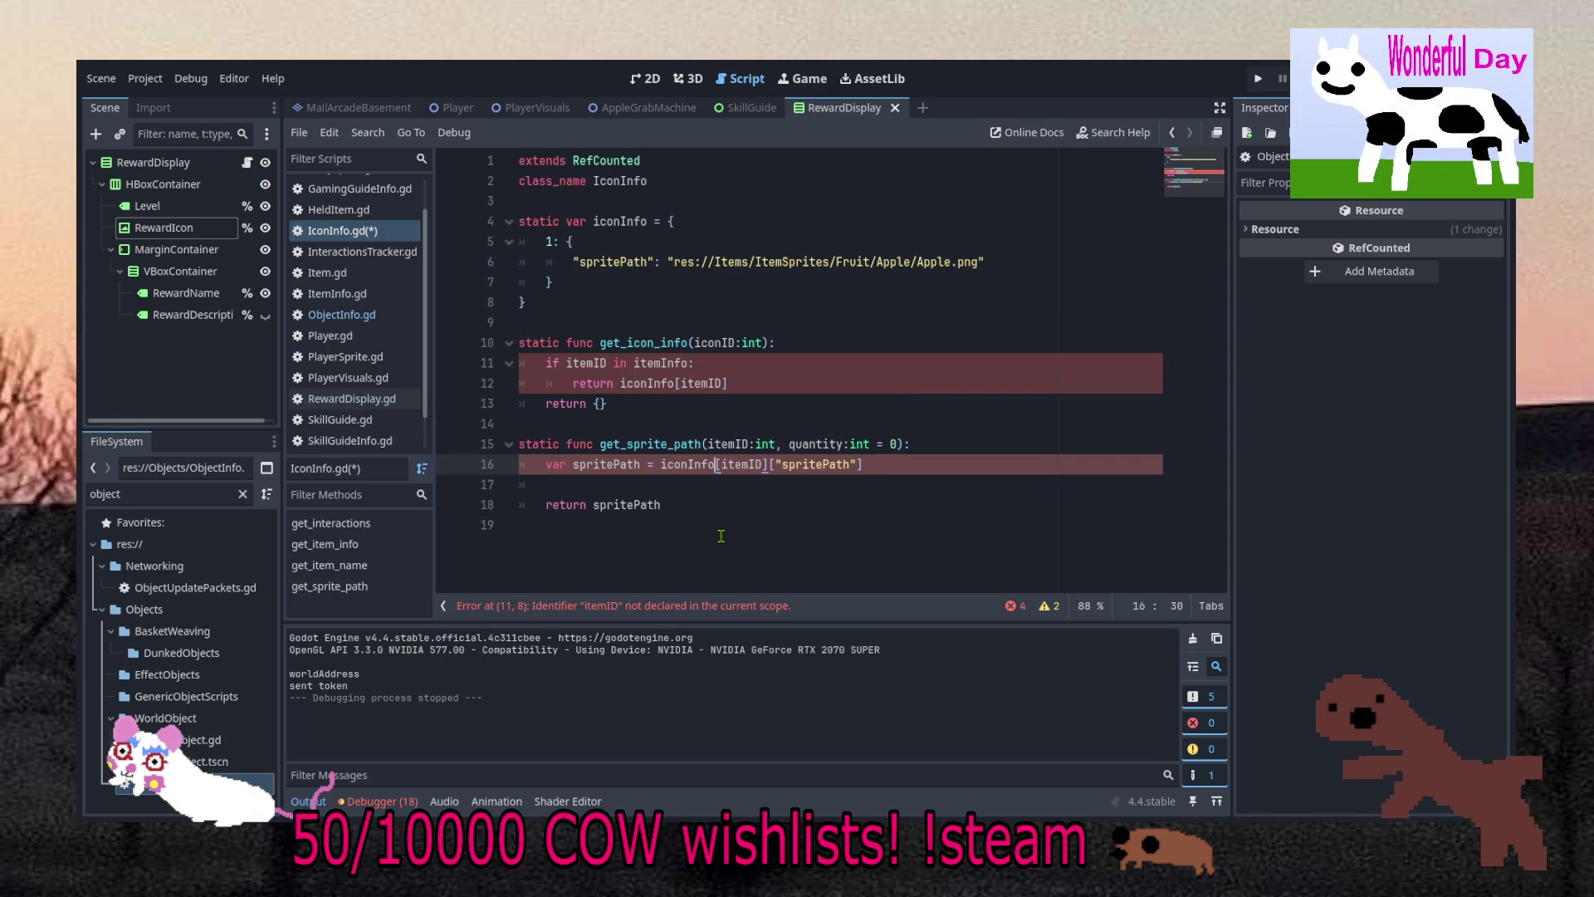
Step: Rename the itemID lookups on lines 12, 15 and 16 to iconID
key("Down")
left_click(743, 470)
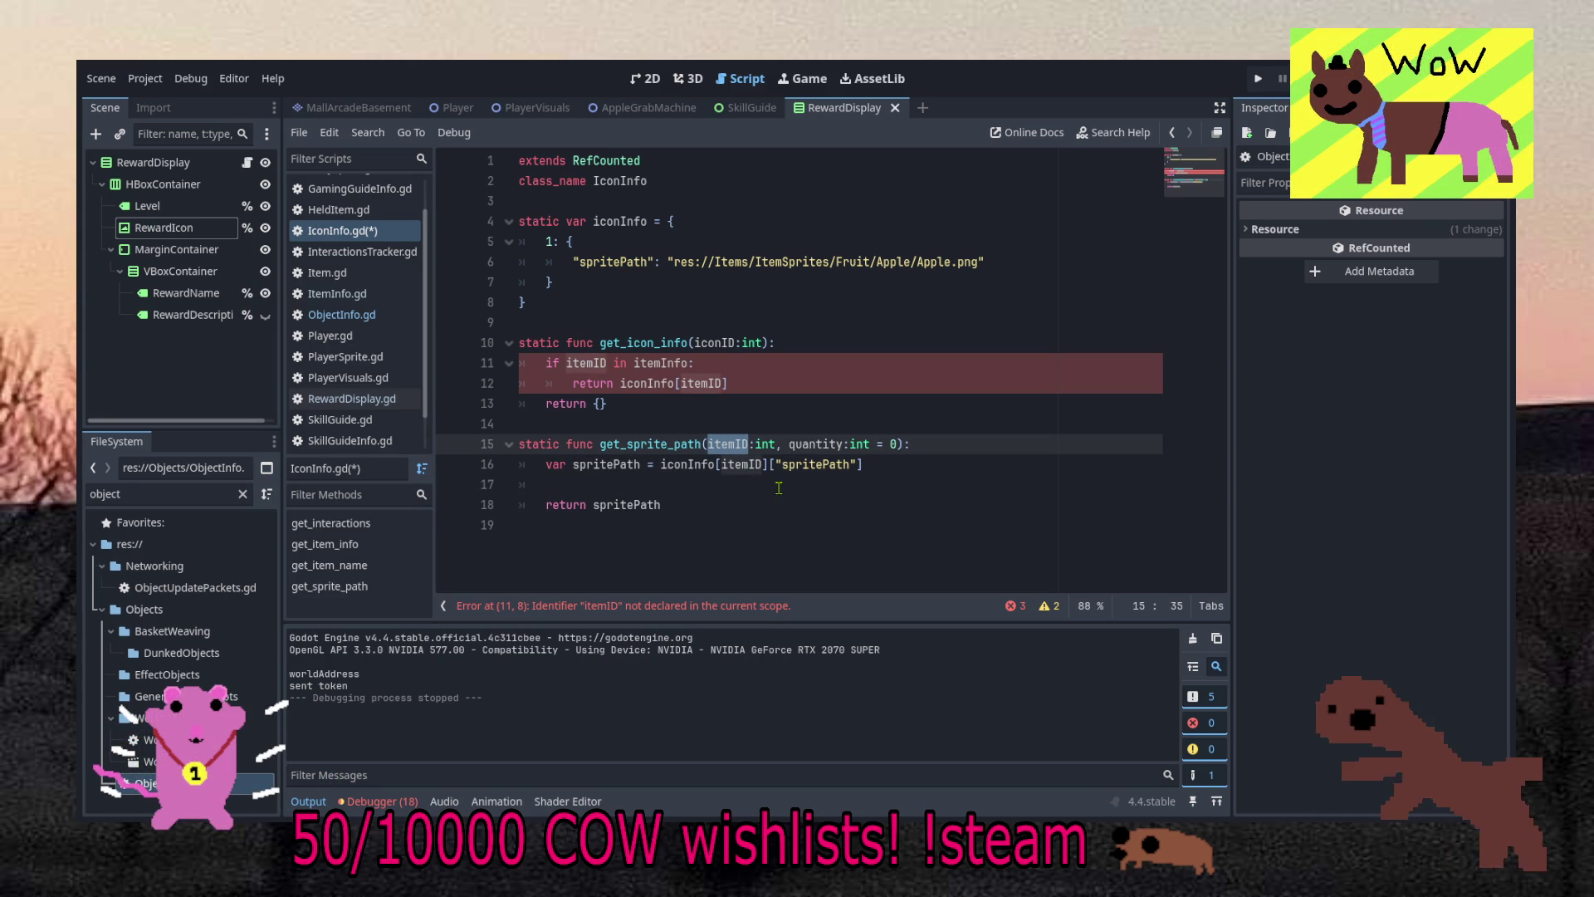
type("iconID")
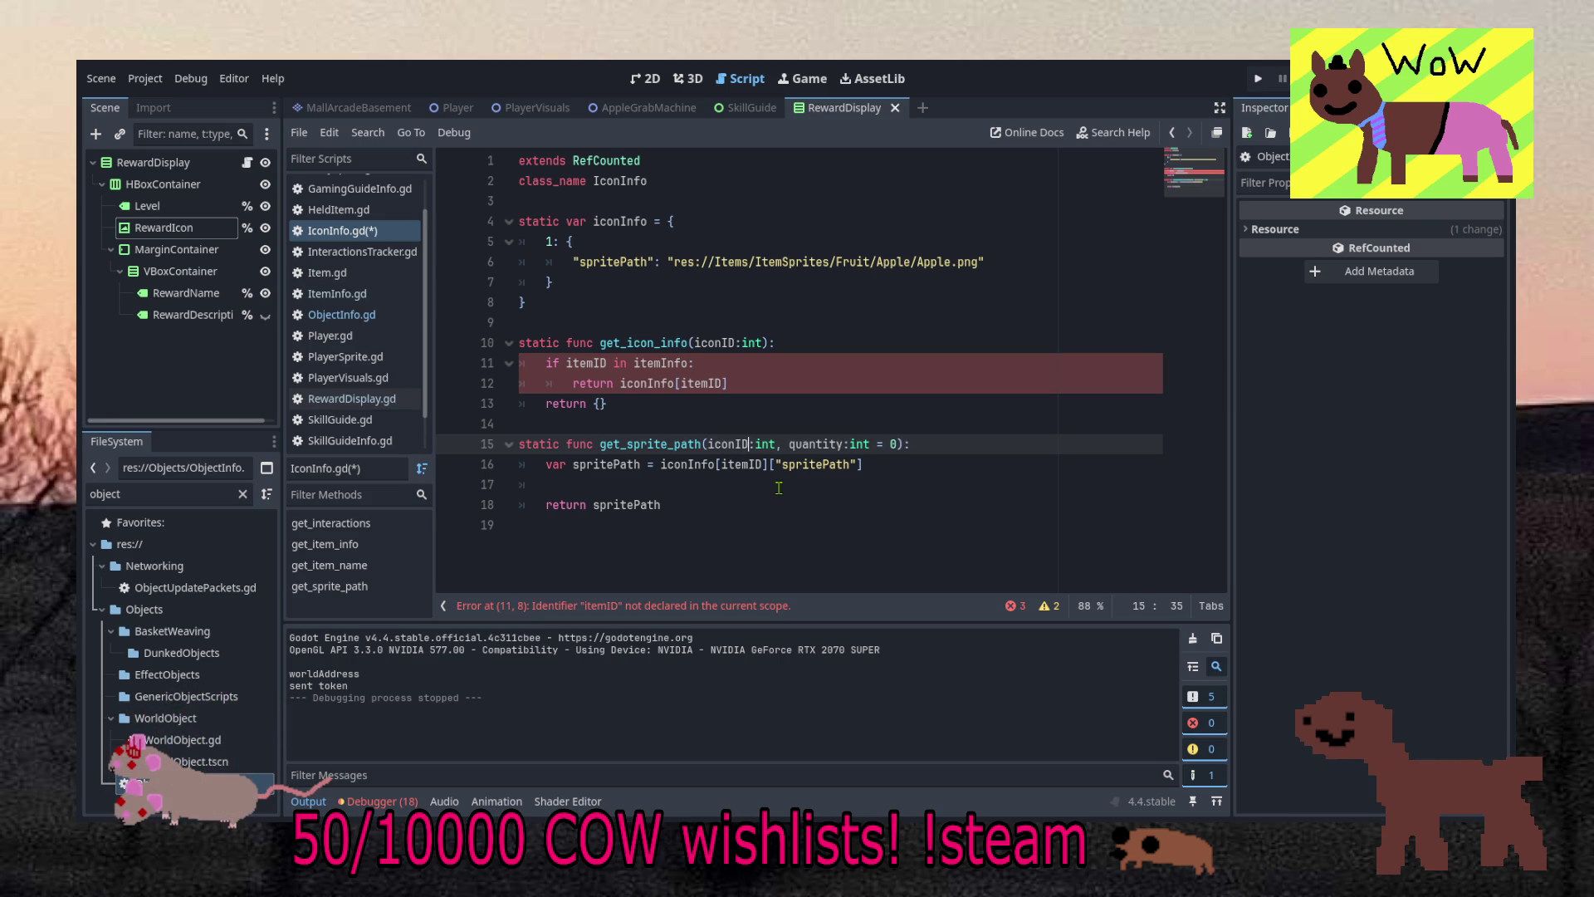
double_click(704, 383)
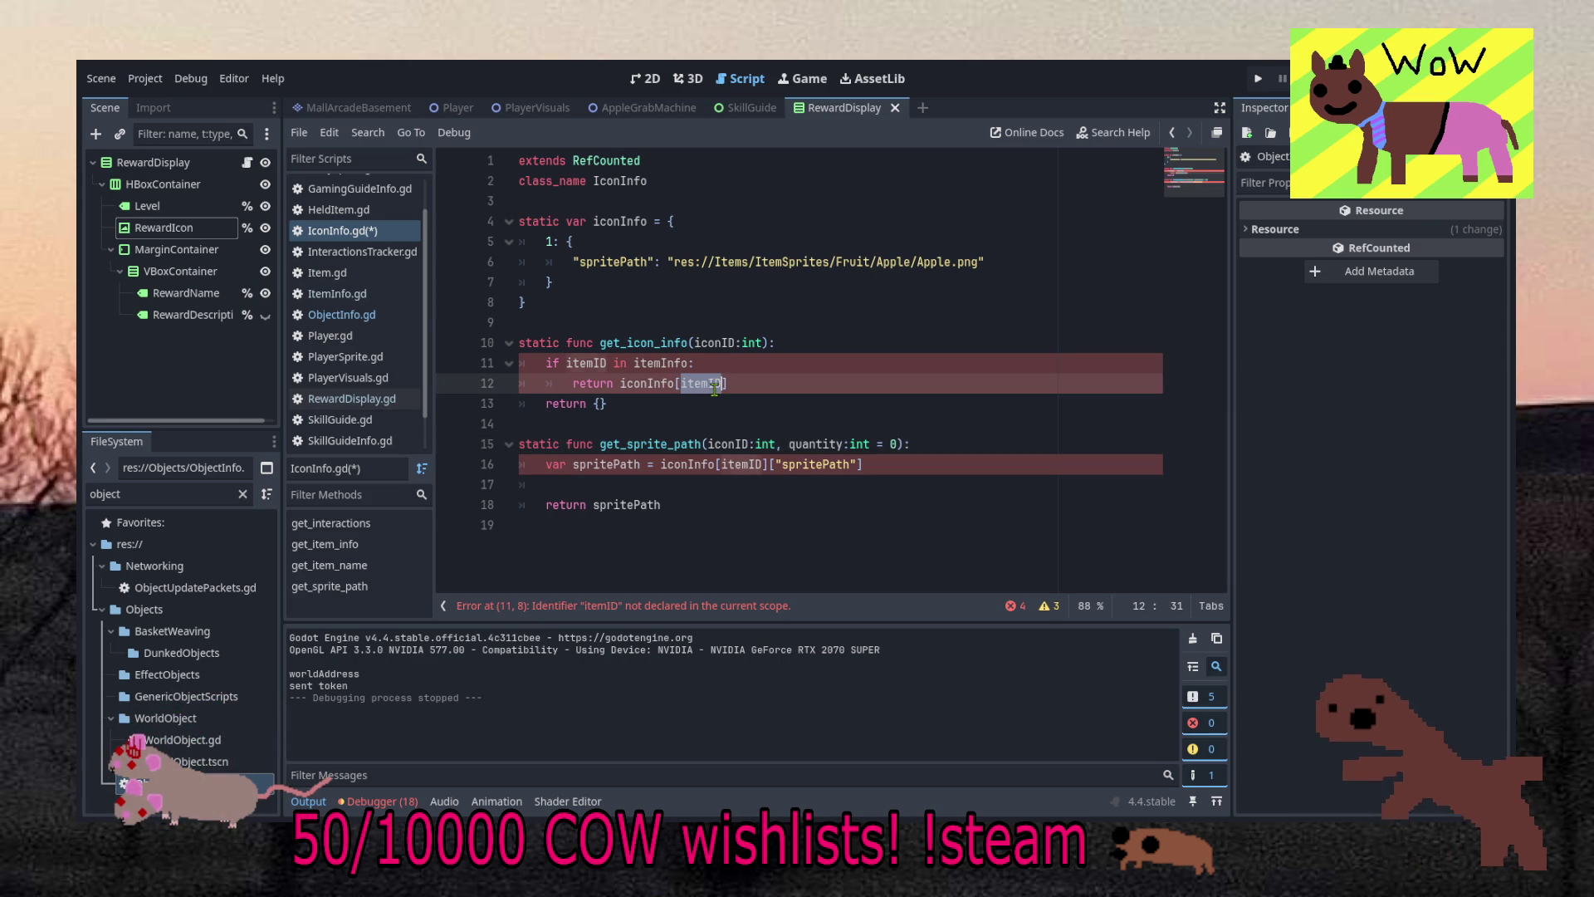
type("iconID")
double_click(744, 465)
type("iconID")
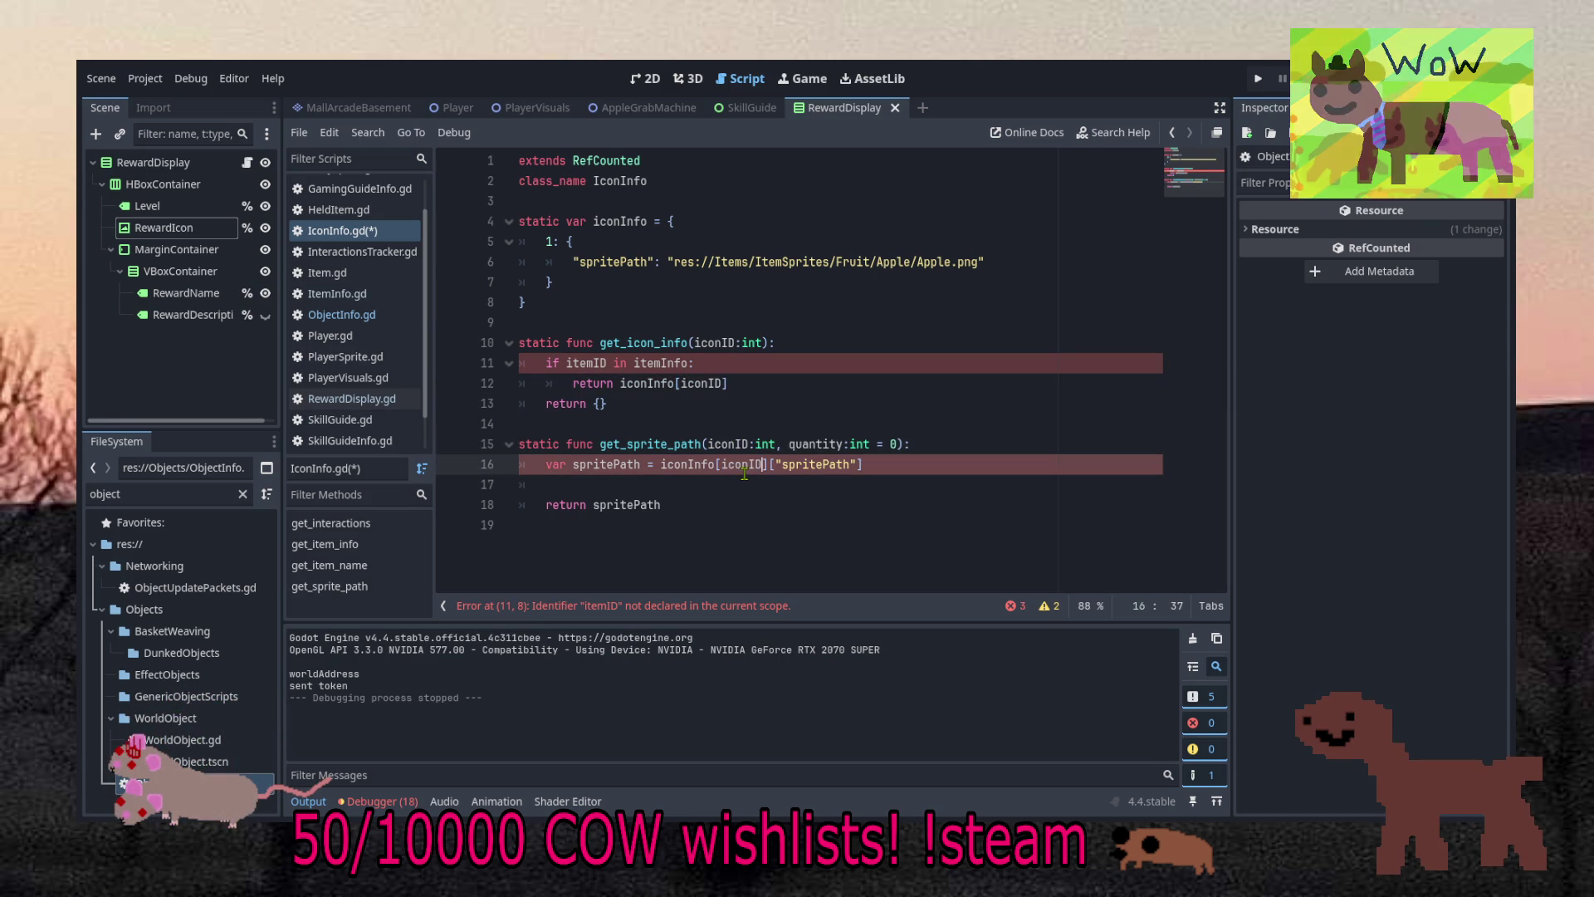
left_click(744, 488)
left_click(707, 431)
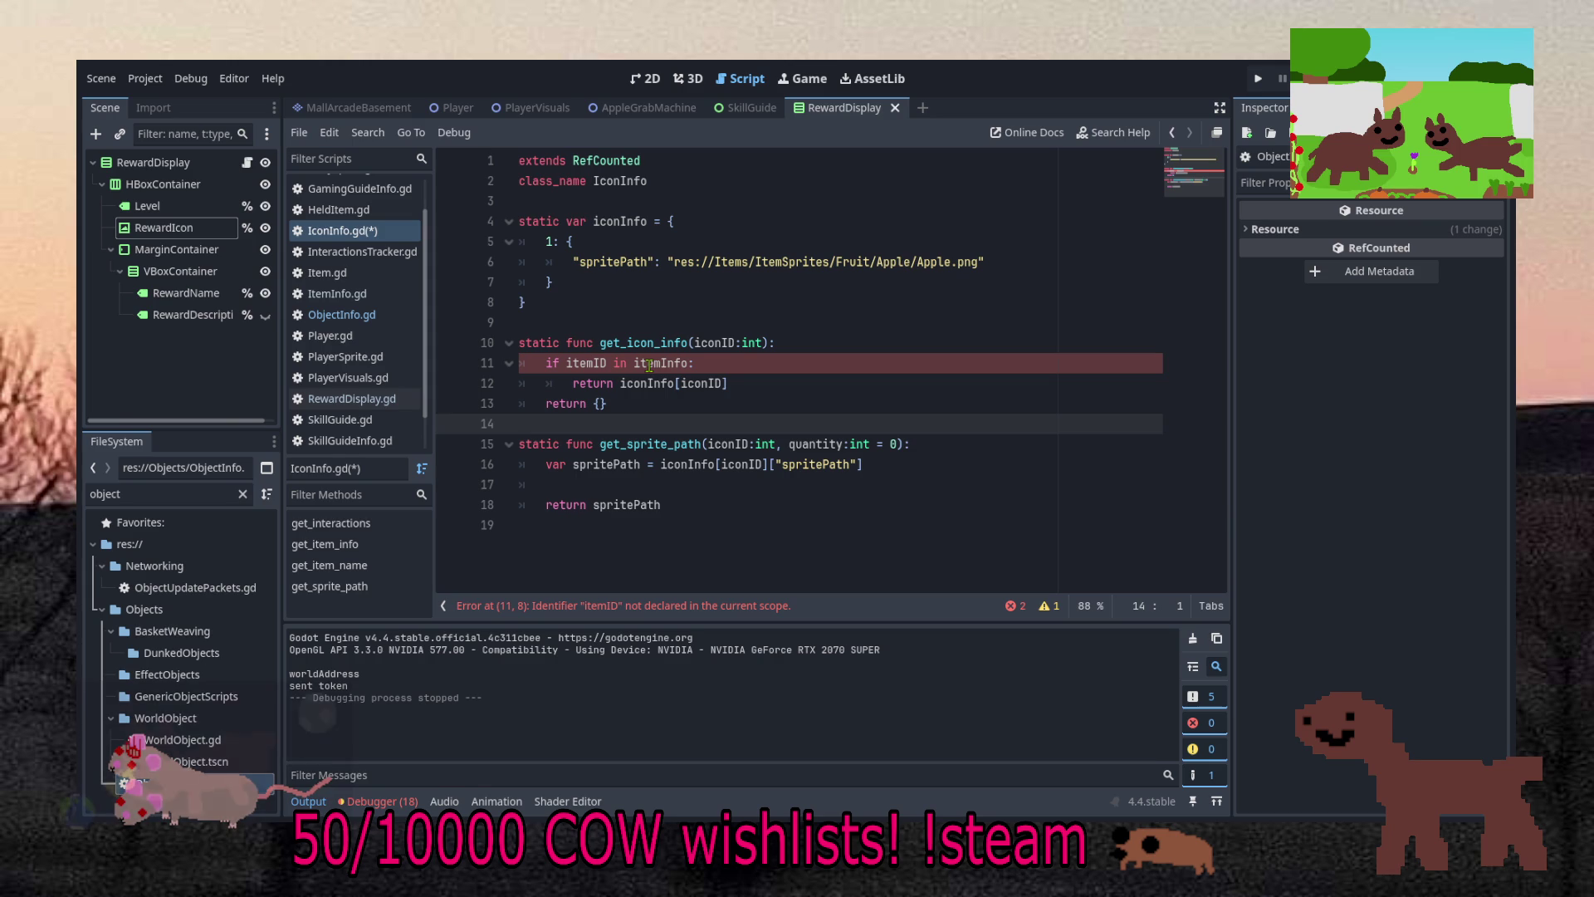
Step: Rename line 11's check to iconID in iconInfo, remove the blank line before return, and save
left_click(569, 363)
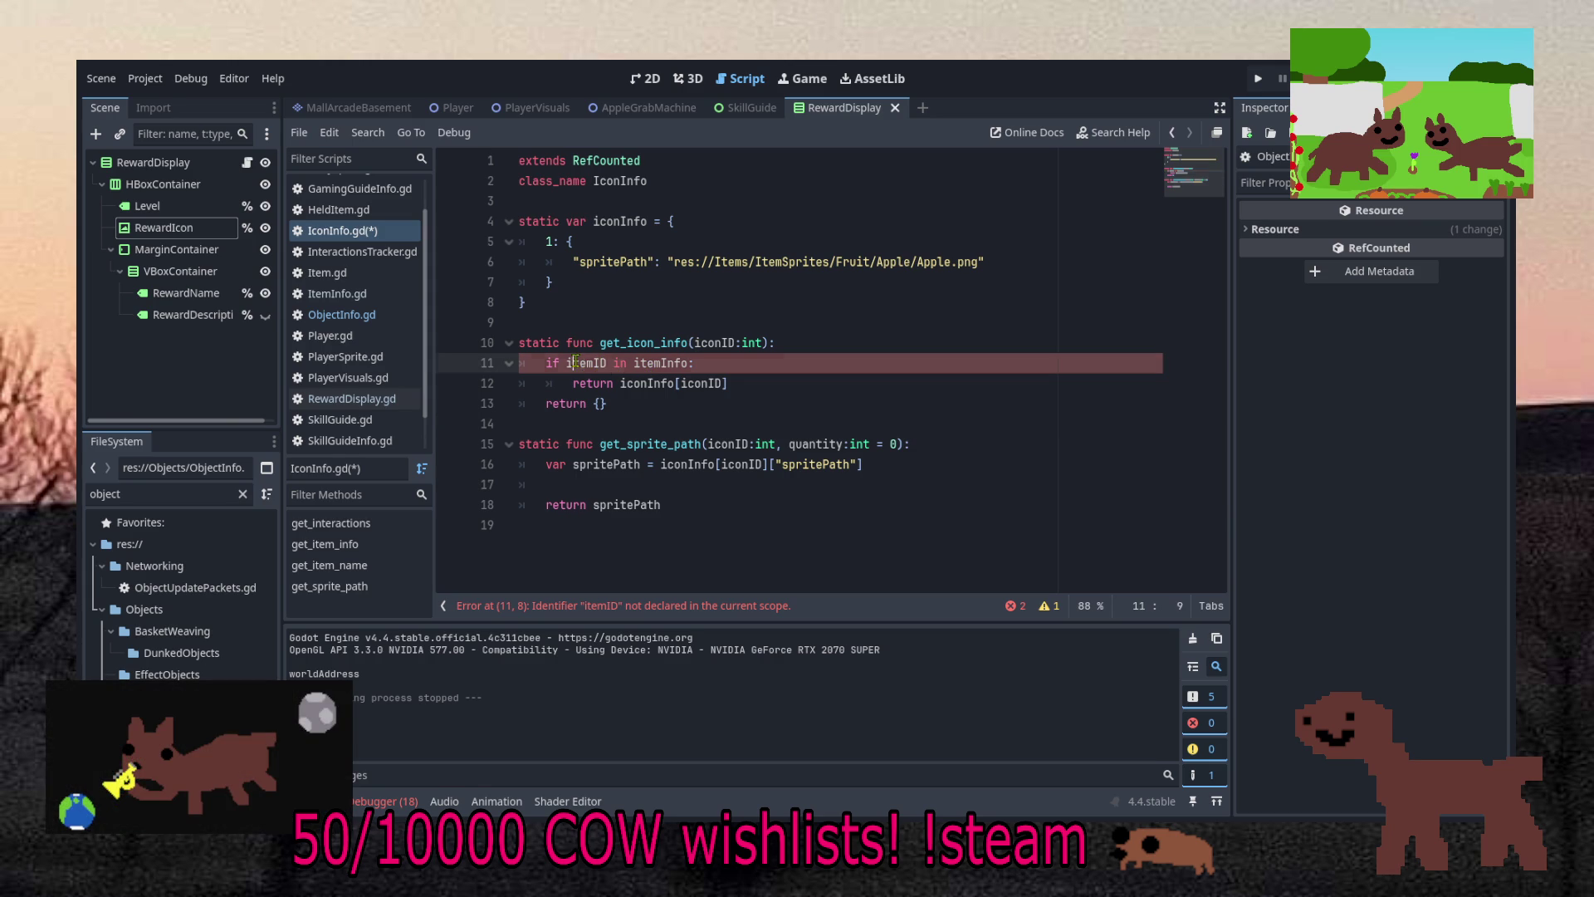
double_click(615, 222)
key("ctrl+c")
double_click(662, 362)
key("ctrl+v")
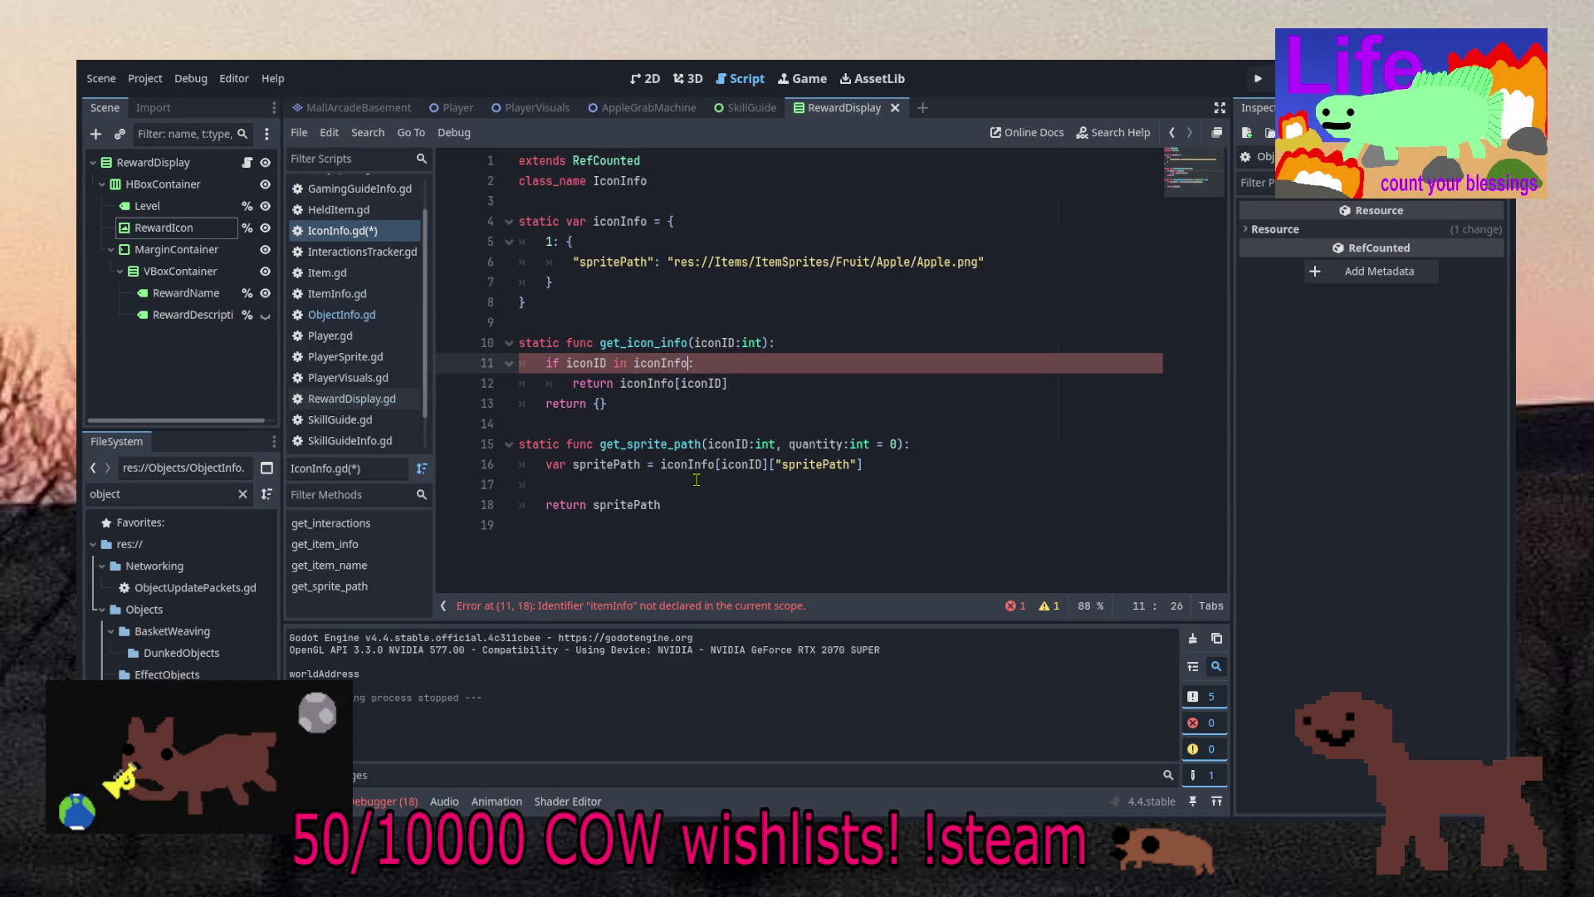
left_click(697, 483)
key("ctrl+shift+k")
key("ctrl+s")
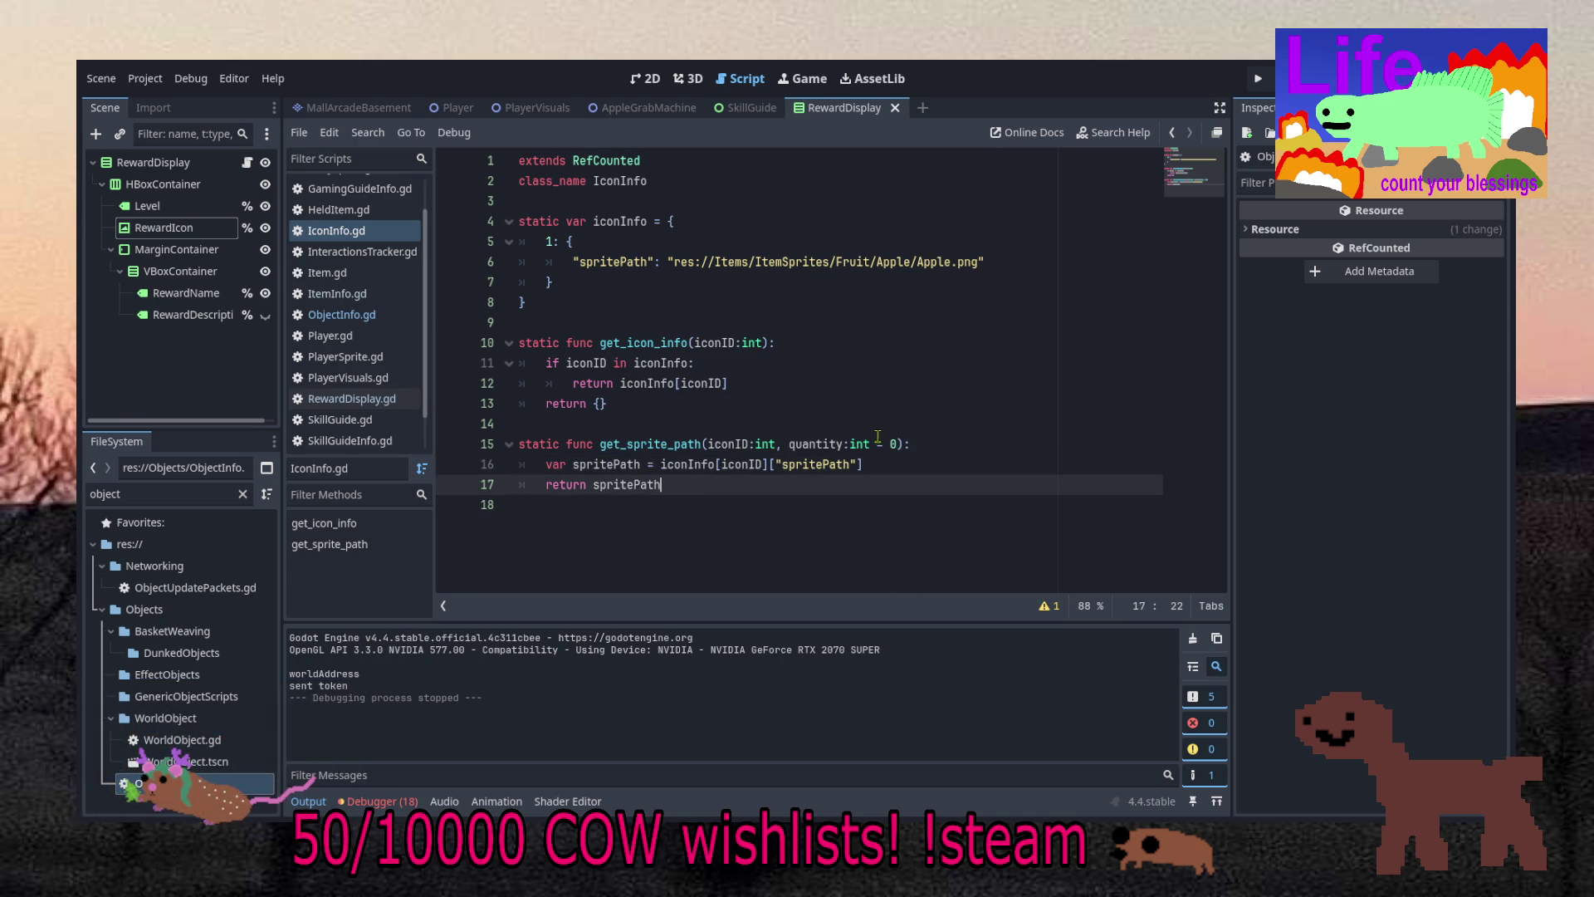
Step: Delete the unused ', quantity:int = 0' parameter from get_sprite_path and save IconInfo.gd
left_click_drag(897, 443, 775, 444)
key("BackSpace")
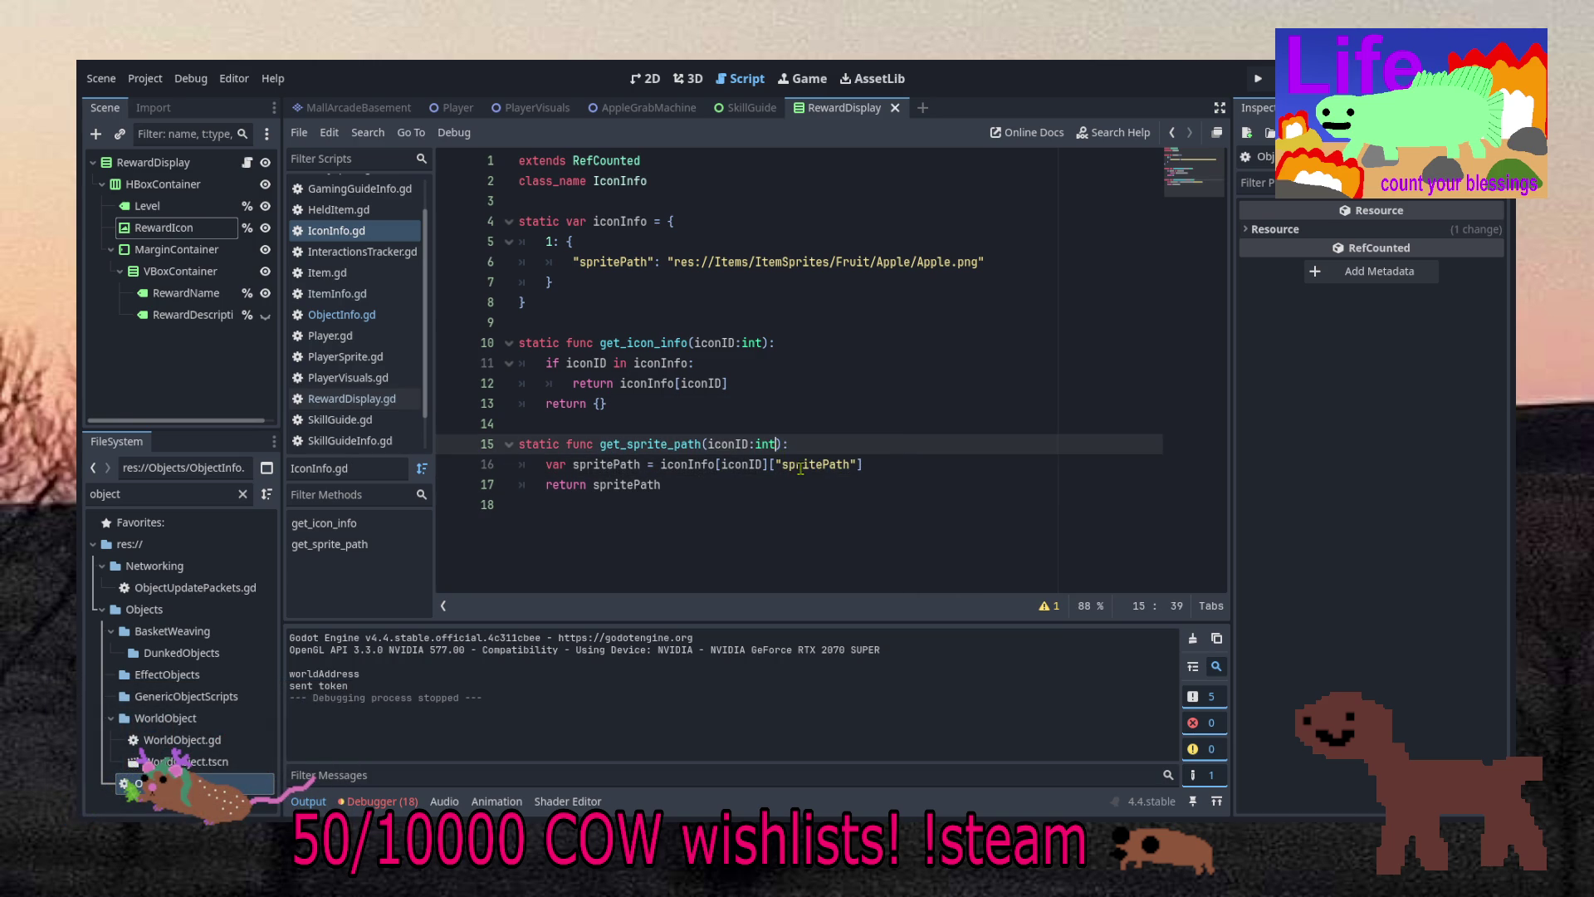
left_click(795, 488)
key("ctrl+s")
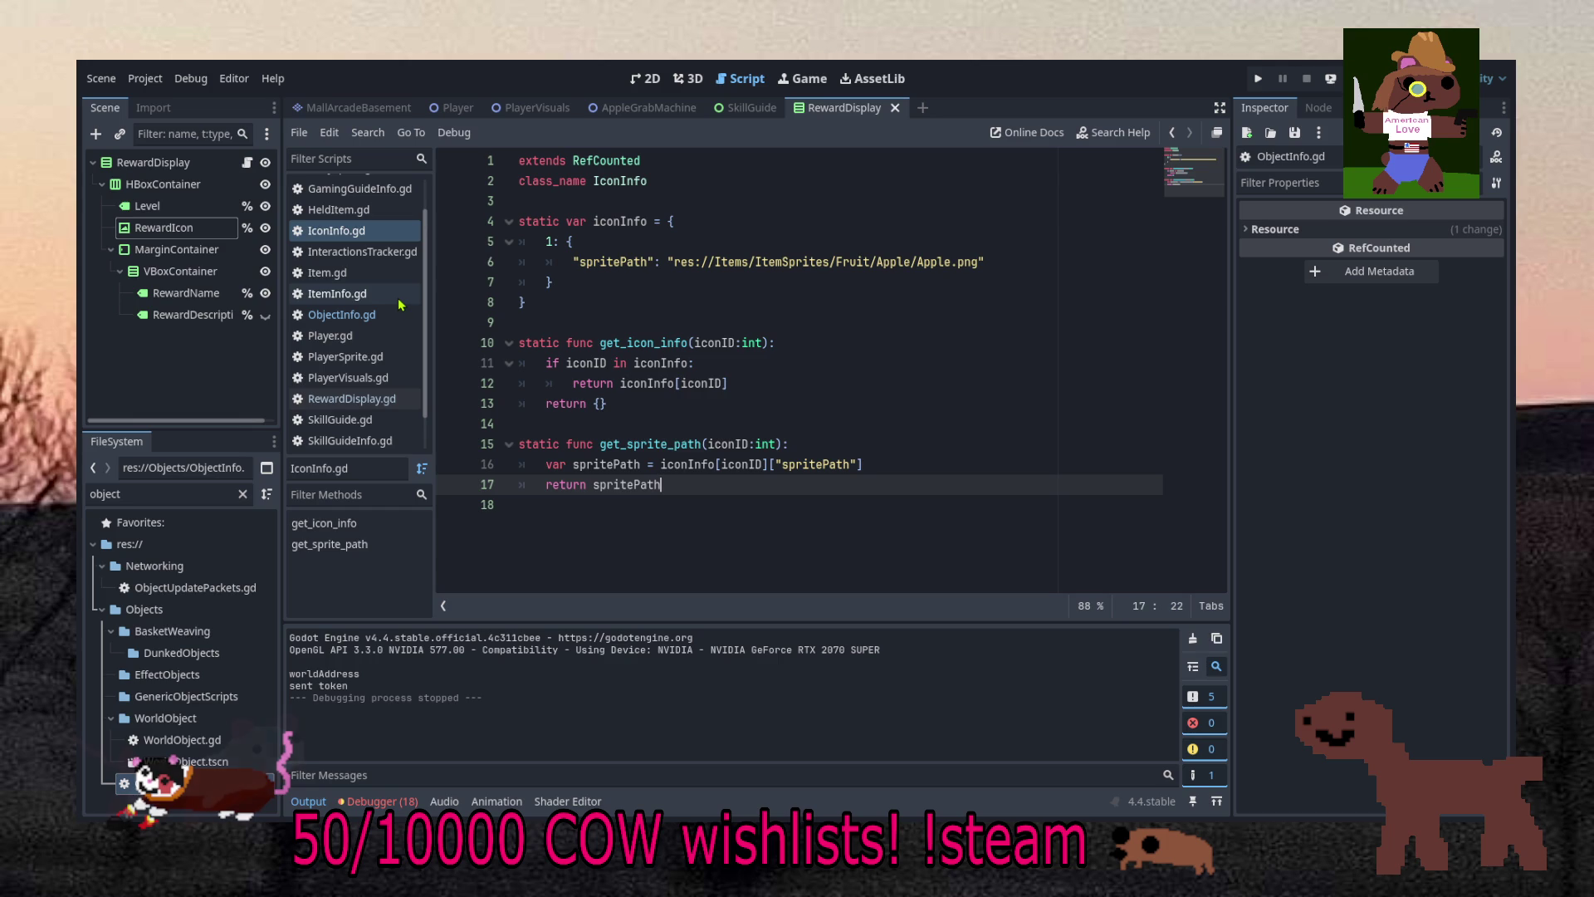
scroll(380, 320, "down", 2)
scroll(380, 321, "up", 2)
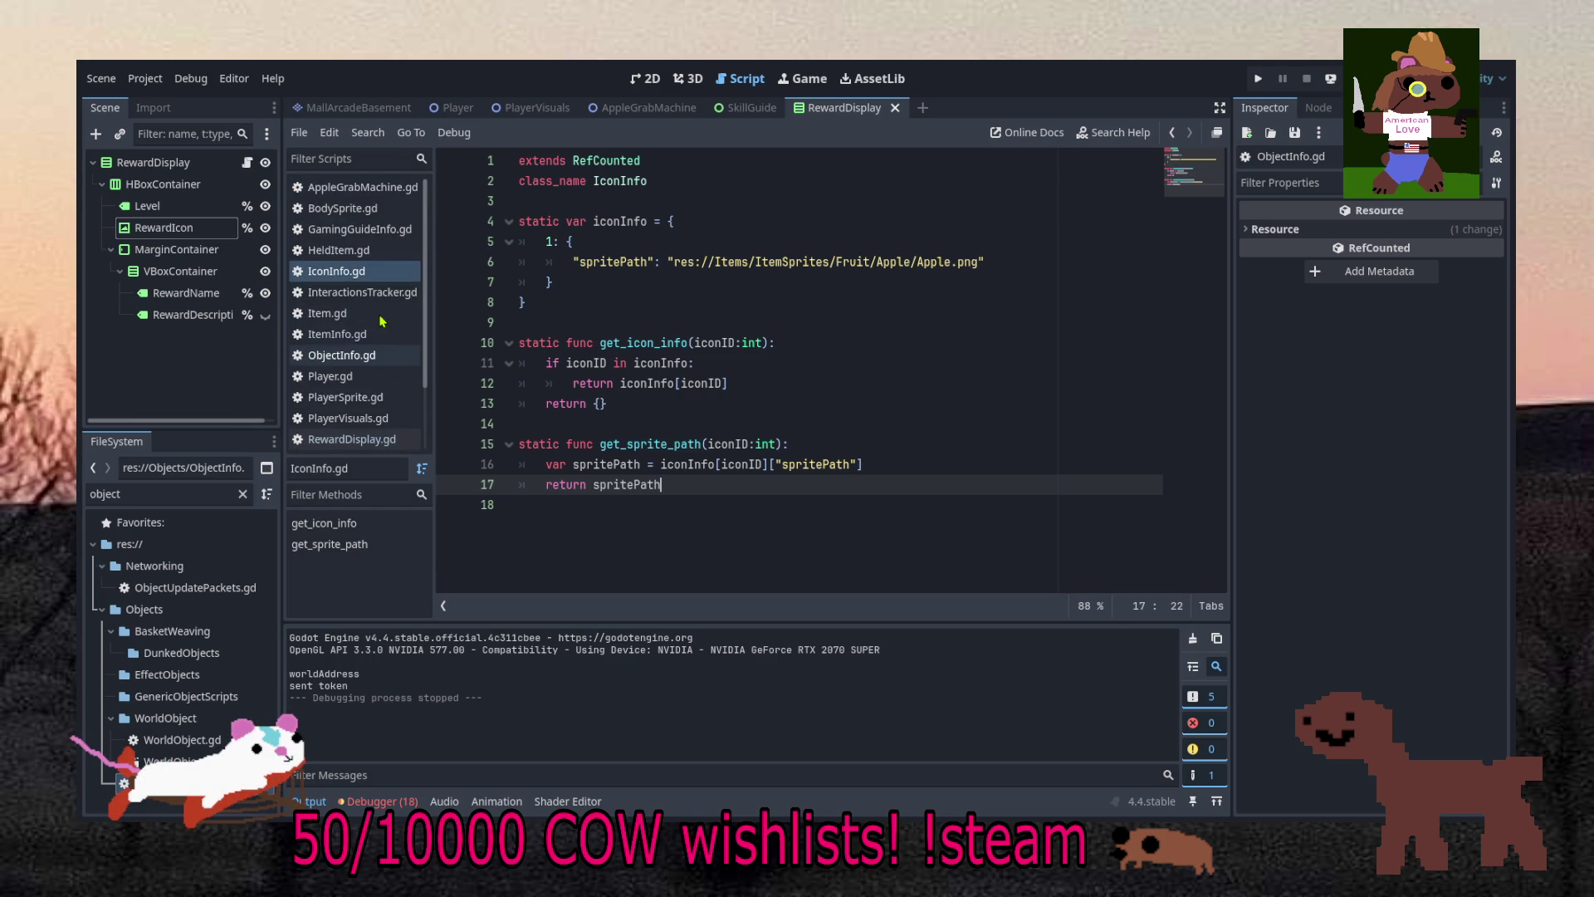
scroll(380, 320, "down", 2)
scroll(381, 320, "up", 2)
Step: Change Access Mall Basement's iconID from 501 to 500 in GamingGuideInfo.gd and return to IconInfo.gd
left_click(359, 230)
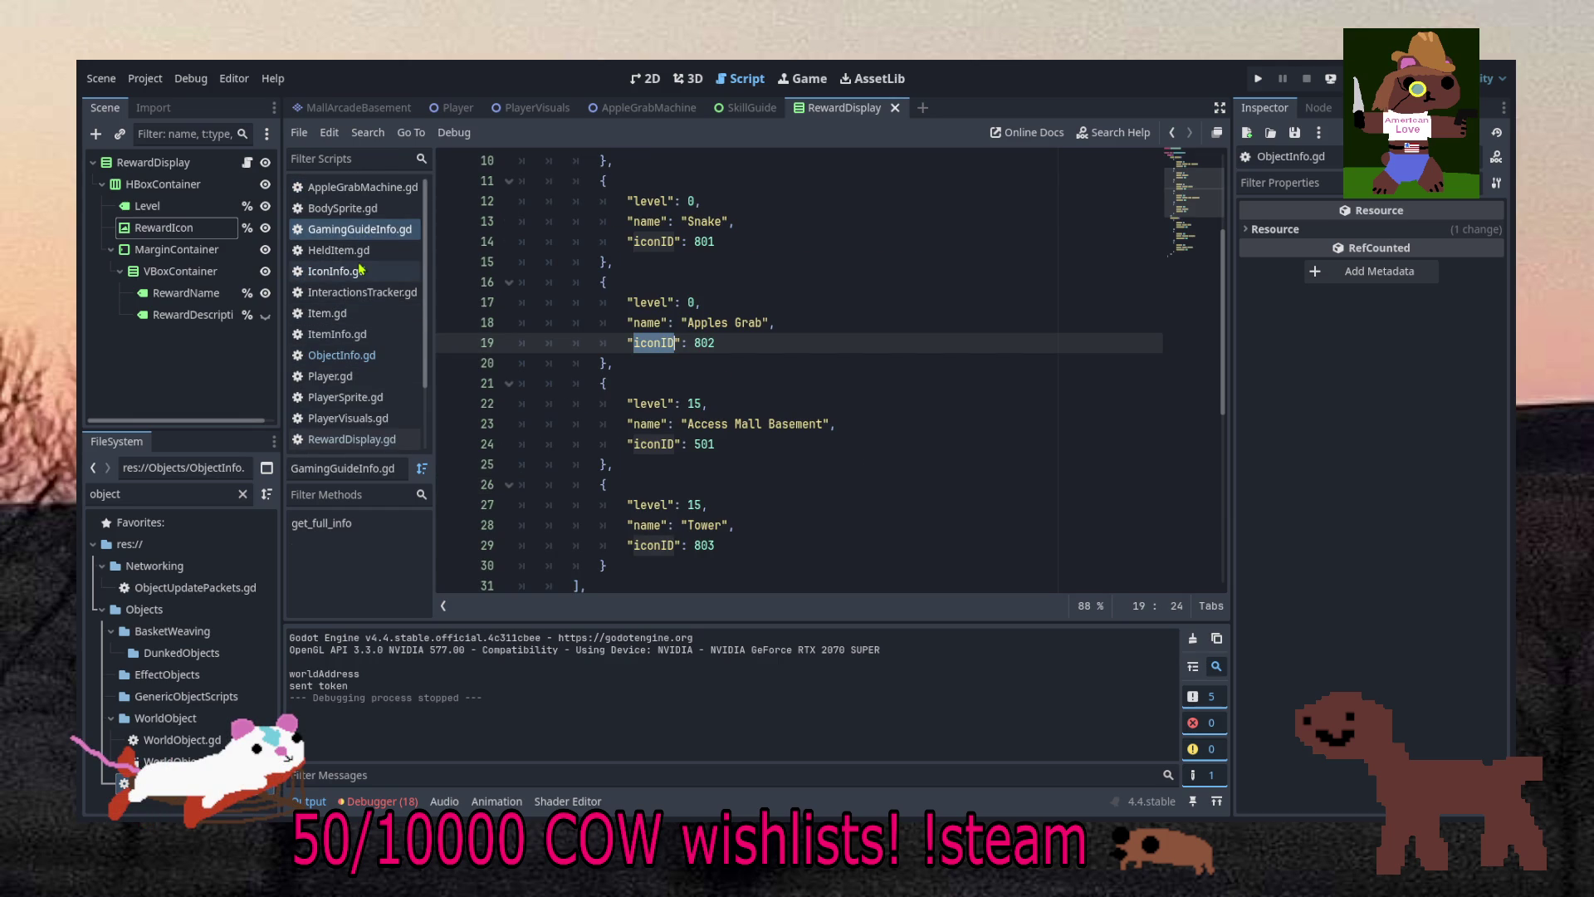
scroll(521, 286, "down", 3)
scroll(521, 285, "down", 2)
scroll(521, 285, "up", 2)
scroll(521, 285, "up", 2)
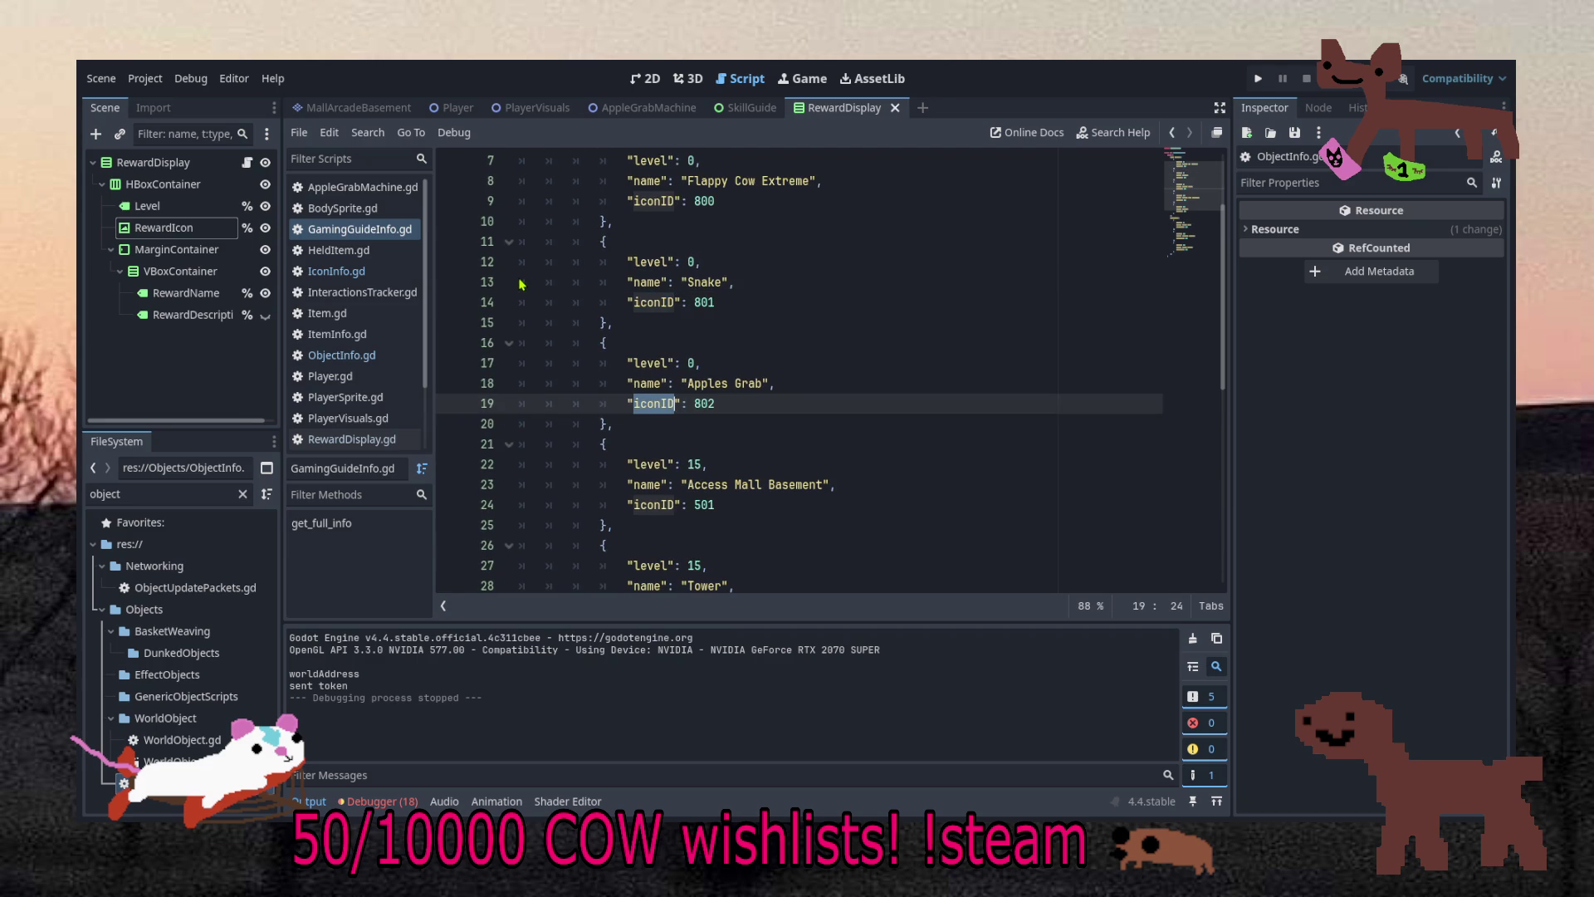
scroll(521, 286, "down", 1)
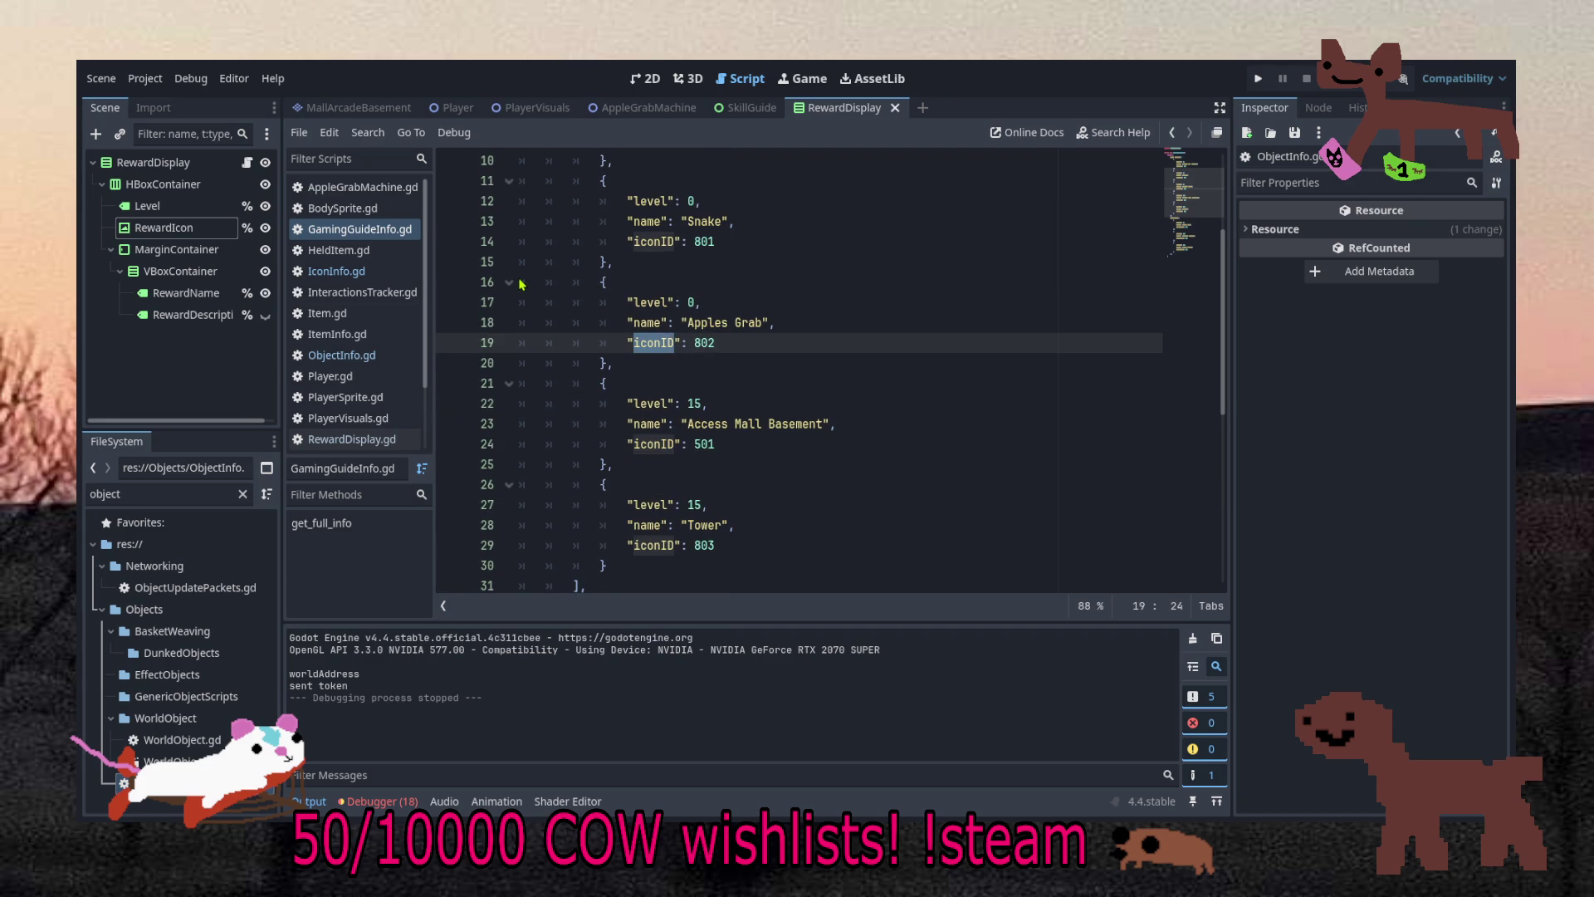
left_click(337, 270)
left_click(361, 229)
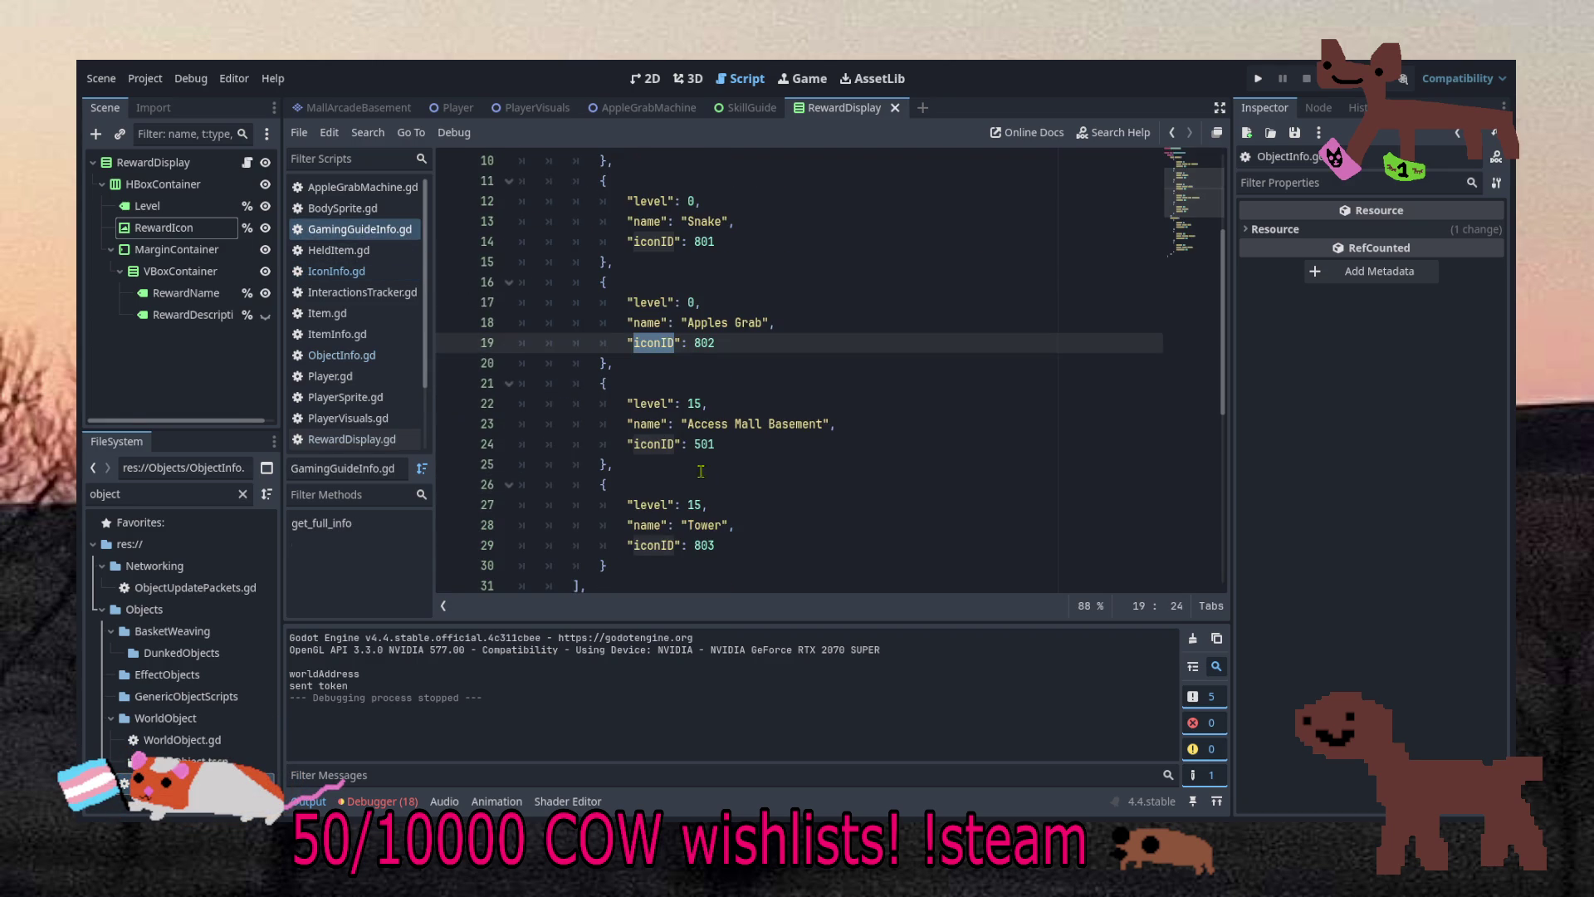
left_click(715, 444)
key("BackSpace")
type("0")
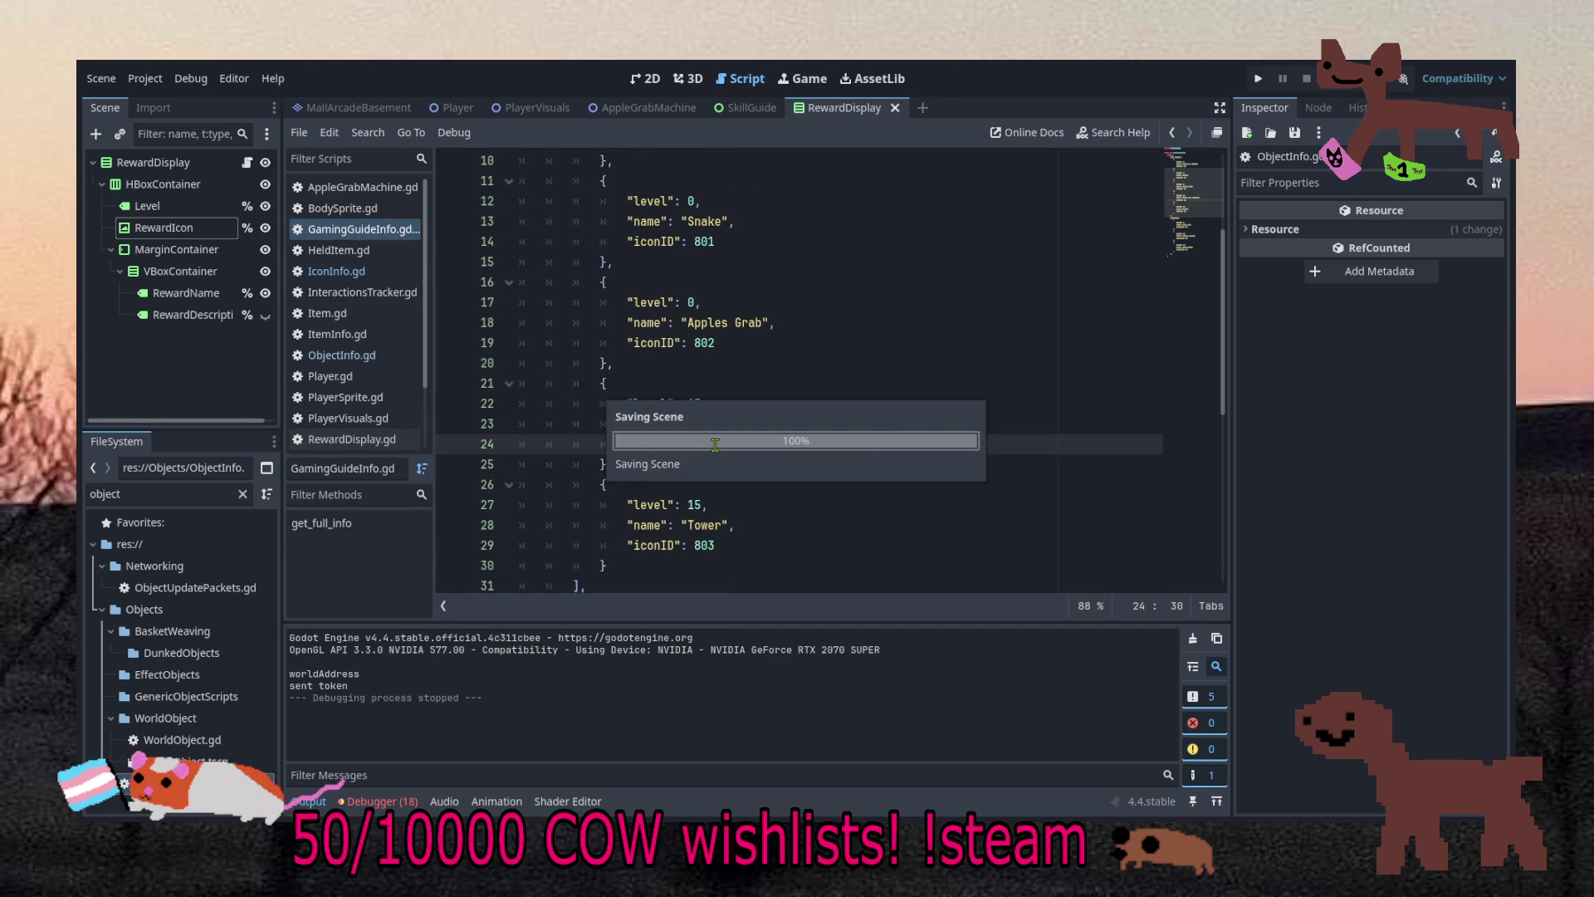
left_click(354, 270)
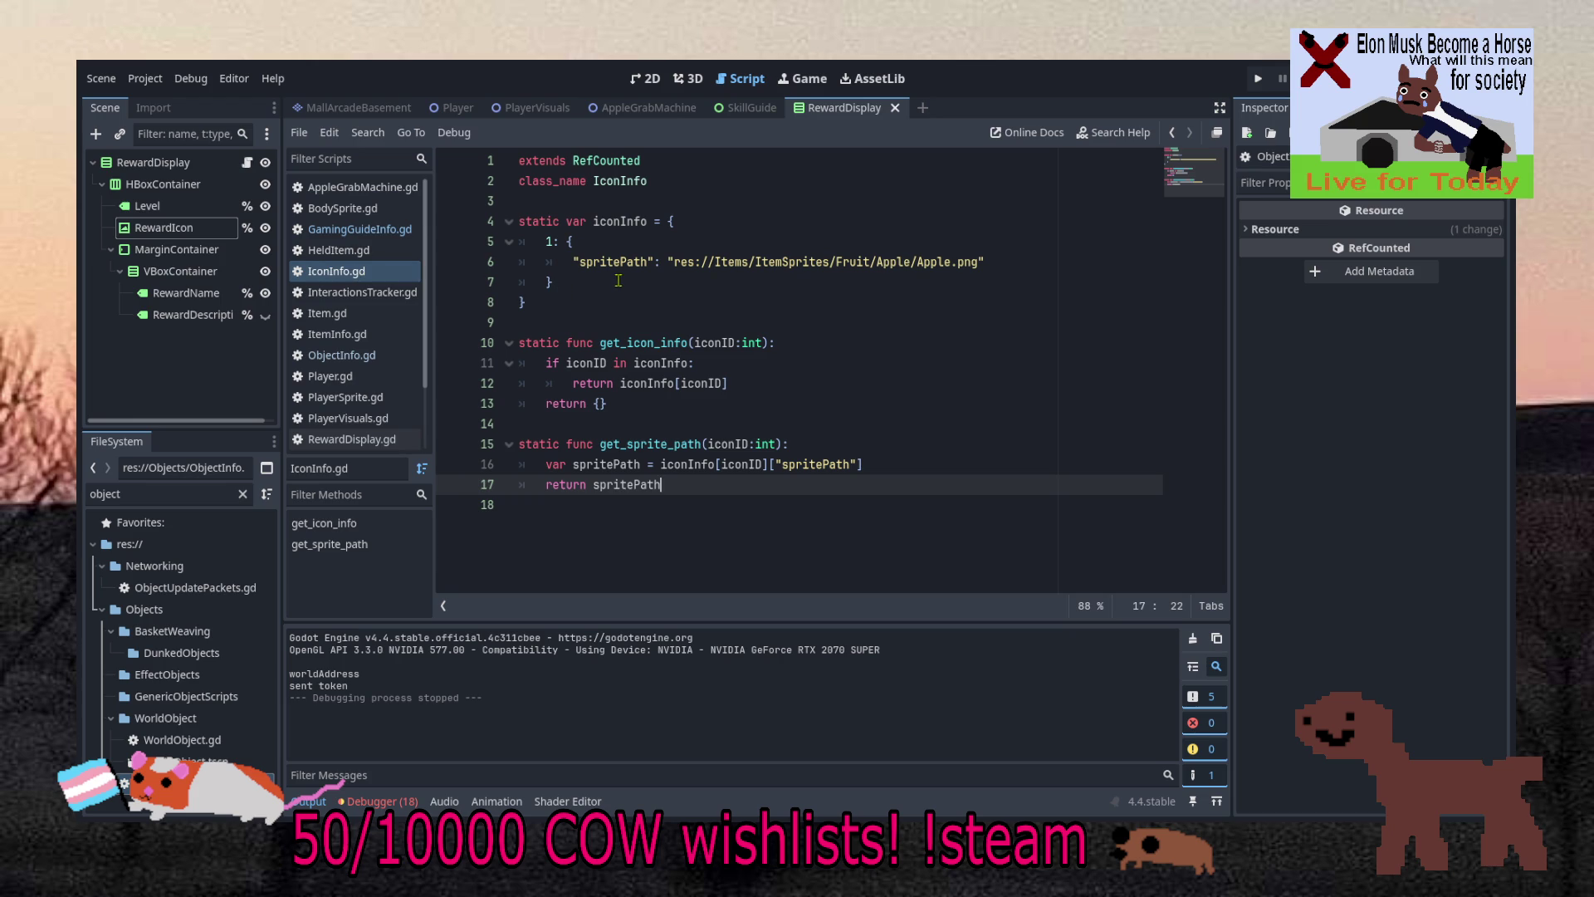
Step: Rekey the first dictionary entry to 500 and paste three copies of it below
double_click(550, 239)
type("500")
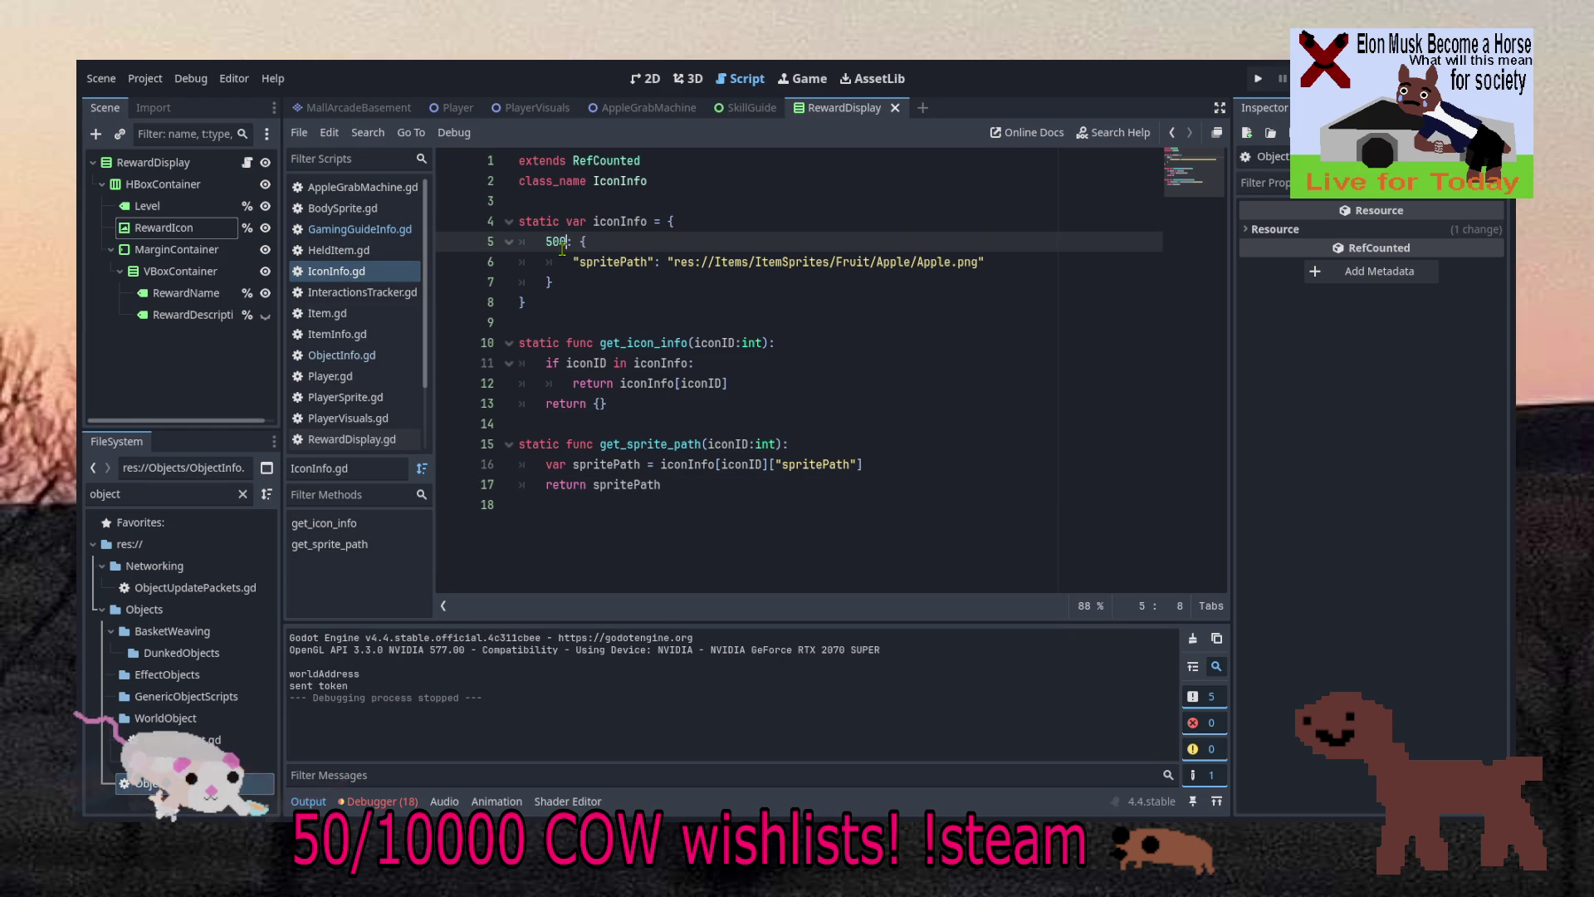
left_click_drag(620, 283, 706, 226)
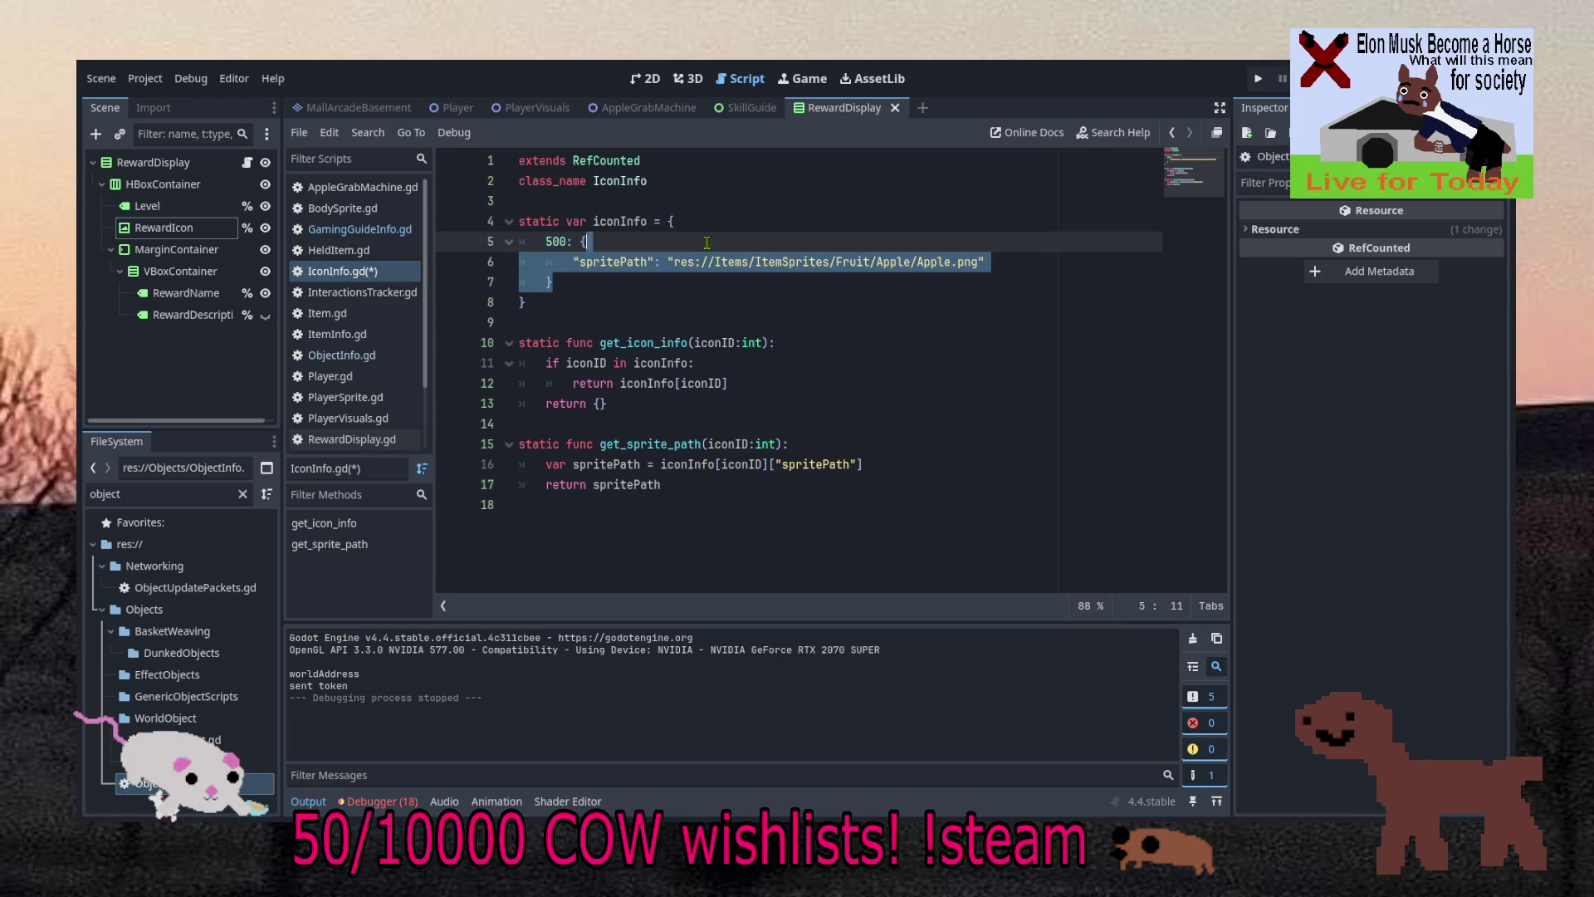
left_click(671, 278)
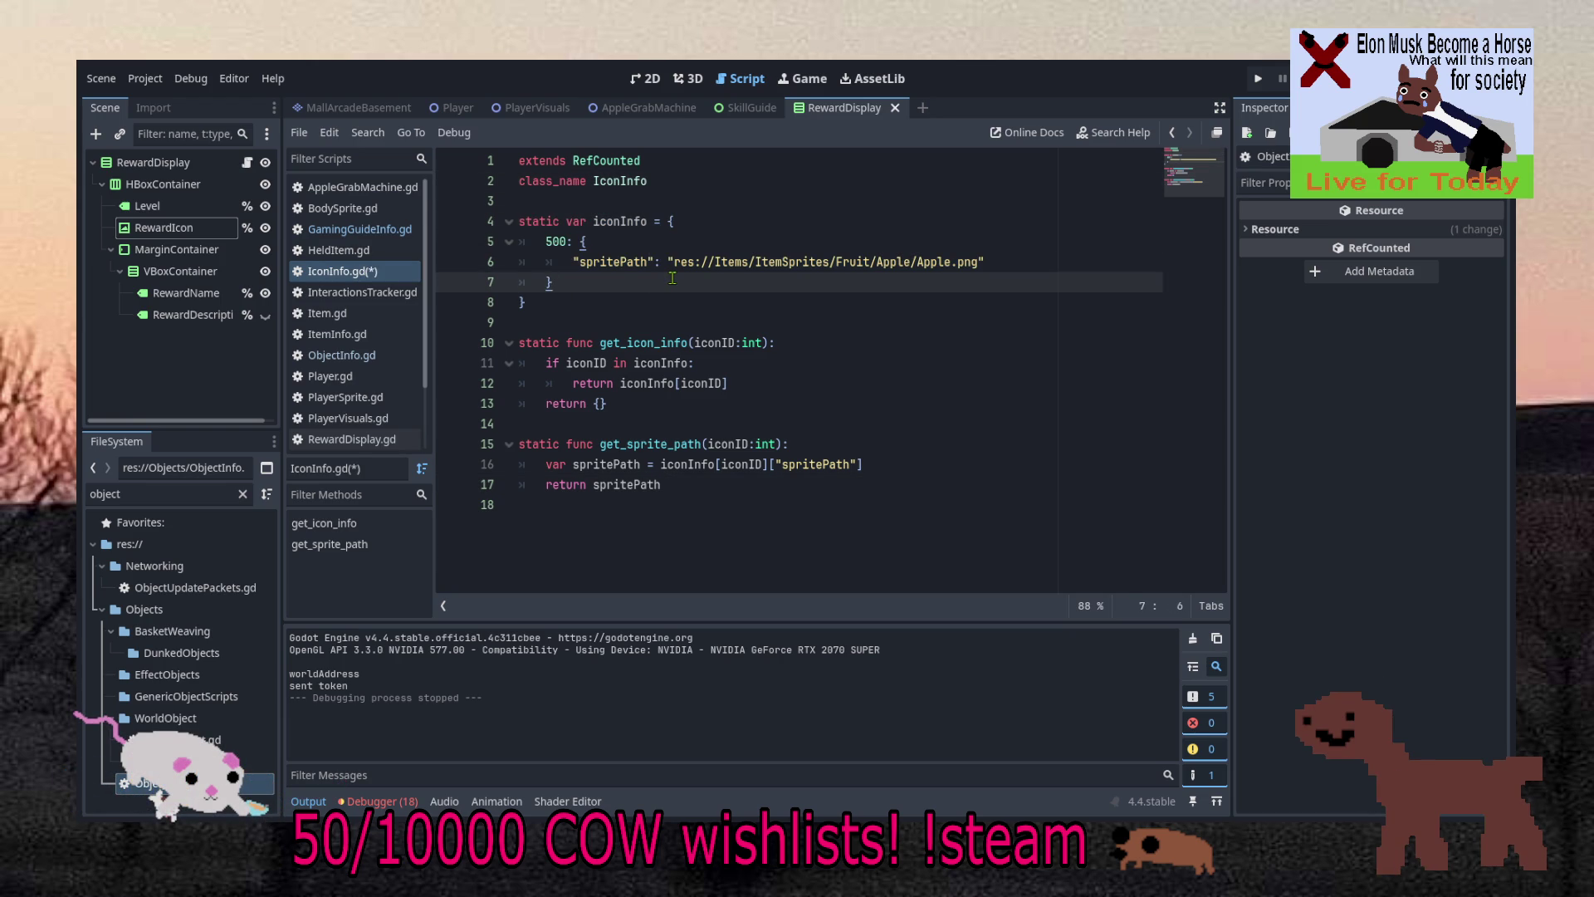
type(",")
key("Return")
type("500: { \t\t\"spritePath\": \"res://Items/ItemSprites/Fruit/Apple/Apple.png\" \t}")
type(",")
key("Return")
type("500: { \t\t\"spritePath\": \"res://Items/ItemSprites/Fruit/Apple/Apple.png\" \t}")
type(",")
key("Return")
type("500: { \t\t\"spritePath\": \"res://Items/ItemSprites/Fruit/Apple/Apple.png\" \t}")
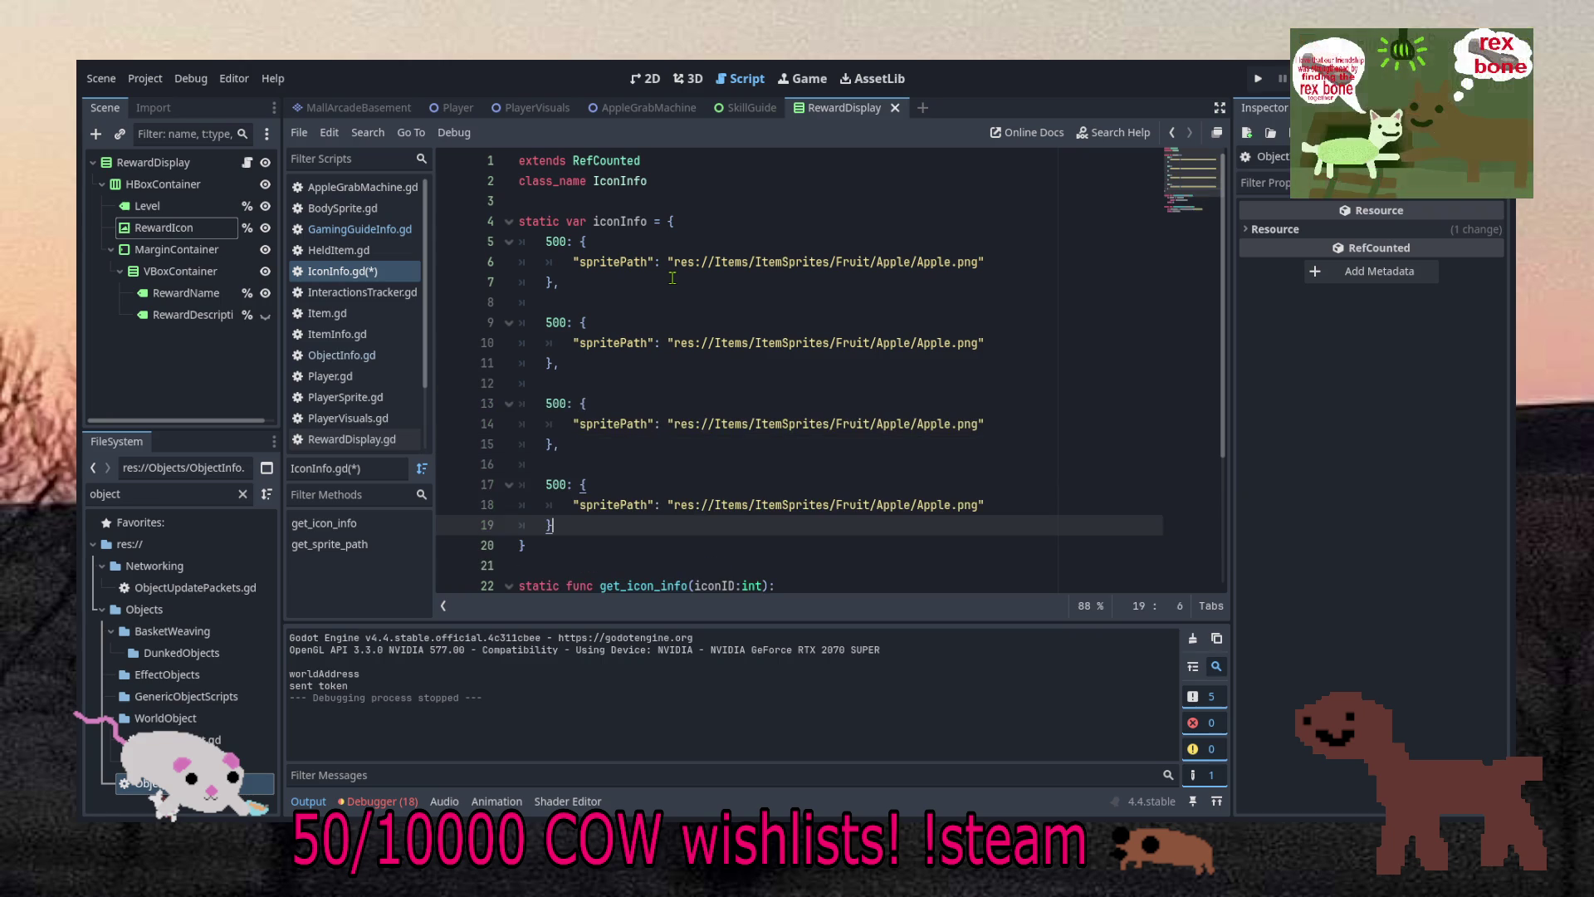
Step: Rekey the copies to 800, 801 and 802, then duplicate the 802 entry as 803
left_click(672, 279)
left_click(596, 457)
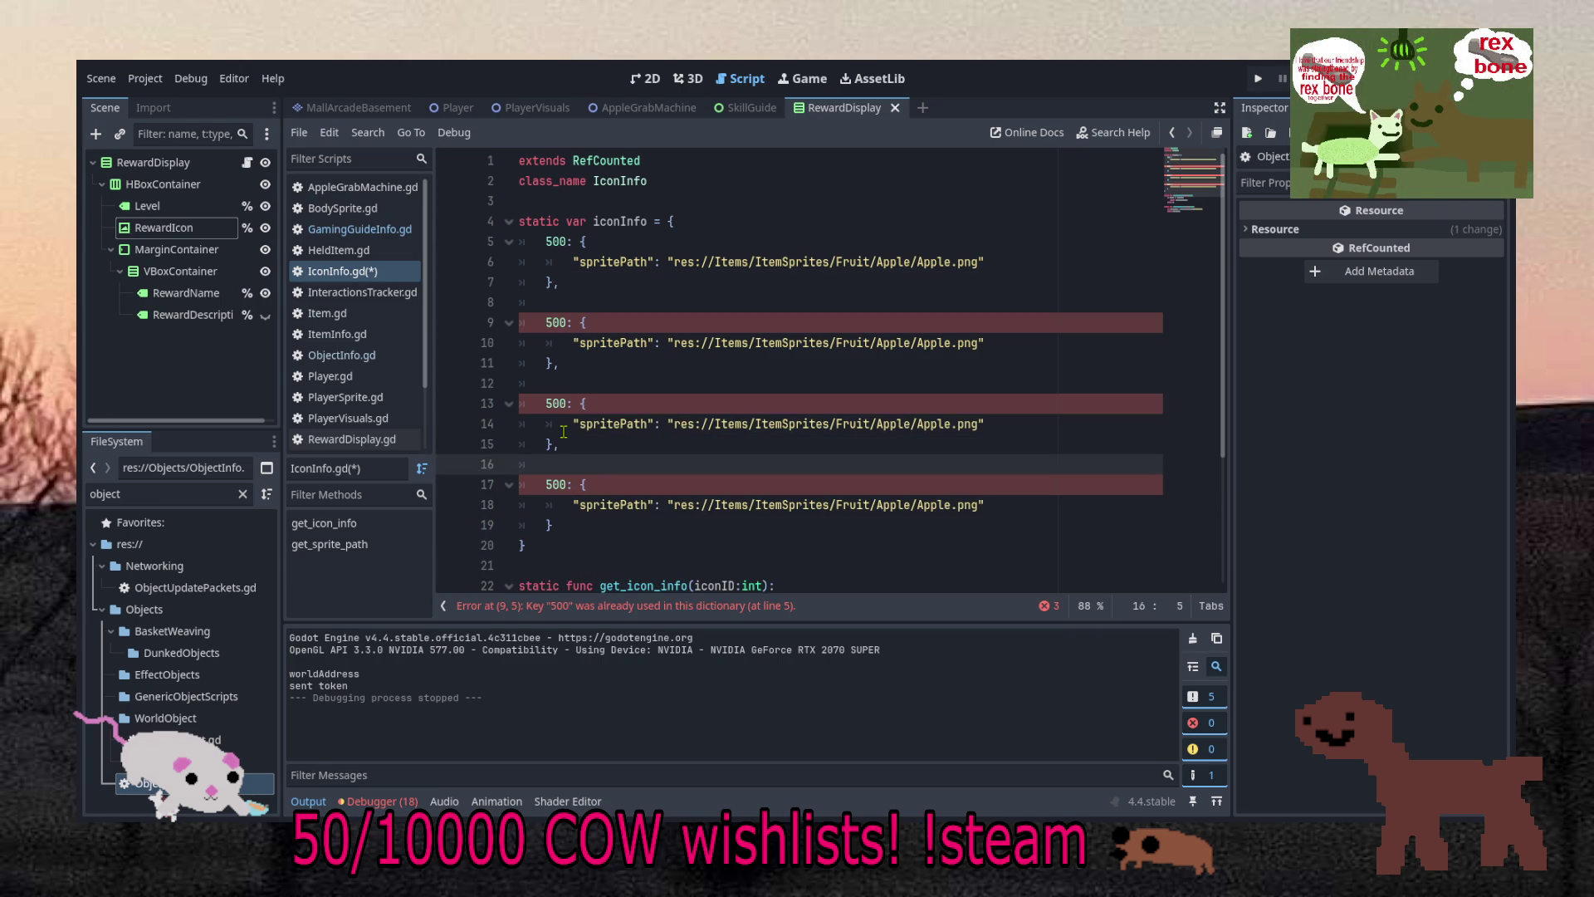
left_click(557, 324)
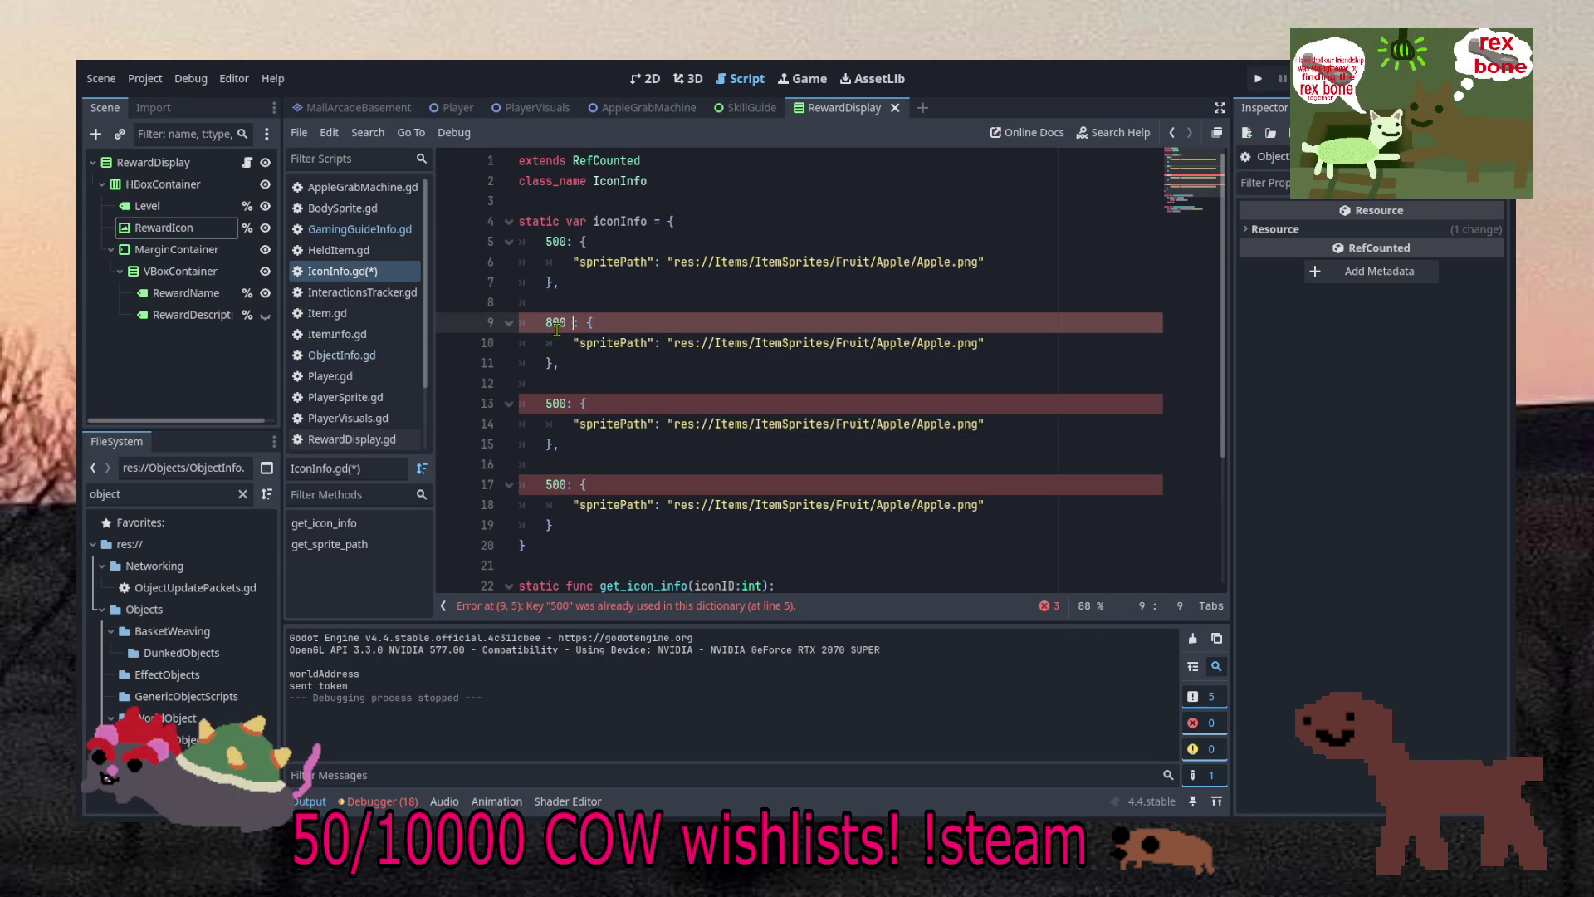
double_click(557, 403)
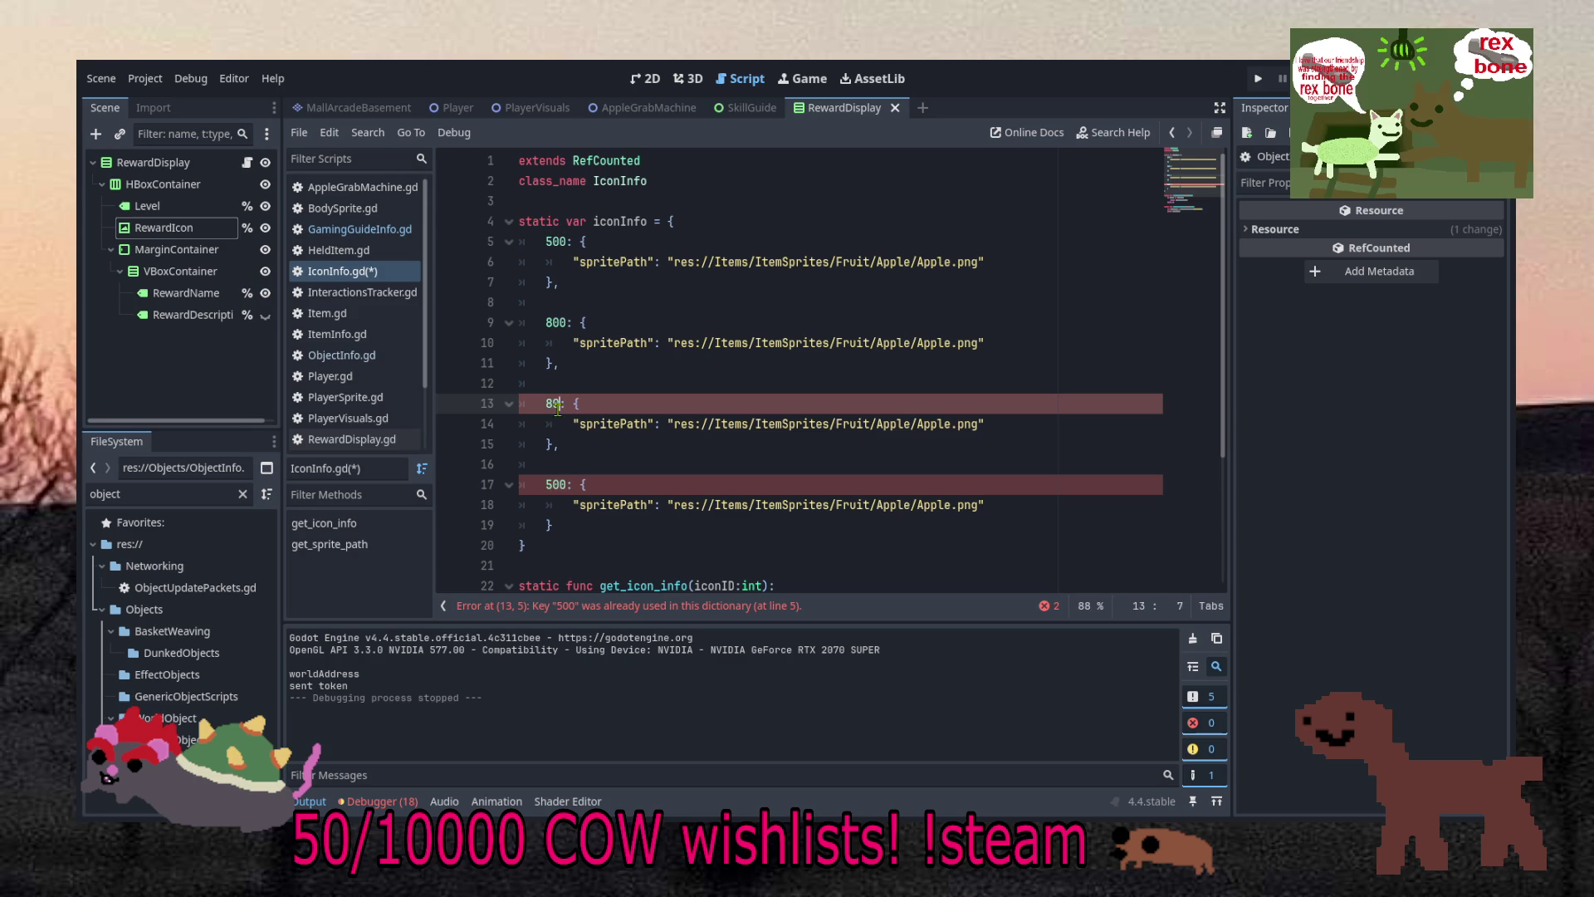
type("1")
double_click(557, 483)
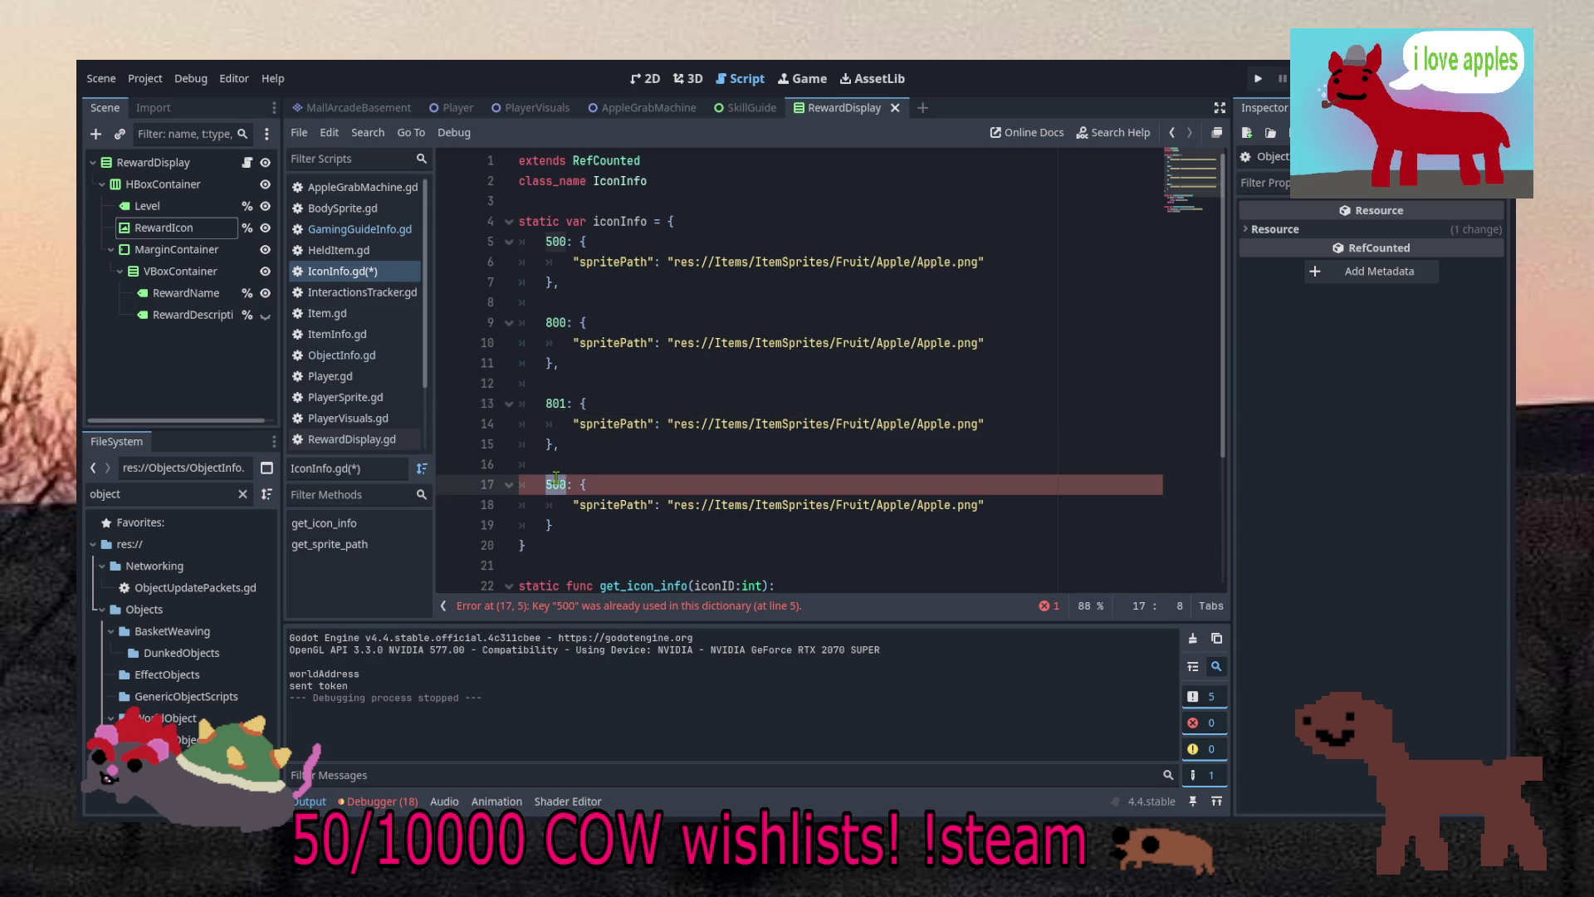
type("802")
left_click_drag(554, 524, 564, 445)
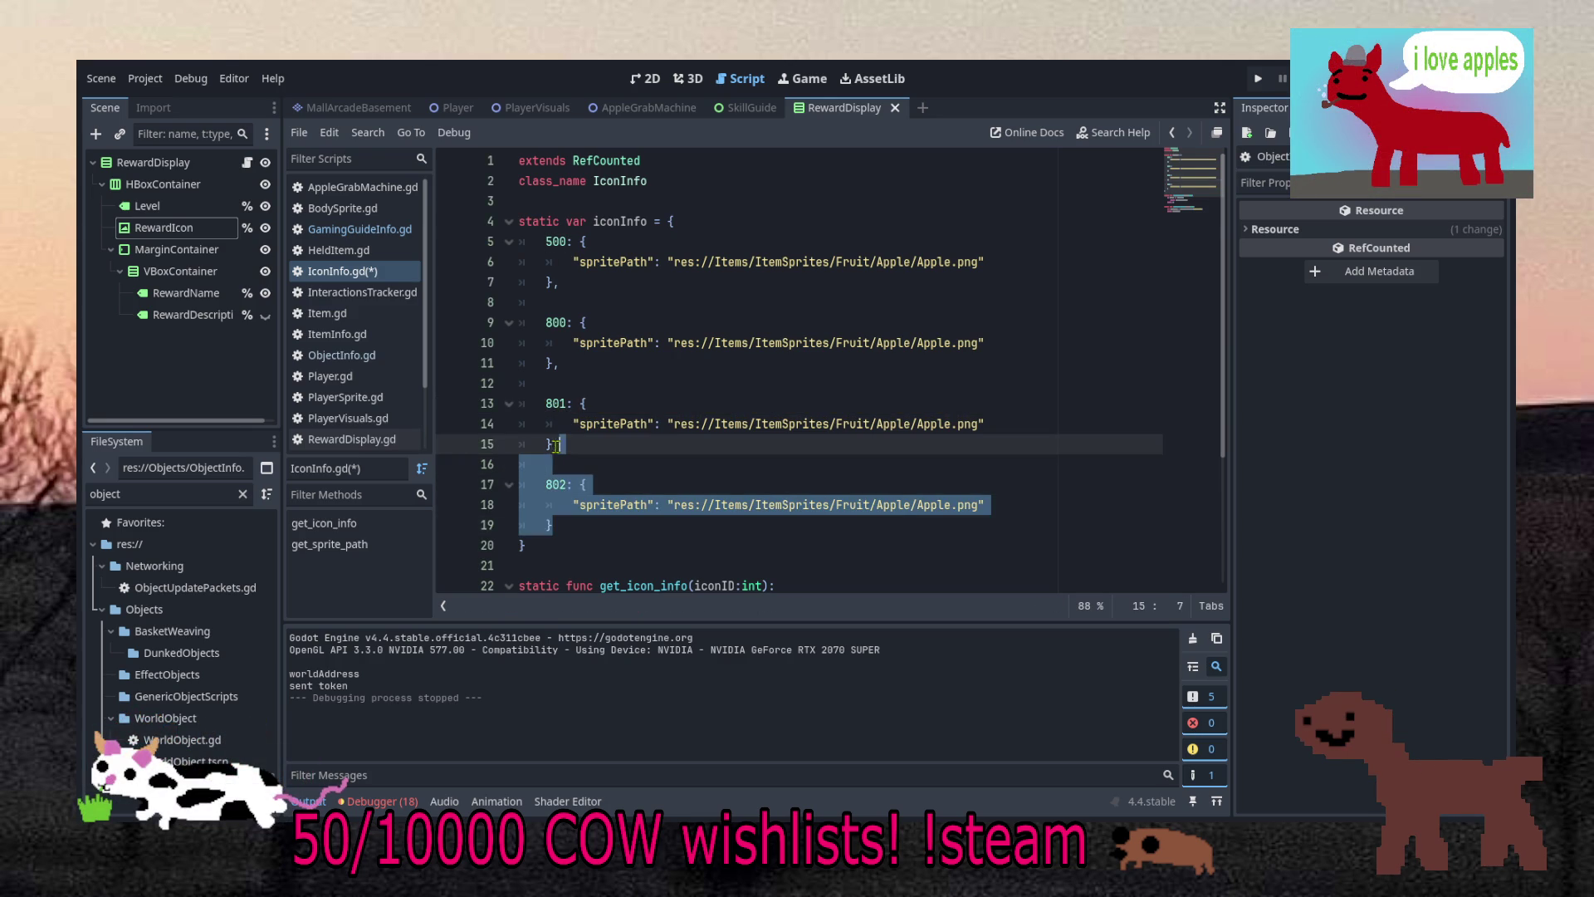
key("ctrl+shift+d")
left_click(564, 545)
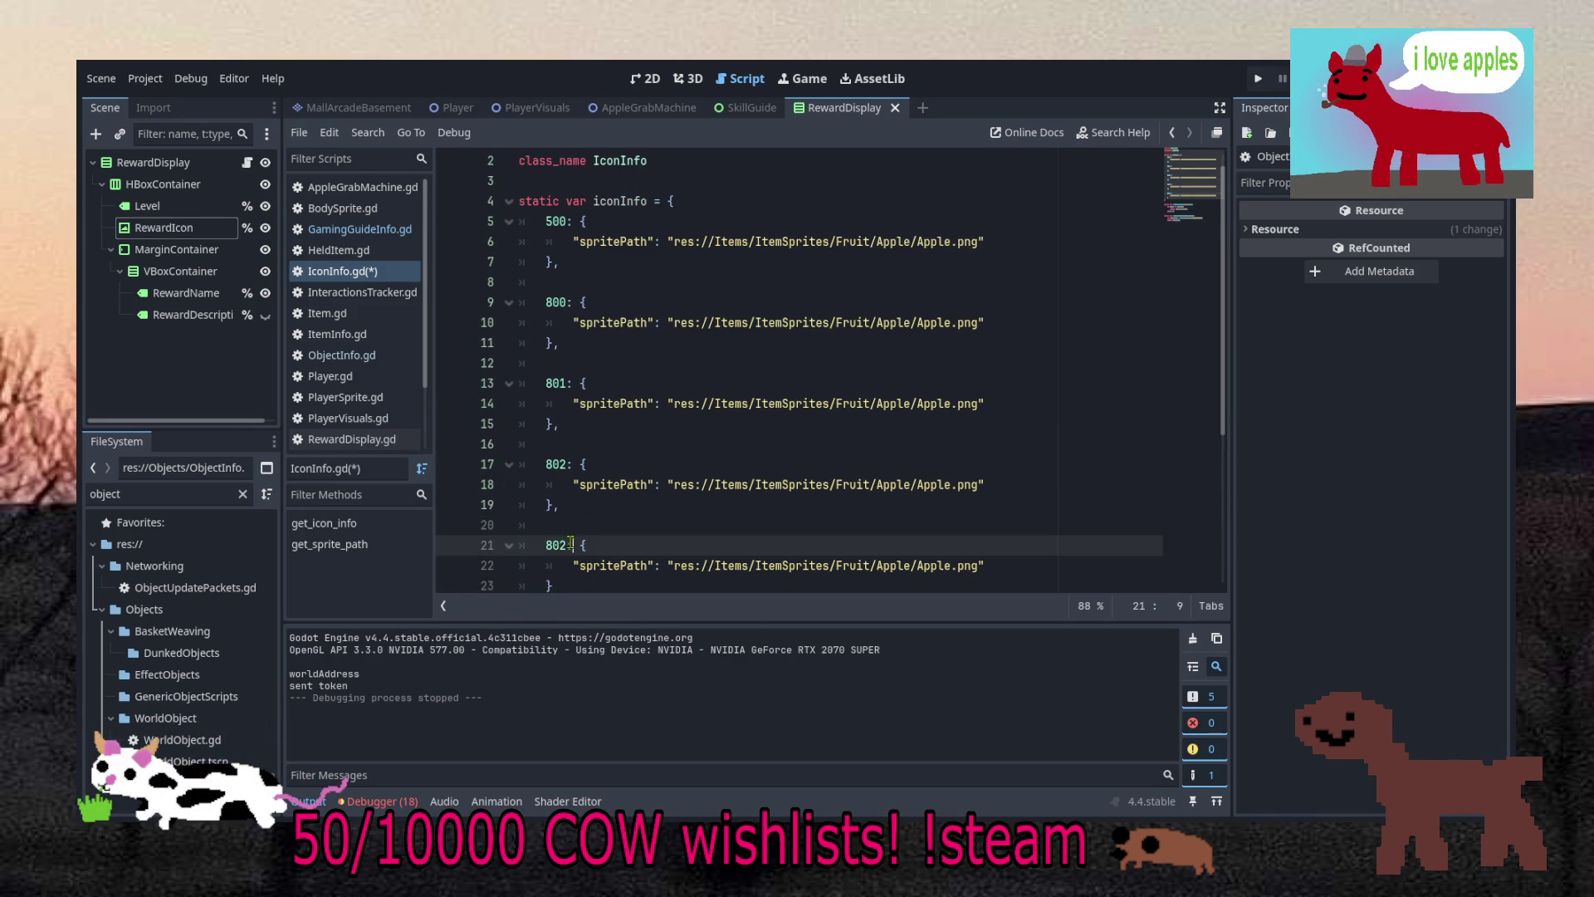
type("3")
Step: Remove the stray blank lines between the 800–803 entries and clear the file search filter
key("Up")
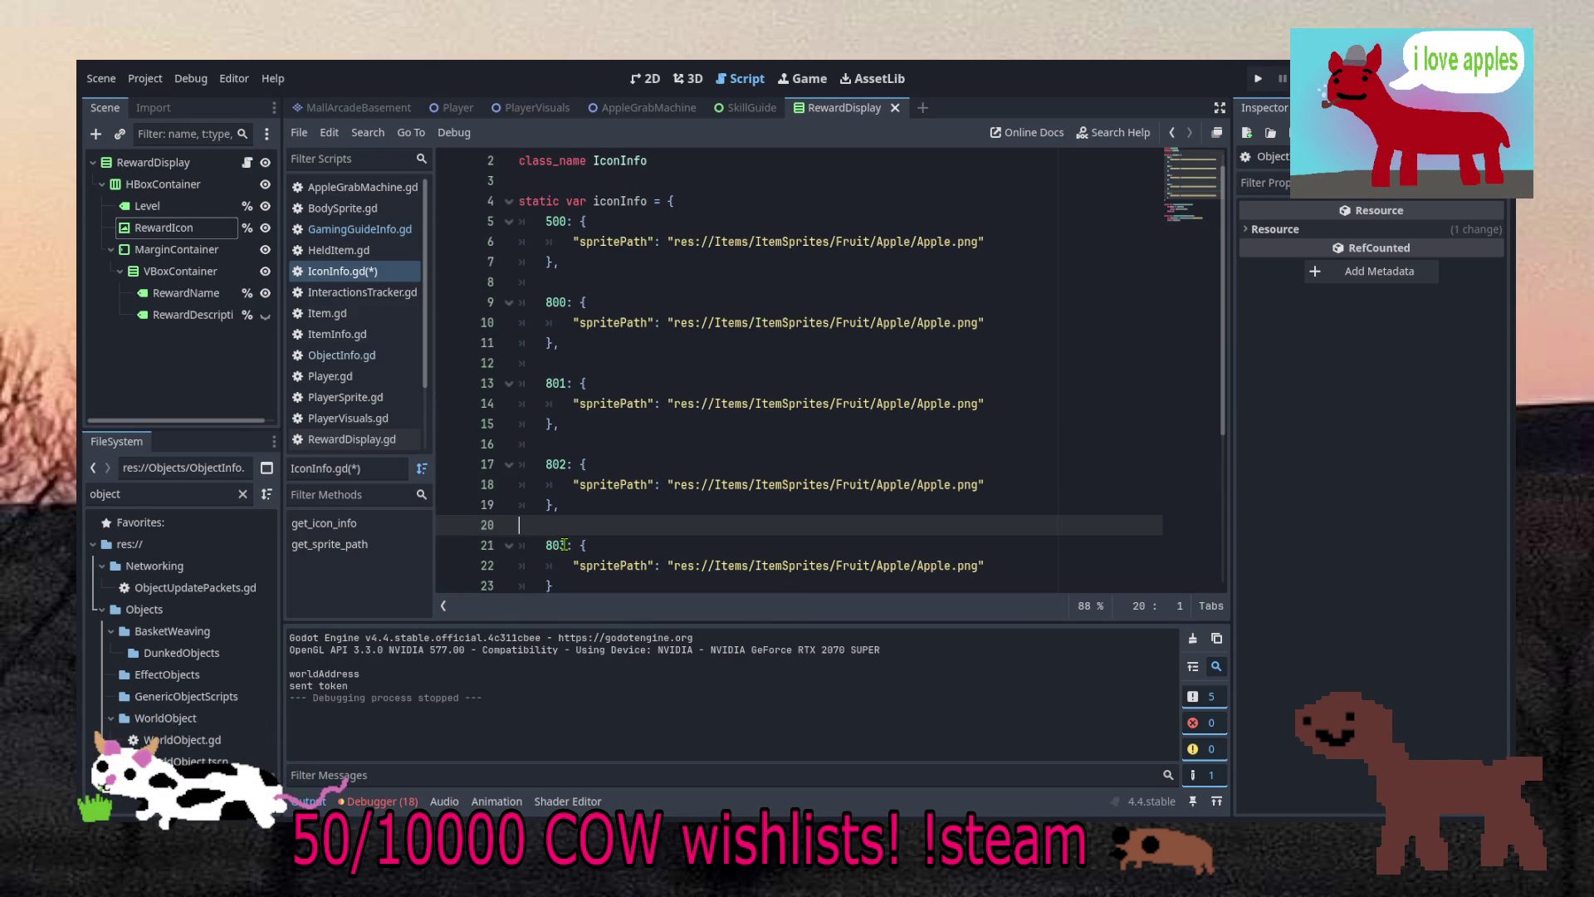
key("Delete")
key("Up")
key("Up")
key("Up")
key("Up")
key("Delete")
key("Up")
key("Up")
key("Up")
key("BackSpace")
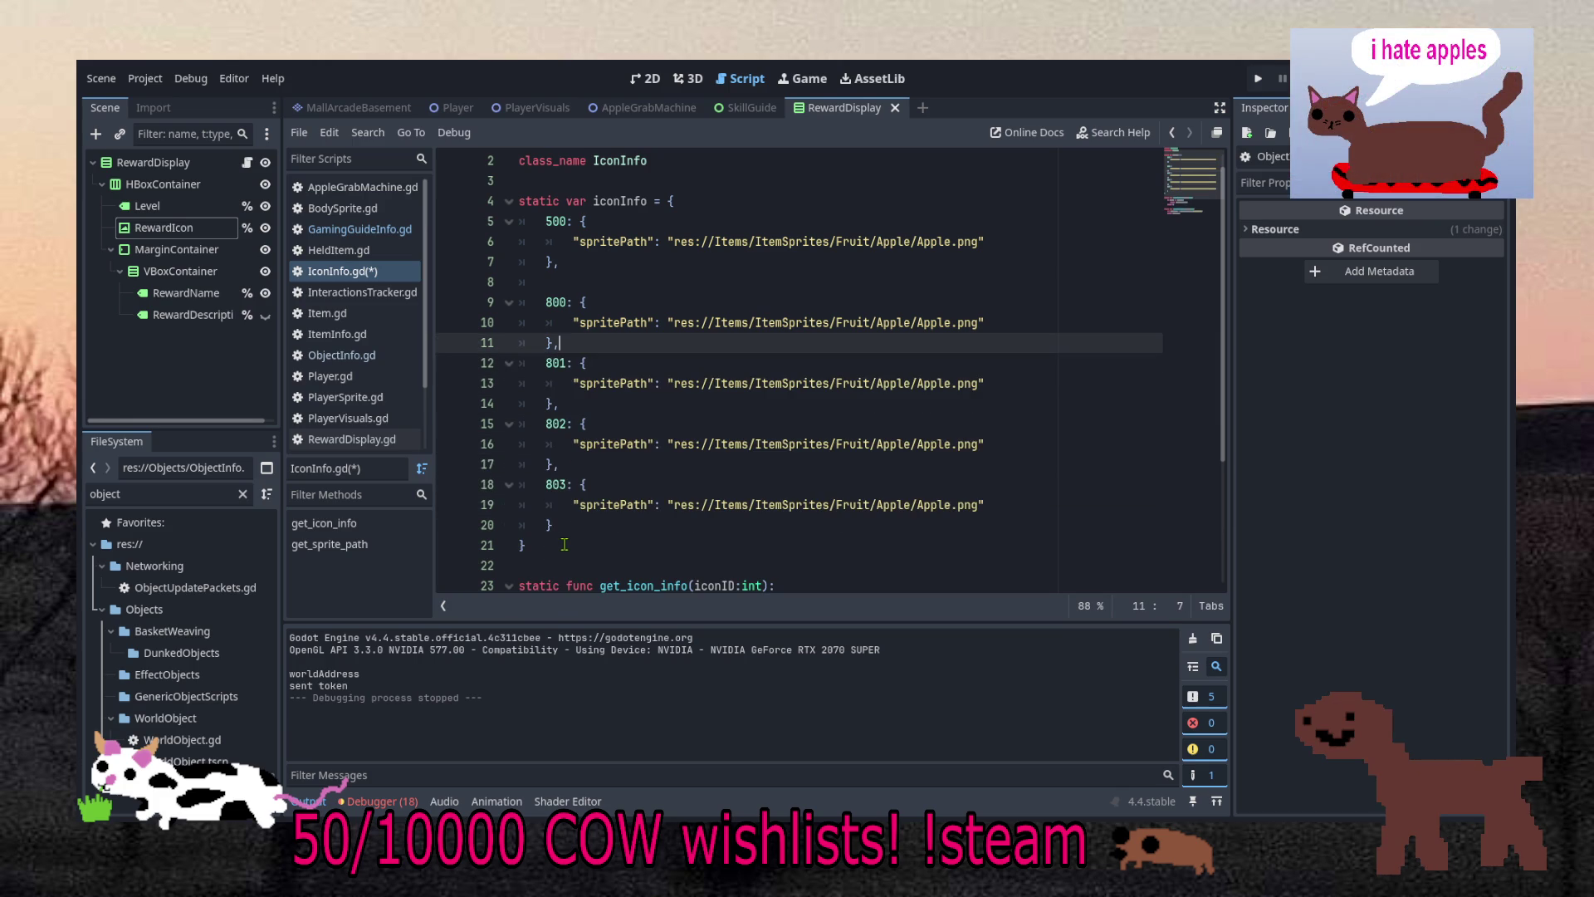
key("Up")
key("Up")
key("Up")
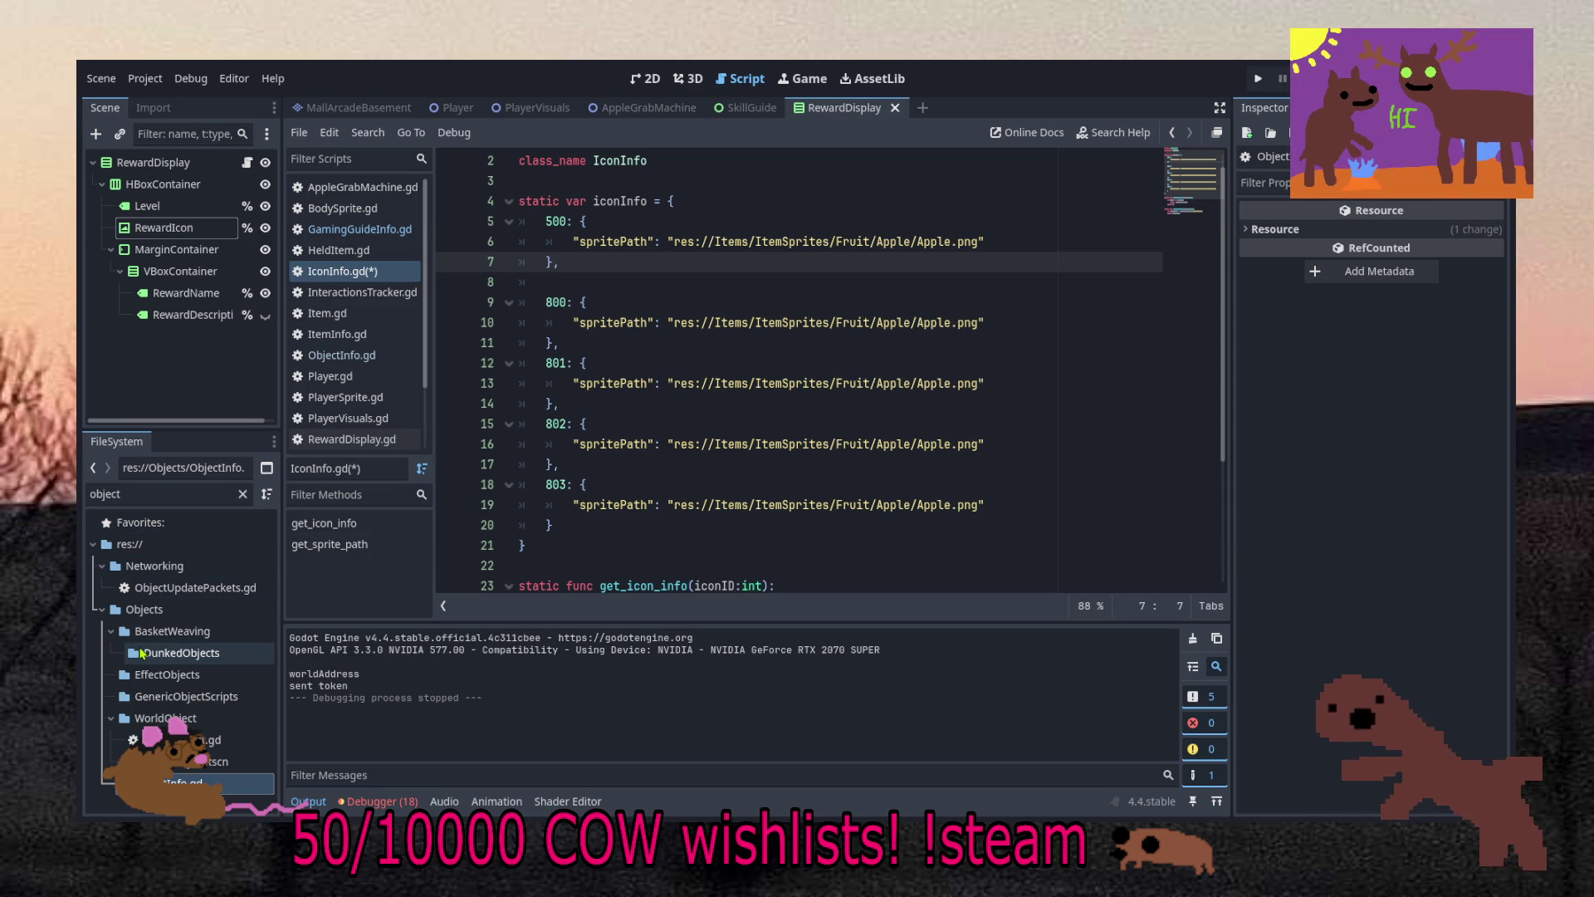
left_click(241, 494)
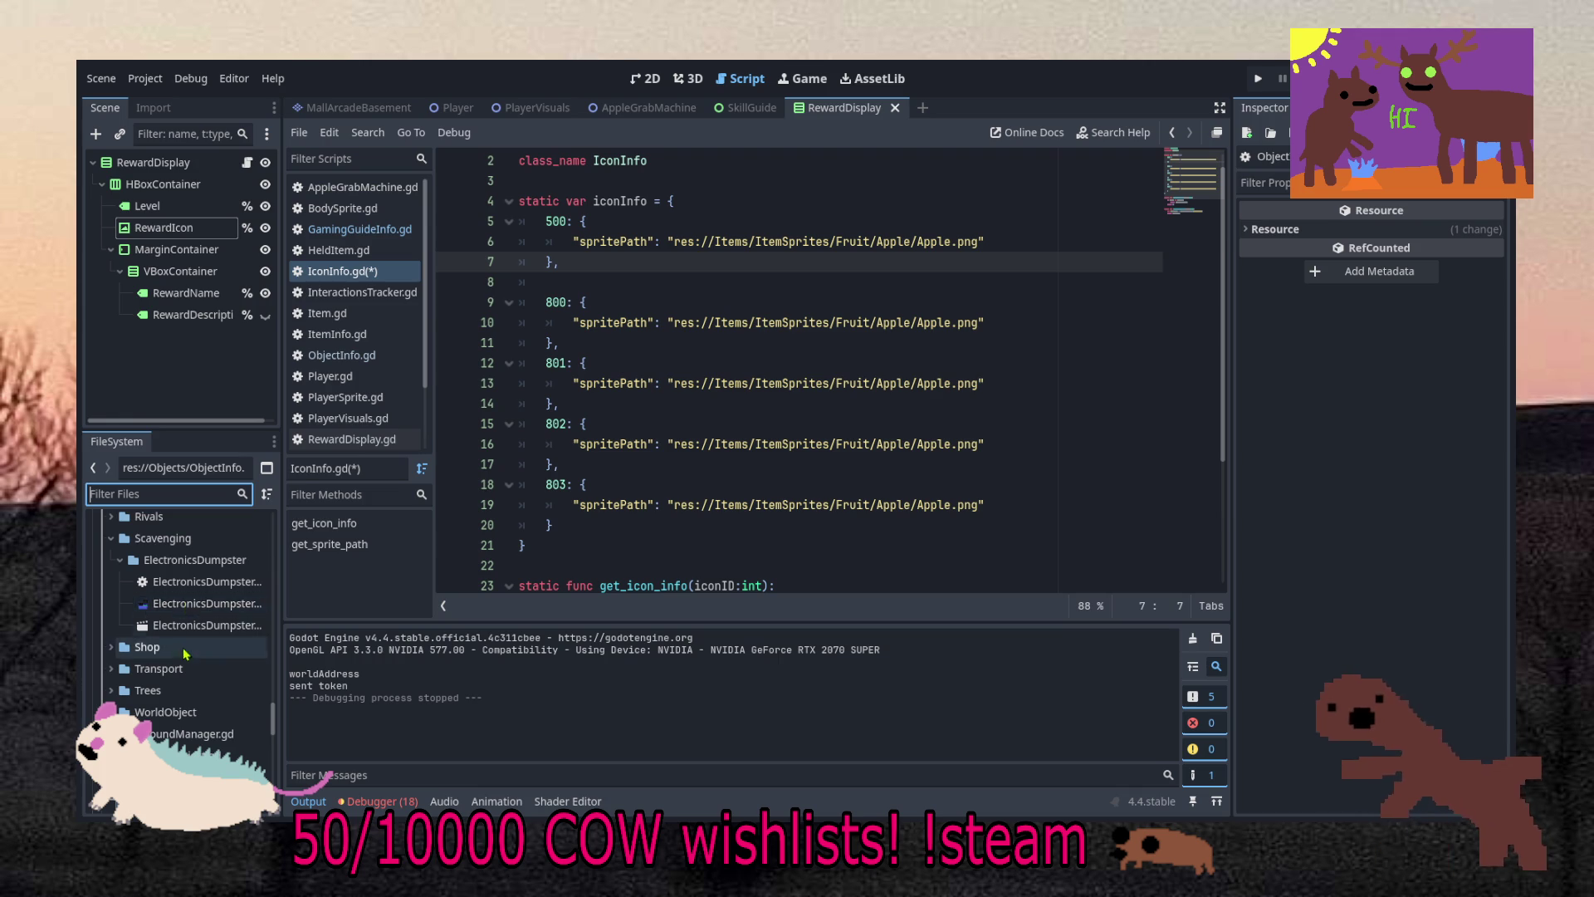
scroll(187, 599, "up", 3)
scroll(190, 580, "up", 3)
scroll(197, 554, "up", 3)
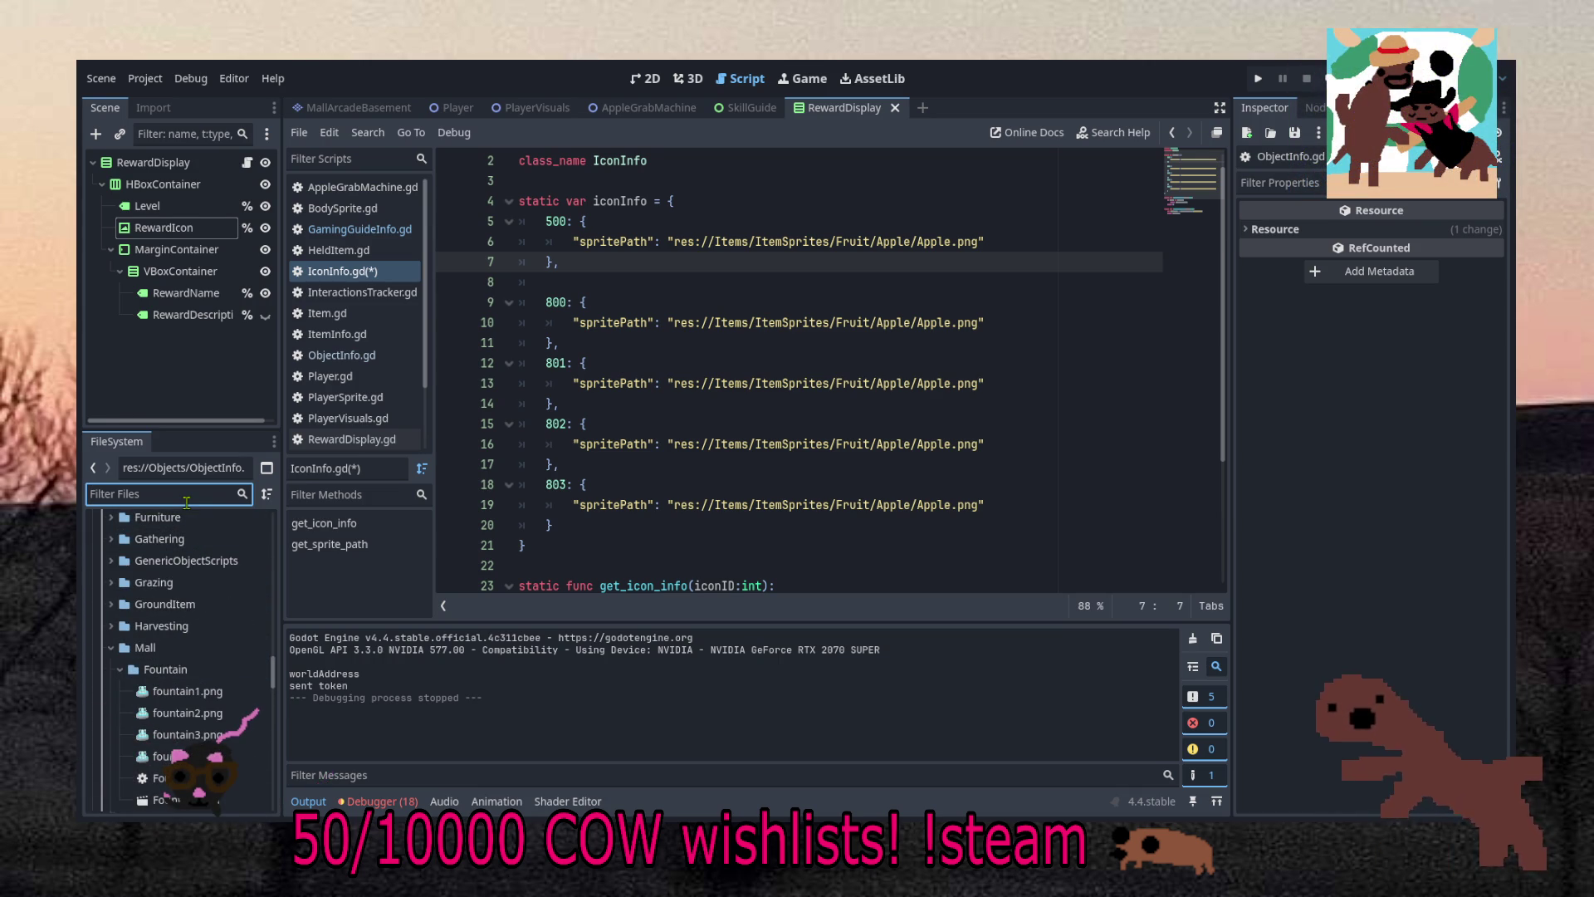
scroll(175, 535, "down", 3)
scroll(150, 555, "down", 3)
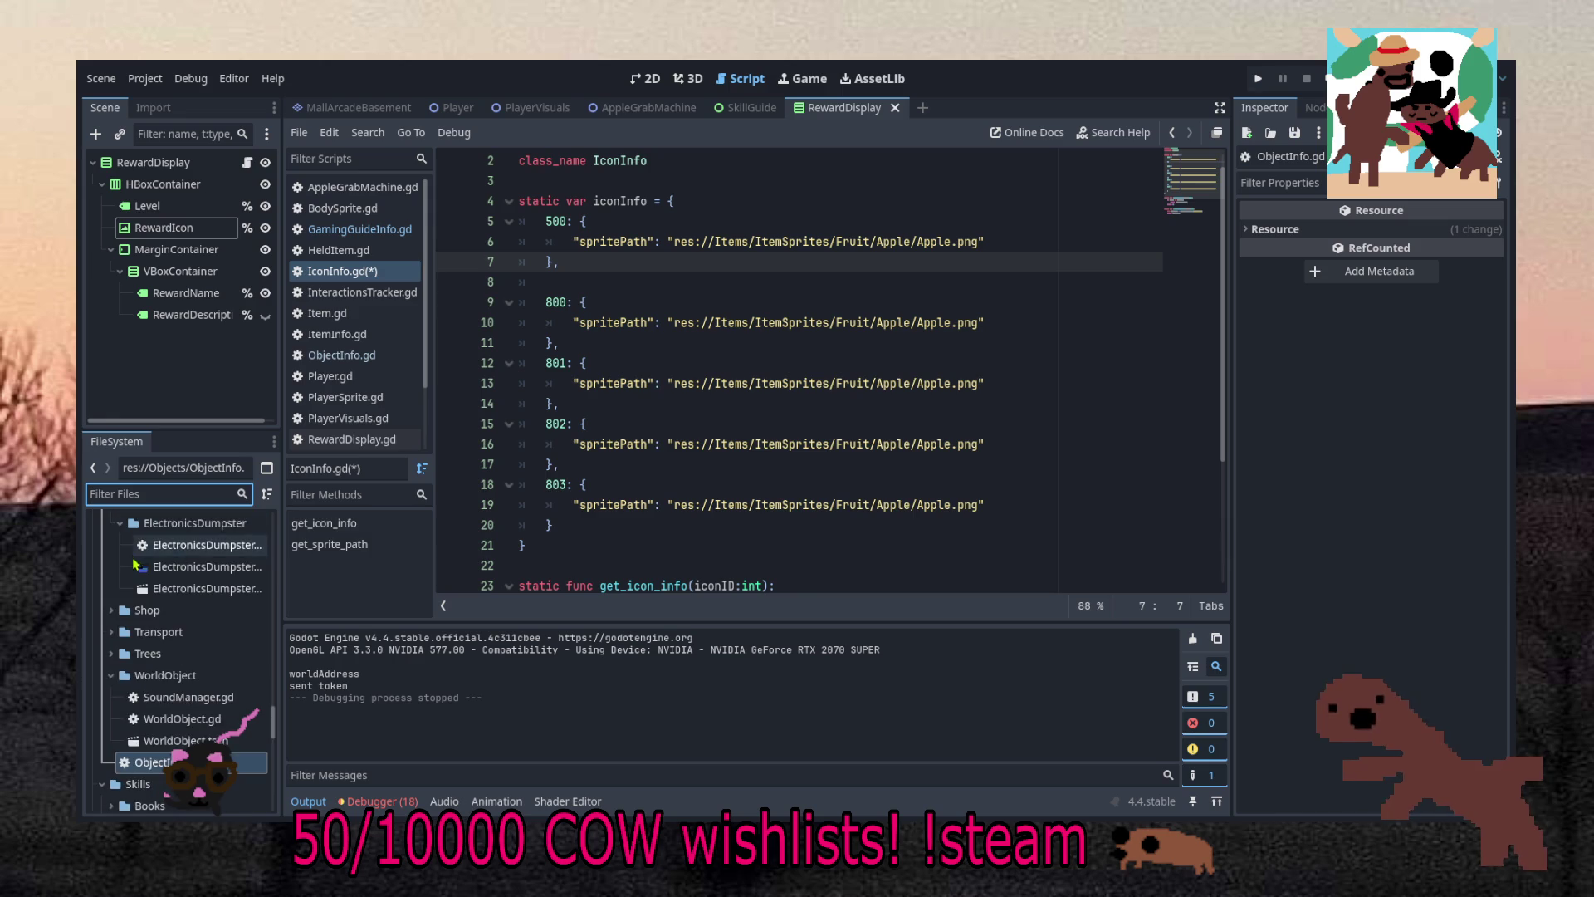
scroll(134, 564, "down", 3)
scroll(133, 564, "down", 1)
Step: Expand the Skills icon folders to list the Gaming guide sprites, select ApplesGrabIcon, and open ItemInfo.gd
left_click(119, 655)
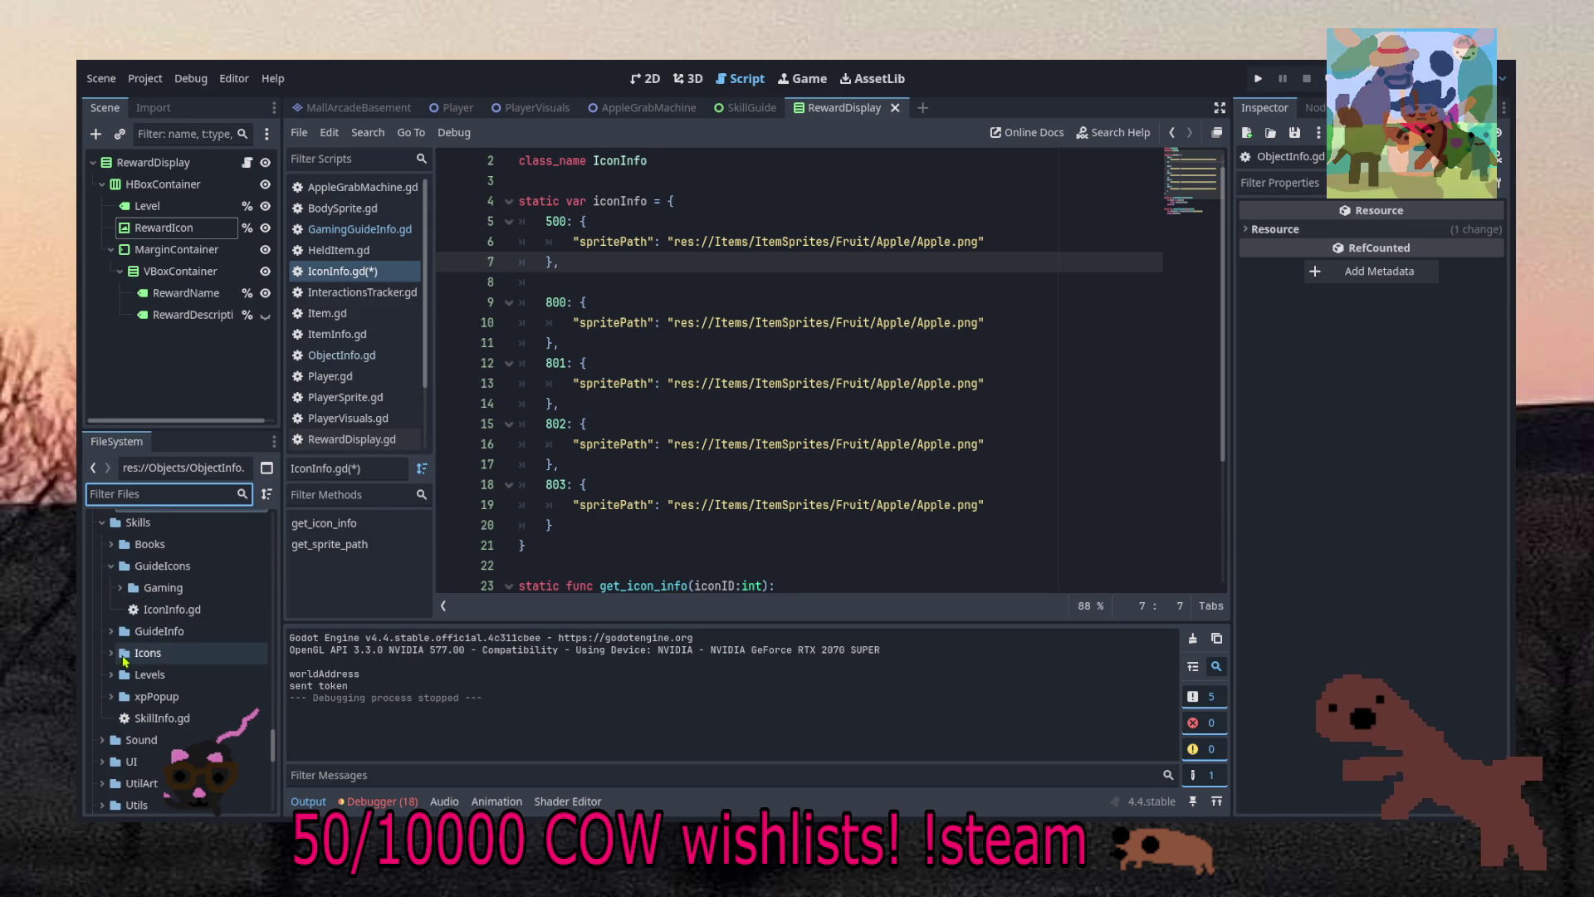
left_click(113, 653)
scroll(116, 662, "down", 3)
scroll(116, 662, "down", 3)
scroll(114, 662, "down", 3)
scroll(114, 661, "up", 3)
scroll(112, 649, "up", 3)
left_click(110, 632)
scroll(110, 636, "down", 2)
scroll(111, 635, "down", 3)
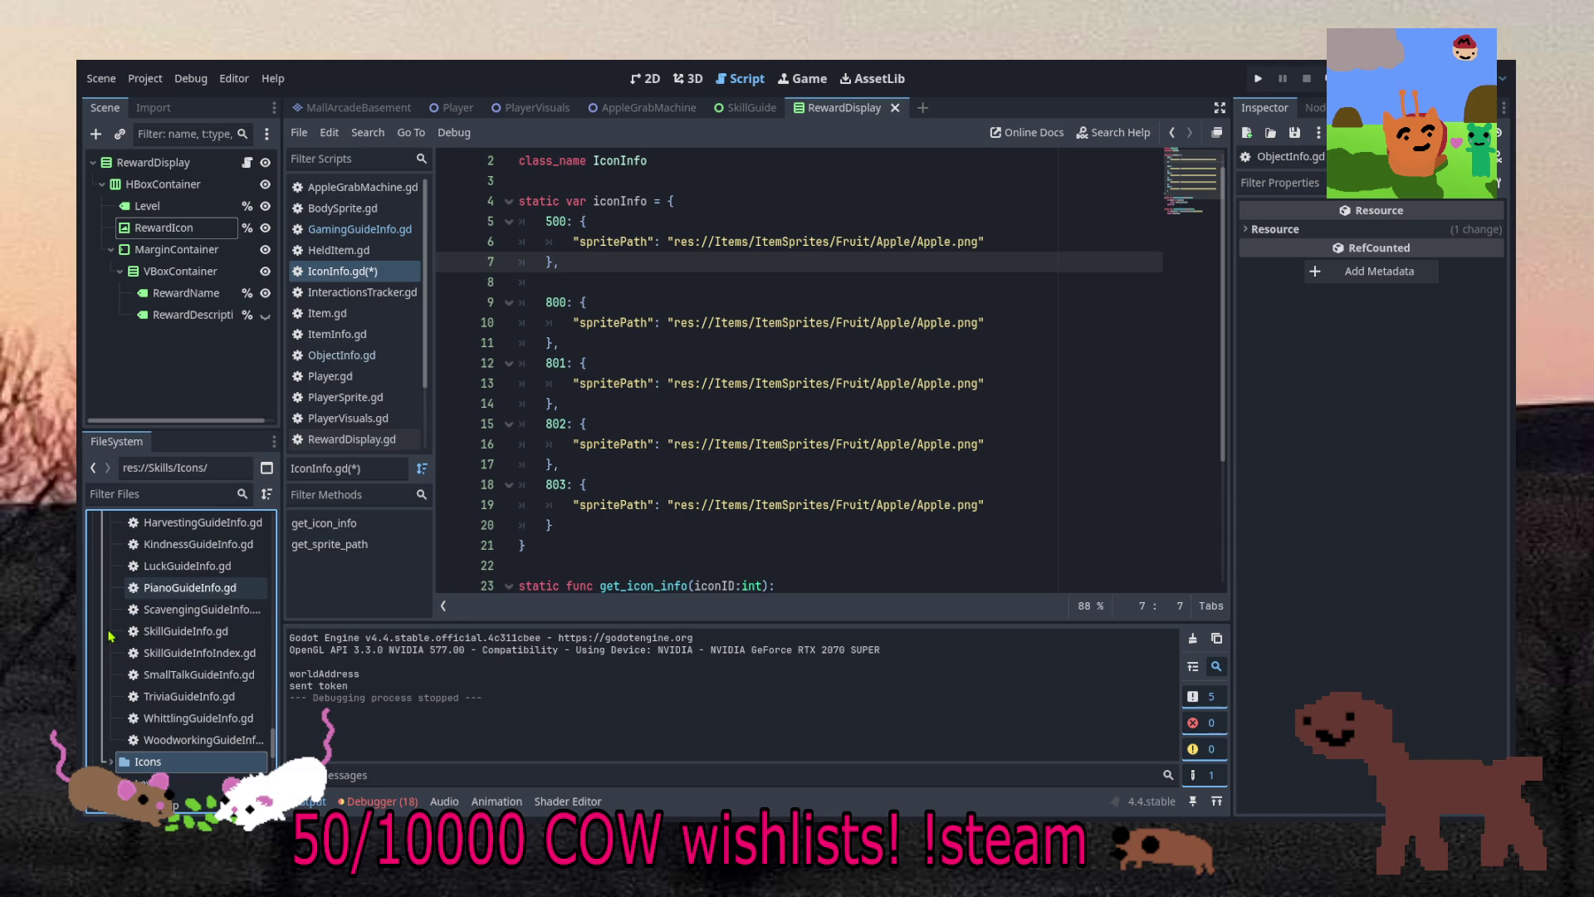
scroll(110, 635, "up", 5)
left_click(111, 631)
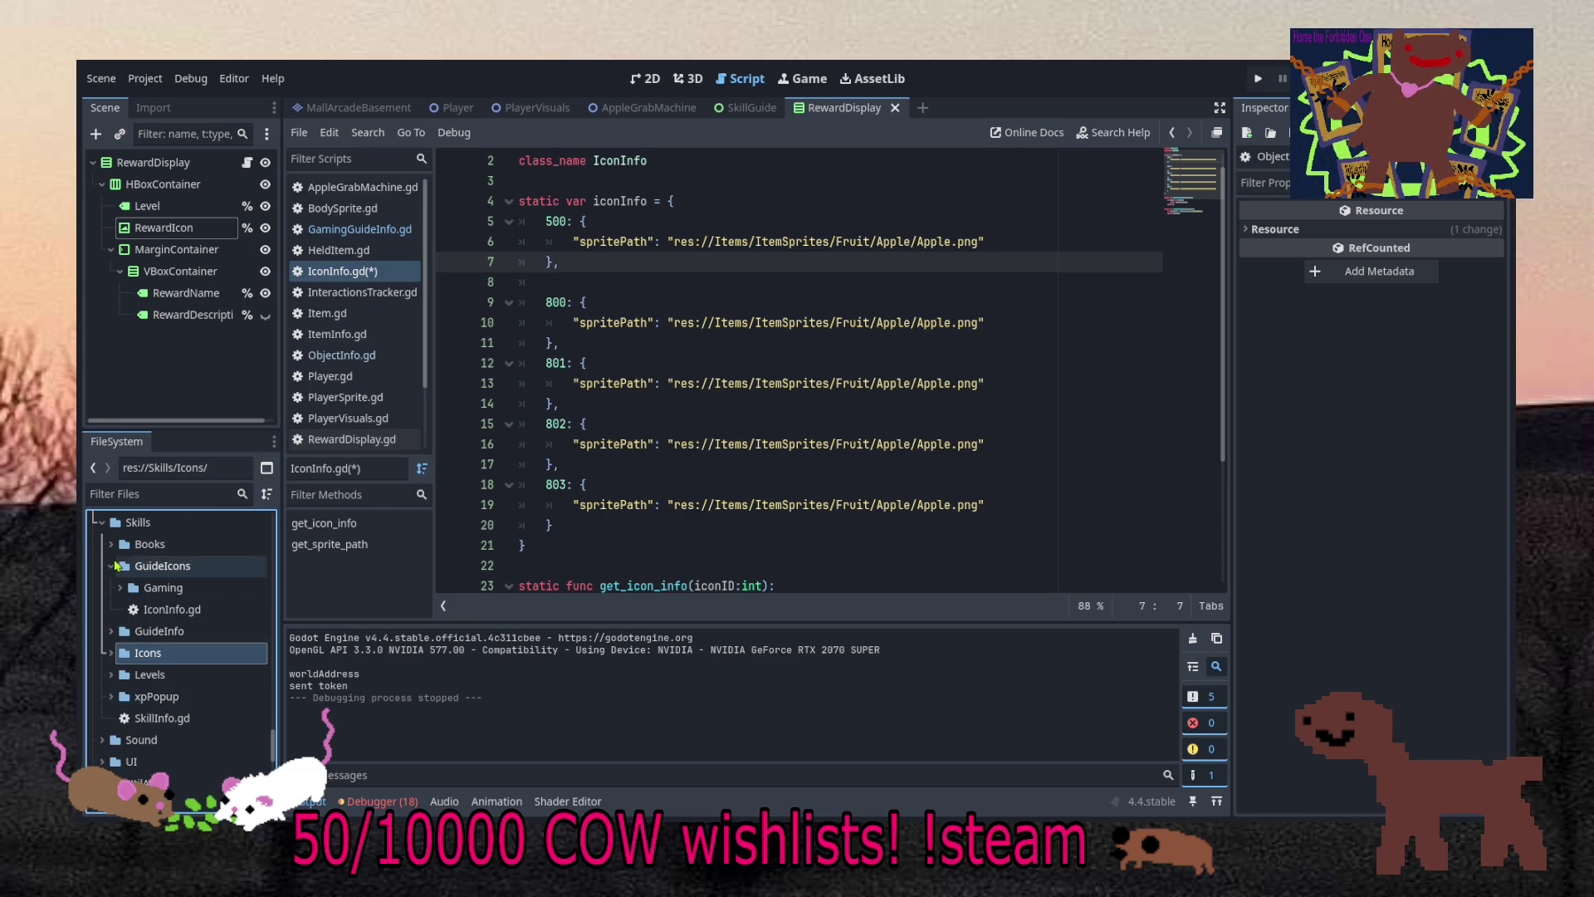
scroll(118, 632, "up", 1)
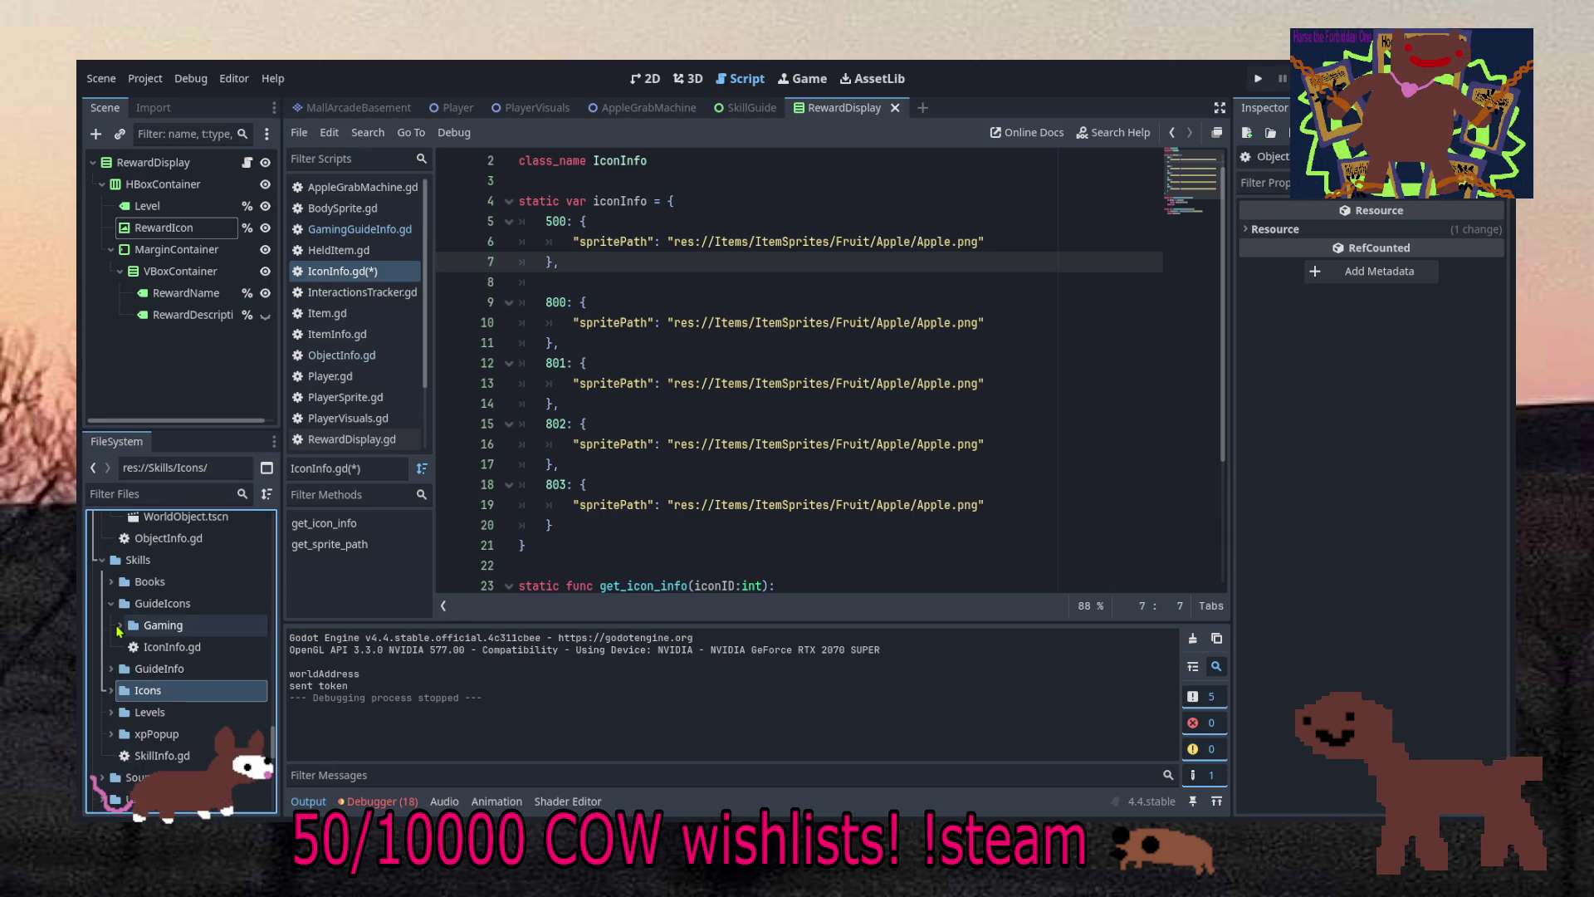
left_click(117, 632)
scroll(149, 624, "down", 1)
left_click(222, 613)
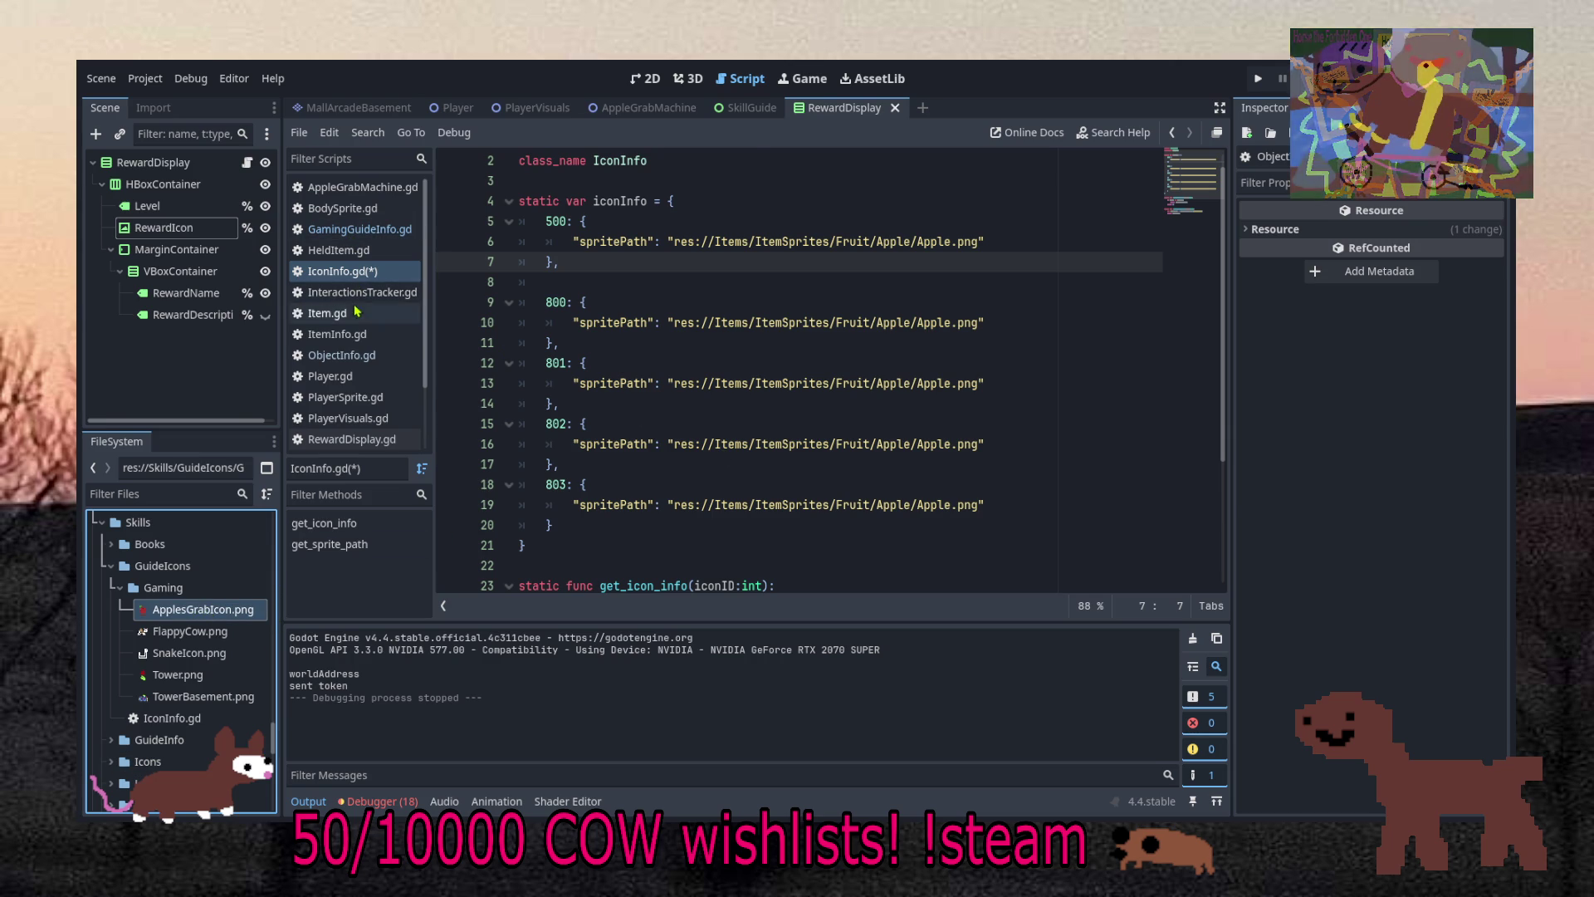
left_click(336, 334)
scroll(561, 349, "up", 6)
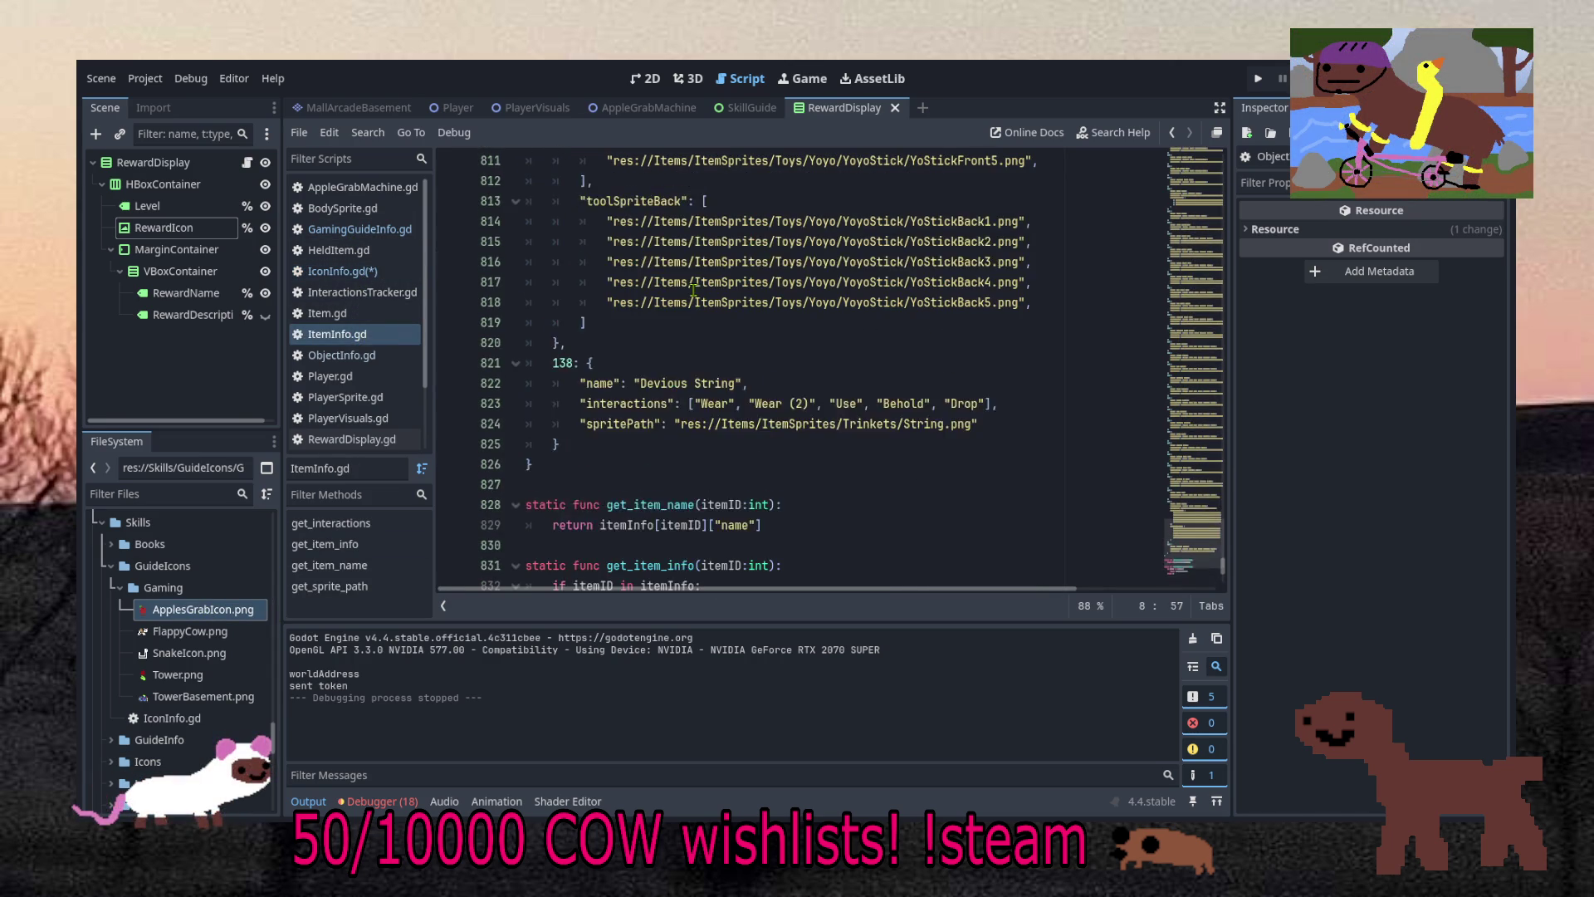
scroll(562, 349, "up", 1)
Step: Replace entry 802's sprite path in IconInfo.gd with the ApplesGrabIcon.png path and save
left_click(336, 271)
left_click(328, 313)
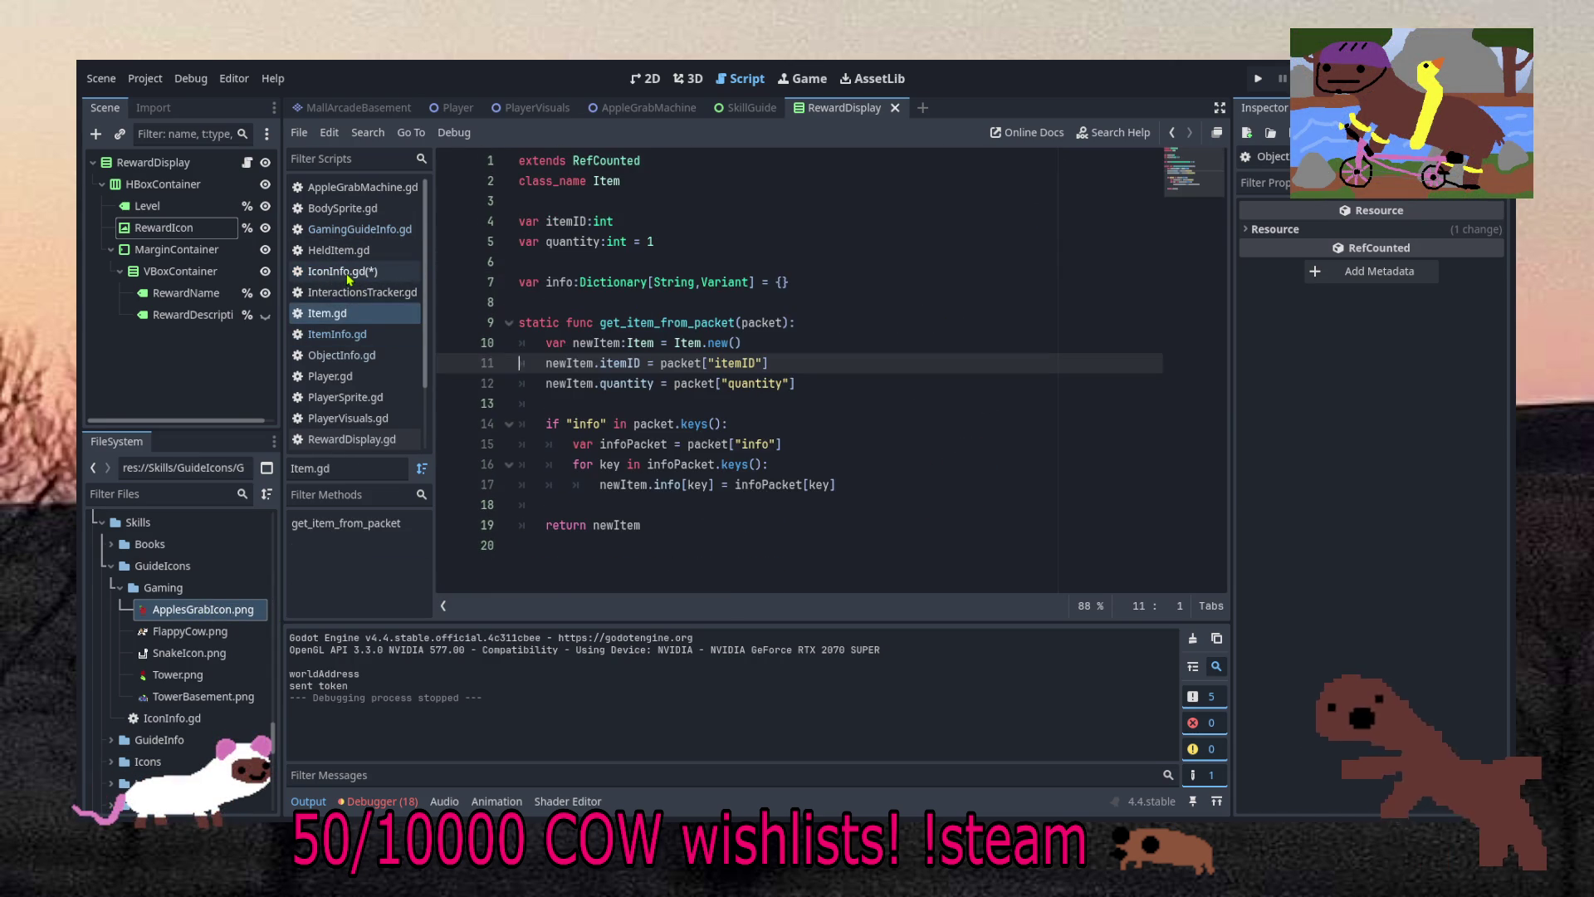
left_click(348, 272)
left_click(354, 230)
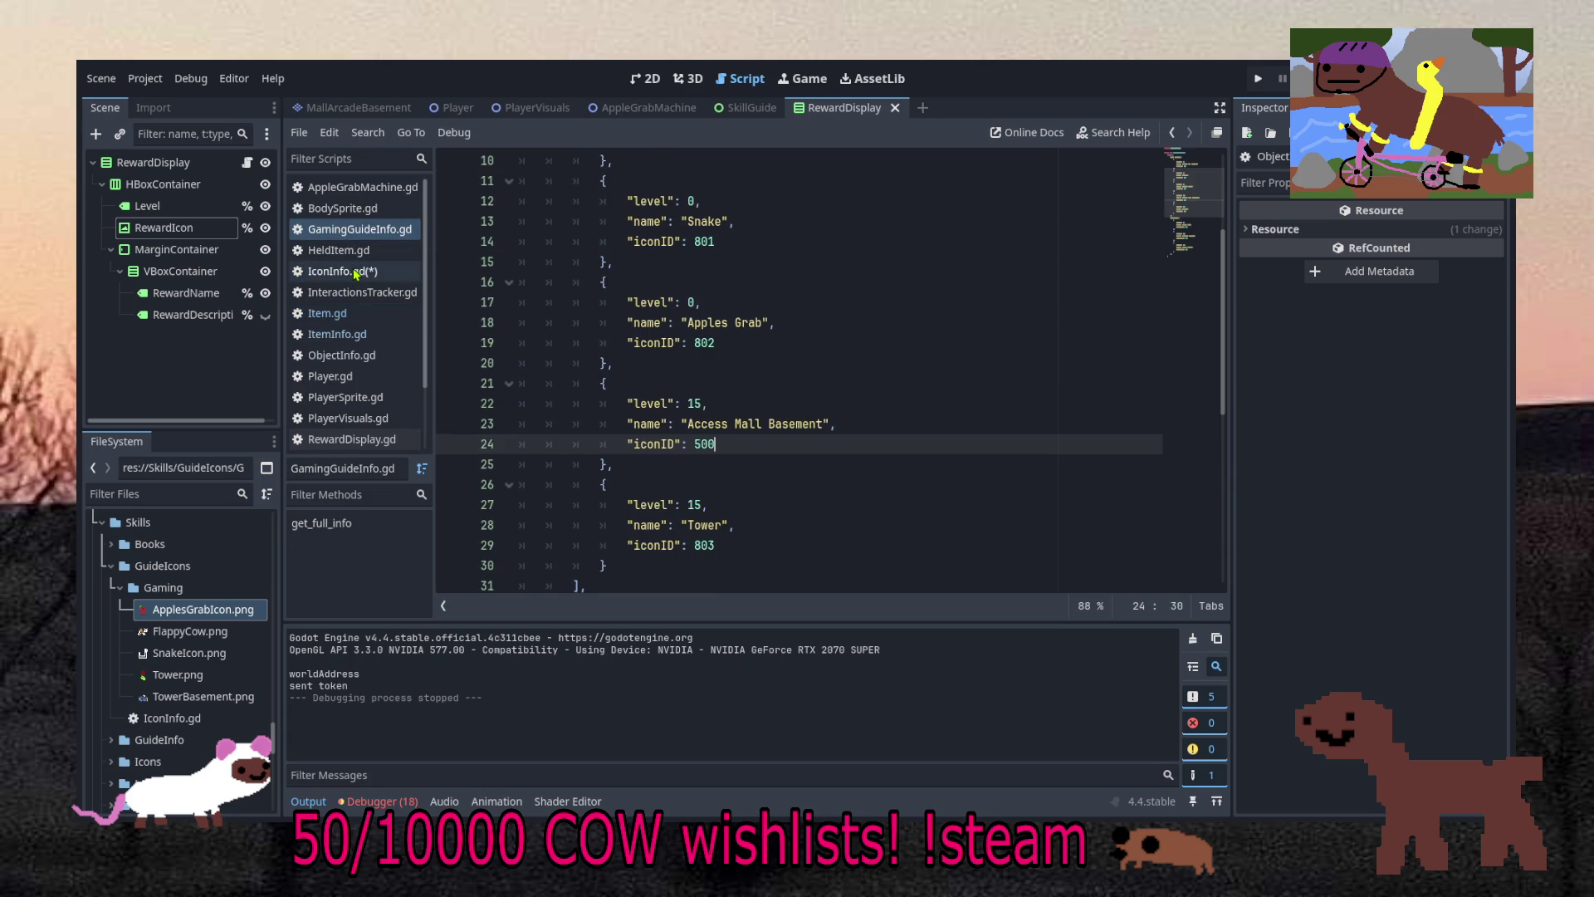
left_click(358, 272)
left_click_drag(672, 444, 982, 444)
type("res://Skills/GuideIcons/Gaming/ApplesGrabIcon.png")
key("ctrl+s")
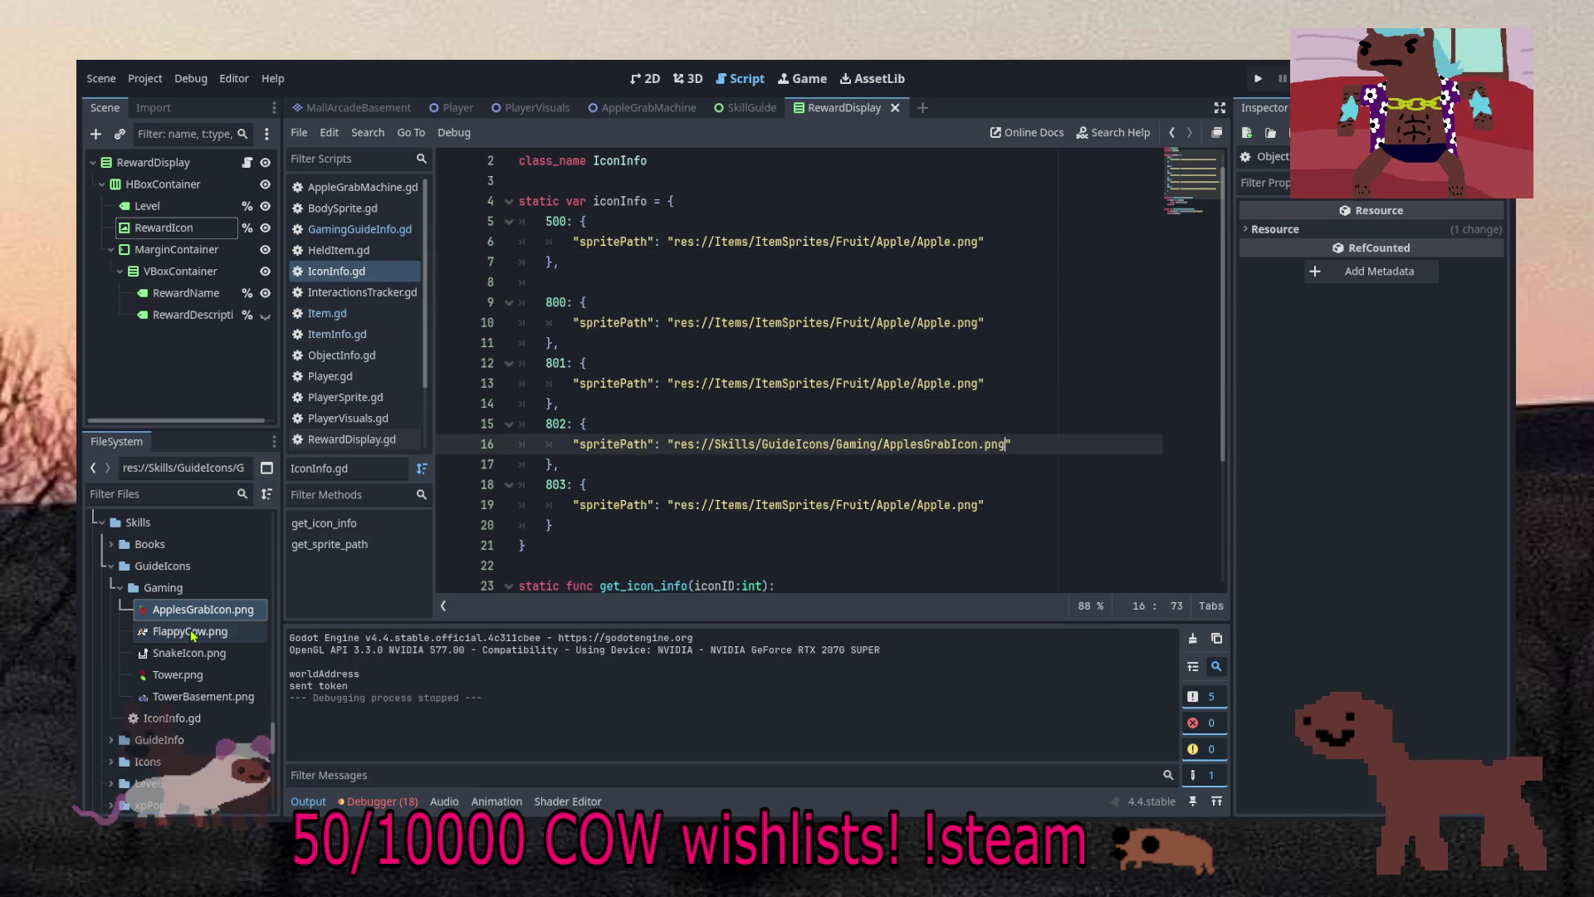
Step: Point entry 800 to the FlappyCow sprite path, checking GamingGuideInfo, and save
left_click(190, 633)
left_click(359, 230)
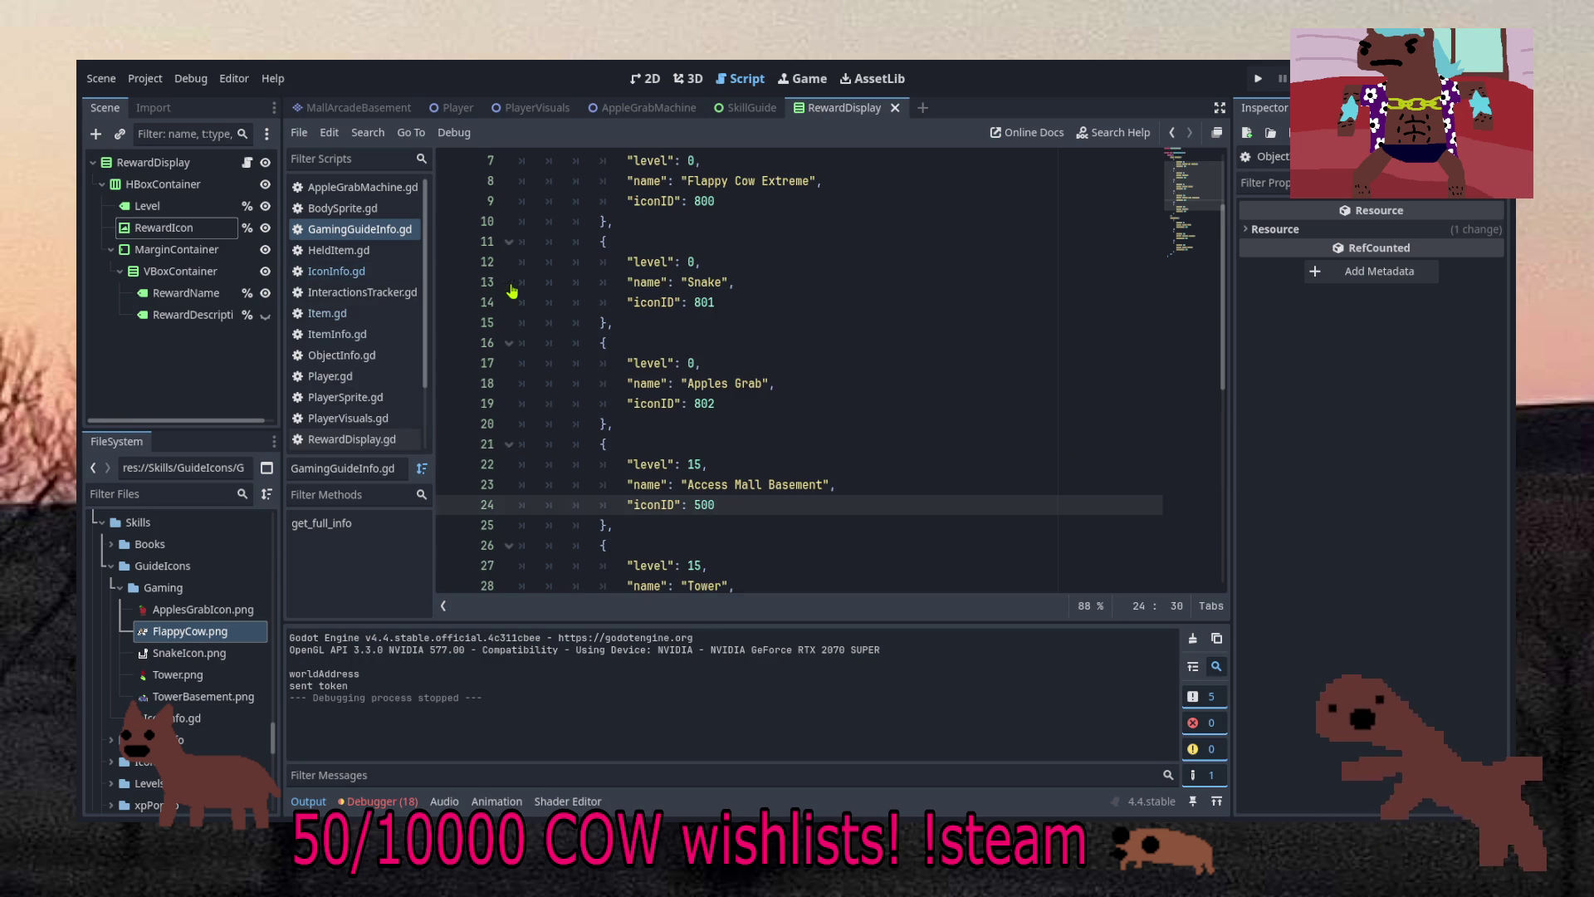
left_click(363, 272)
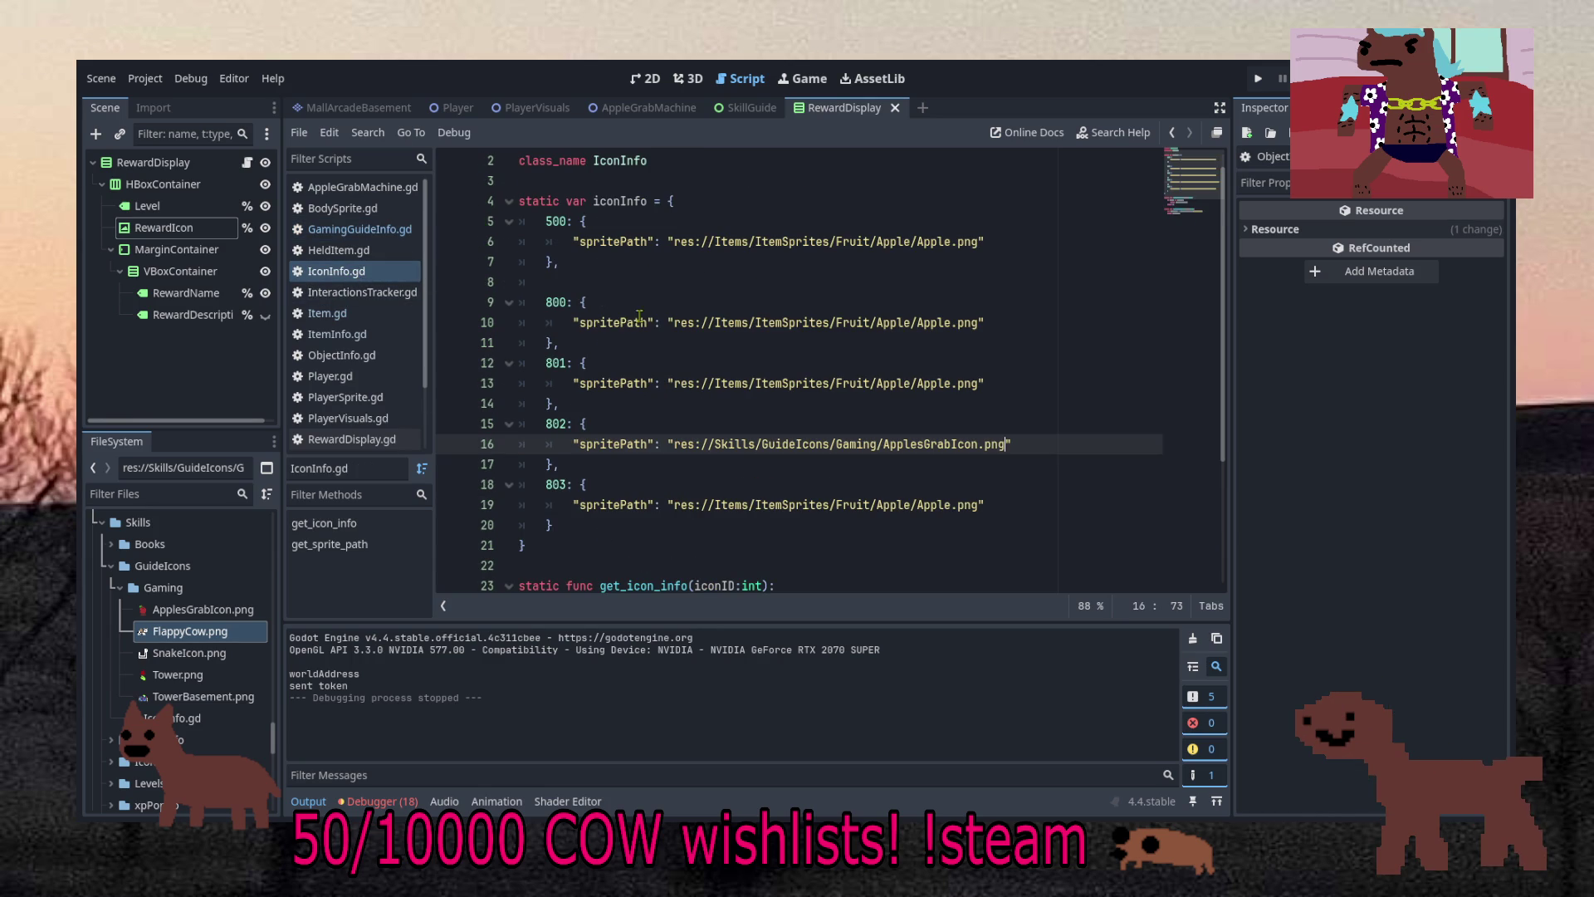
left_click_drag(672, 322, 985, 323)
type("res://Skills/GuideIcons/Gaming/FlappyCow.png")
key("ctrl+s")
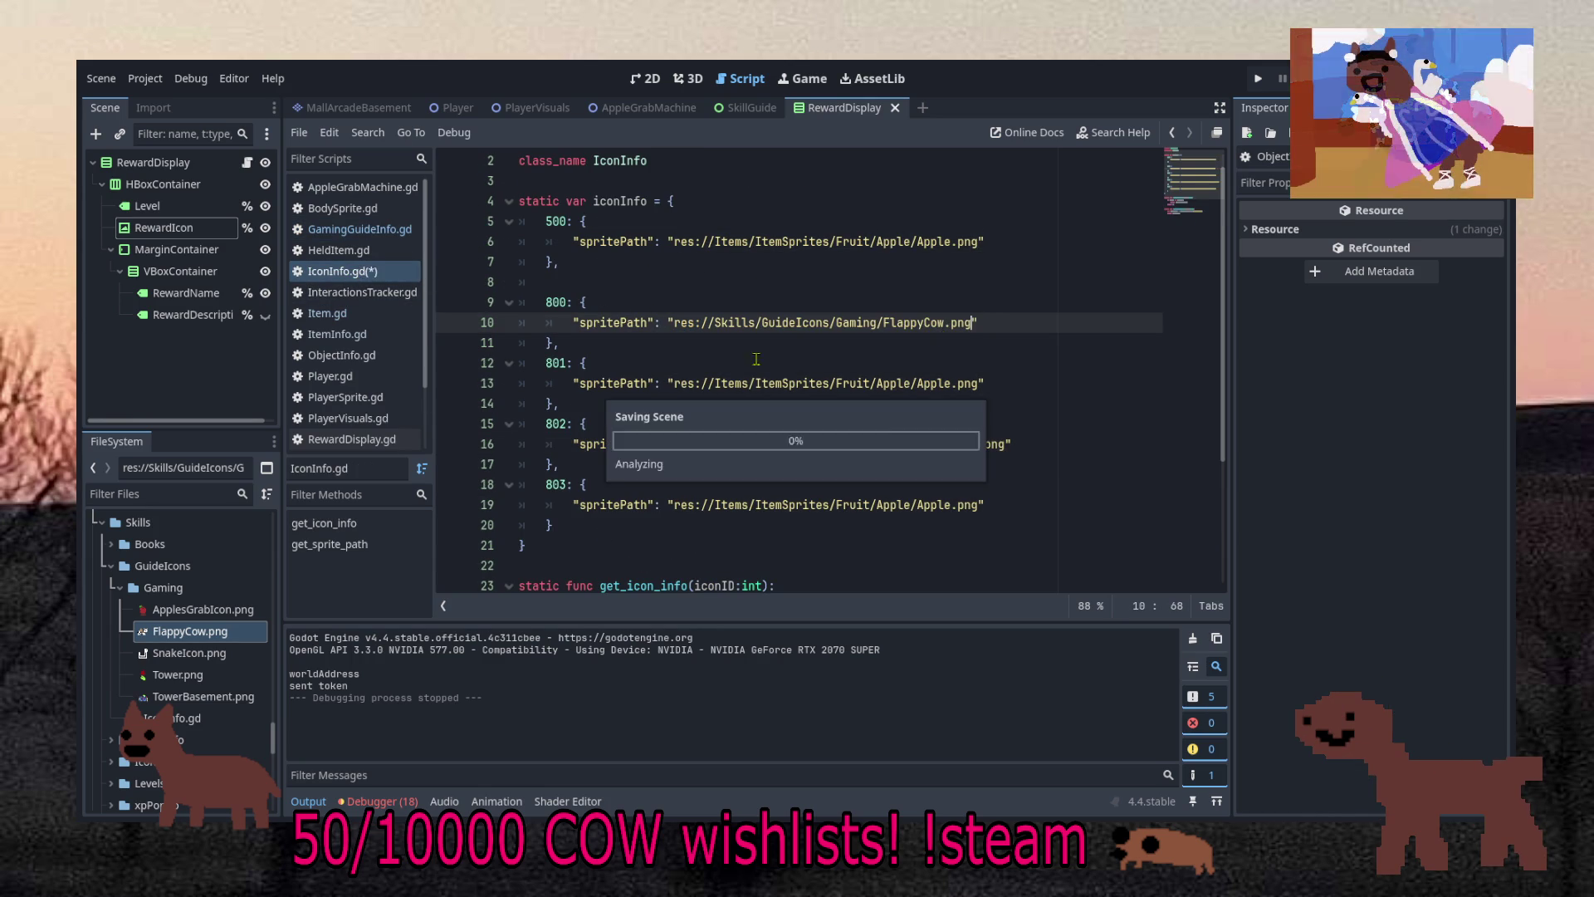
Step: Point entry 801 to the SnakeIcon sprite path and save
left_click(189, 652)
left_click(360, 229)
left_click(372, 269)
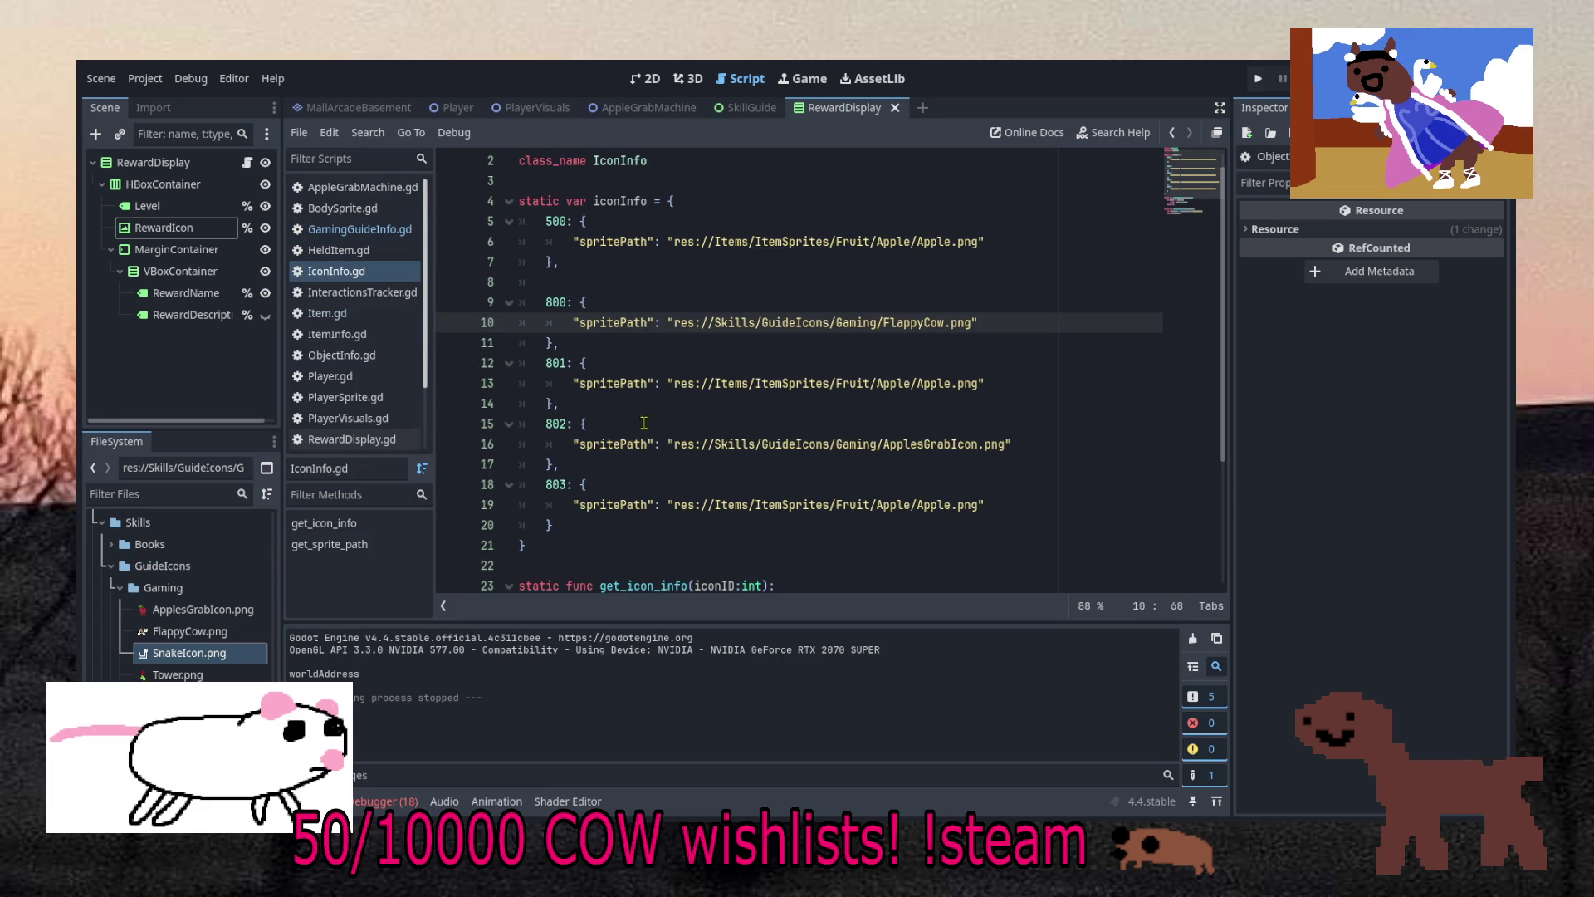
double_click(685, 382)
left_click_drag(684, 382, 957, 378)
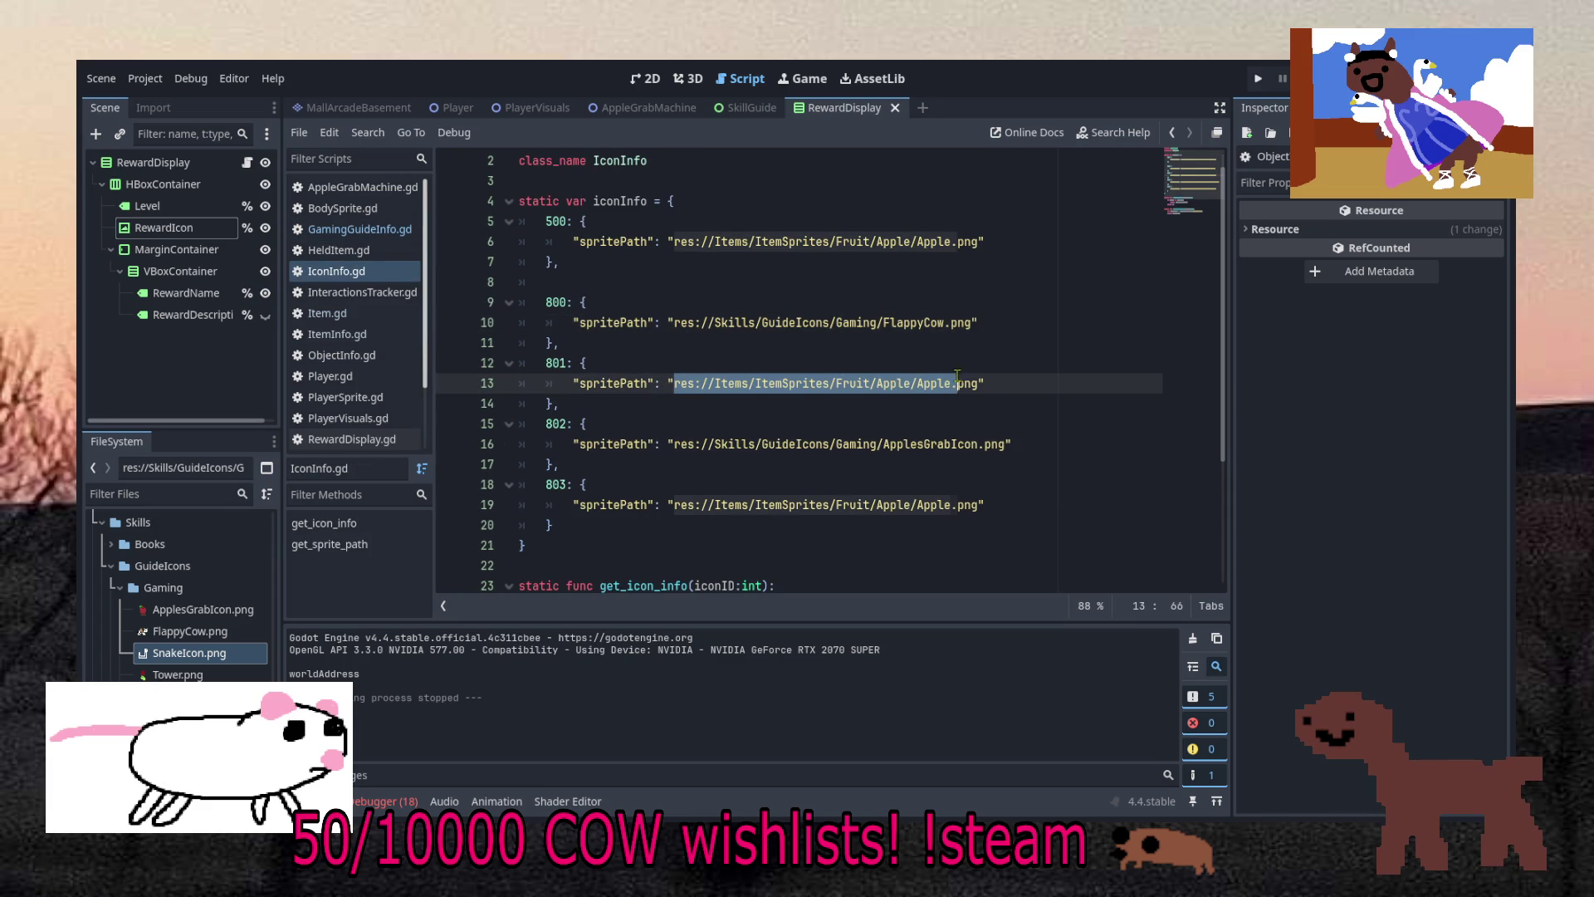
type("res://Skills/GuideIcons/Gaming/SnakeIcon.png")
key("ctrl+s")
Step: Point entry 803 to the Tower sprite path, then check icon IDs in GamingGuideInfo
left_click(355, 230)
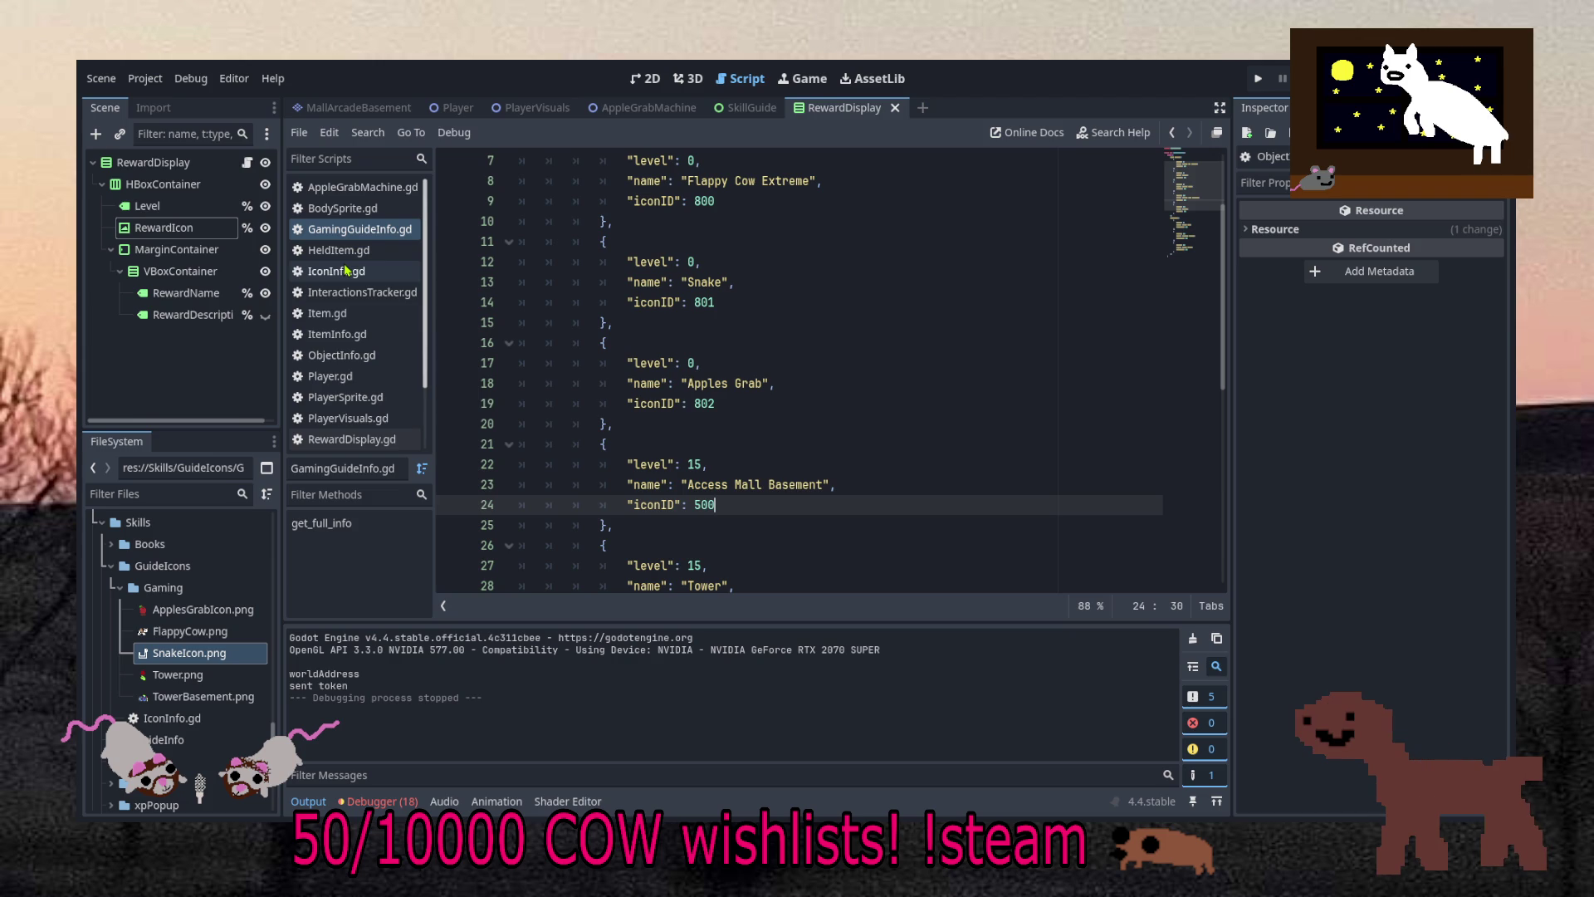
left_click(339, 270)
left_click(179, 674)
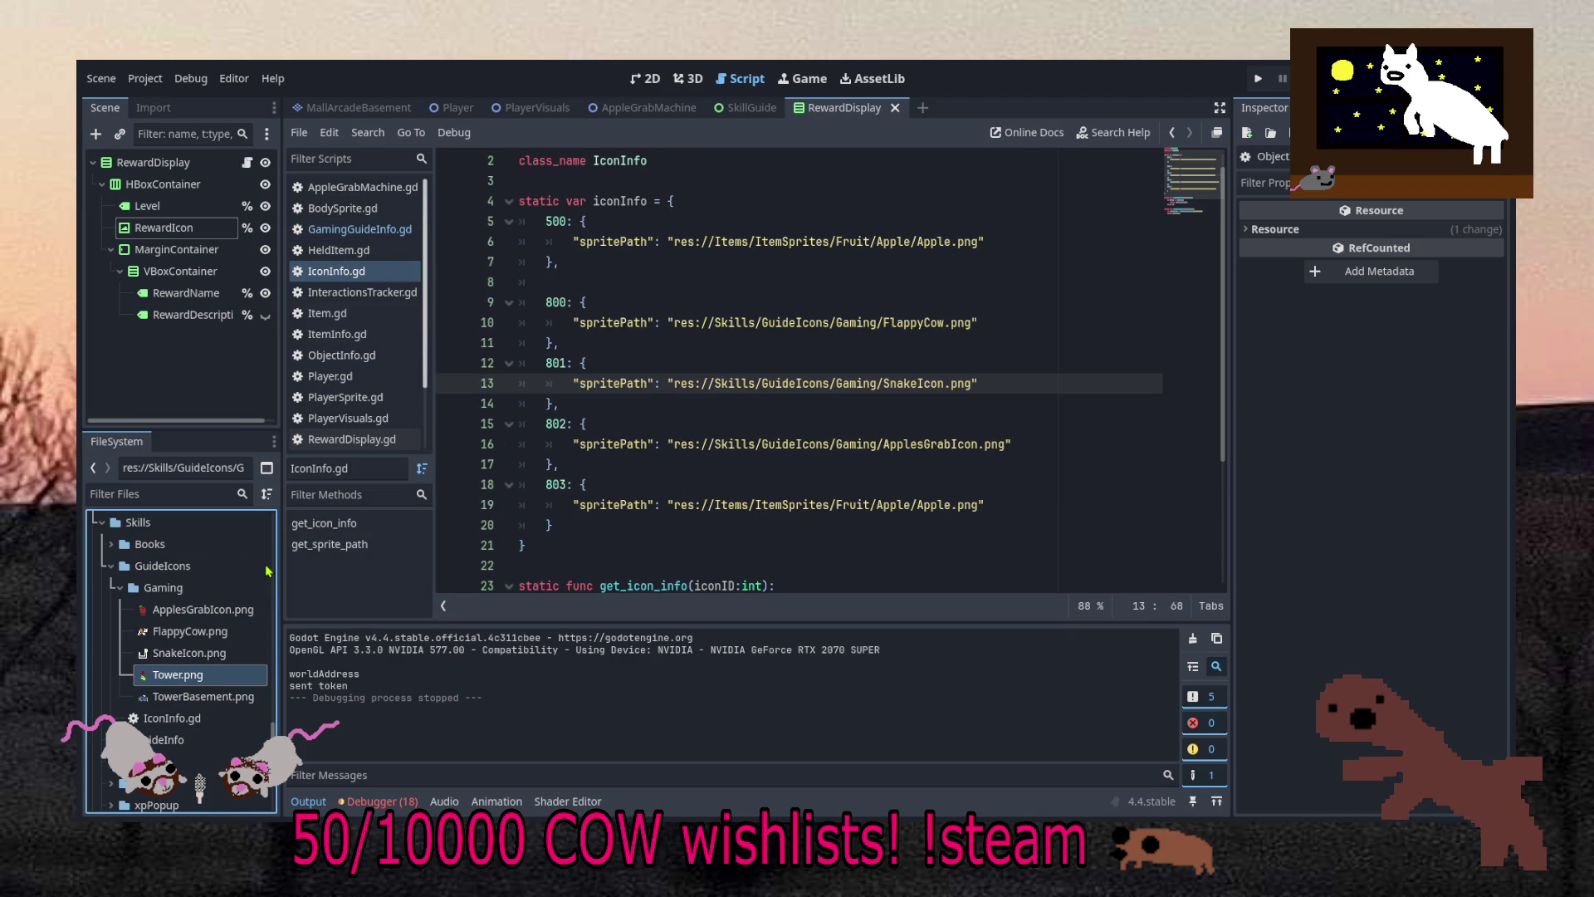
left_click_drag(674, 505, 979, 505)
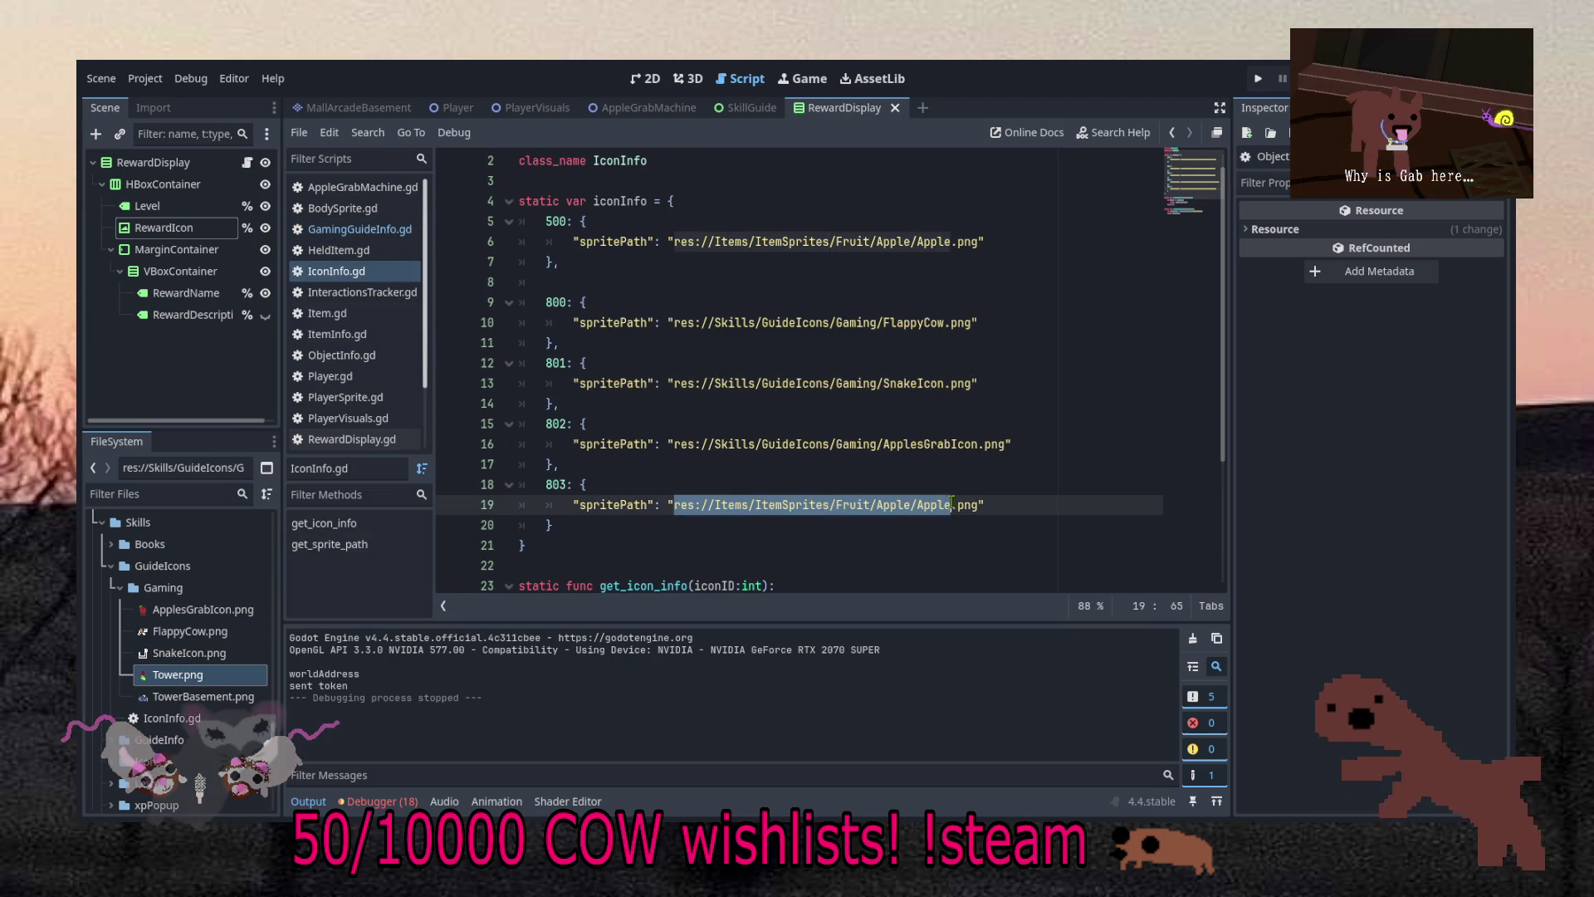
type("res://Skills/GuideIcons/Gaming/Tower.png")
left_click(858, 484)
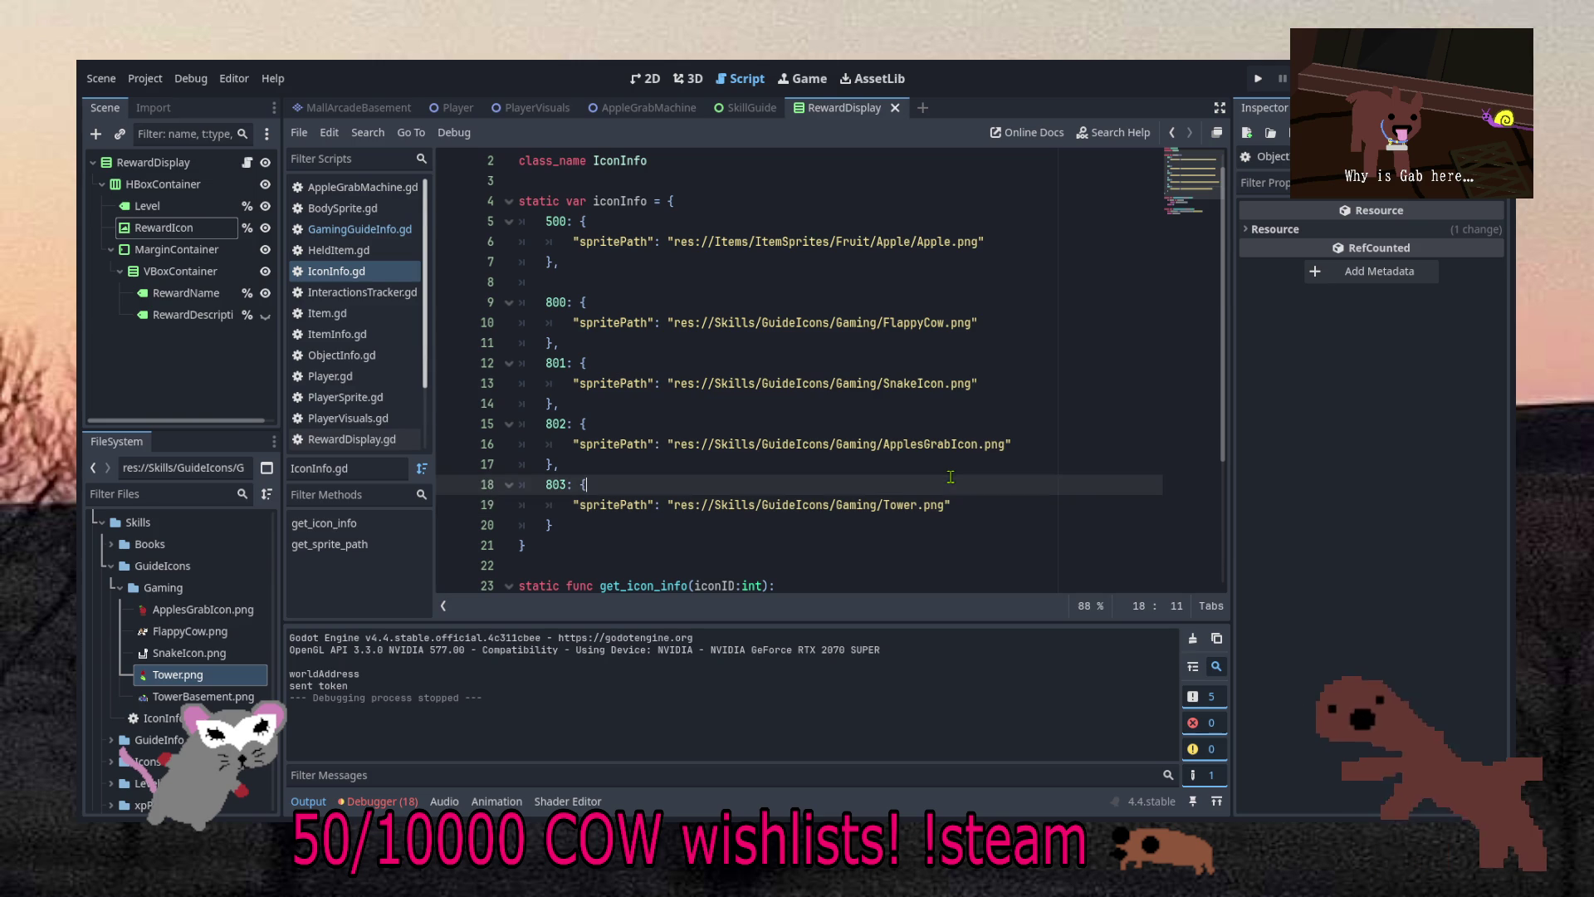
left_click(857, 402)
left_click(360, 229)
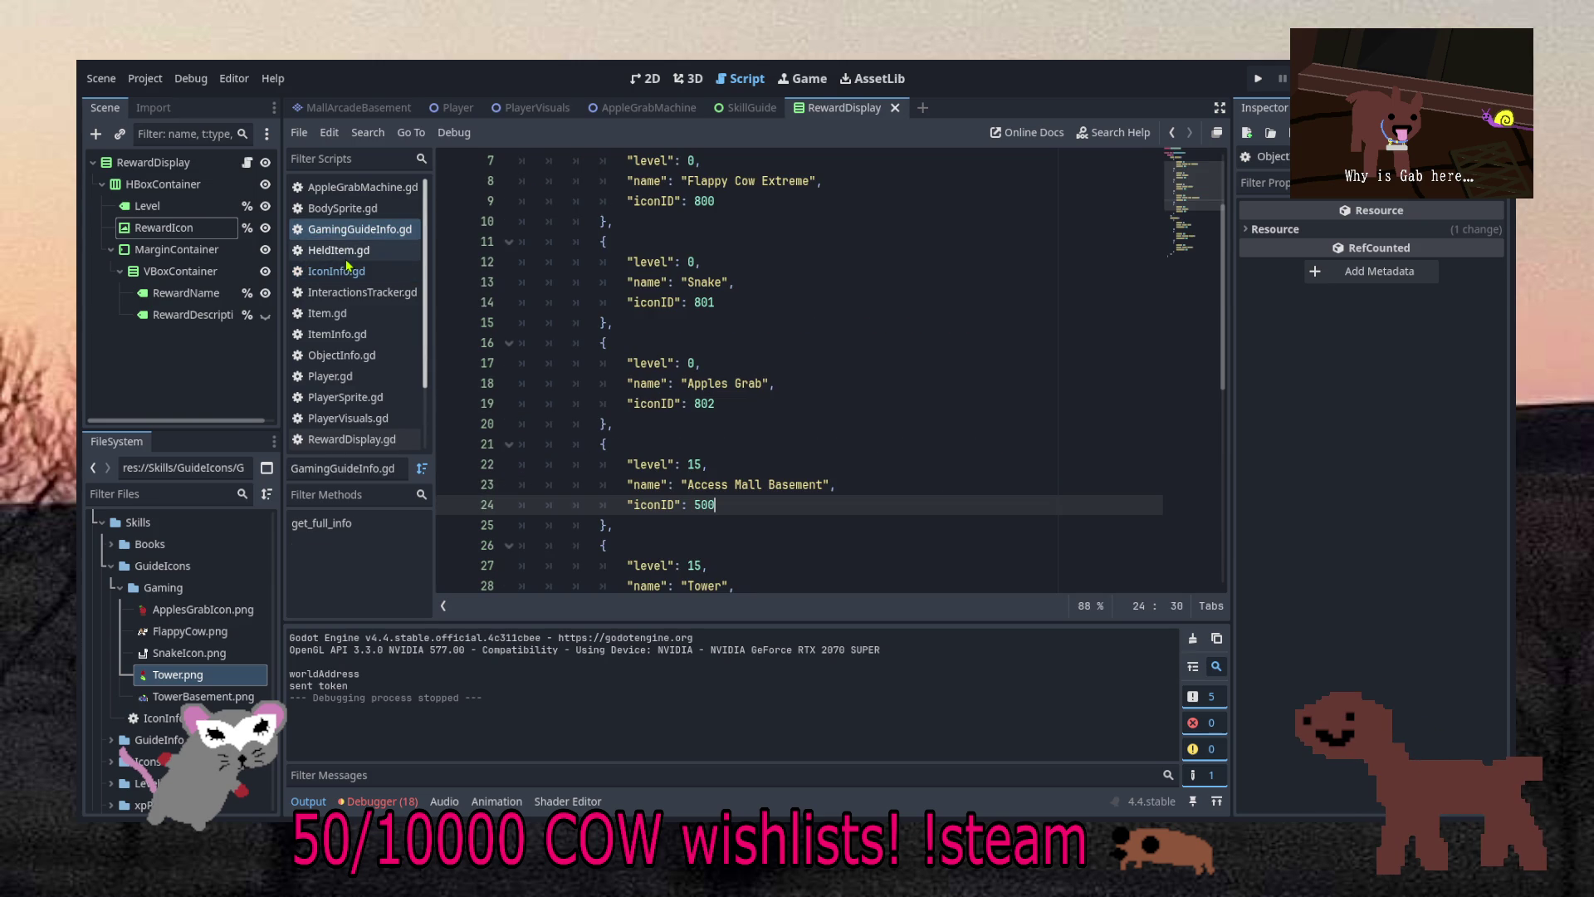
Step: Point entry 500 to the TowerBasement sprite path, then verify in GamingGuideInfo that Access Mall Basement uses 500
left_click(344, 251)
left_click(360, 229)
left_click(336, 271)
left_click(196, 702)
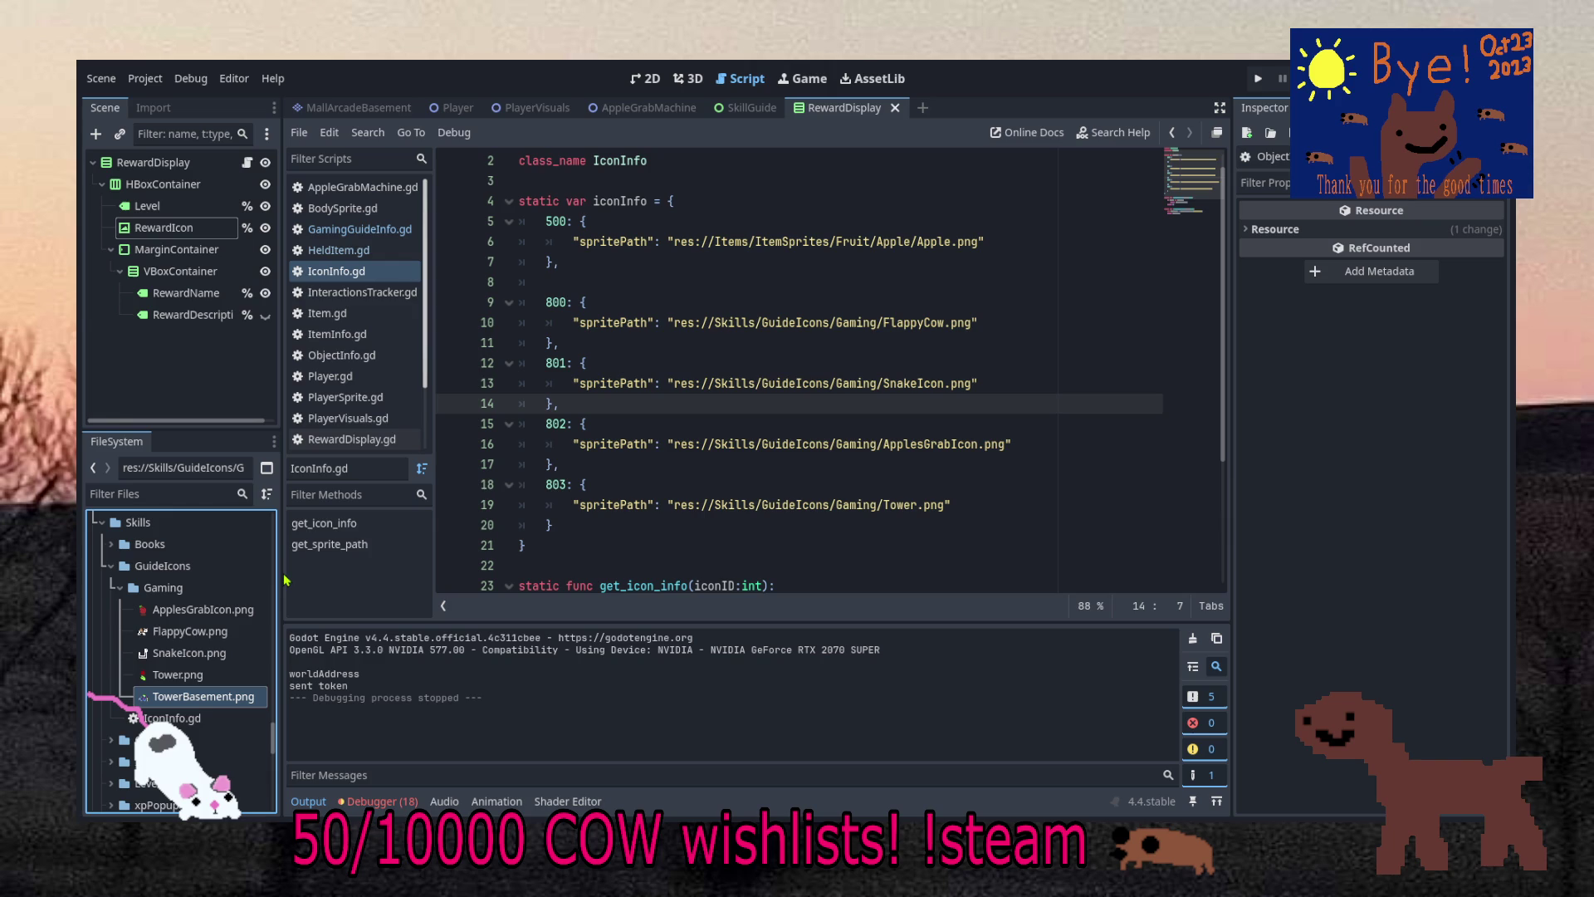
left_click_drag(674, 242, 979, 242)
type("res://Skills/GuideIcons/Gaming/TowerBasement.png")
left_click(375, 229)
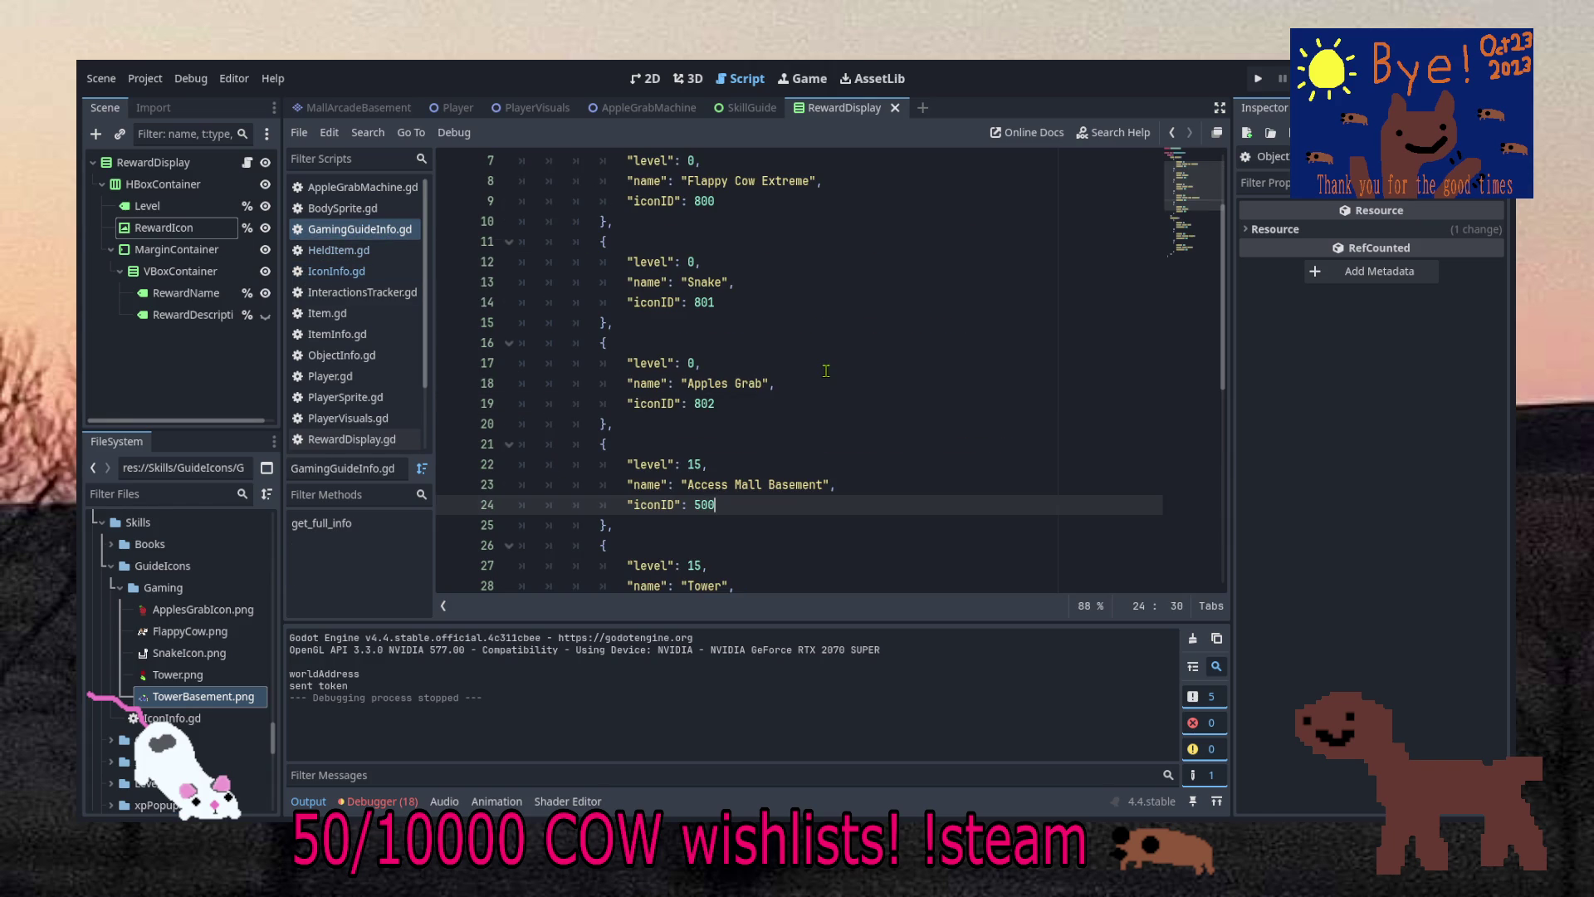
scroll(826, 371, "down", 5)
scroll(826, 370, "down", 2)
scroll(829, 372, "down", 1)
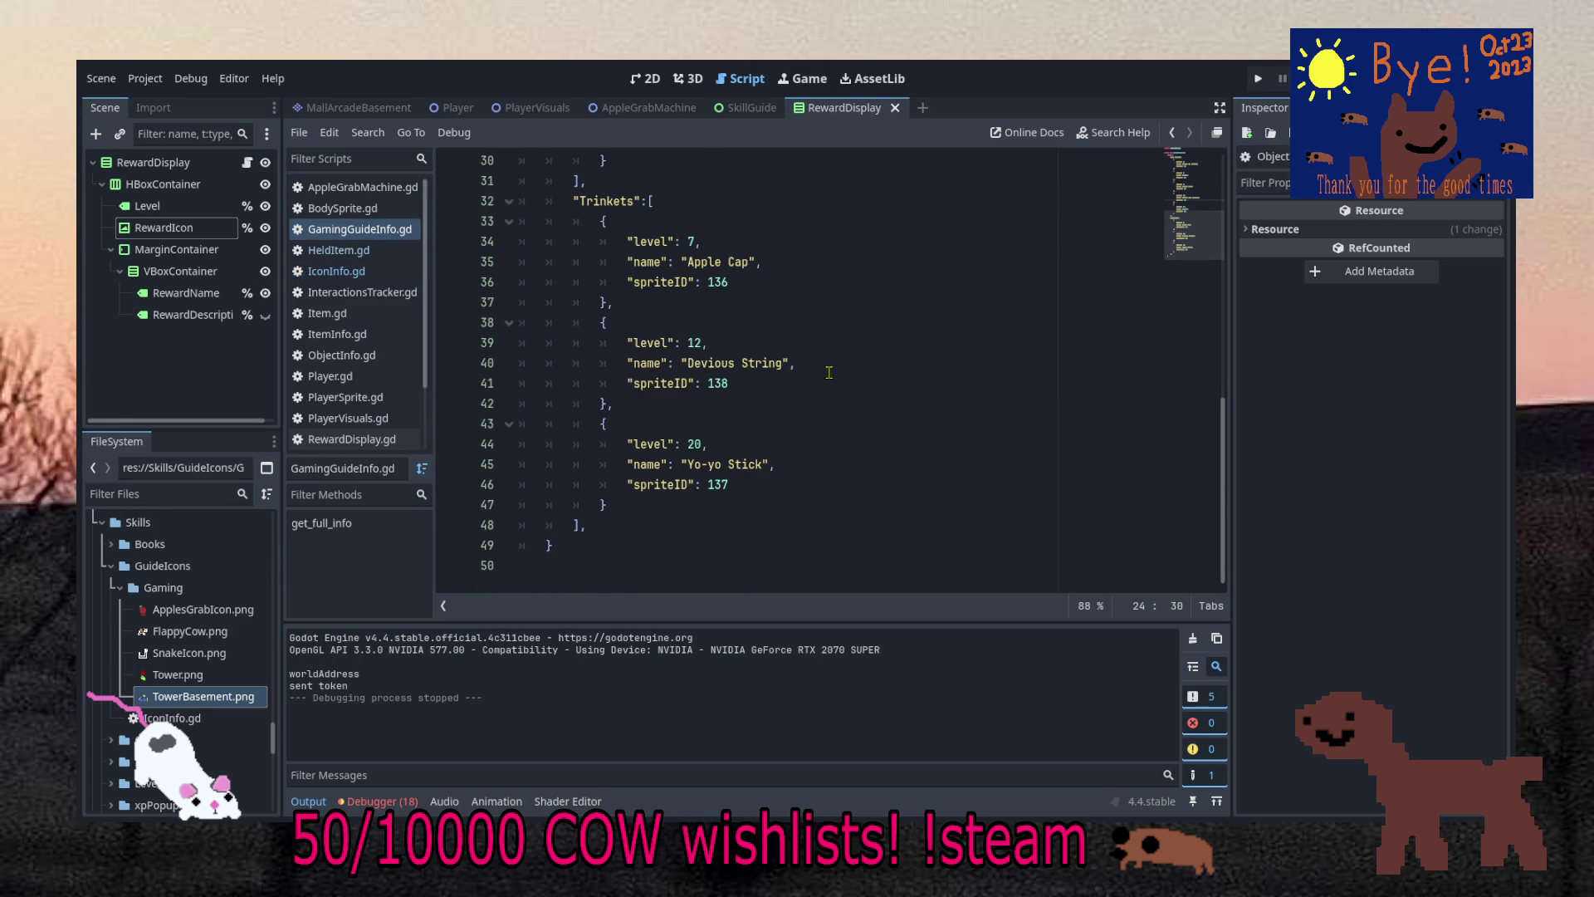
scroll(829, 371, "up", 5)
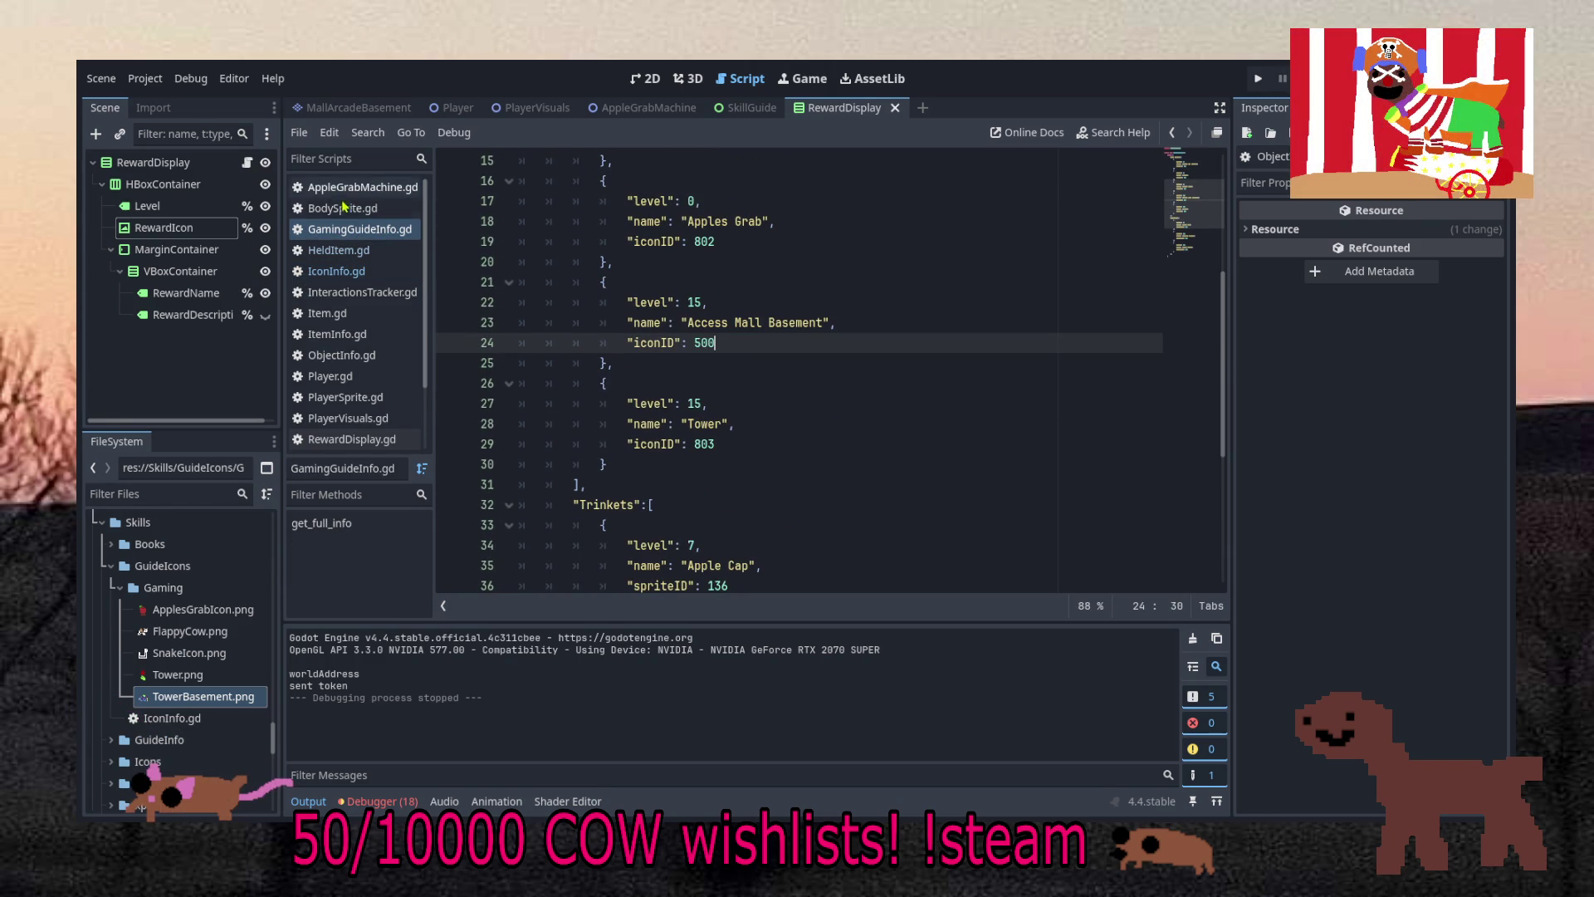